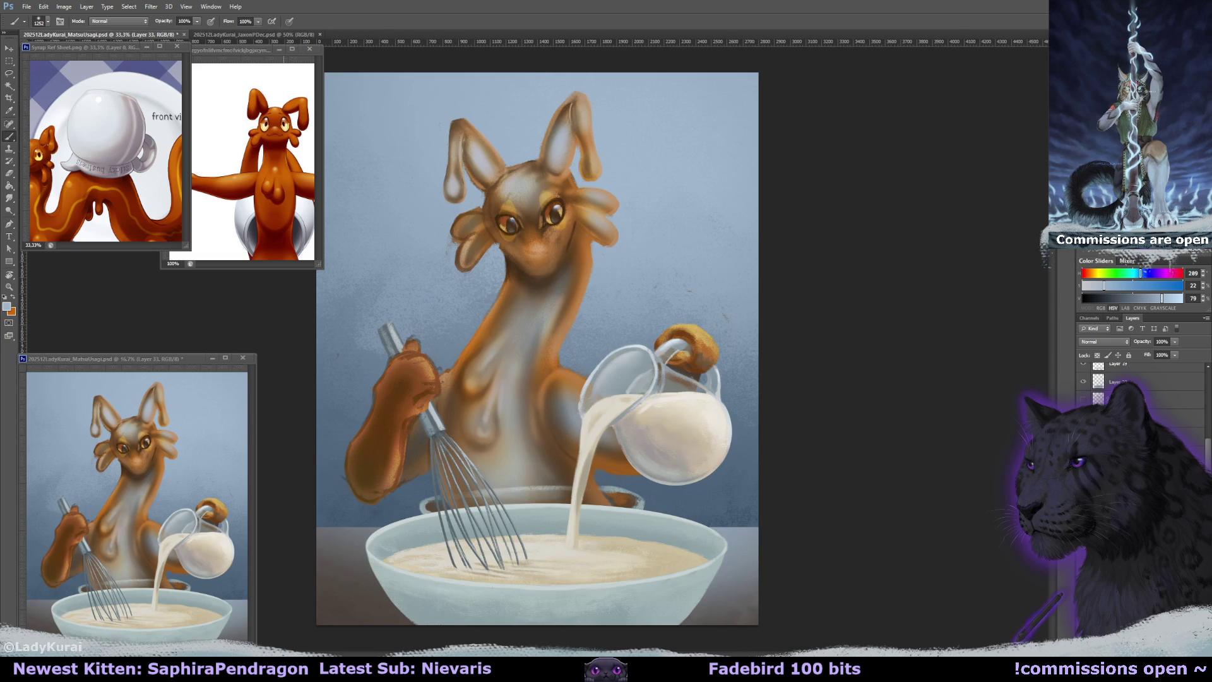
With a smaller brush, paint the wall and table right of the bowl in sampled blue-grey and warm-grey tones.
click(43, 21)
drag(55, 49, 16, 49)
click(735, 544)
alt+click(735, 543)
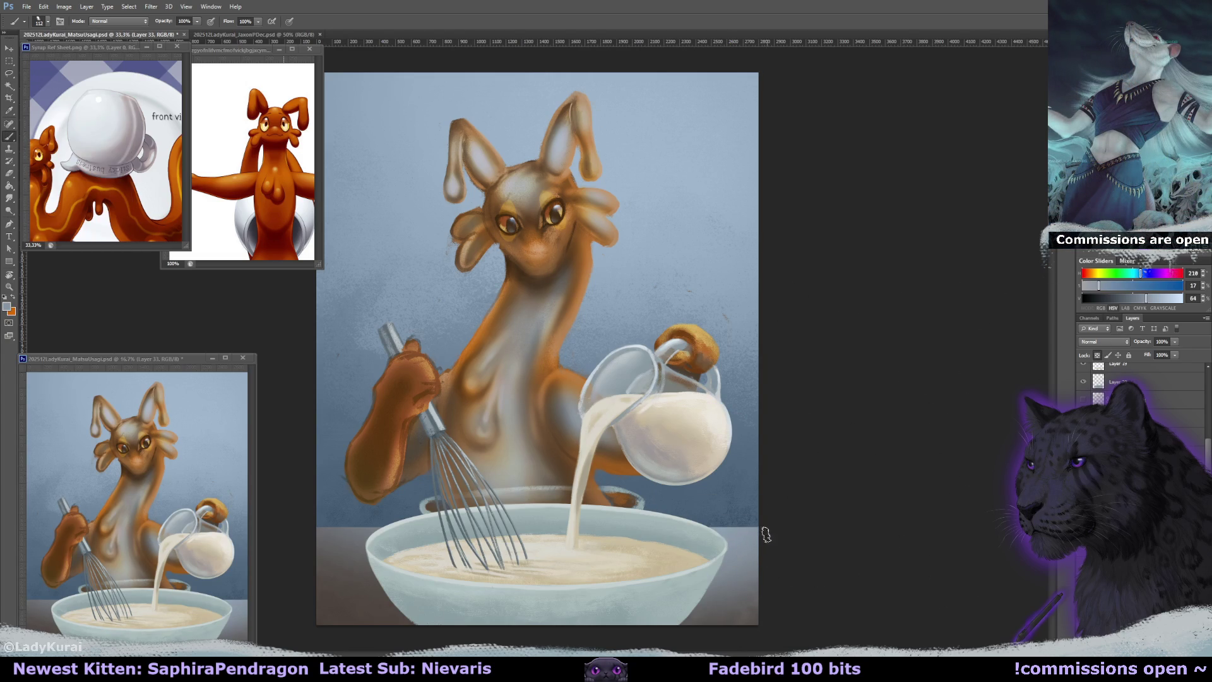
alt+click(747, 580)
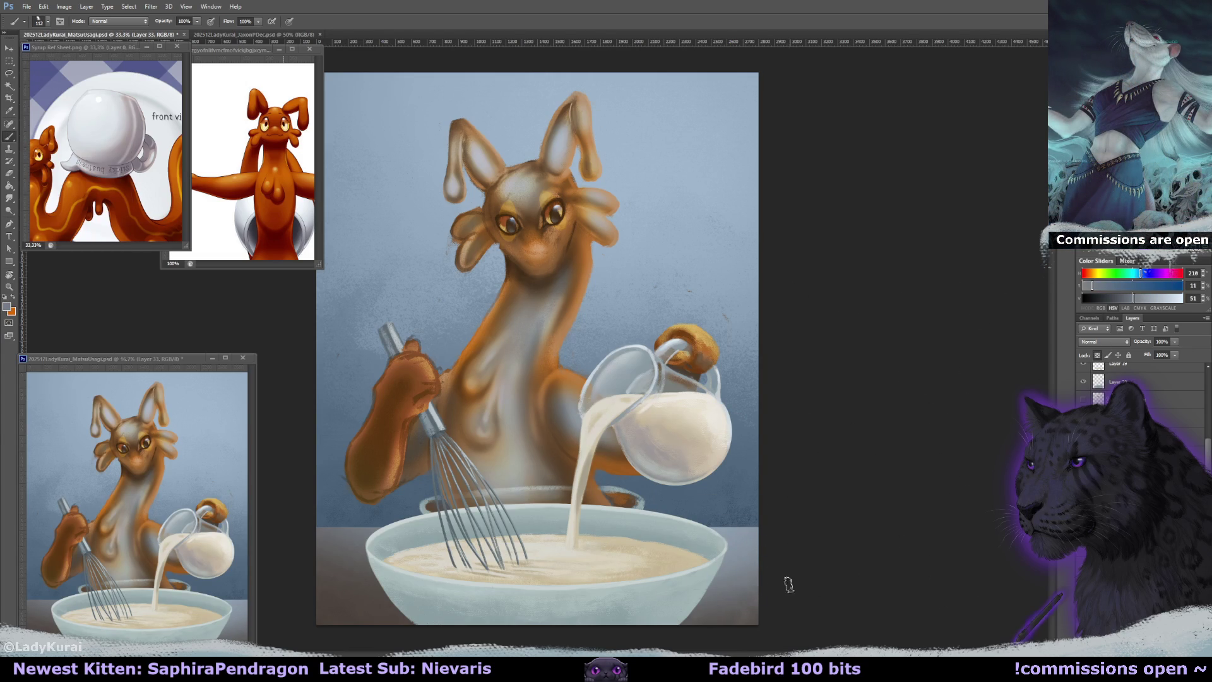
key(bracketright)
alt+click(735, 618)
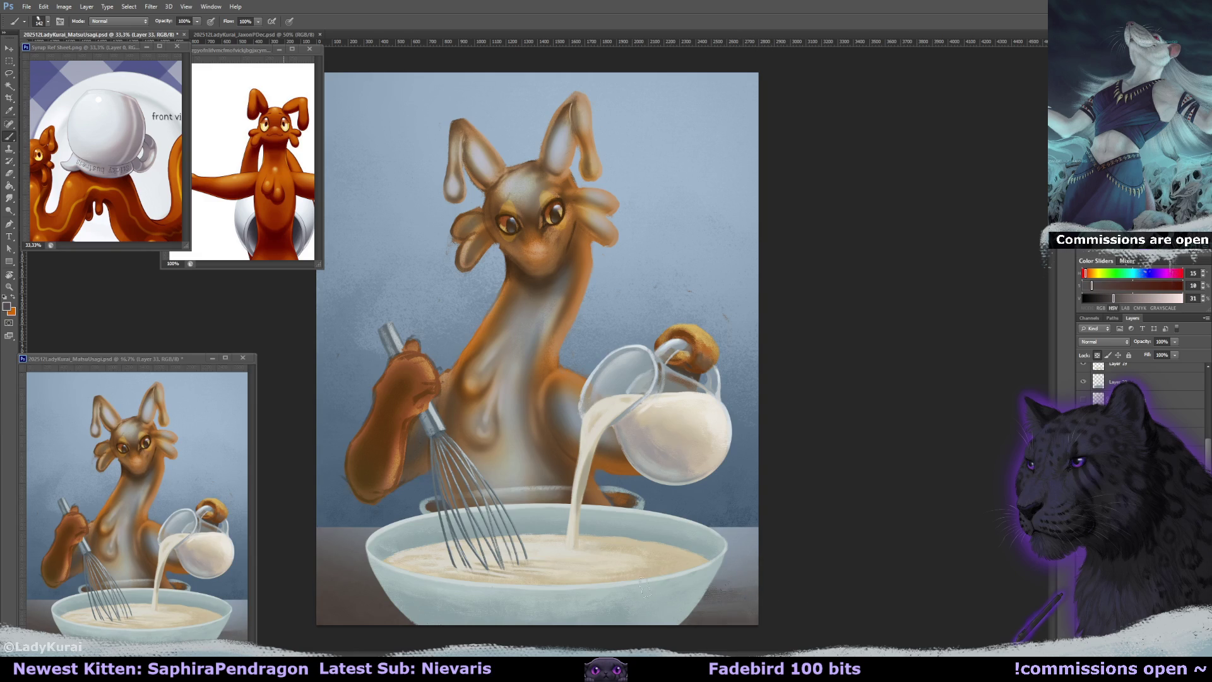
alt+click(757, 584)
With a much larger brush, keep softly repainting the background using darker and lighter blue-greys and the table grey.
alt+click(318, 535)
alt+click(363, 584)
key(bracketright)
key(bracketright)
key(bracketright)
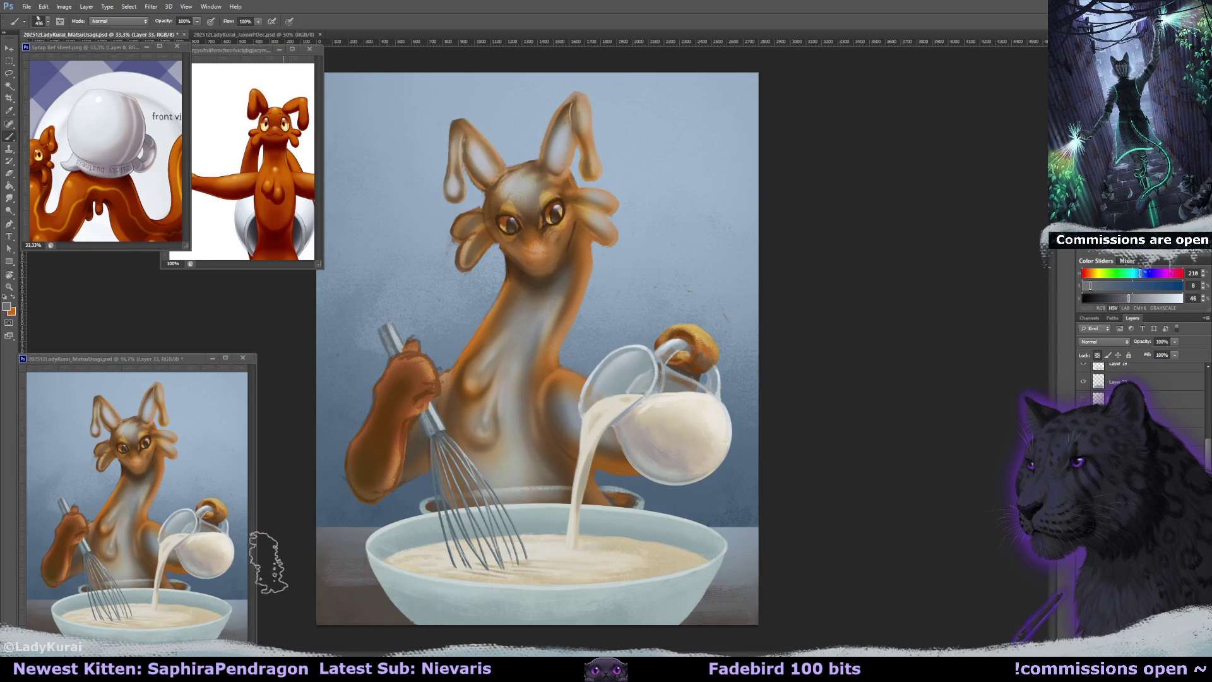
alt+click(335, 616)
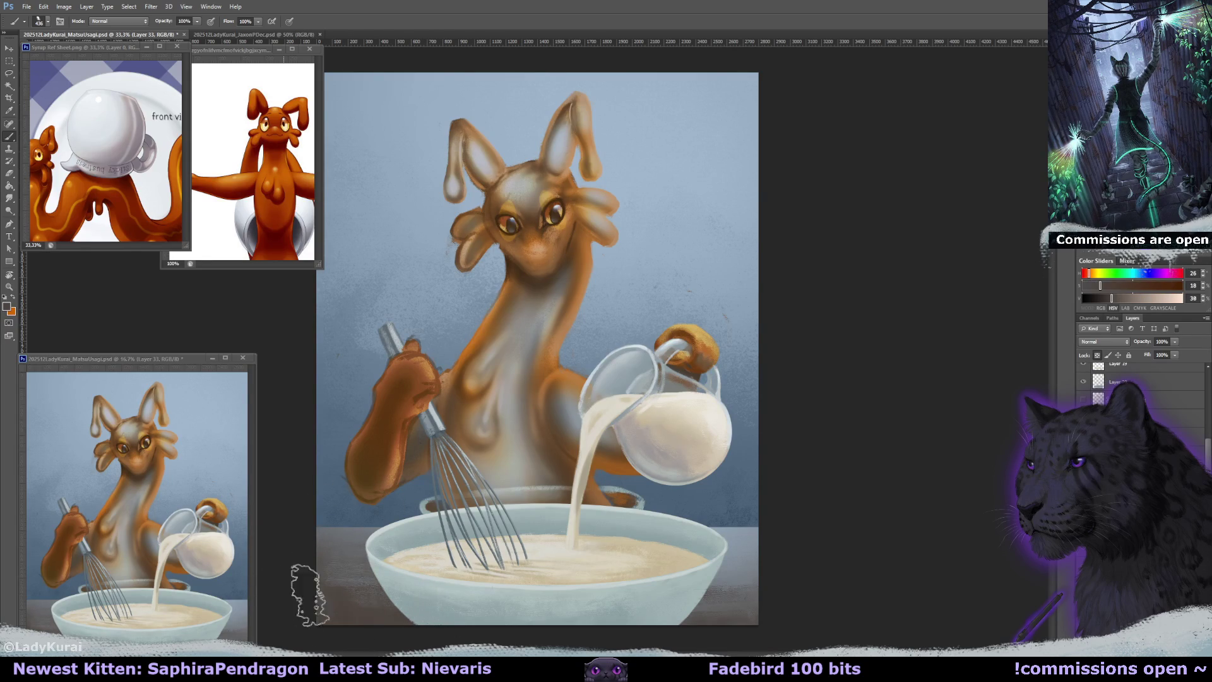
alt+click(751, 591)
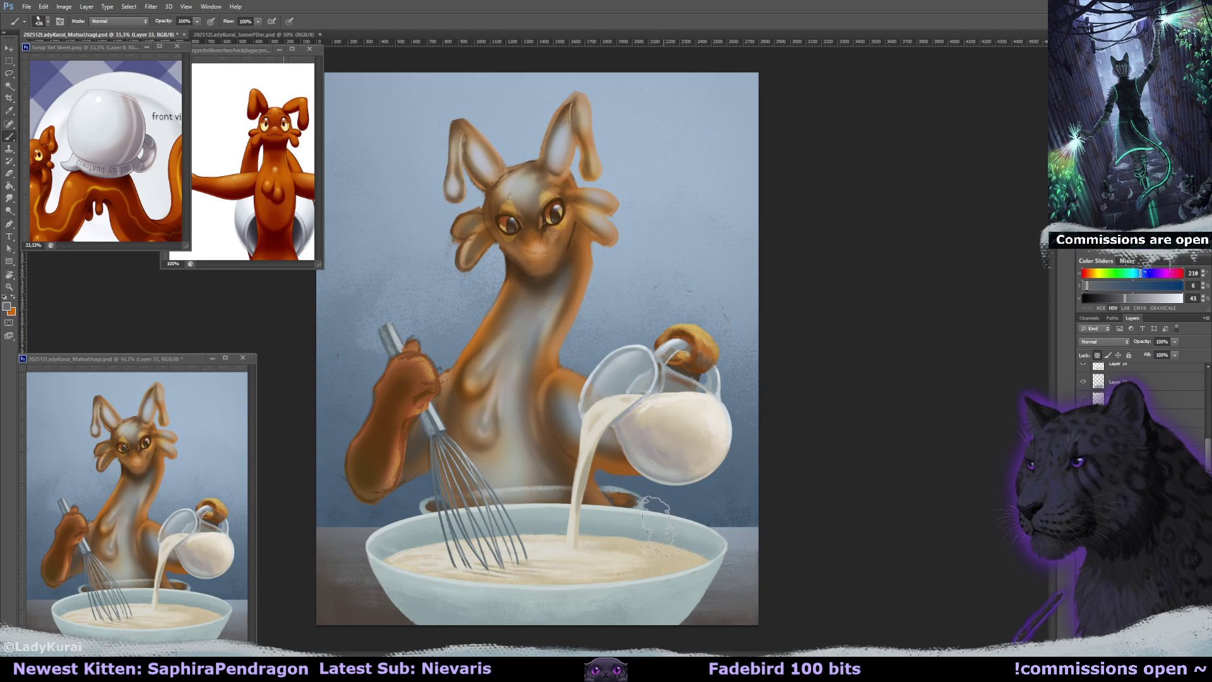
alt+click(748, 538)
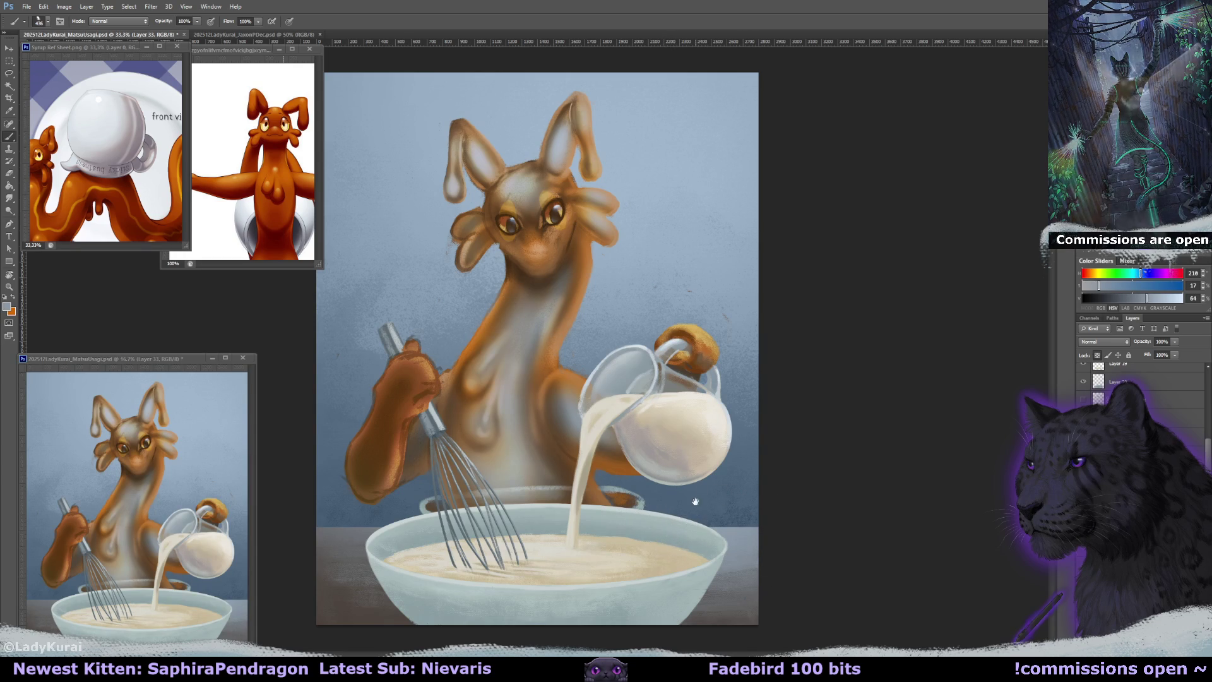
Set Layer 30 (Overlay) to 100% opacity, then open blending options for the layer below.
click(1174, 342)
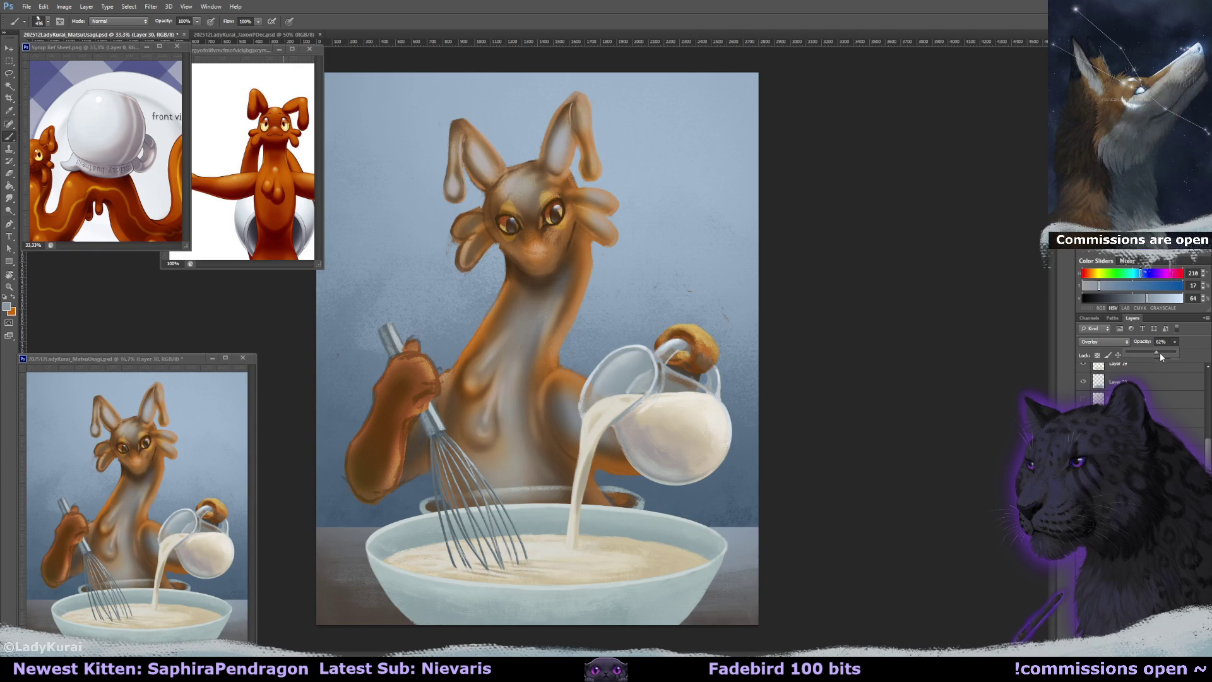
key(Return)
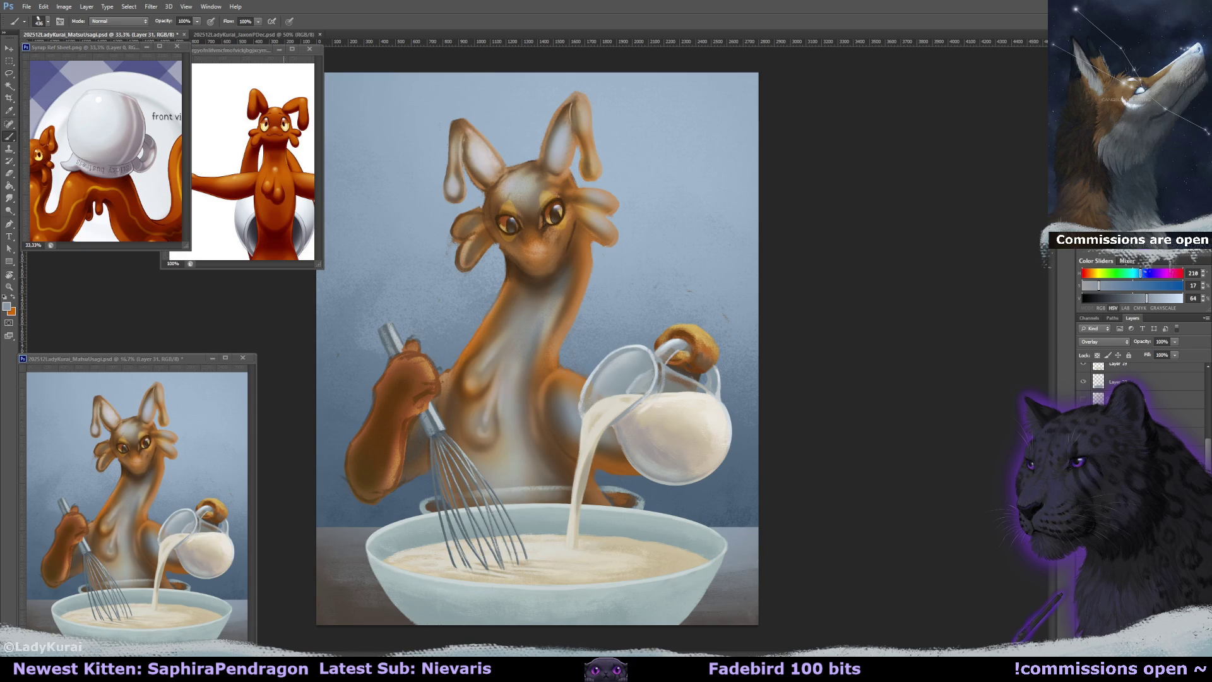
key(alt+[)
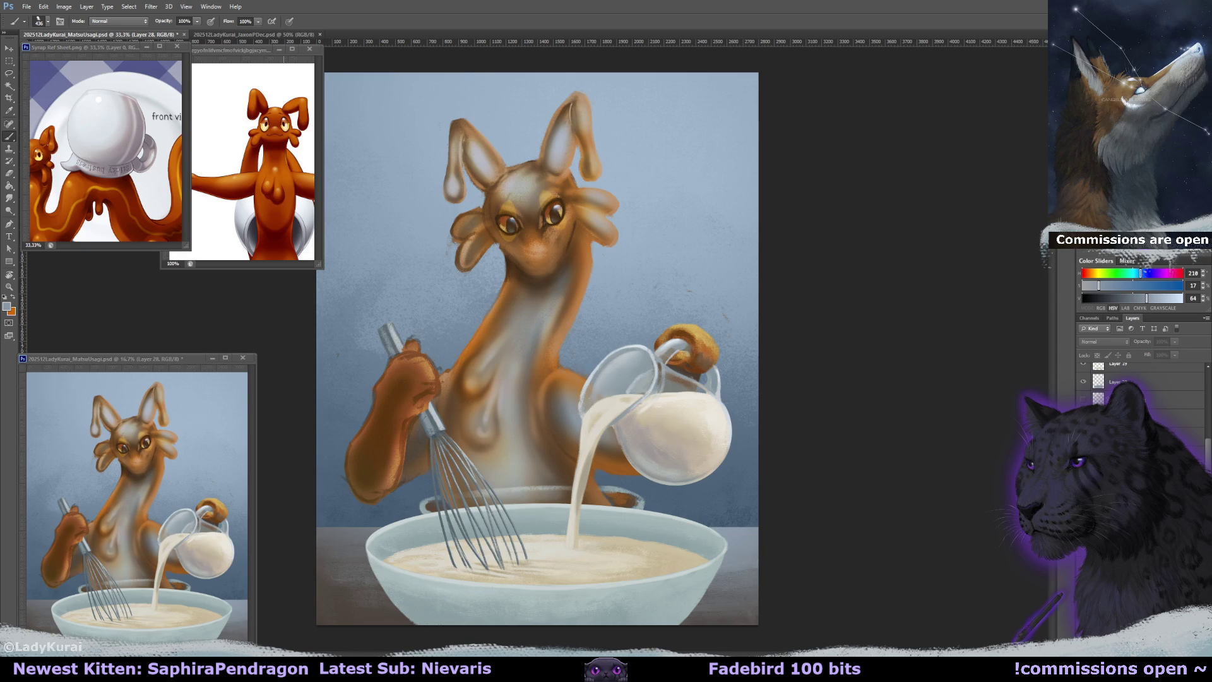
double_click(1130, 381)
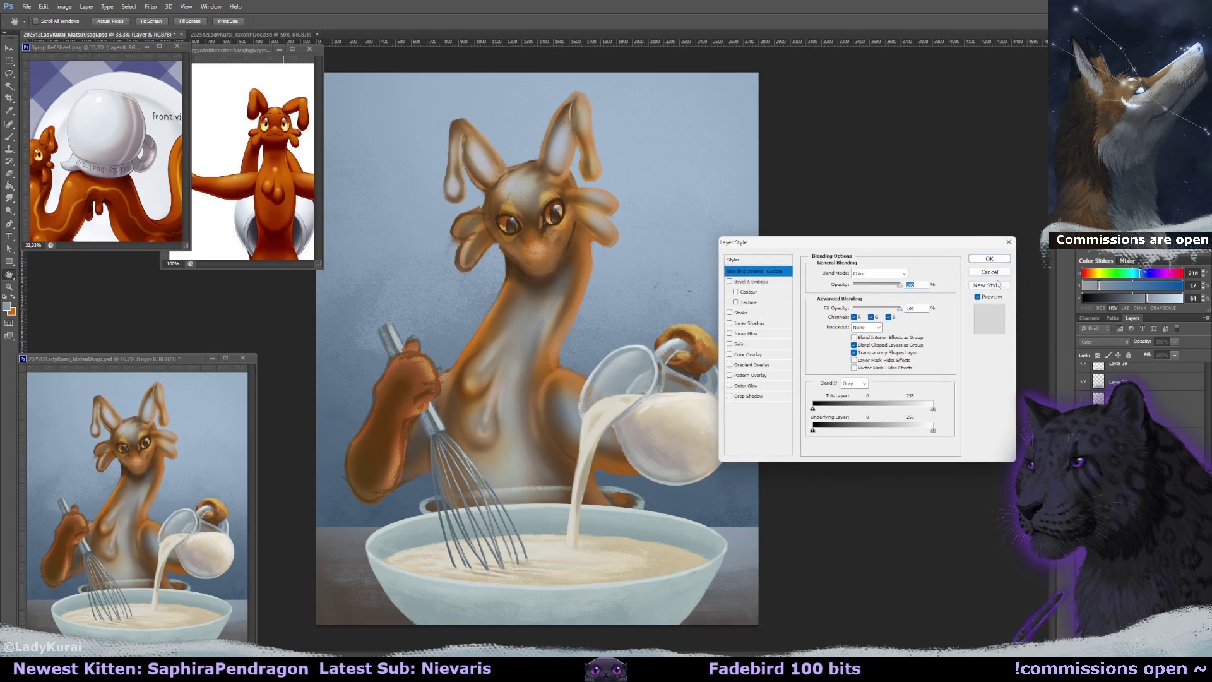
click(990, 272)
key(alt+])
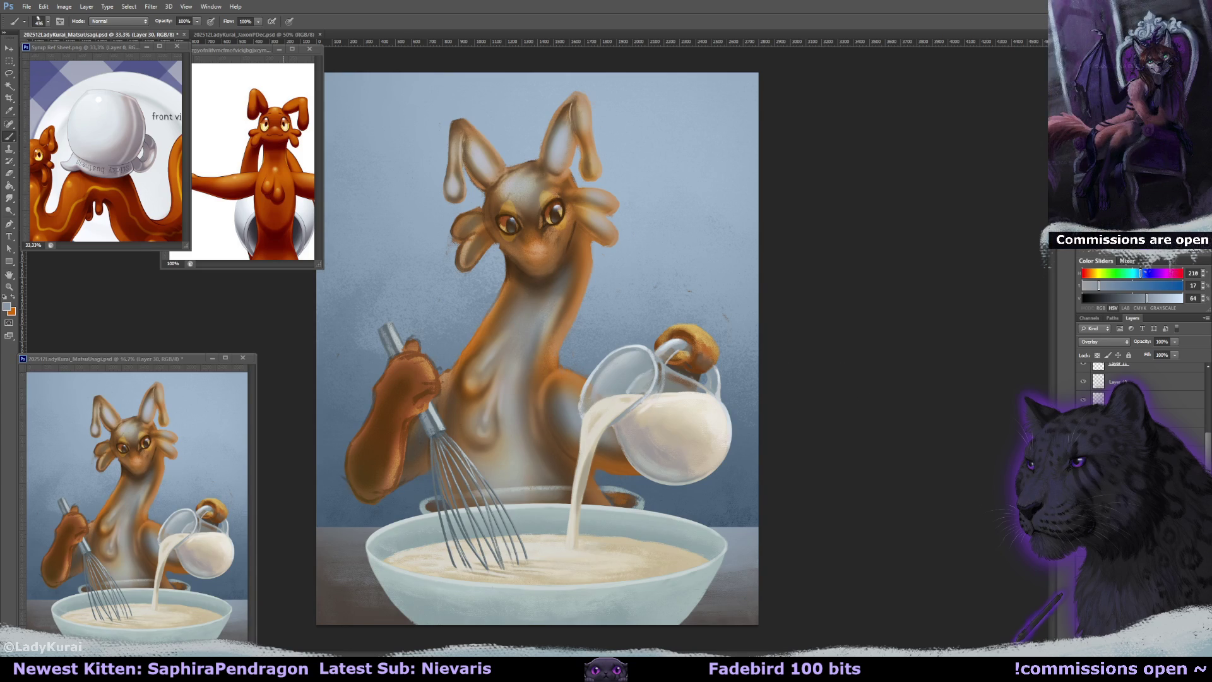
Undo the last action and set the new layer's blend mode to Overlay.
key(ctrl+z)
key(ctrl+z)
click(1102, 342)
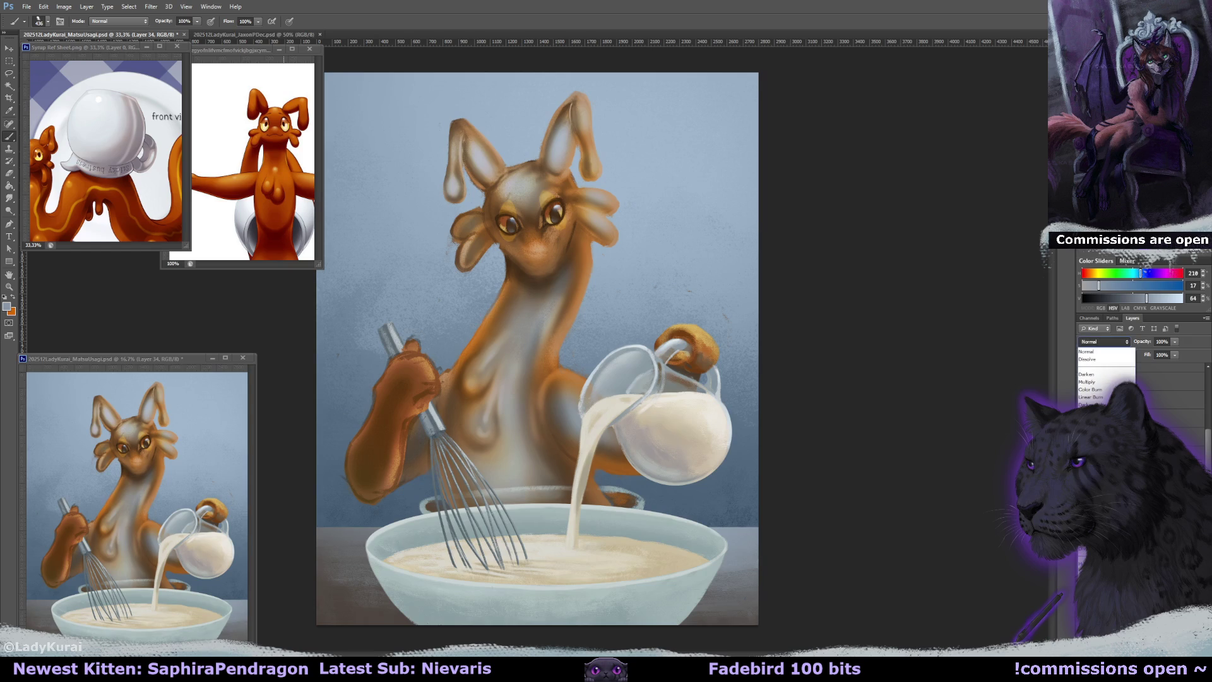
click(1089, 465)
Fill the creature with a softened orange on the Overlay layer at 49% opacity.
key(g)
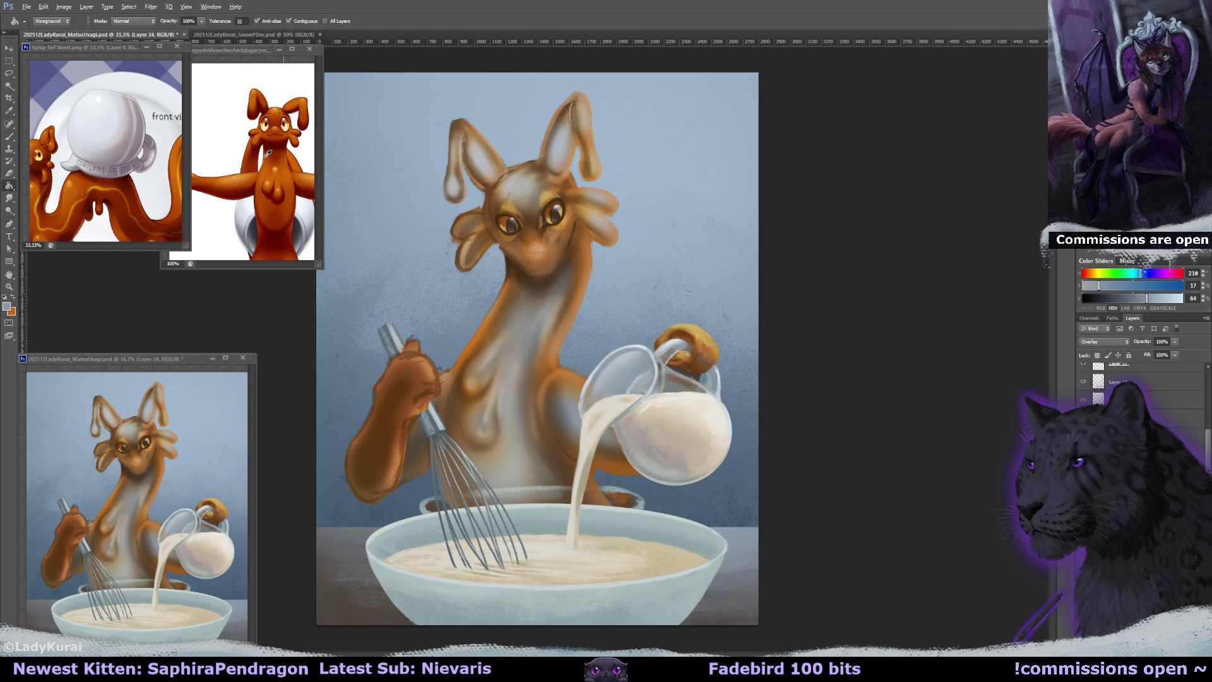
alt+click(275, 155)
key(alt+shift+BackSpace)
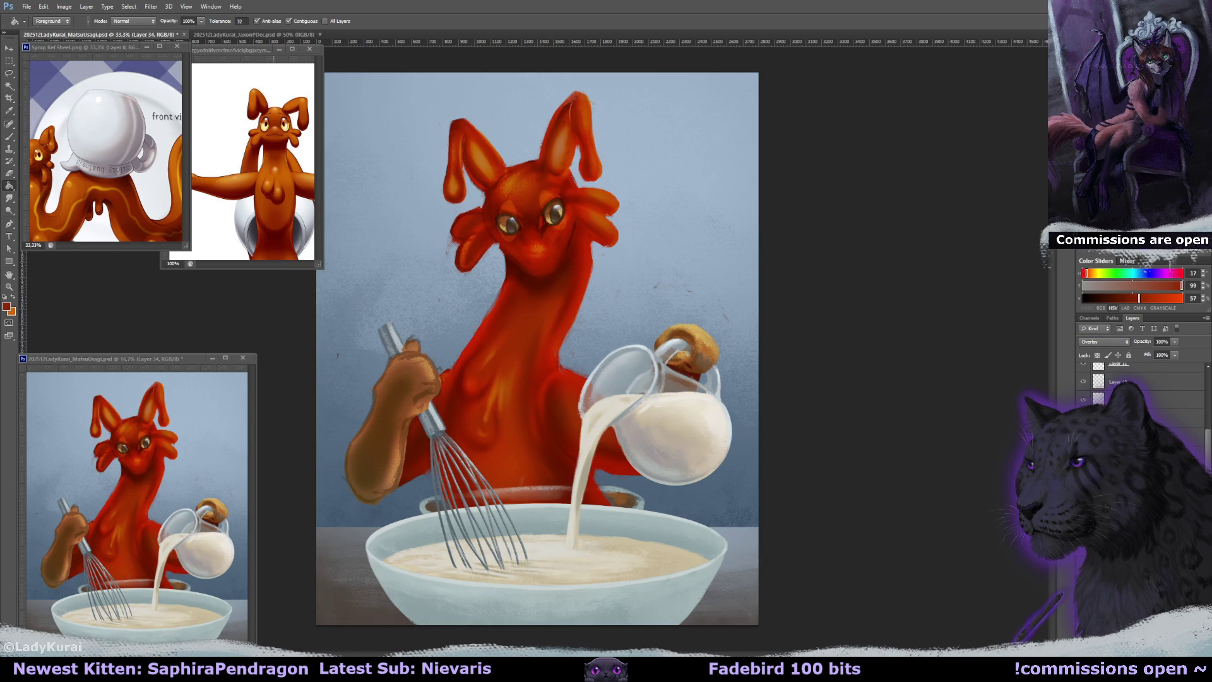
drag(1181, 286, 1155, 286)
key(alt+shift+BackSpace)
click(1176, 341)
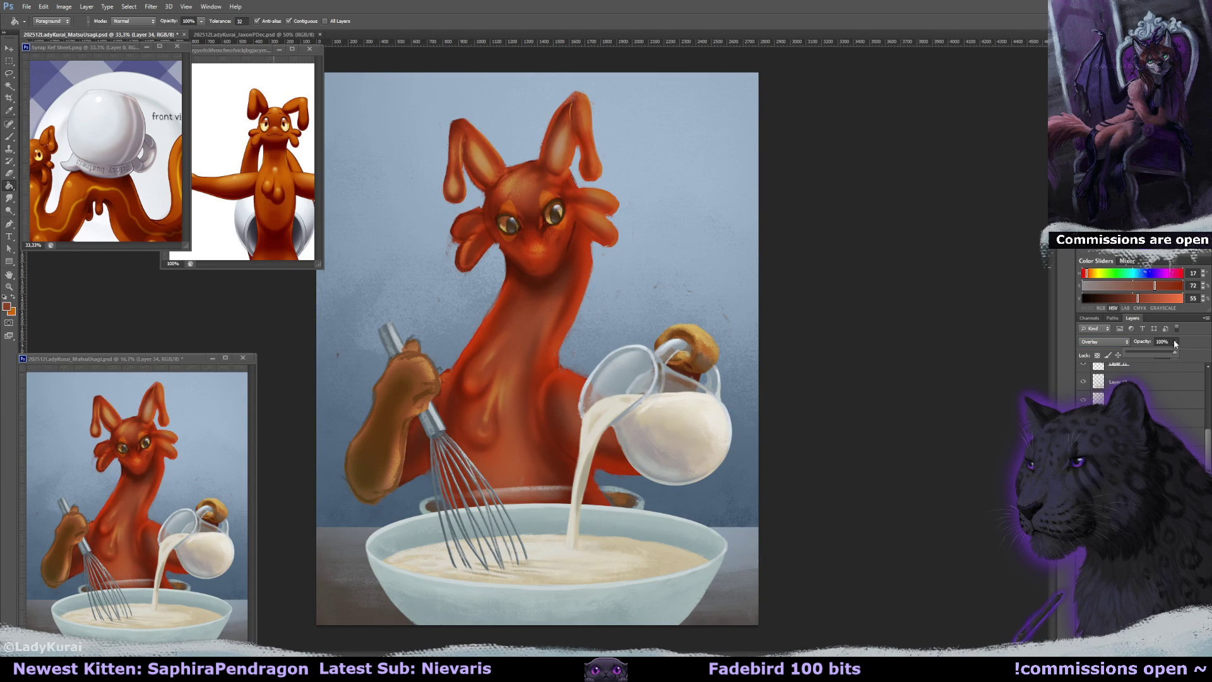
drag(1150, 356, 1148, 351)
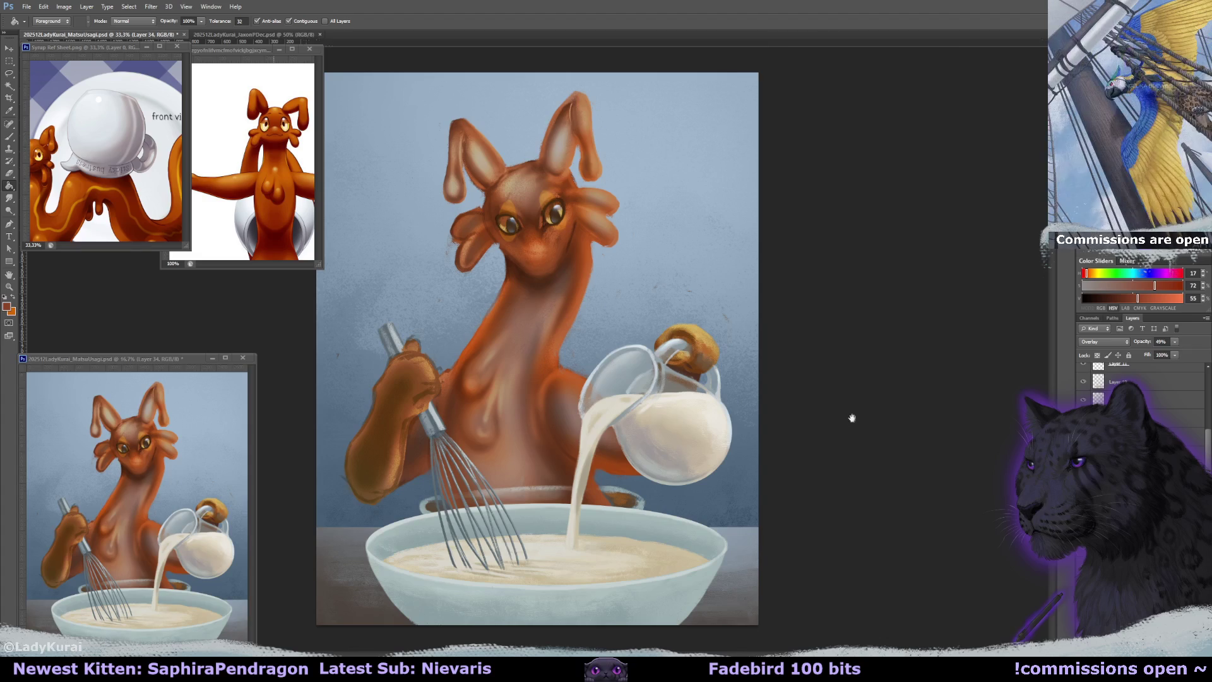
drag(1087, 273, 1088, 273)
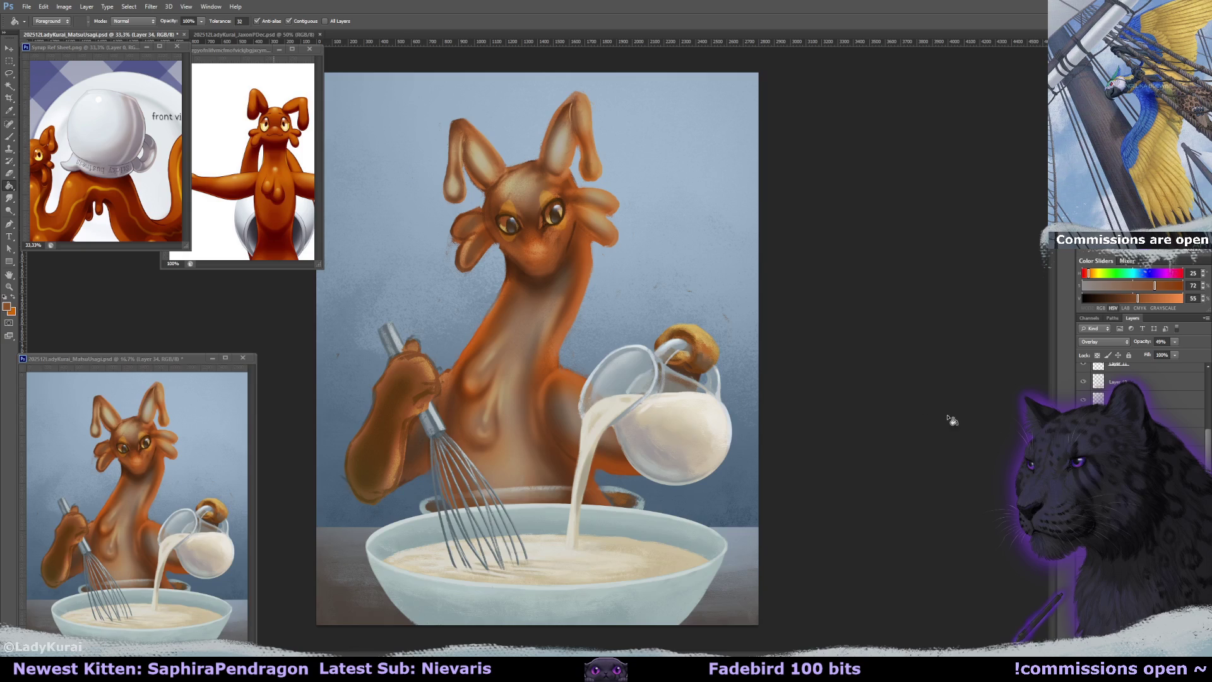
Lower the other overlay layer's opacity to 74%.
click(1130, 429)
drag(1175, 343, 1162, 352)
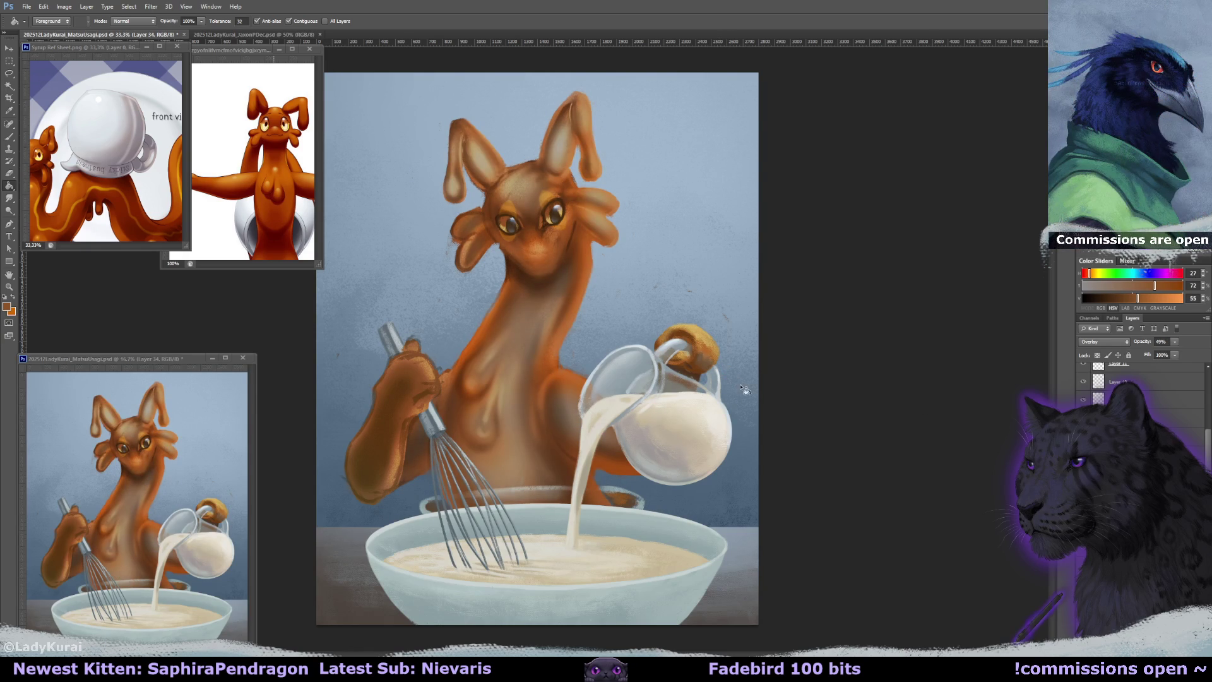
key(alt+bracketleft)
key(alt+bracketleft)
key(alt+bracketleft)
key(alt+bracketleft)
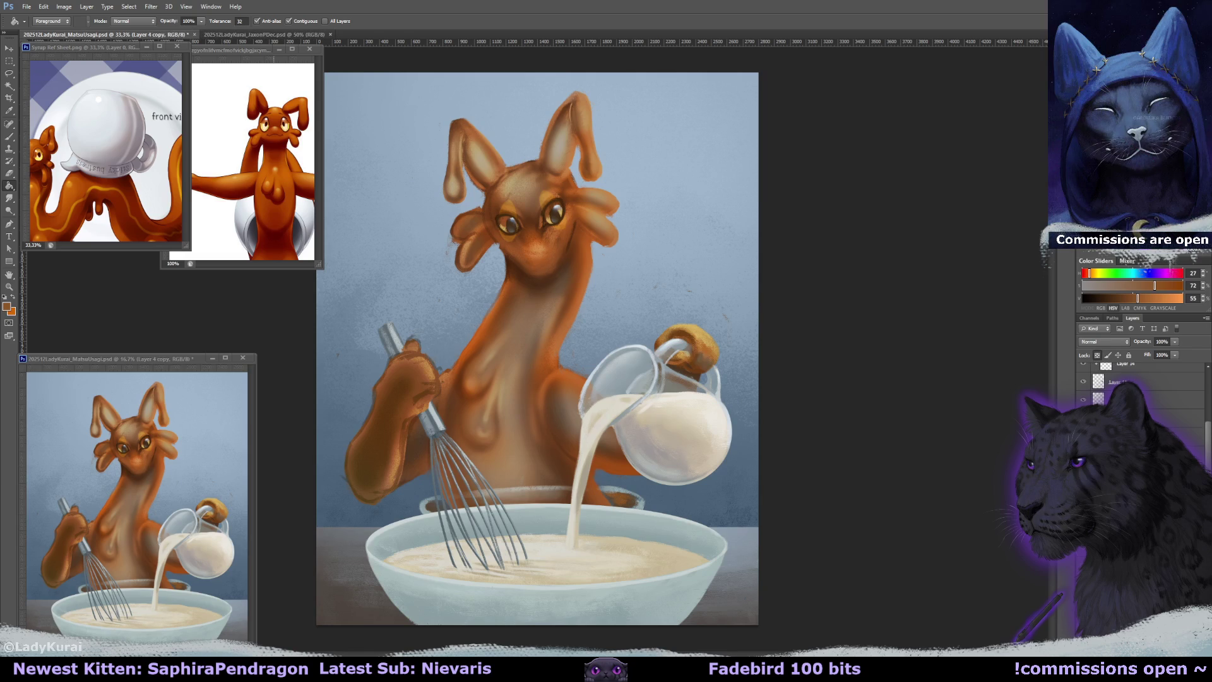
key(alt+bracketleft)
key(alt+bracketleft)
key(alt+bracketleft)
Repaint the table edge beside the bowl with sampled blue-greys using a half-size brush.
alt+click(737, 569)
key(b)
alt+click(751, 564)
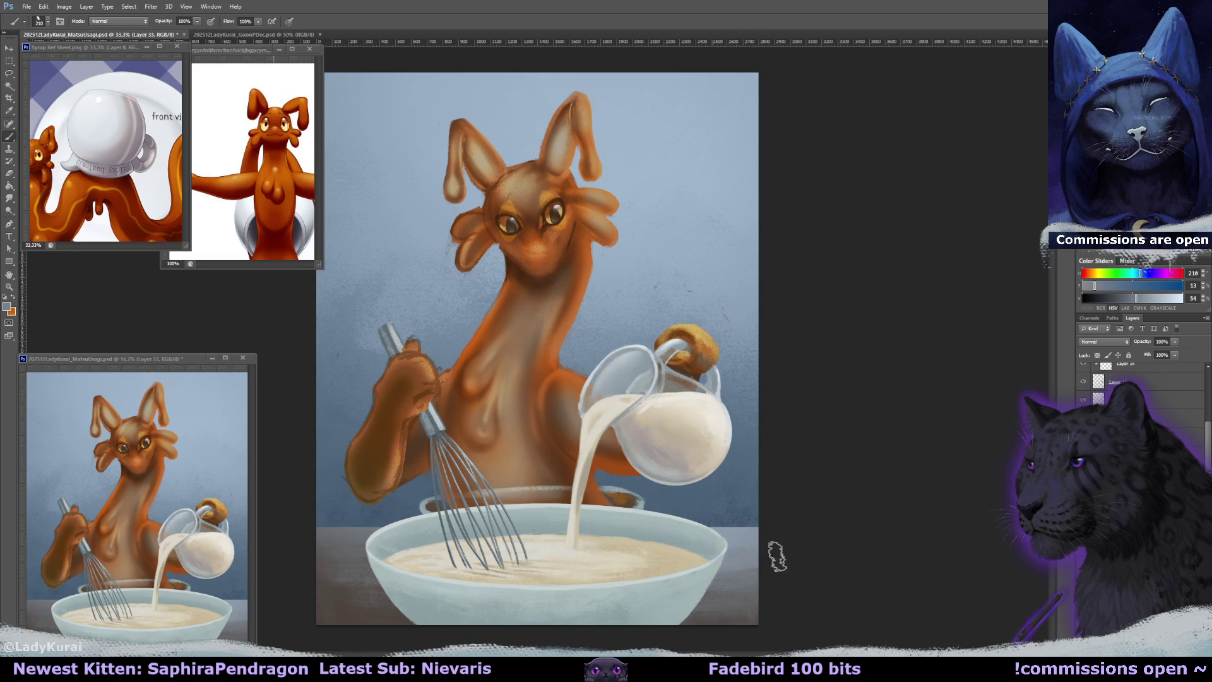
alt+click(702, 524)
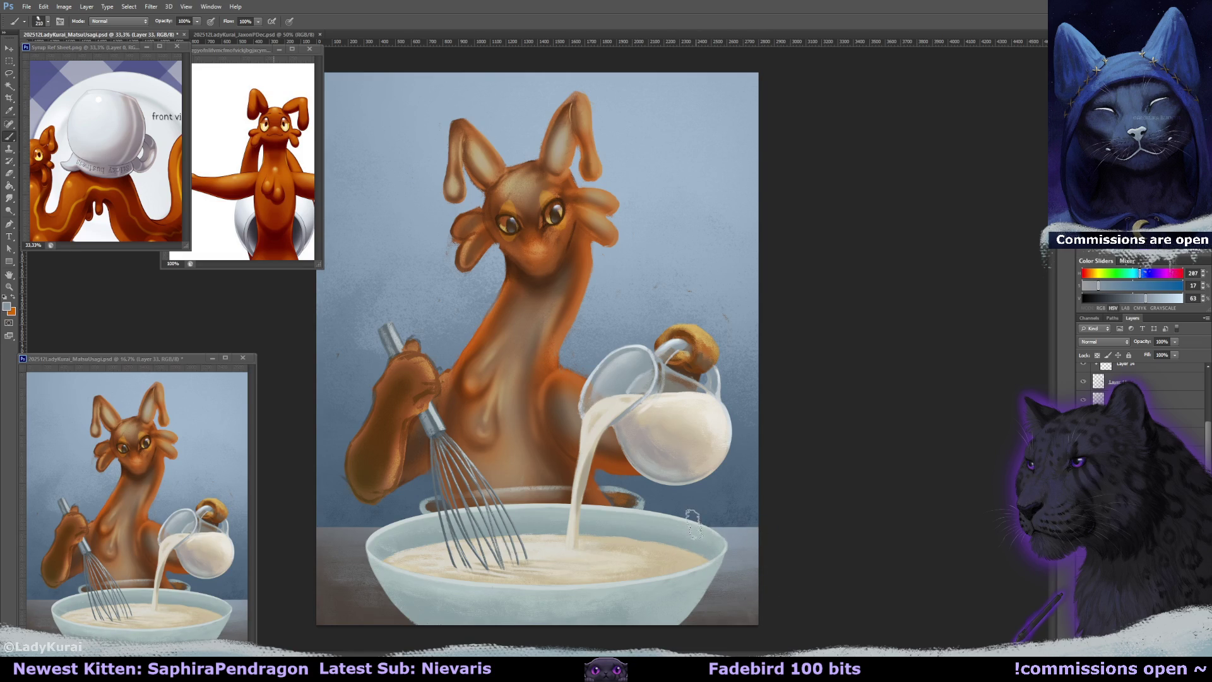
alt+click(706, 539)
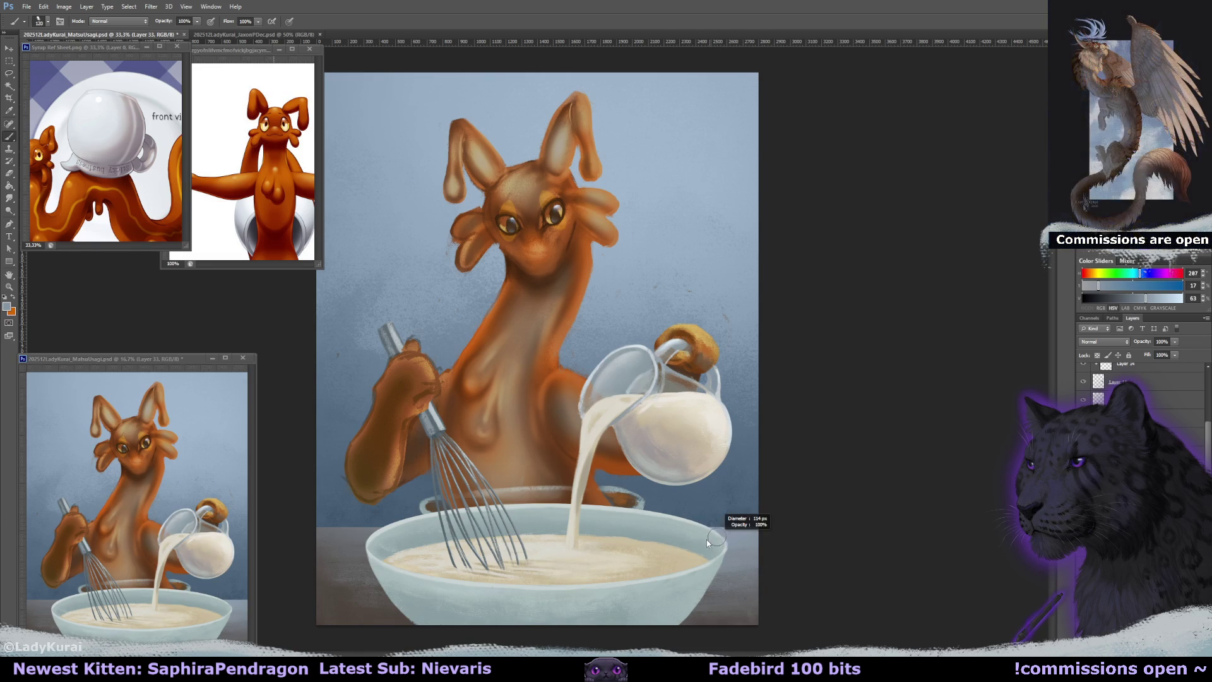
drag(746, 538, 693, 527)
drag(377, 529, 316, 531)
alt+click(337, 535)
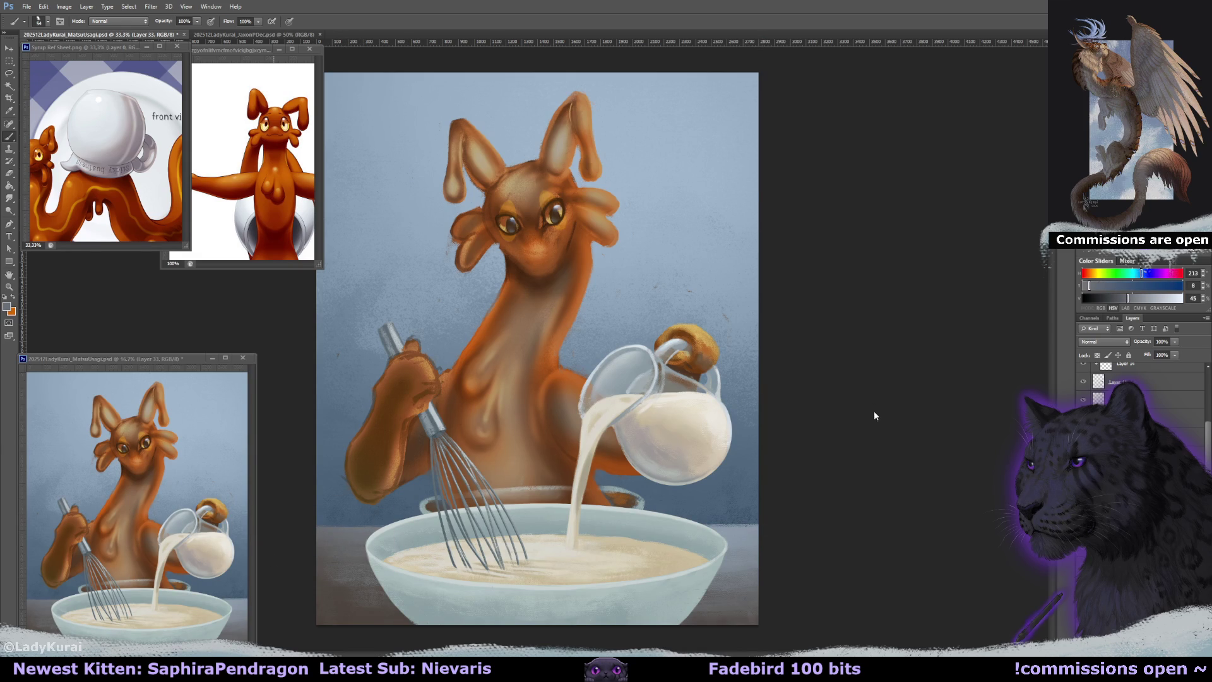
Darken the bright edge line right of the bowl using a size-50 eraser.
key(e)
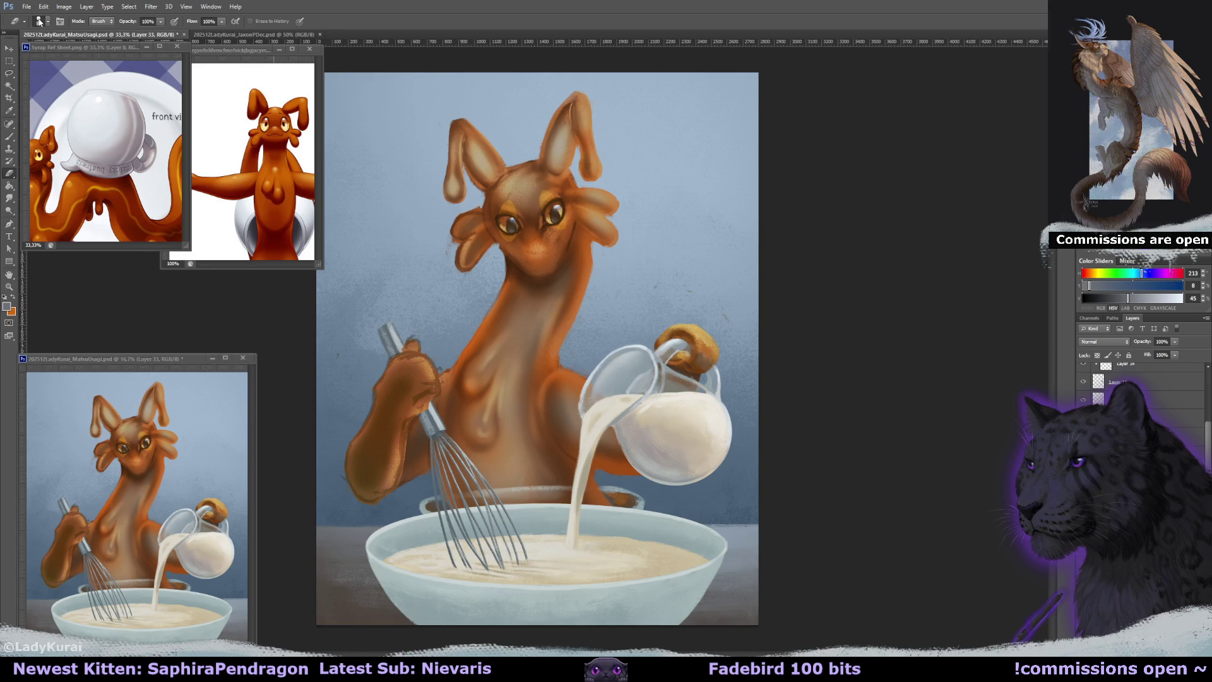
click(41, 21)
click(80, 139)
click(283, 487)
drag(317, 528, 317, 526)
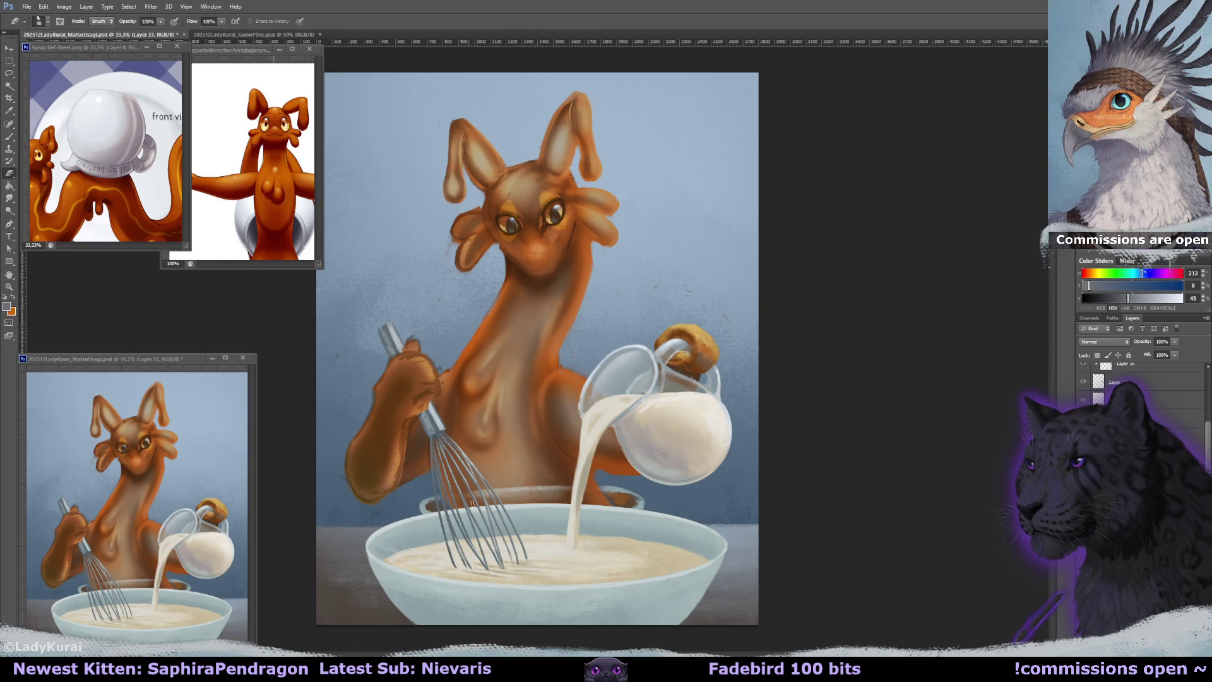
drag(759, 525, 703, 524)
key(alt+bracketleft)
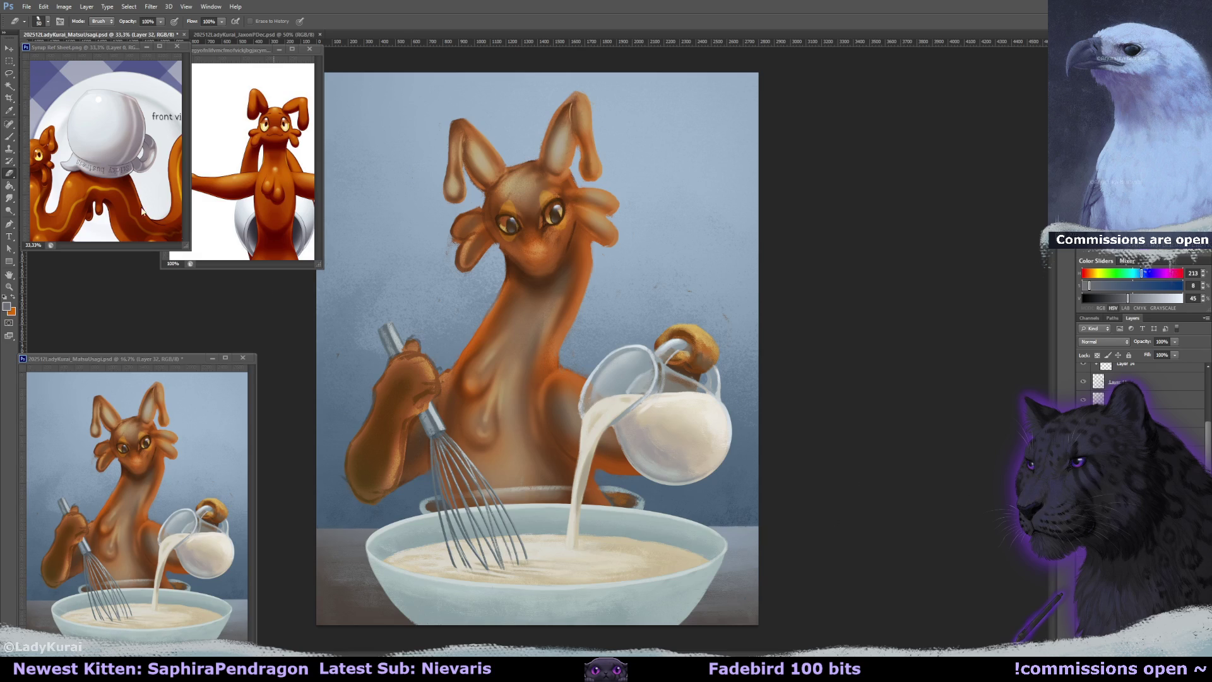
Make a lasso selection around the whisk and bowl rim, set a larger eraser, then deselect.
key(l)
drag(450, 502, 448, 492)
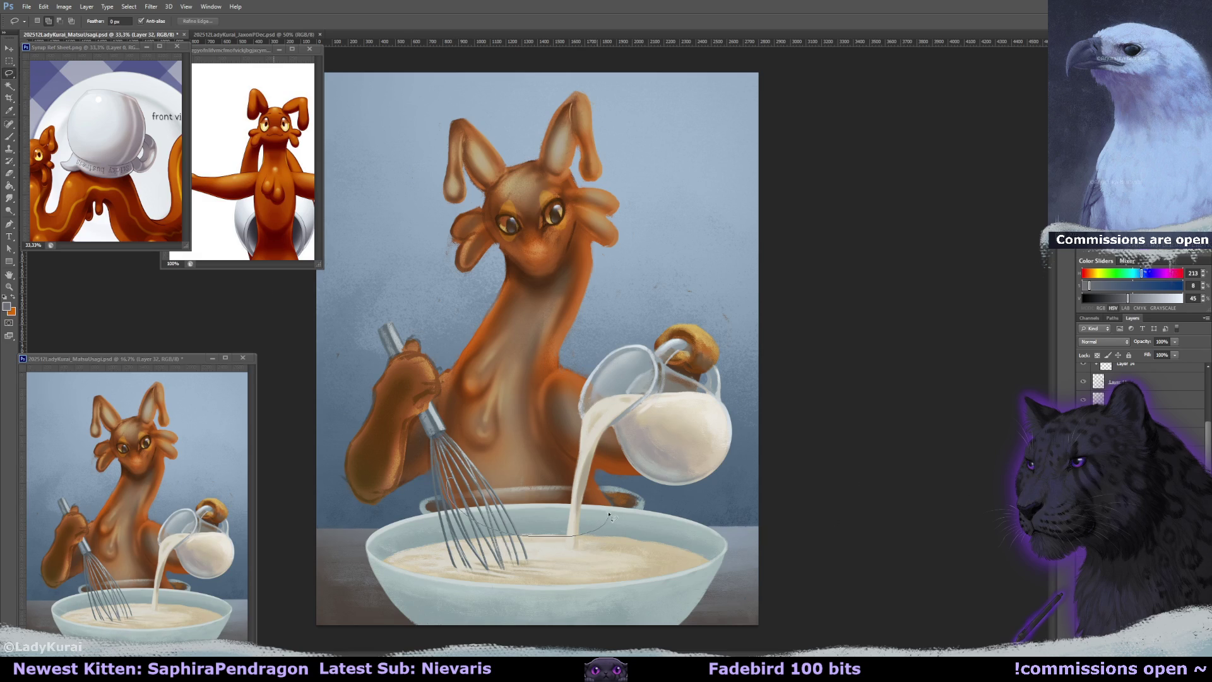
key(e)
click(39, 22)
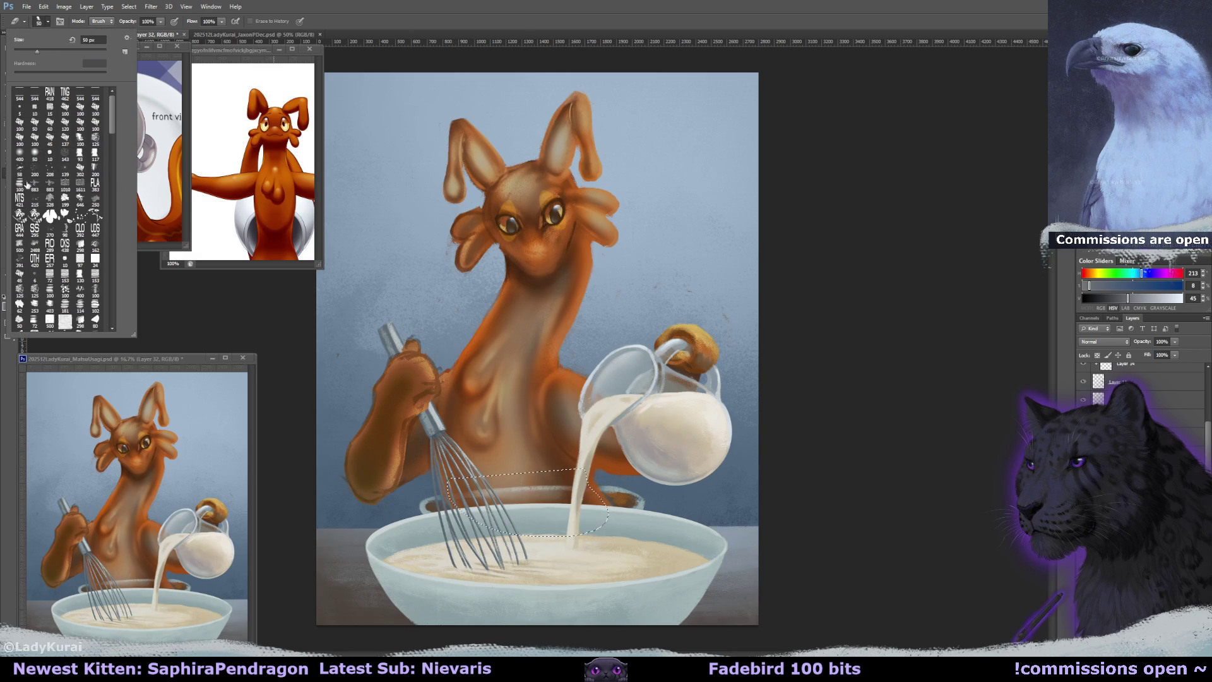
click(20, 154)
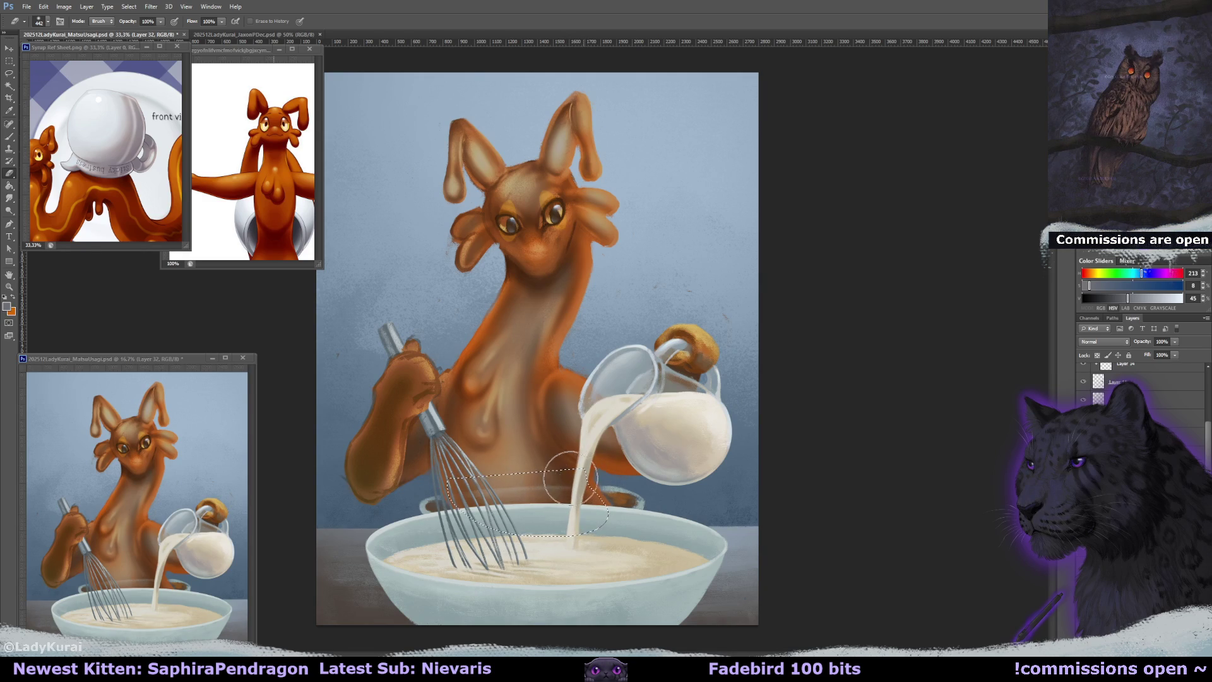
key(ctrl+d)
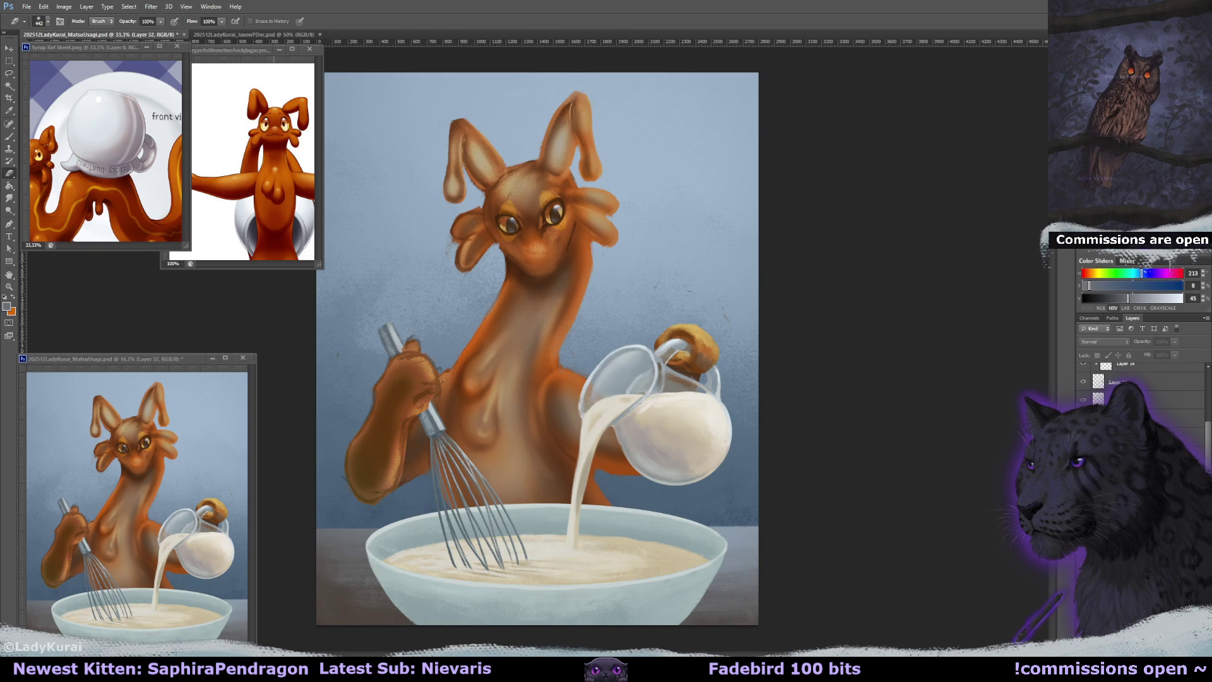
Transform the whisk section to be narrower, taller, lower and tilted just under one degree.
key(ctrl+t)
drag(648, 502, 634, 498)
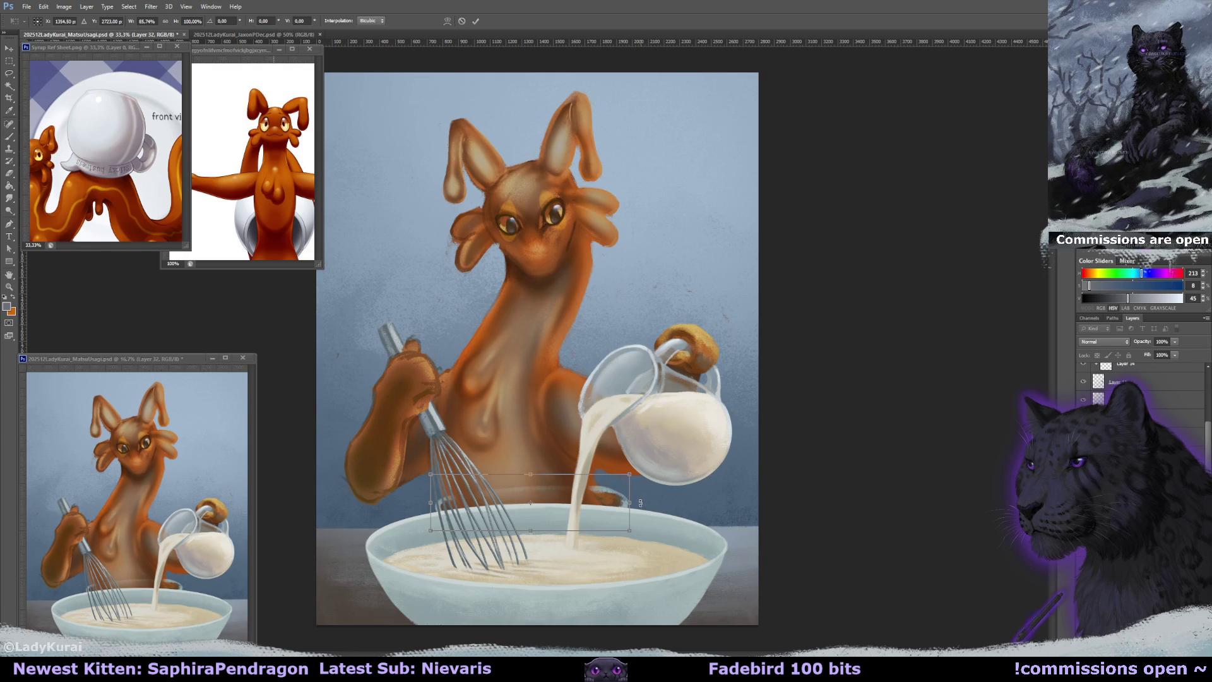
drag(630, 502, 636, 502)
drag(529, 473, 544, 469)
drag(544, 475, 545, 486)
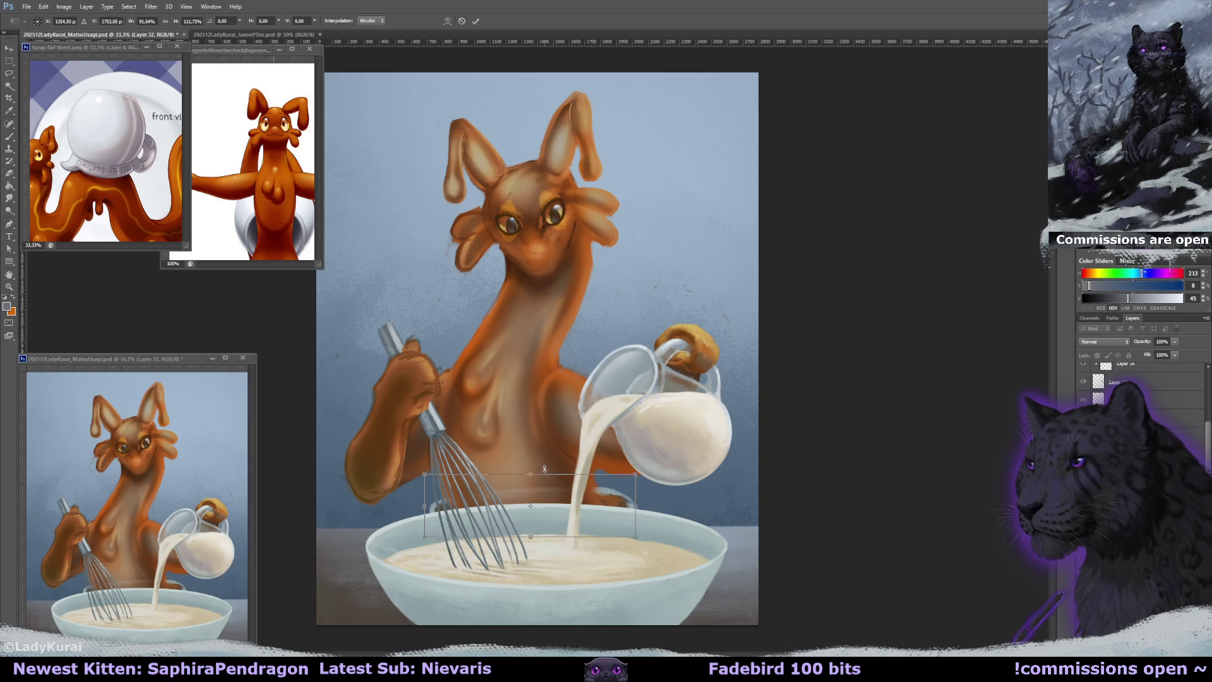
key(shift+Up)
key(shift+Up)
key(shift+Up)
drag(747, 449, 749, 453)
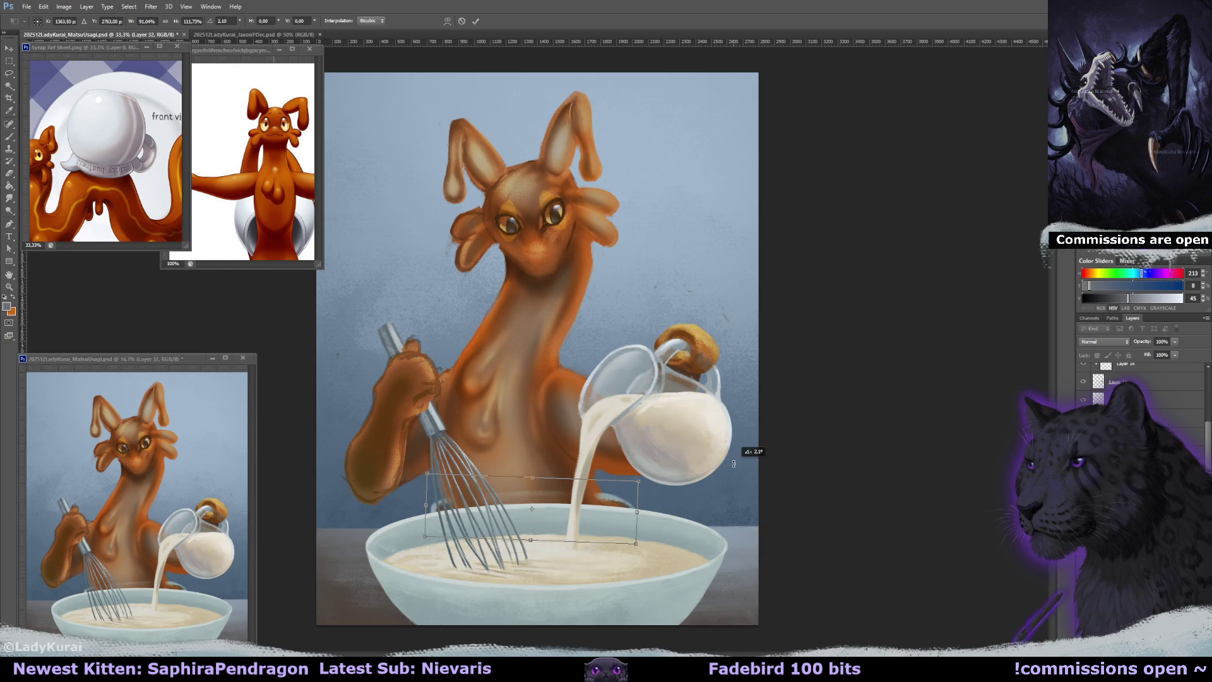
click(13, 136)
click(559, 246)
Switch to the Eraser with a 10 px brush.
key(e)
click(47, 21)
click(50, 153)
click(623, 494)
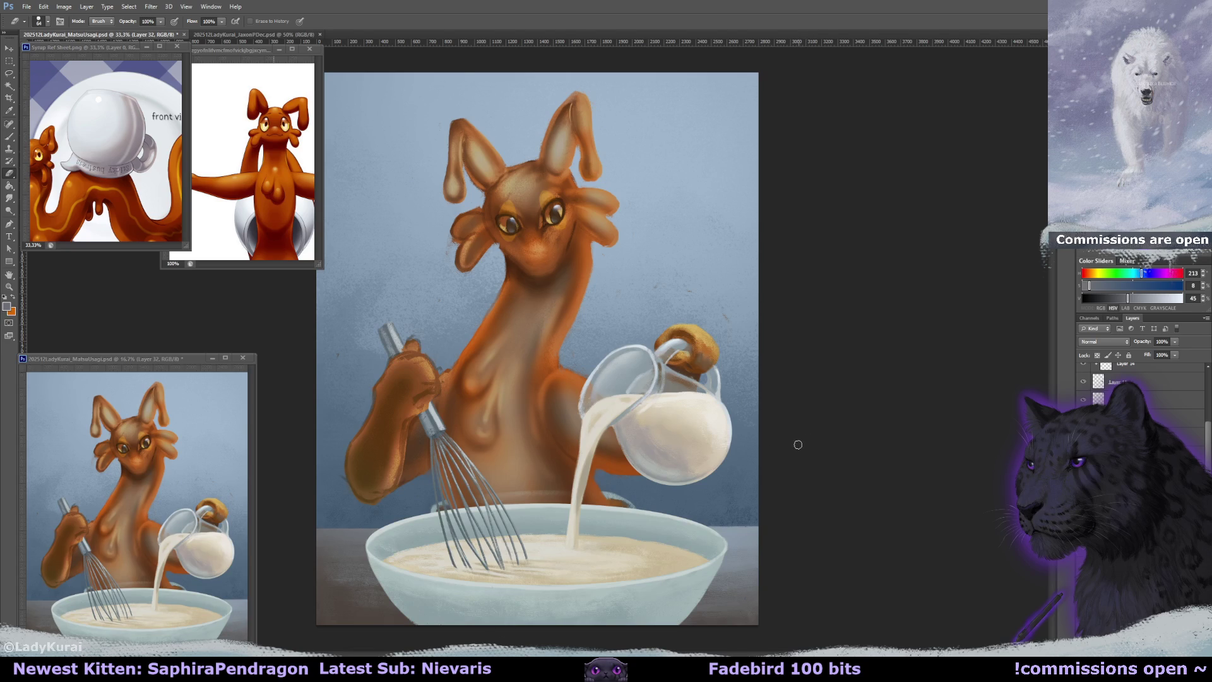
Rotate the view sideways, then set a 34 px brush and pick a muted blue-grey from the canvas.
key(r)
drag(789, 442, 661, 222)
key(b)
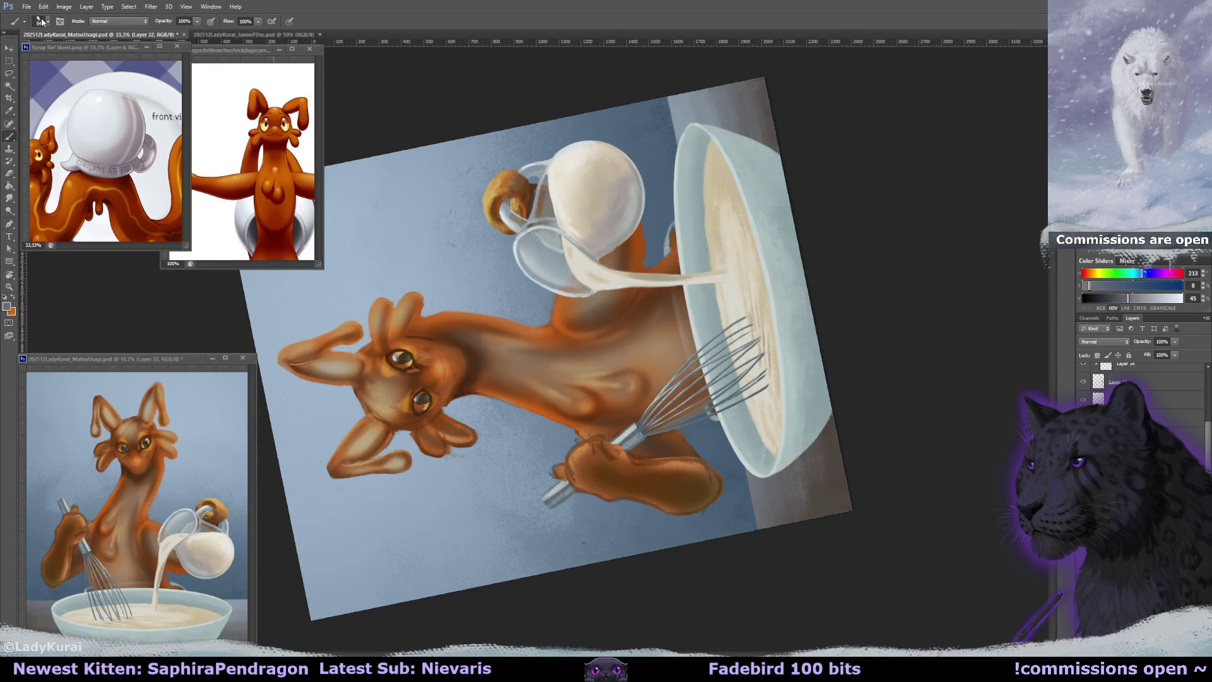
click(42, 21)
click(80, 121)
alt+click(701, 197)
drag(701, 197, 673, 235)
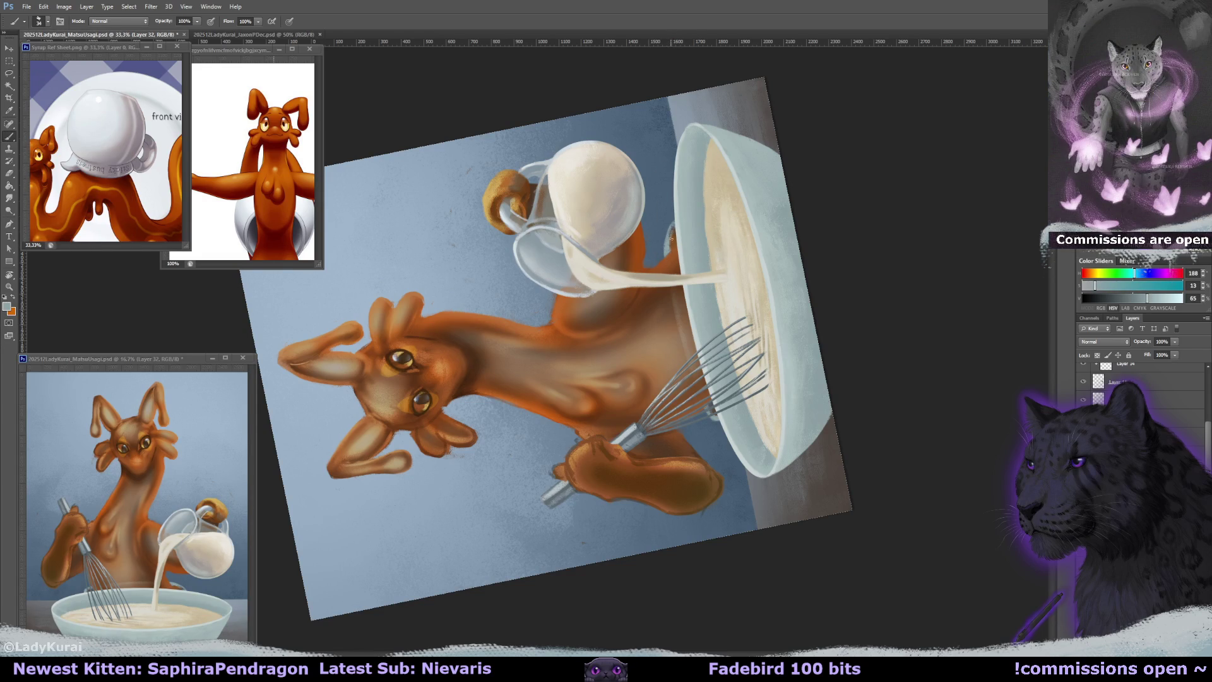
alt+click(674, 229)
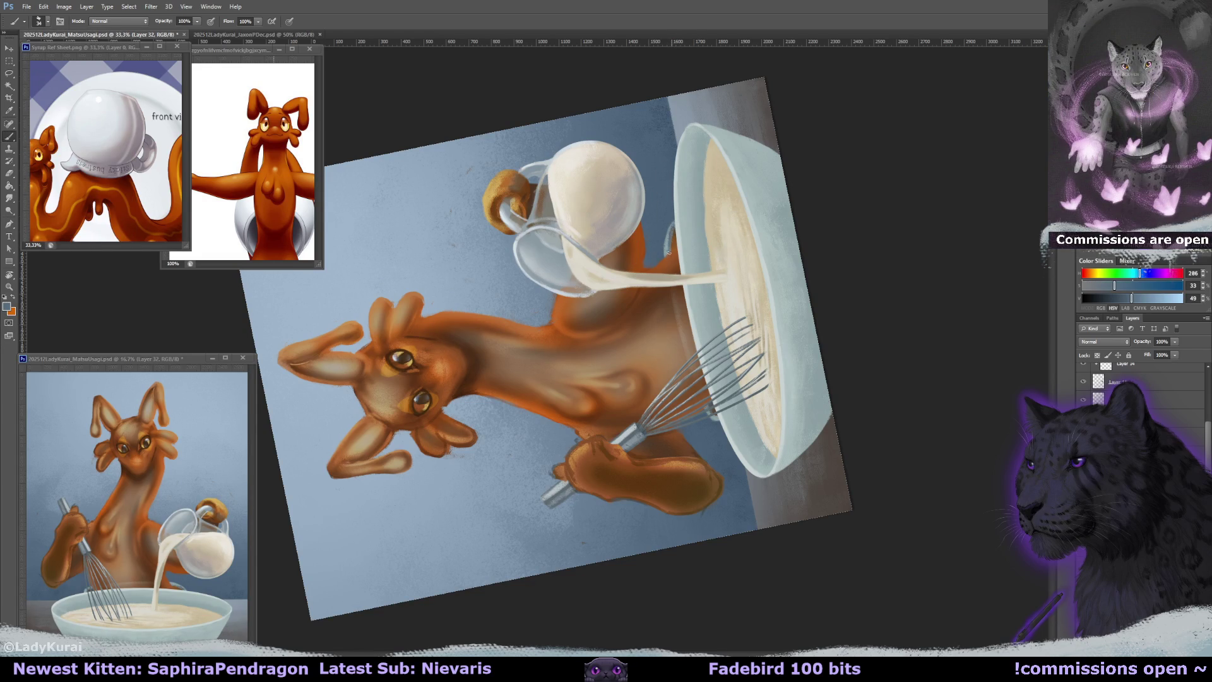
Reset the canvas view to upright and move to the Layer 4 copy layer.
key(r)
mouse_move(671, 240)
mouse_down()
mouse_move(559, 543)
mouse_move(857, 361)
mouse_up()
key(r)
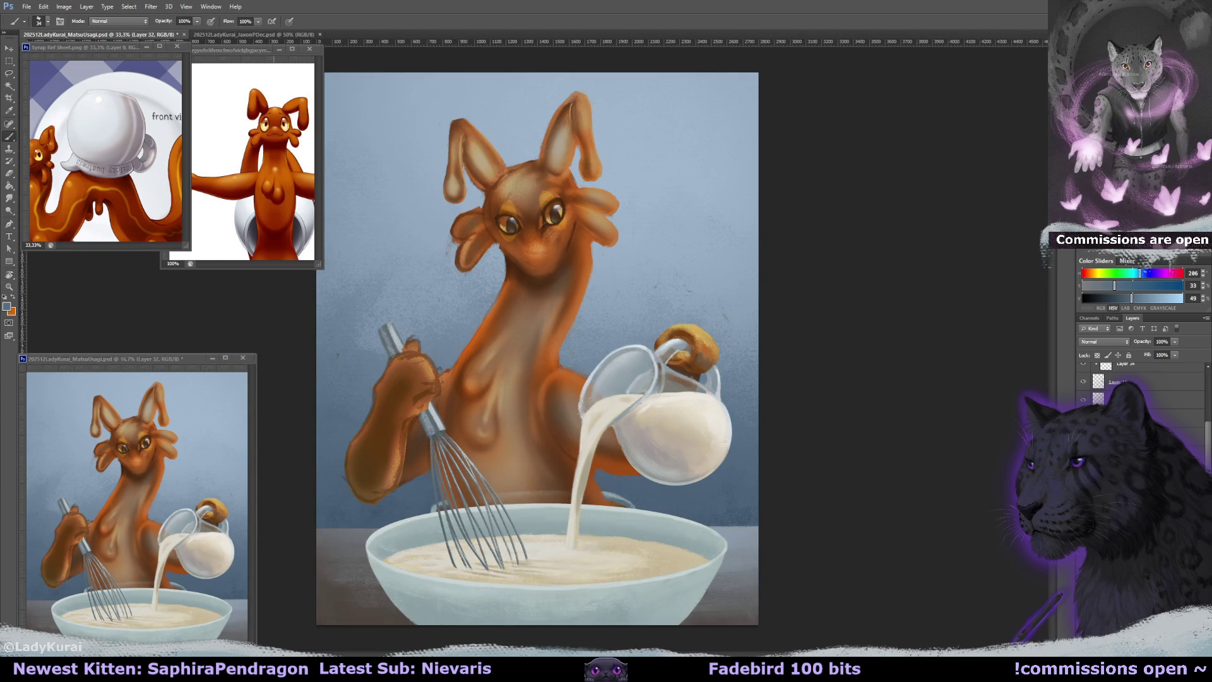
key(alt+bracketleft)
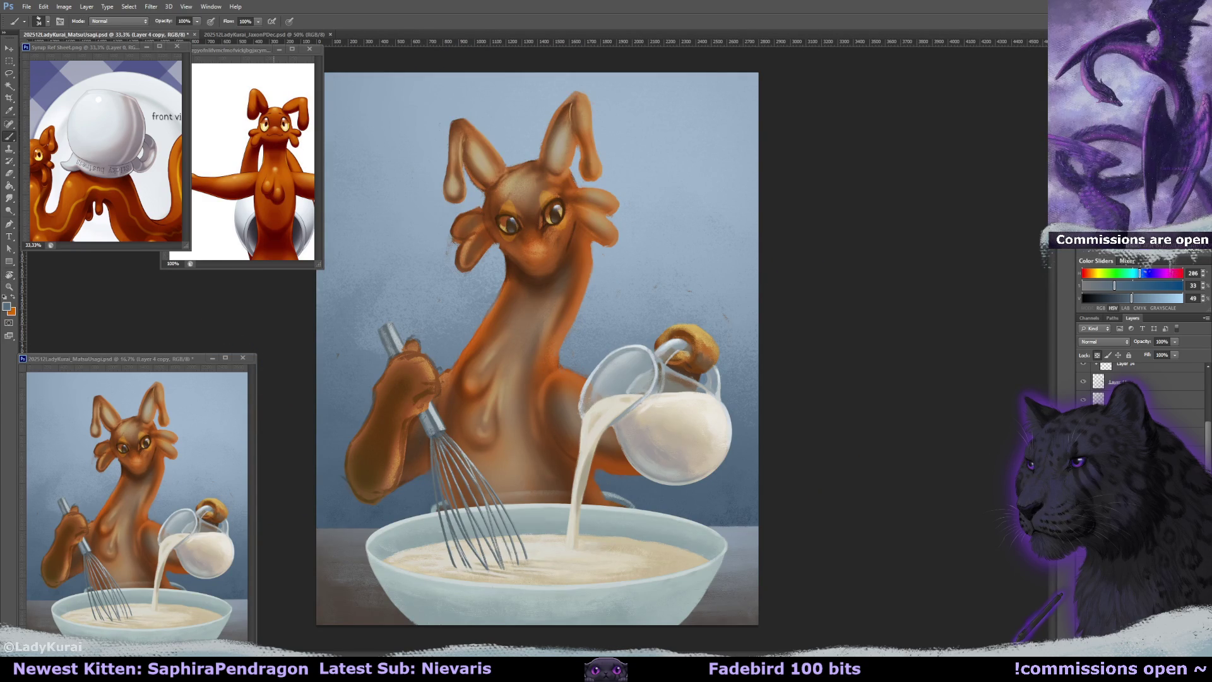
Create a new empty layer named pitcher.
click(1088, 393)
drag(1208, 436, 1207, 413)
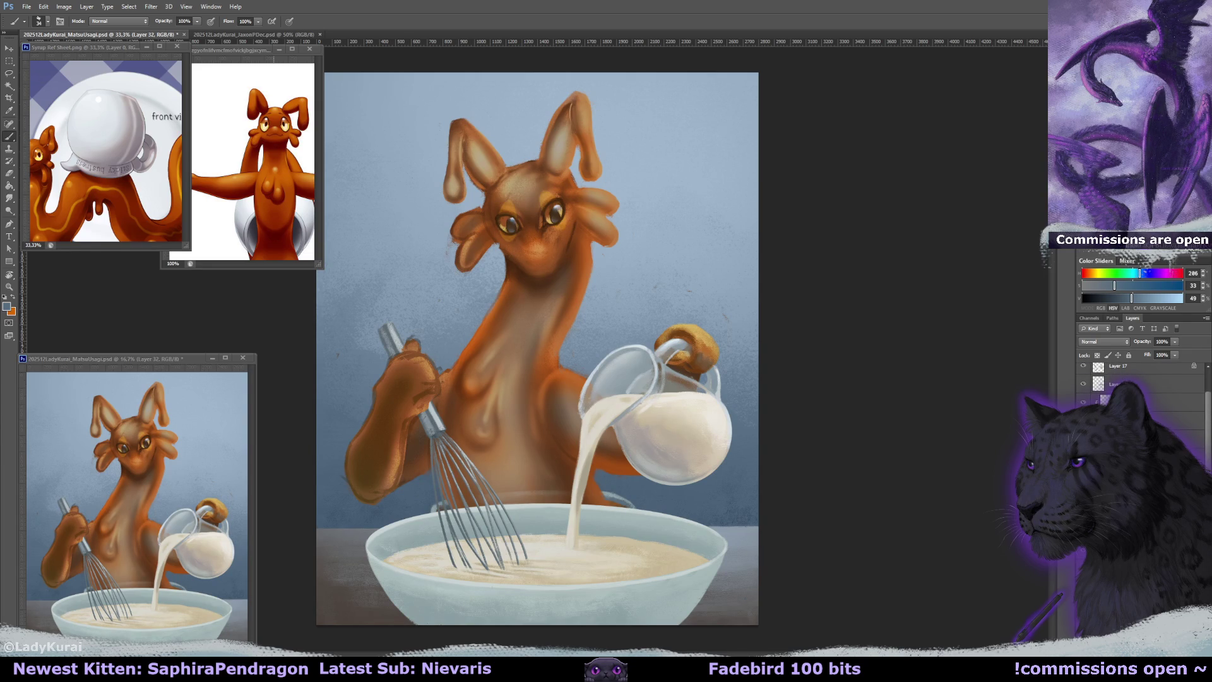
click(1130, 606)
key(ctrl+shift+alt+n)
key(Return)
Toggle the pitcher layer's visibility to compare, then select Layer 17.
click(1083, 383)
click(1083, 383)
click(1083, 383)
click(1084, 383)
click(1137, 384)
key(alt+])
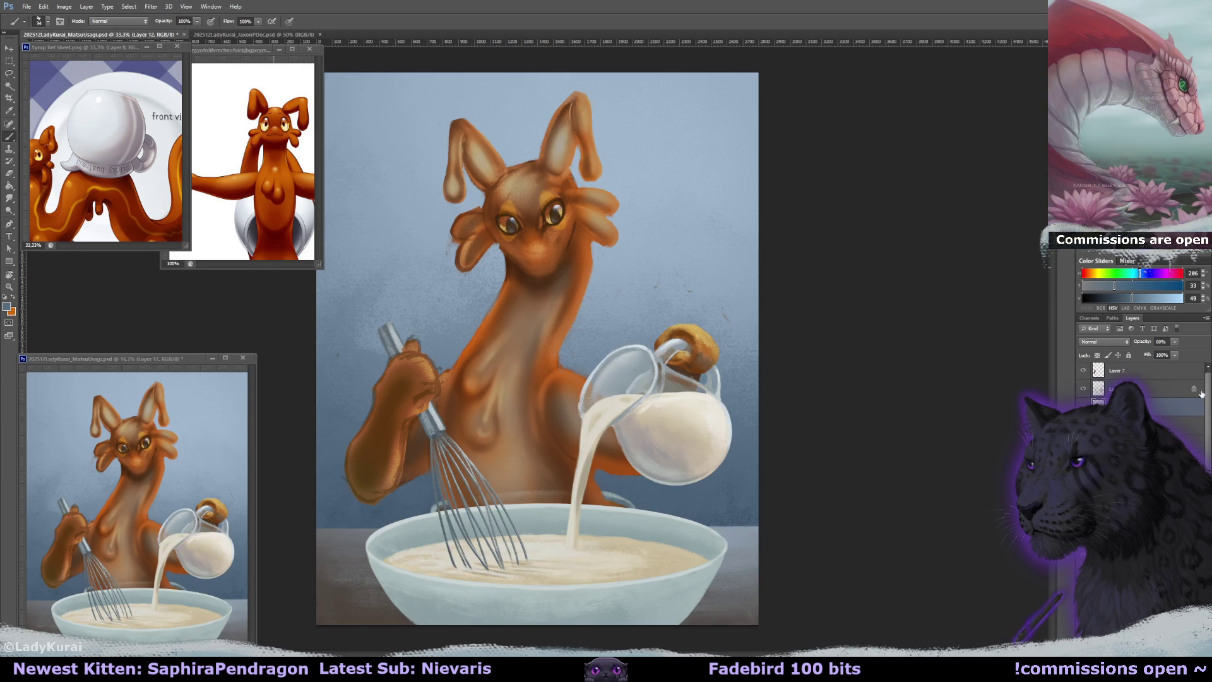
Add a layer mask to Layer 17 and soften the pitcher's lower-left shading with a 400 px soft brush.
click(1130, 631)
key(e)
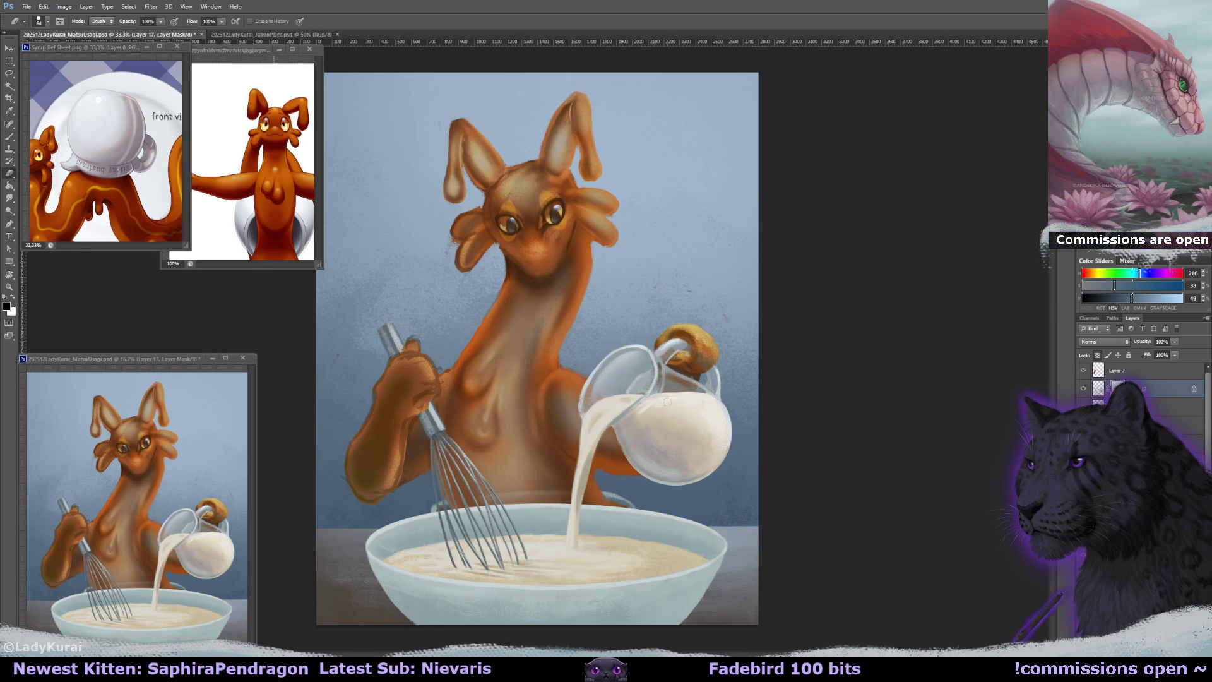
click(47, 21)
click(20, 152)
click(670, 418)
drag(637, 438, 680, 452)
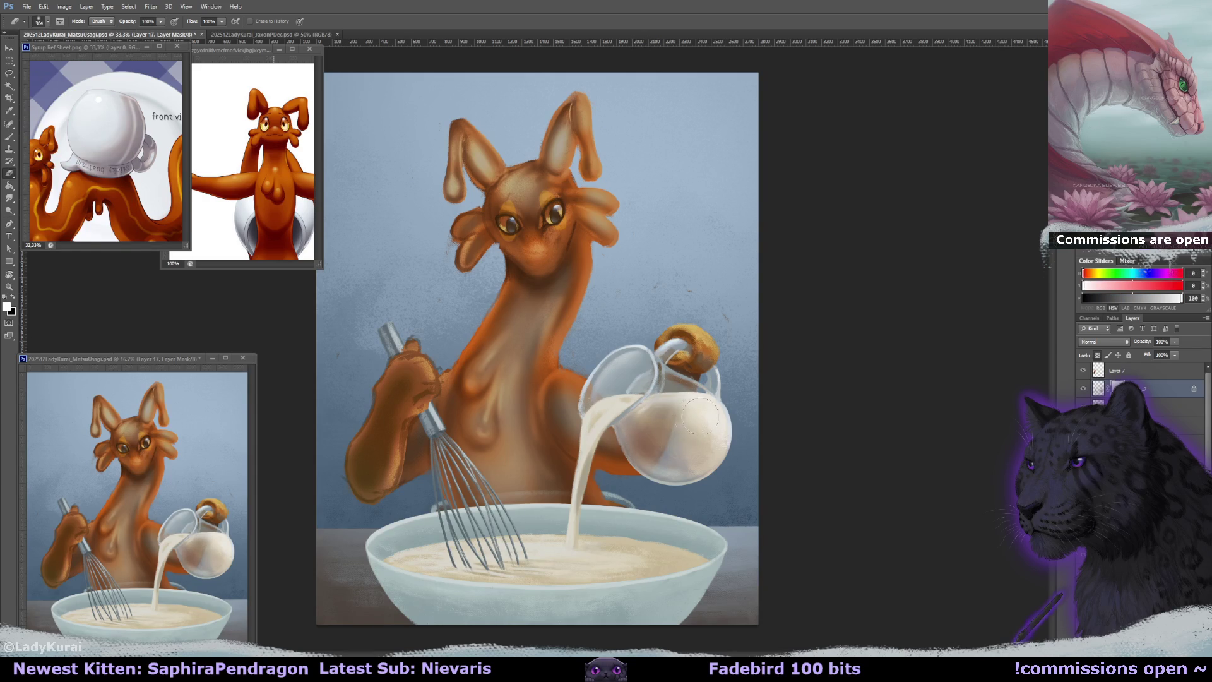
drag(685, 442, 732, 419)
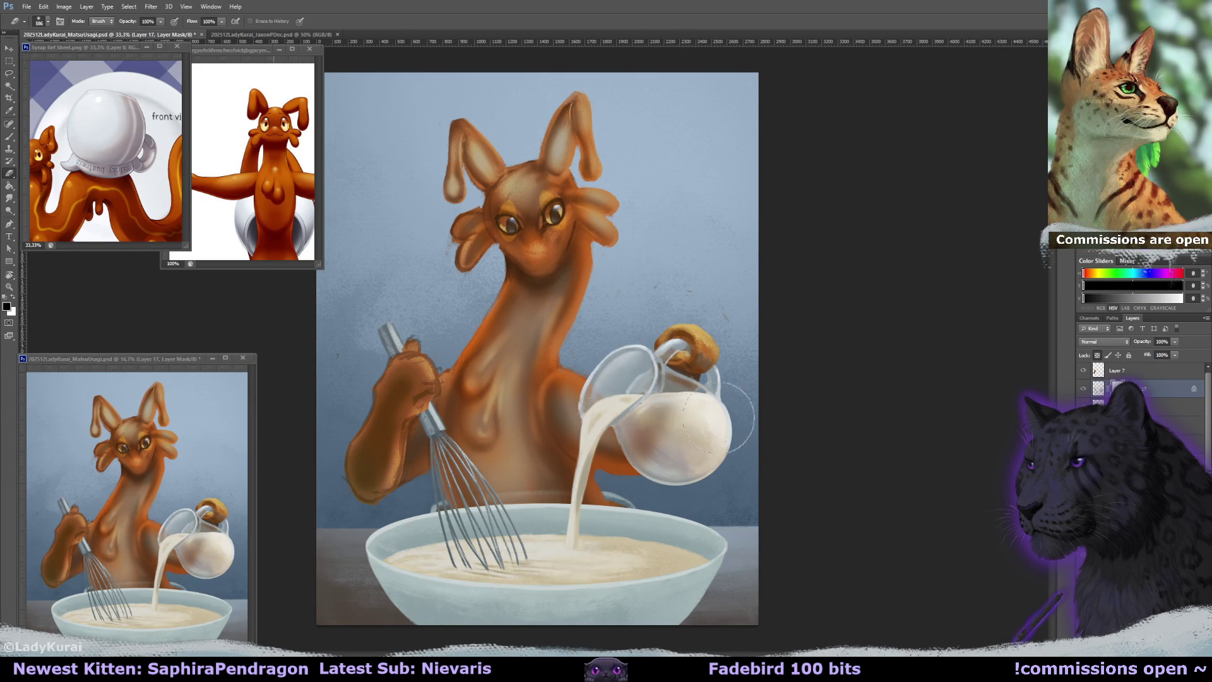
mouse_move(637, 436)
mouse_down()
mouse_move(669, 426)
mouse_move(701, 470)
mouse_up()
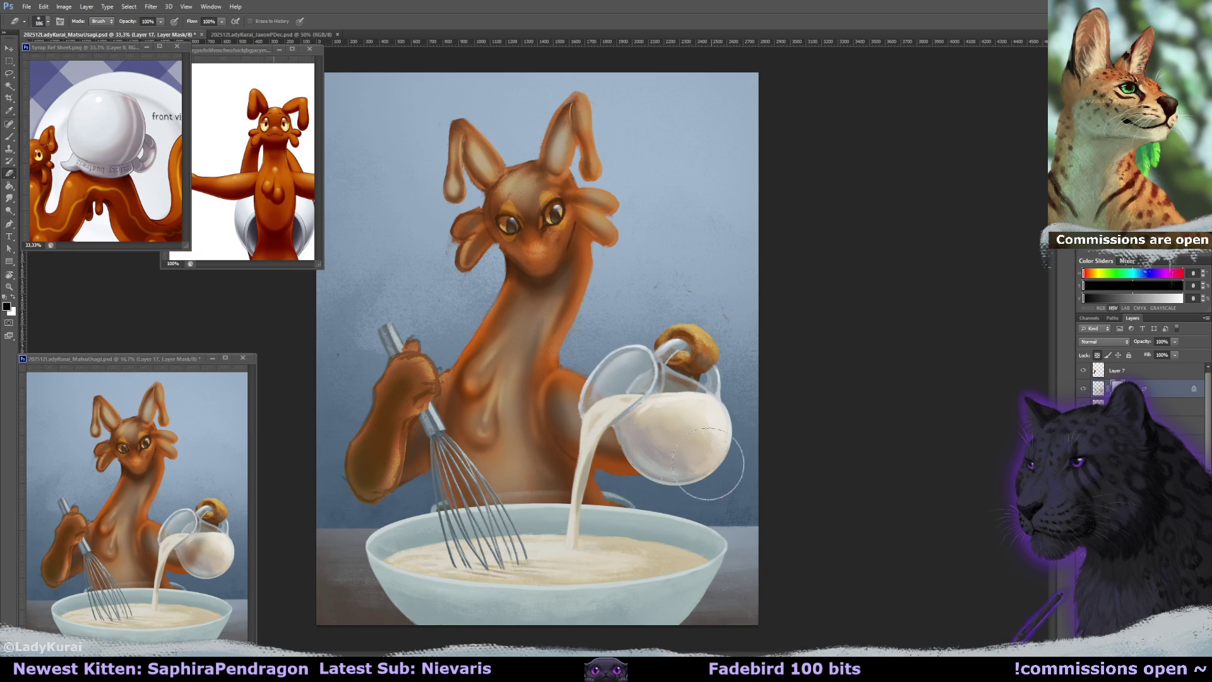
key(ctrl+z)
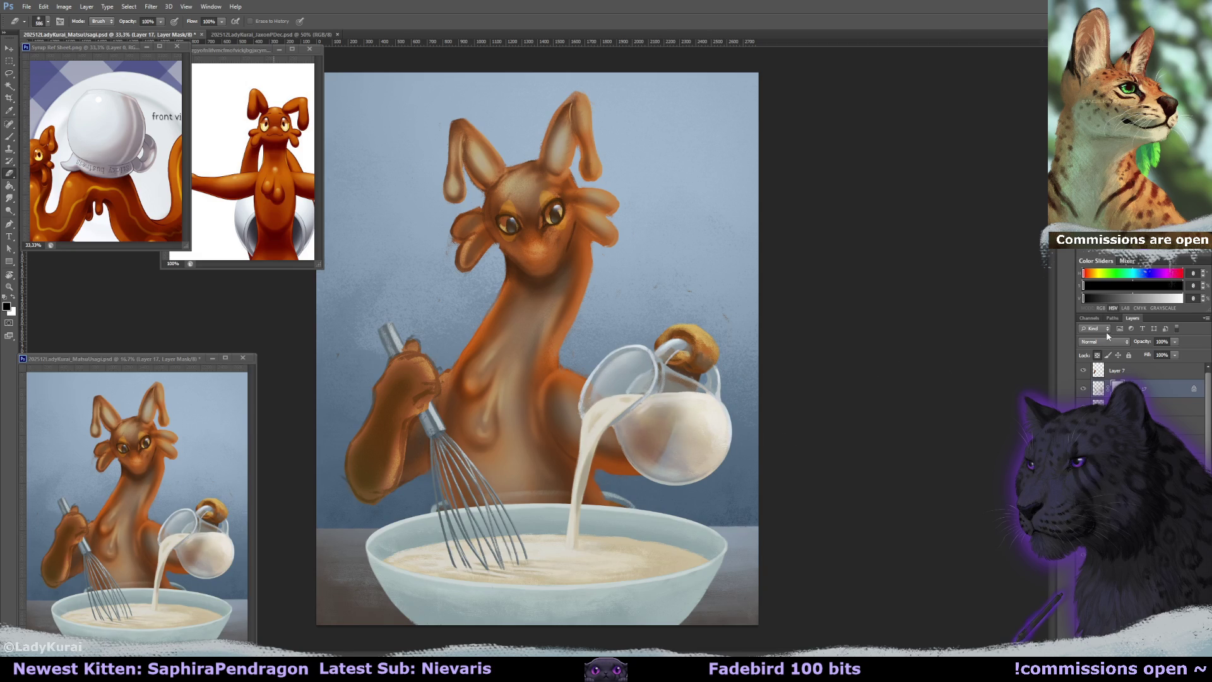
key(ctrl+z)
Check the pitcher layer's visibility again and save the painting.
click(1118, 401)
click(1084, 392)
click(1084, 393)
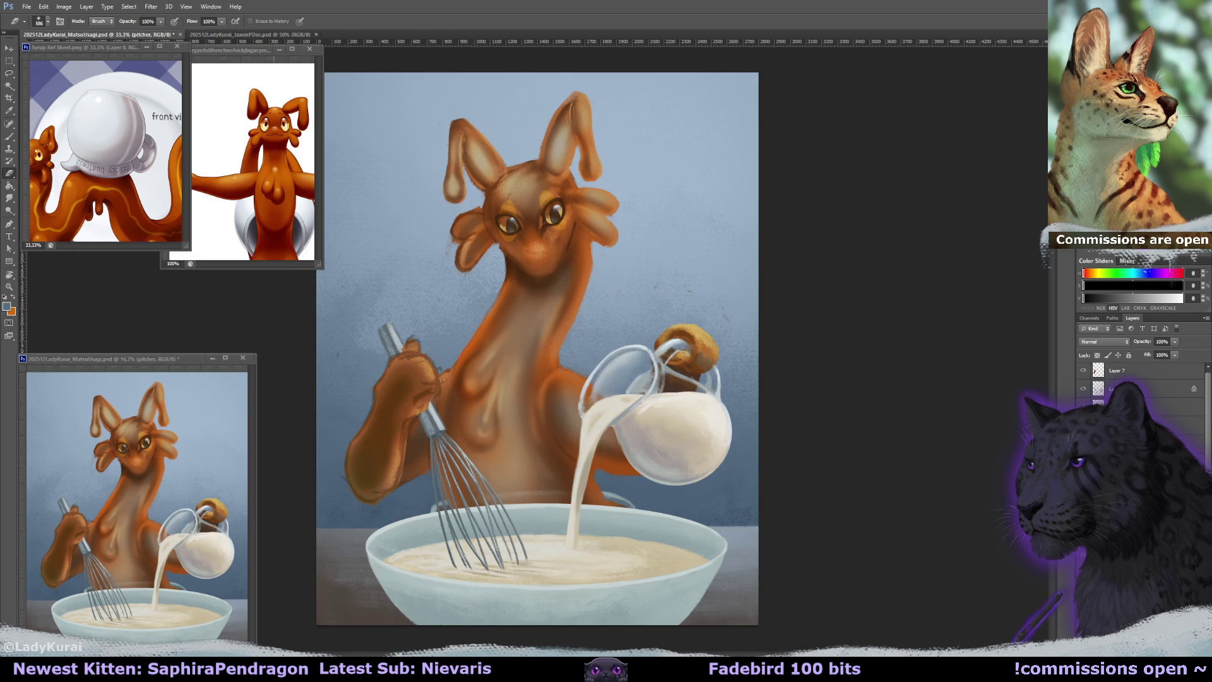
key(ctrl+shift+alt+n)
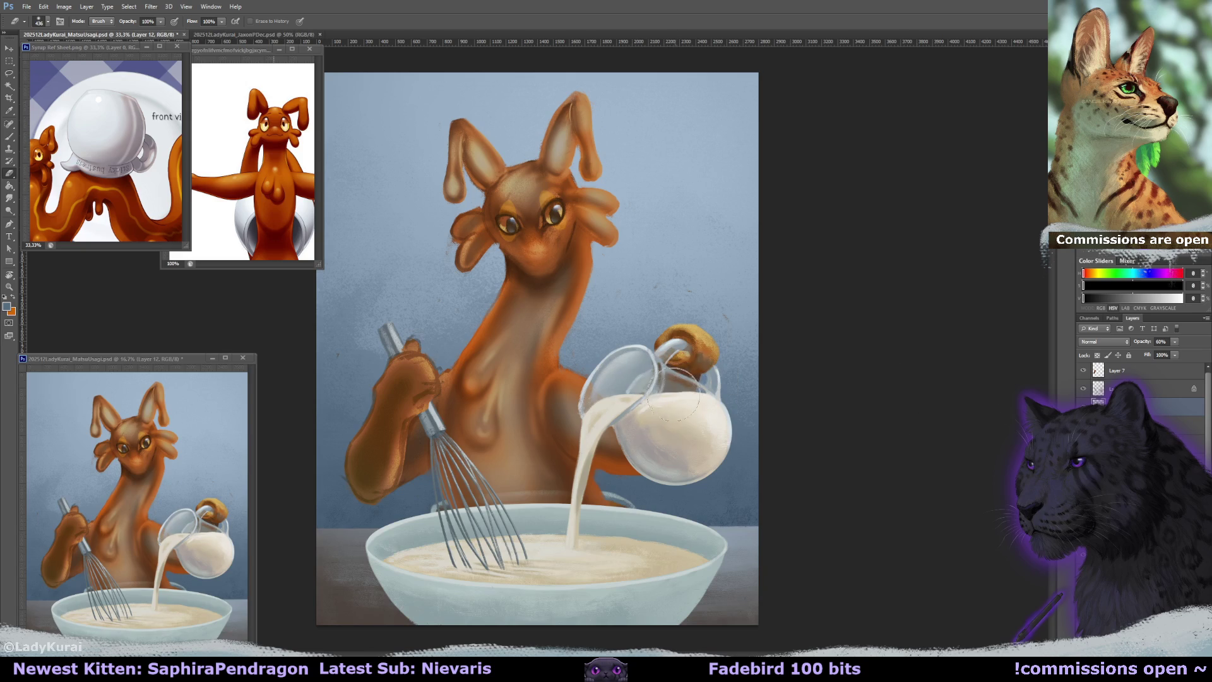
key(ctrl+s)
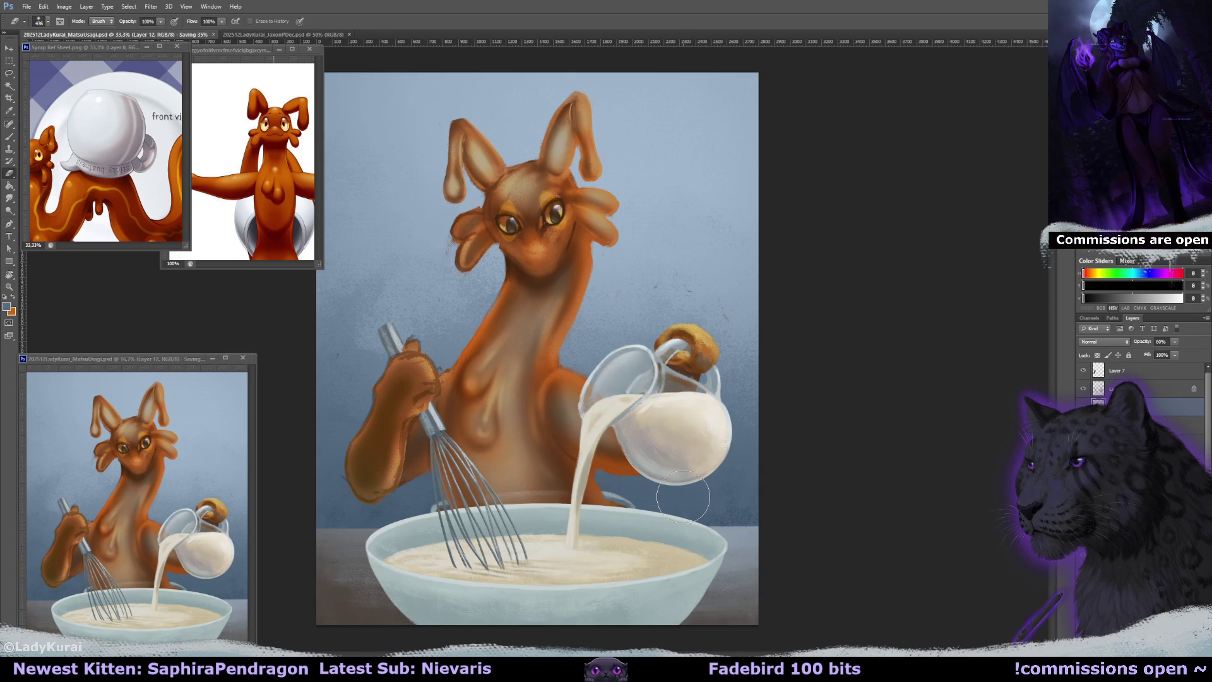
key(ctrl+e)
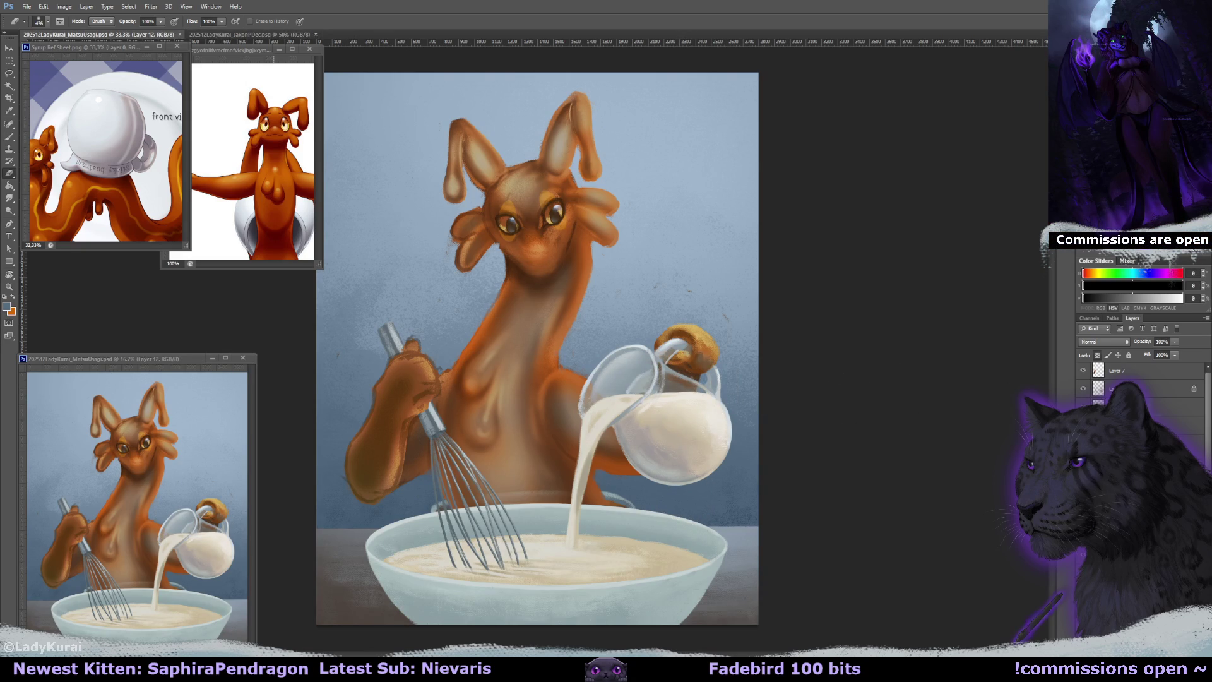
key(ctrl+plus)
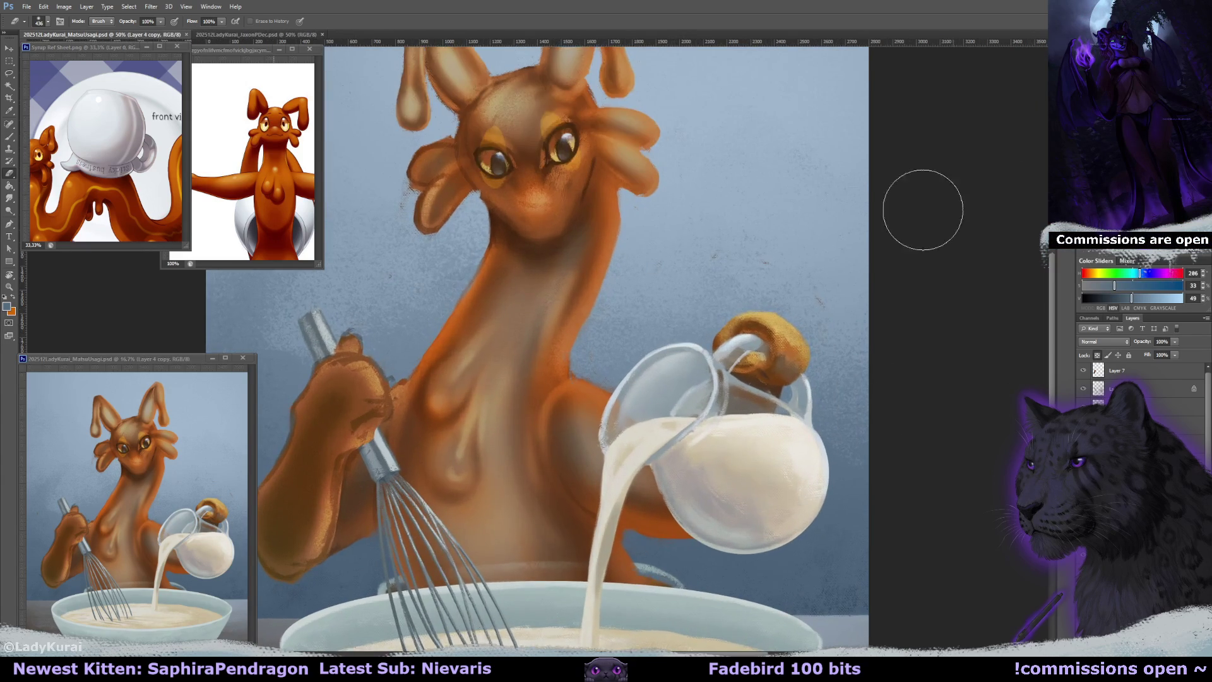
Zoom to 66.7% on the creature's face and load the 50 px brush preset.
drag(688, 70, 750, 316)
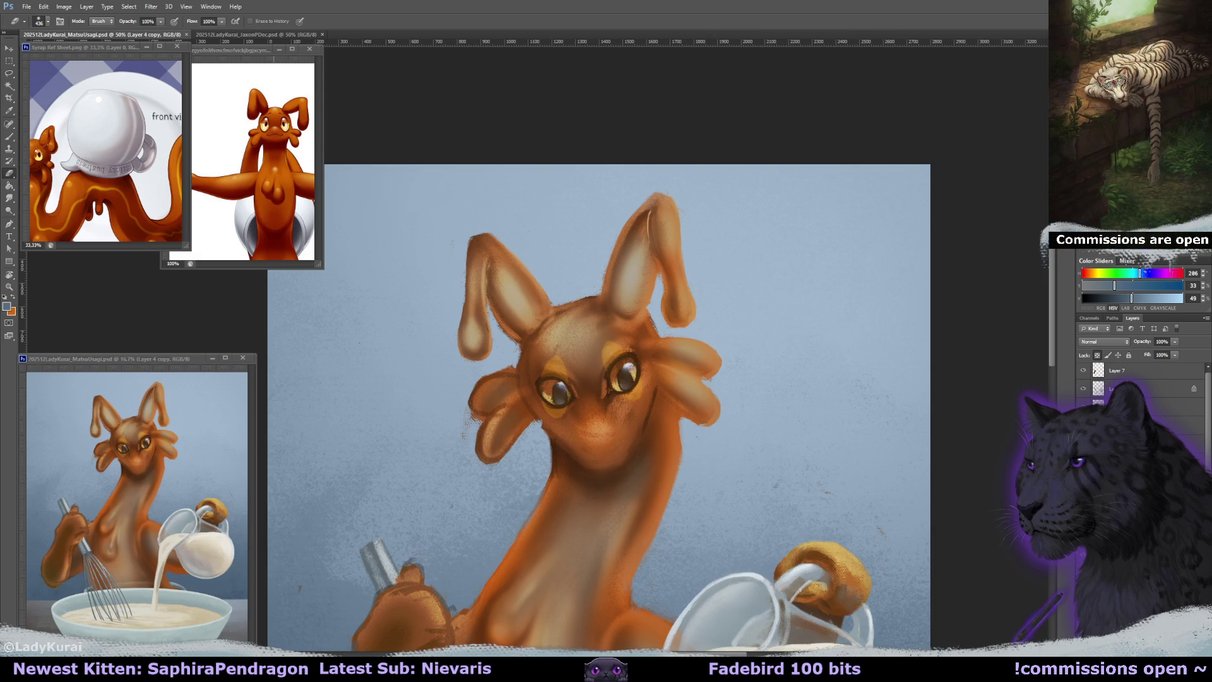
key(ctrl+plus)
drag(876, 358, 839, 301)
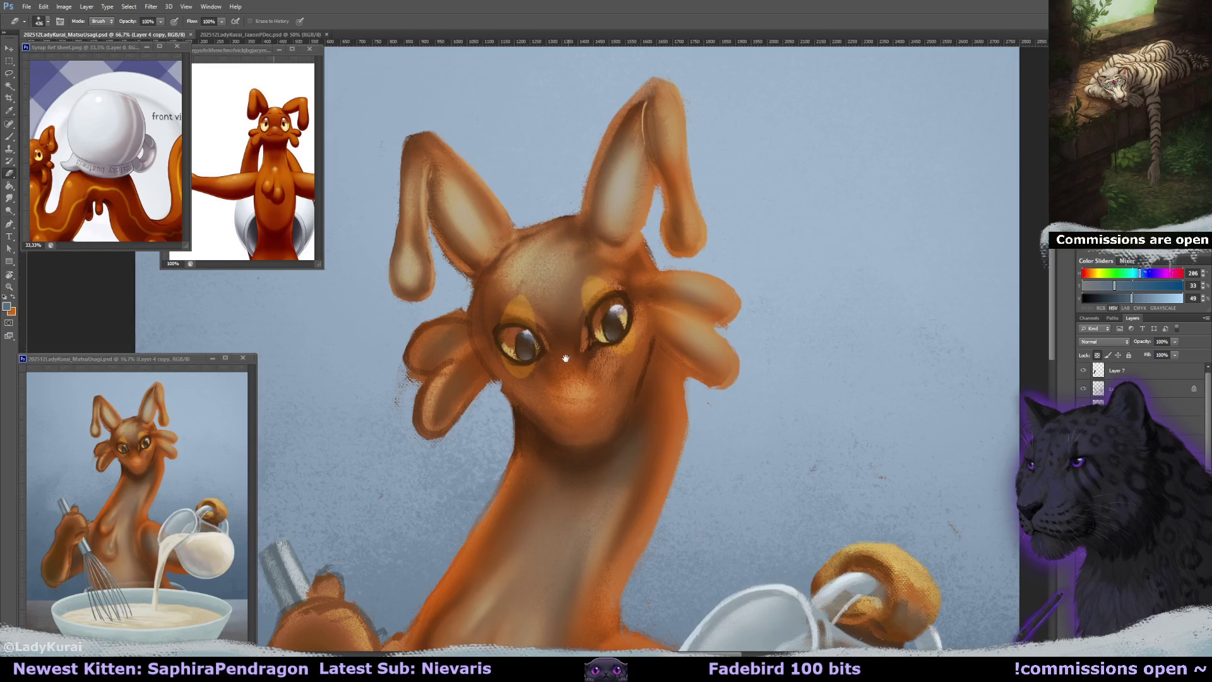
click(10, 140)
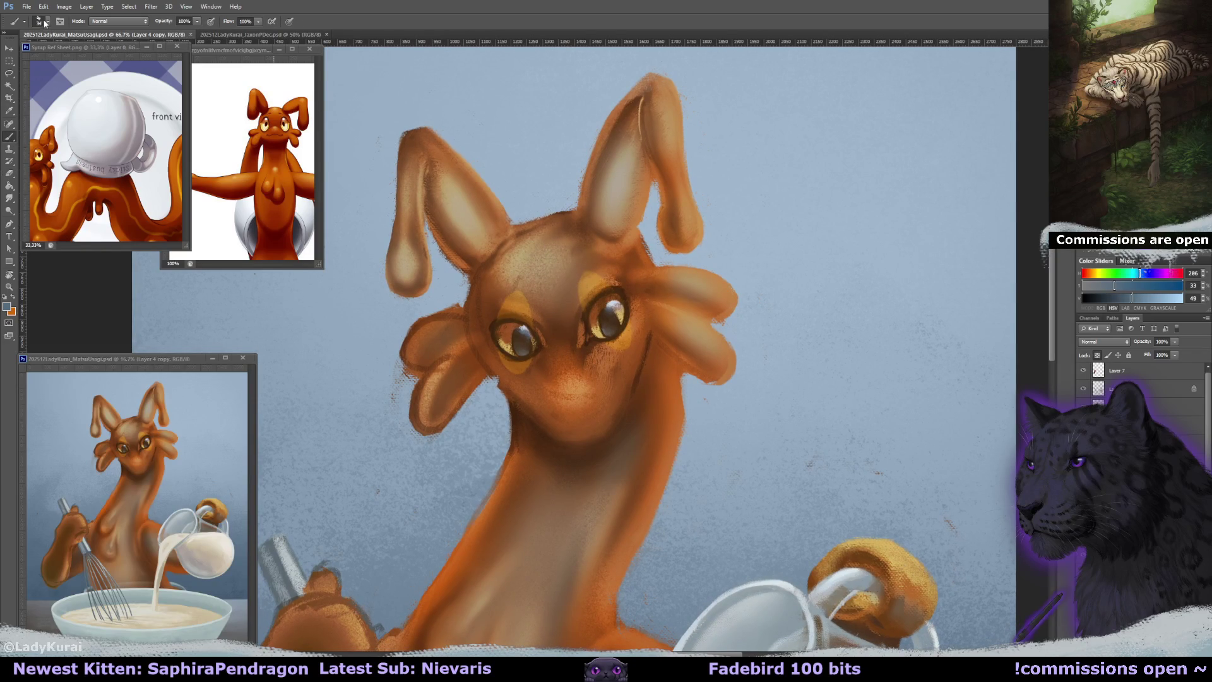
click(47, 22)
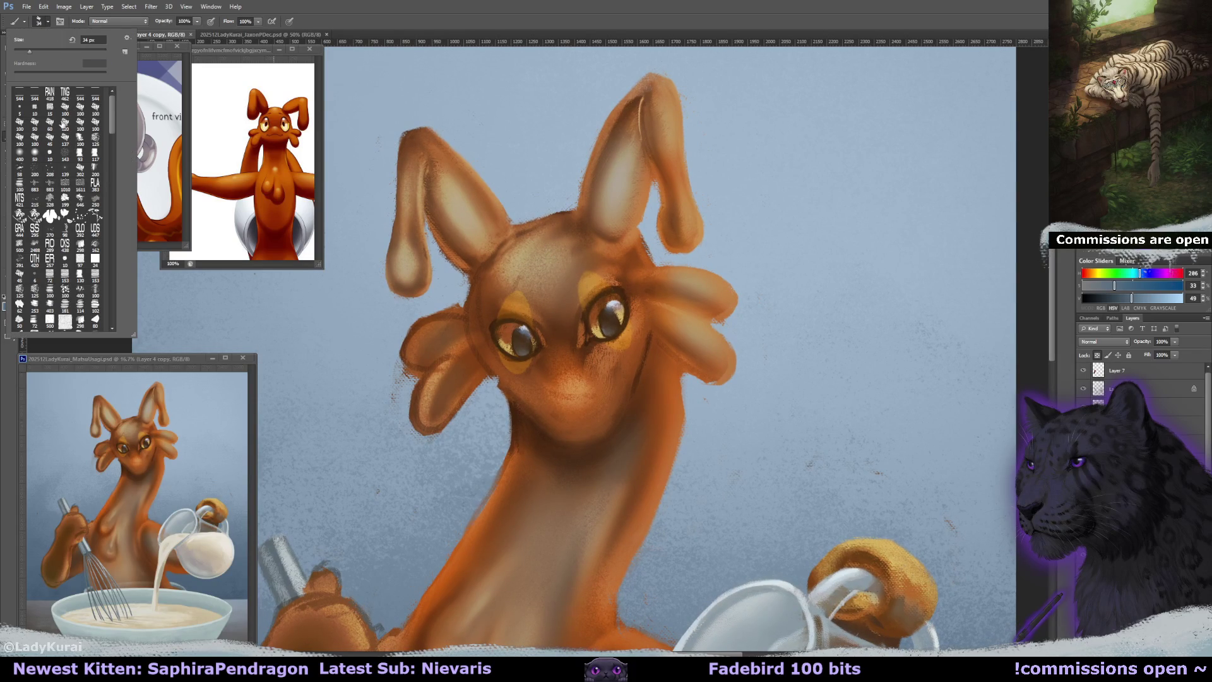
click(34, 152)
key(Return)
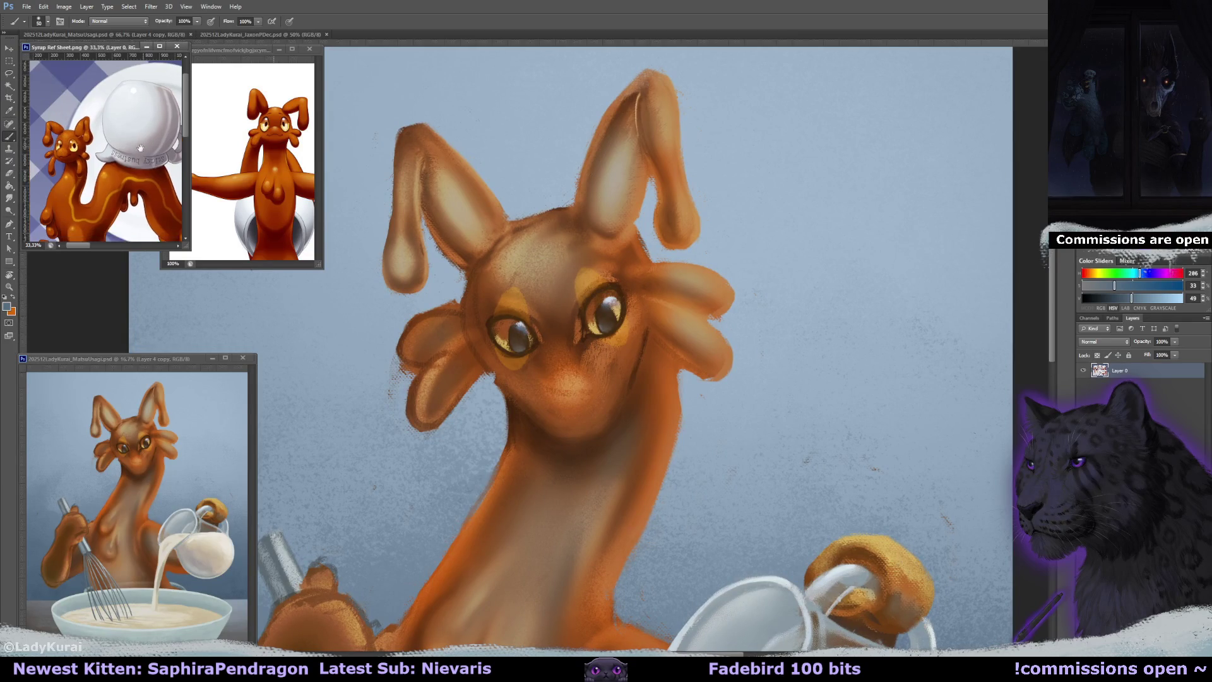
drag(89, 157, 137, 144)
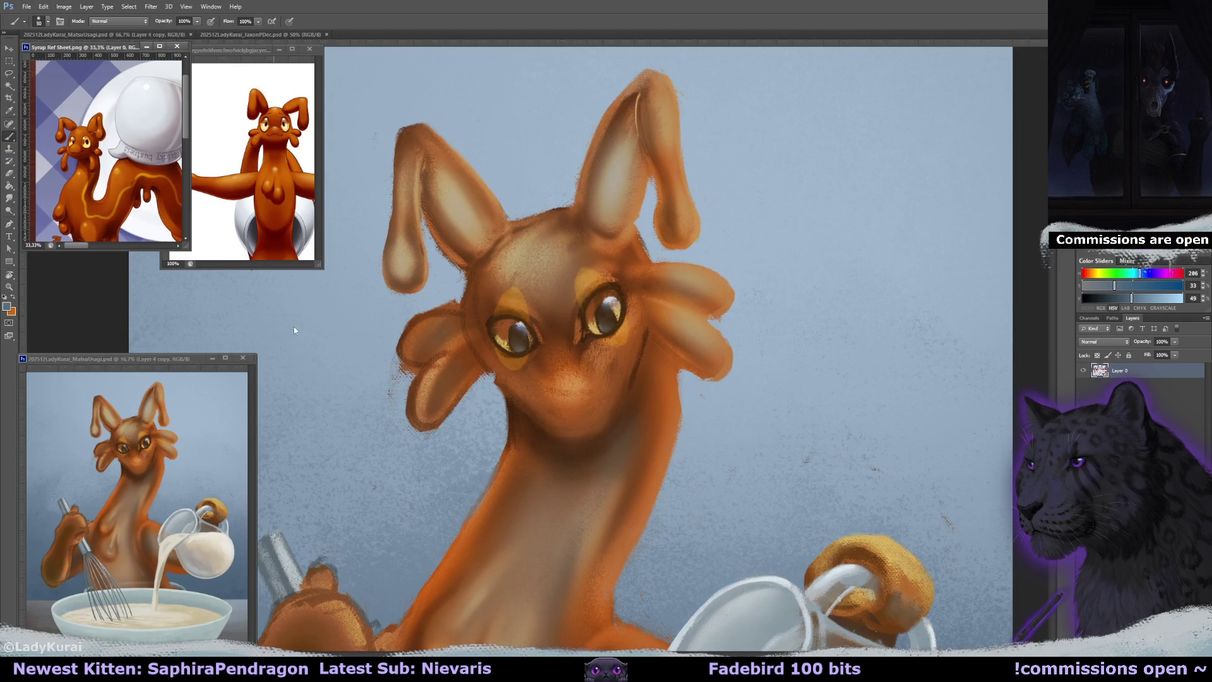
Shade the nose, eye area and cheek with sampled orange and brown tones at varying brush sizes.
alt+click(576, 382)
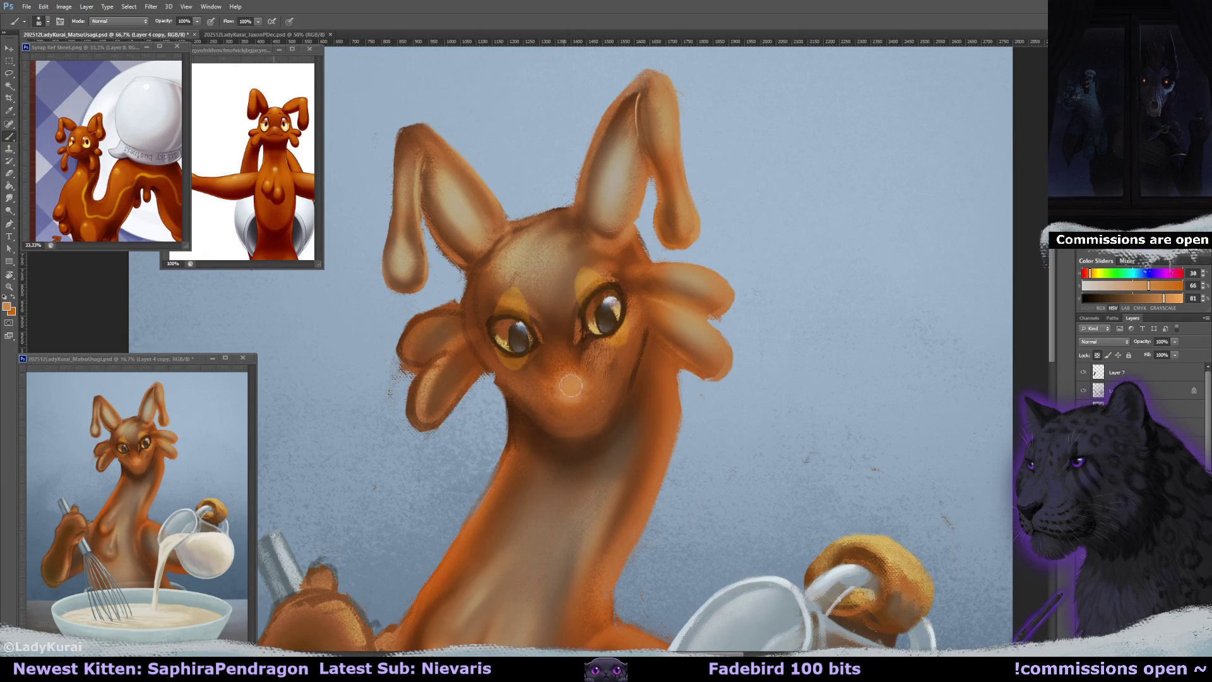
alt+right_click(576, 397)
alt+click(561, 325)
alt+right_click(539, 383)
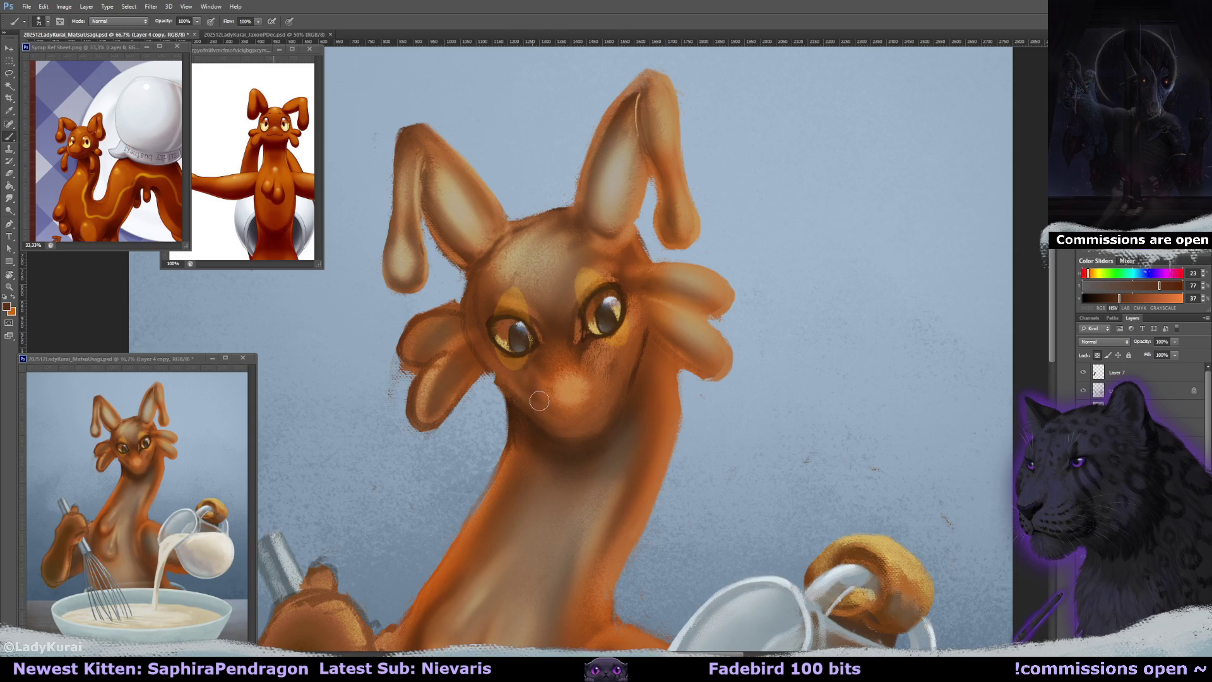
alt+click(490, 345)
alt+right_click(488, 342)
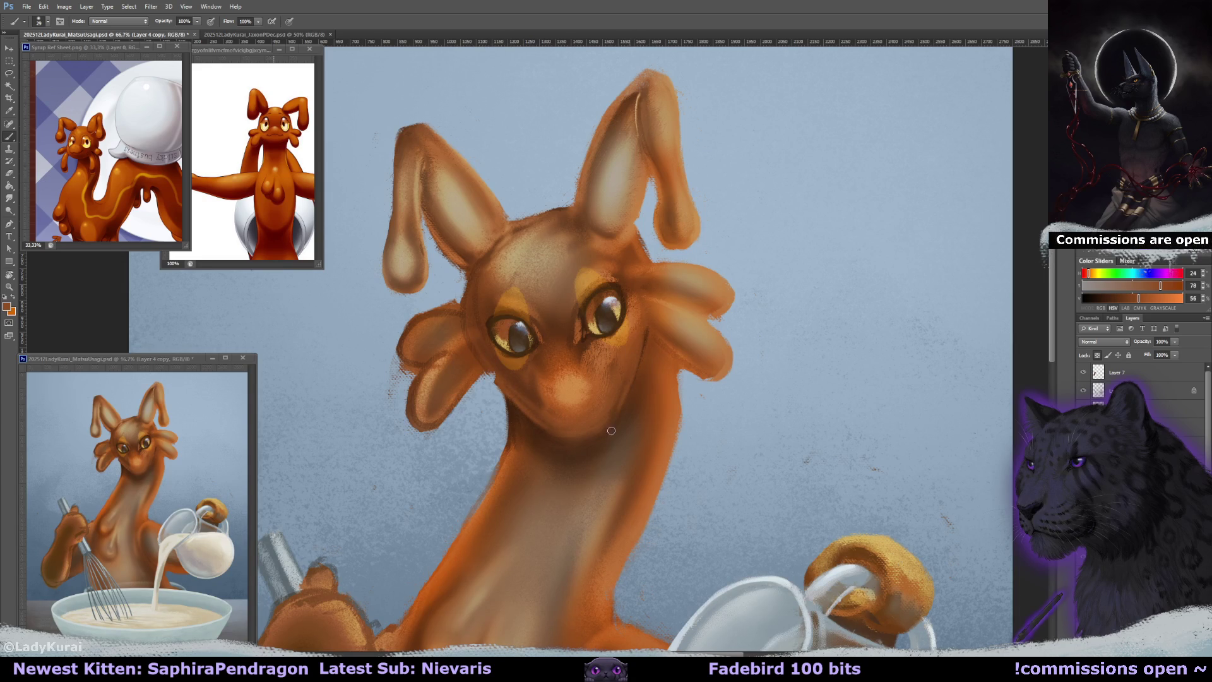
alt+click(614, 362)
alt+right_click(647, 345)
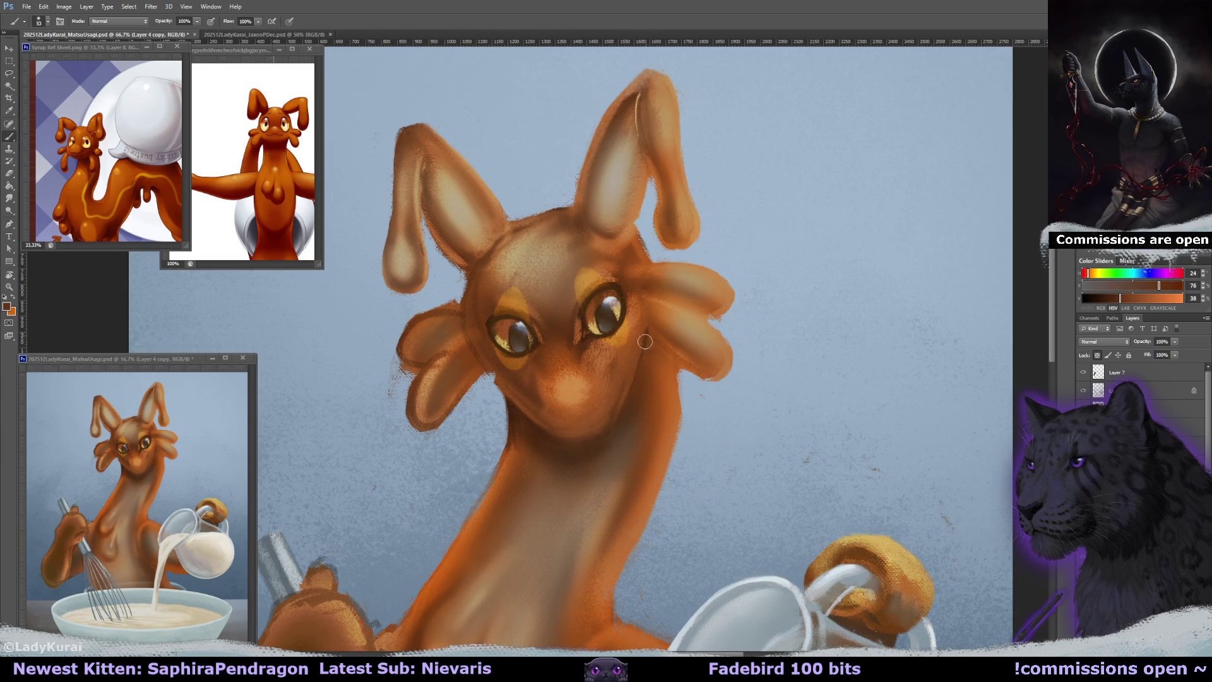
alt+click(620, 400)
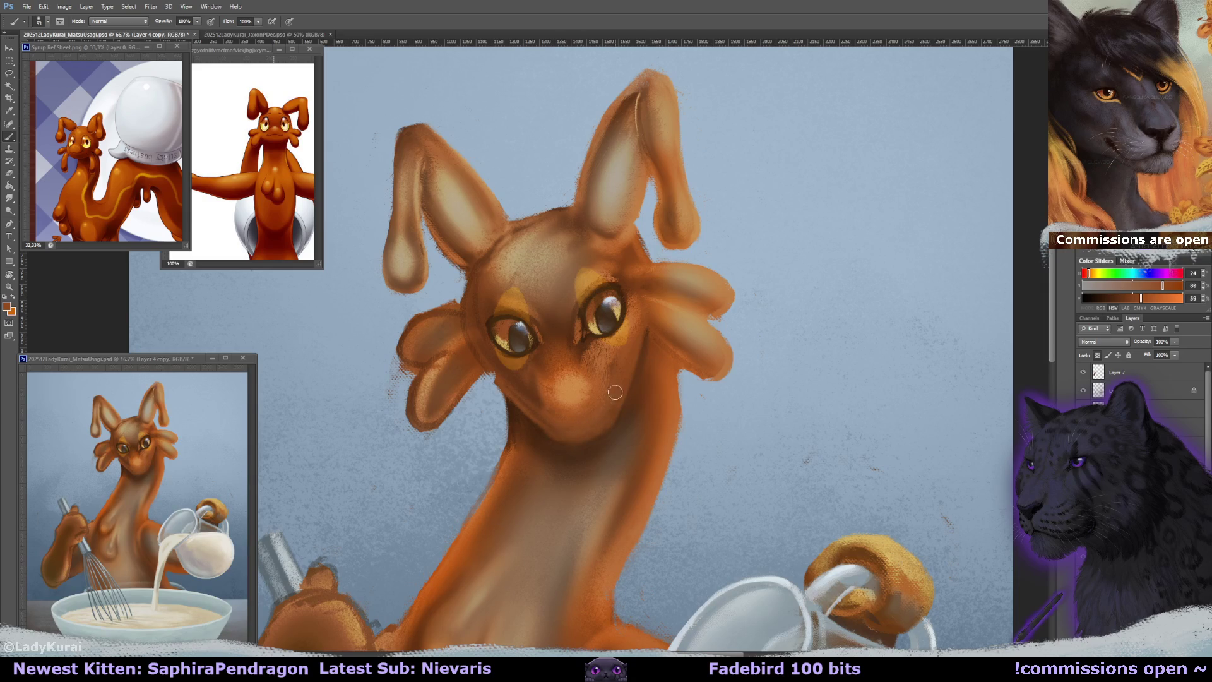
Pick a darker orange-brown and tilt the canvas view about 21 degrees for painting.
mouse_move(599, 397)
mouse_down()
mouse_move(592, 406)
mouse_move(618, 382)
mouse_up()
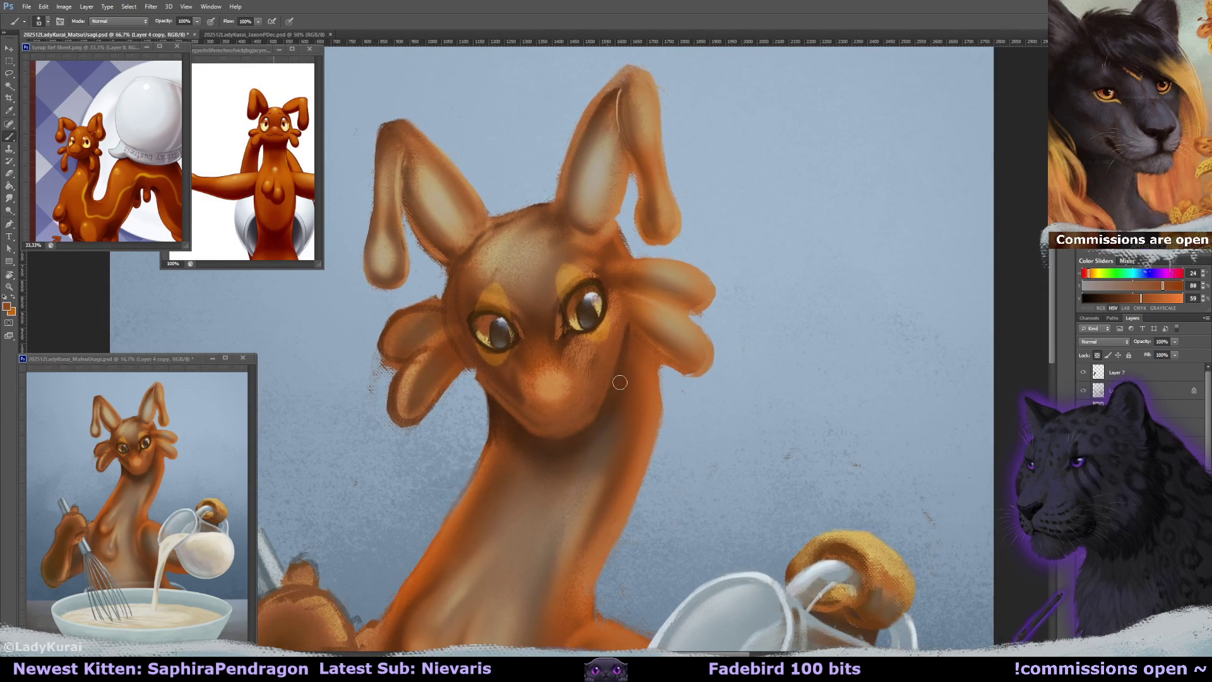
alt+click(582, 303)
drag(583, 303, 569, 256)
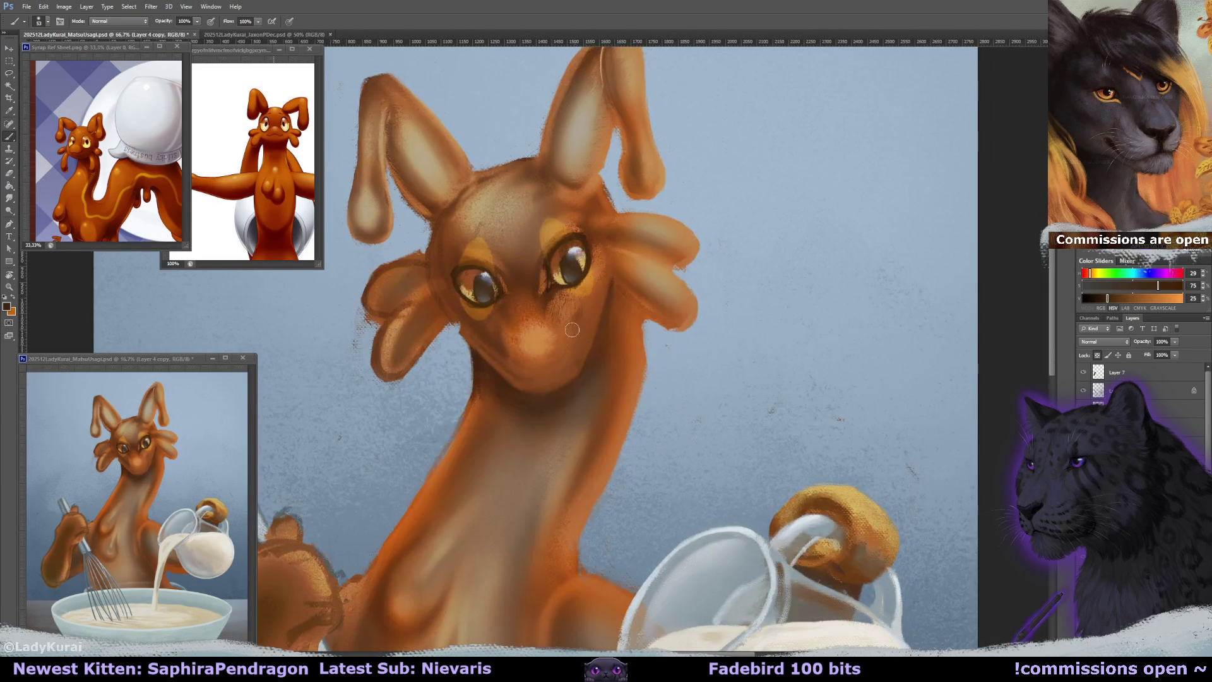
click(43, 22)
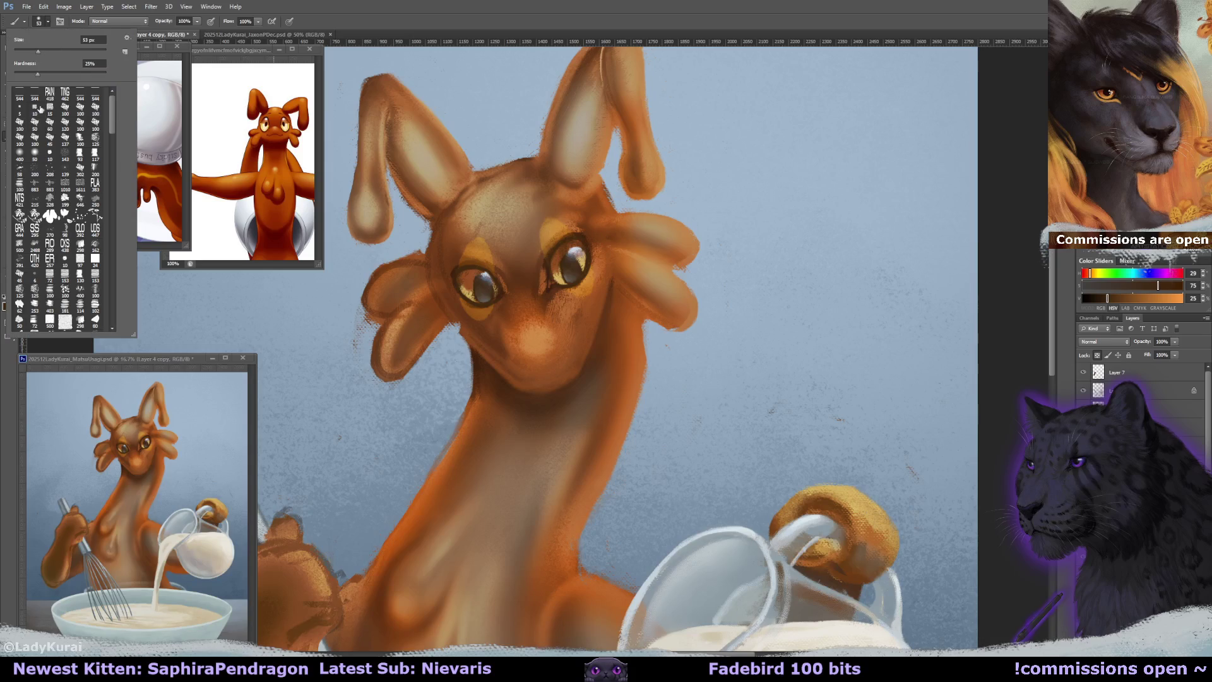
key(Escape)
key(r)
mouse_move(617, 352)
mouse_down()
mouse_move(654, 236)
mouse_move(563, 371)
mouse_up()
key(b)
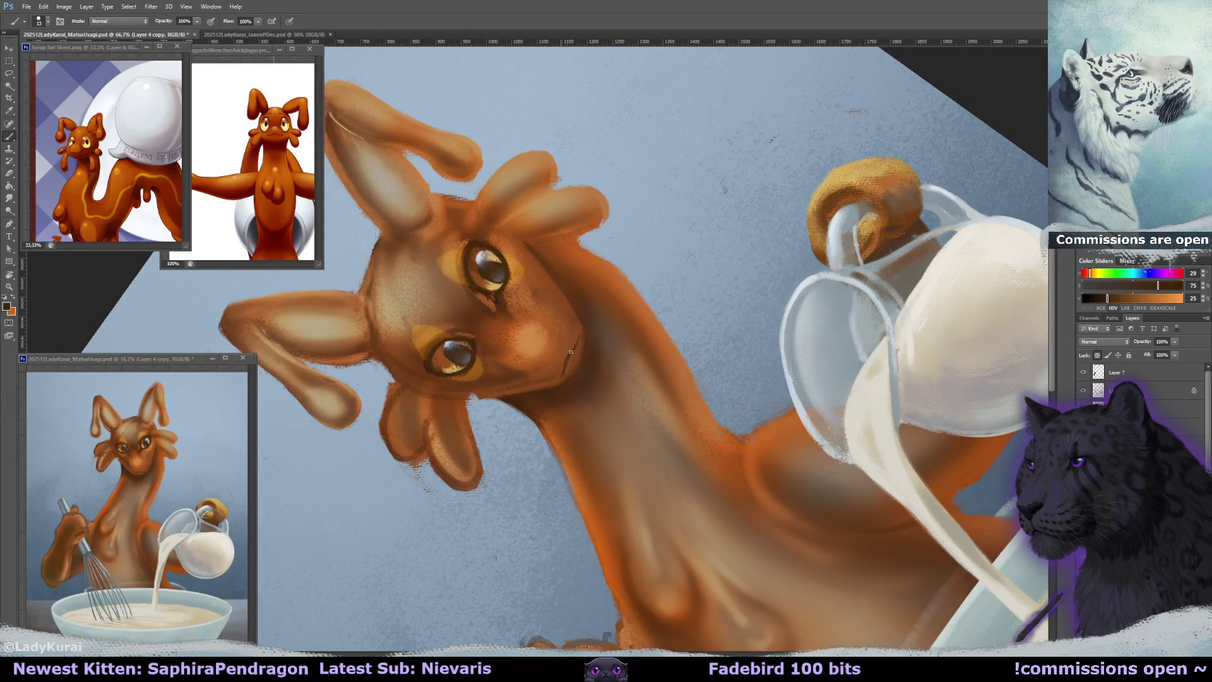
Rotate the canvas nearly upside down and paint a dark mouth line across the muzzle.
key(r)
mouse_move(589, 306)
mouse_down()
mouse_move(511, 358)
mouse_move(617, 324)
mouse_move(665, 262)
mouse_up()
key(r)
alt+click(650, 311)
key(r)
drag(532, 321, 526, 346)
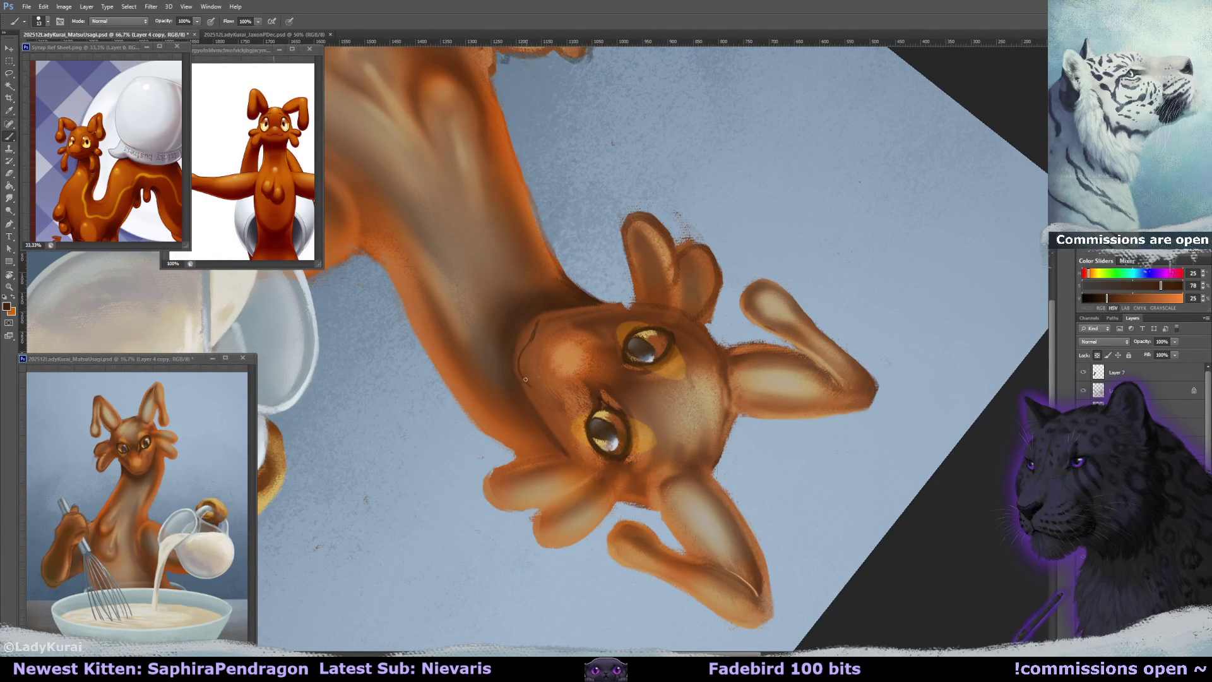
key(r)
drag(602, 284, 541, 302)
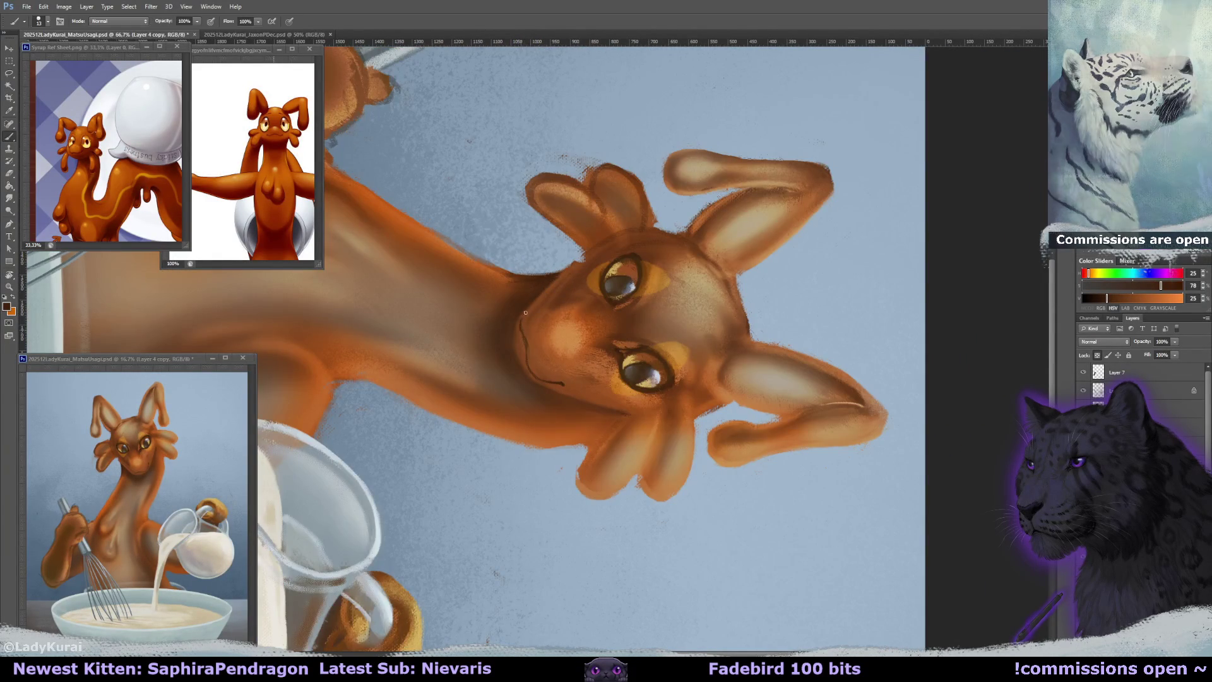
Turn the canvas upright and back, picking up a dark brown from the face.
key(r)
mouse_move(539, 300)
mouse_down()
mouse_move(622, 307)
mouse_move(579, 409)
mouse_up()
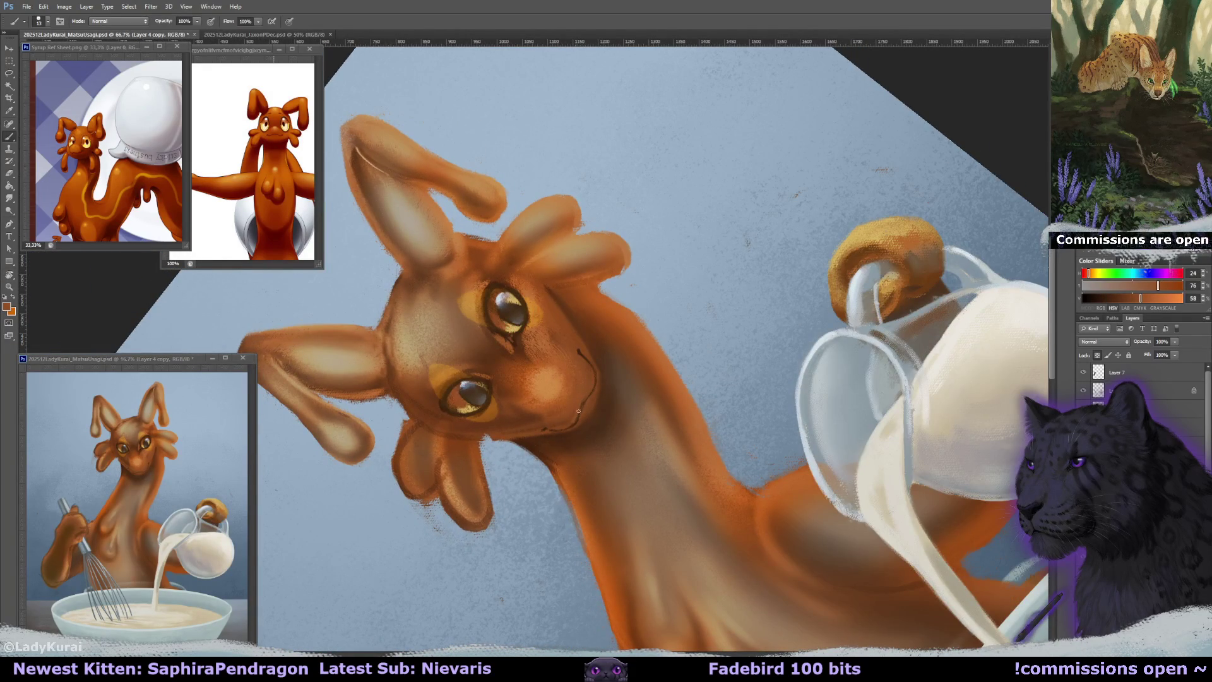
key(r)
mouse_move(603, 349)
mouse_down()
mouse_move(553, 327)
mouse_move(503, 326)
mouse_up()
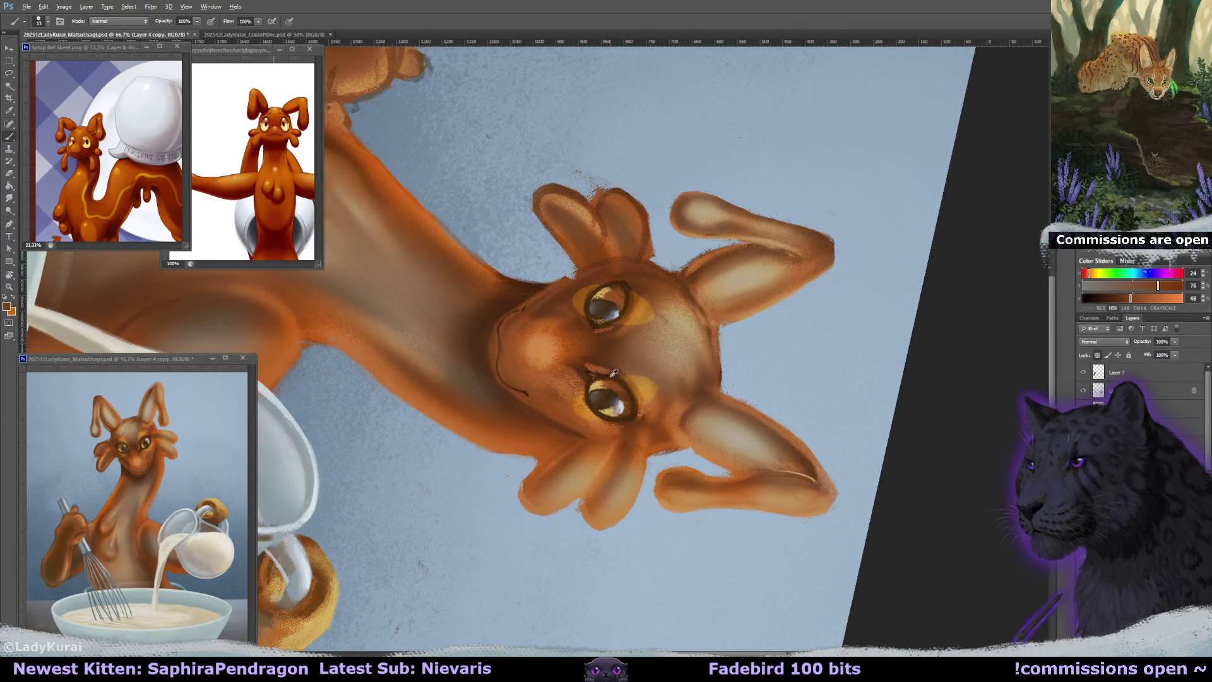
alt+click(601, 395)
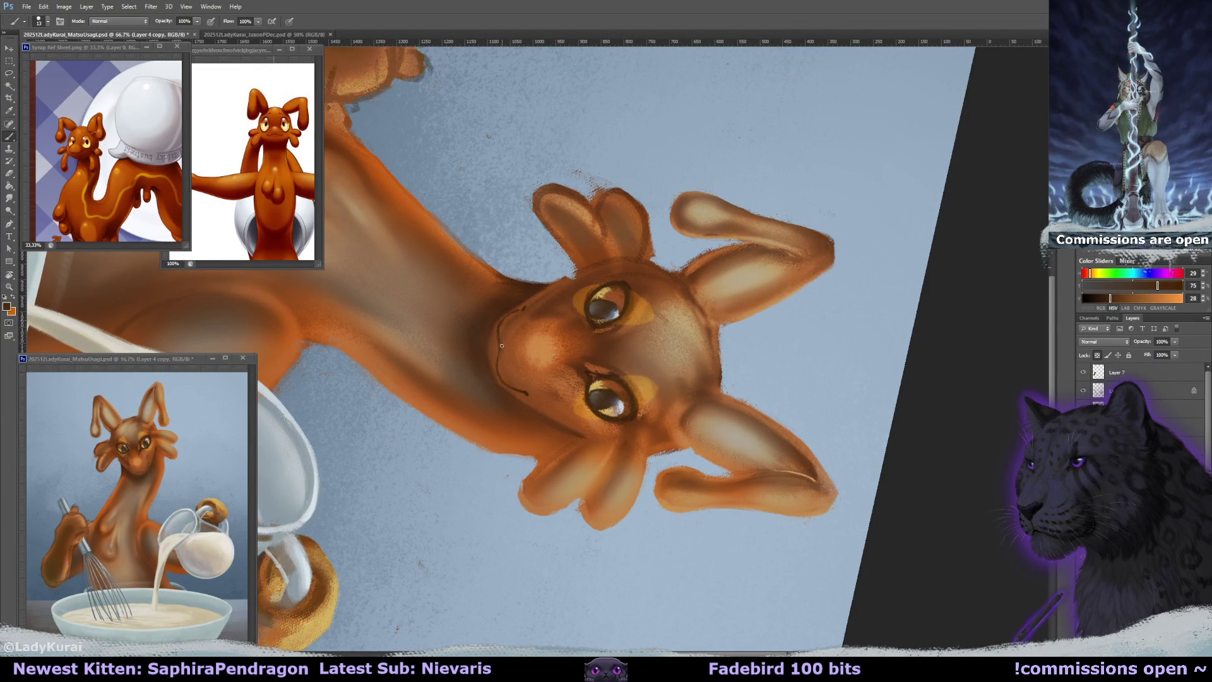
key(r)
drag(498, 363, 537, 302)
Back on the brush, sample light oranges and the mouth-line browns while straightening the view.
key(b)
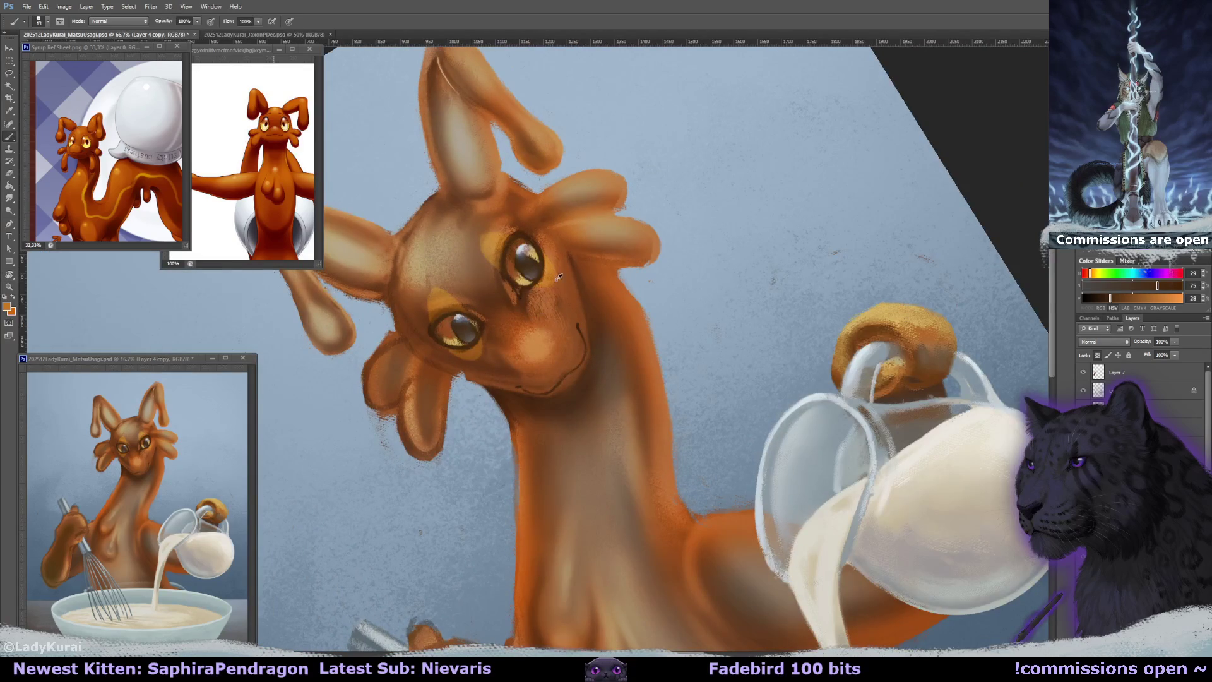
alt+click(553, 273)
alt+click(575, 326)
mouse_move(580, 332)
mouse_down()
mouse_move(633, 316)
mouse_move(596, 265)
mouse_move(588, 282)
mouse_up()
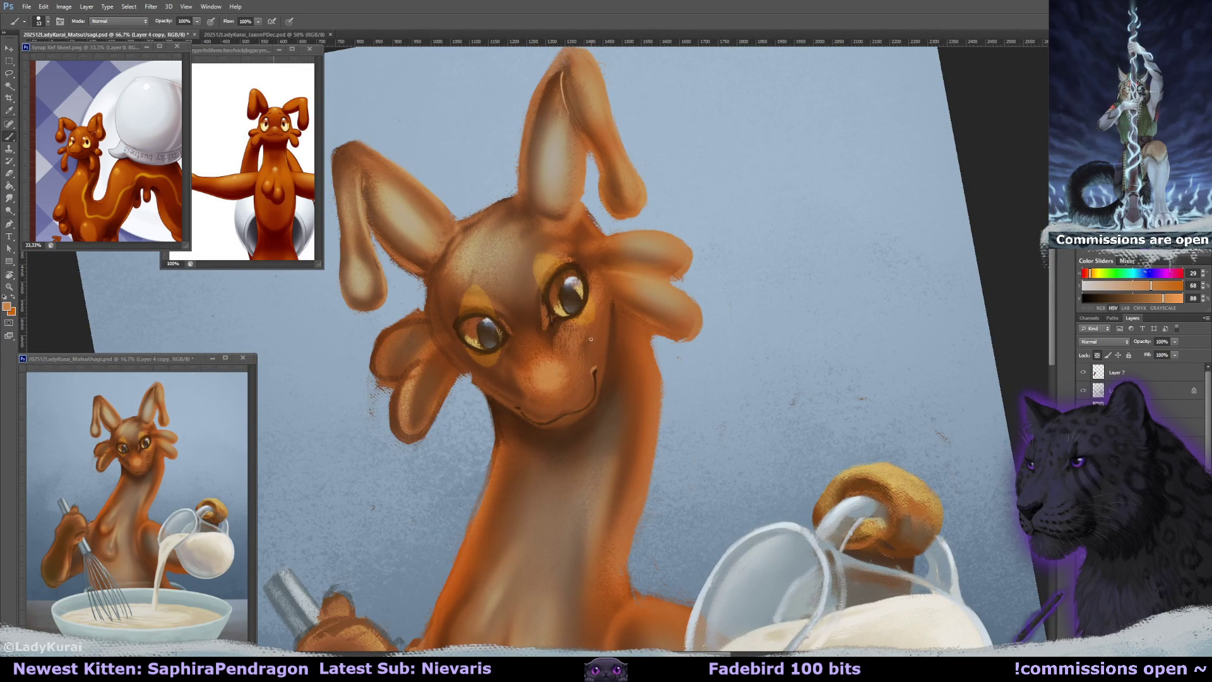
mouse_move(593, 328)
mouse_down()
mouse_move(602, 314)
mouse_move(601, 334)
mouse_up()
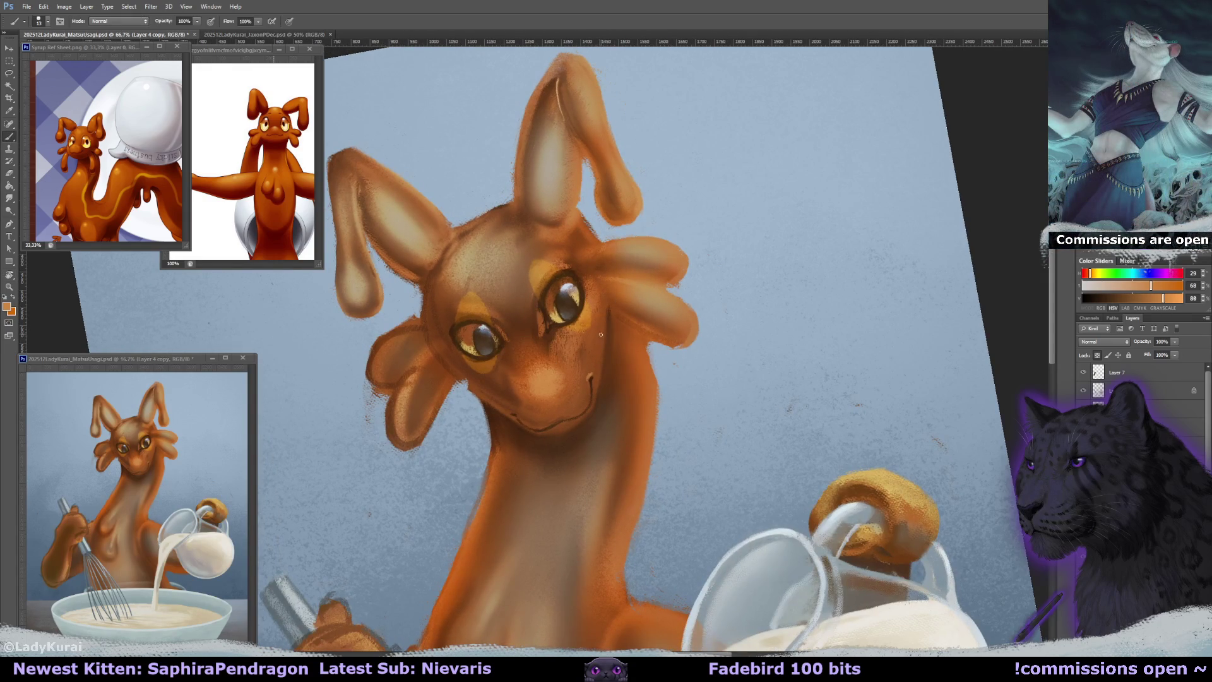
alt+click(593, 376)
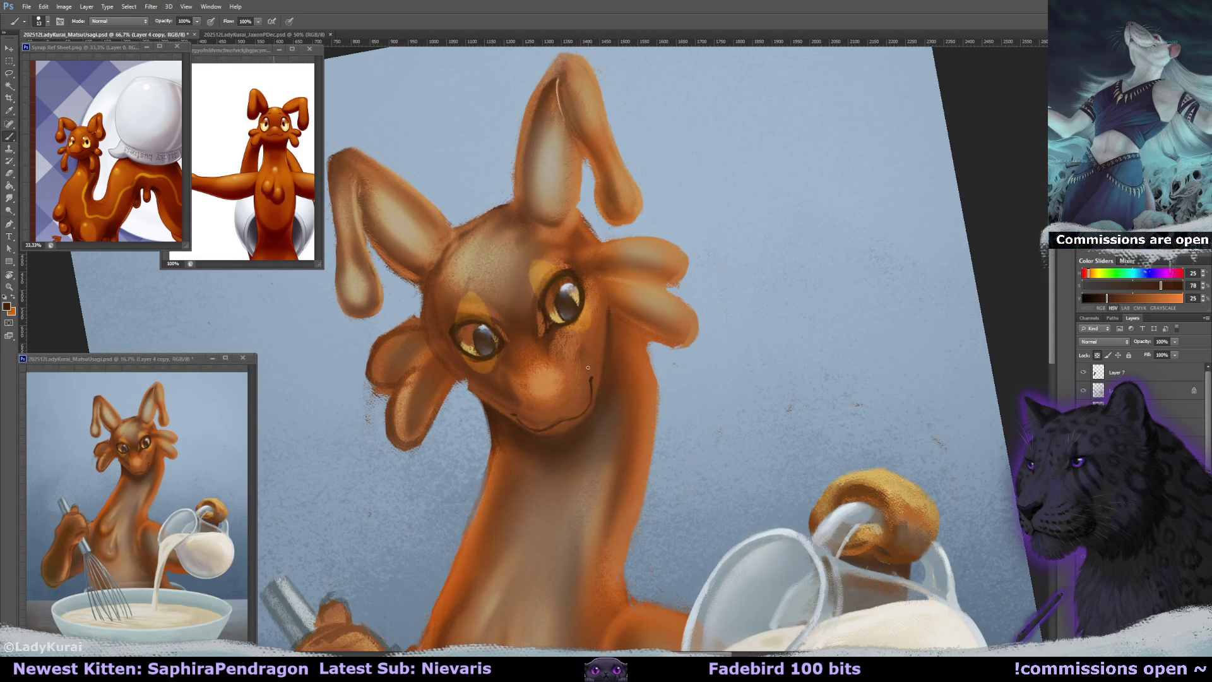
alt+click(592, 382)
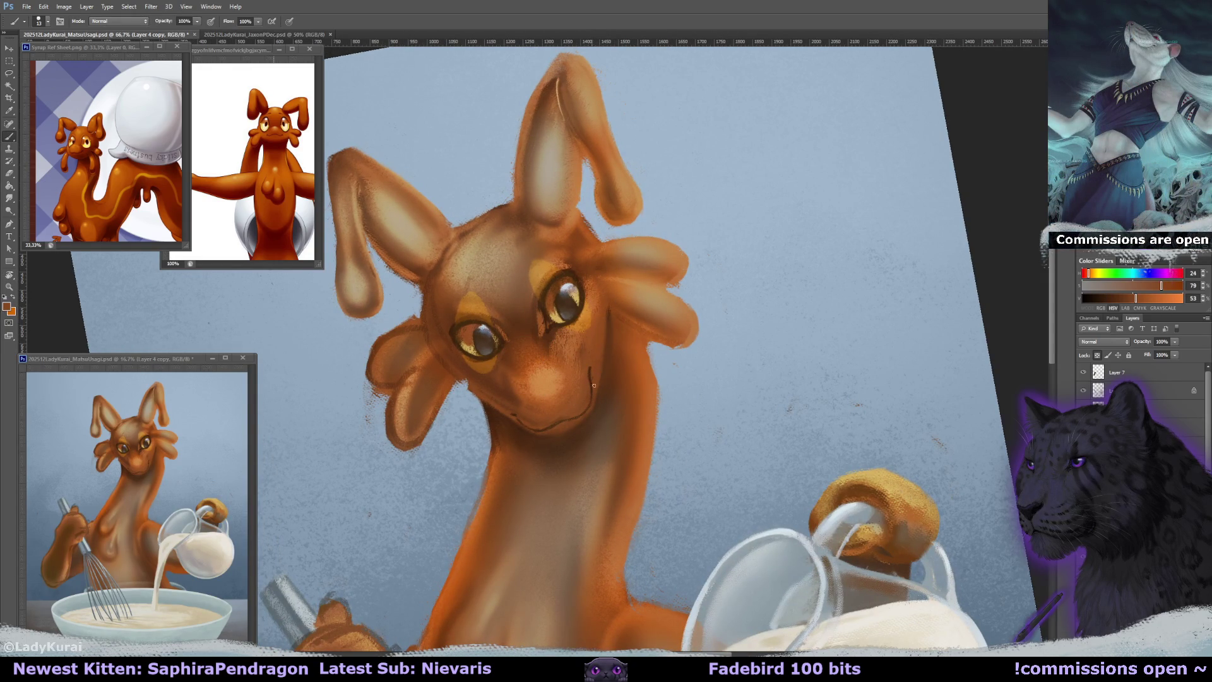
Tilt the canvas and shade over the upper eye and cheek with sampled dark and light browns.
key(r)
drag(586, 373, 642, 350)
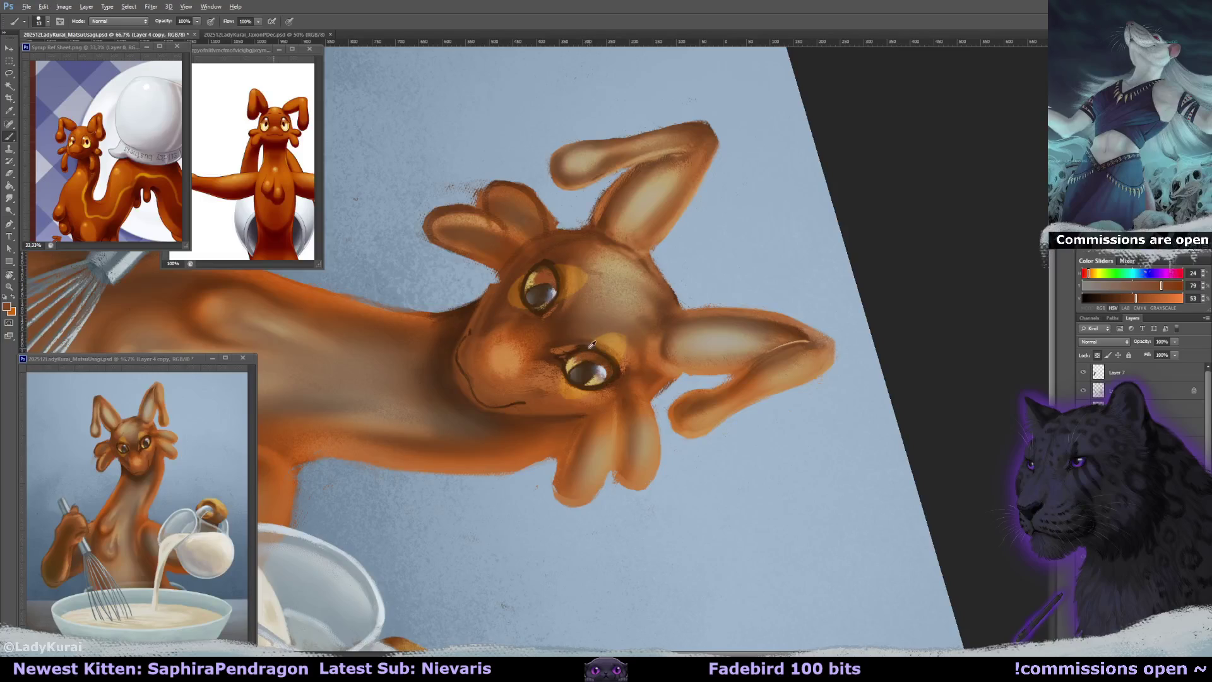
alt+click(477, 323)
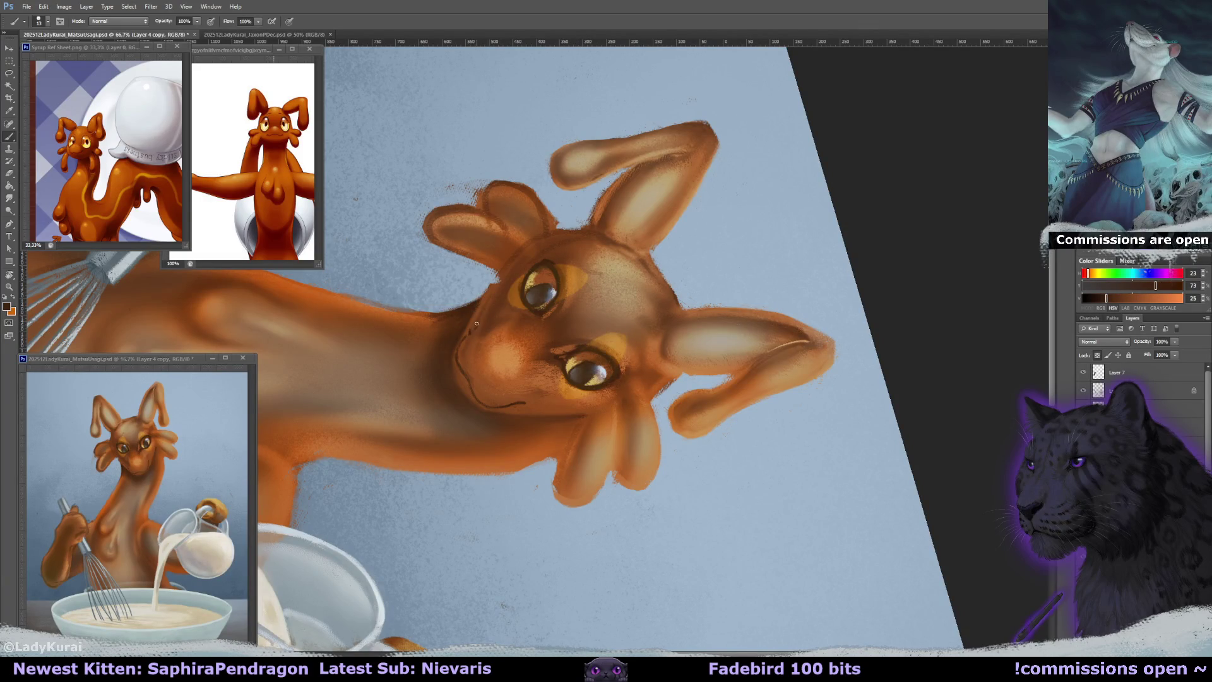
alt+click(464, 338)
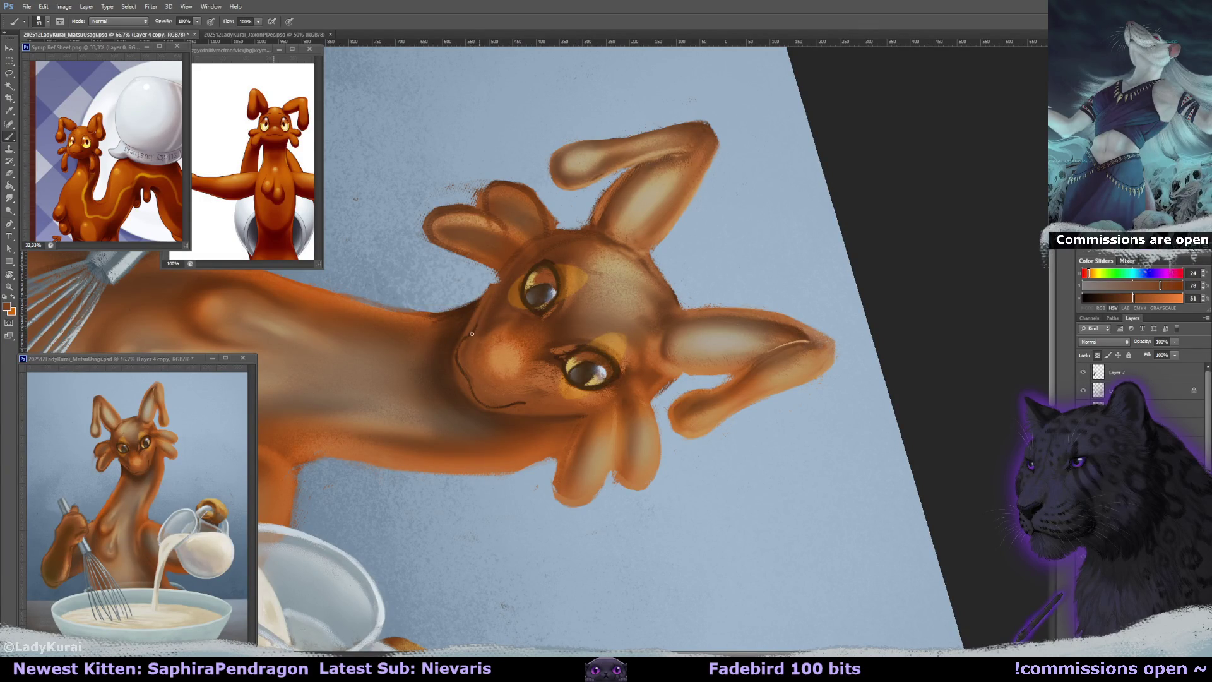
alt+click(533, 275)
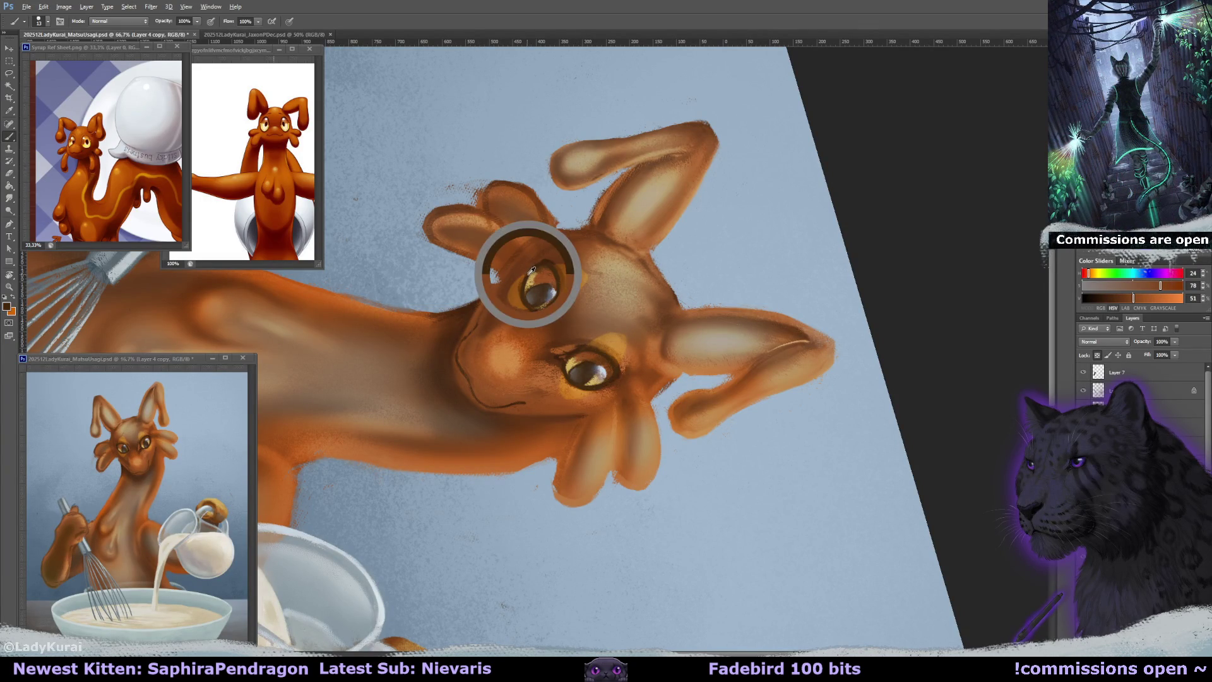
alt+click(465, 342)
Reset and re-tilt the canvas, sampling the cheek and muted neck browns.
key(r)
key(Escape)
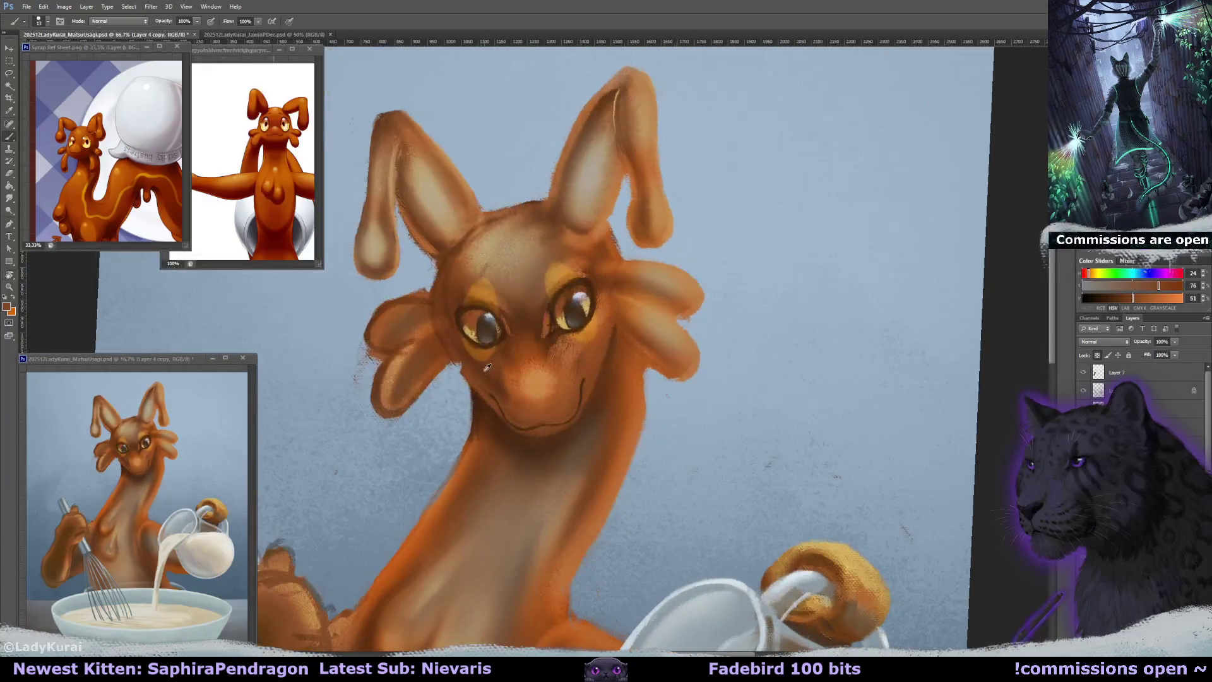
key(r)
drag(483, 367, 466, 359)
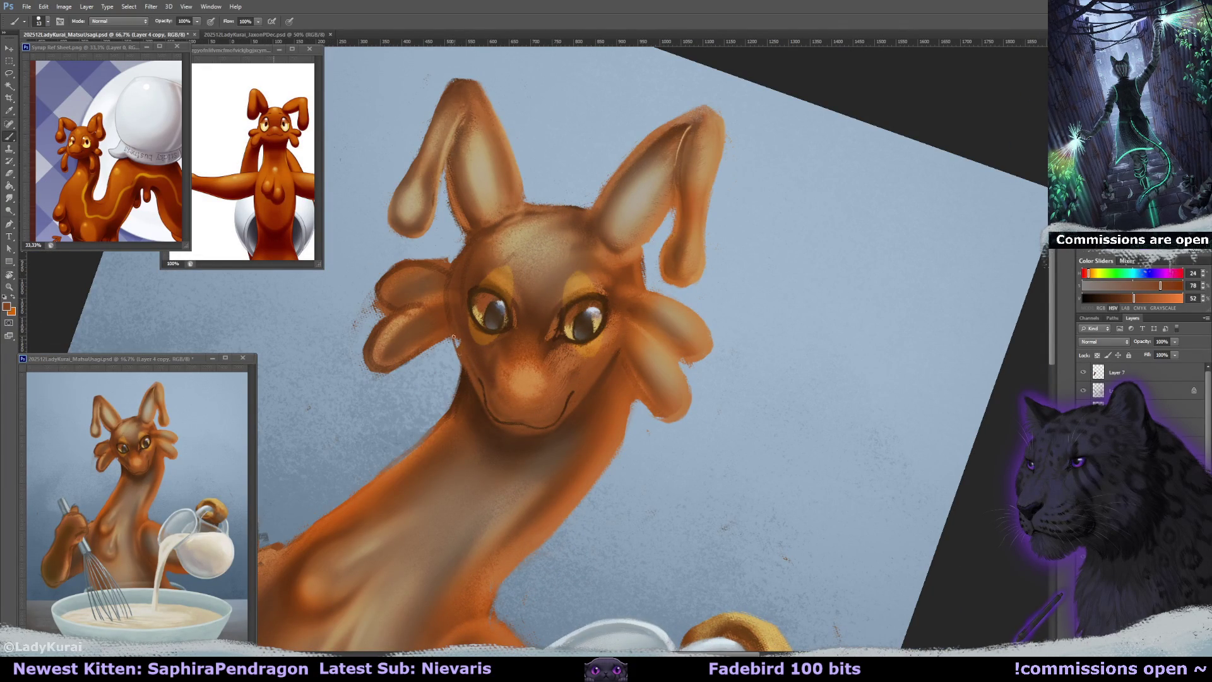
alt+click(468, 342)
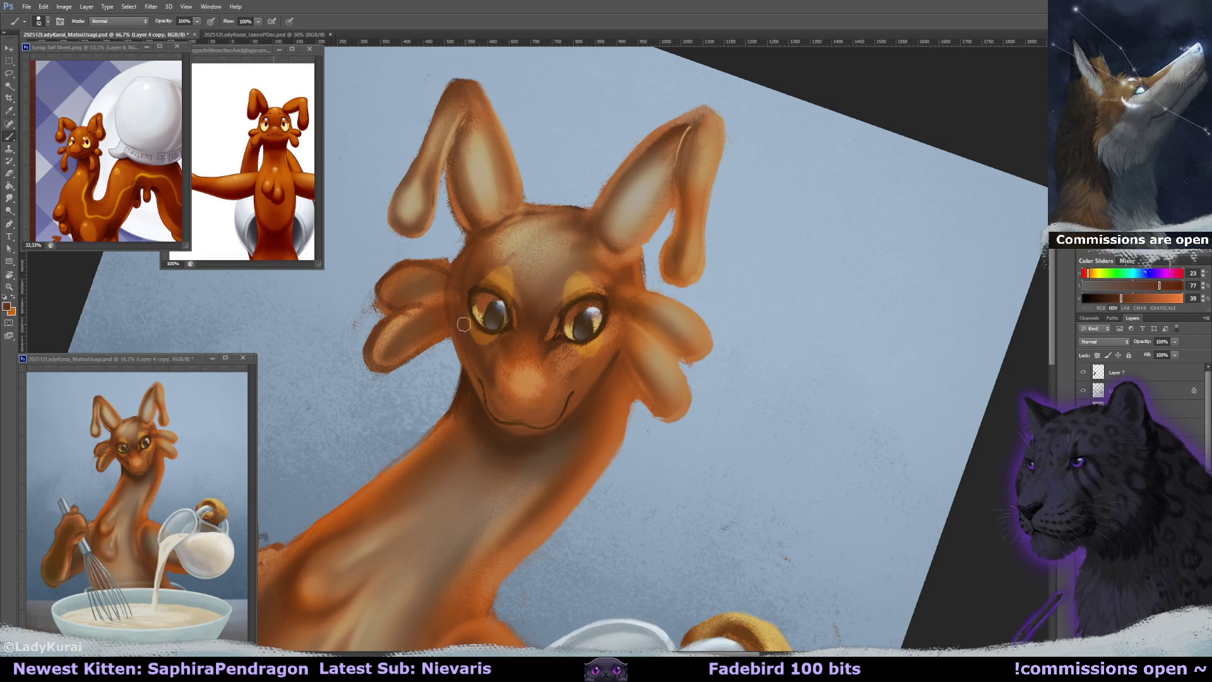
mouse_move(512, 338)
mouse_down()
mouse_move(520, 353)
mouse_move(535, 325)
mouse_up()
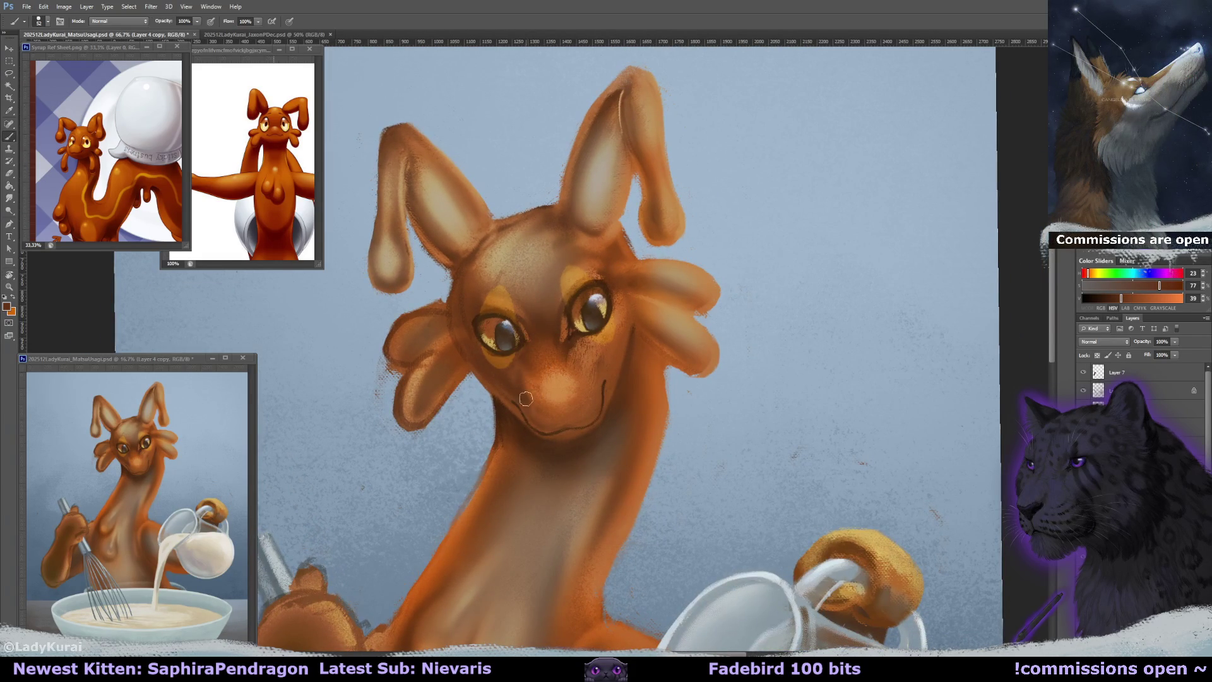
alt+click(608, 454)
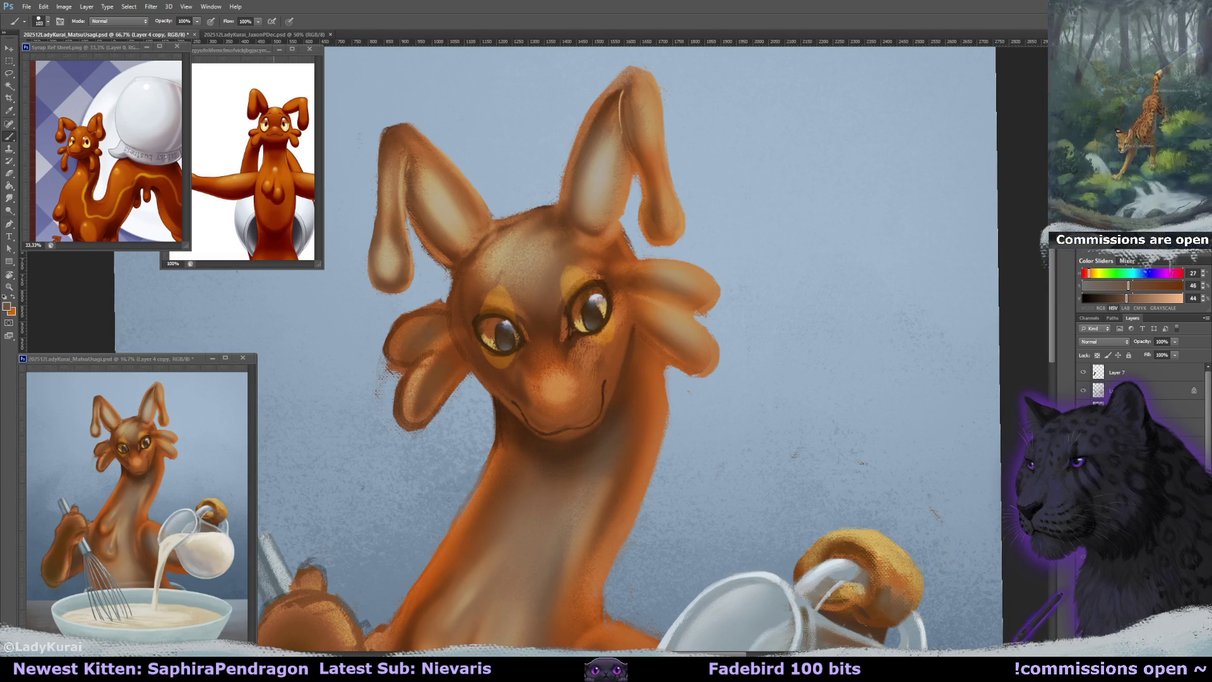
Select the Layer 4 copy 2 layer, centre on the neck and shrink the brush.
key(alt+bracketleft)
key(alt+bracketright)
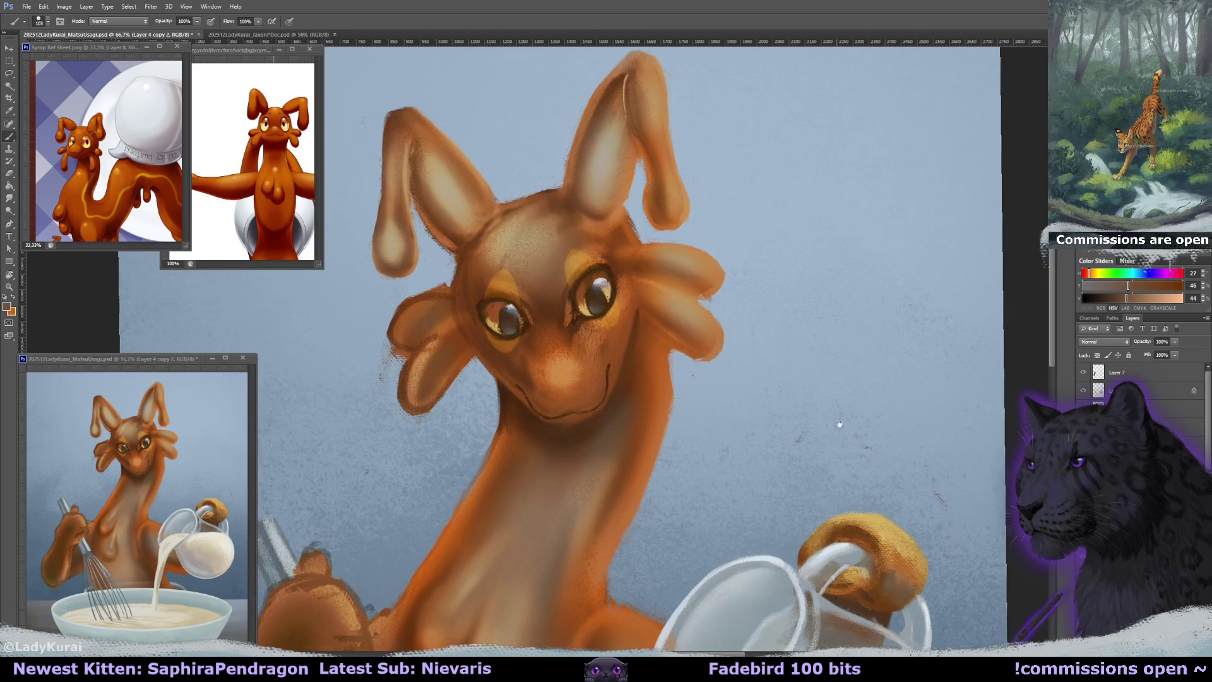
drag(838, 425, 854, 406)
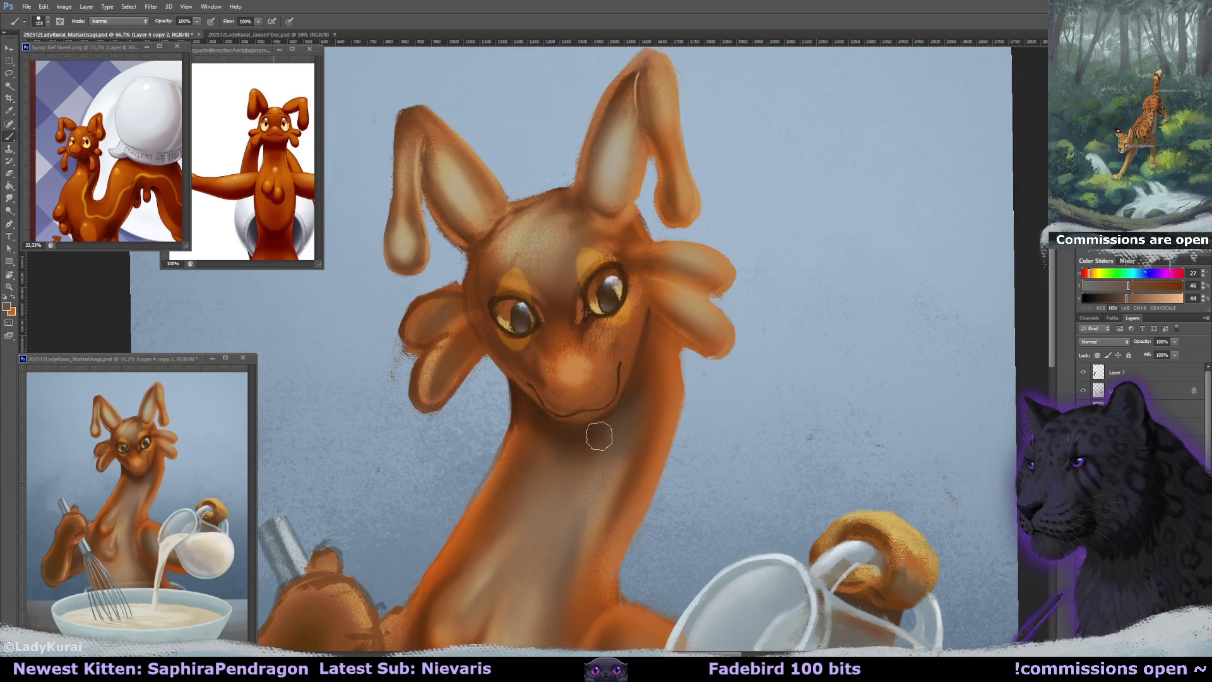
alt+right_click(631, 395)
Dab lighter skin tones under the mouth and down the chin and neck.
alt+click(630, 413)
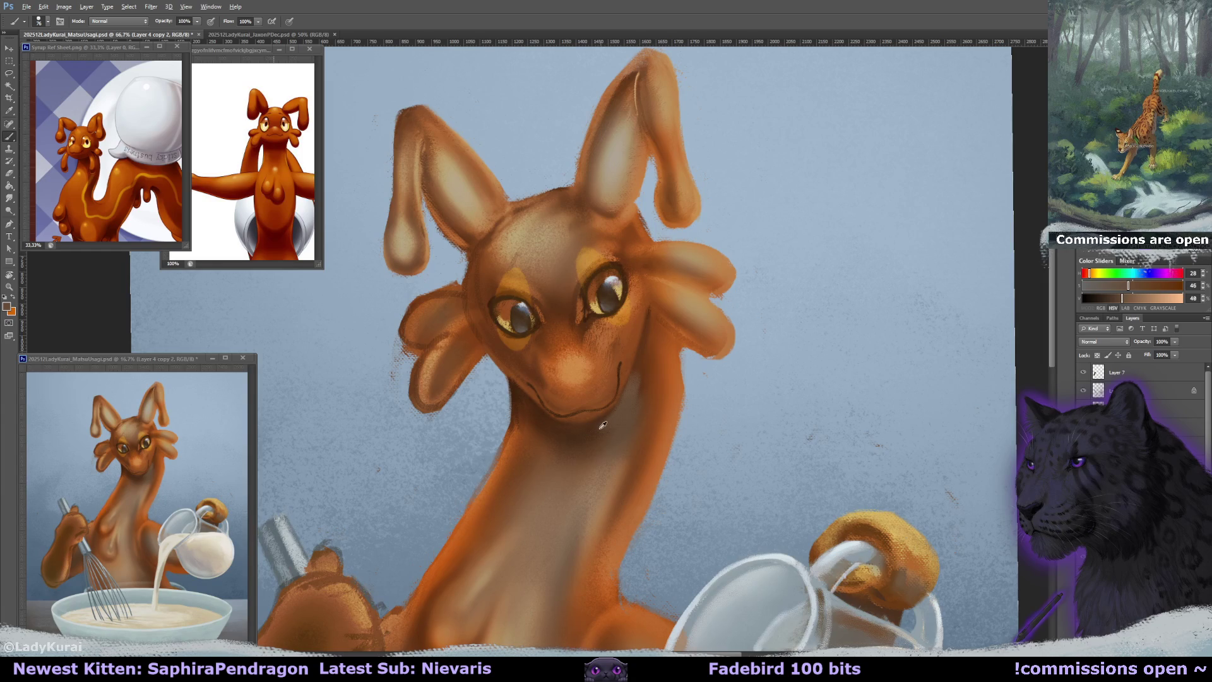
alt+click(563, 413)
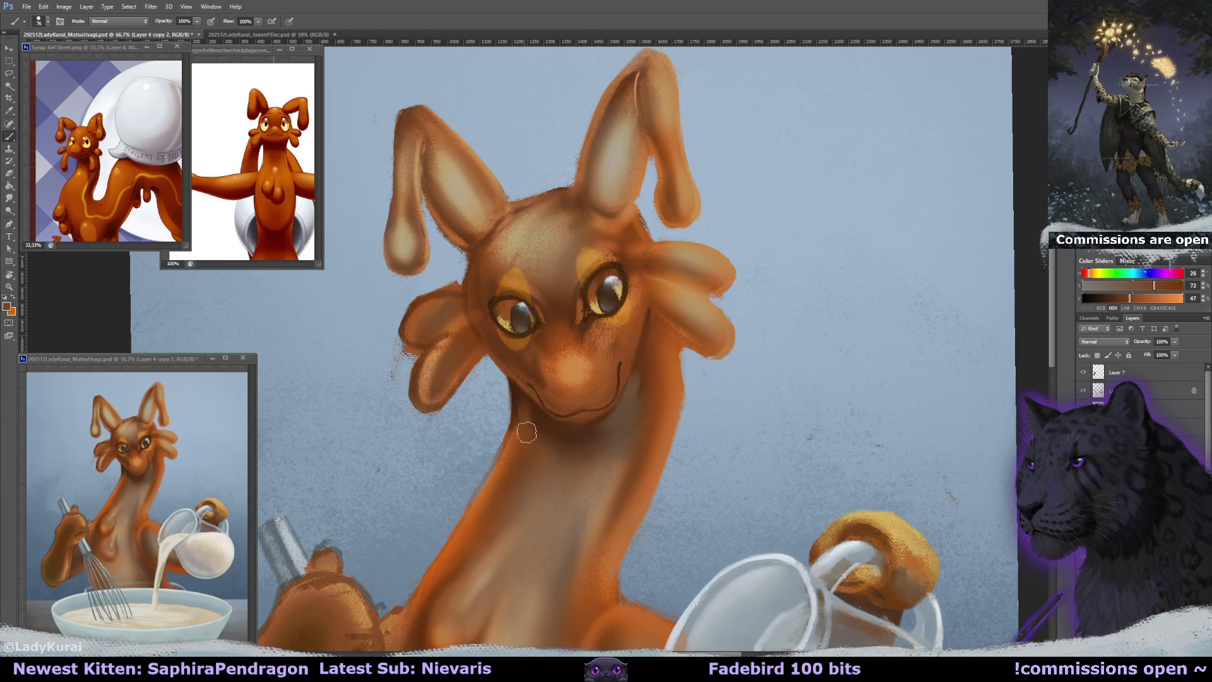
click(561, 434)
alt+click(567, 468)
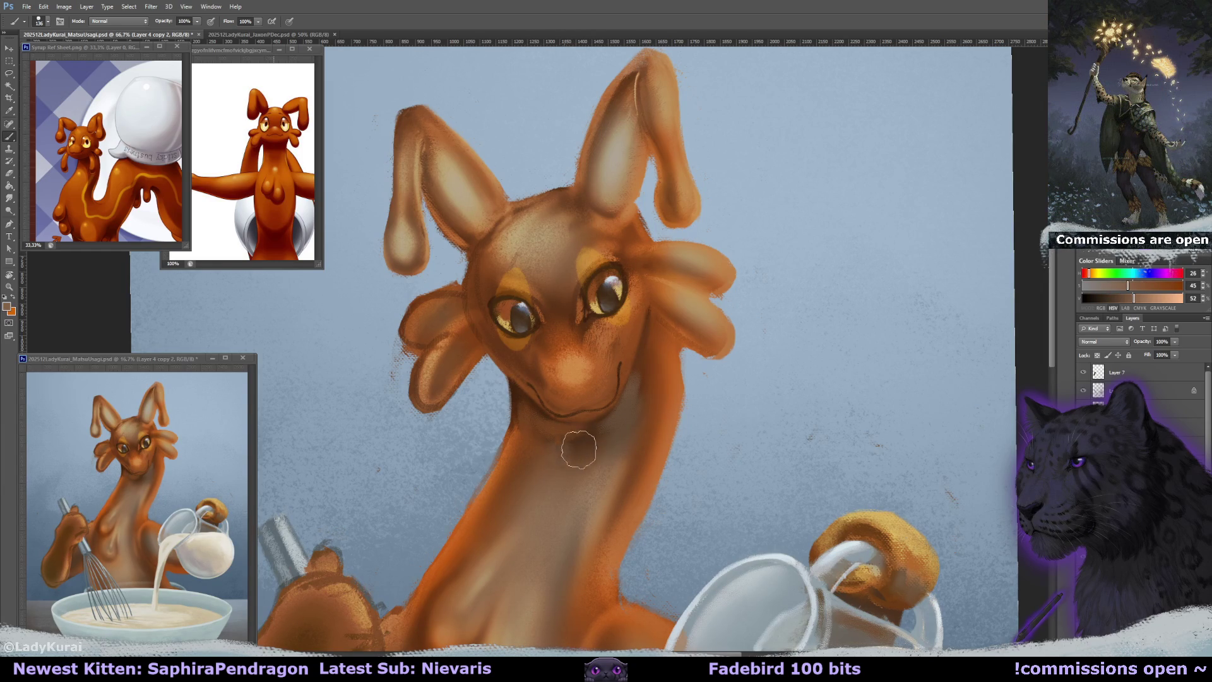
drag(603, 436, 606, 436)
alt+click(596, 464)
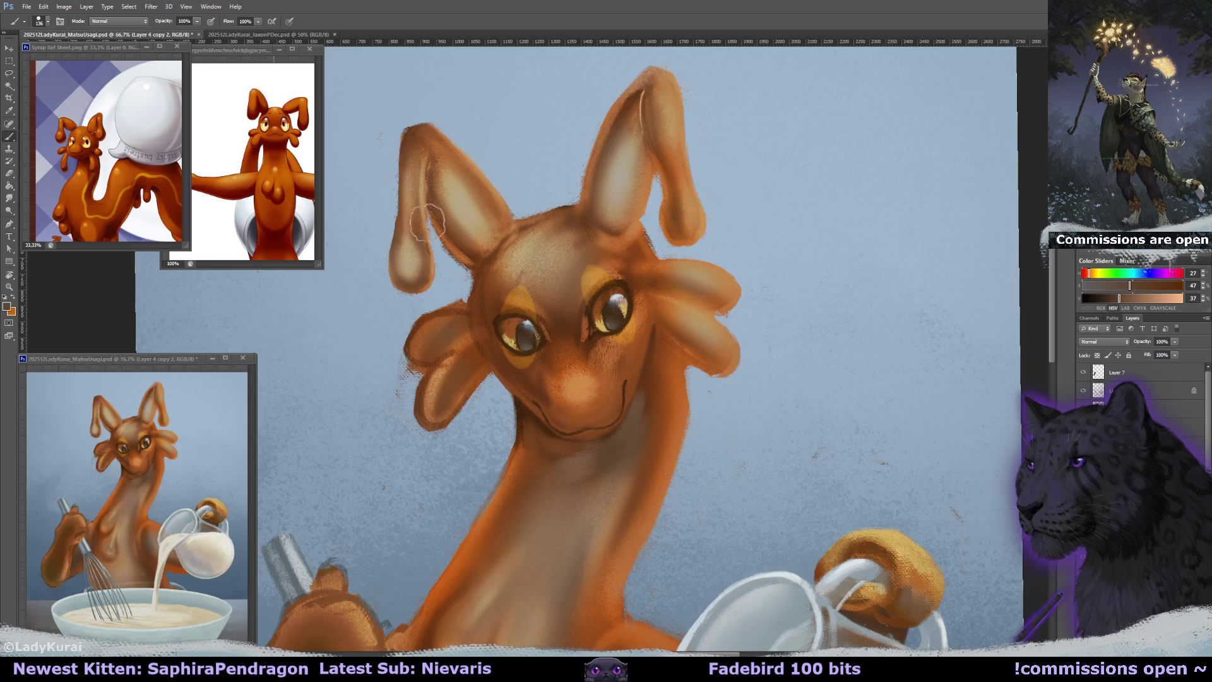
drag(619, 304, 622, 311)
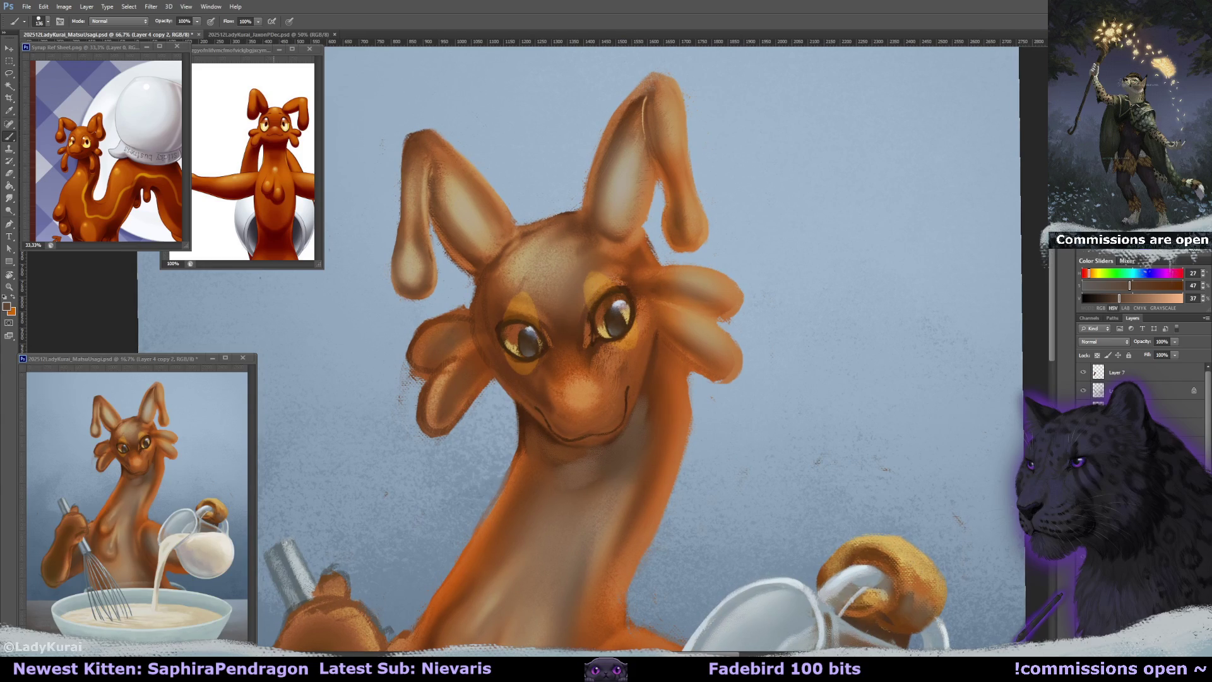
Open the Brush settings panel with F5 and choose a speckled texture.
key(F5)
click(982, 63)
click(972, 110)
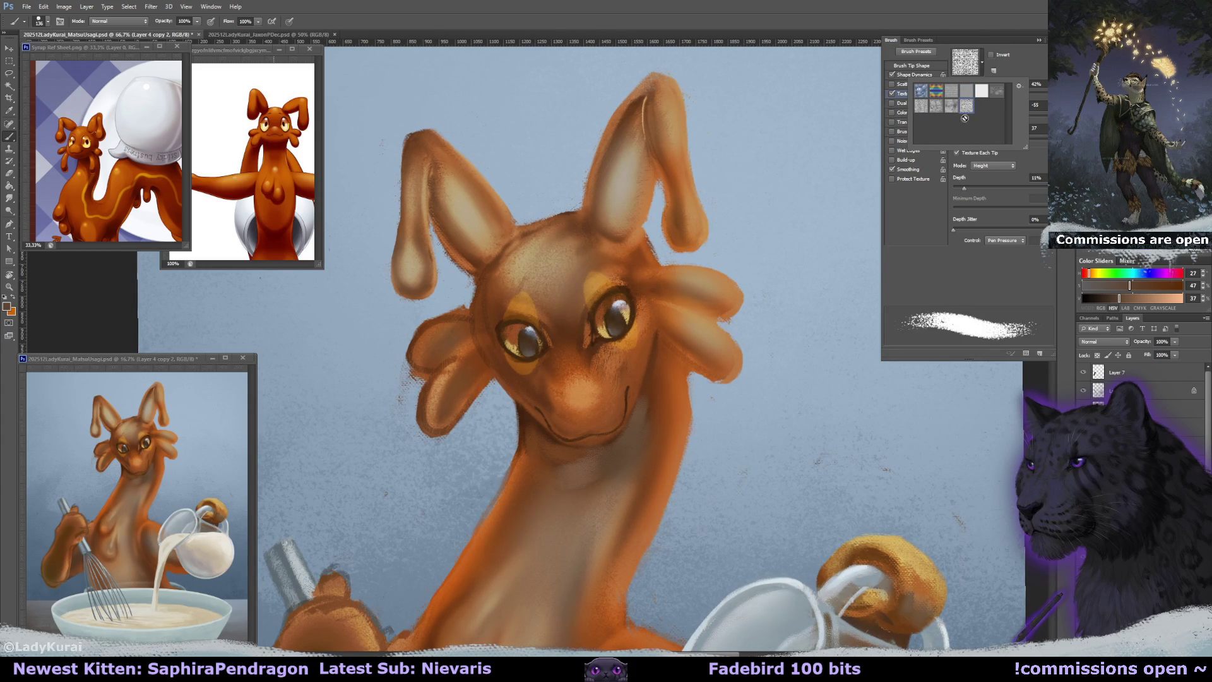
Apply the speckled texture, trying other patterns and undoing a brown test stroke, ending on a noise texture.
click(657, 394)
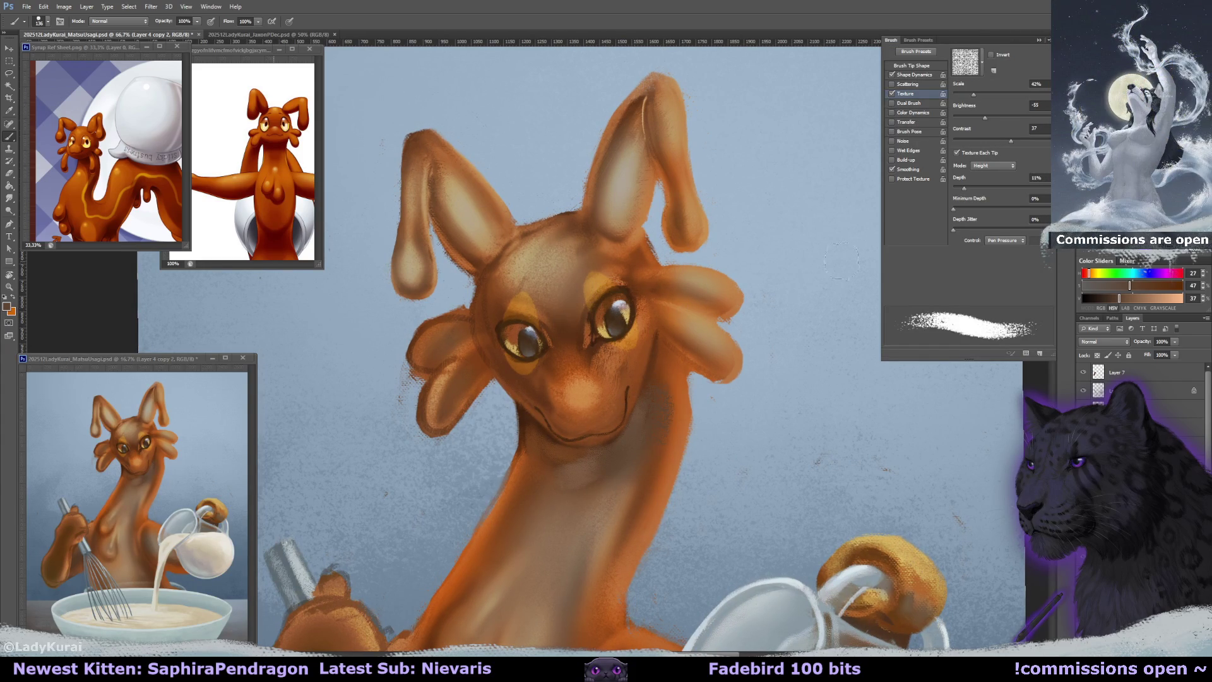
click(983, 64)
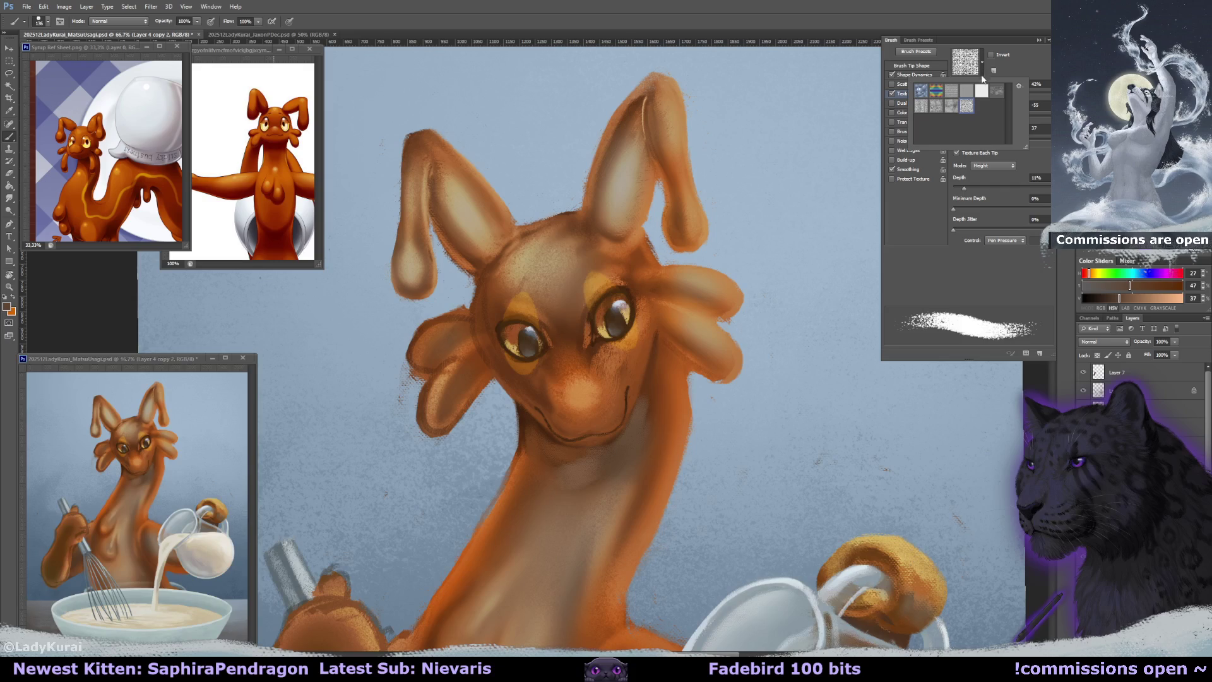
click(950, 107)
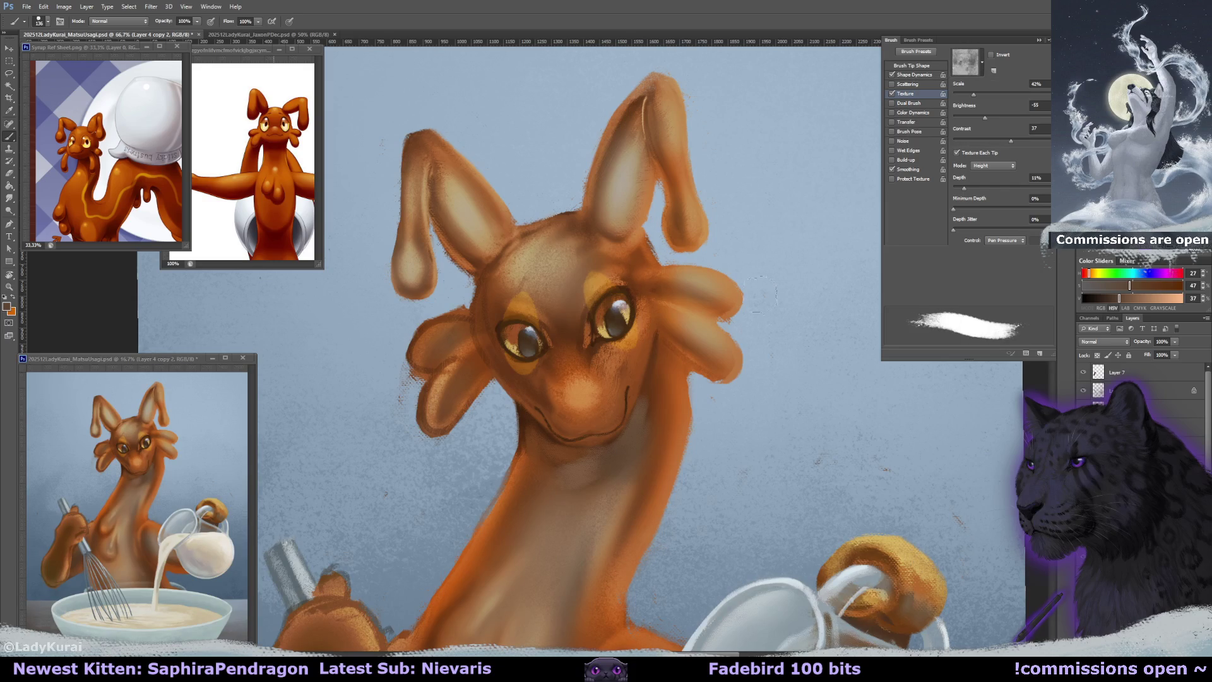
drag(755, 297, 805, 329)
key(ctrl+z)
alt+click(649, 400)
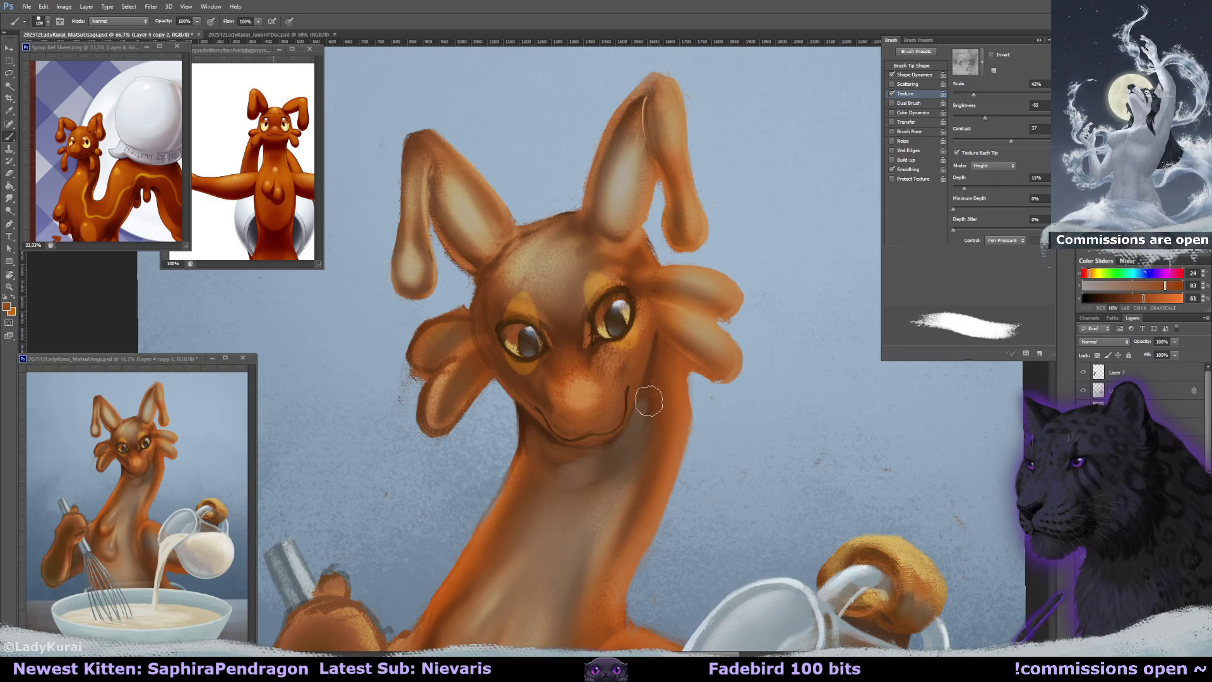
click(983, 67)
click(934, 95)
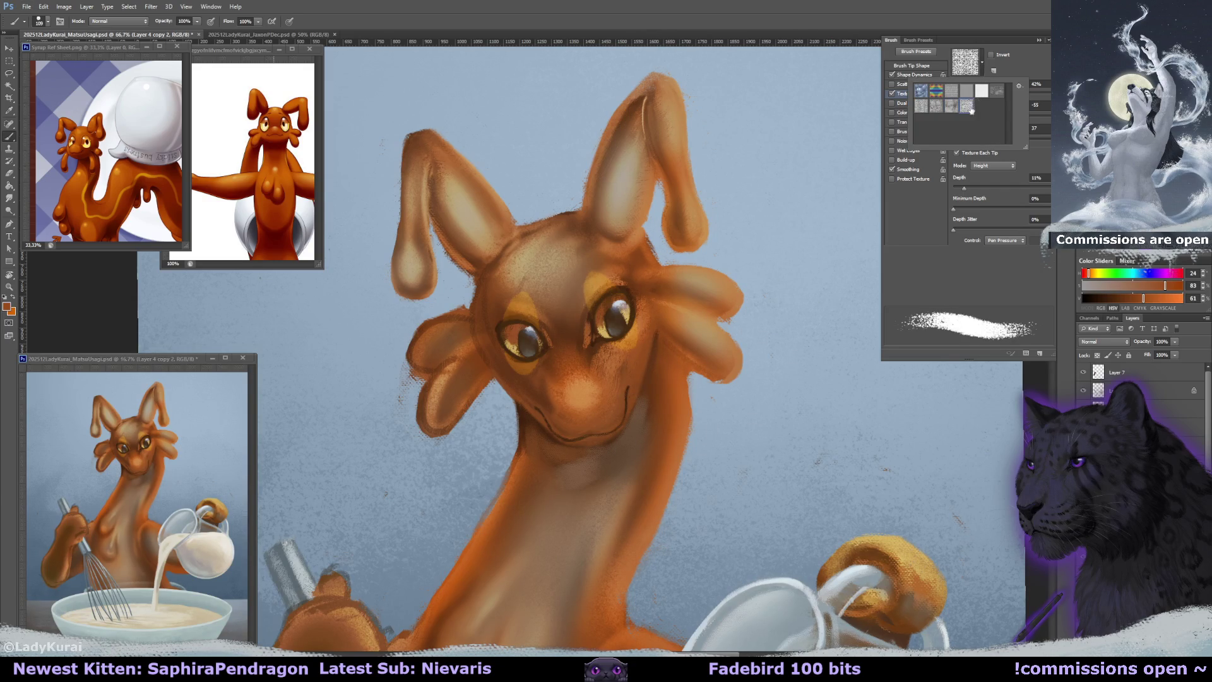
Fill and smooth the notch in the right head lobe with sampled oranges, then paint its lower edge.
alt+click(652, 379)
alt+click(669, 391)
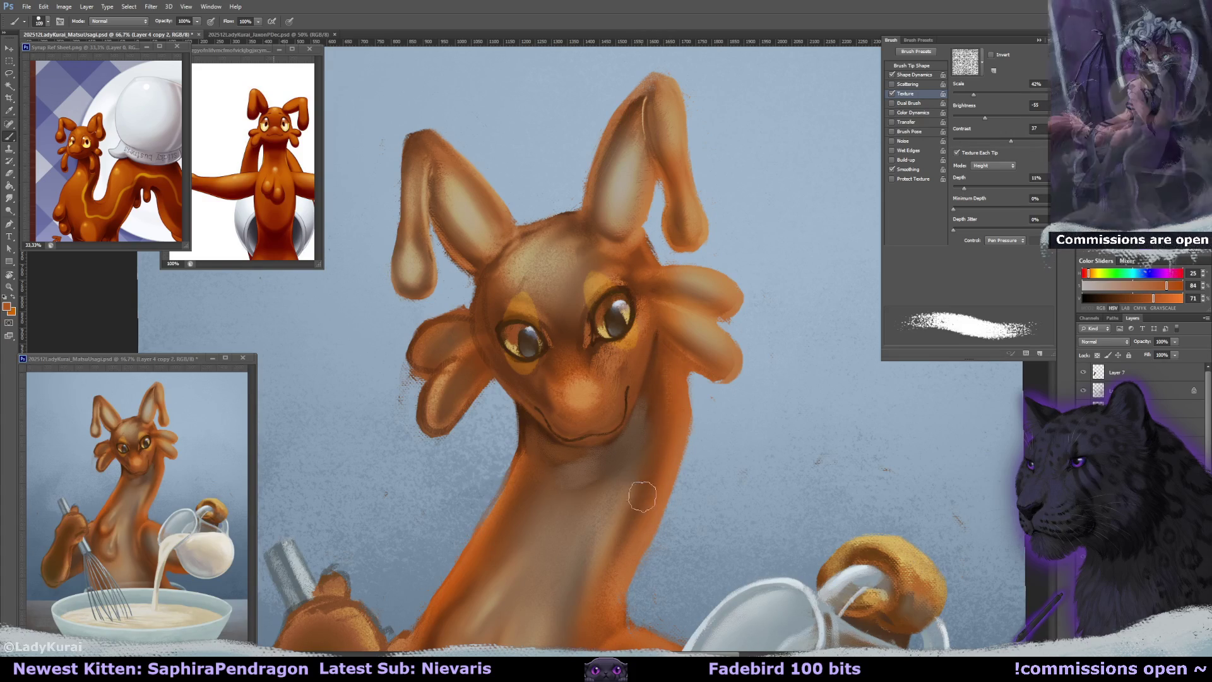
alt+click(661, 396)
drag(723, 322, 710, 293)
click(981, 62)
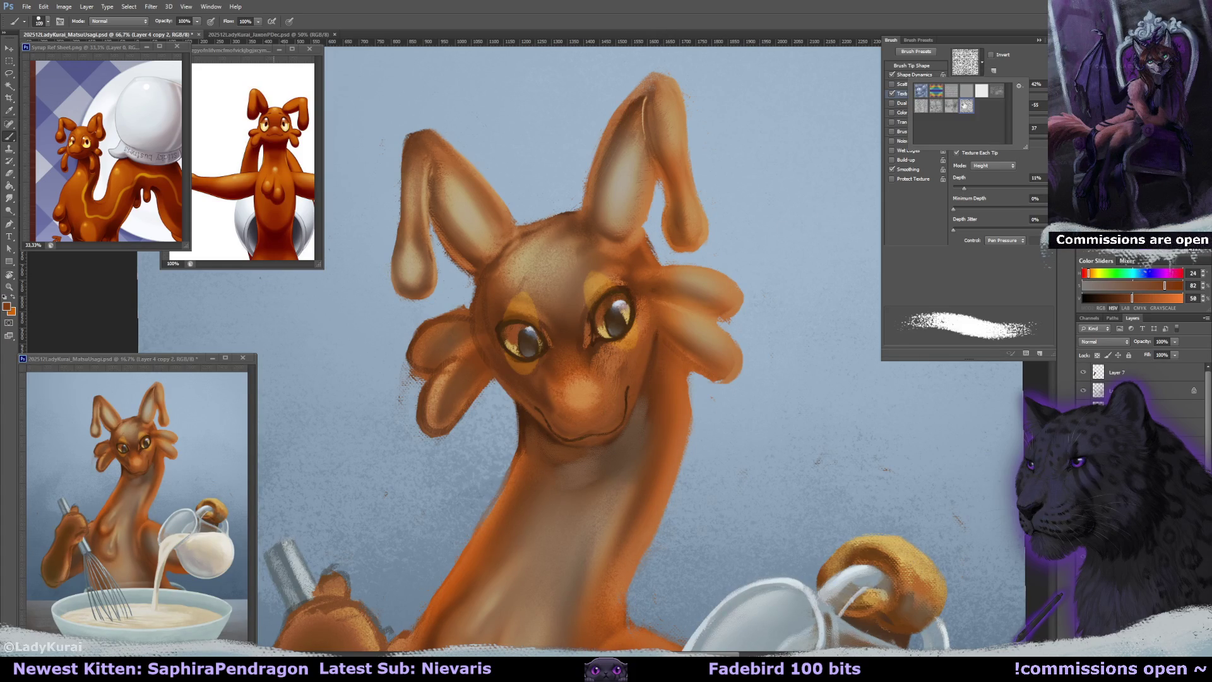
click(921, 108)
click(773, 353)
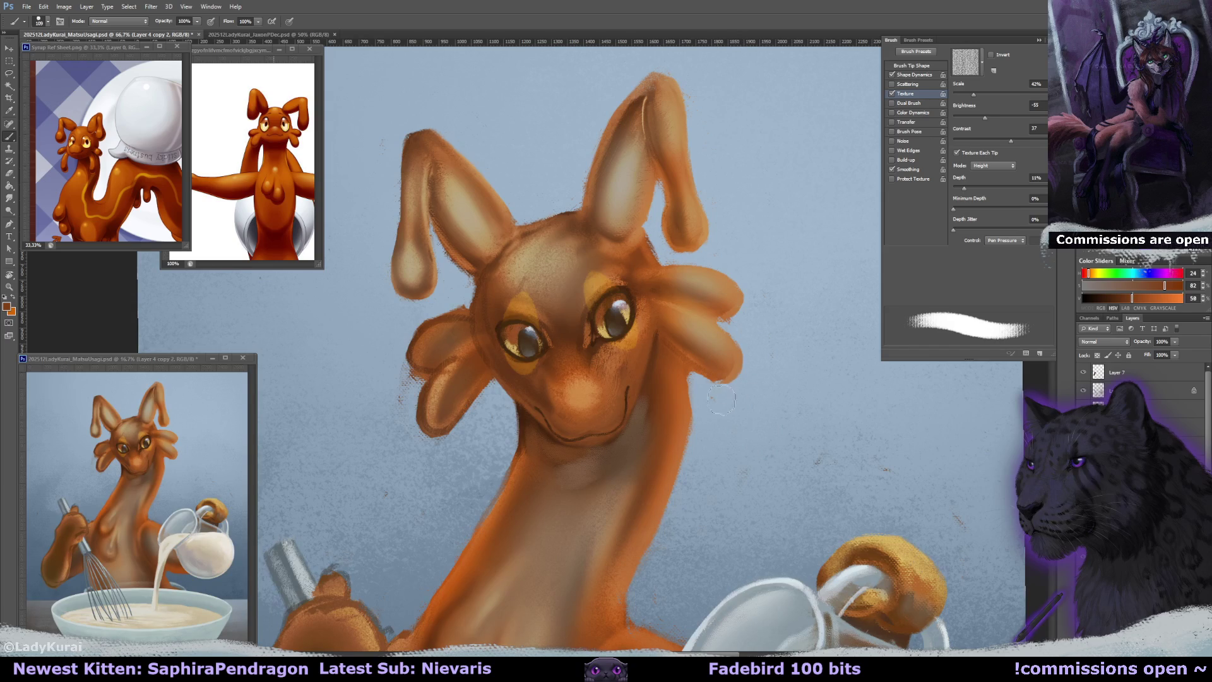
drag(660, 370, 693, 377)
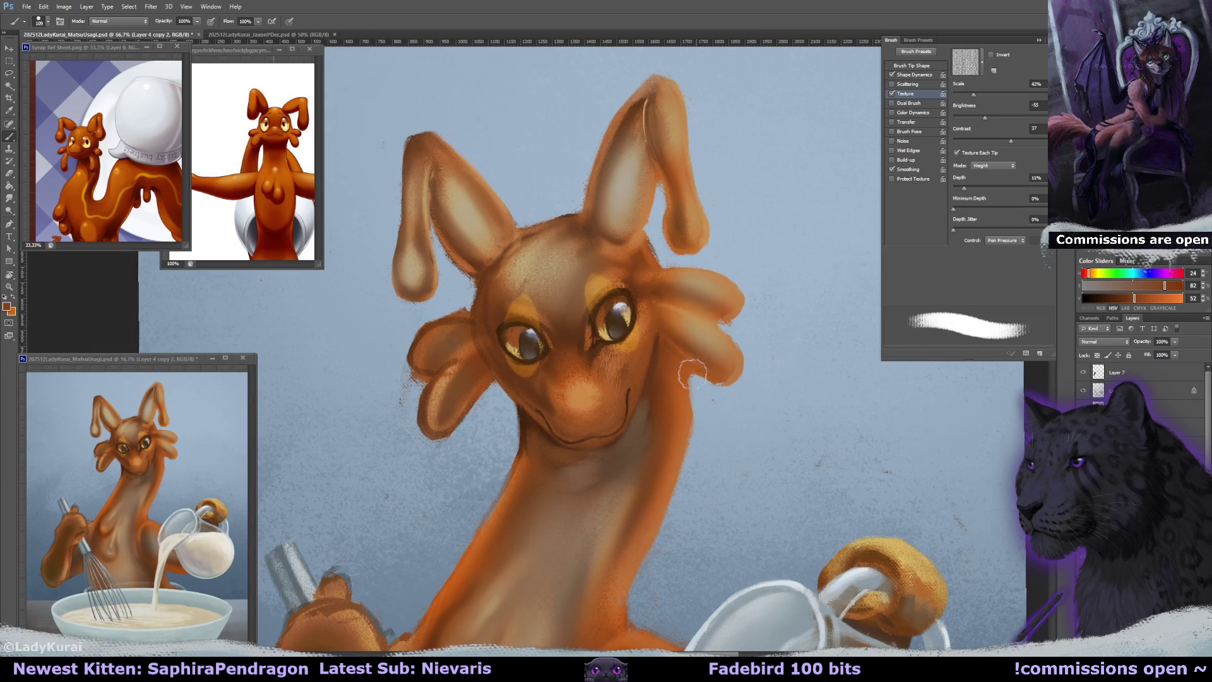
Set the Eraser to the 10 px preset, then enlarge it to 34 px.
key(e)
click(46, 22)
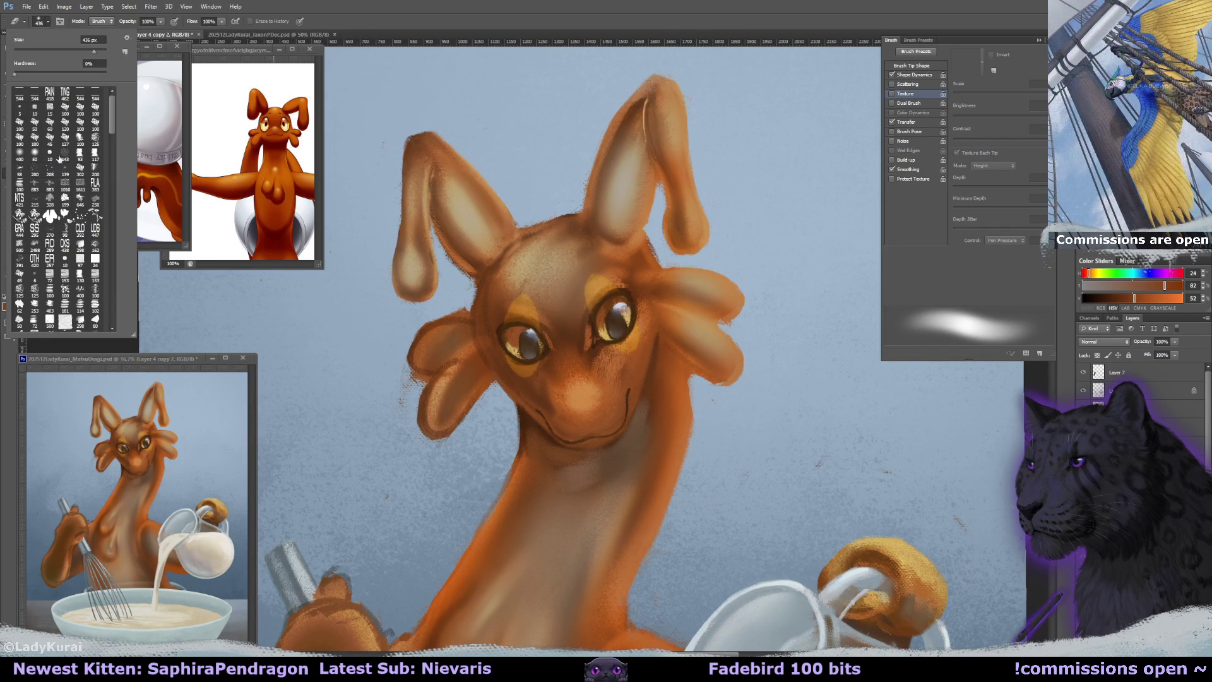
click(50, 154)
click(690, 385)
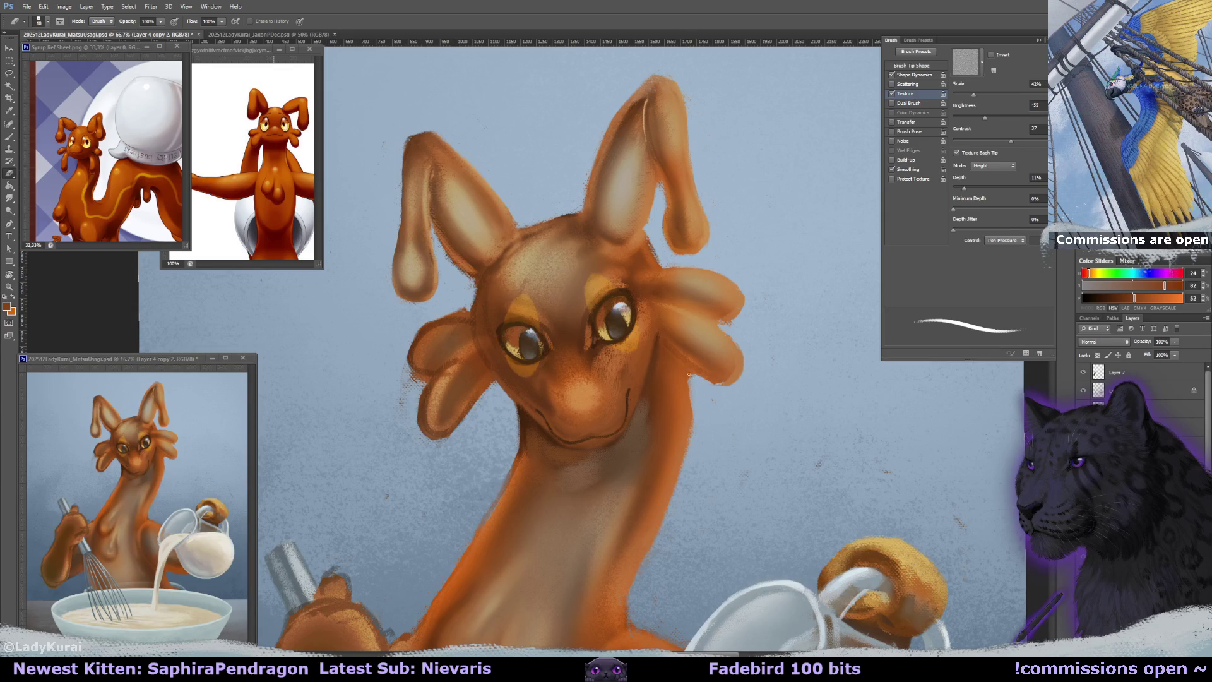
key(bracketright)
key(bracketright)
key(bracketright)
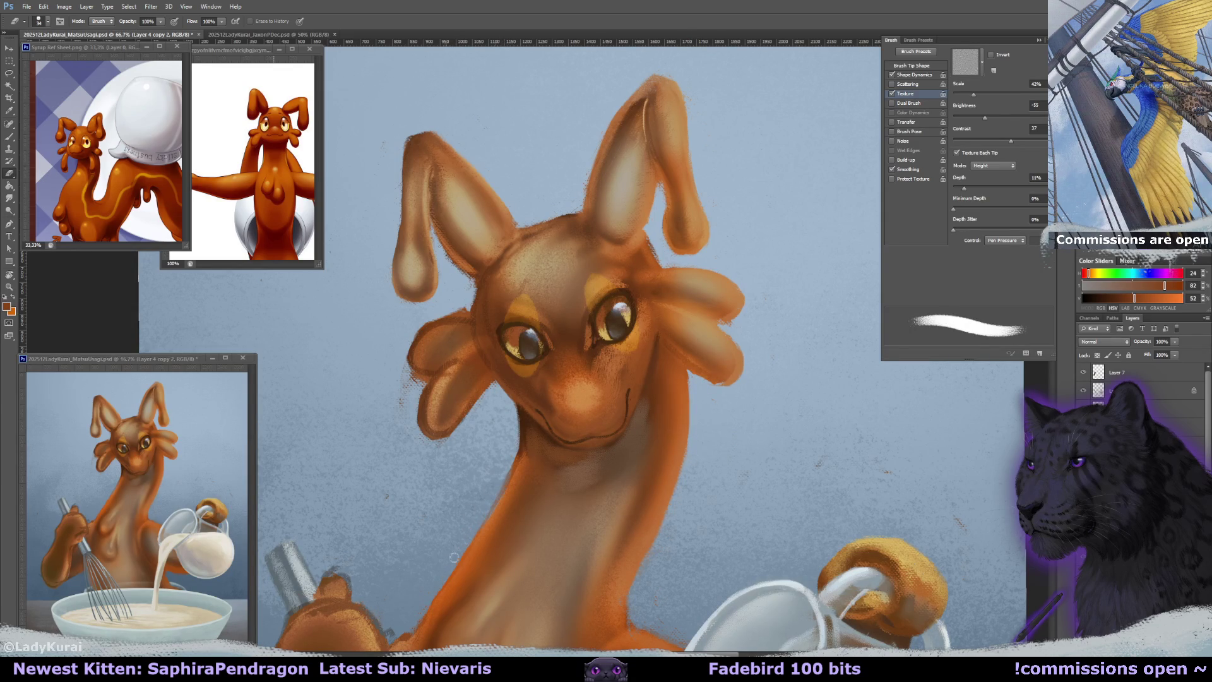
Return to the brush and sample dark and light browns along the jaw while rotating the view.
key(b)
alt+click(523, 423)
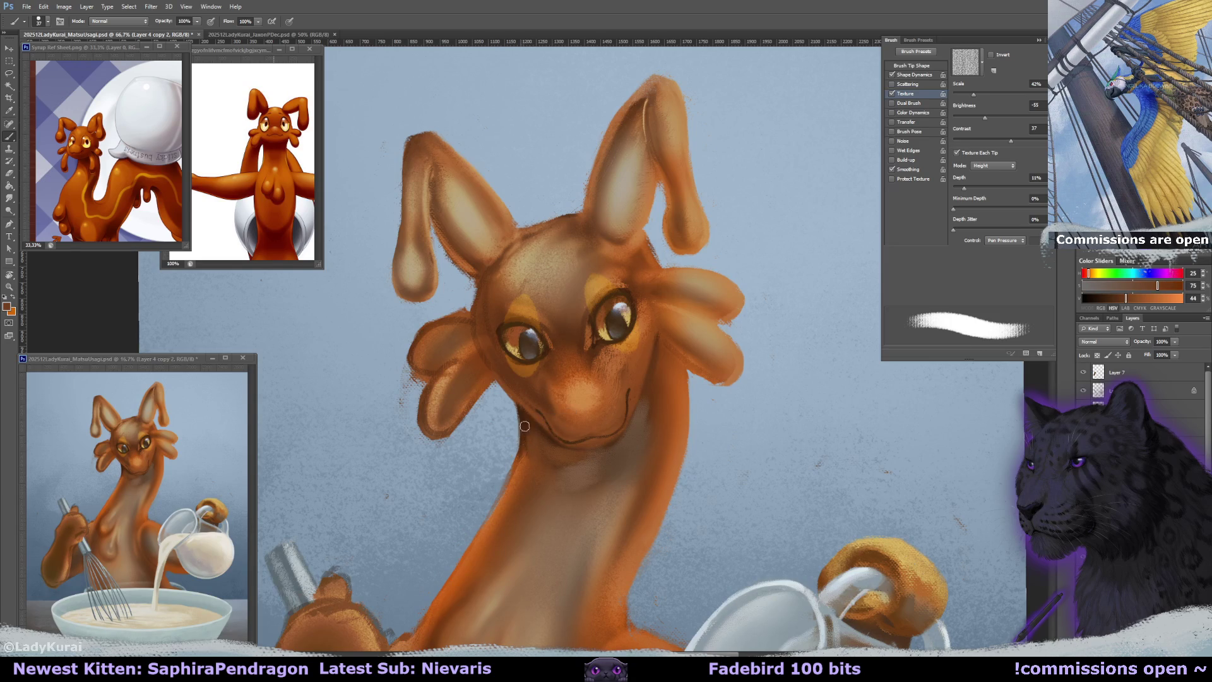
alt+click(520, 437)
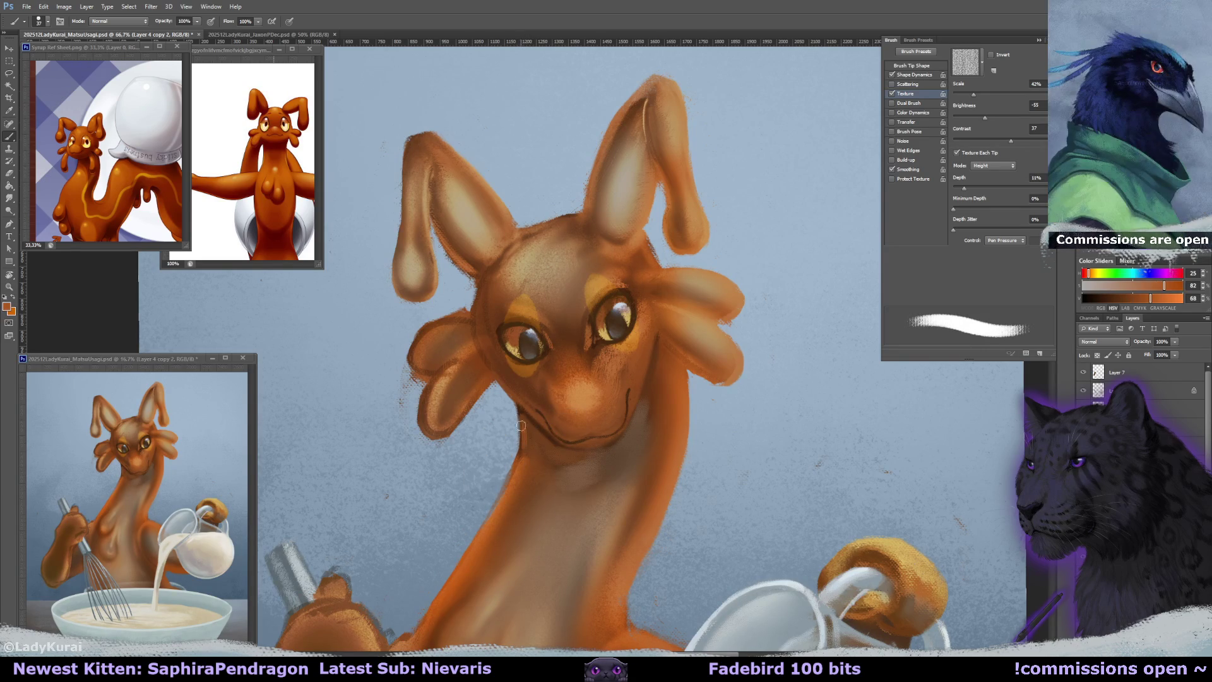
alt+click(532, 425)
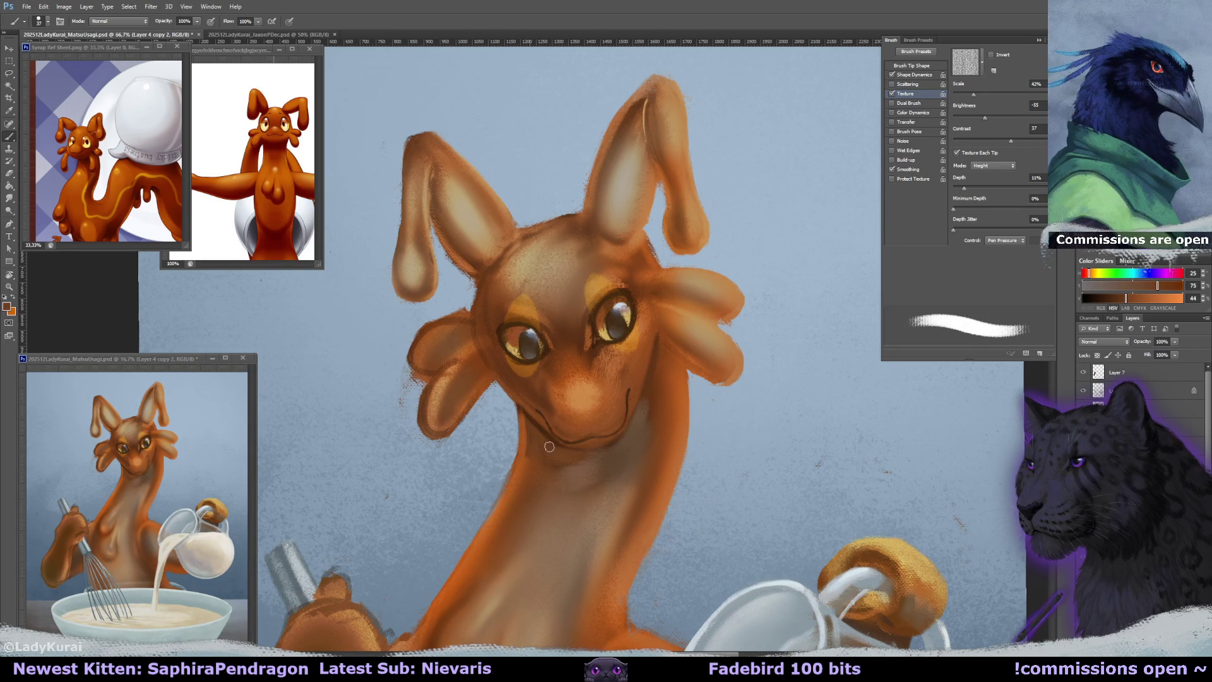
drag(573, 443, 524, 417)
alt+click(510, 407)
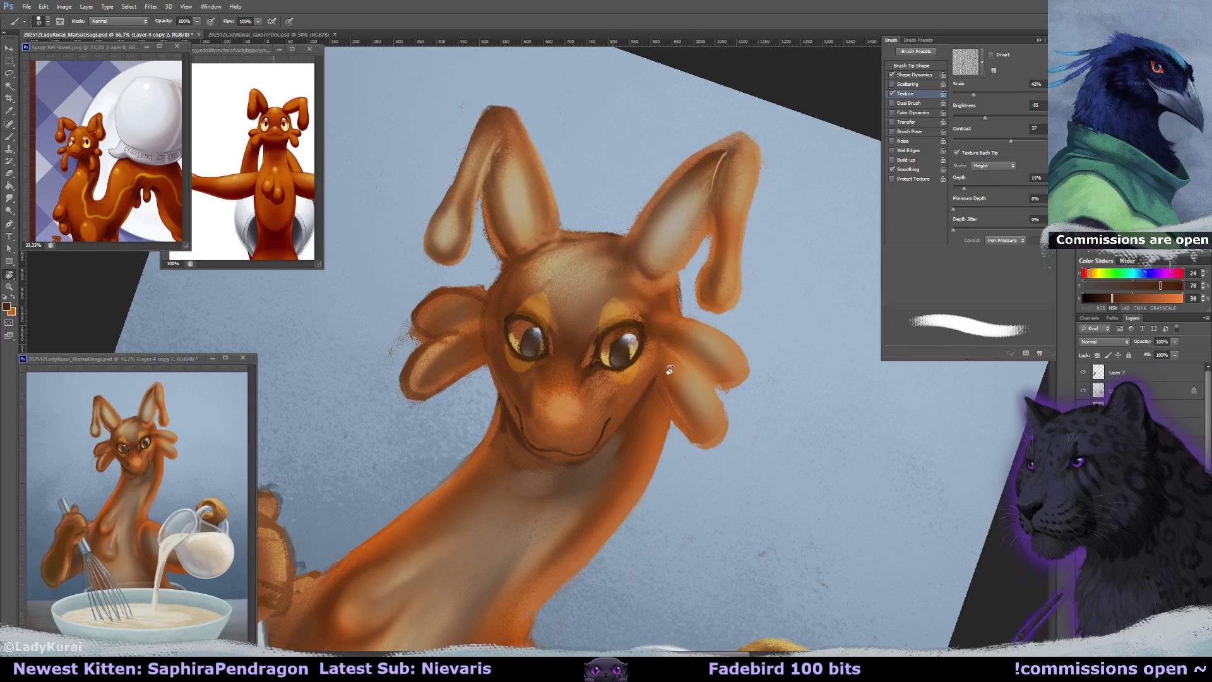
Enlarge the brush to about 103 px and shade the neck with sampled oranges and browns.
drag(631, 394, 636, 316)
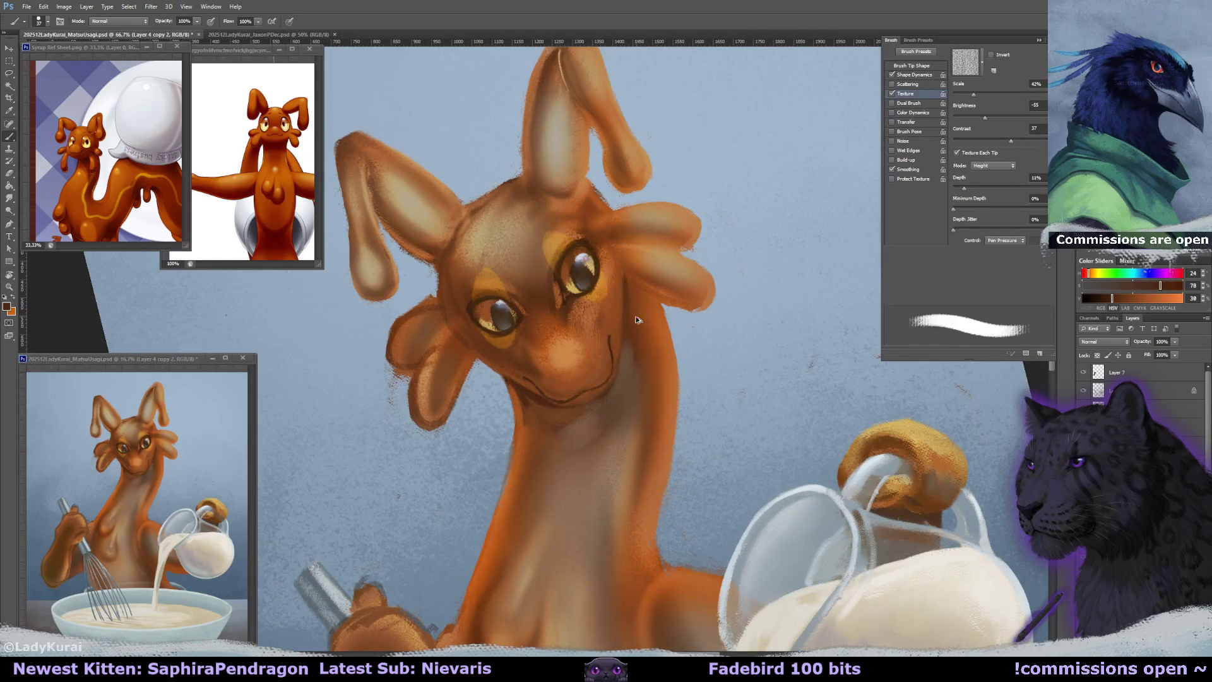
alt+click(626, 356)
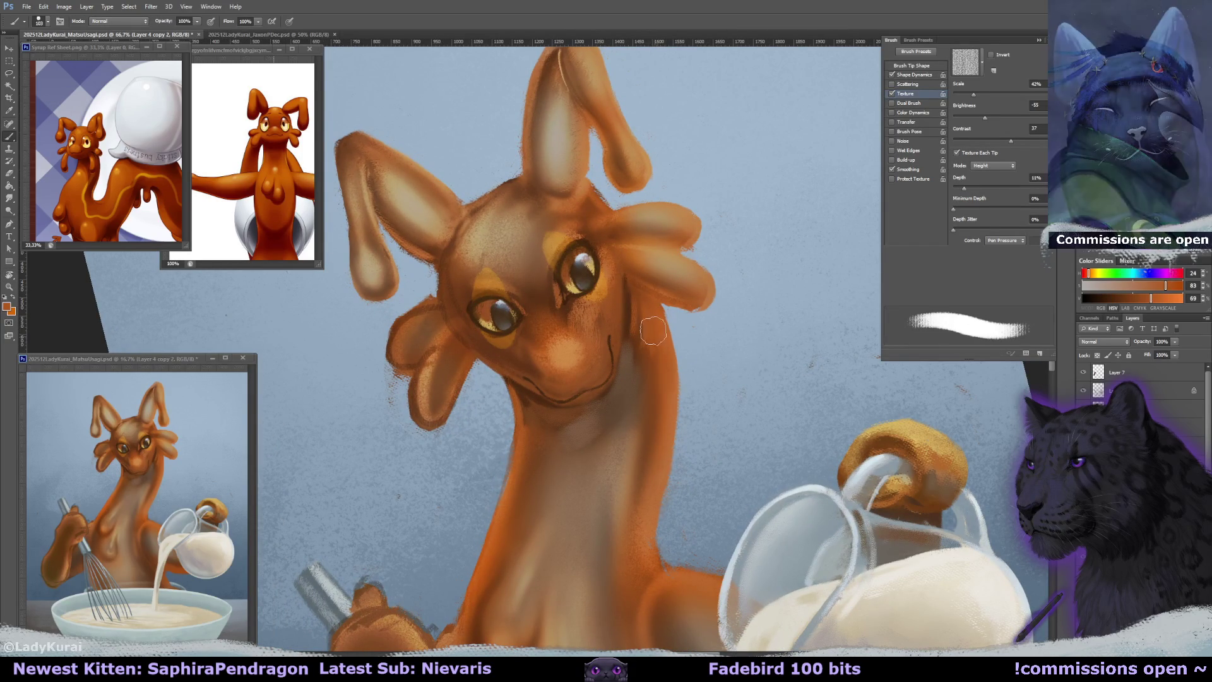
key(bracketright)
key(bracketright)
key(bracketright)
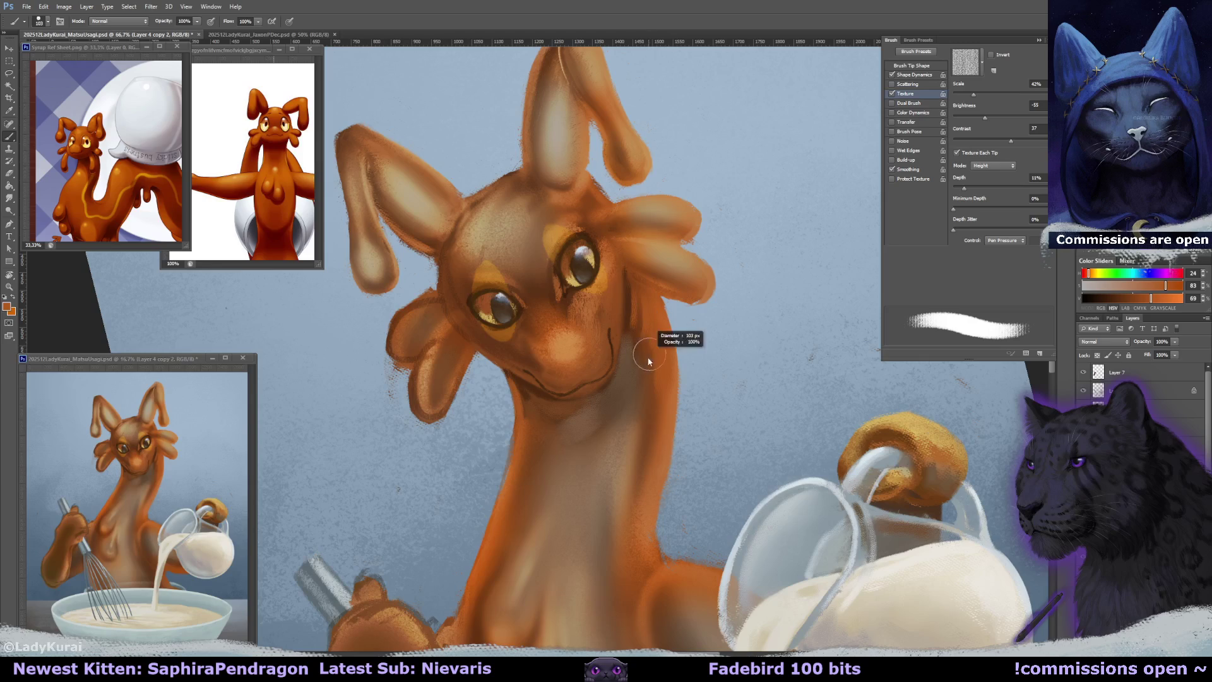
alt+click(627, 330)
alt+click(637, 304)
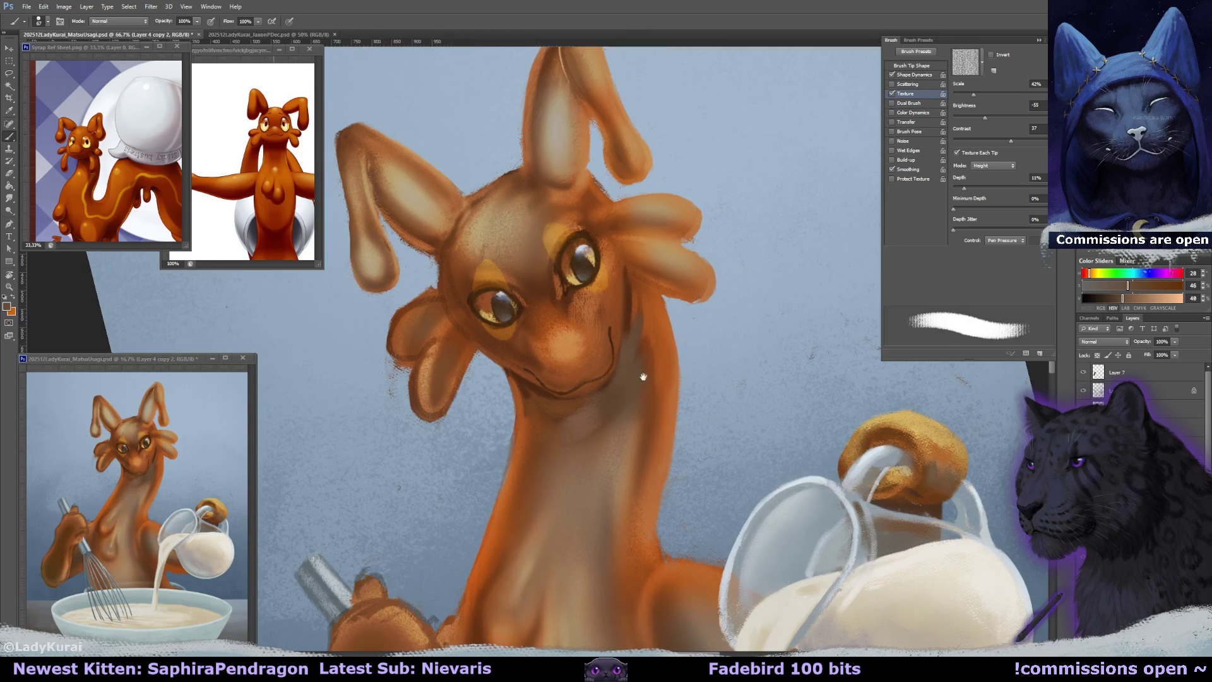
drag(643, 384, 644, 355)
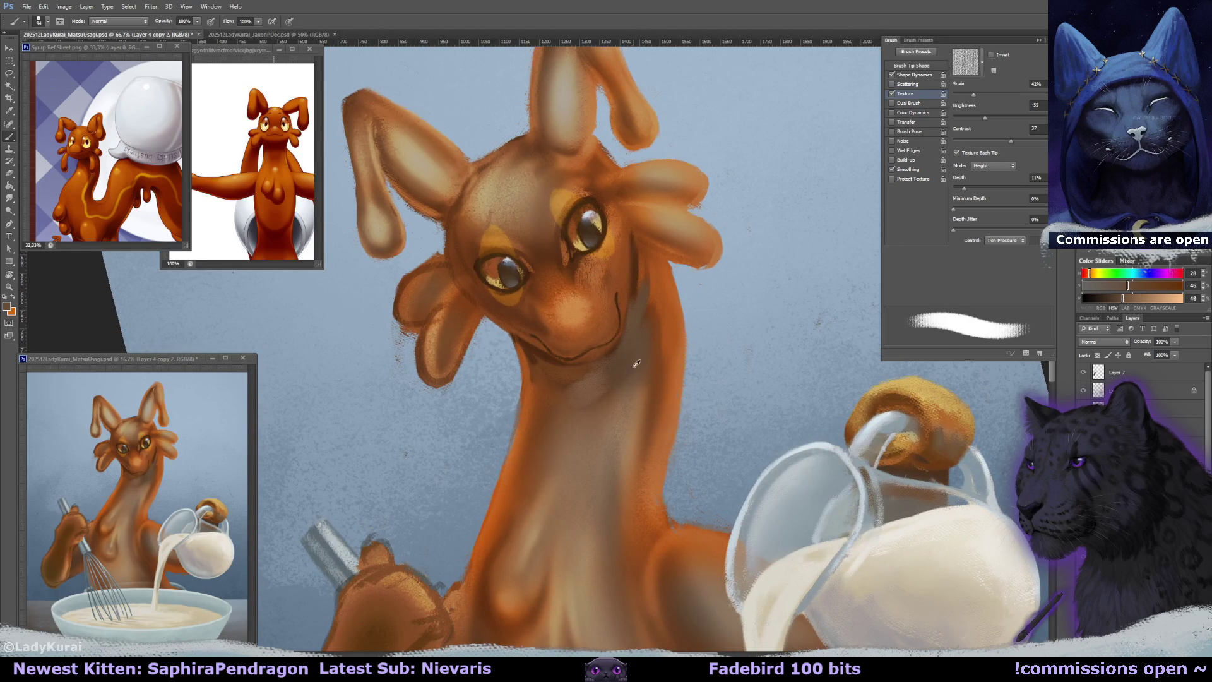
alt+click(623, 400)
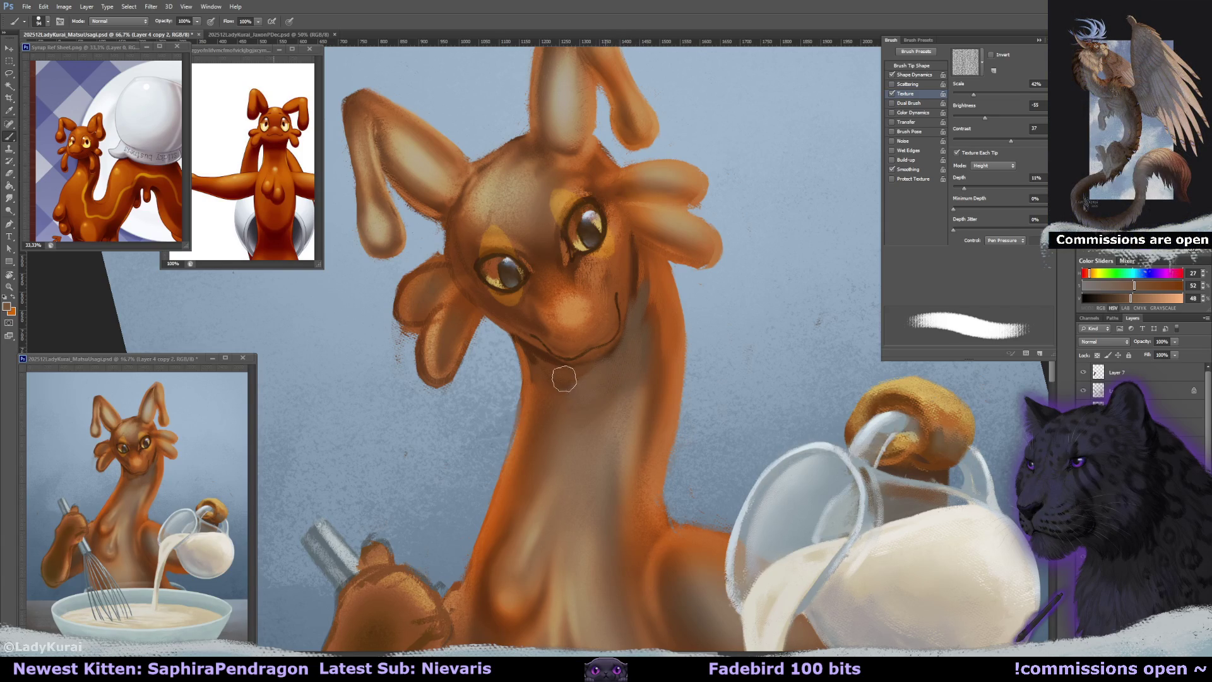
alt+click(560, 382)
Rotate the view so the head points right, back to upright, and shrink the brush to 28 px.
key(r)
mouse_move(561, 381)
mouse_down()
mouse_move(537, 329)
mouse_move(541, 353)
mouse_up()
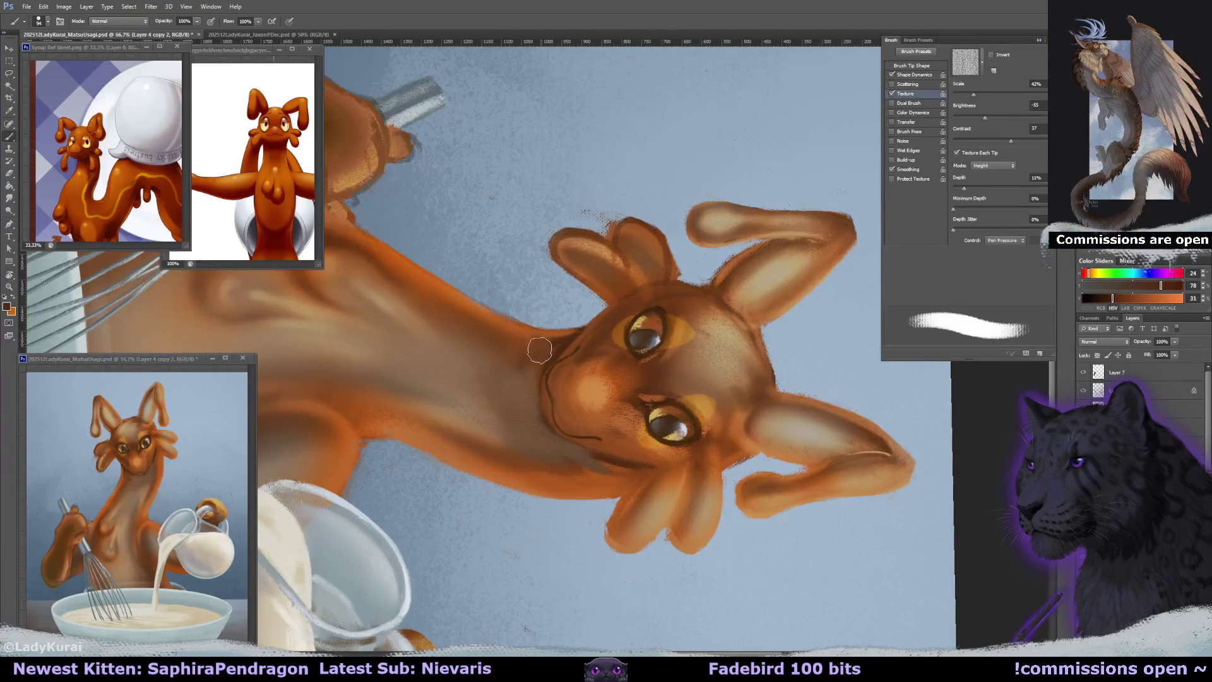
mouse_move(545, 333)
mouse_down()
mouse_move(646, 302)
mouse_move(545, 379)
mouse_move(631, 296)
mouse_move(549, 354)
mouse_up()
key(bracketleft)
key(bracketleft)
key(bracketleft)
key(r)
key(b)
Reset the canvas rotation, sample a lighter tone, and add the new layer Layer 34.
key(r)
key(b)
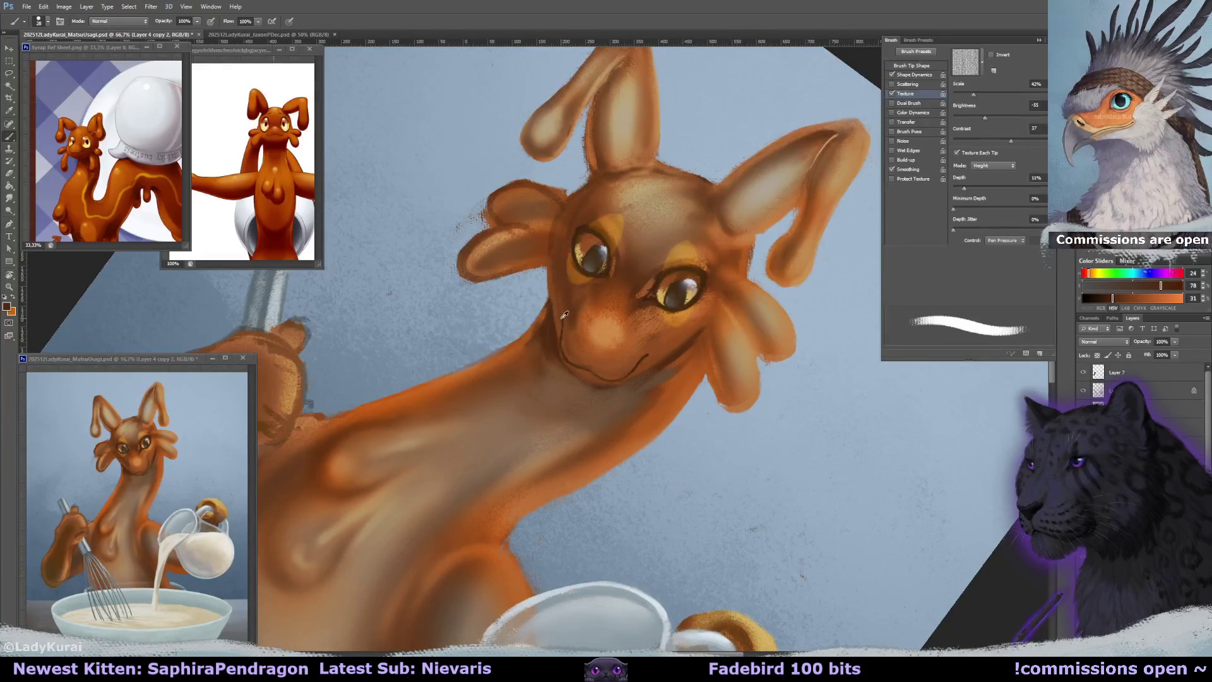
alt+click(558, 322)
key(r)
drag(558, 343, 636, 343)
key(b)
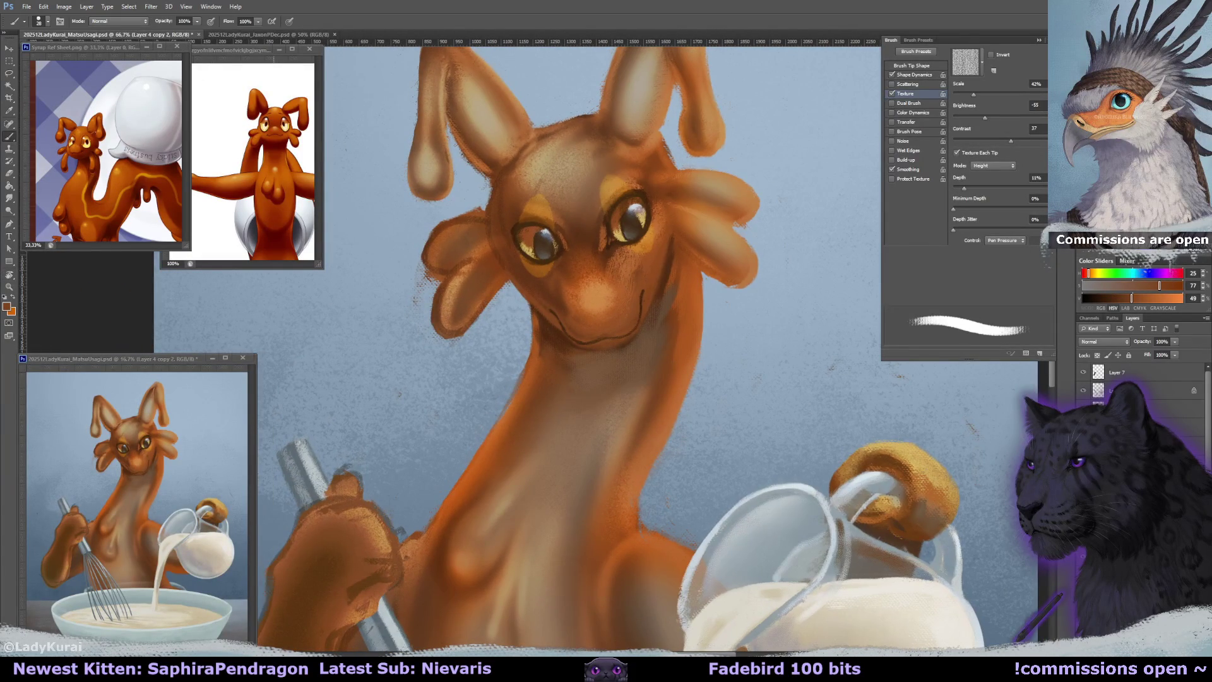
key(ctrl+e)
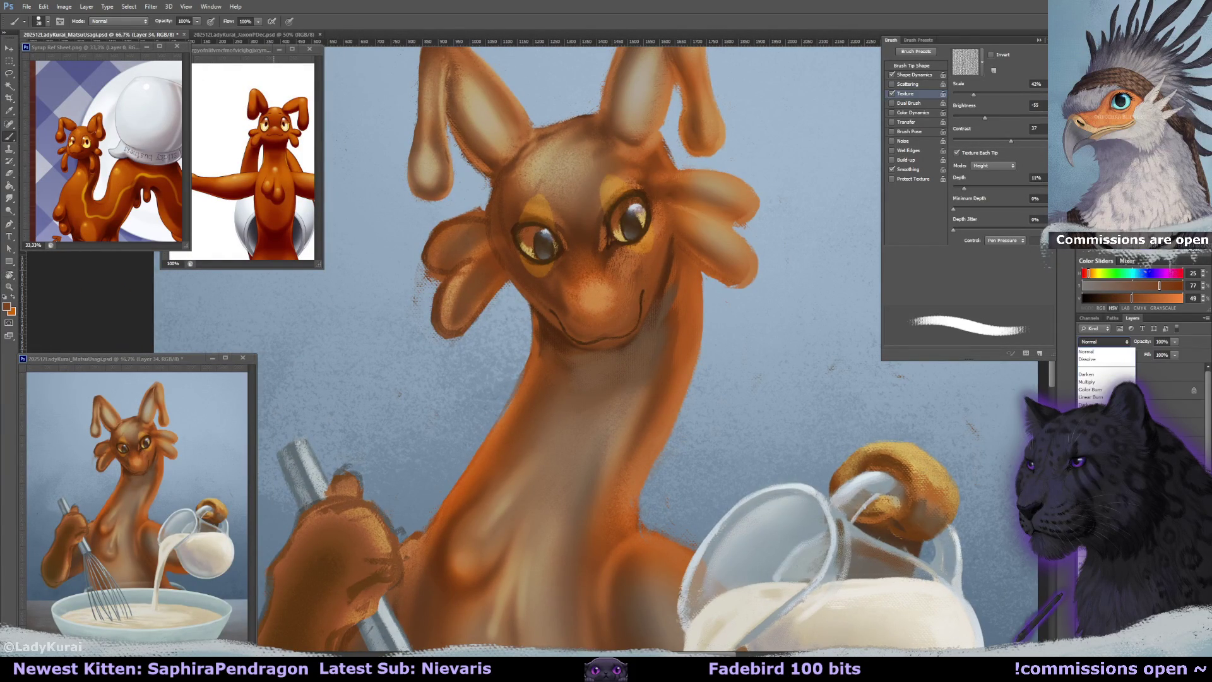
Set the new layer to Lighten blending and pick a soft round brush of about 187 px.
click(1105, 341)
click(1089, 420)
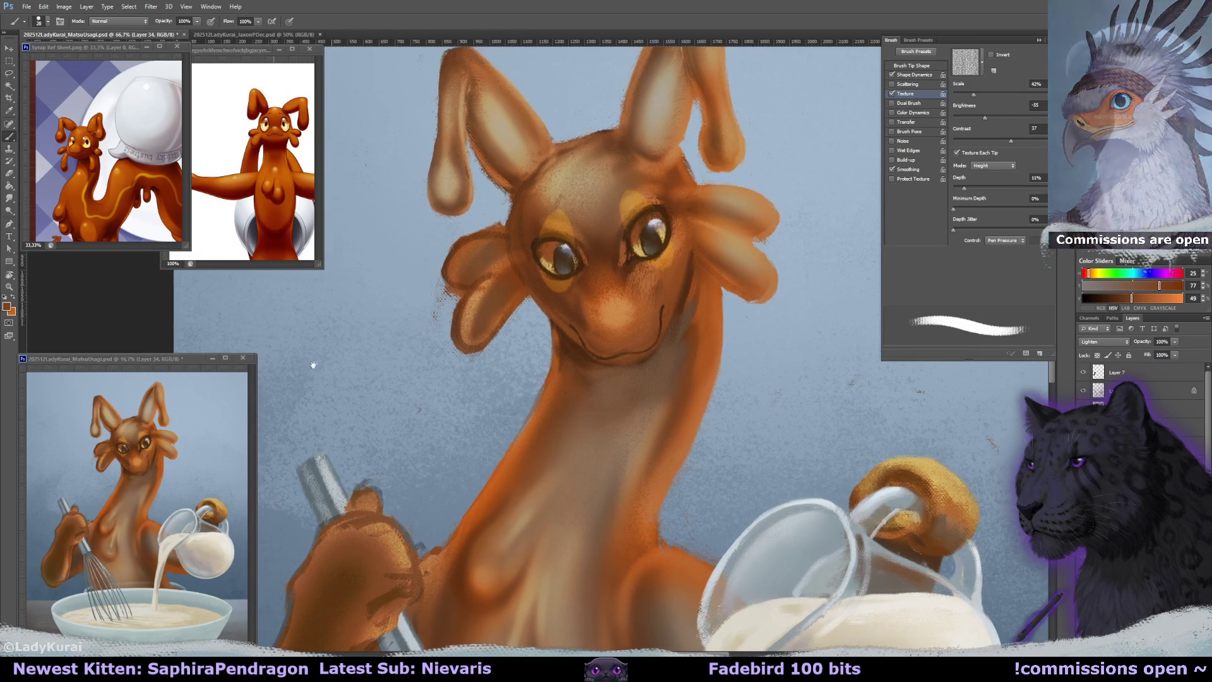
drag(296, 356, 310, 363)
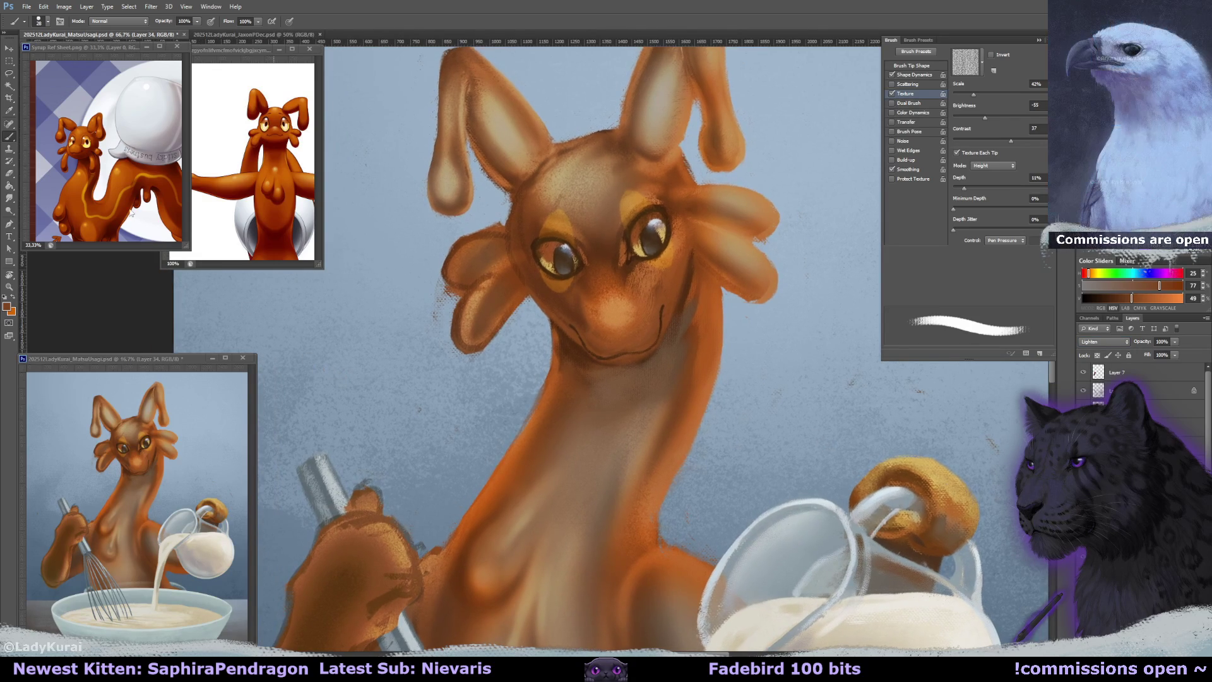
click(39, 21)
click(95, 63)
drag(564, 364, 550, 365)
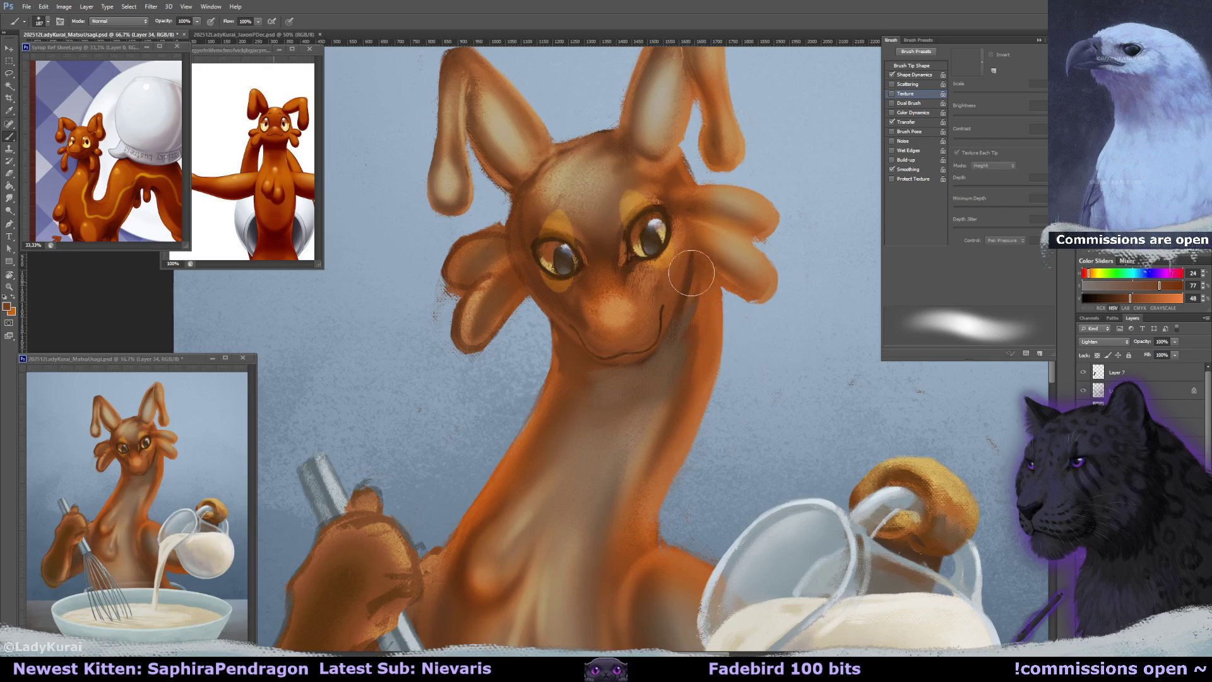
Erase paint around the neck on the Layer 4 copy 2 layer and save the painting.
drag(688, 311, 593, 393)
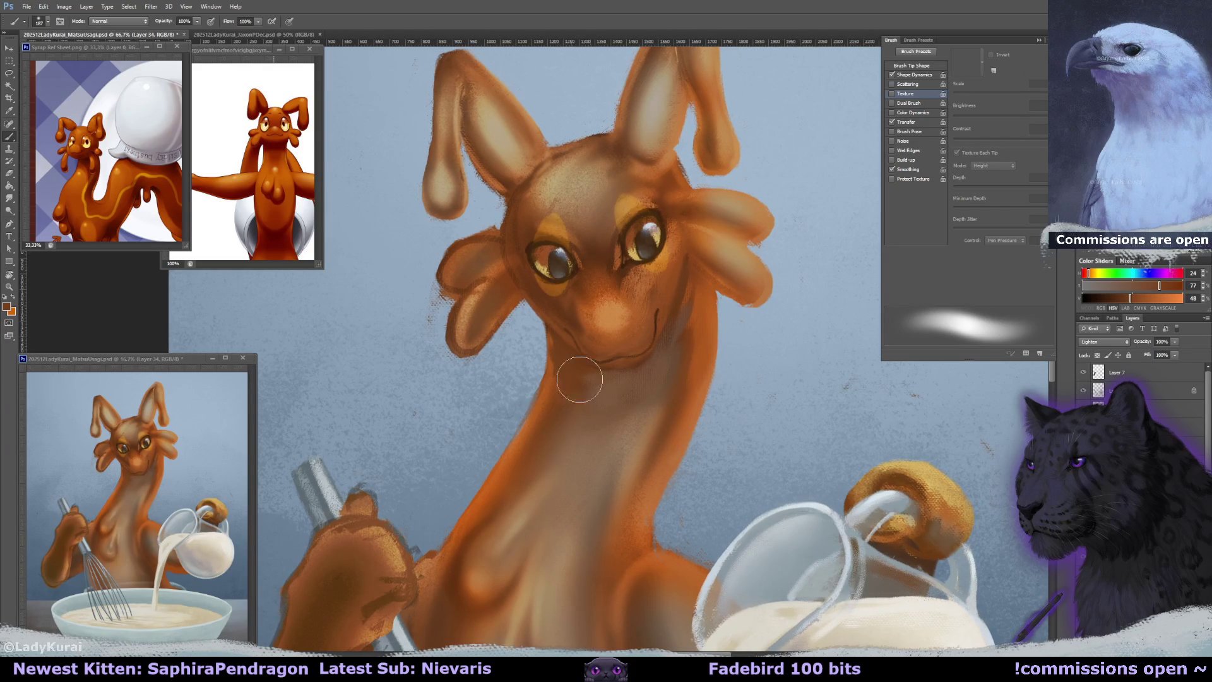
drag(638, 340, 620, 361)
key(e)
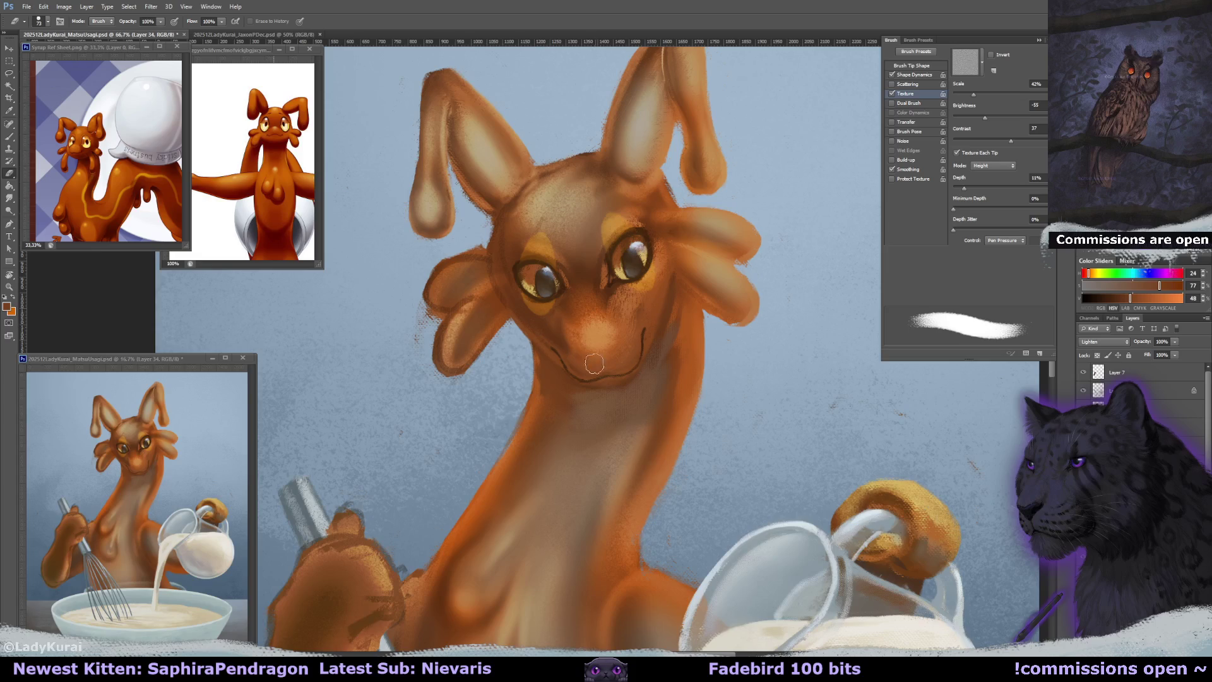
drag(595, 368, 597, 377)
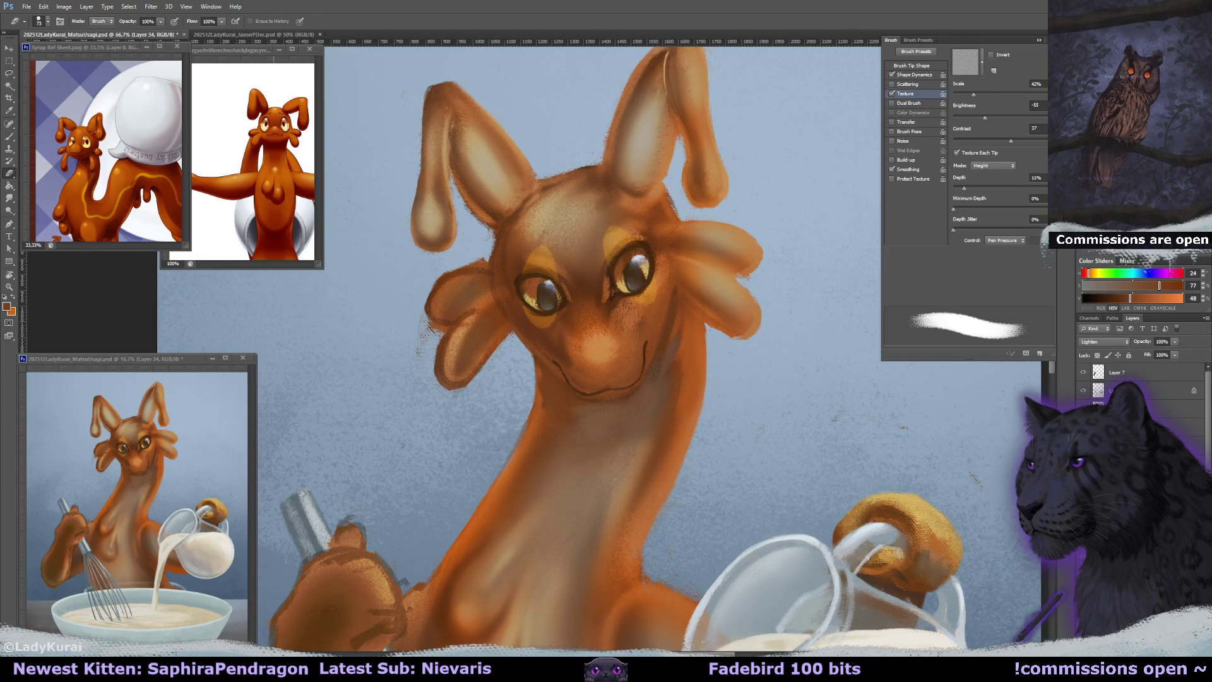
drag(1006, 446, 964, 430)
key(ctrl+e)
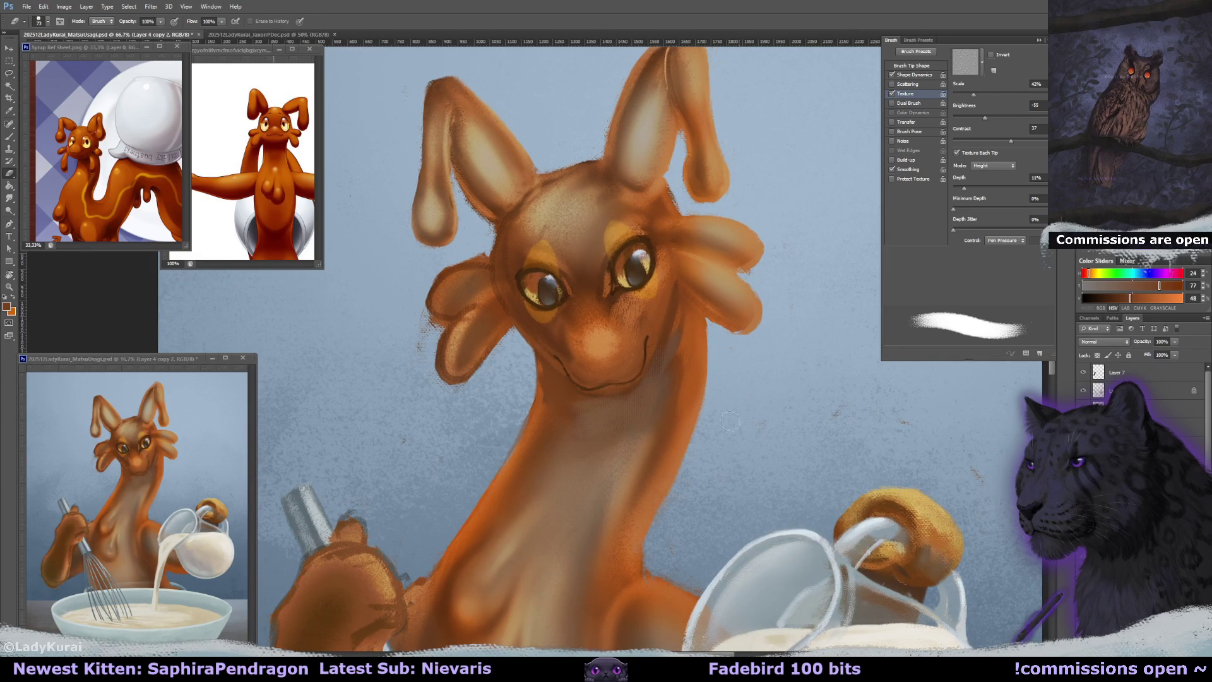
drag(607, 380, 614, 372)
key(ctrl+s)
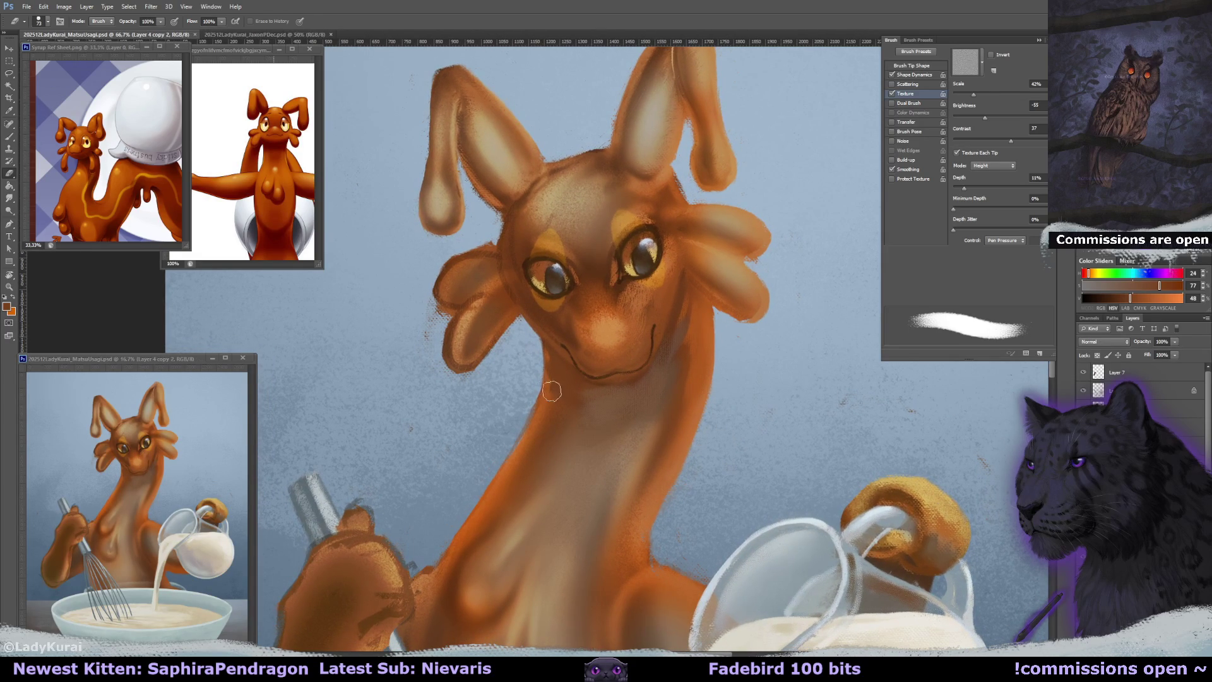
Switch back to painting with a small textured brush at 76 px.
key(b)
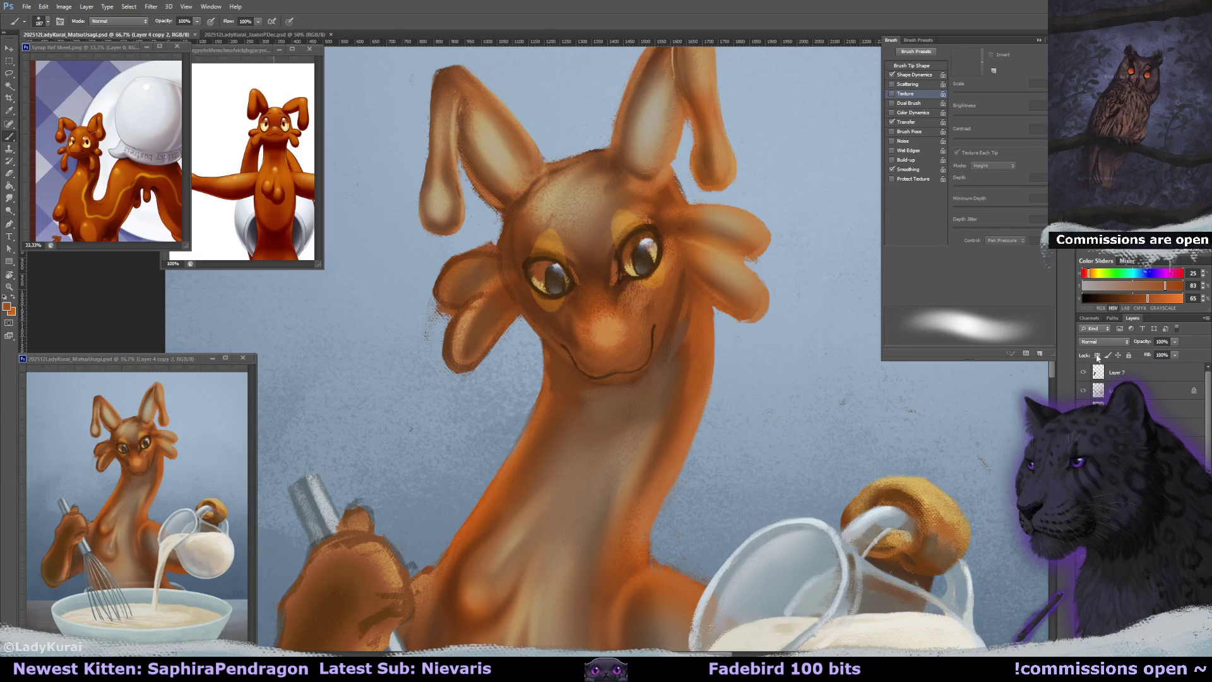
drag(571, 376, 538, 374)
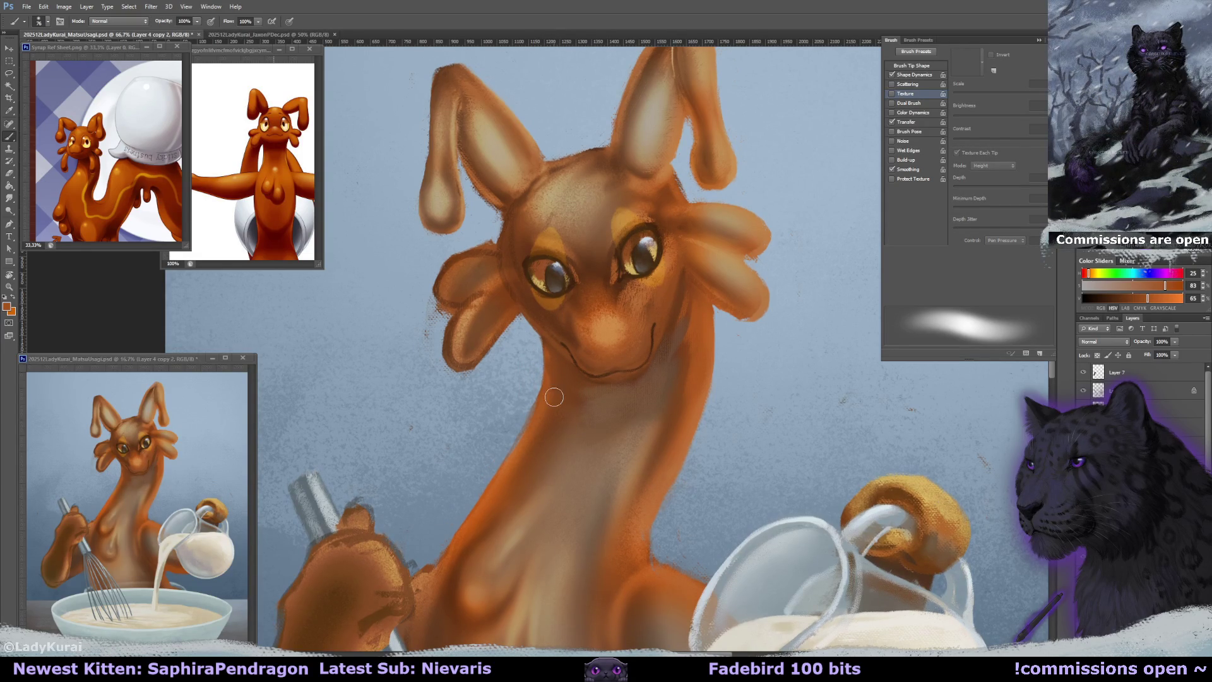
drag(560, 406, 563, 405)
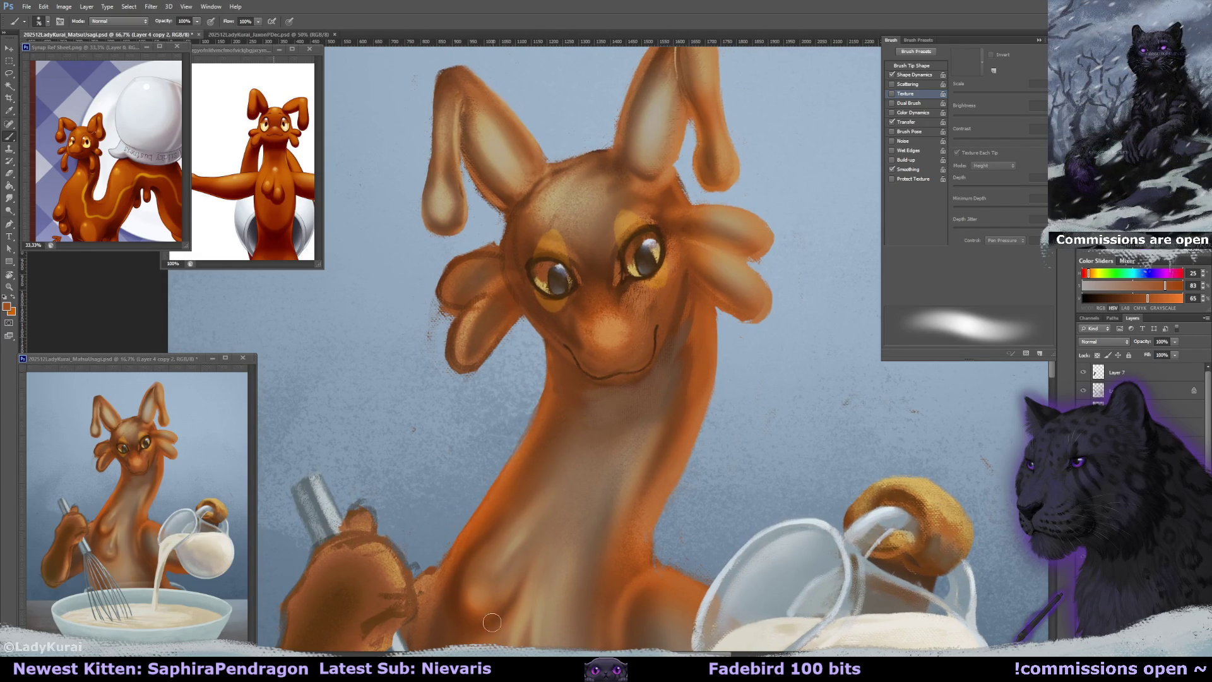
click(38, 23)
click(74, 170)
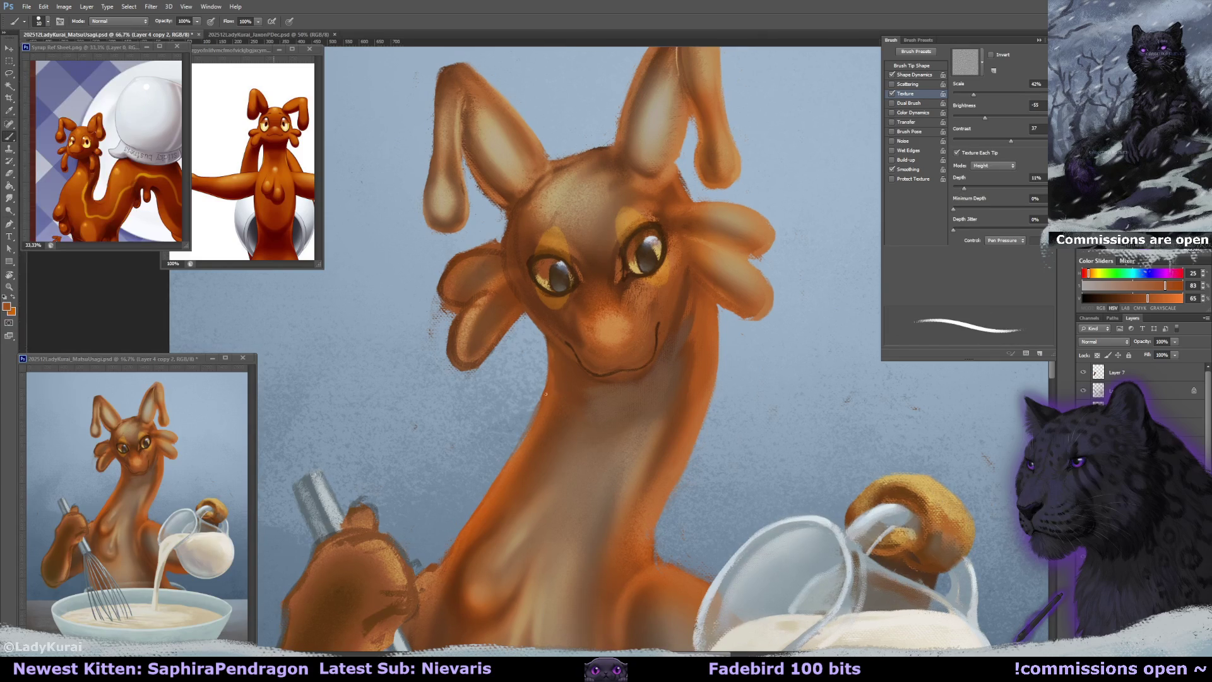
Sample brighter oranges and darker browns from the neck to build textured shading.
alt+click(534, 428)
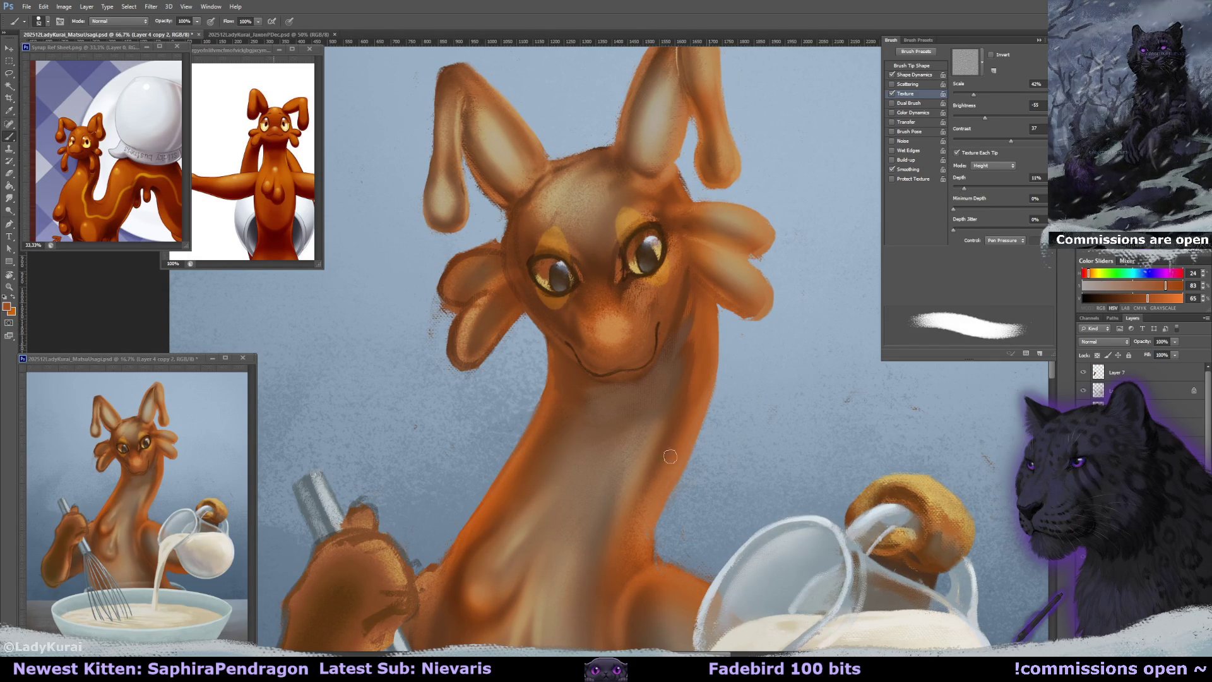
alt+click(701, 313)
drag(701, 313, 699, 301)
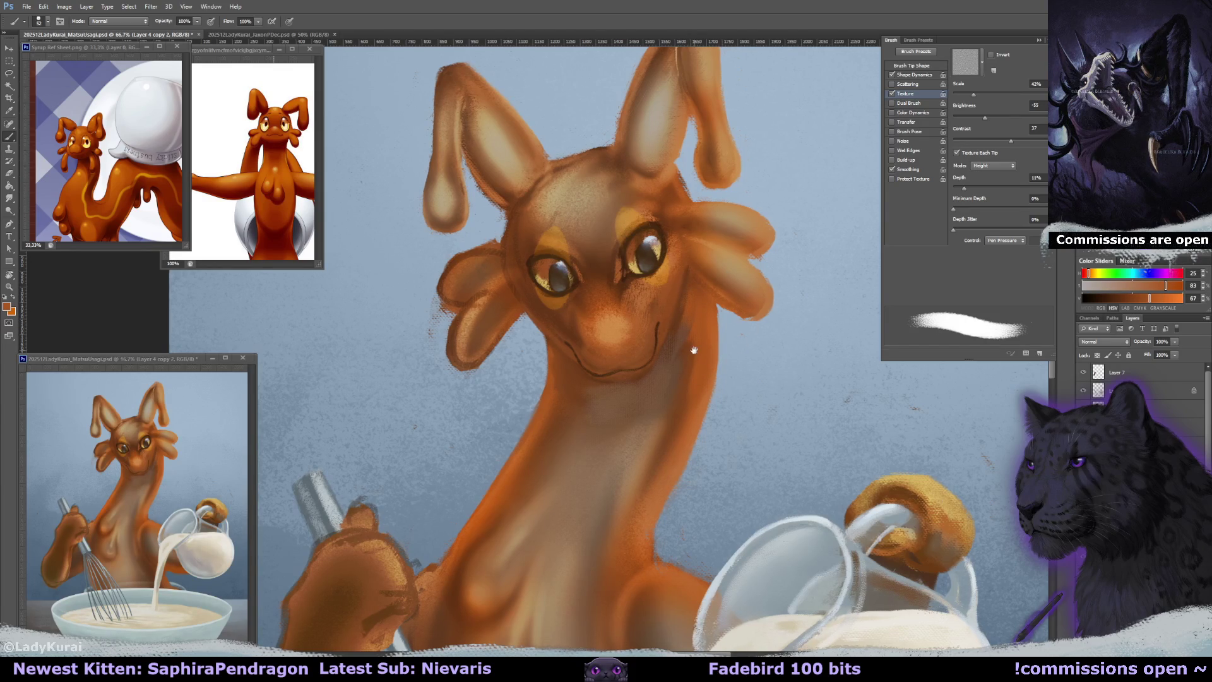
drag(695, 350, 684, 352)
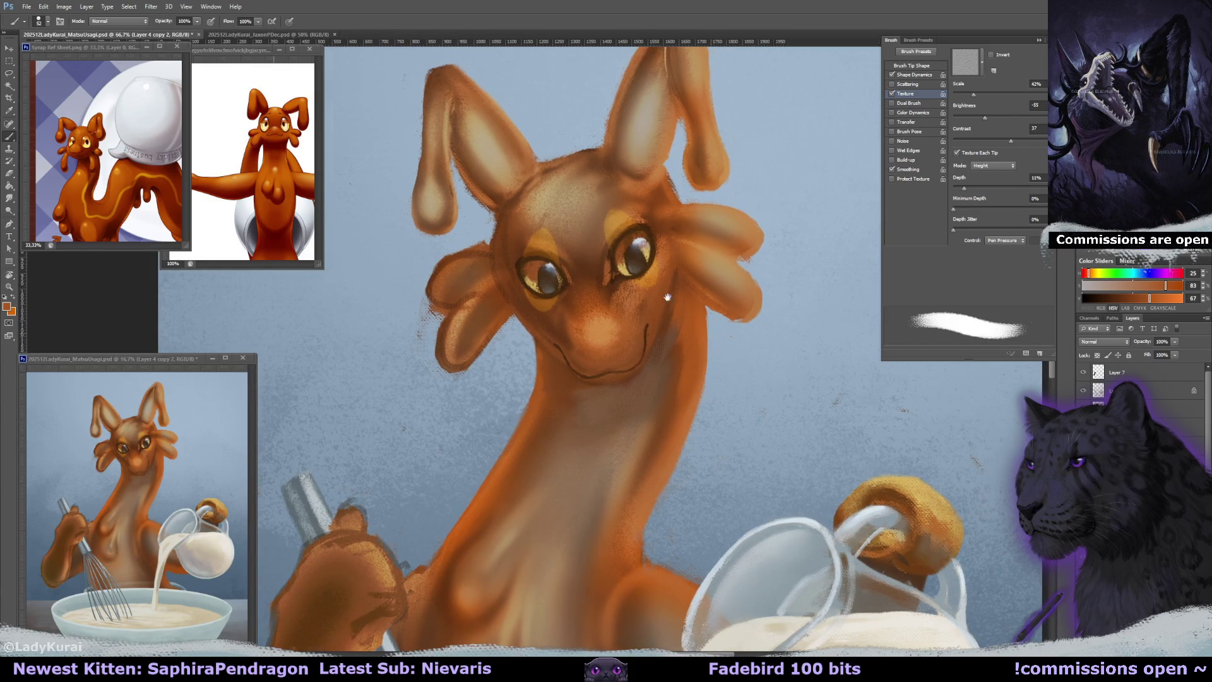
drag(716, 329, 669, 297)
alt+click(635, 371)
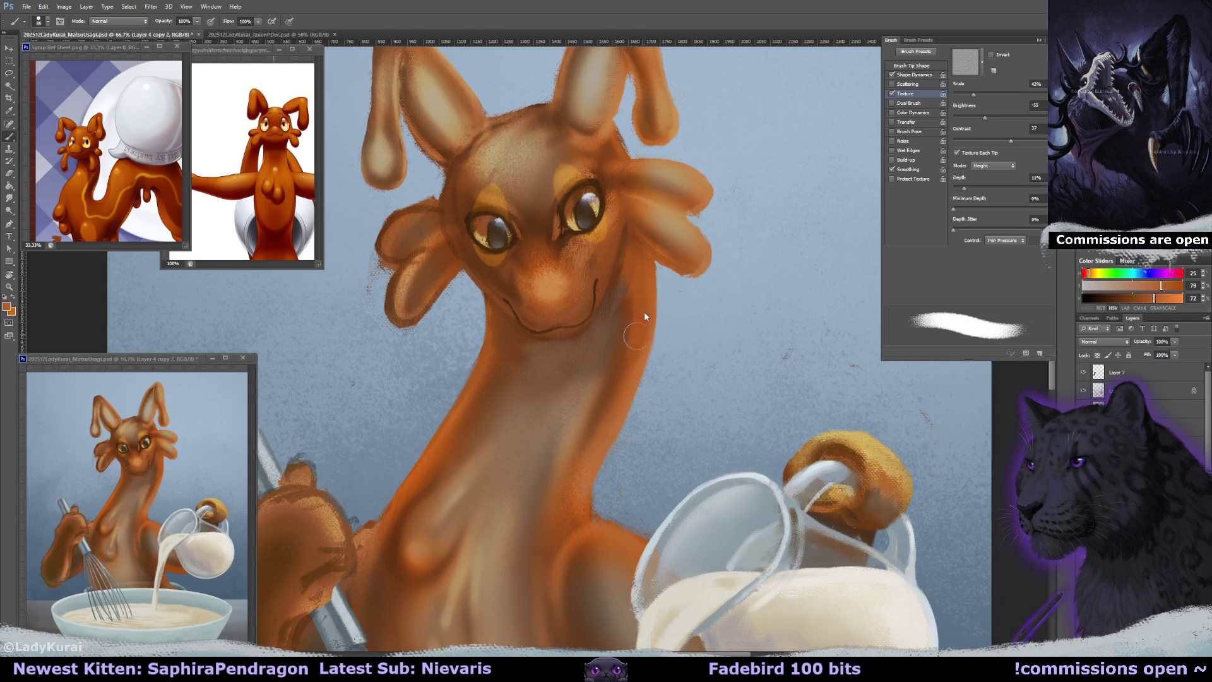
alt+click(623, 329)
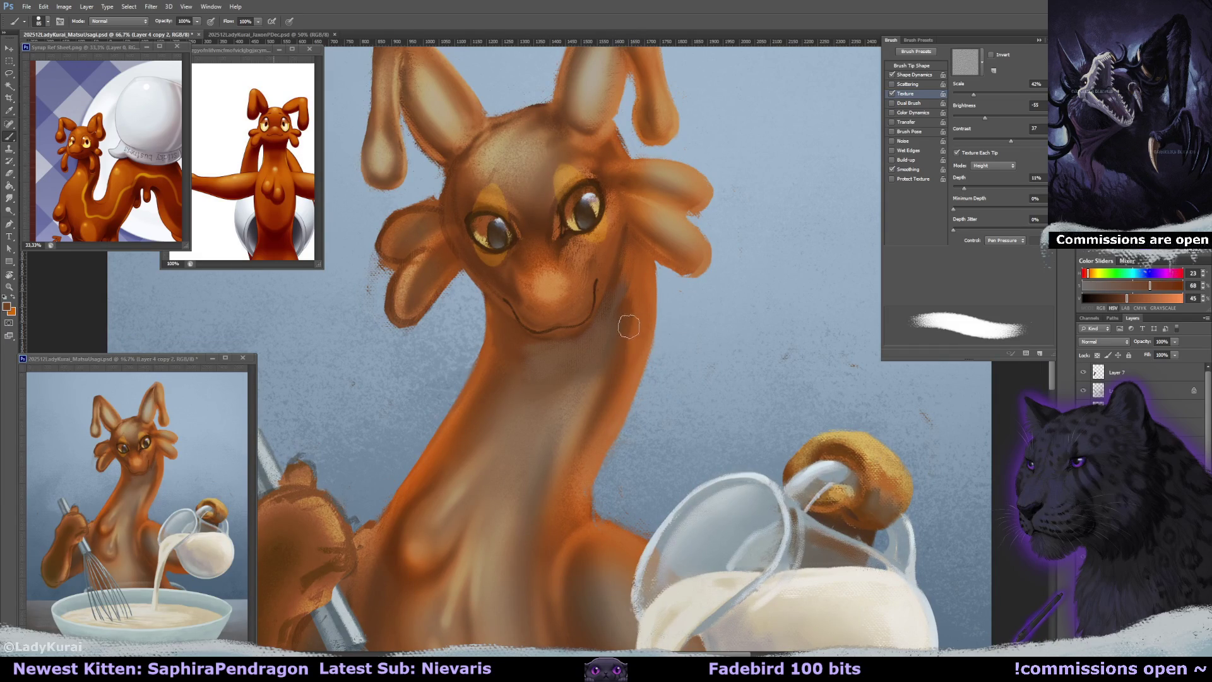
scroll(606, 401, down, 2)
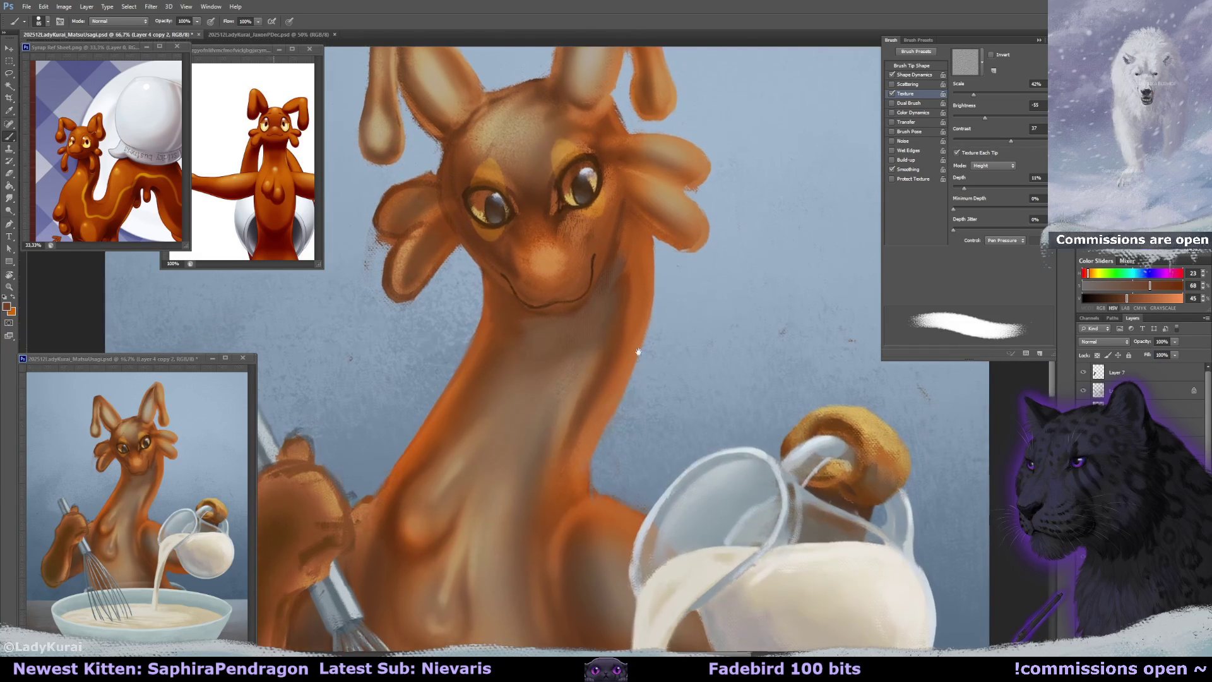
alt+click(614, 377)
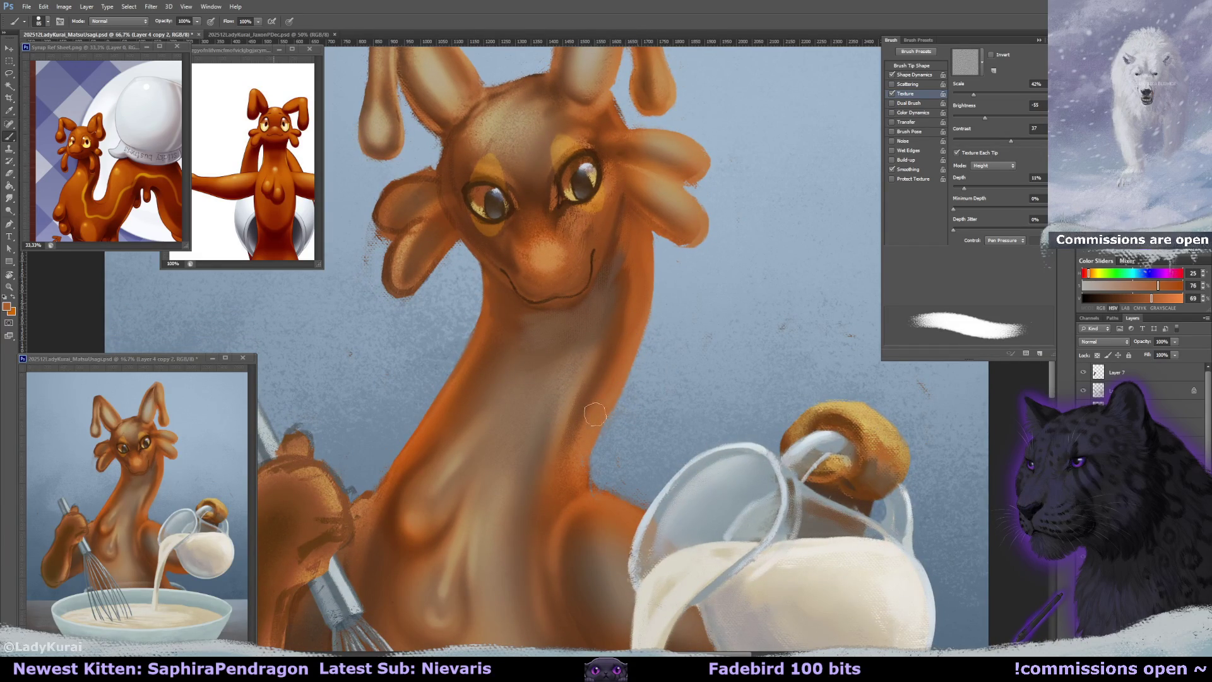
alt+click(625, 301)
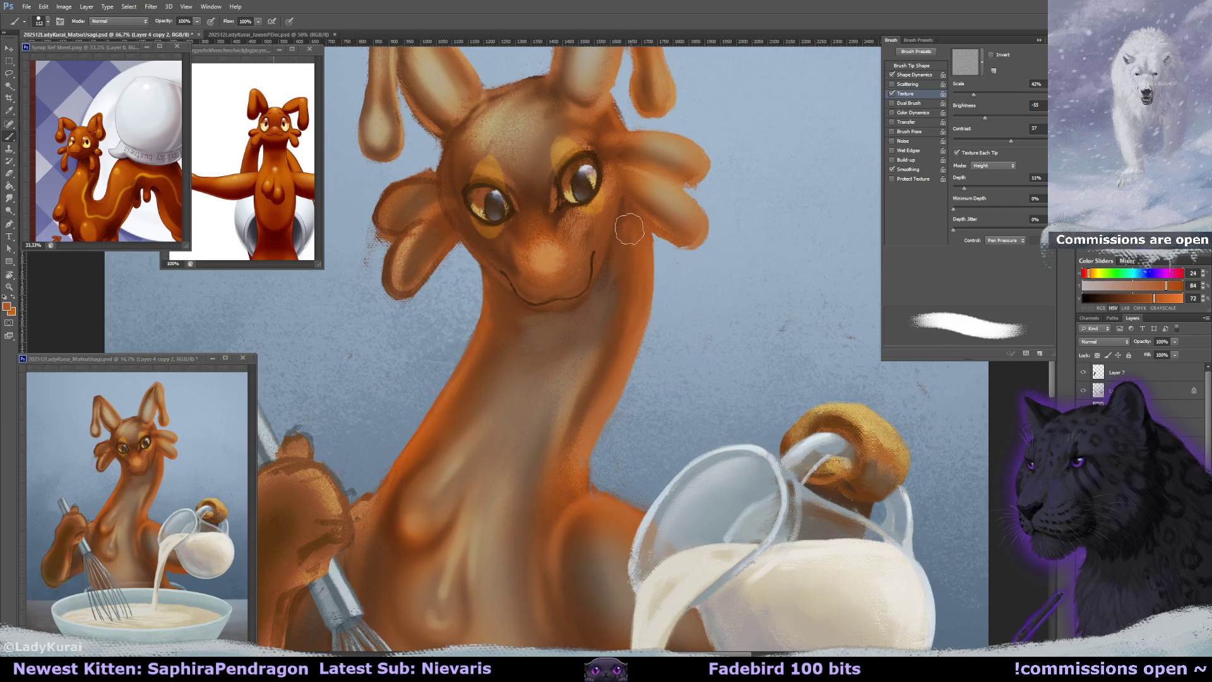
alt+click(543, 431)
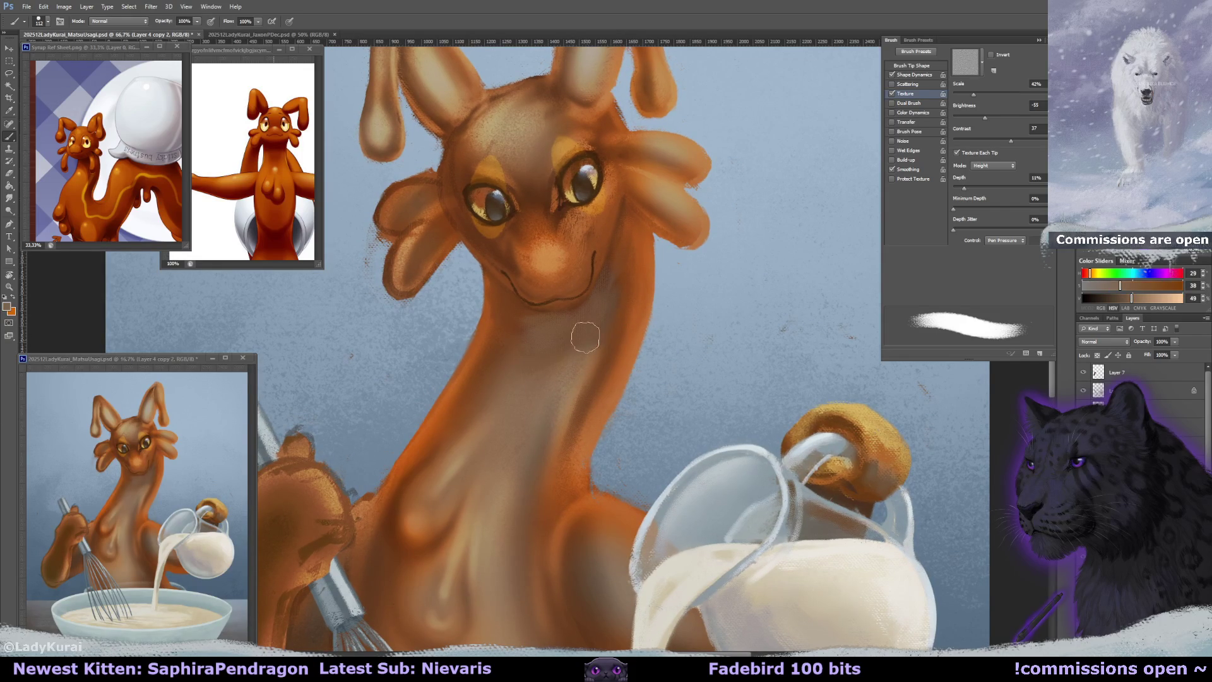
Rotate the view, sample paler and saturated neck oranges, then reset the view upright.
key(r)
mouse_move(574, 400)
mouse_down()
mouse_move(638, 354)
mouse_move(673, 303)
mouse_move(601, 344)
mouse_up()
alt+click(599, 358)
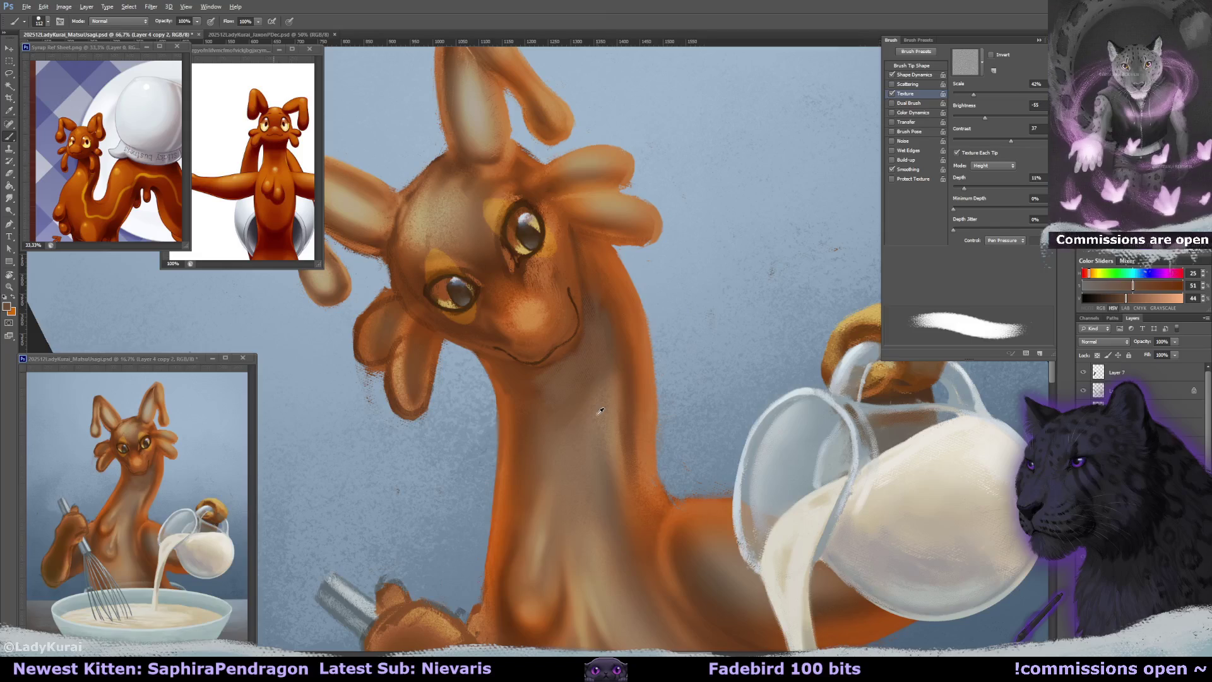
alt+click(593, 420)
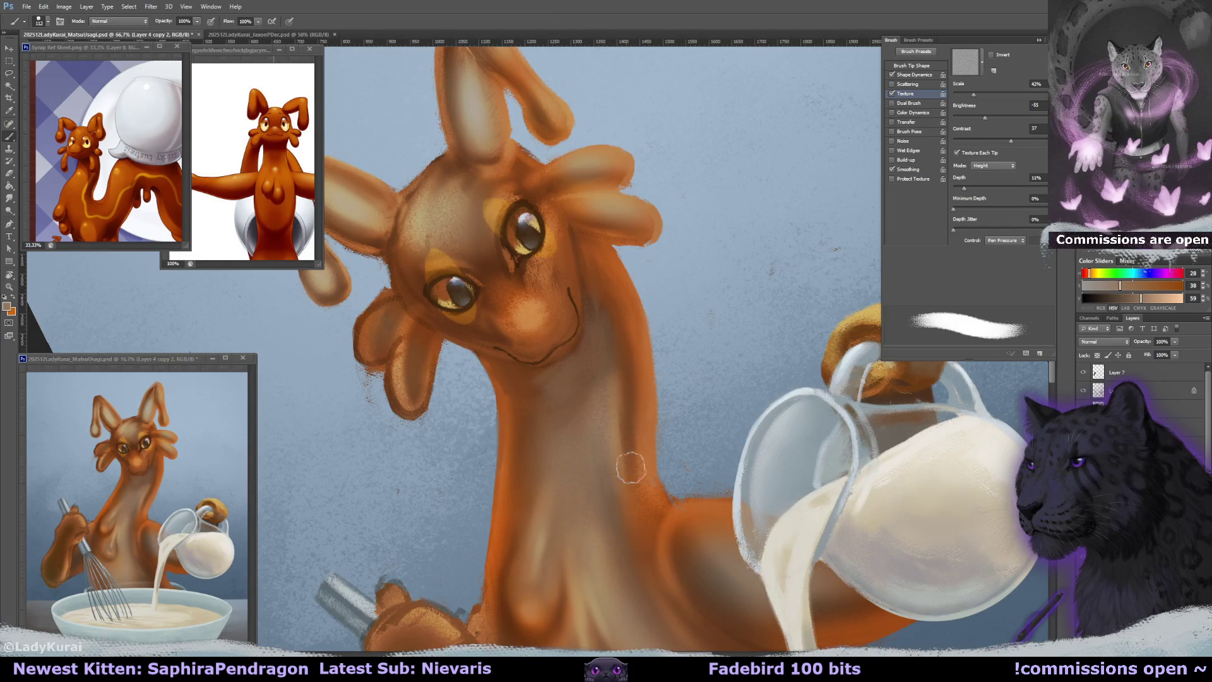
key(Escape)
alt+click(606, 371)
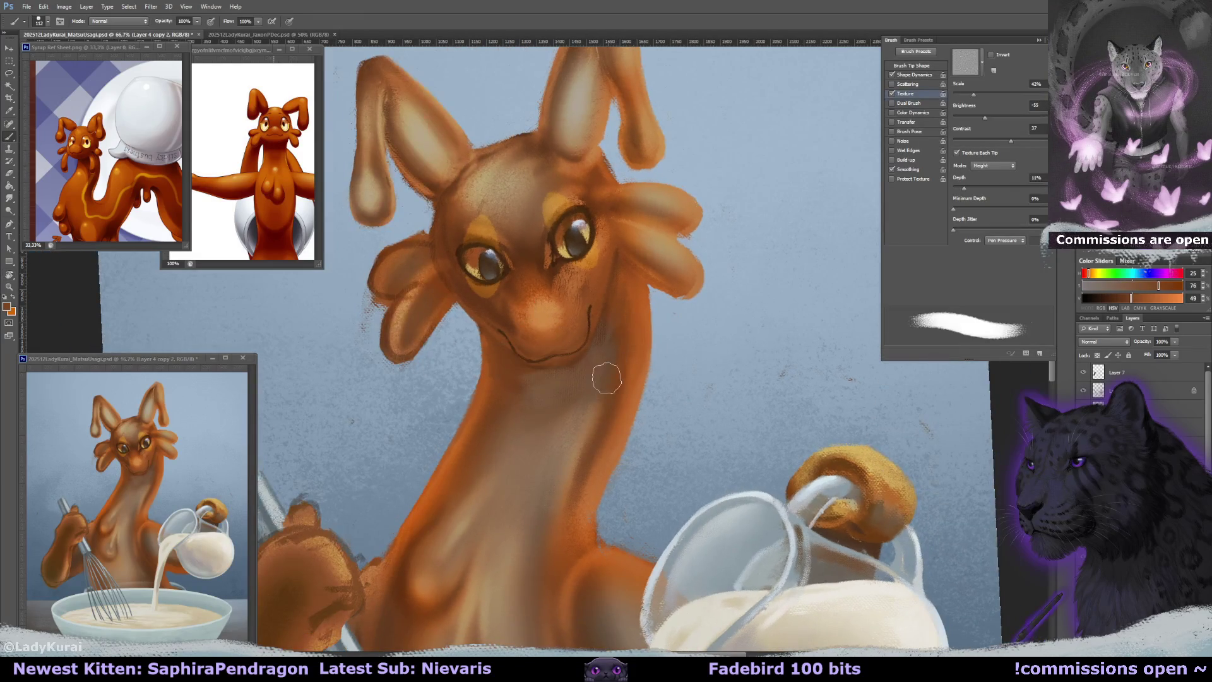
alt+click(608, 447)
alt+click(629, 325)
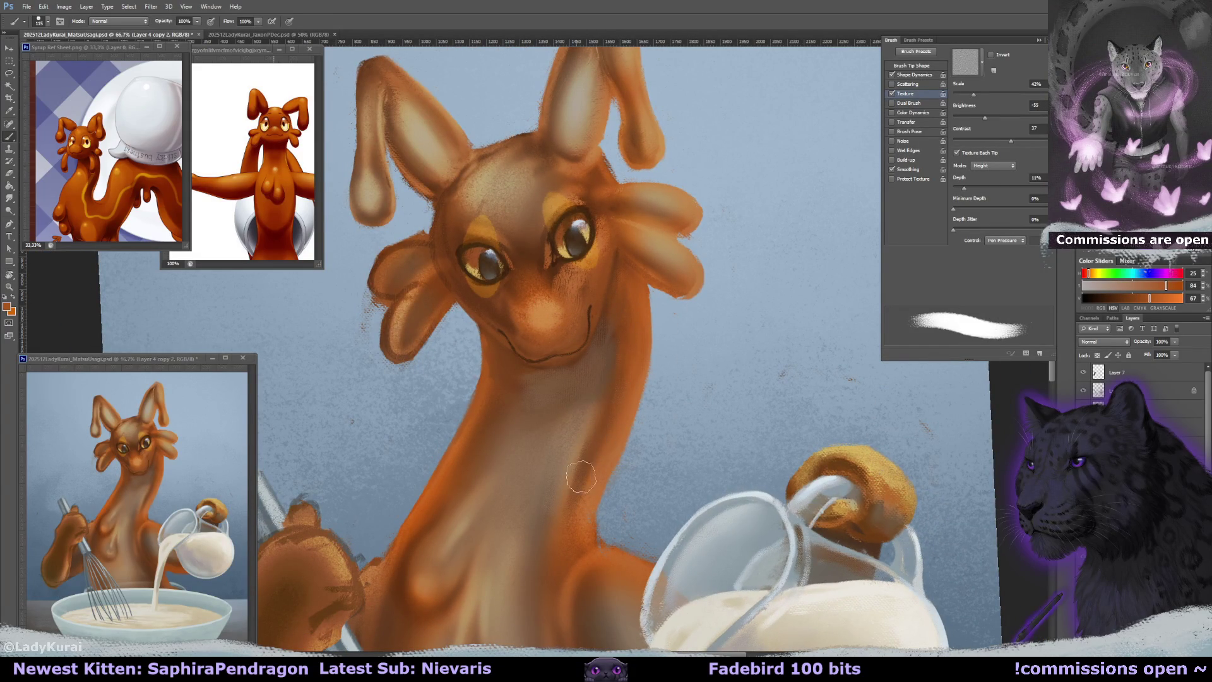
scroll(619, 410, up, 1)
Tilt the view about -9 degrees and repaint the neck in lighter orange with a smaller brush.
key(r)
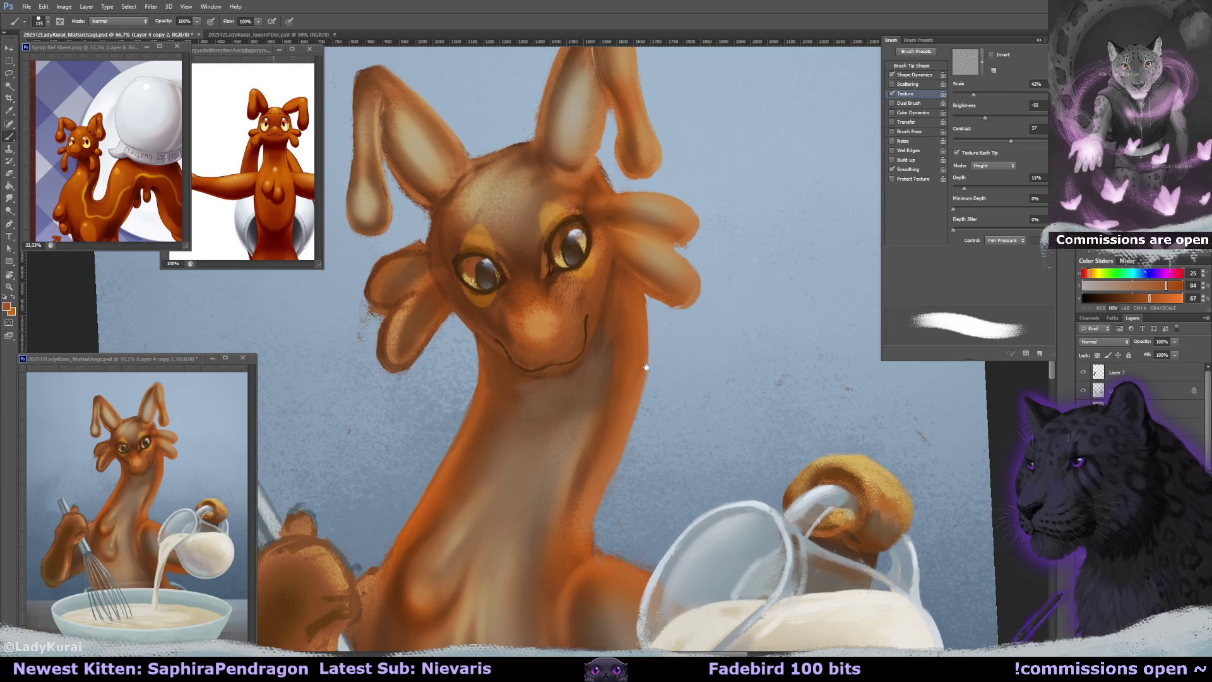
drag(640, 358, 631, 273)
key(b)
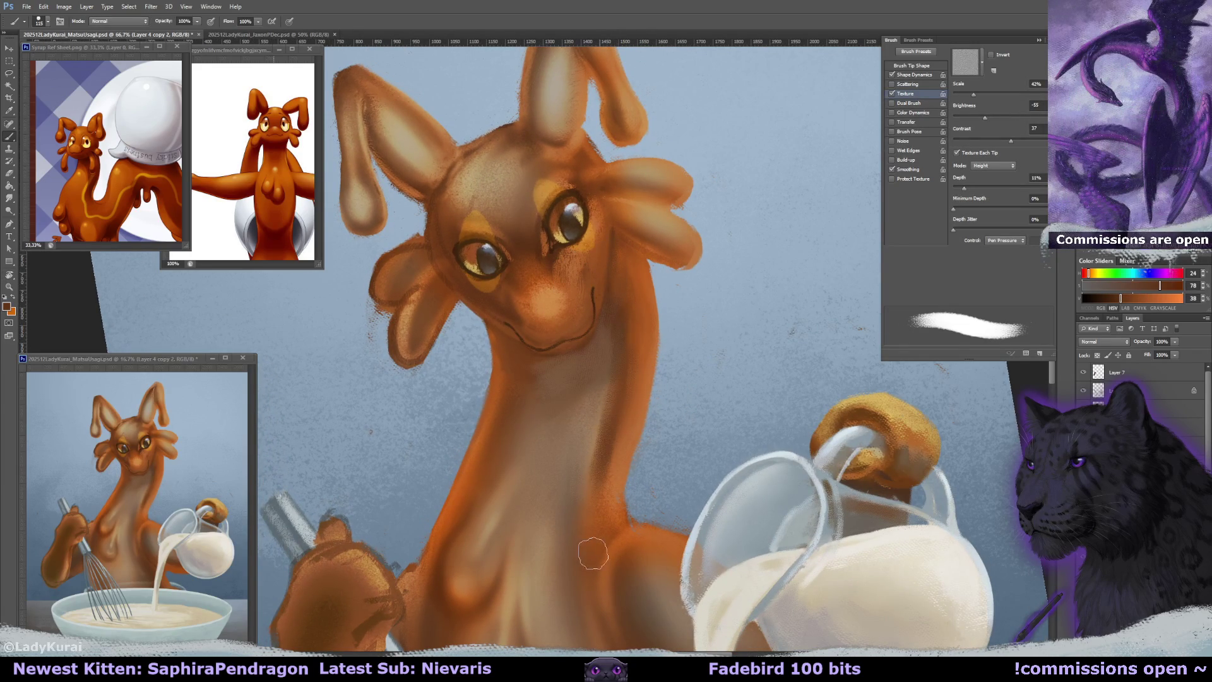
alt+click(591, 538)
drag(622, 404, 619, 473)
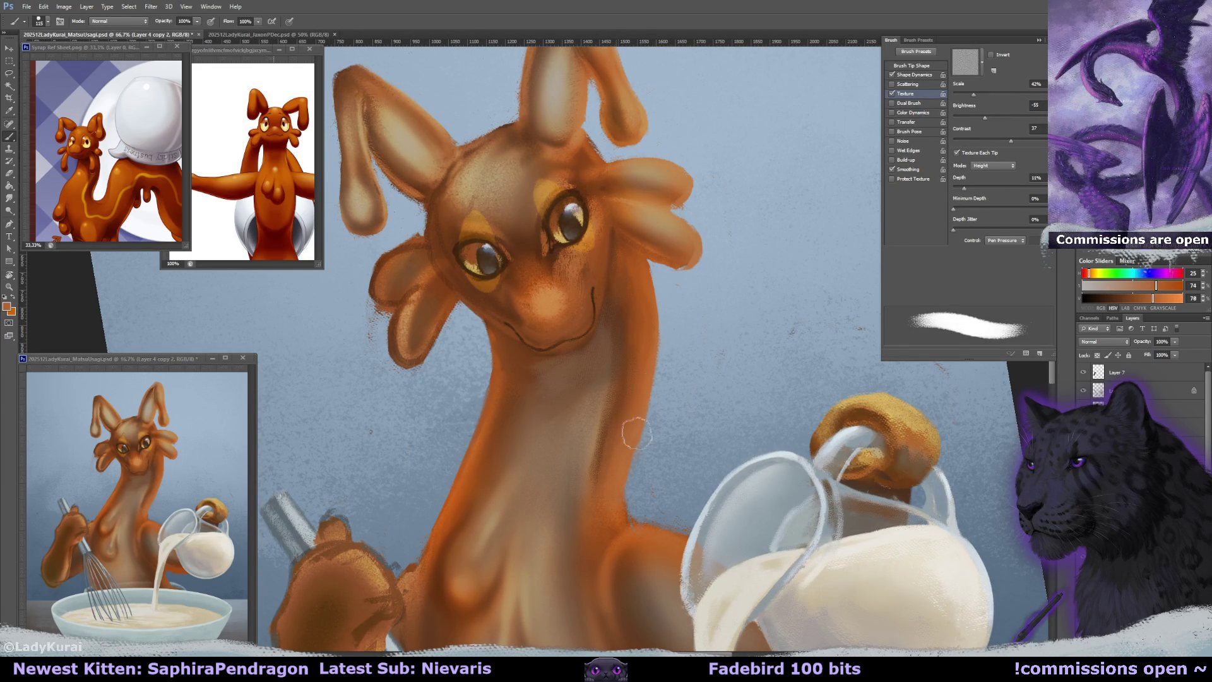
alt+click(649, 288)
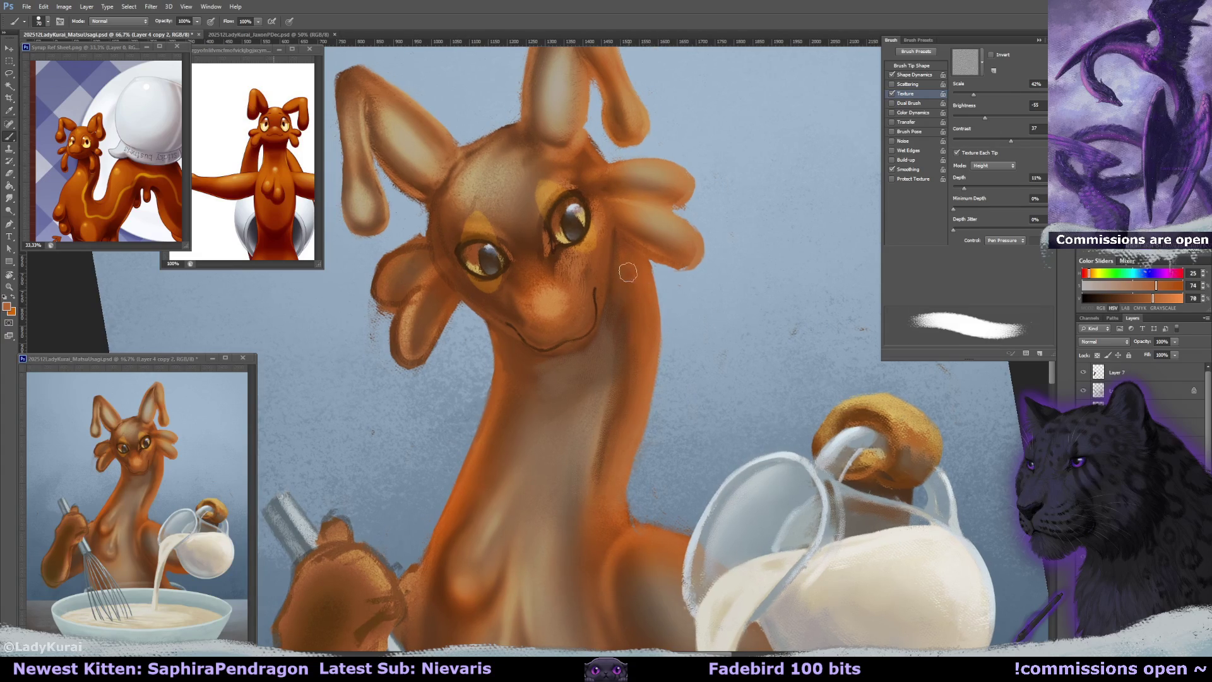
drag(648, 288, 552, 351)
Blend the neck paint downward using the smooth BLENDER smudge preset.
key(r)
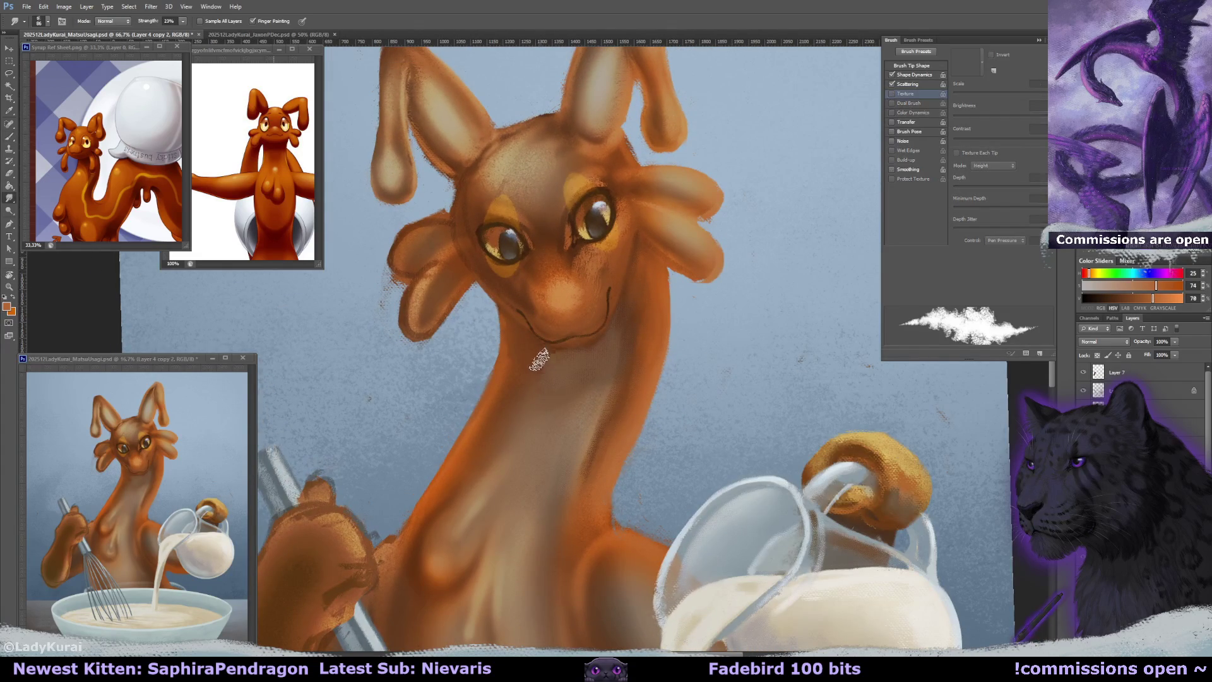
click(19, 22)
click(69, 188)
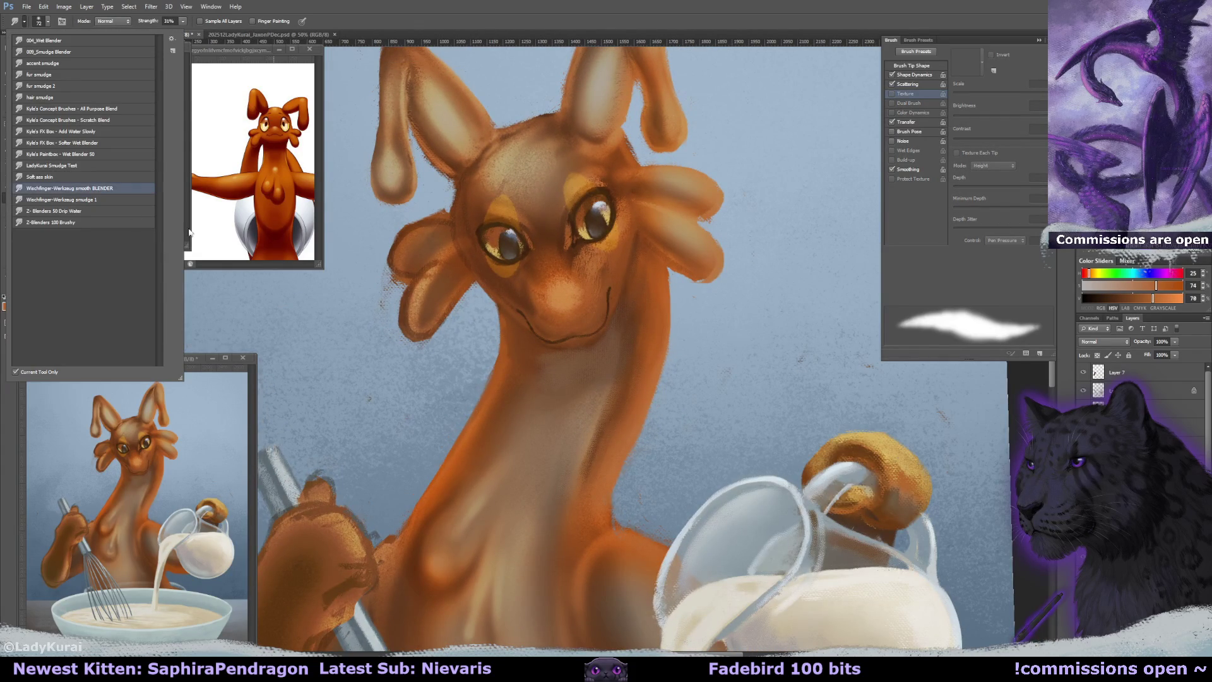
click(535, 362)
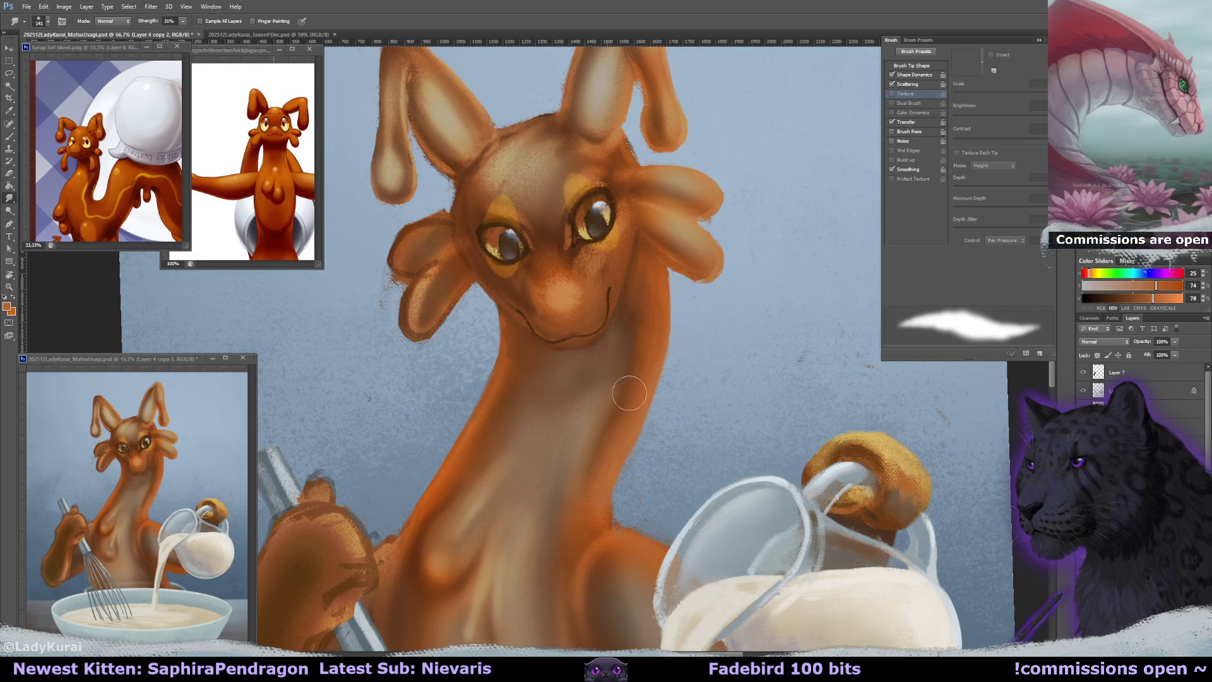
drag(584, 382, 528, 391)
Pick a more saturated orange and add a new Layer 34 set to Overlay.
key(b)
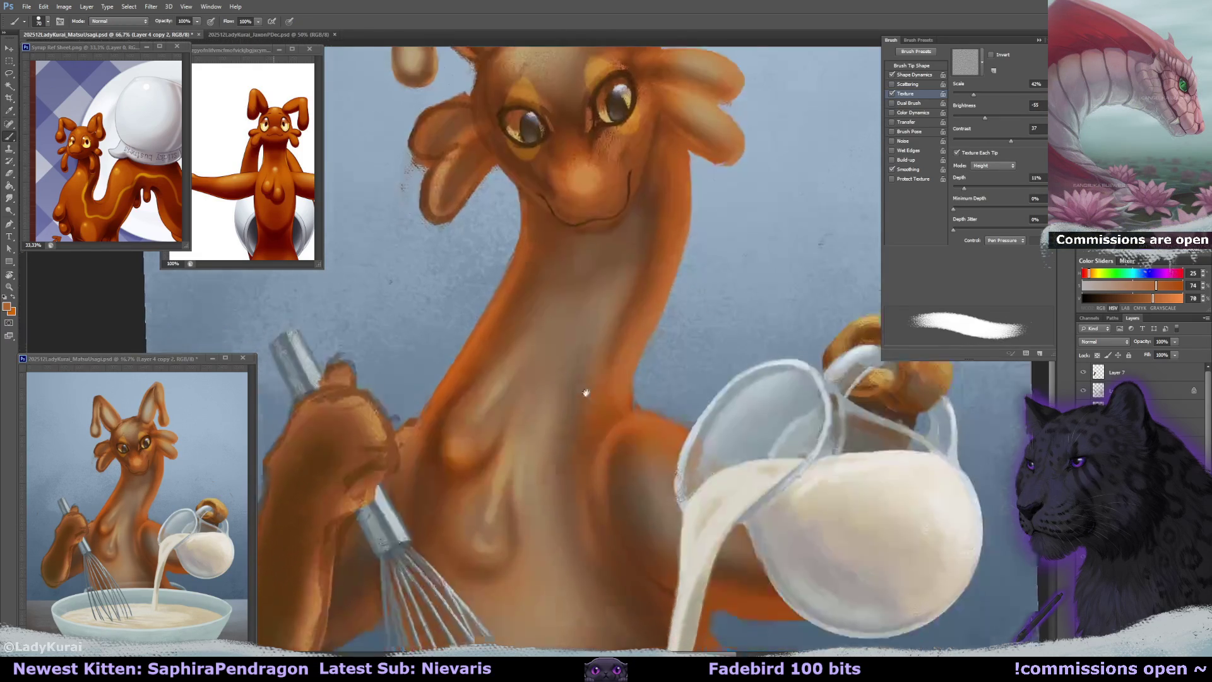
alt+click(574, 389)
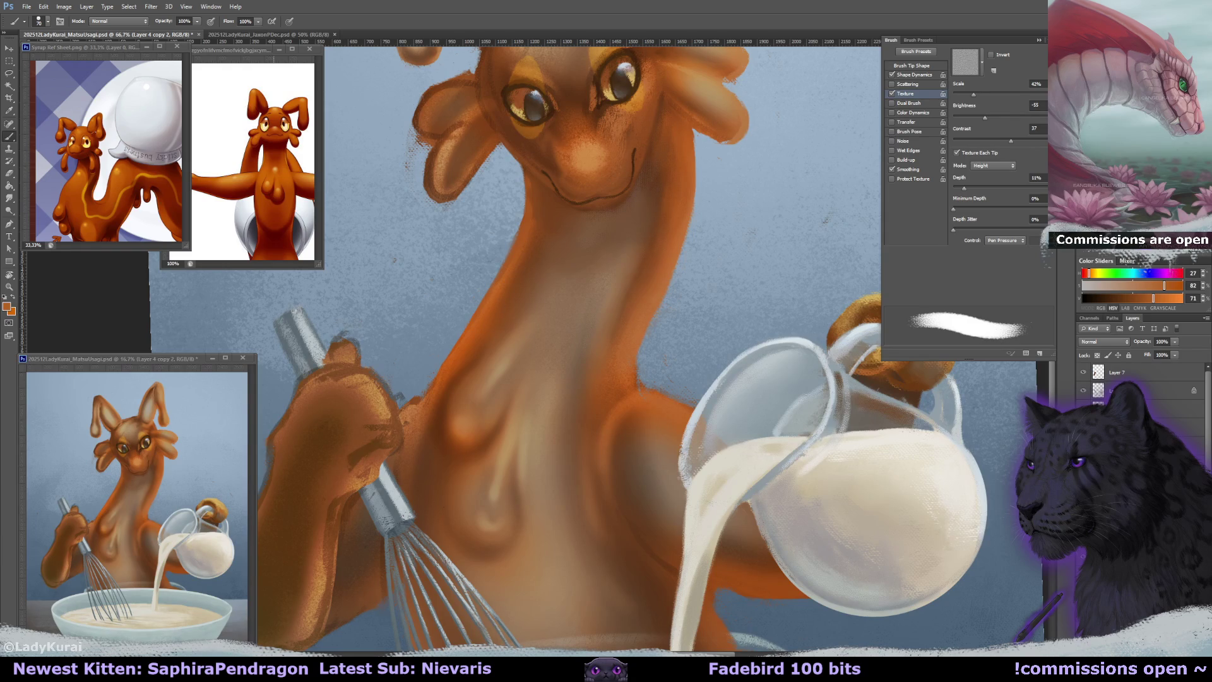
key(ctrl+shift+alt+n)
click(1099, 341)
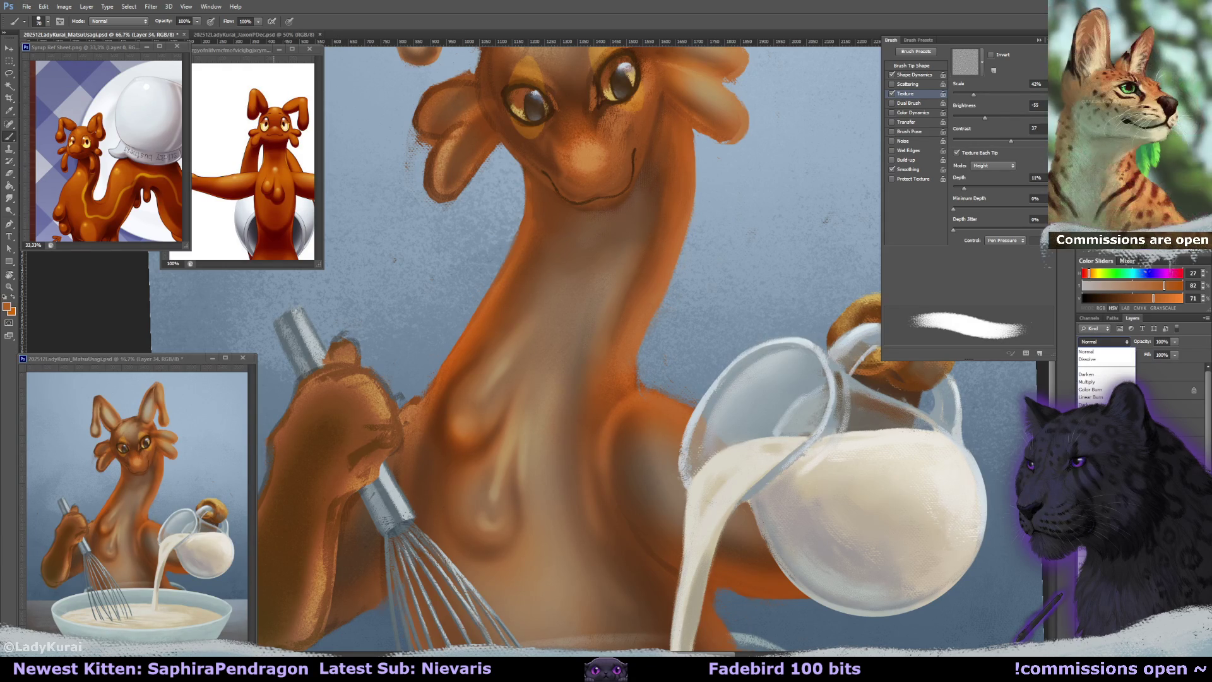
With a larger soft brush, deepen the orange shading on the chest bump and right shoulder.
click(1102, 455)
click(47, 24)
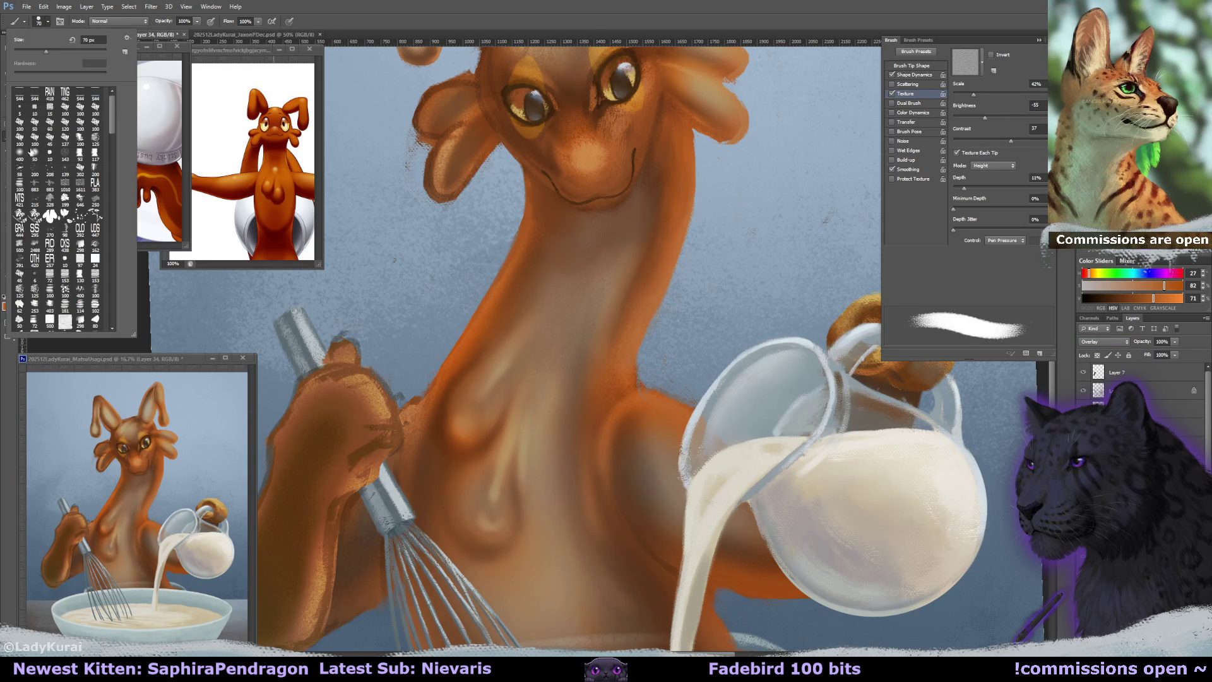
click(23, 153)
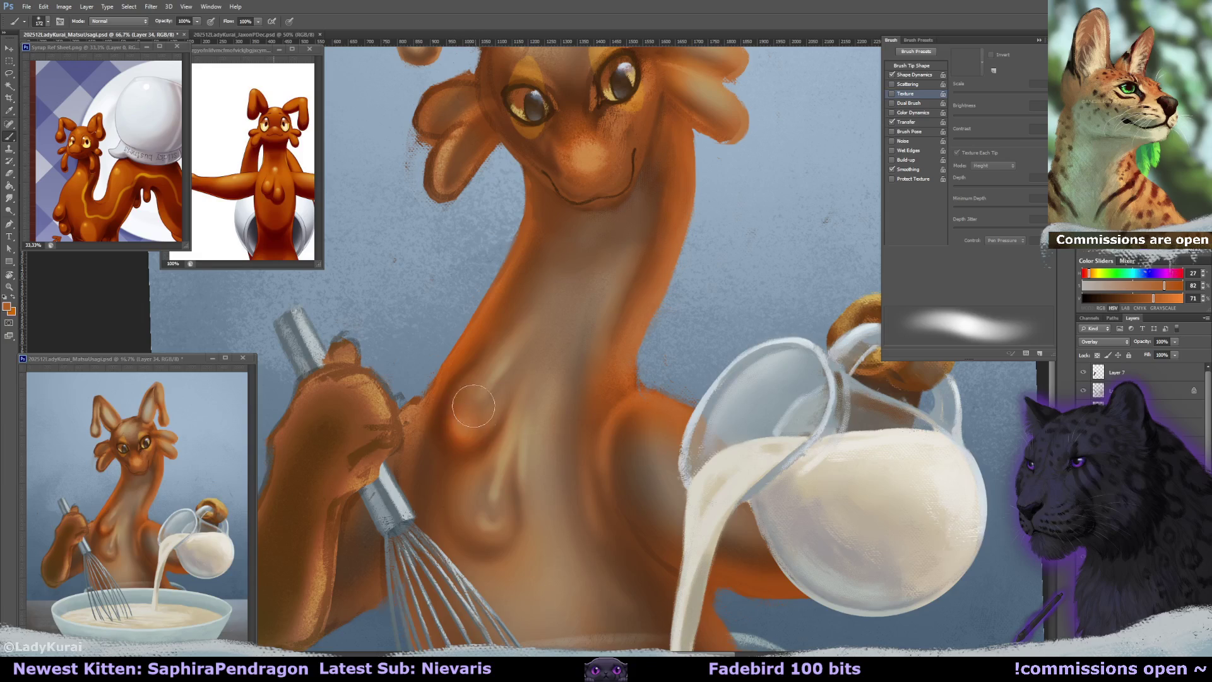
mouse_move(491, 519)
mouse_down()
mouse_move(480, 534)
mouse_move(499, 512)
mouse_up()
drag(617, 509, 642, 560)
Bring the head and ears into view, shrink the brush and tilt the canvas clockwise.
scroll(589, 400, up, 5)
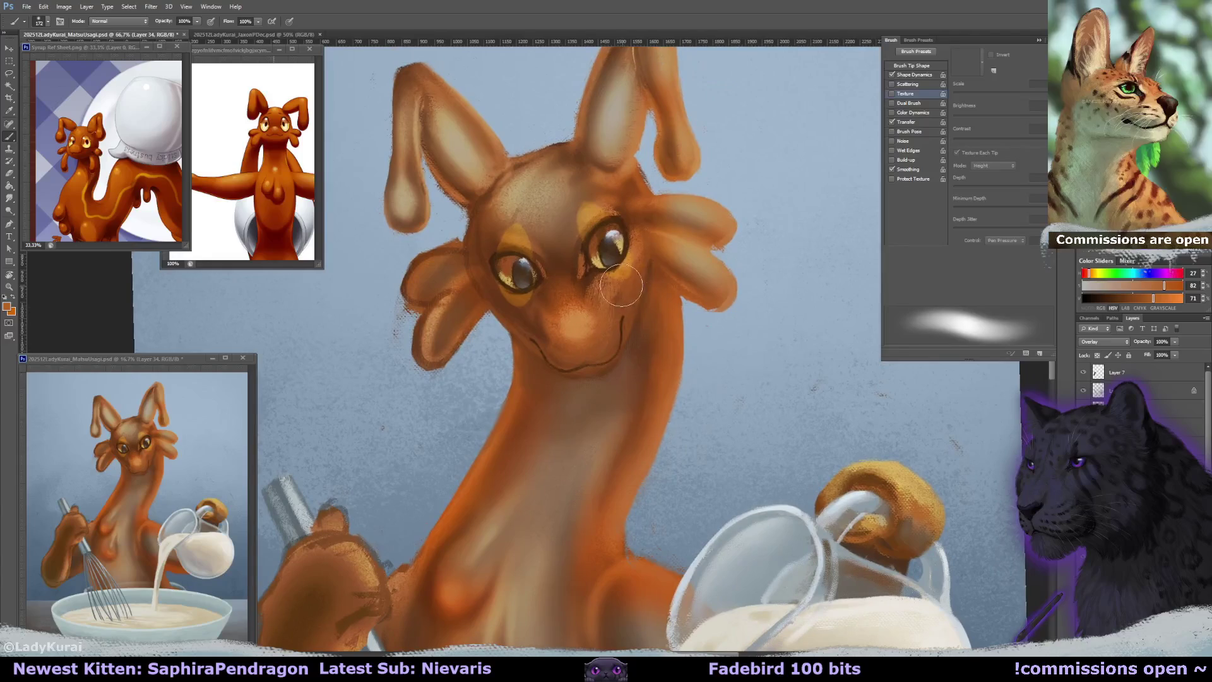
drag(448, 145, 465, 226)
key(ctrl+r)
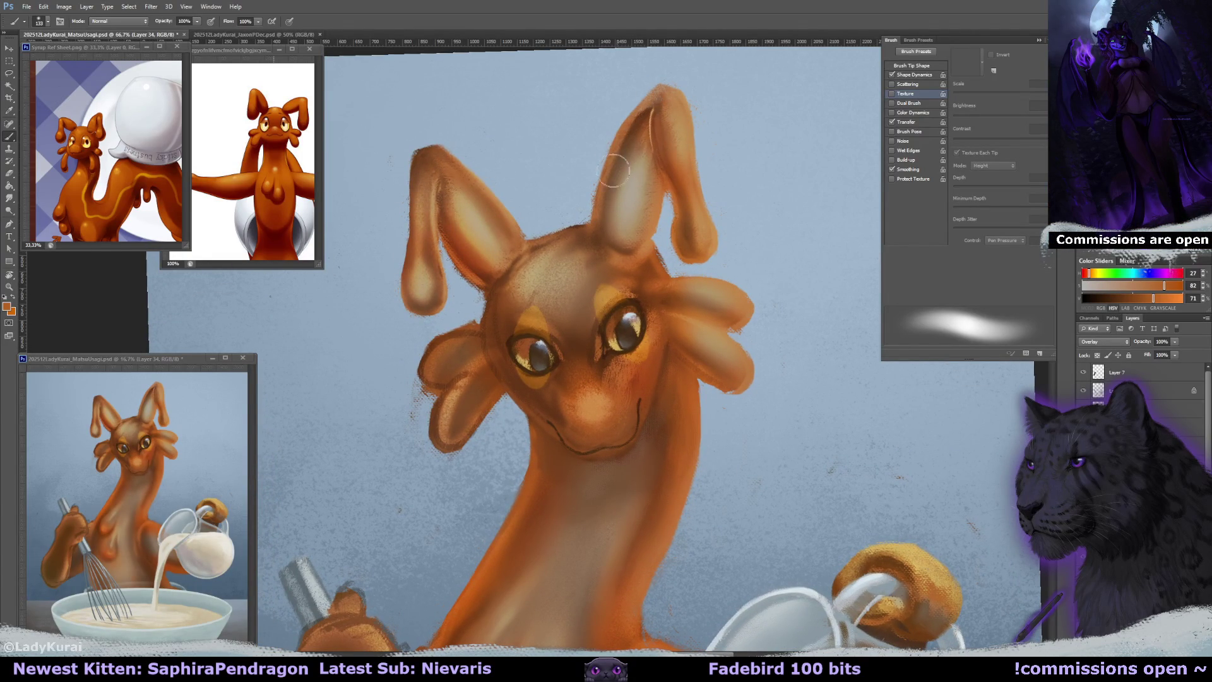
drag(687, 280, 707, 264)
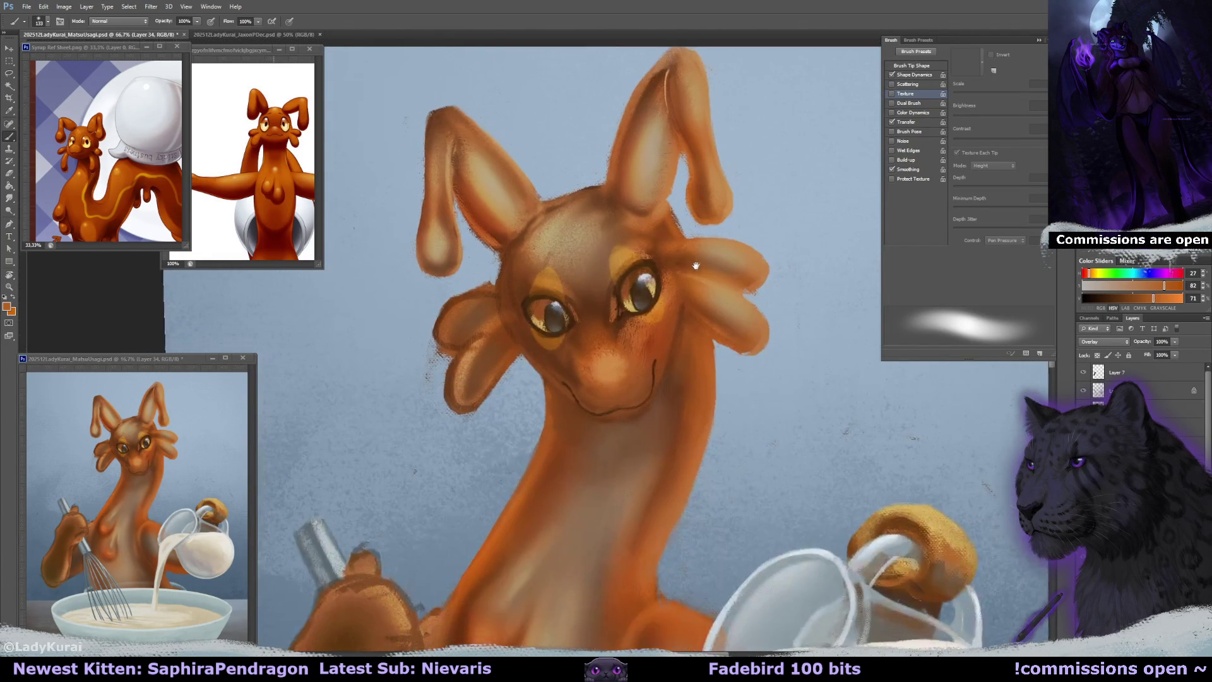
key(r)
drag(593, 306, 625, 353)
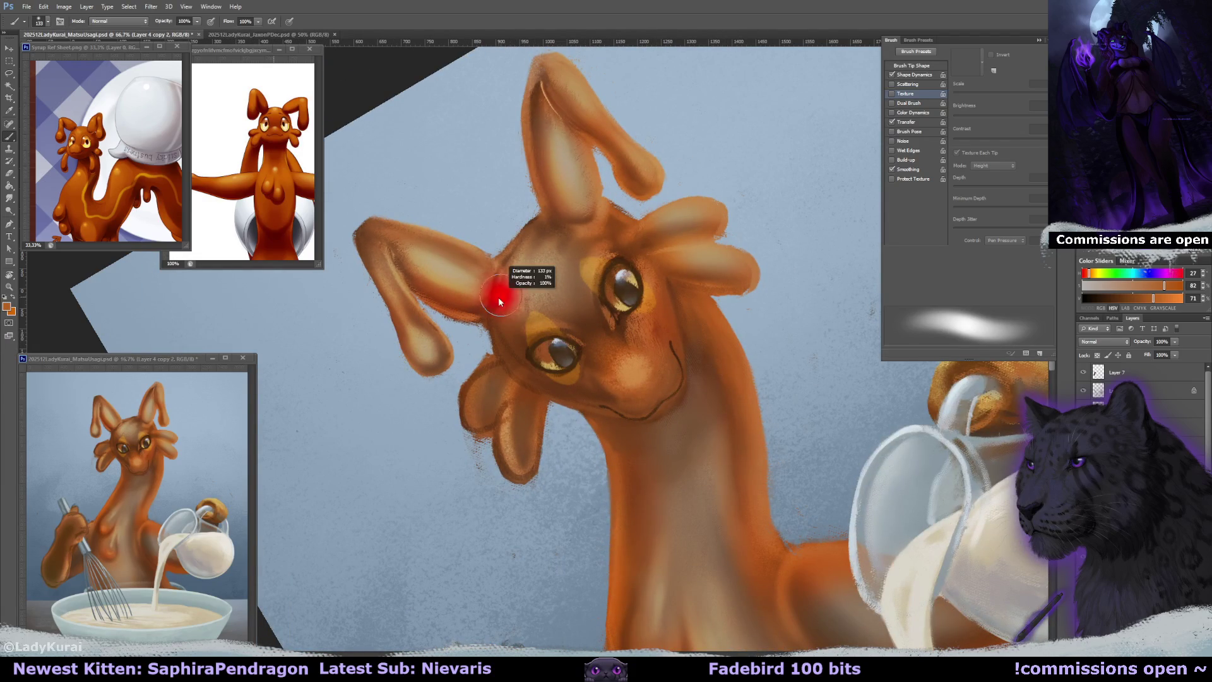
Shade the ear base and the head's edge in dark brown.
alt+click(480, 305)
drag(482, 275, 481, 308)
mouse_move(570, 207)
mouse_down()
mouse_move(586, 205)
mouse_move(519, 293)
mouse_up()
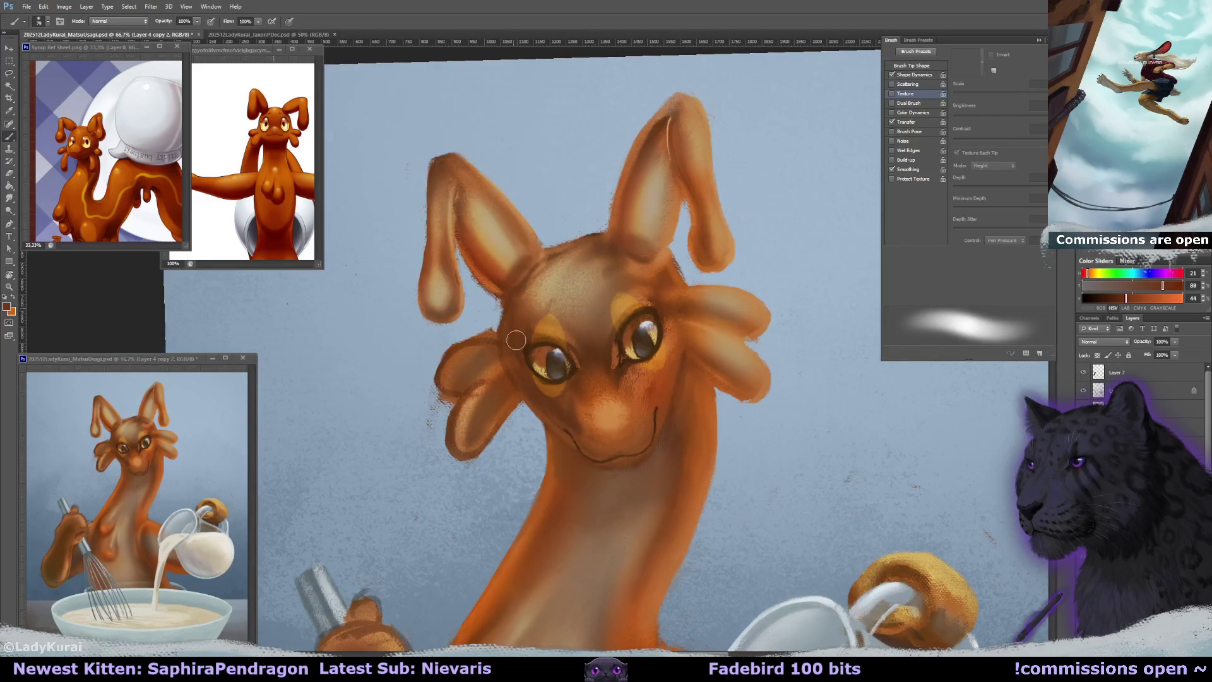
key(e)
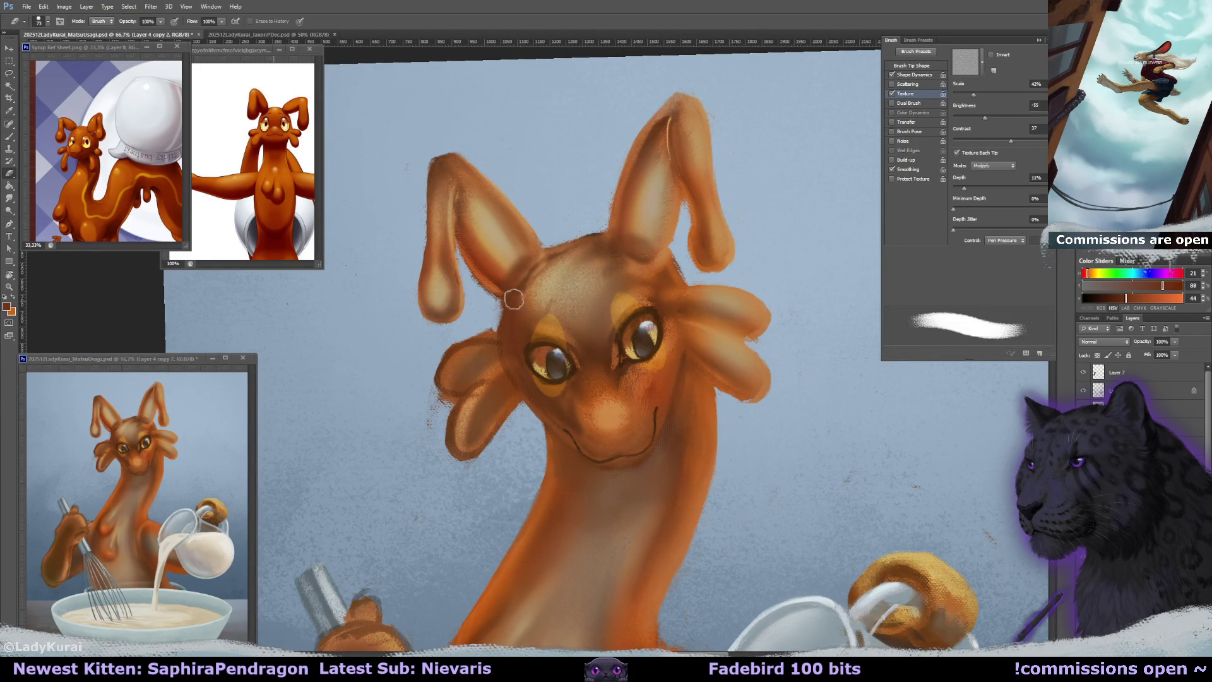
mouse_move(527, 366)
mouse_down()
mouse_move(478, 351)
mouse_move(494, 438)
mouse_up()
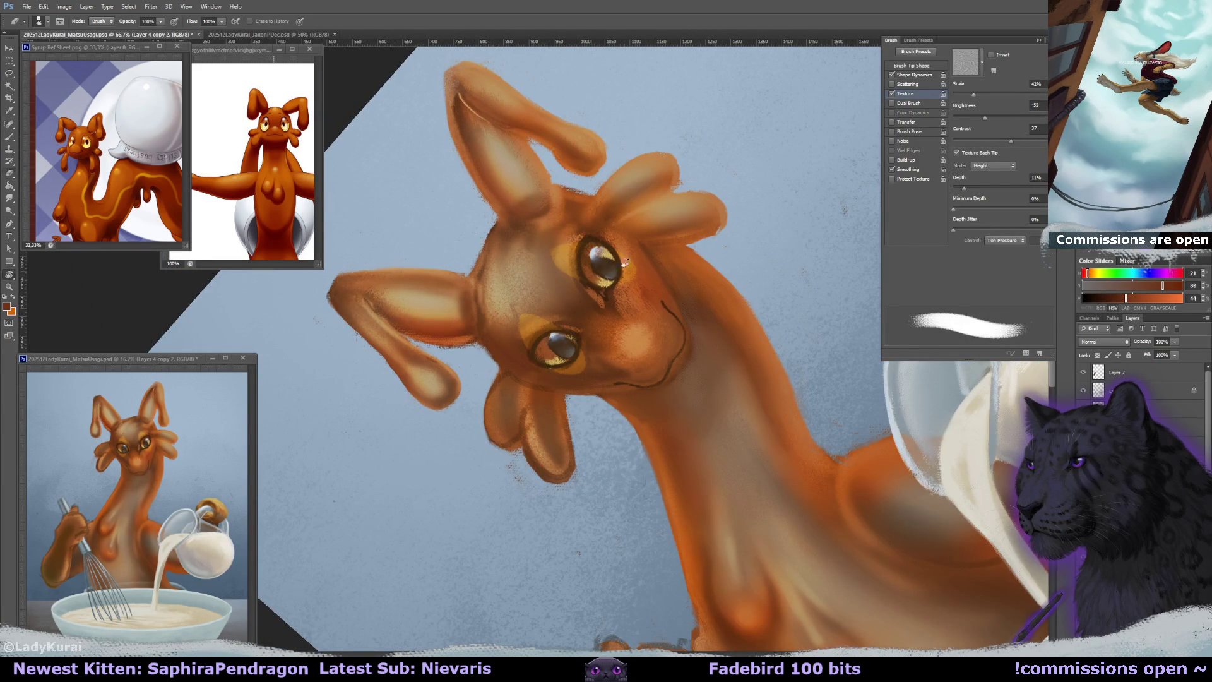
drag(602, 281, 555, 354)
key(b)
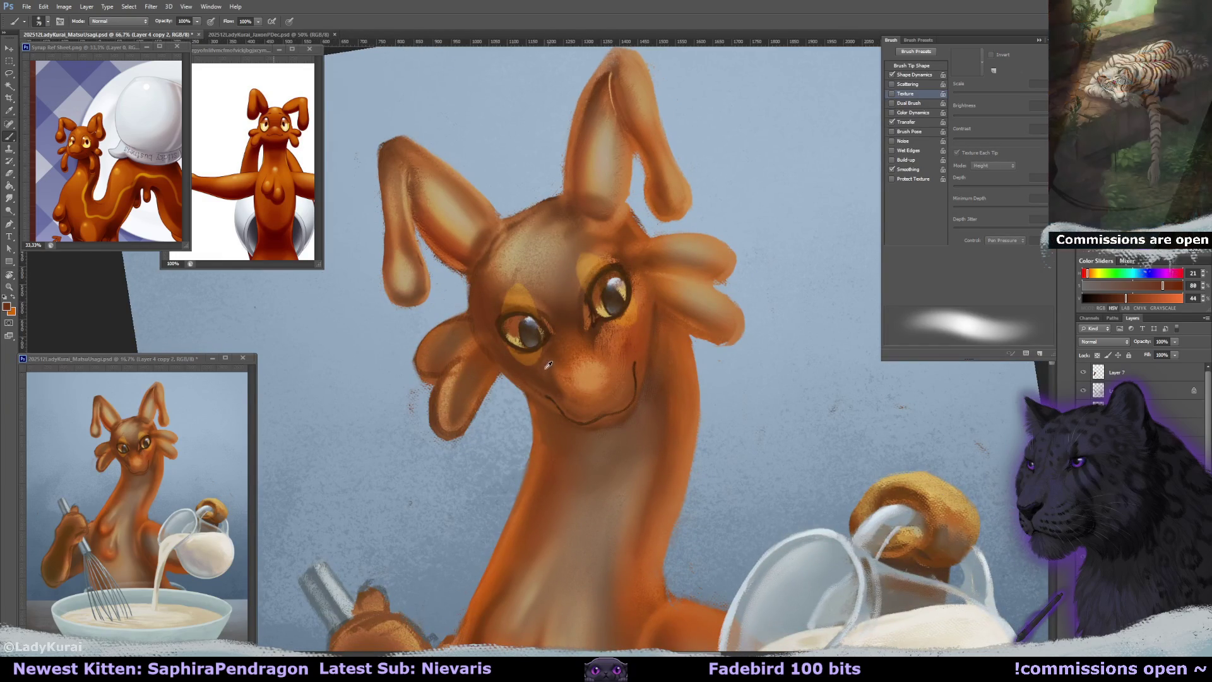
Darken the lower-left head lobe, erase its ragged edge, and touch up the left cheek lobe in orange.
alt+click(446, 406)
mouse_move(436, 416)
mouse_down()
mouse_move(451, 435)
mouse_move(474, 398)
mouse_up()
key(e)
drag(432, 444, 486, 405)
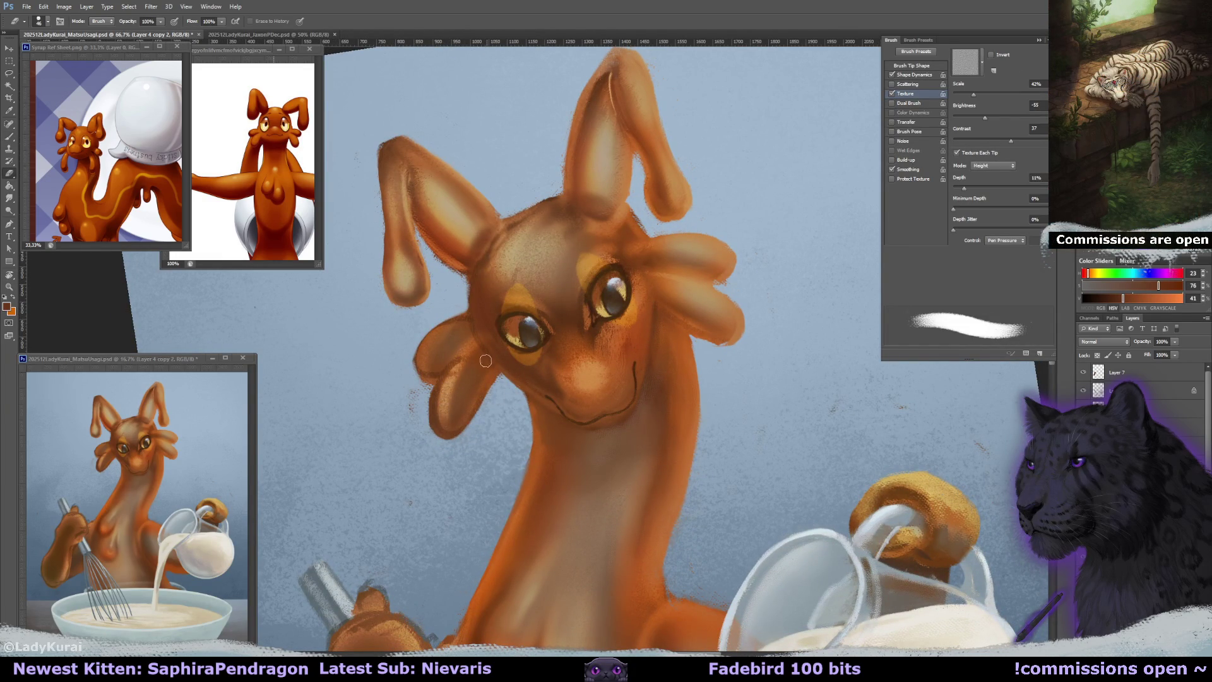
key(b)
alt+click(625, 347)
alt+click(480, 369)
drag(452, 389, 466, 364)
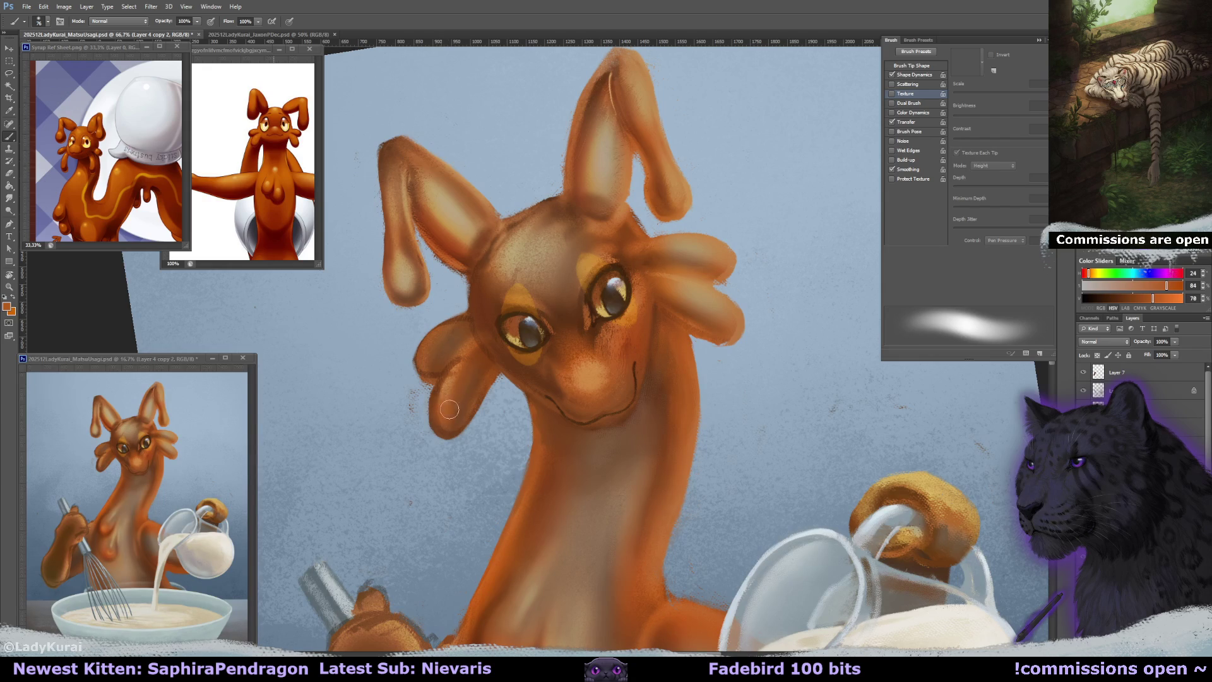
key(r)
drag(430, 364, 627, 347)
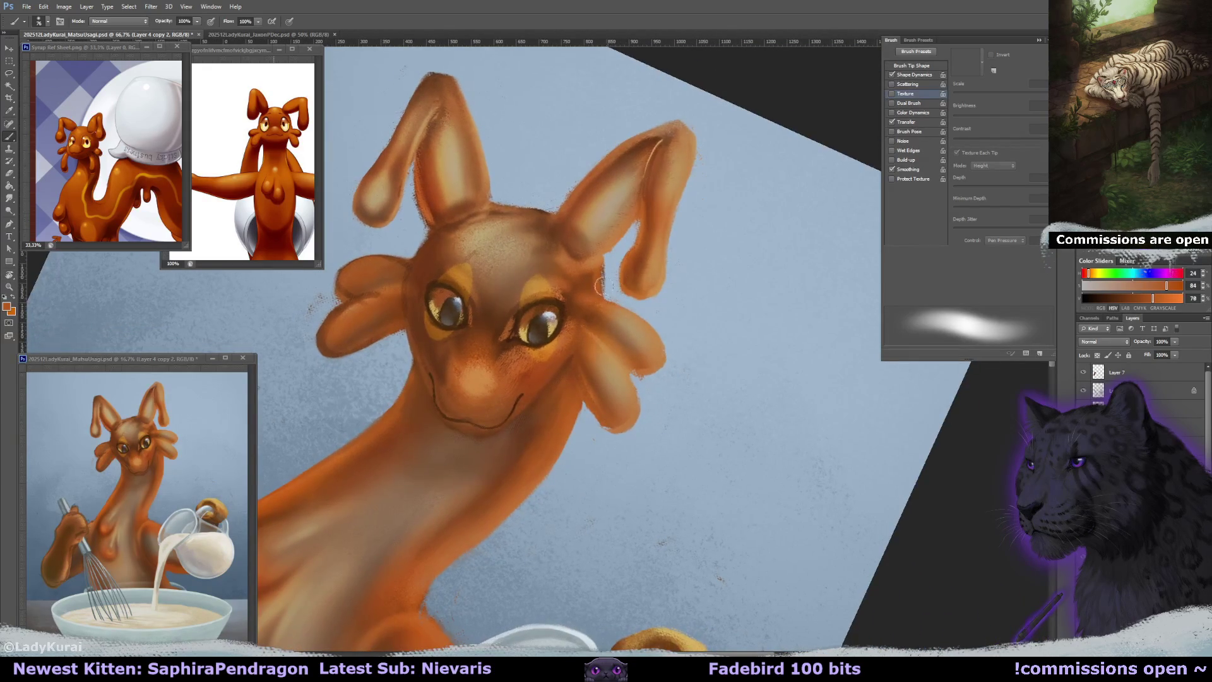
Tilt the canvas about 17 degrees and paint blue-grey reflected light on the lower jaw.
alt+click(603, 345)
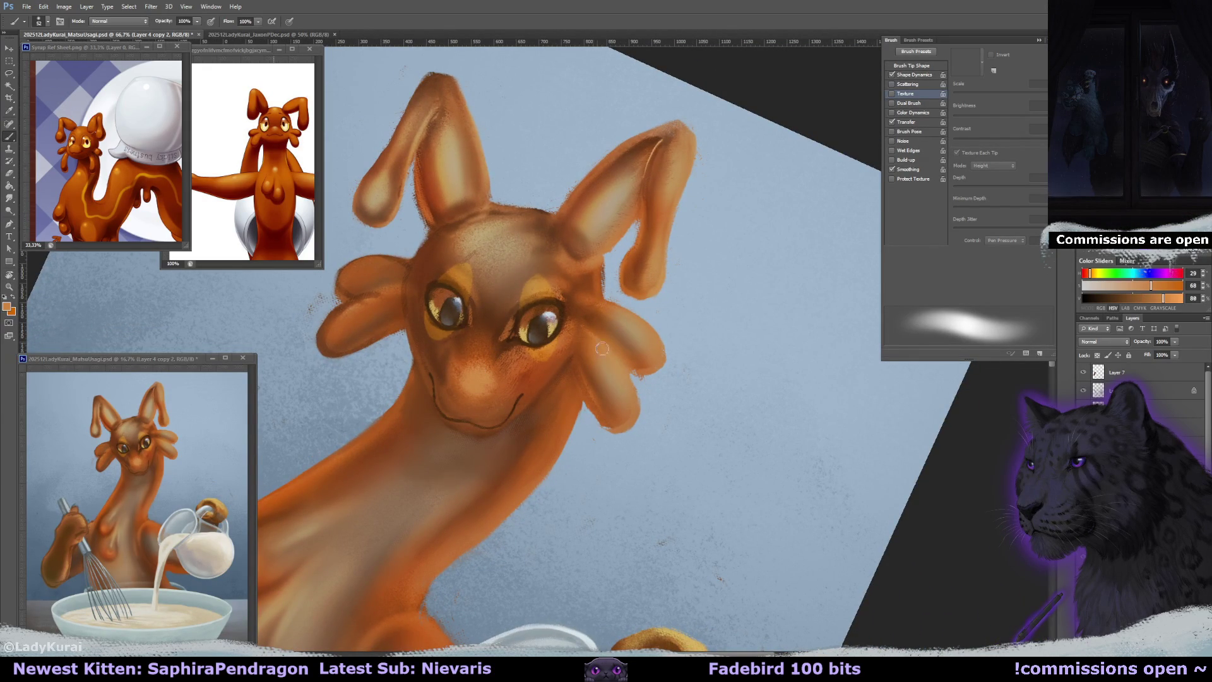
alt+click(547, 359)
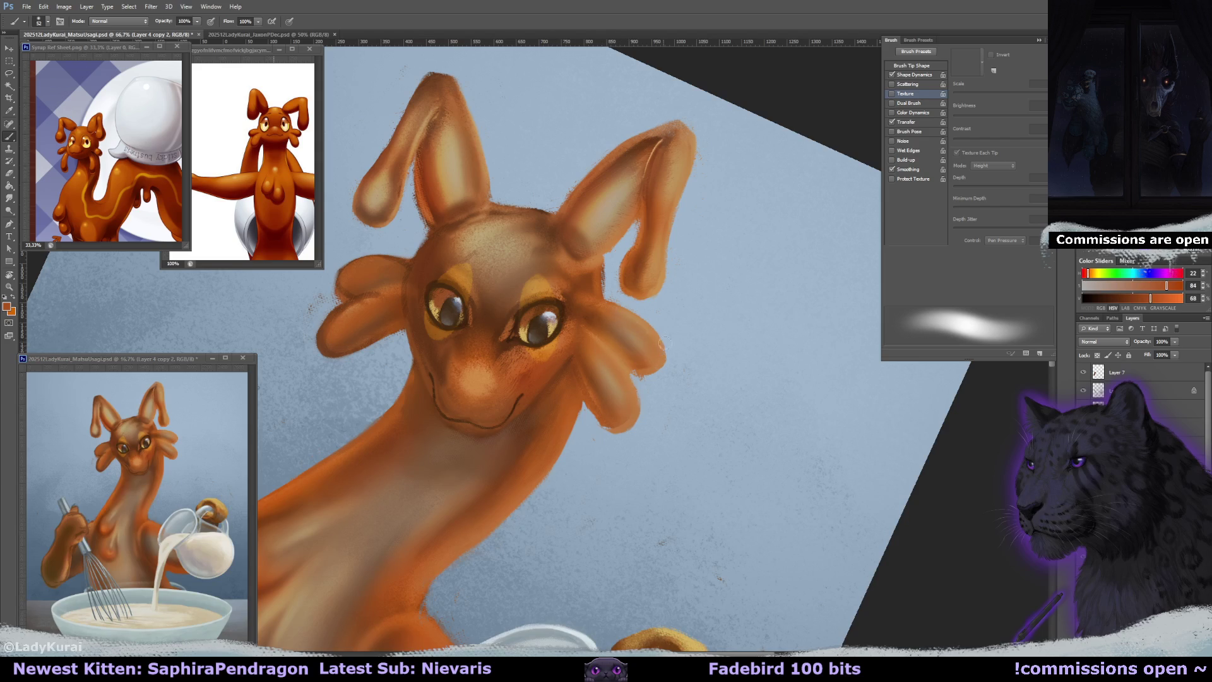
key(r)
mouse_move(657, 344)
mouse_down()
mouse_move(674, 295)
mouse_move(639, 327)
mouse_up()
alt+click(635, 338)
key(bracketright)
key(bracketright)
key(bracketright)
alt+click(324, 365)
drag(391, 442, 411, 393)
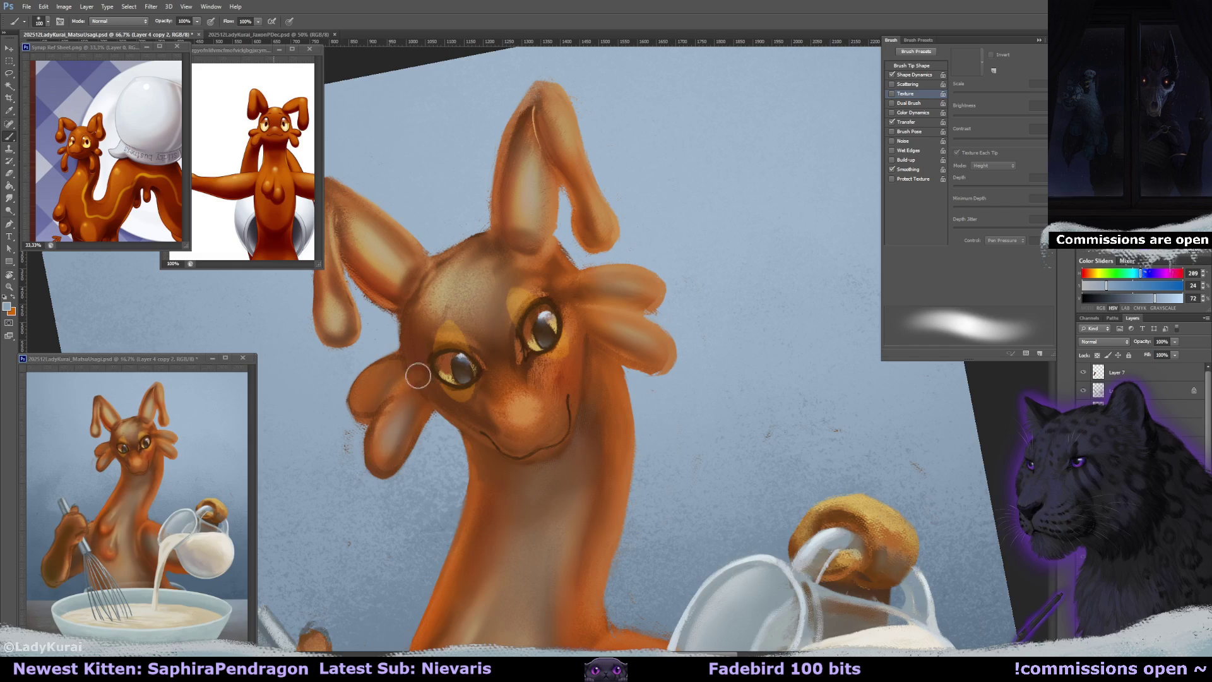
Add faint dark-orange strokes along the cheek and beside the right eye.
key(r)
drag(543, 303, 567, 272)
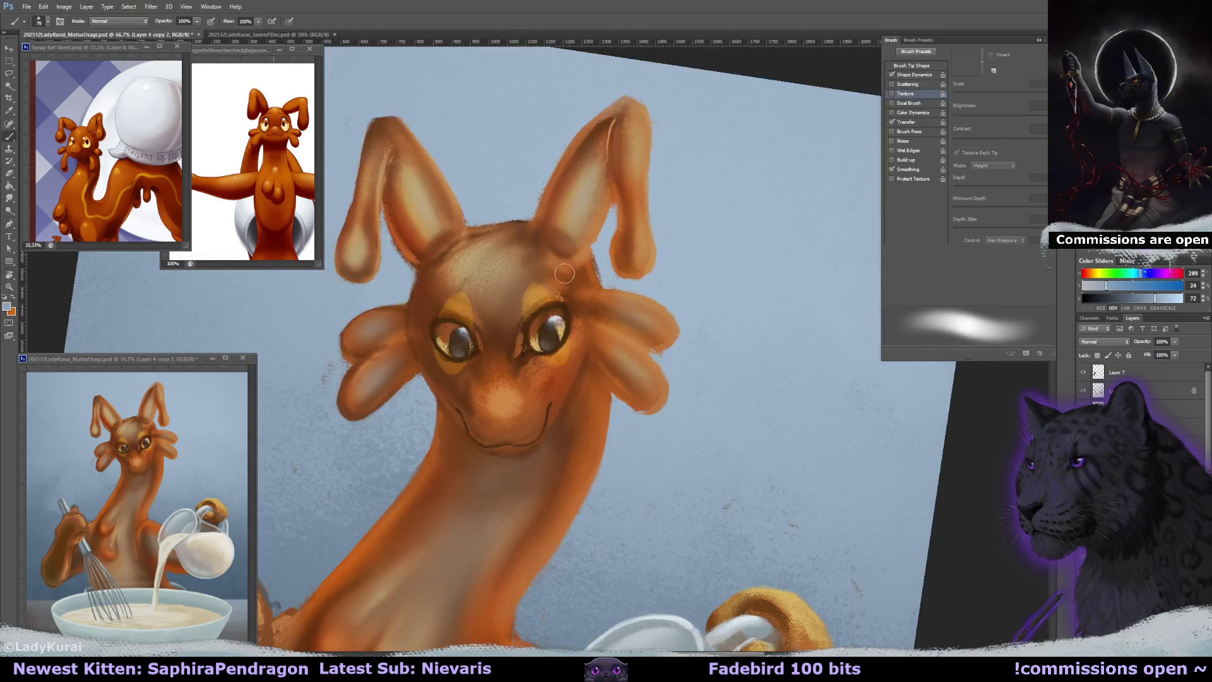
drag(572, 334, 609, 340)
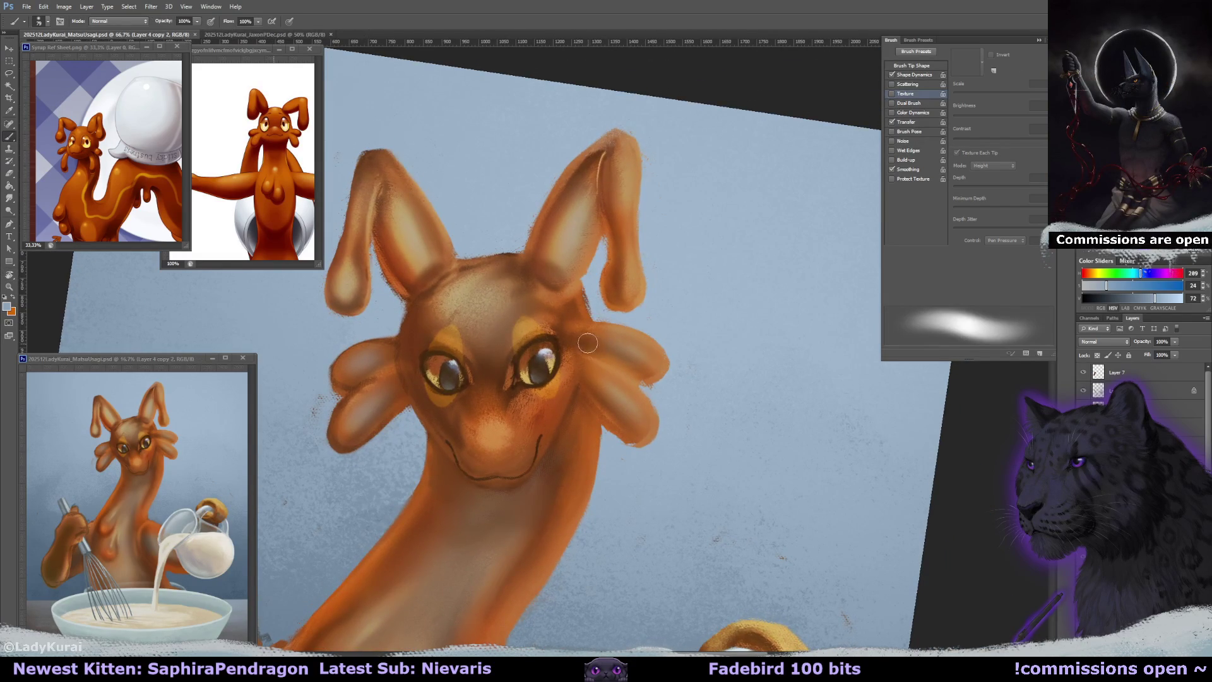
alt+click(591, 334)
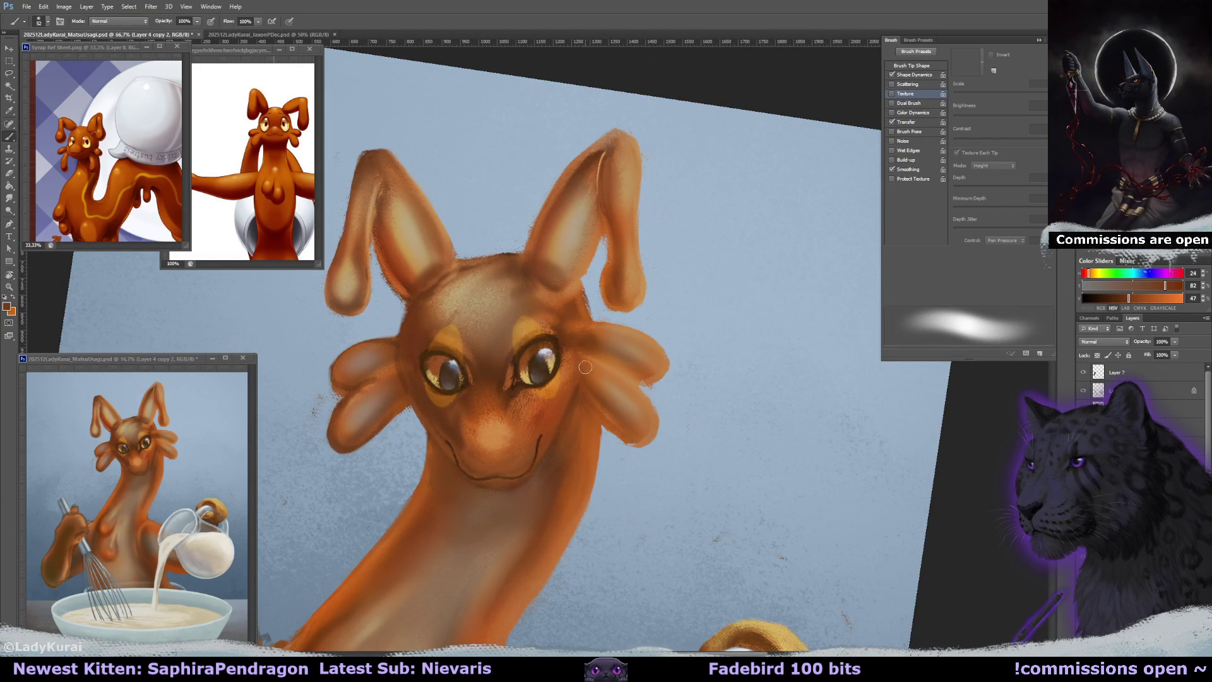
mouse_move(591, 370)
mouse_down()
mouse_move(594, 390)
mouse_move(604, 382)
mouse_up()
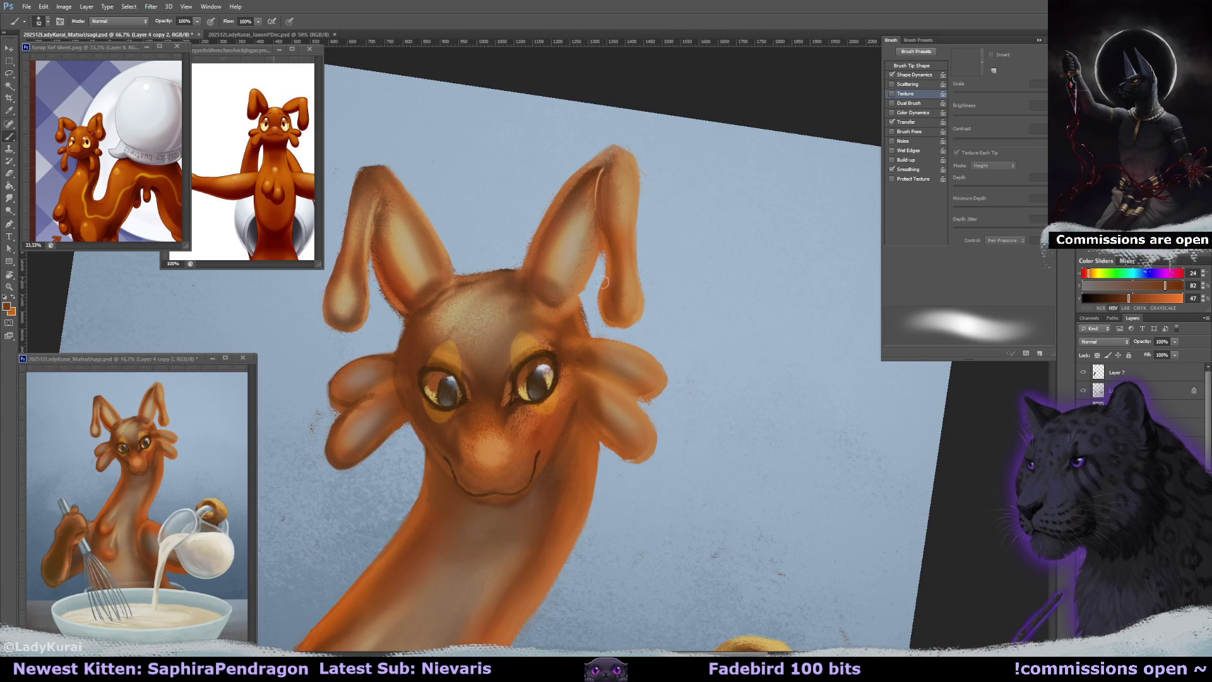
drag(603, 283, 442, 317)
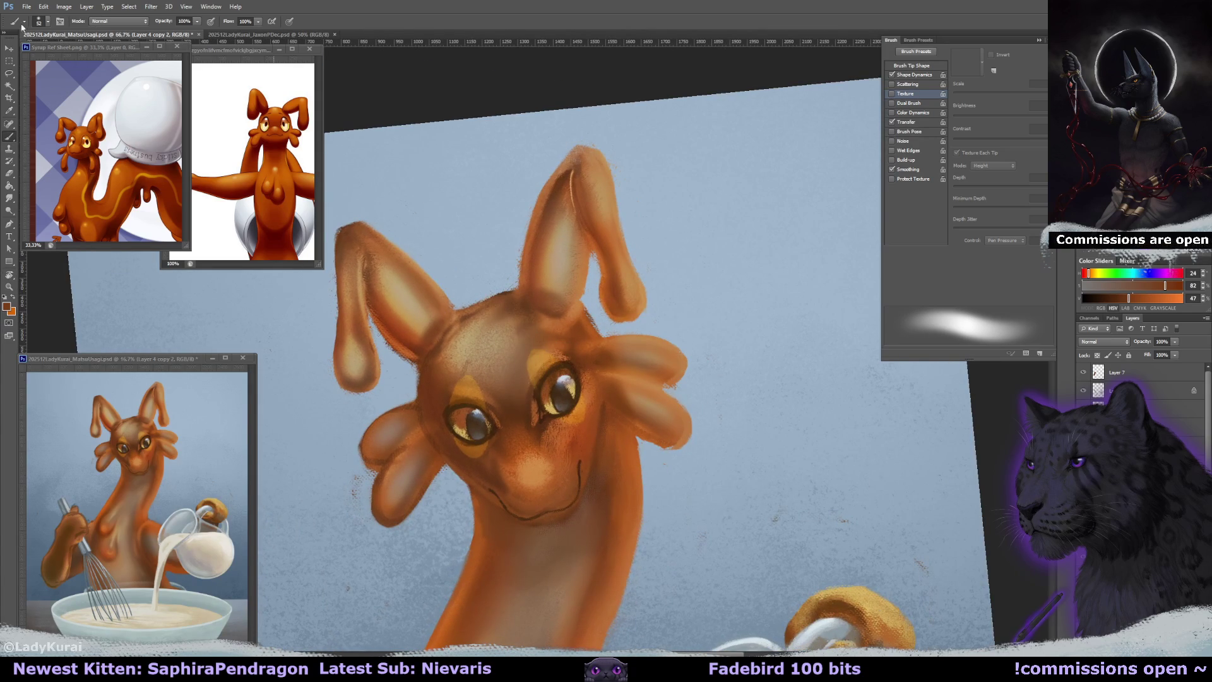
alt+click(437, 341)
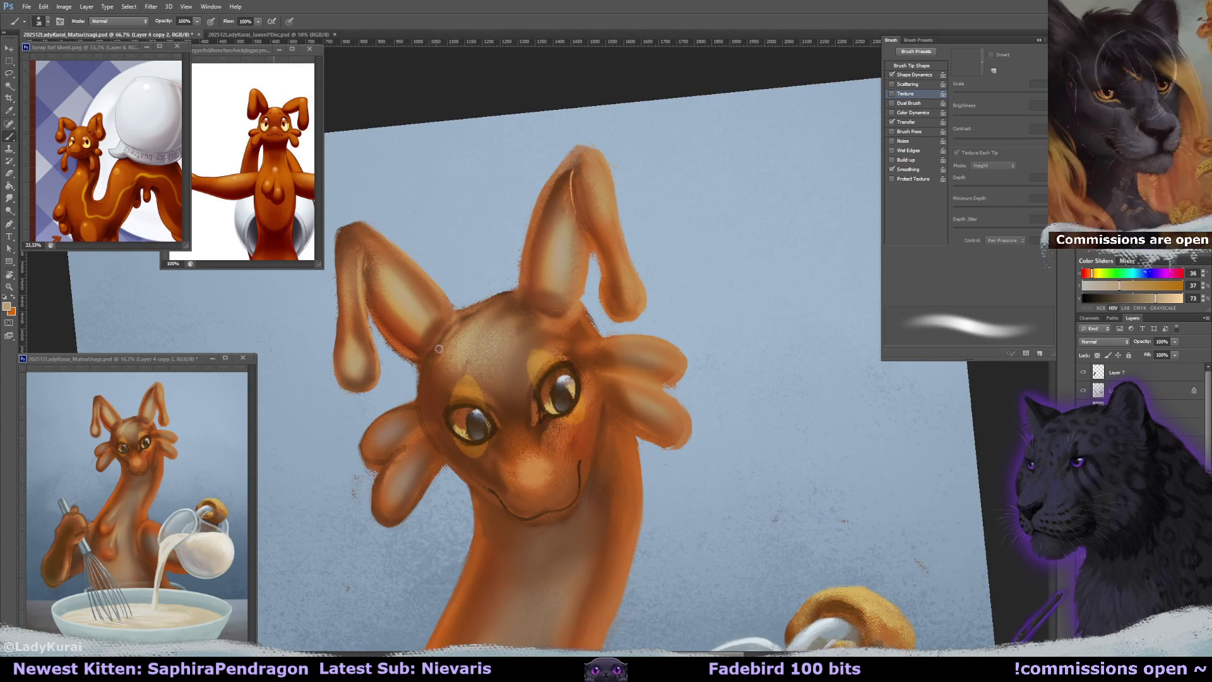
alt+click(435, 354)
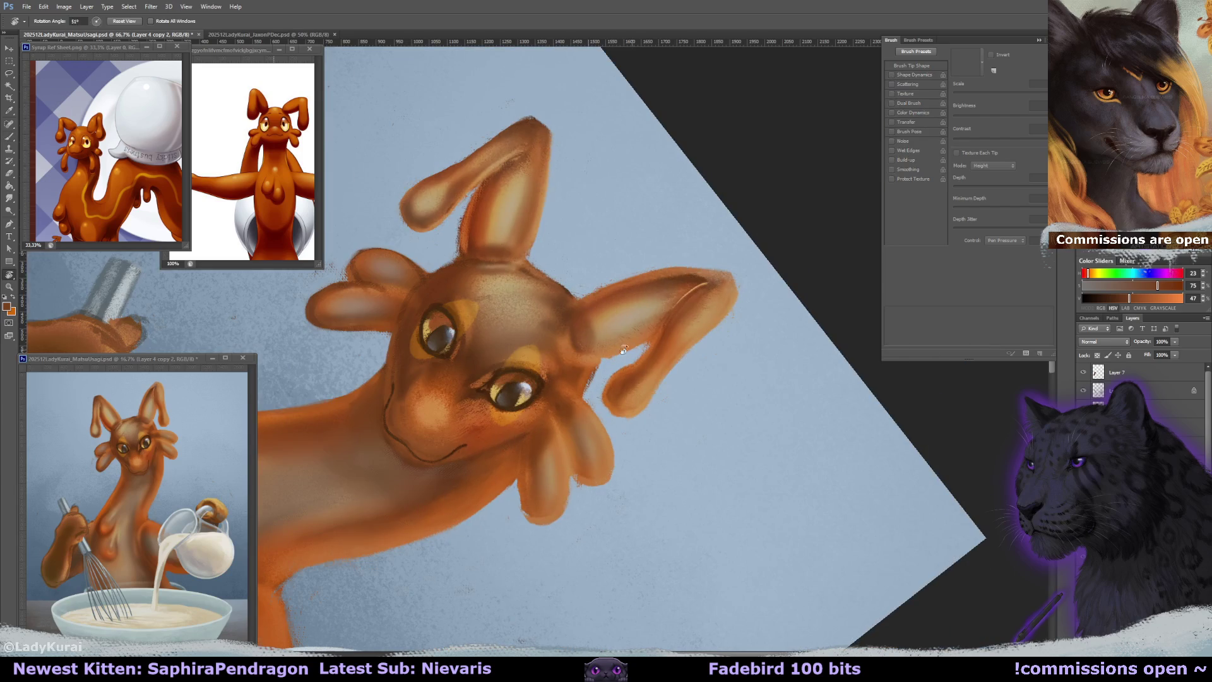
drag(549, 316, 583, 371)
Clean up edges with a smaller eraser while adjusting the canvas tilt.
alt+click(582, 371)
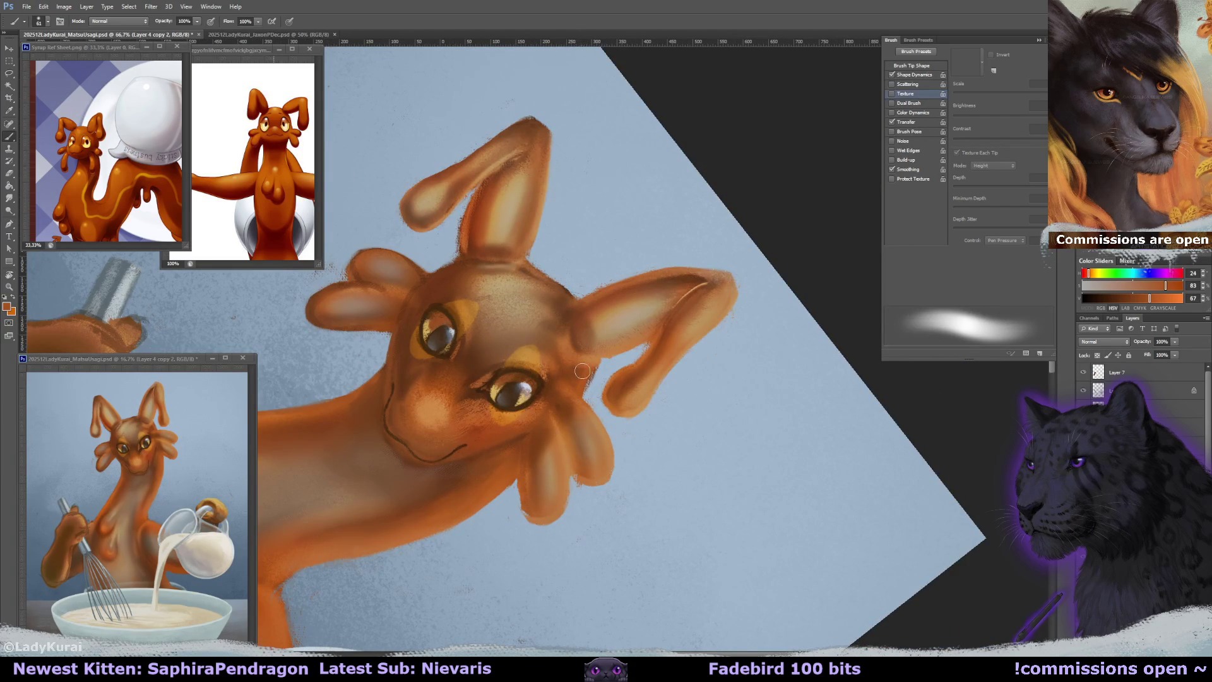
alt+click(579, 329)
key(e)
drag(581, 334, 603, 316)
key(period)
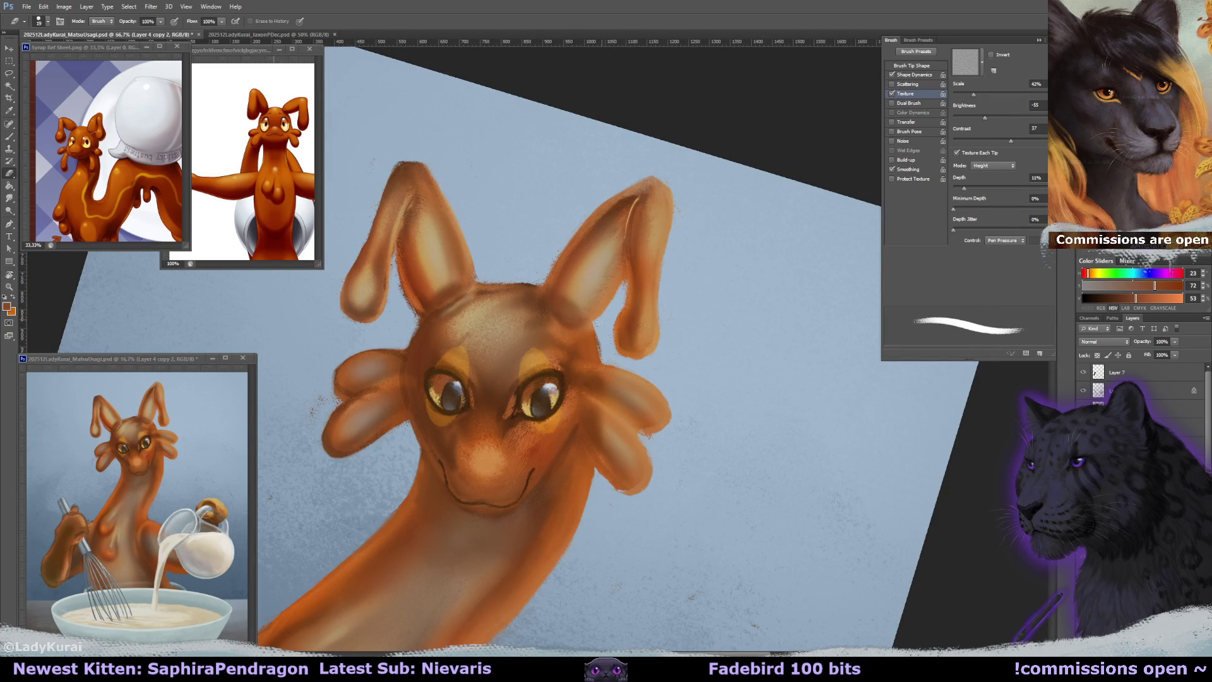
drag(679, 205, 619, 163)
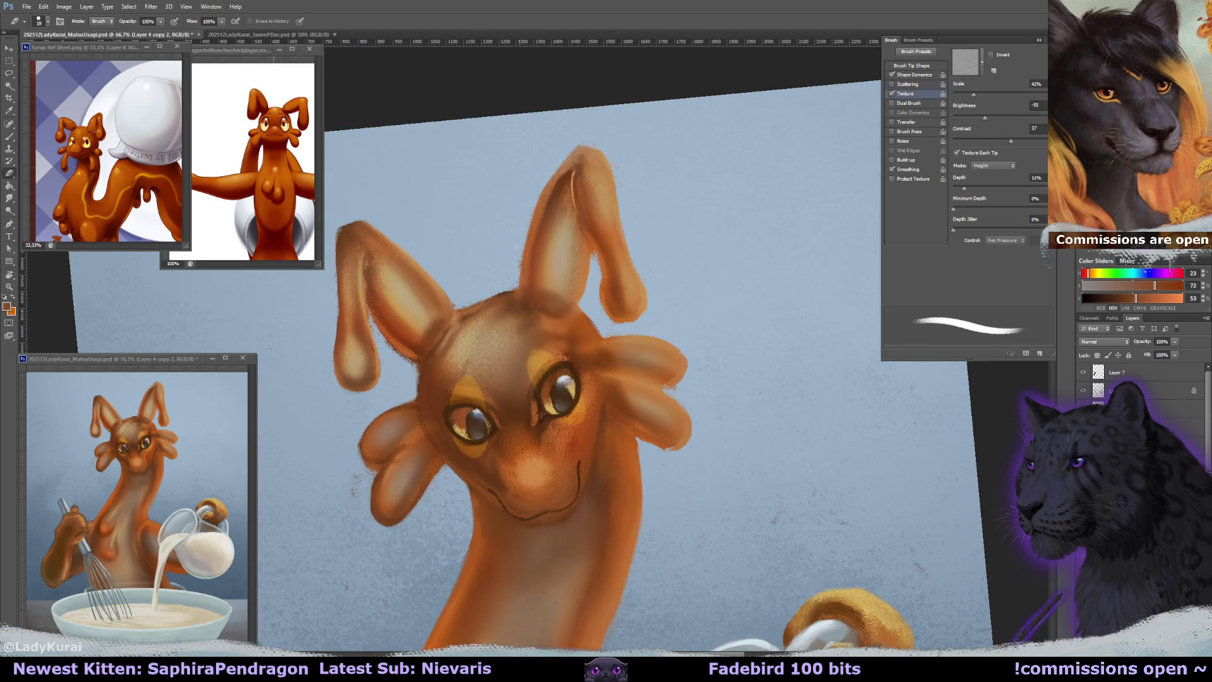
mouse_move(613, 166)
mouse_down()
mouse_move(610, 264)
mouse_move(568, 278)
mouse_up()
Paint a lighter orange highlight down the right ear's drip.
key(b)
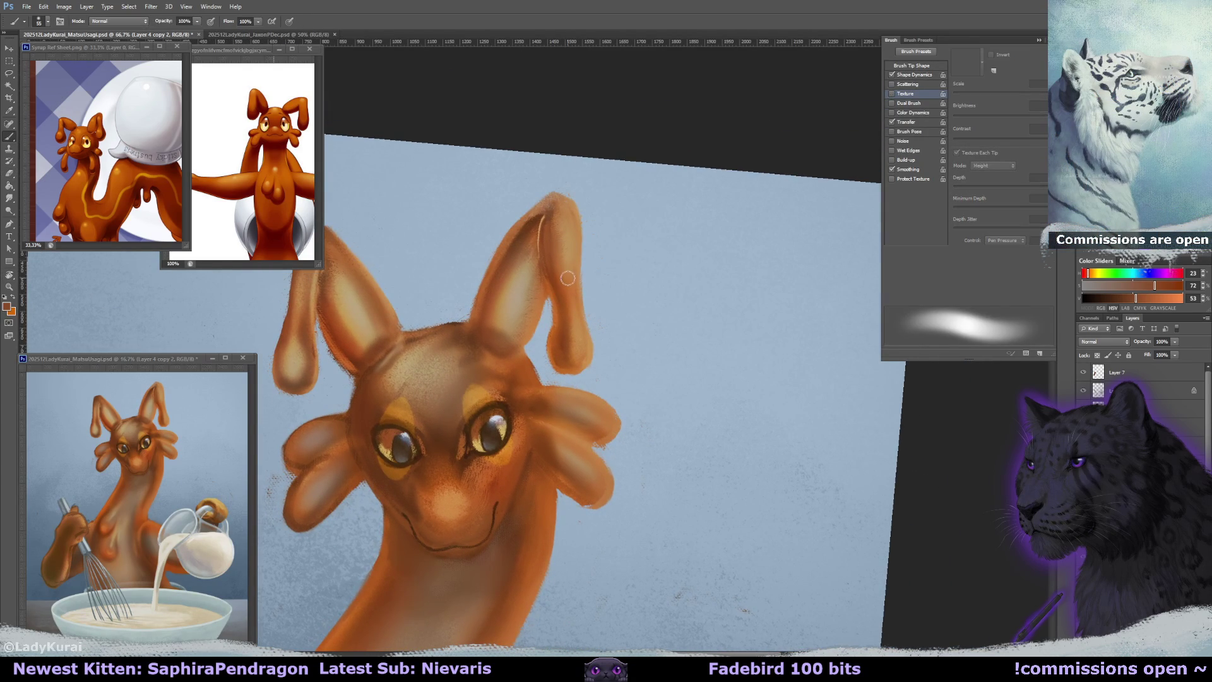
alt+click(512, 250)
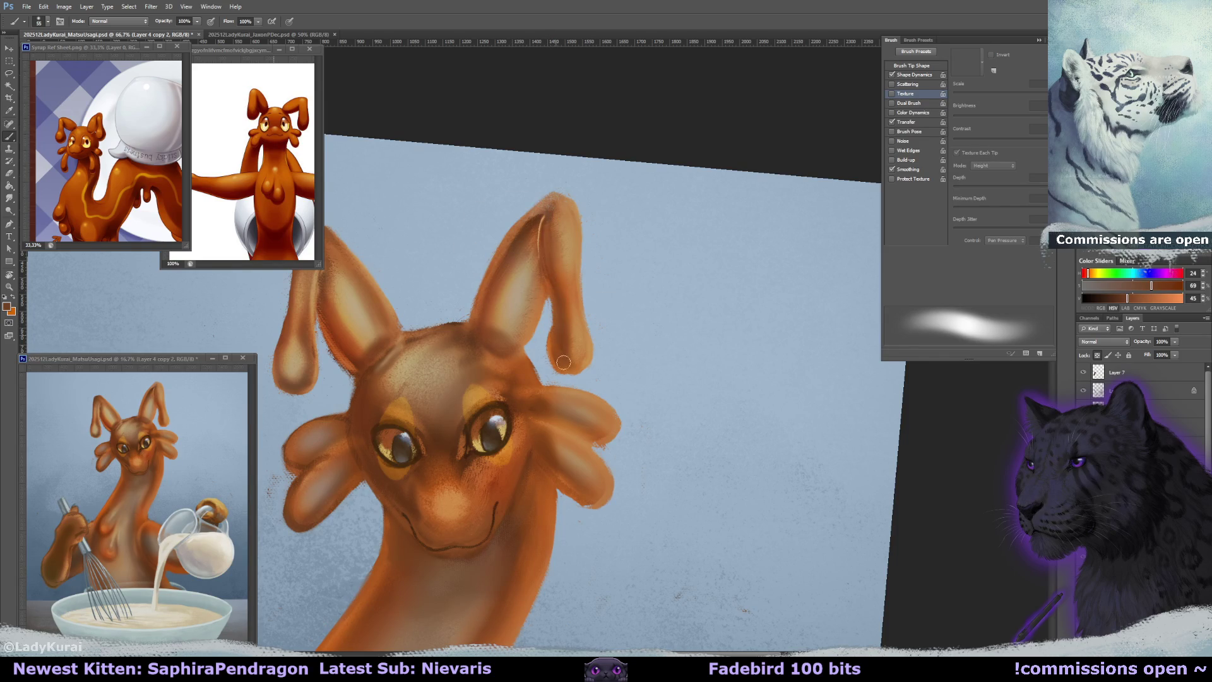
alt+click(582, 288)
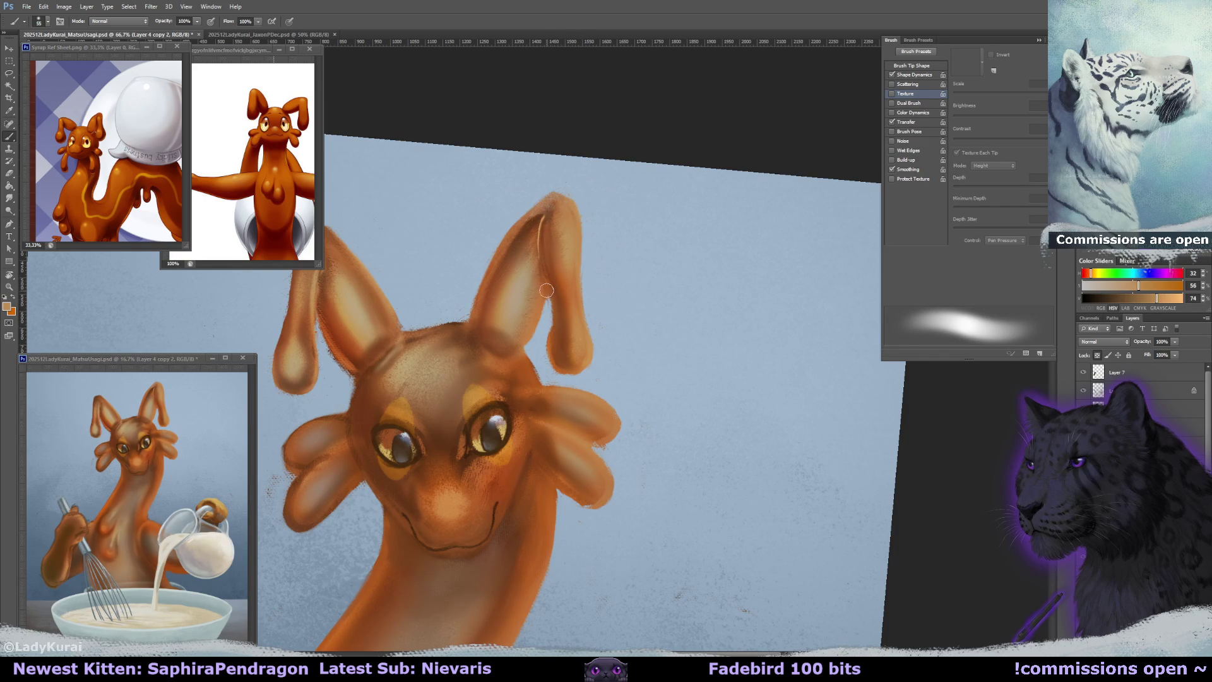
drag(550, 298, 571, 369)
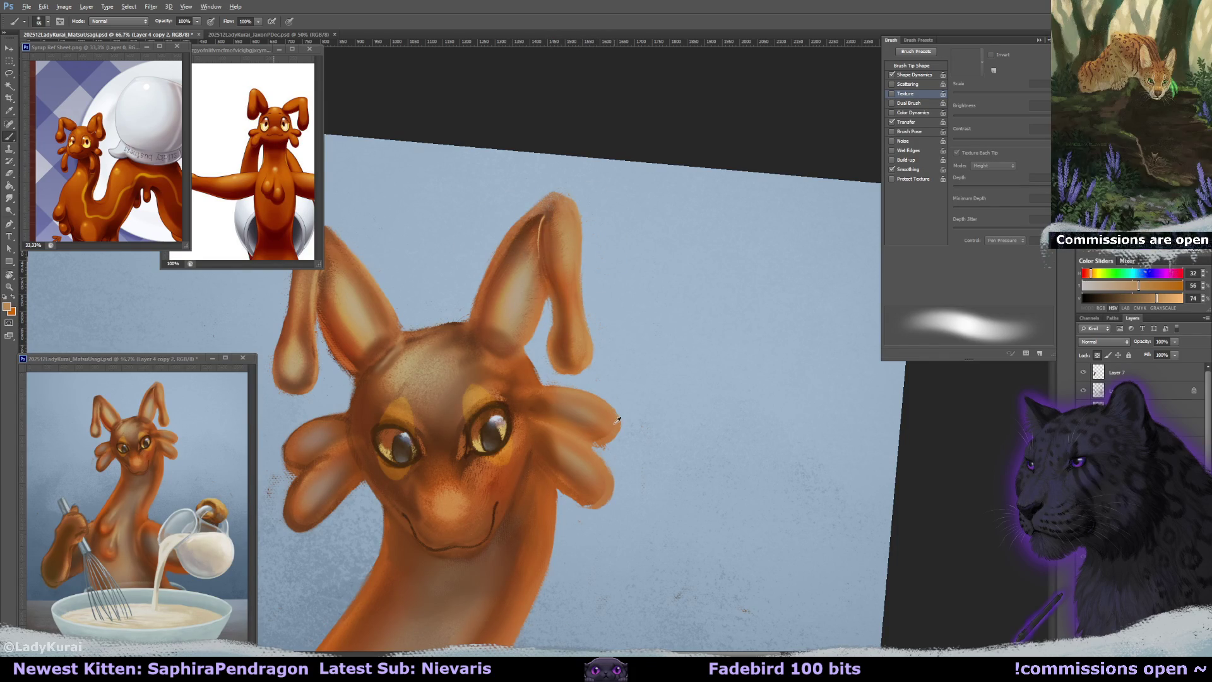
alt+click(524, 352)
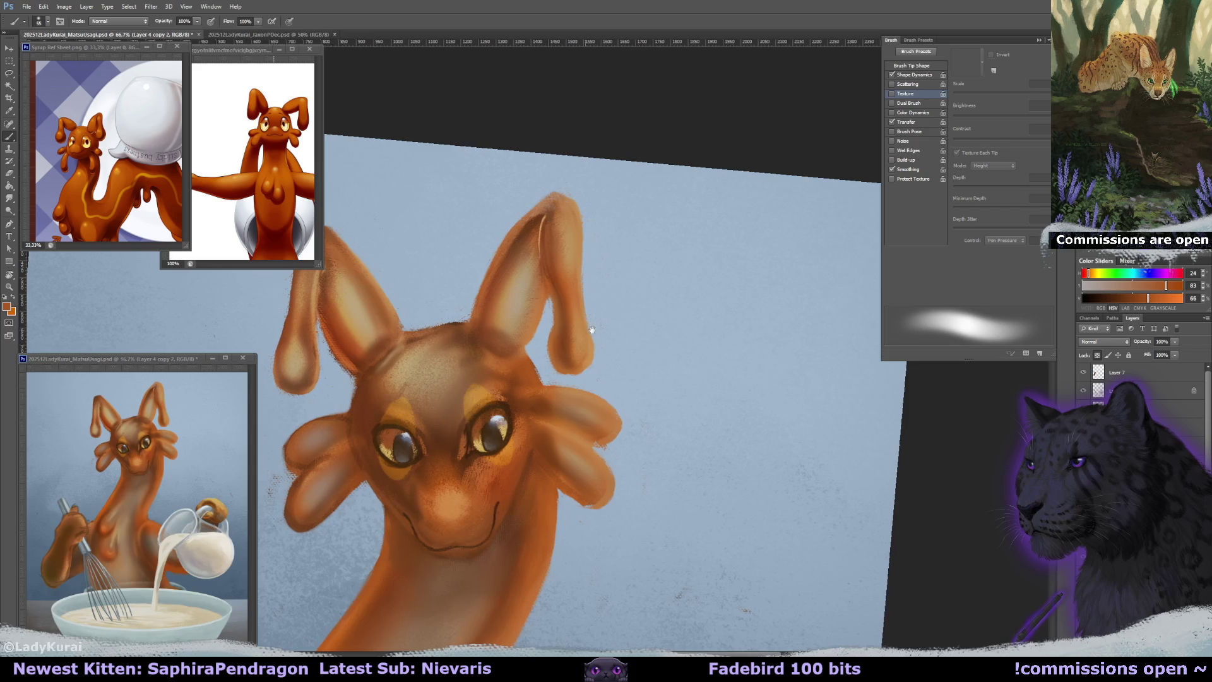
drag(567, 324, 623, 322)
drag(558, 351, 567, 352)
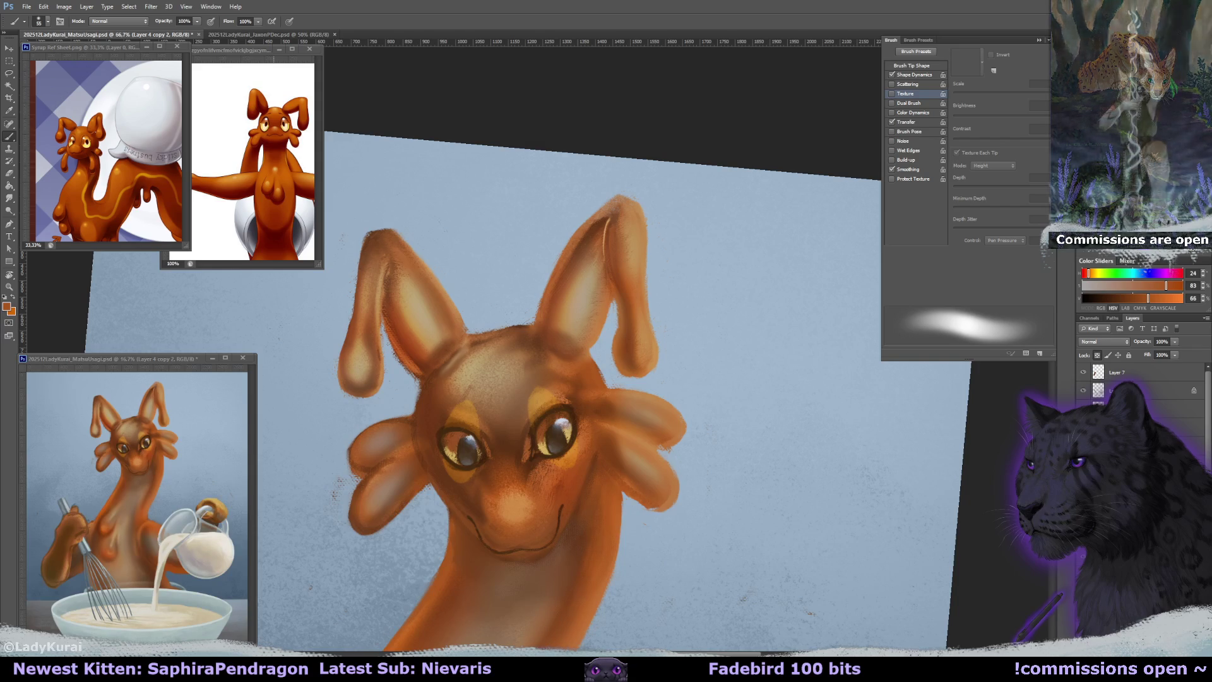
drag(705, 311, 728, 332)
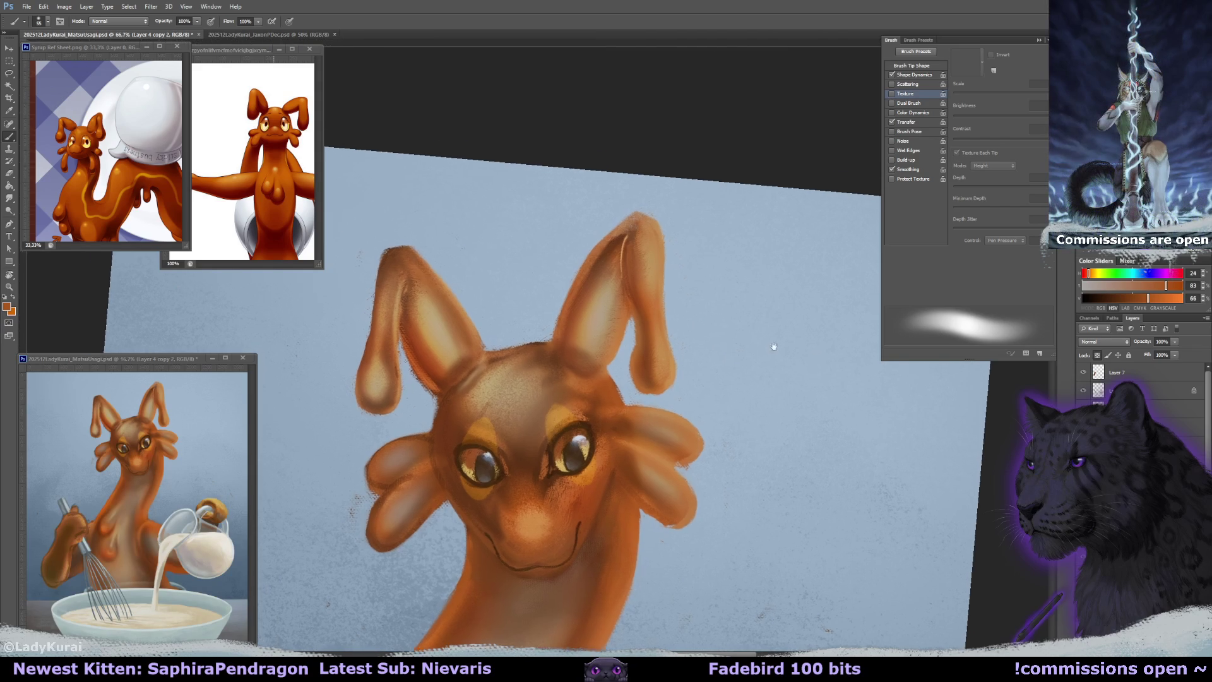
Choose the 10 px textured brush and sample light orange and deep brown tones from the ears.
drag(789, 410, 726, 303)
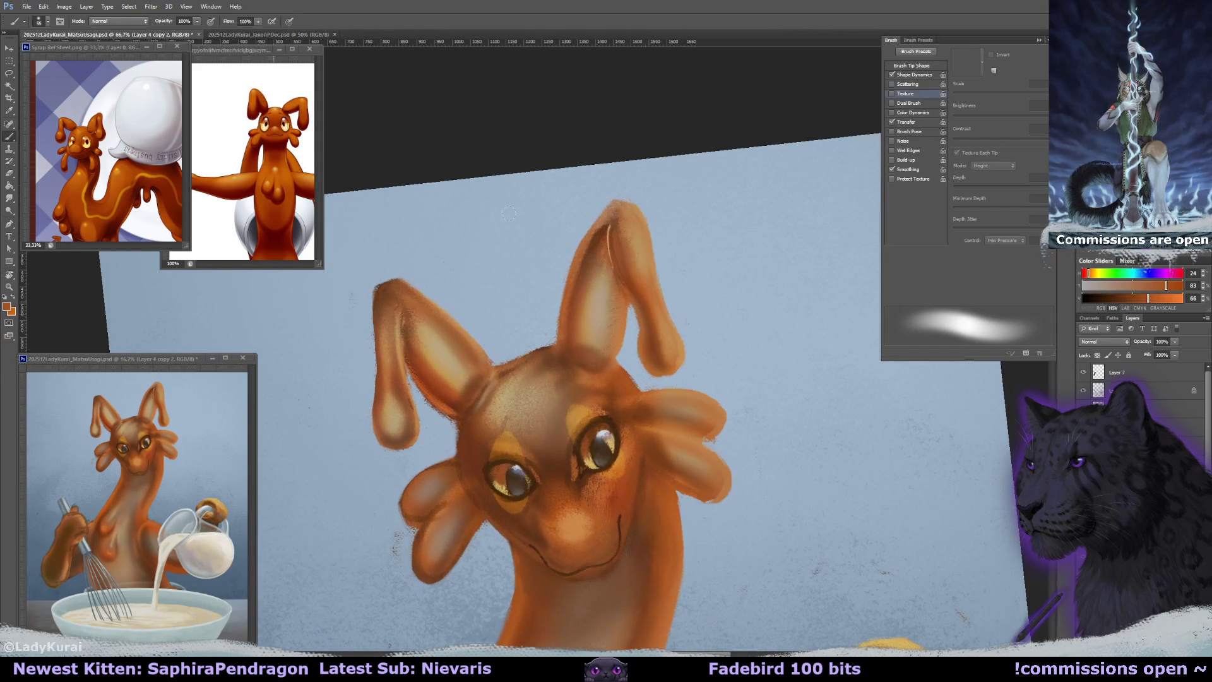
click(48, 21)
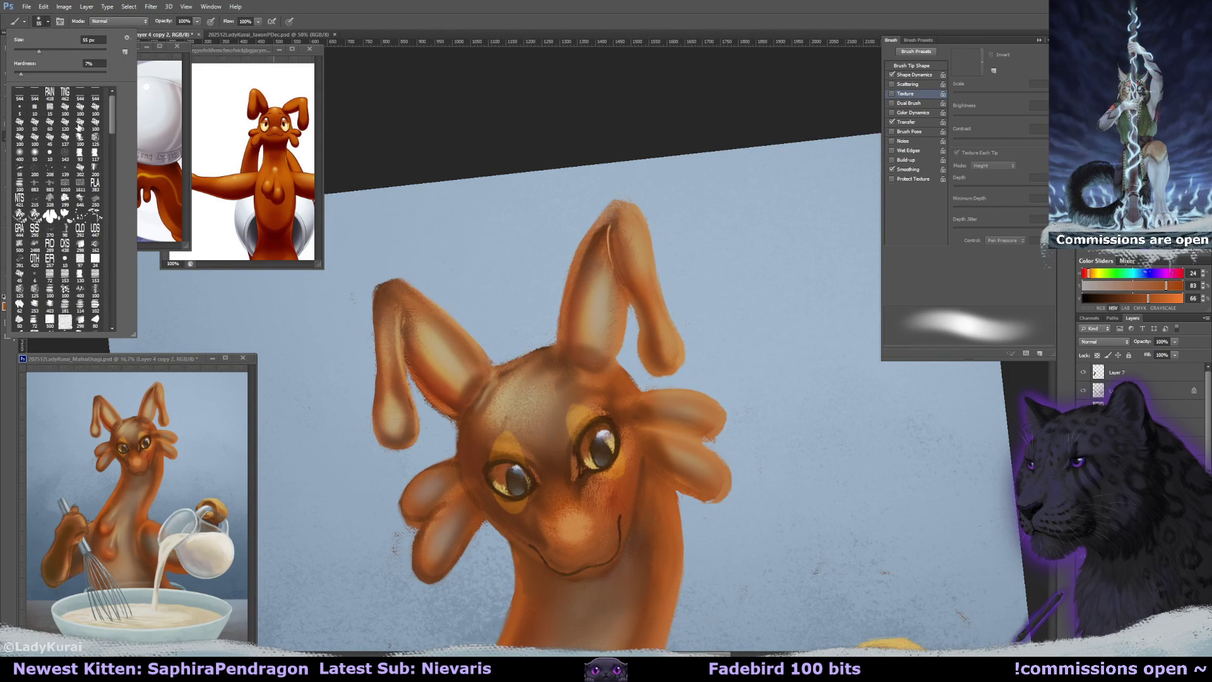
click(50, 155)
alt+click(598, 363)
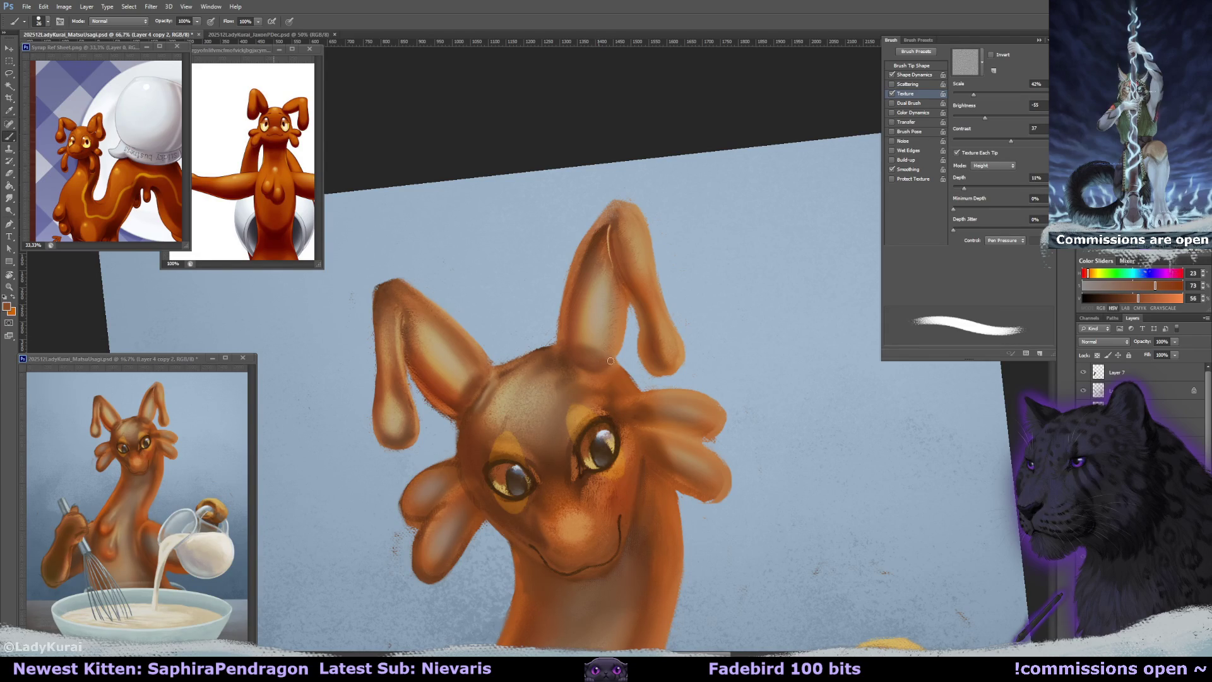
alt+click(622, 322)
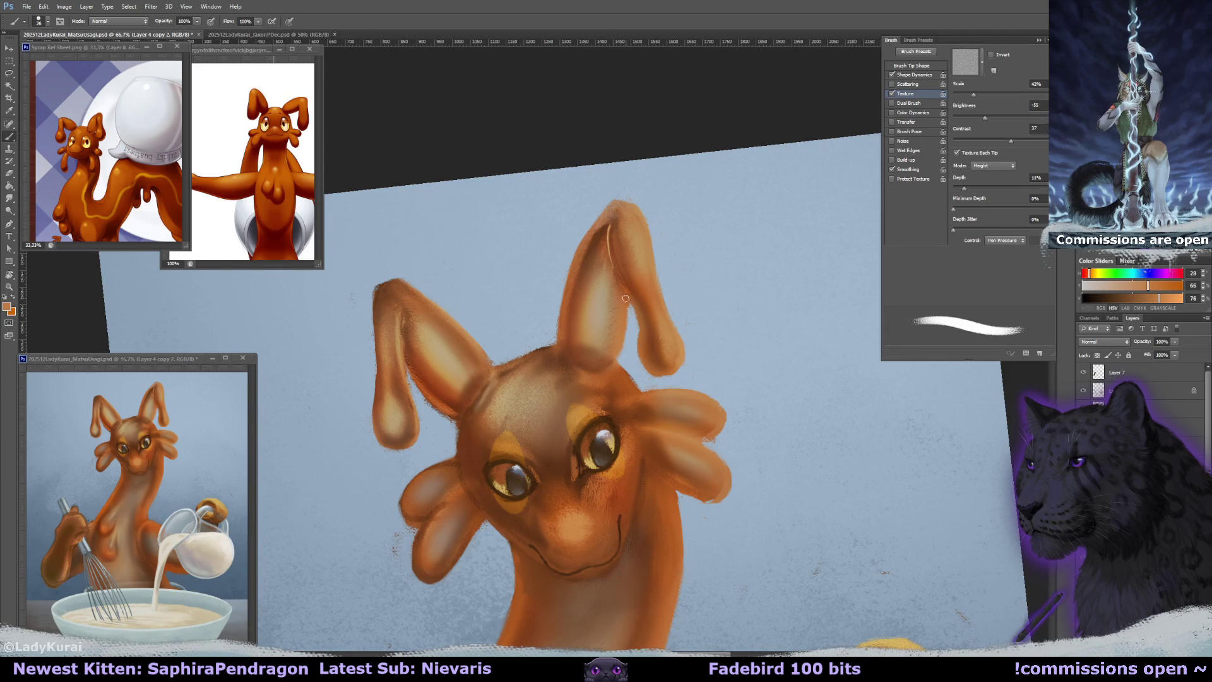
mouse_move(625, 298)
mouse_down()
mouse_move(568, 238)
mouse_move(622, 252)
mouse_up()
alt+click(440, 347)
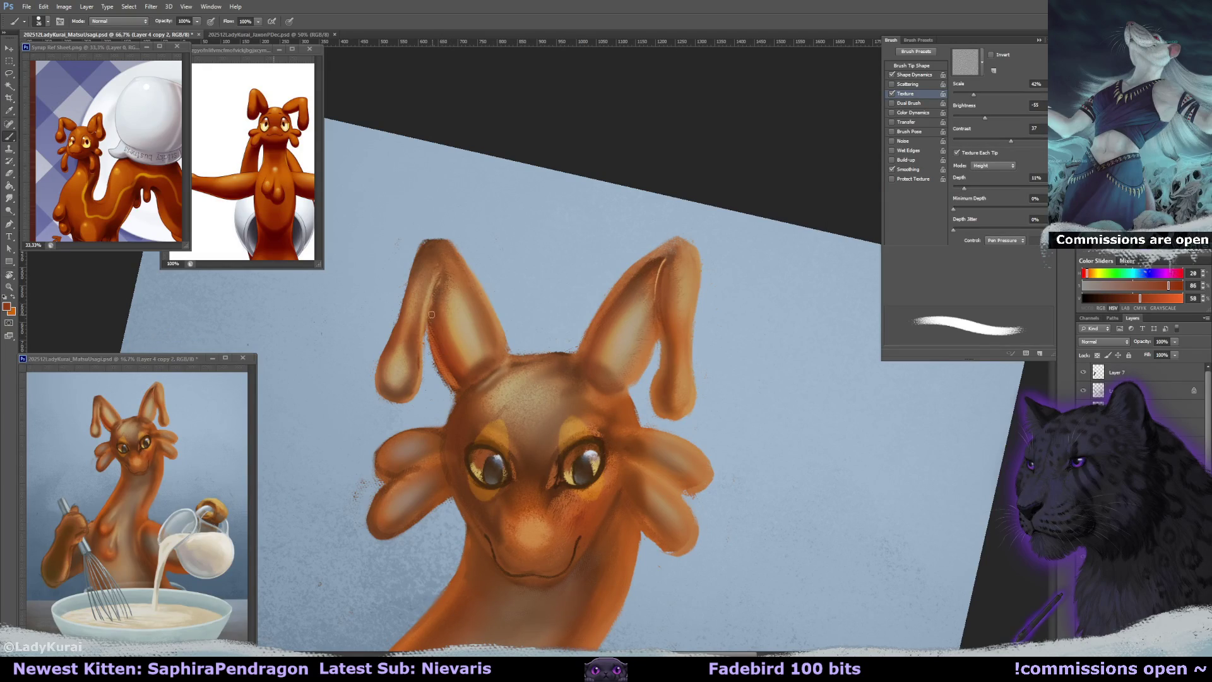
alt+click(464, 379)
Blend the ears with Smudge and Eraser, then paint mid-orange with the brush enlarged to 52.
key(w)
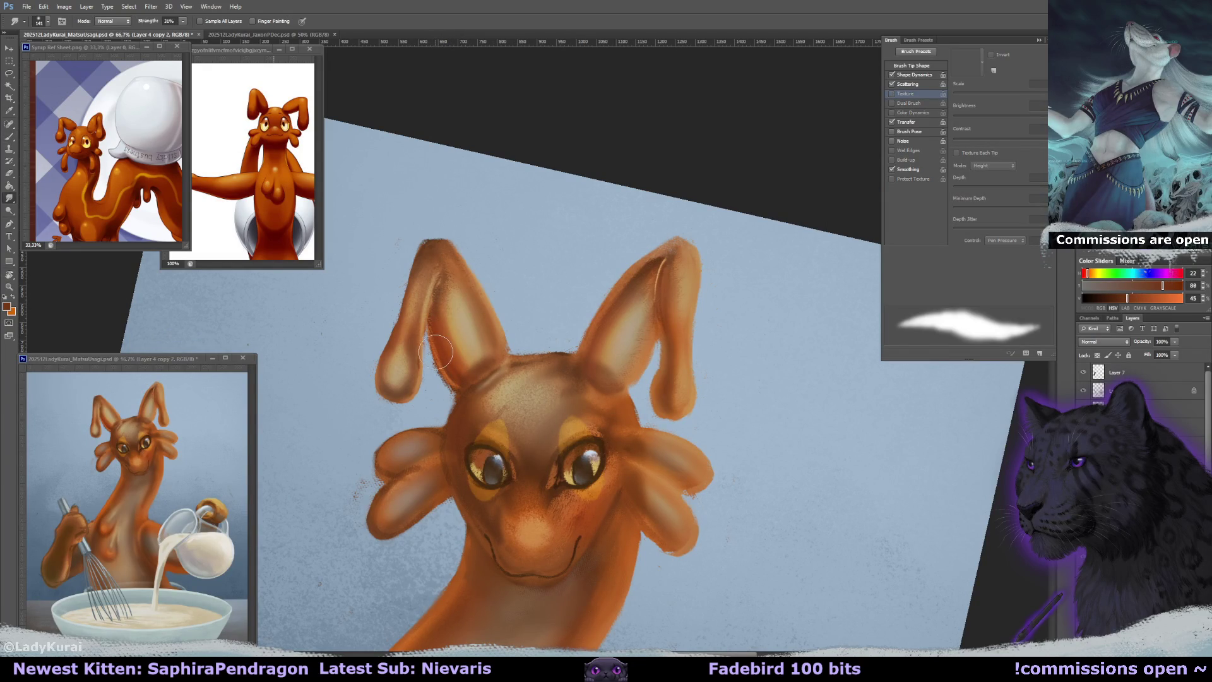
key(e)
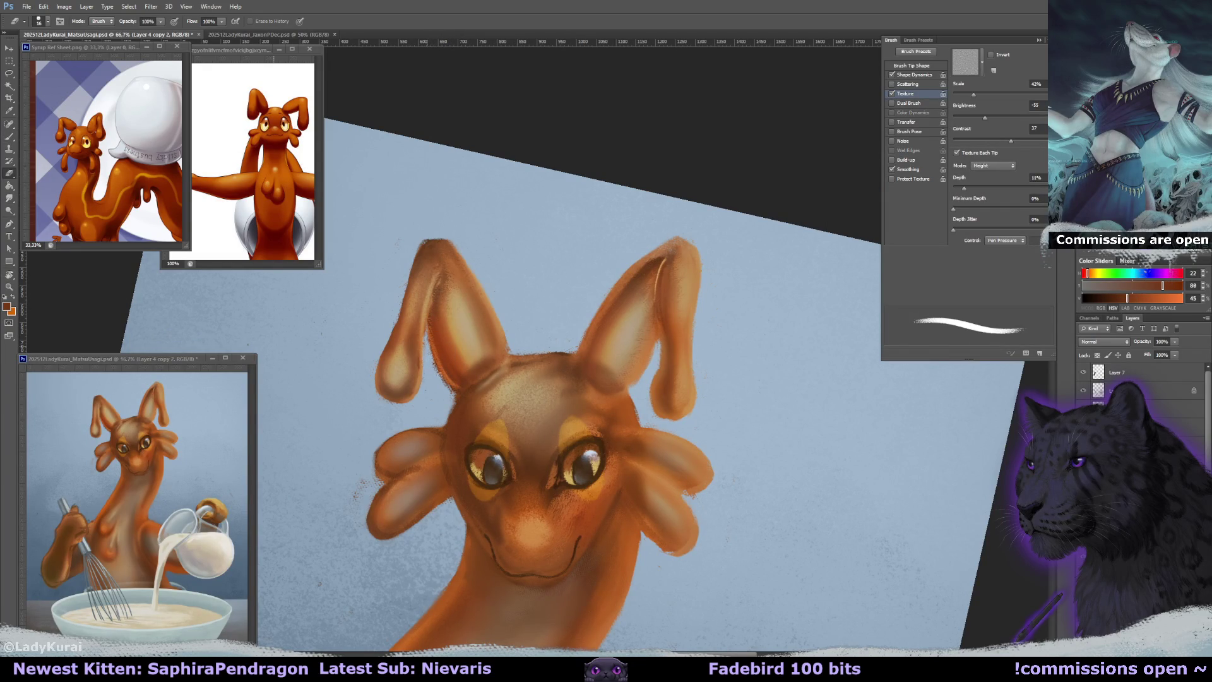
key(r)
drag(451, 401, 499, 272)
key(b)
alt+click(553, 318)
mouse_move(542, 344)
mouse_down()
mouse_move(550, 369)
mouse_move(568, 353)
mouse_up()
alt+click(650, 323)
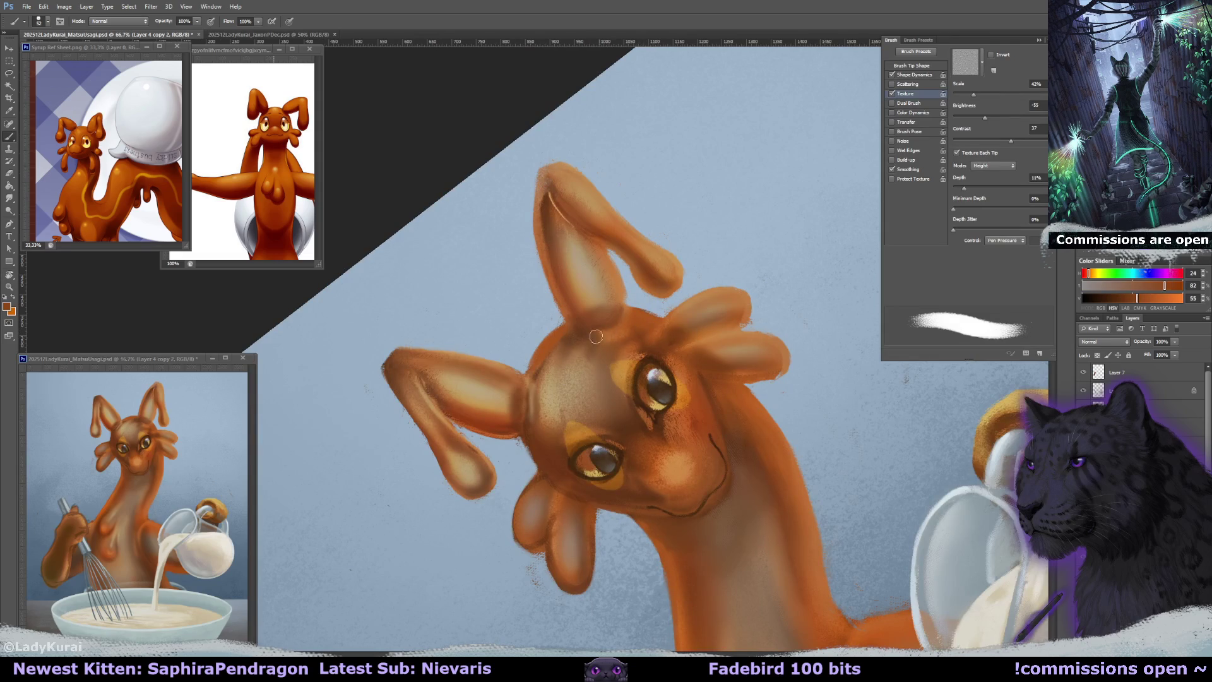
Sample orange from the head and choose a large soft brush preset at size 100.
alt+click(627, 323)
drag(591, 357, 600, 363)
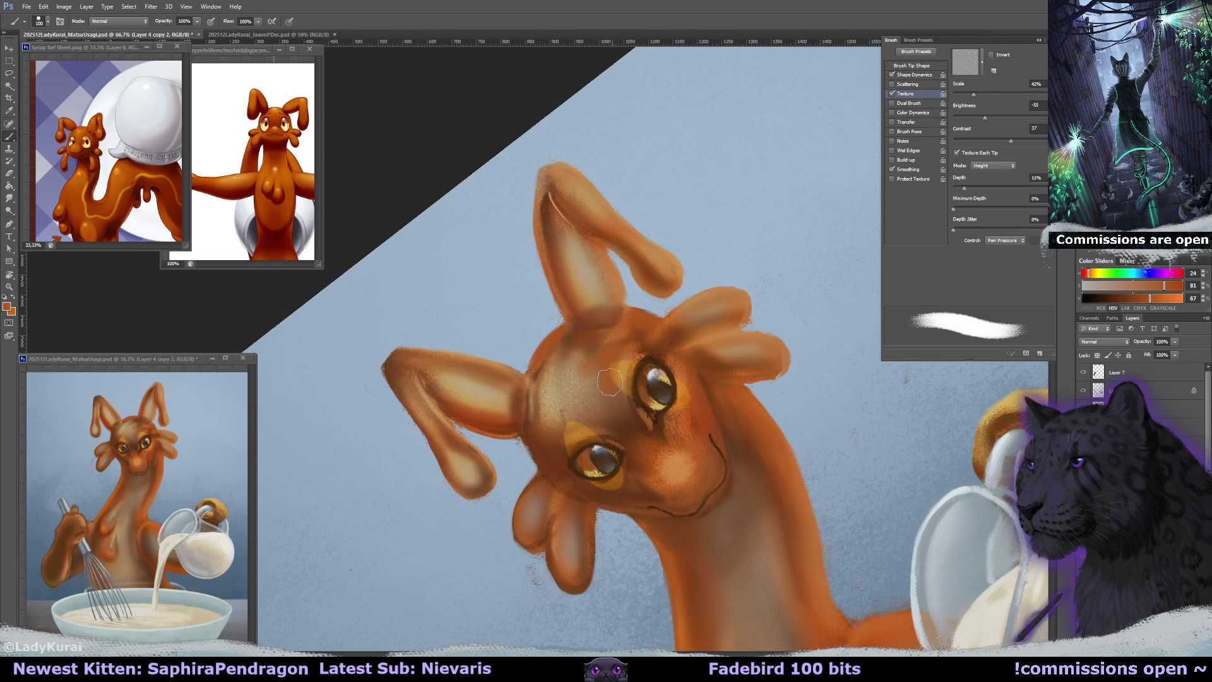
drag(625, 411, 594, 442)
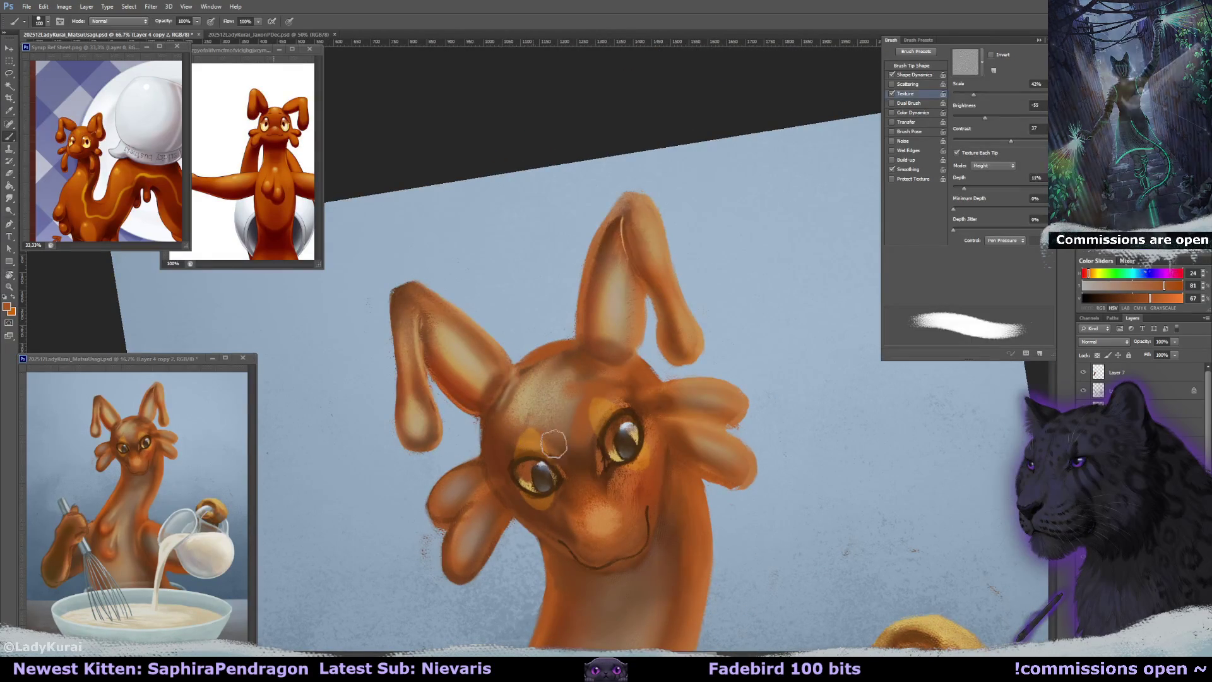
click(47, 22)
double_click(22, 158)
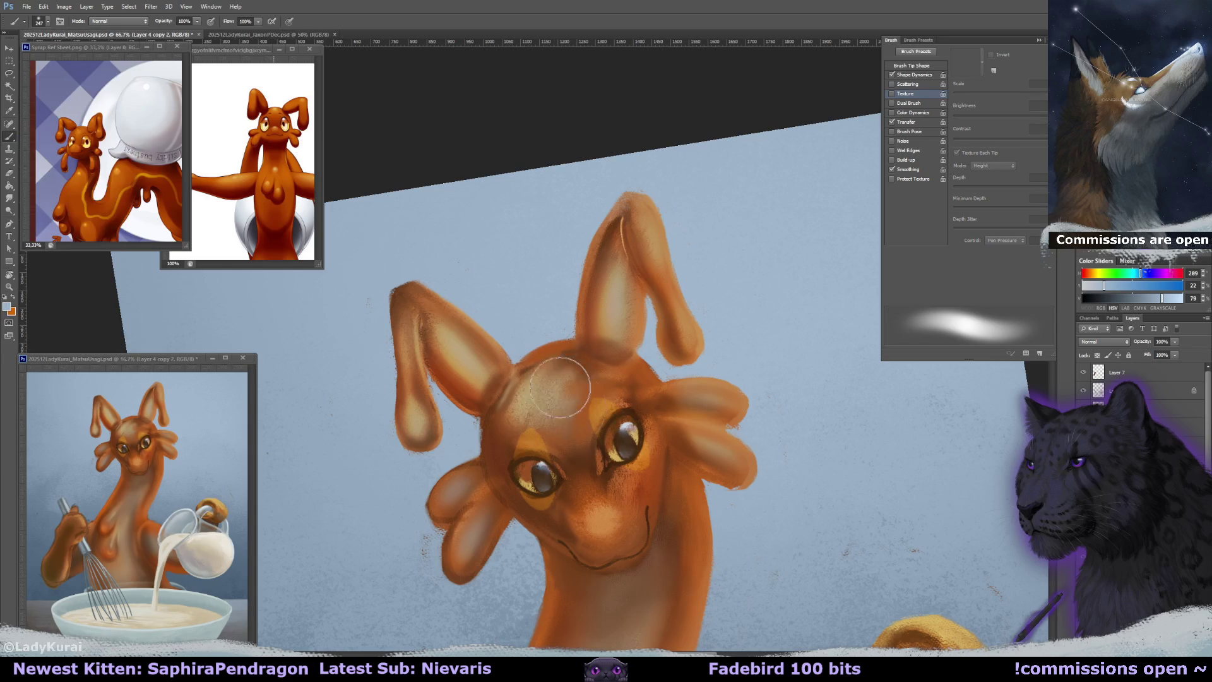
Paint orange and then a pale tan highlight across the creature's forehead.
mouse_move(553, 396)
mouse_down()
mouse_move(596, 322)
mouse_move(586, 322)
mouse_up()
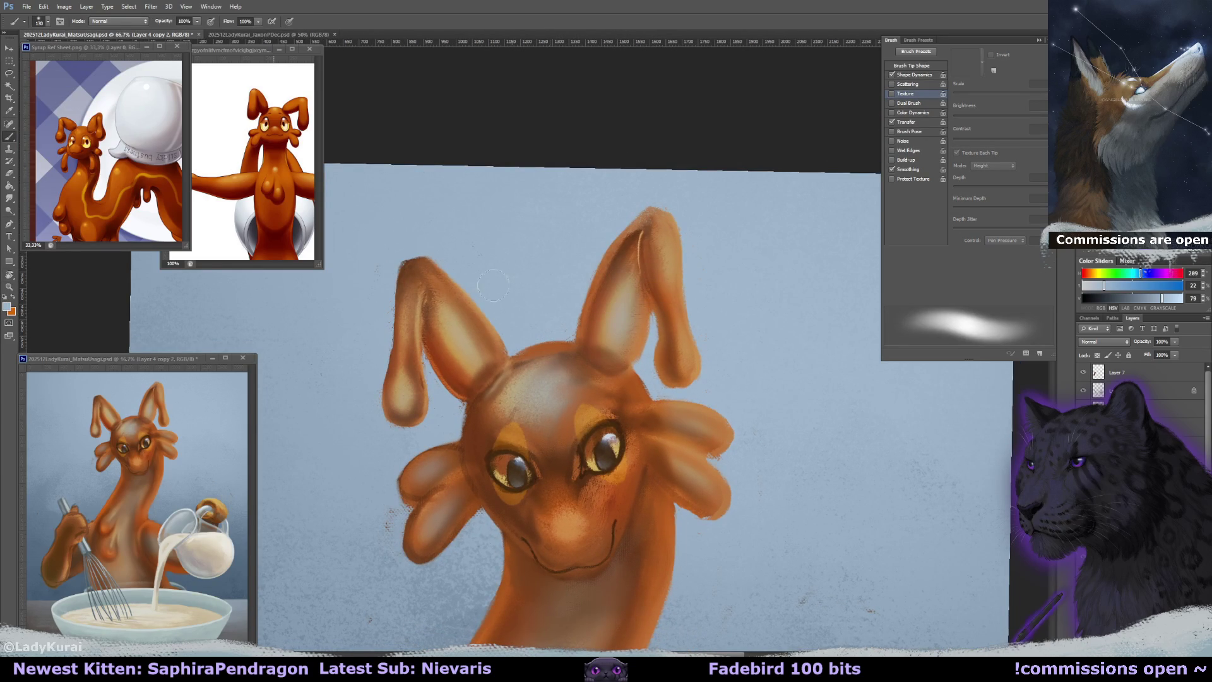
drag(412, 381, 409, 370)
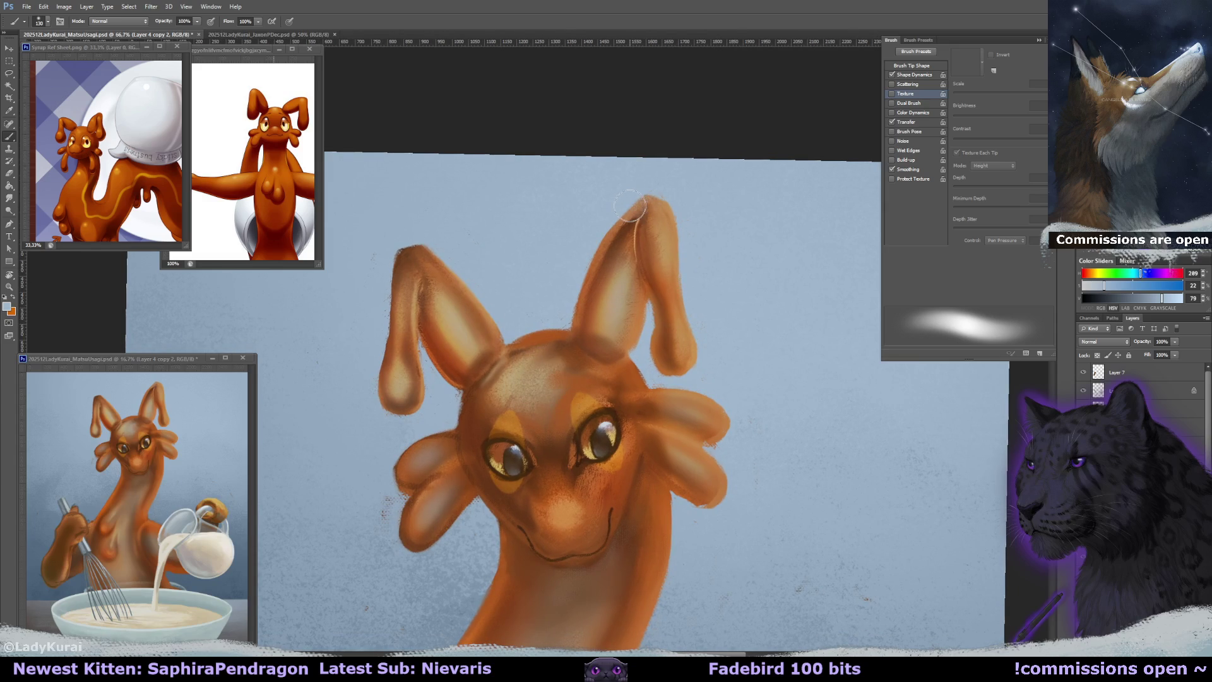
mouse_move(632, 206)
mouse_down()
mouse_move(559, 347)
mouse_move(508, 313)
mouse_move(549, 363)
mouse_move(530, 309)
mouse_move(542, 304)
mouse_move(552, 344)
mouse_move(572, 303)
mouse_move(528, 297)
mouse_move(504, 327)
mouse_move(593, 248)
mouse_up()
alt+click(559, 348)
alt+click(528, 341)
key(r)
key(b)
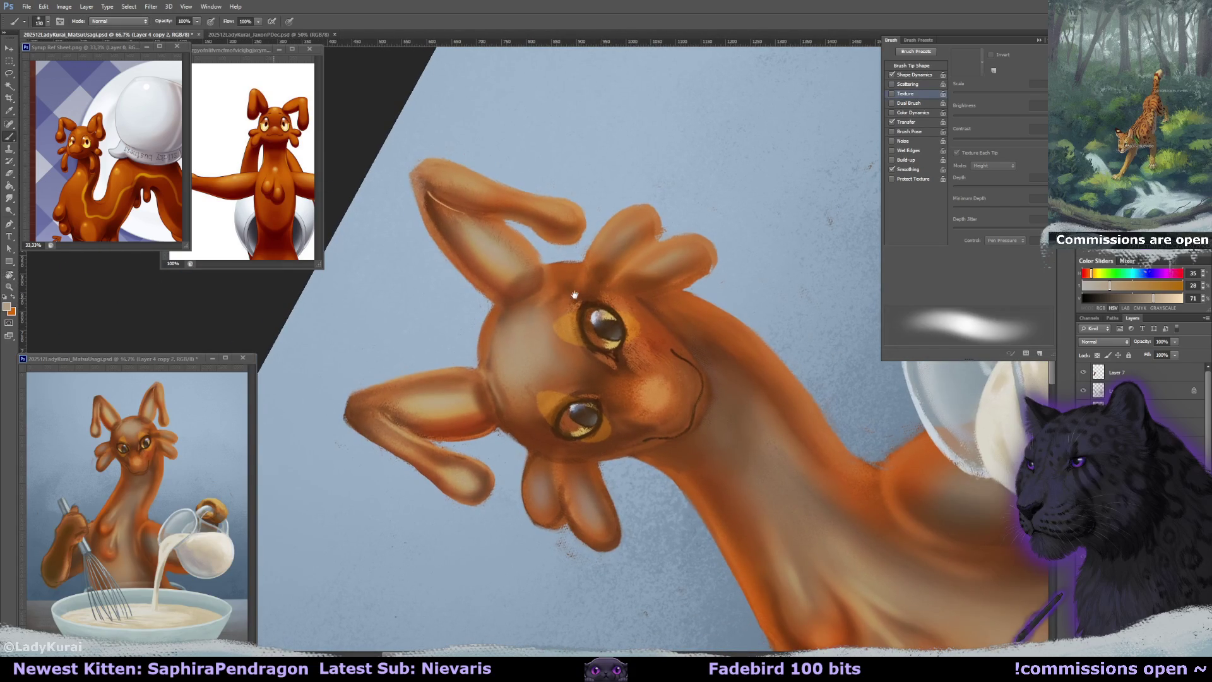
drag(559, 300, 561, 297)
drag(518, 349, 521, 351)
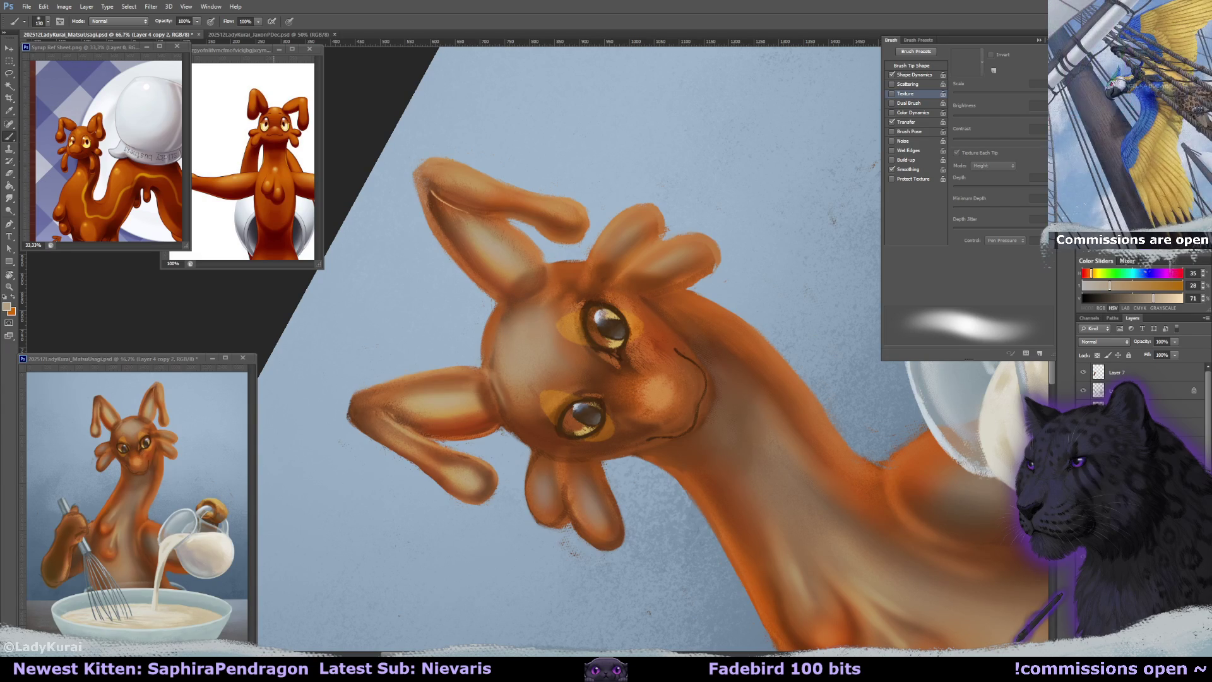
Sample dark orange-browns from the nose and brighter oranges from the head.
drag(708, 197, 558, 371)
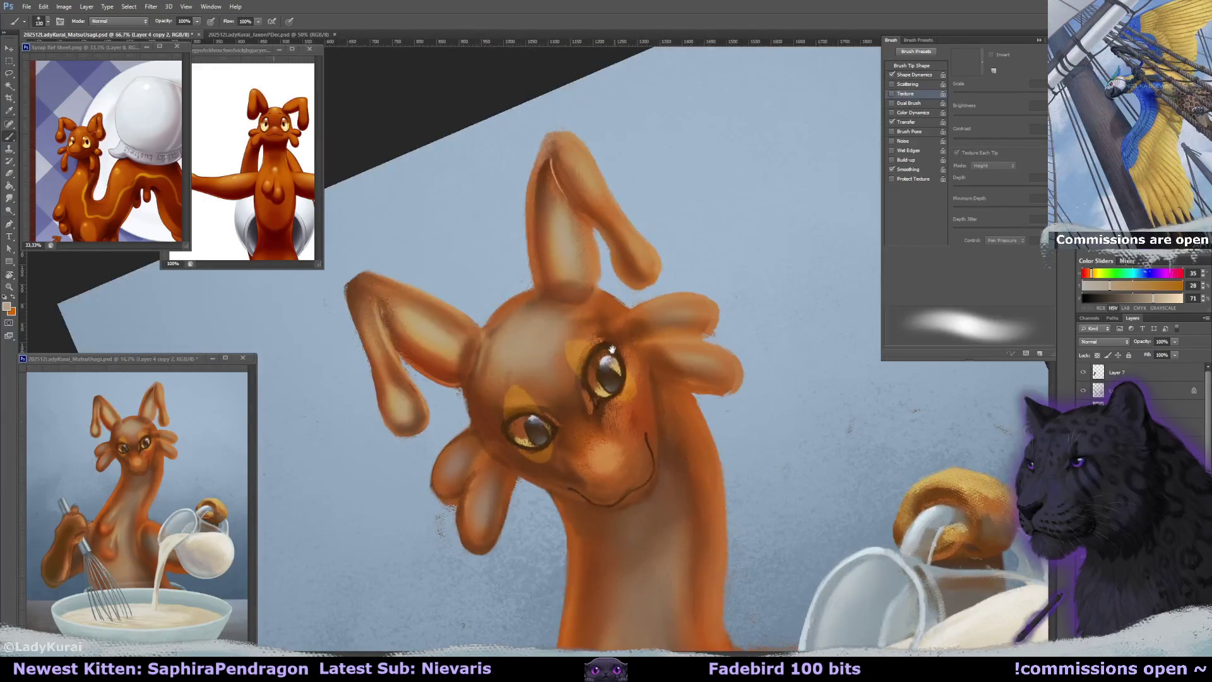
alt+click(558, 372)
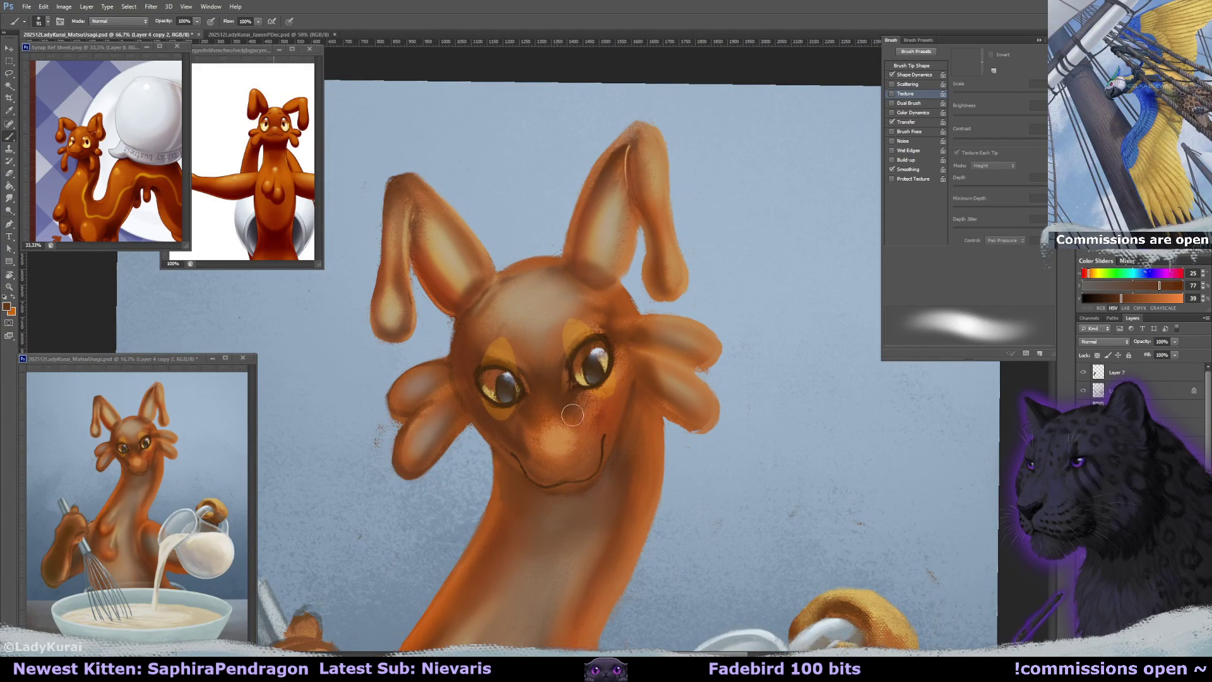
alt+click(553, 417)
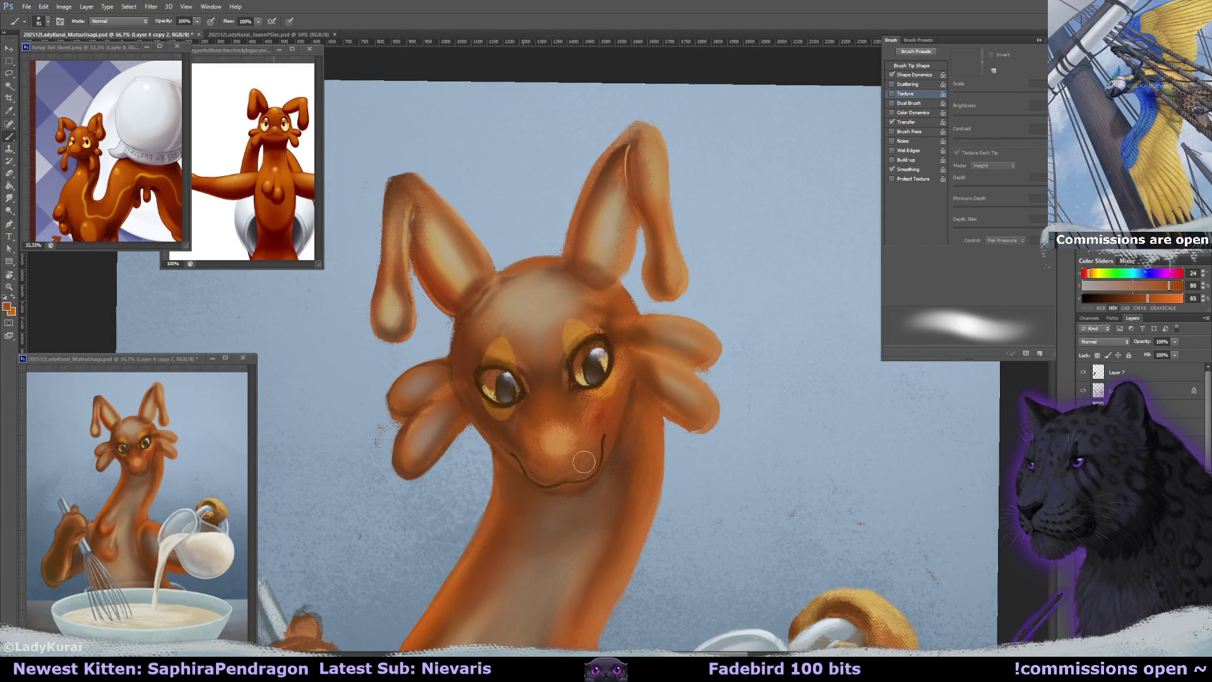
drag(588, 399, 579, 371)
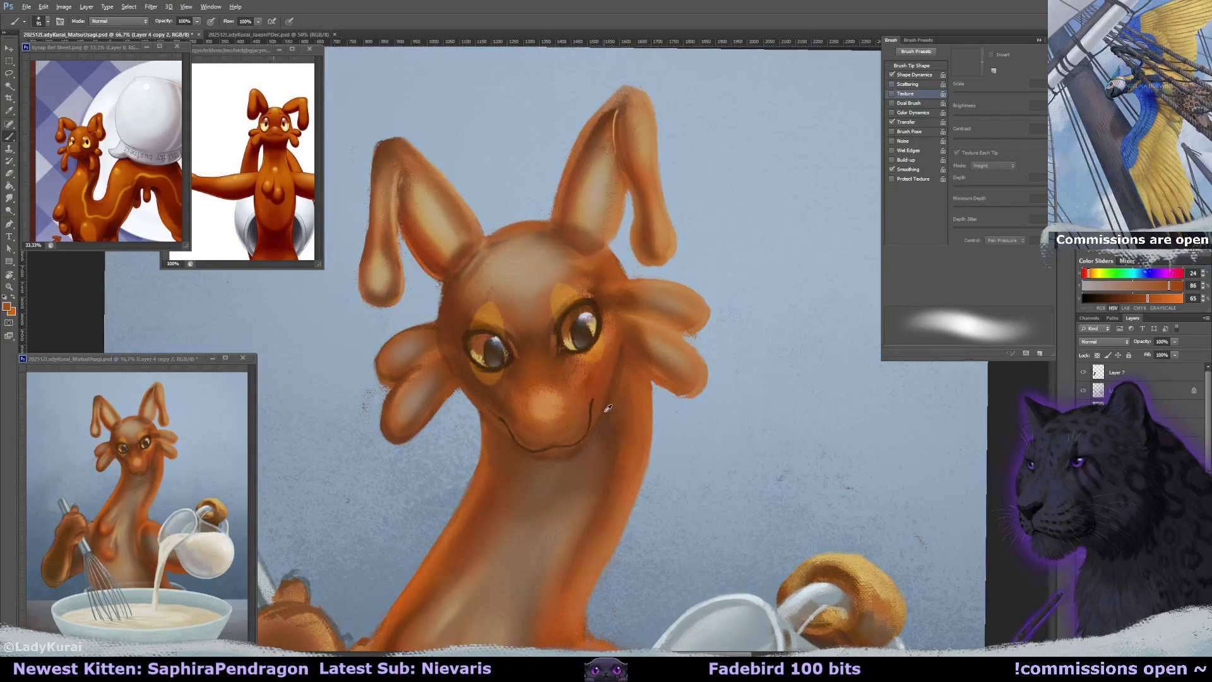
alt+click(614, 442)
alt+click(612, 381)
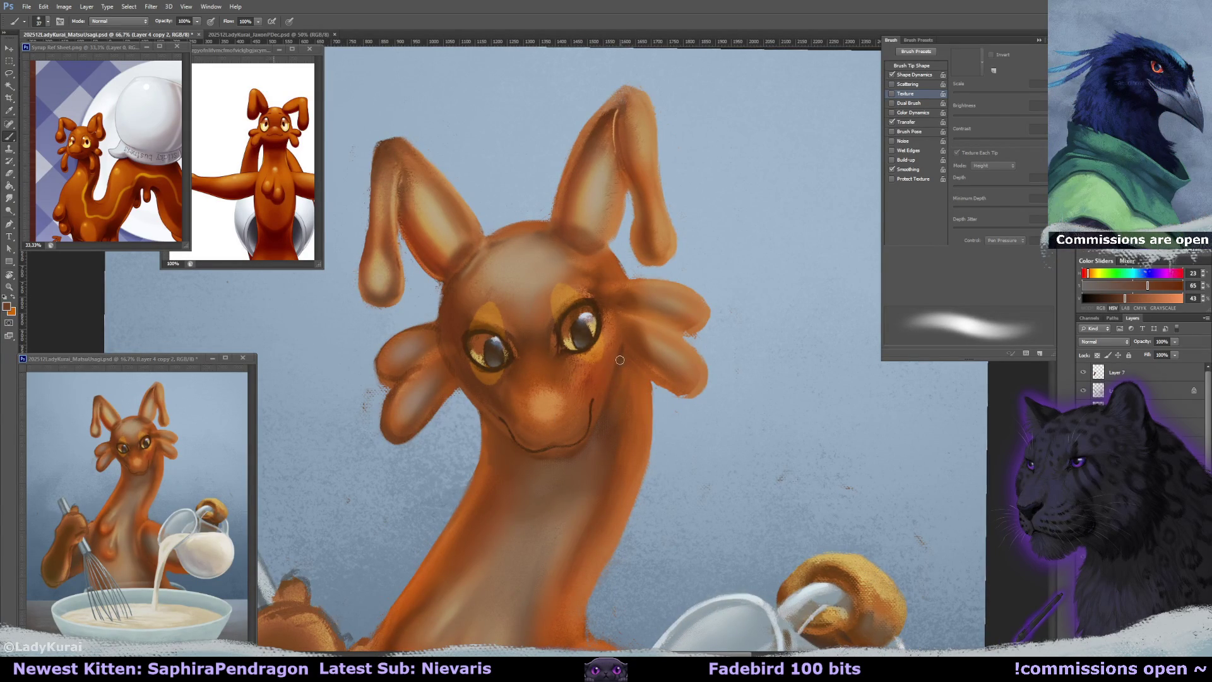
alt+click(484, 419)
alt+click(487, 436)
Sample the nose highlight and face oranges, then choose a slightly enlarged small textured brush.
drag(499, 425, 455, 389)
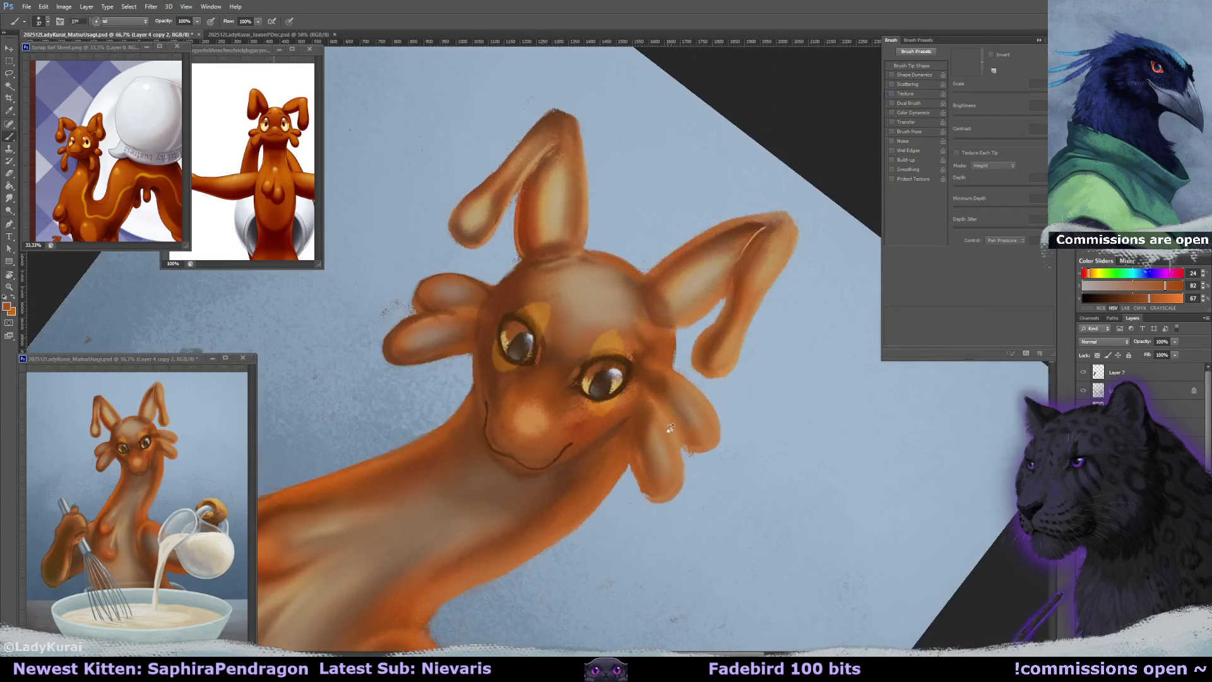
alt+click(455, 389)
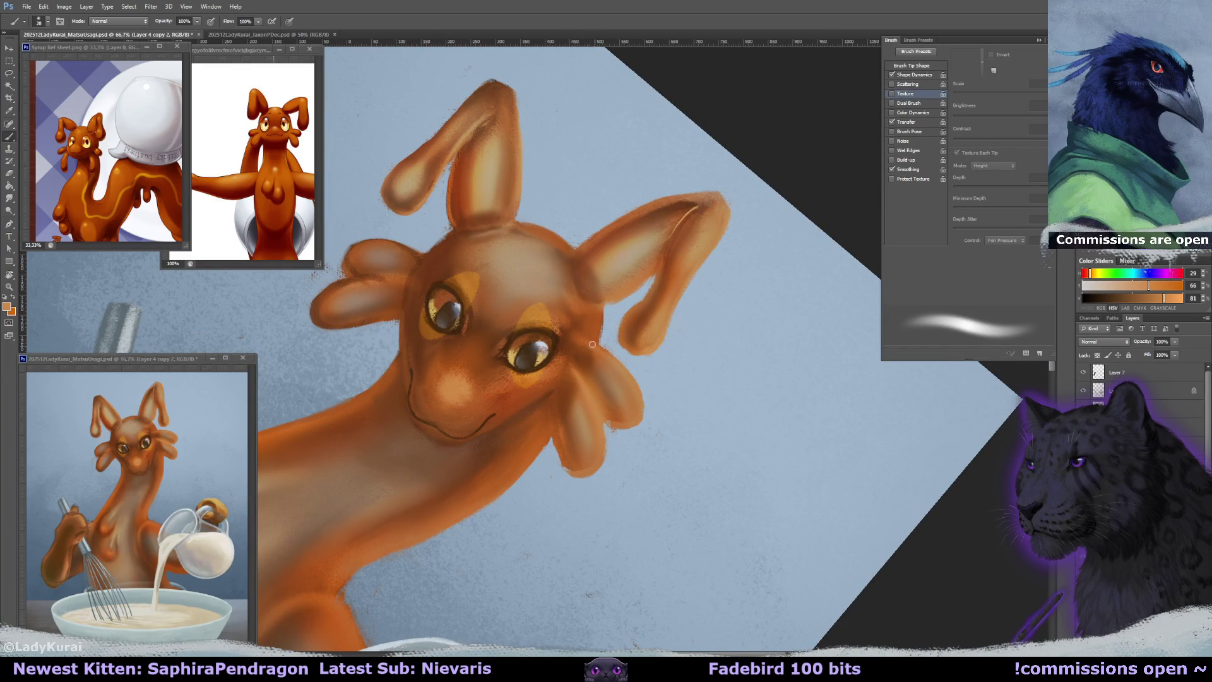
drag(634, 412, 586, 363)
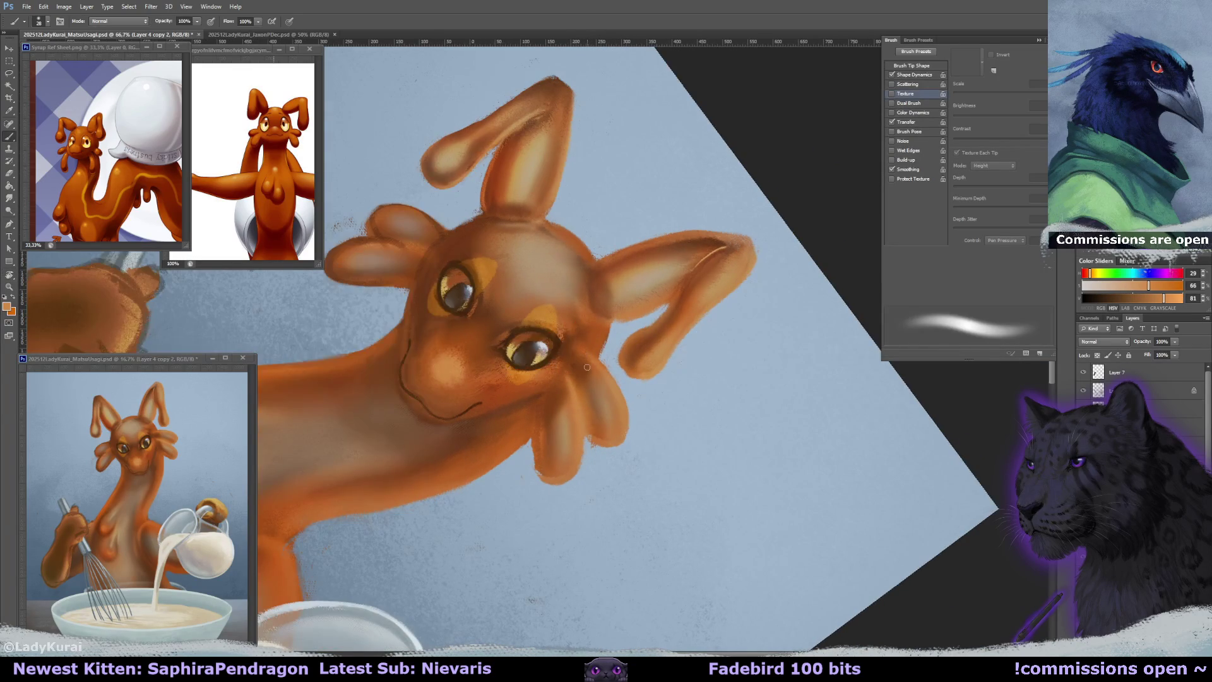
alt+click(591, 430)
alt+click(535, 445)
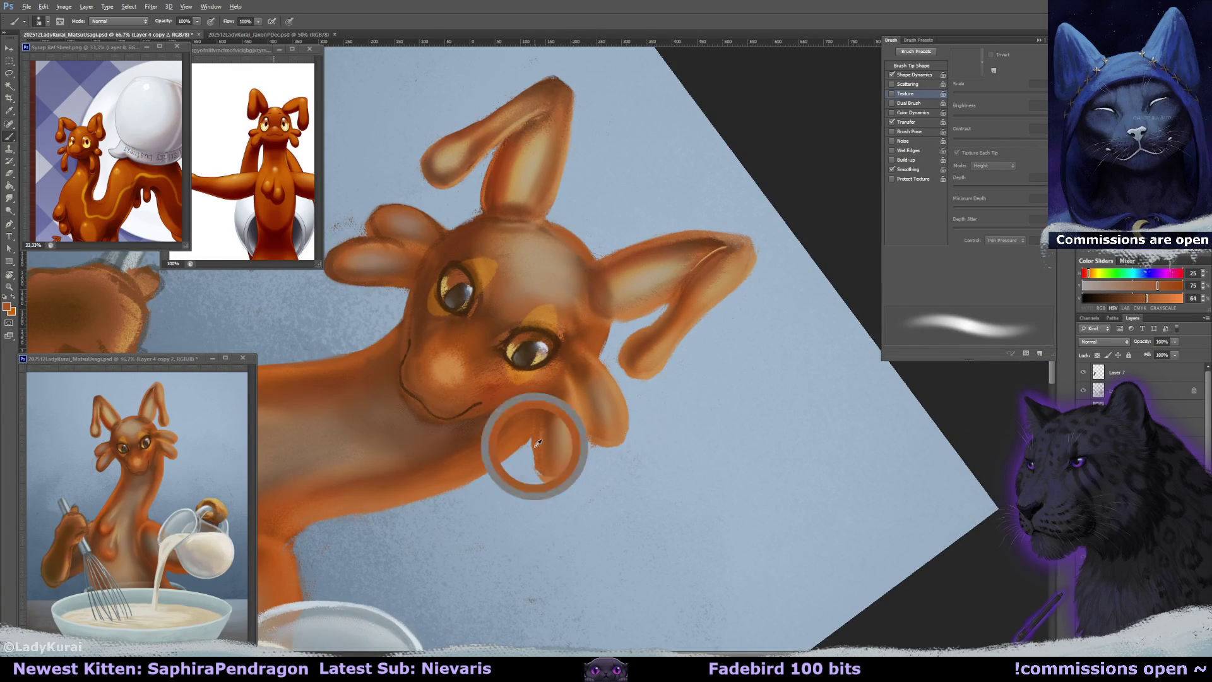
click(40, 22)
click(94, 63)
drag(541, 452, 537, 472)
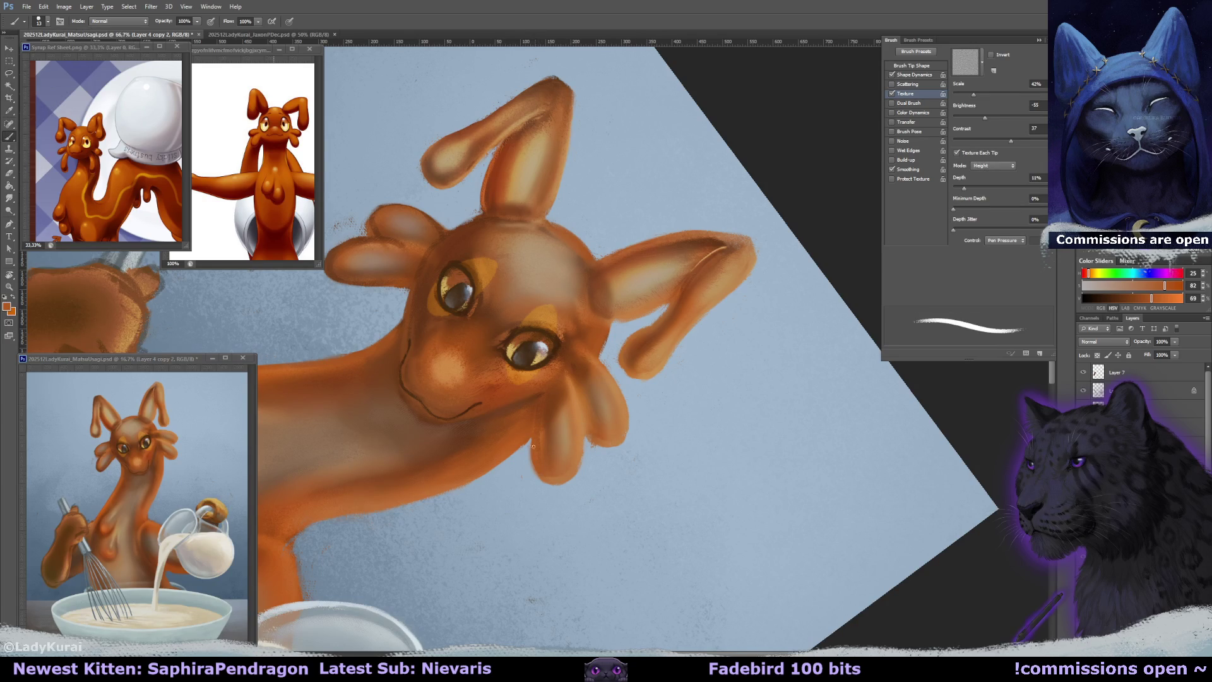
Paint textured orange shading on the muzzle and cheeks, with lighter orange near the eyes.
alt+click(535, 394)
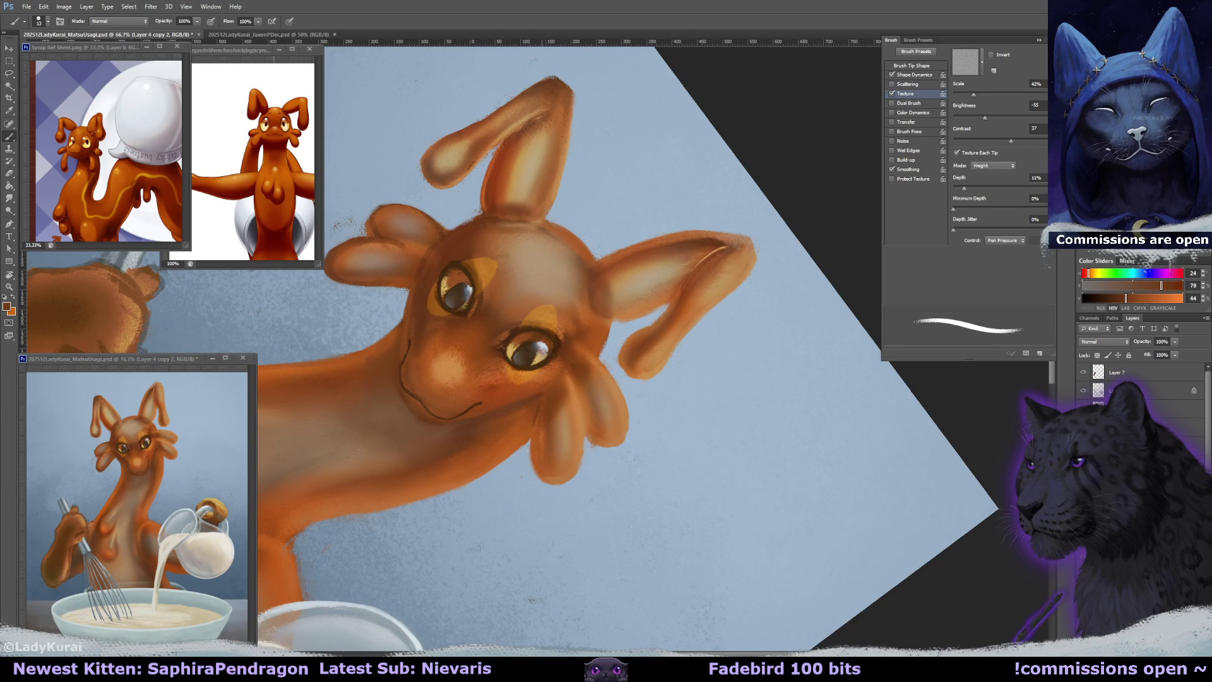
alt+click(540, 445)
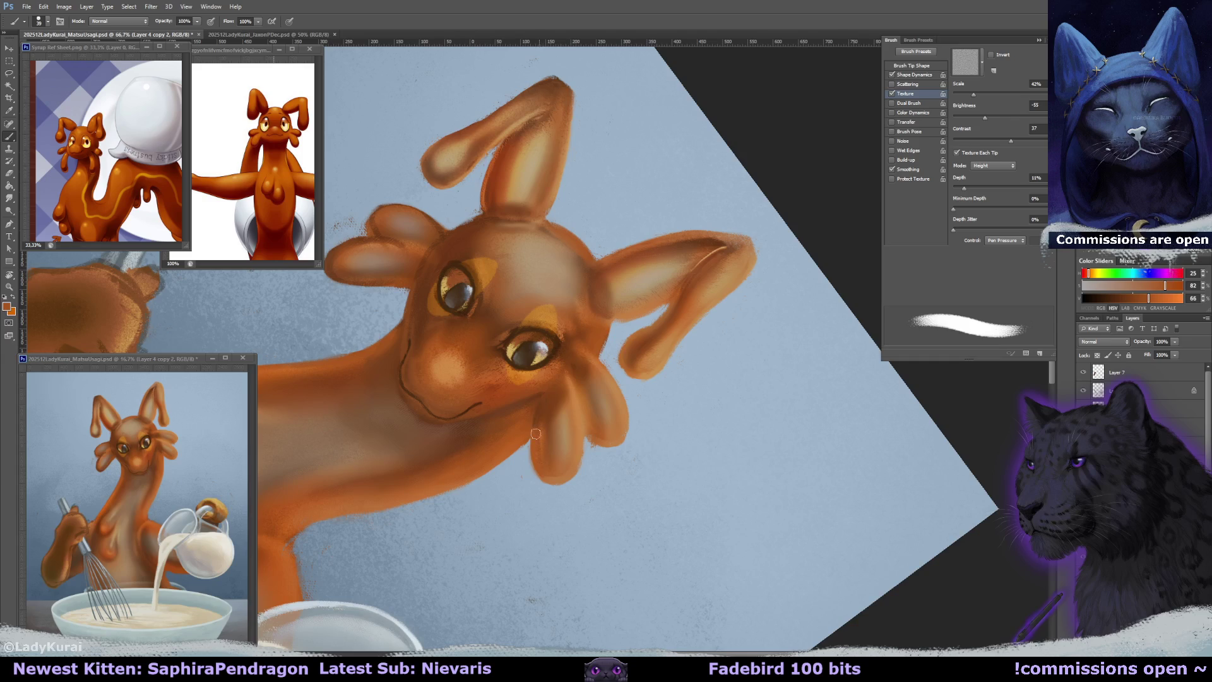
alt+click(536, 394)
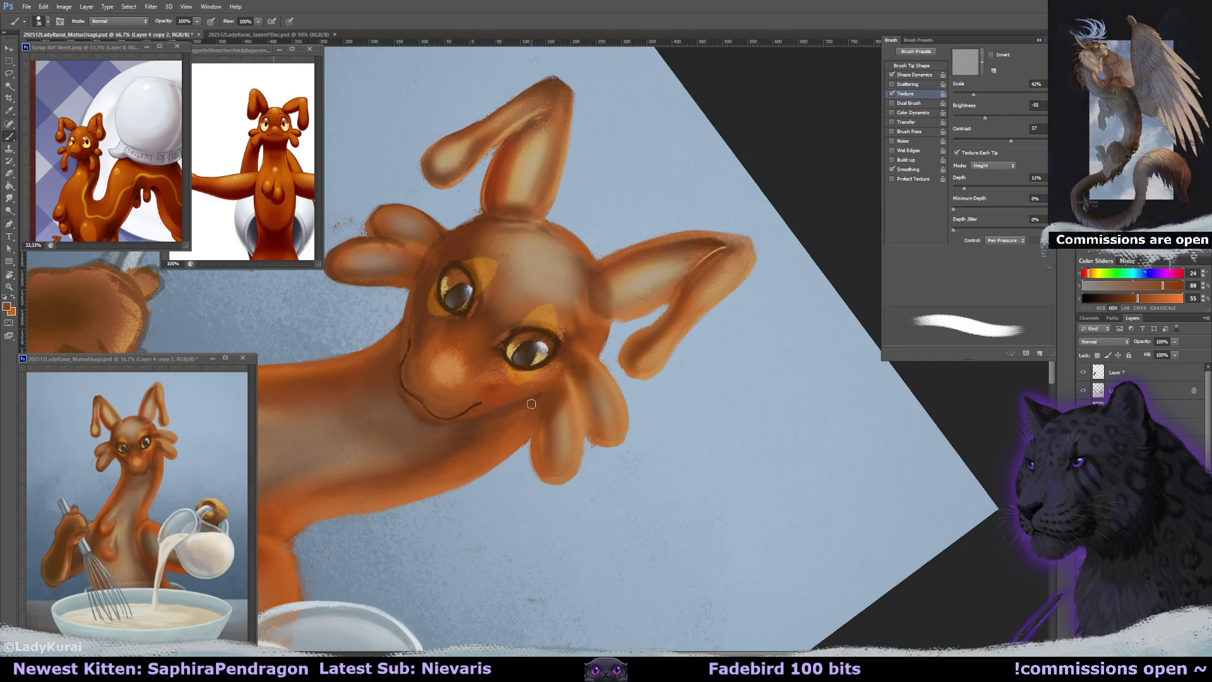
alt+click(530, 410)
drag(534, 414, 591, 329)
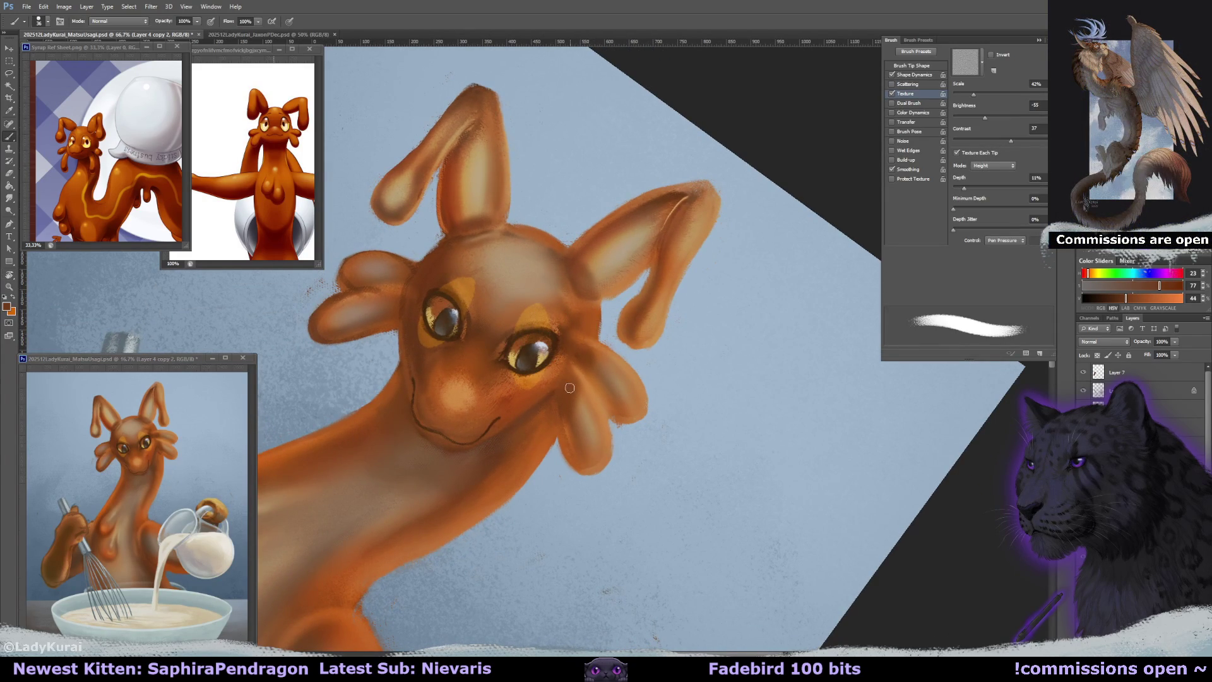
alt+click(557, 365)
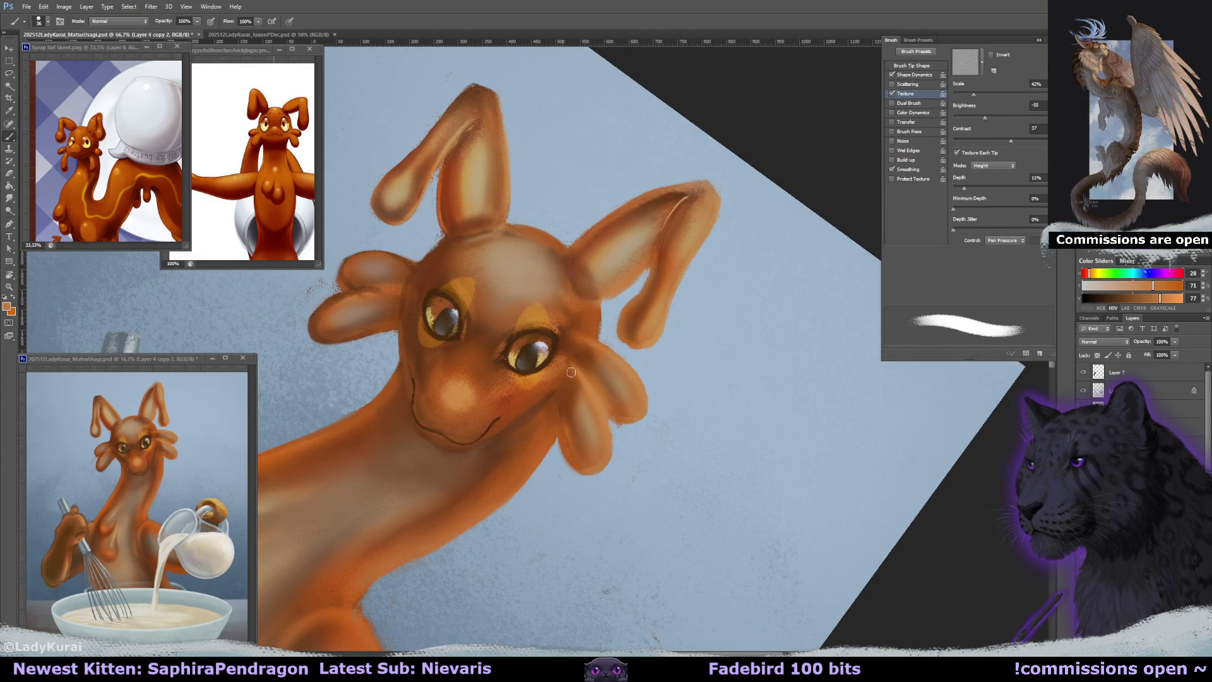
key(r)
mouse_move(567, 368)
mouse_down()
mouse_move(520, 312)
mouse_move(564, 351)
mouse_up()
key(r)
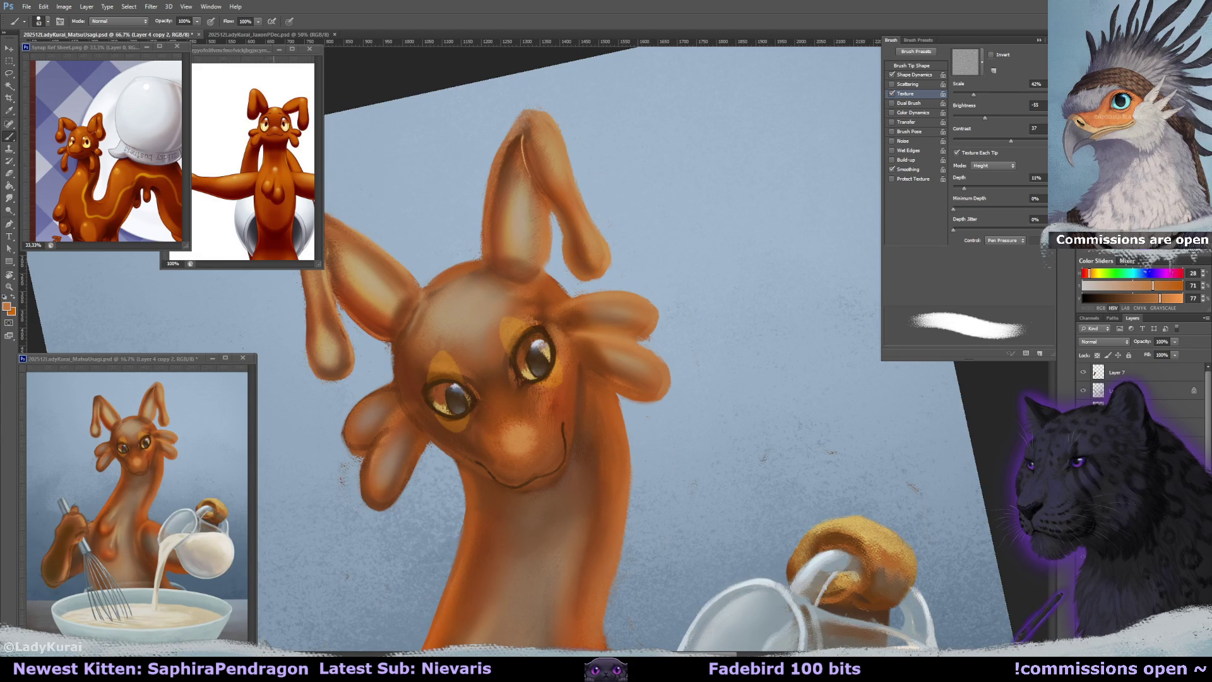
drag(475, 342, 664, 252)
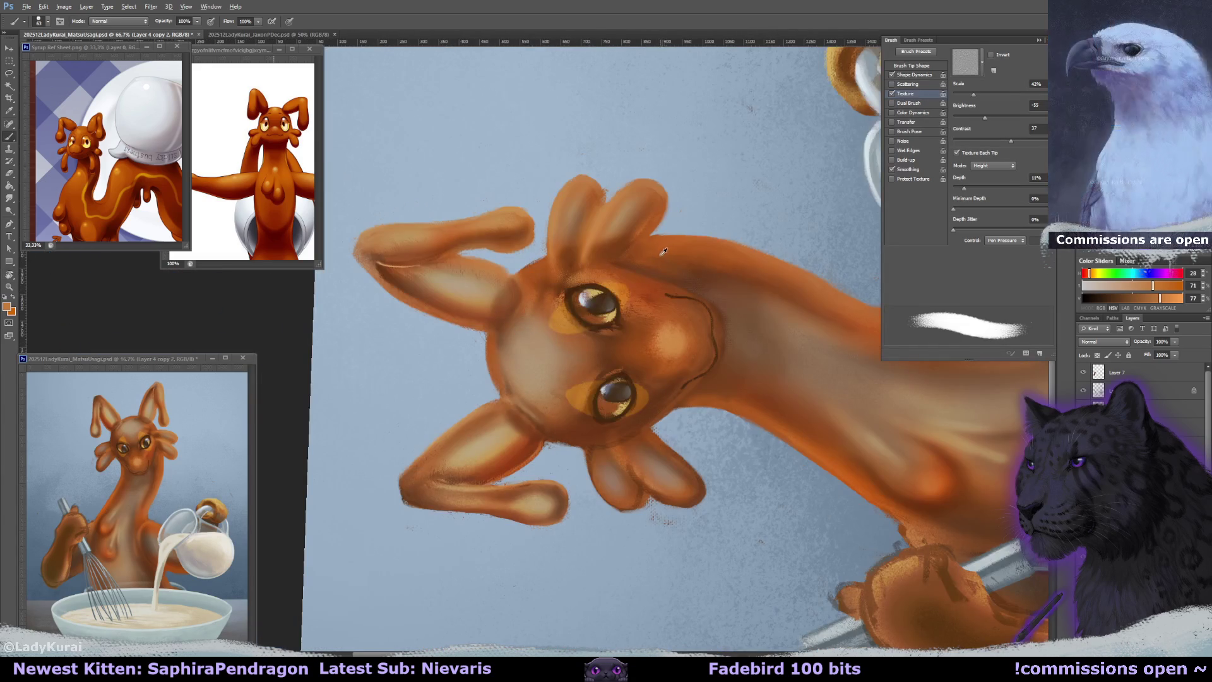
Sample darker orange, deep brown and muted tan from the face, resizing the brush.
alt+click(539, 303)
key(bracketleft)
key(bracketleft)
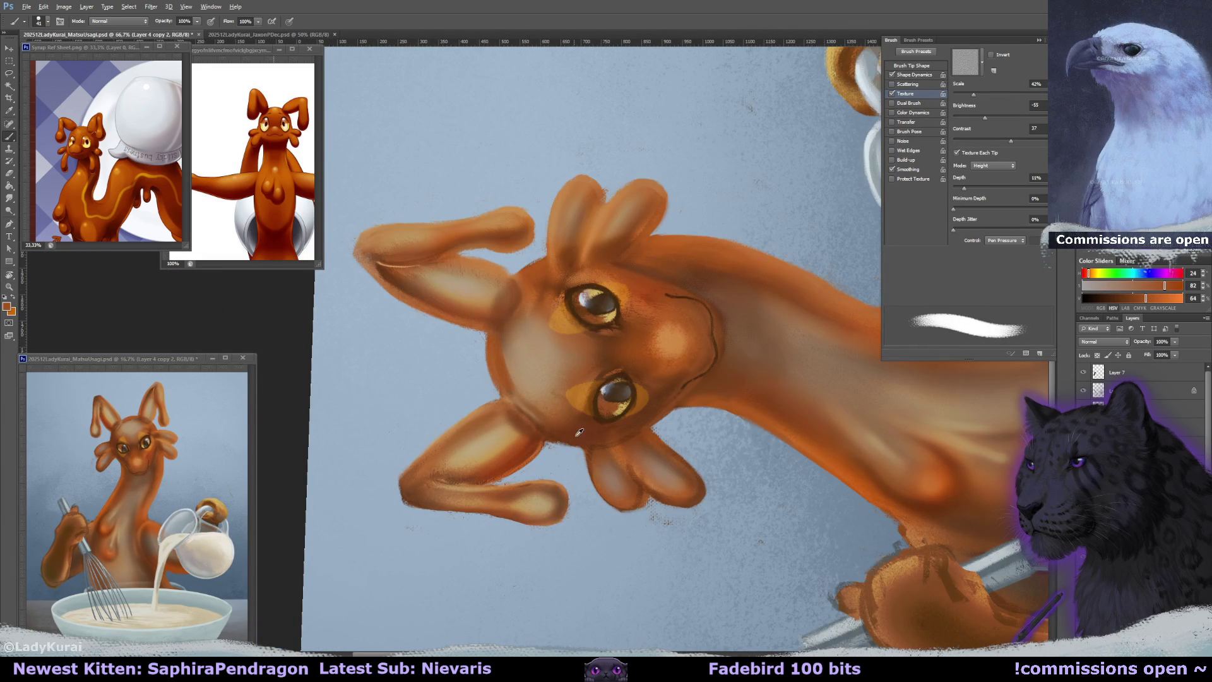
alt+click(514, 363)
key(bracketright)
key(bracketright)
alt+click(510, 346)
Smudge paint across the left cheek and ear base, reset rotation, and select Layer 34.
key(r)
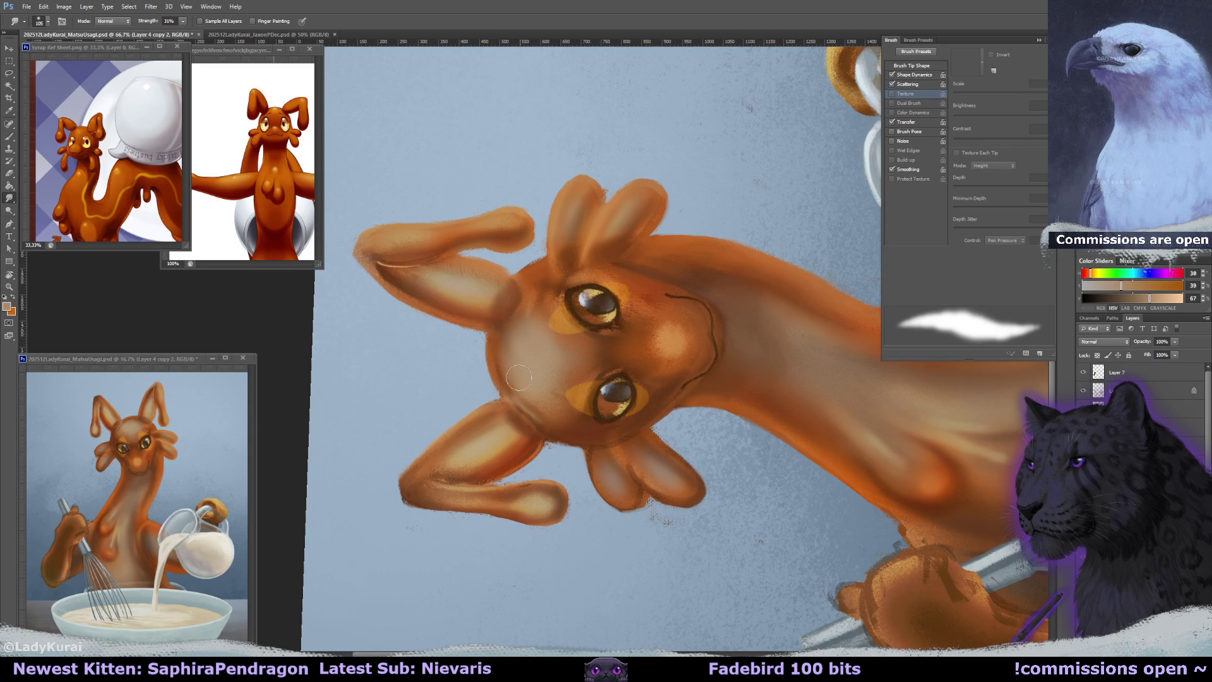
drag(502, 345, 507, 391)
mouse_move(537, 283)
mouse_down()
mouse_move(530, 271)
mouse_move(748, 258)
mouse_up()
key(b)
key(r)
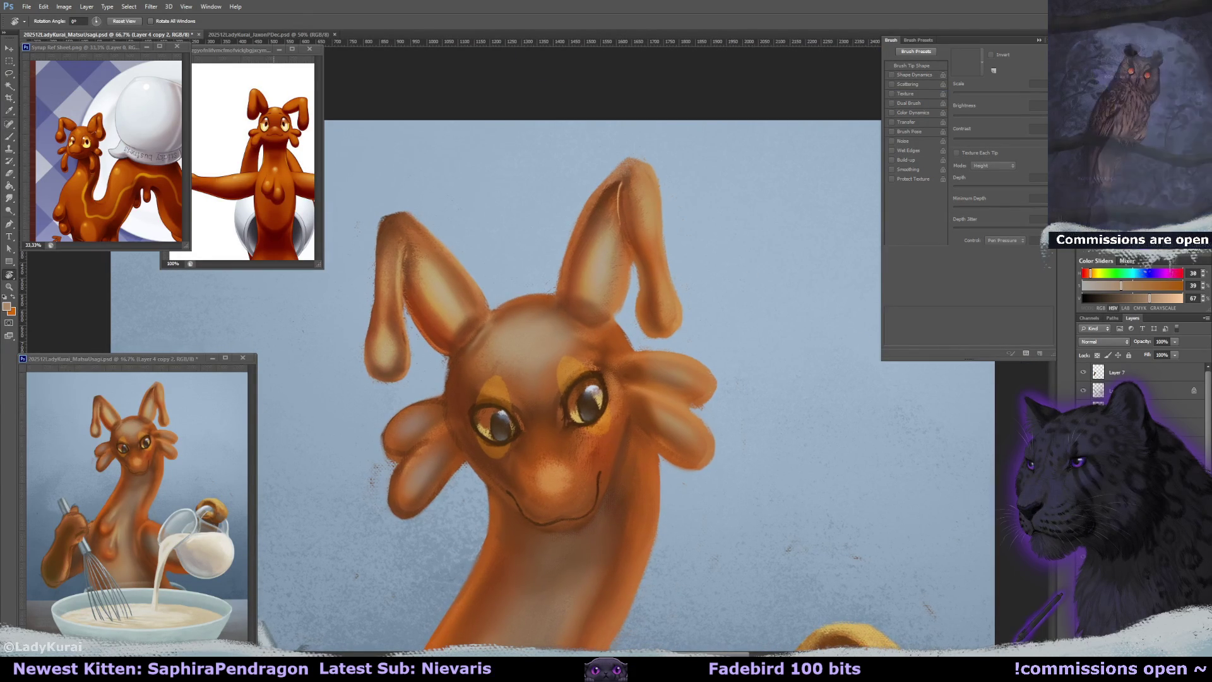
key(ctrl+shift+alt+n)
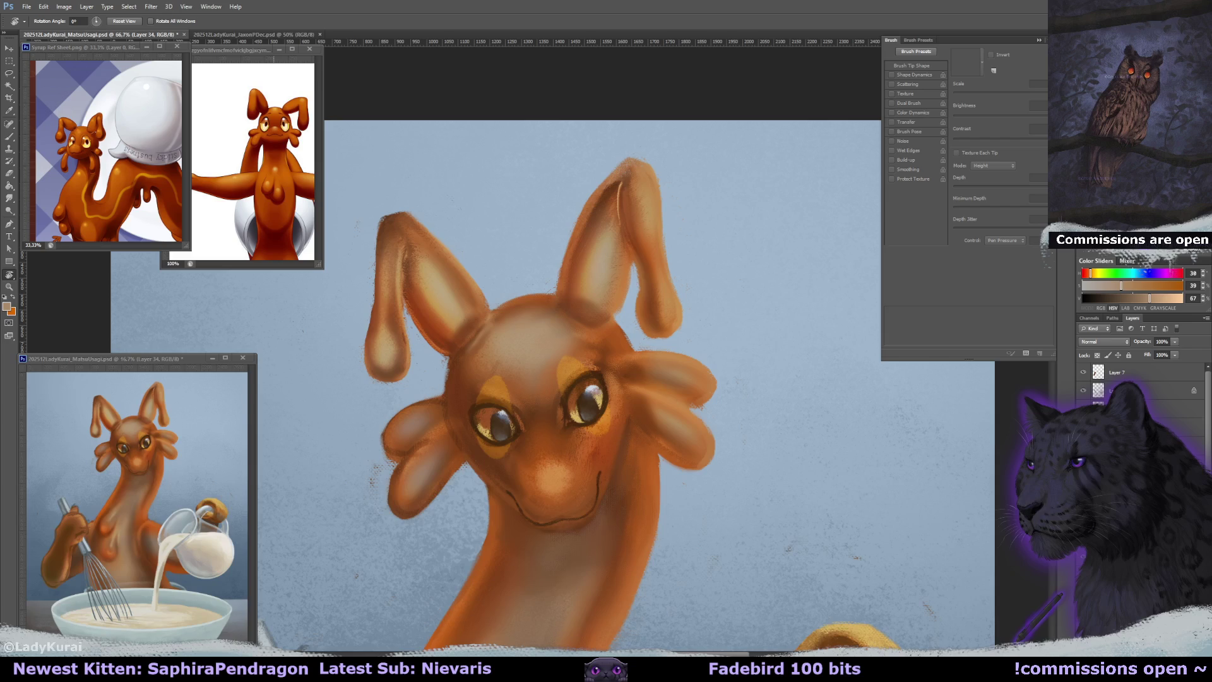
Pick a saturated orange and set the layer to Darken at 61% opacity.
key(ctrl+minus)
key(ctrl+minus)
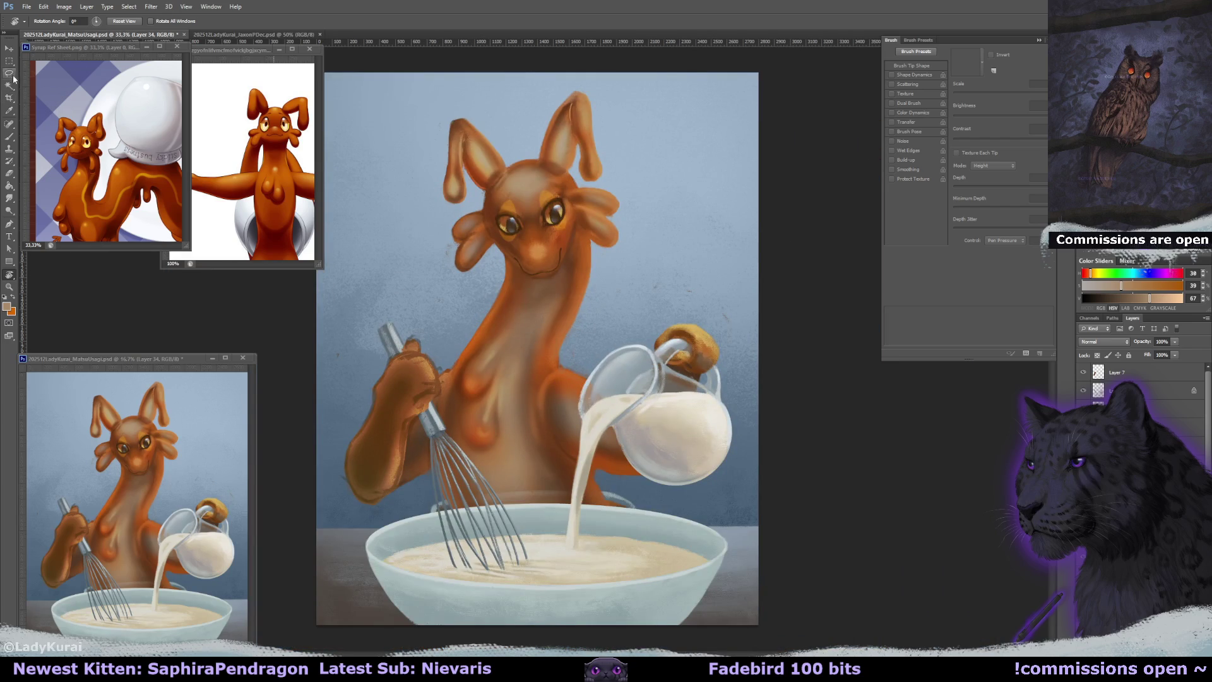
key(b)
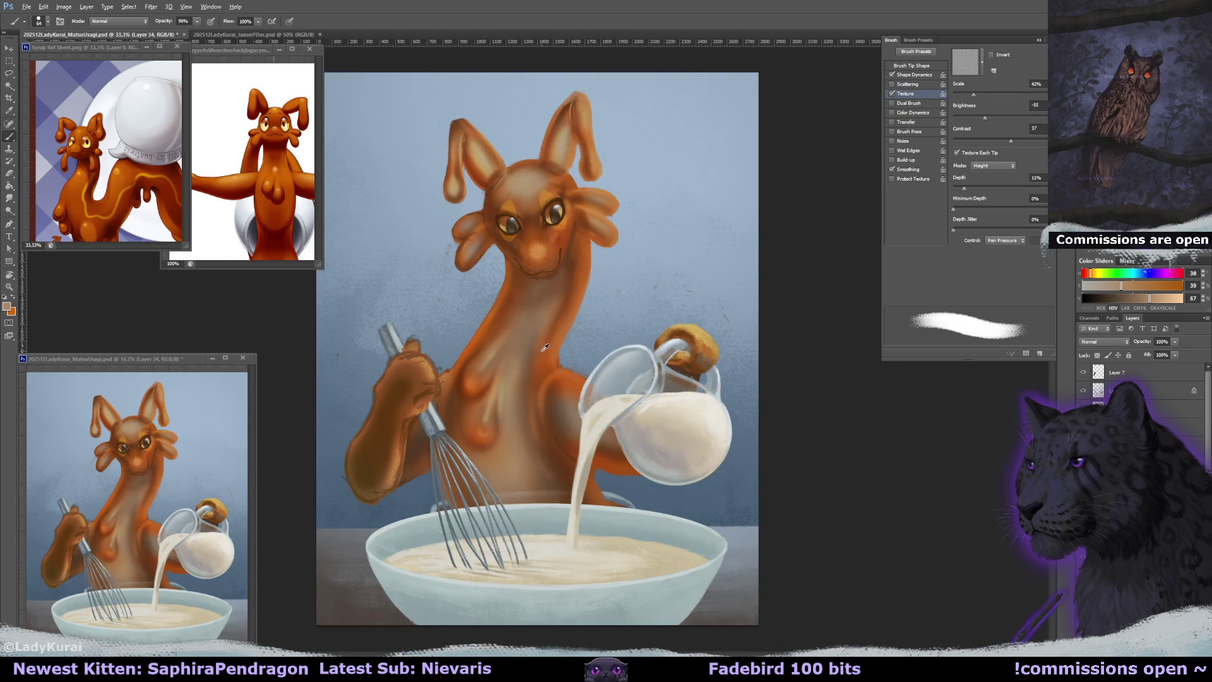
key(x)
click(1156, 351)
click(1105, 342)
click(1099, 373)
Darken the ears, forehead, head fin, neck and chest with broad orange-brown strokes.
drag(454, 168, 456, 193)
drag(461, 127, 492, 174)
mouse_move(581, 104)
mouse_down()
mouse_move(562, 157)
mouse_move(530, 187)
mouse_move(556, 183)
mouse_move(606, 237)
mouse_up()
drag(468, 215, 470, 249)
drag(546, 320, 492, 442)
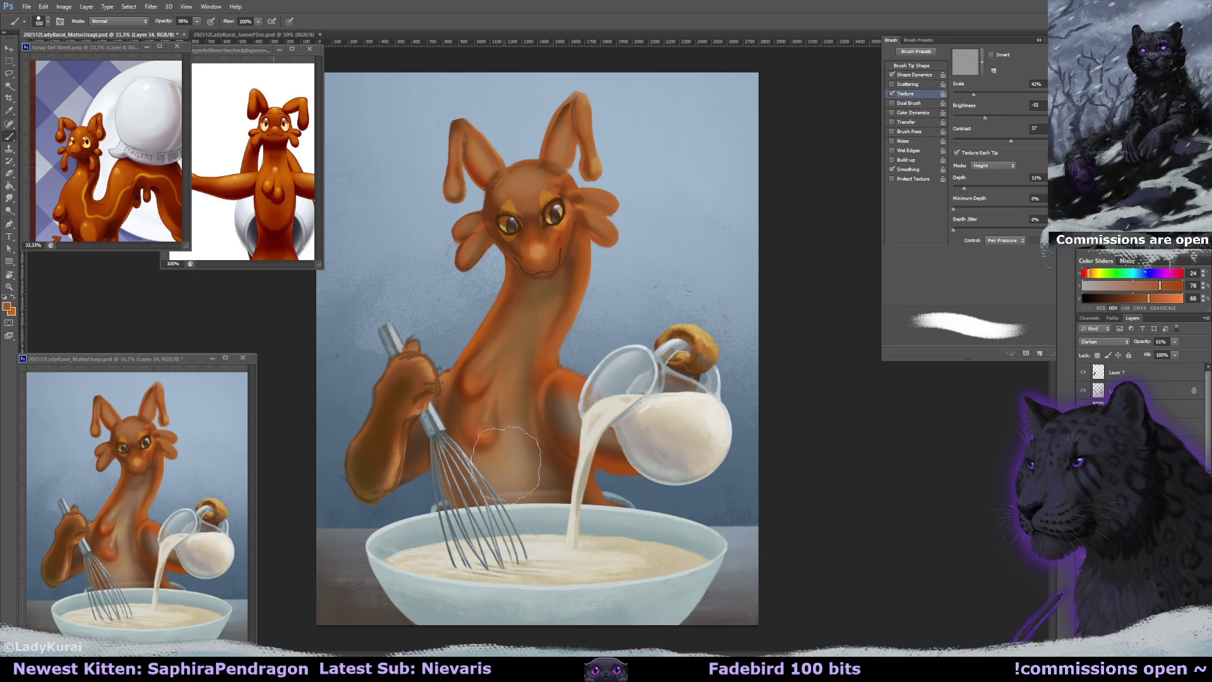
drag(499, 391, 480, 493)
mouse_move(569, 442)
mouse_down()
mouse_move(549, 315)
mouse_move(556, 379)
mouse_up()
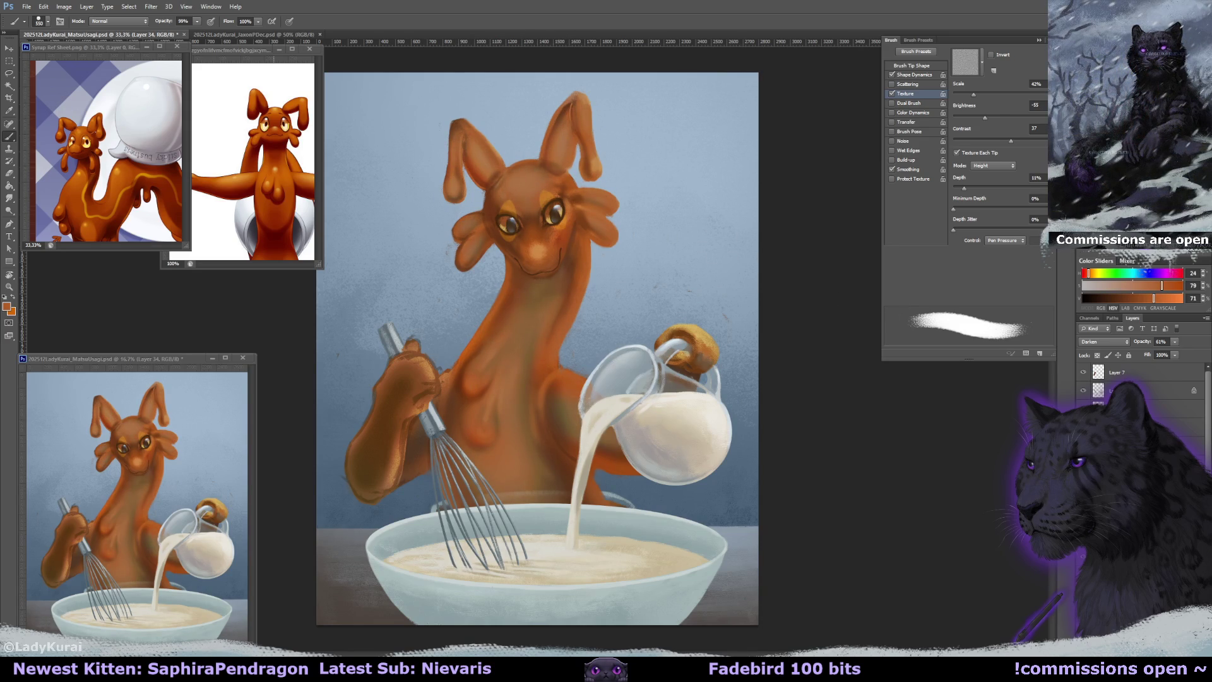
With a larger brush and a less saturated orange, brighten the forehead and chest.
drag(550, 190, 543, 391)
alt+click(581, 237)
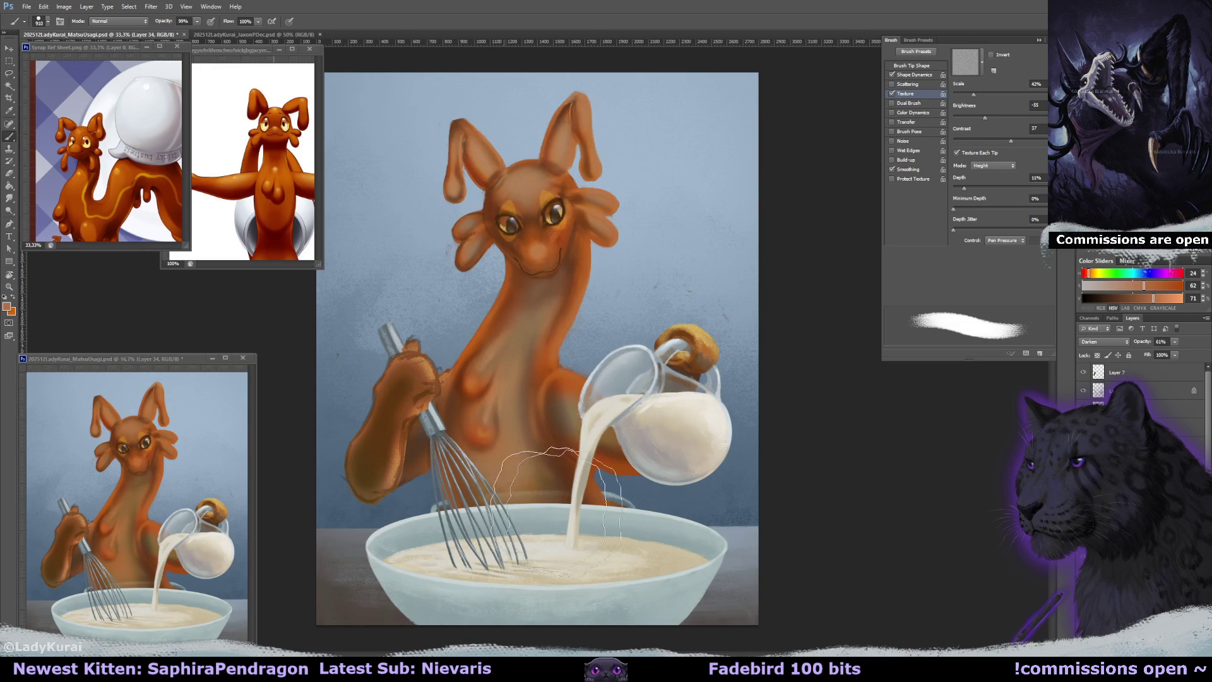
drag(525, 184, 500, 395)
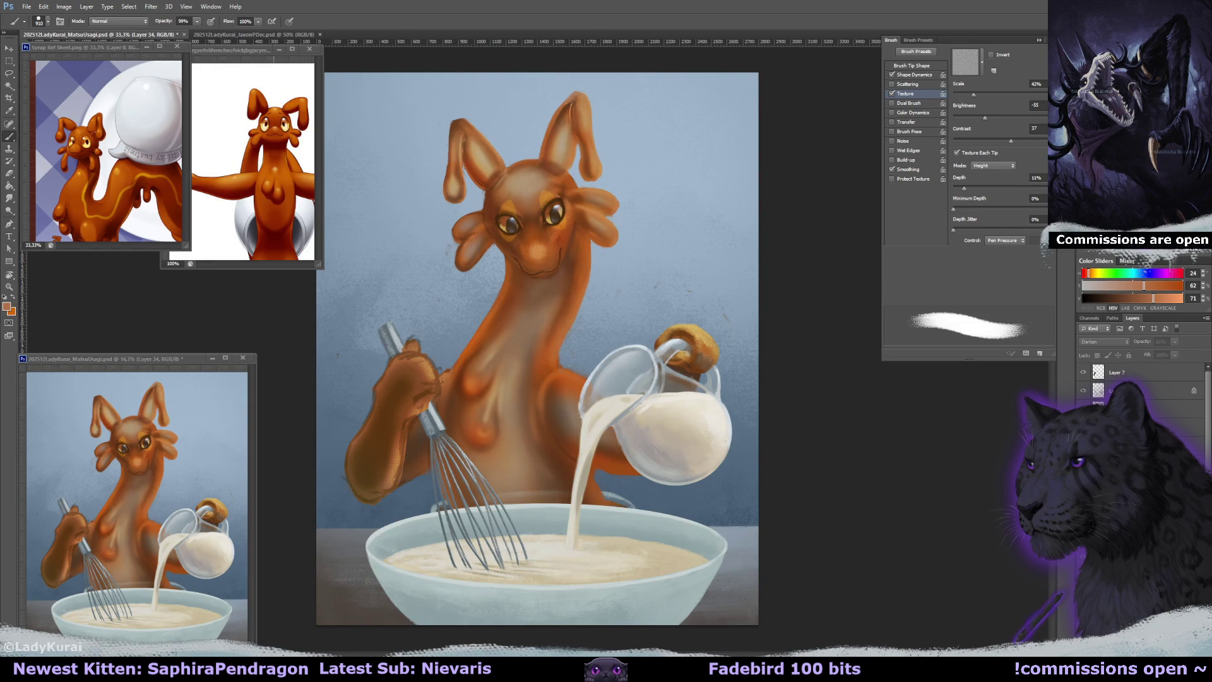
drag(525, 184, 500, 395)
key(e)
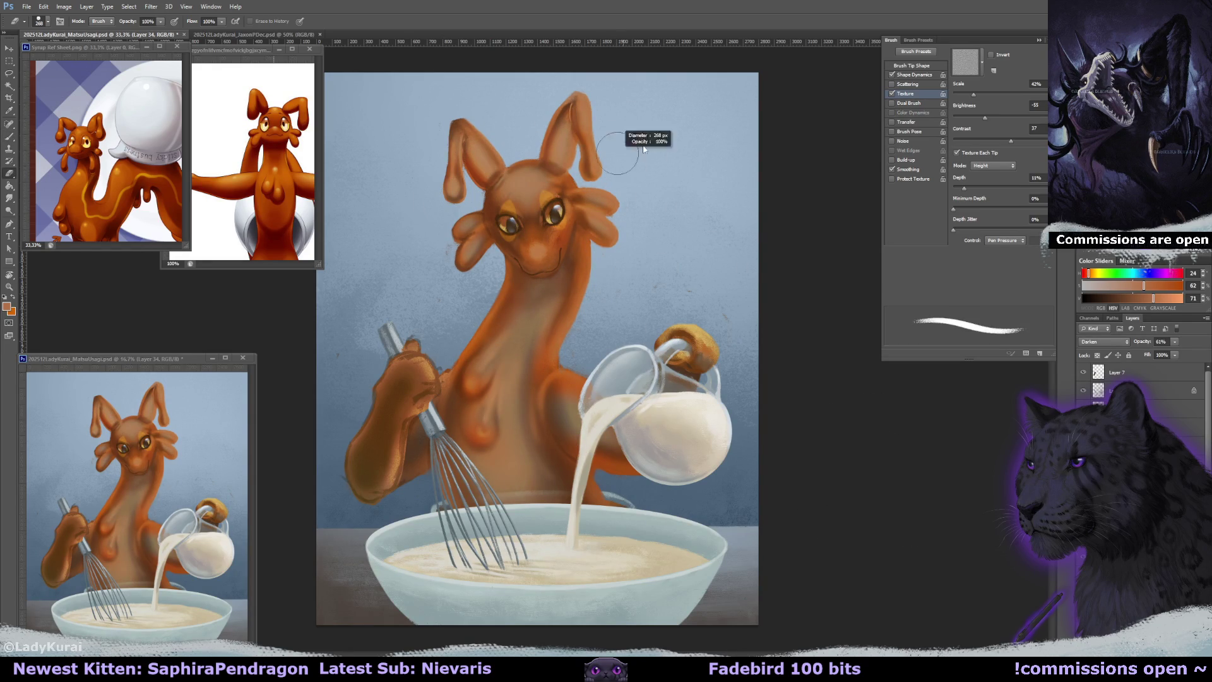
Lower the layer opacity to 43% and erase paint from the forehead between the eyes.
key(bracketright)
key(bracketright)
drag(1173, 344, 1165, 351)
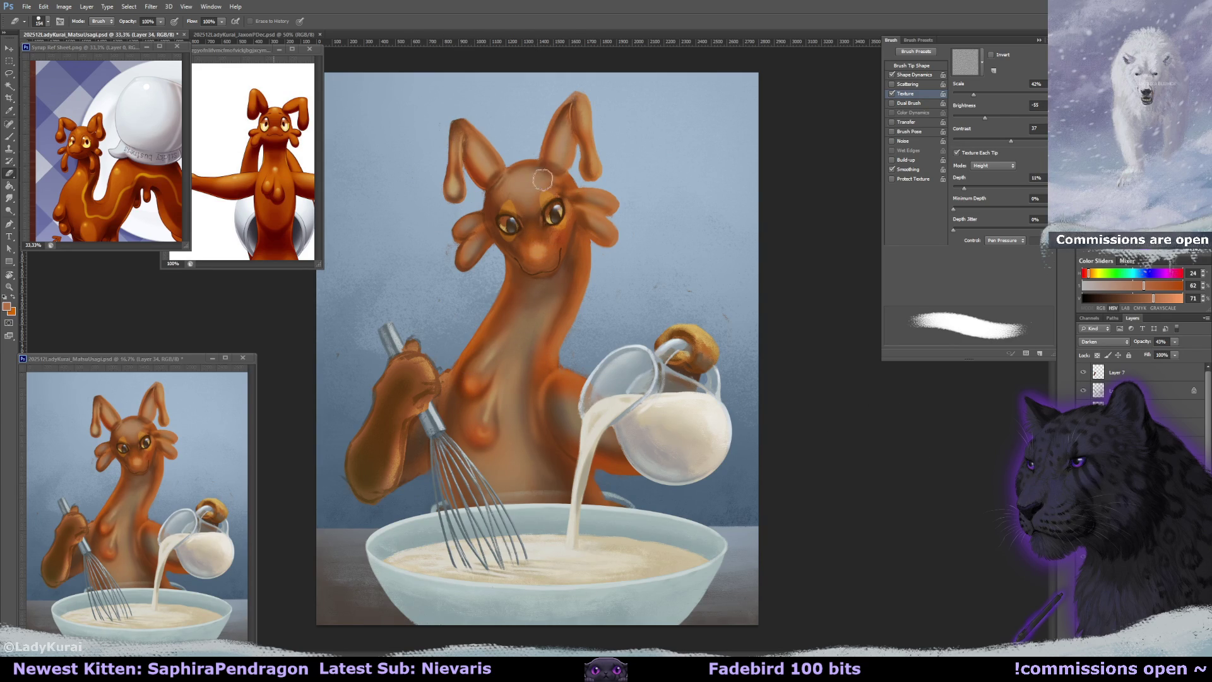
drag(511, 190, 539, 176)
drag(509, 189, 539, 177)
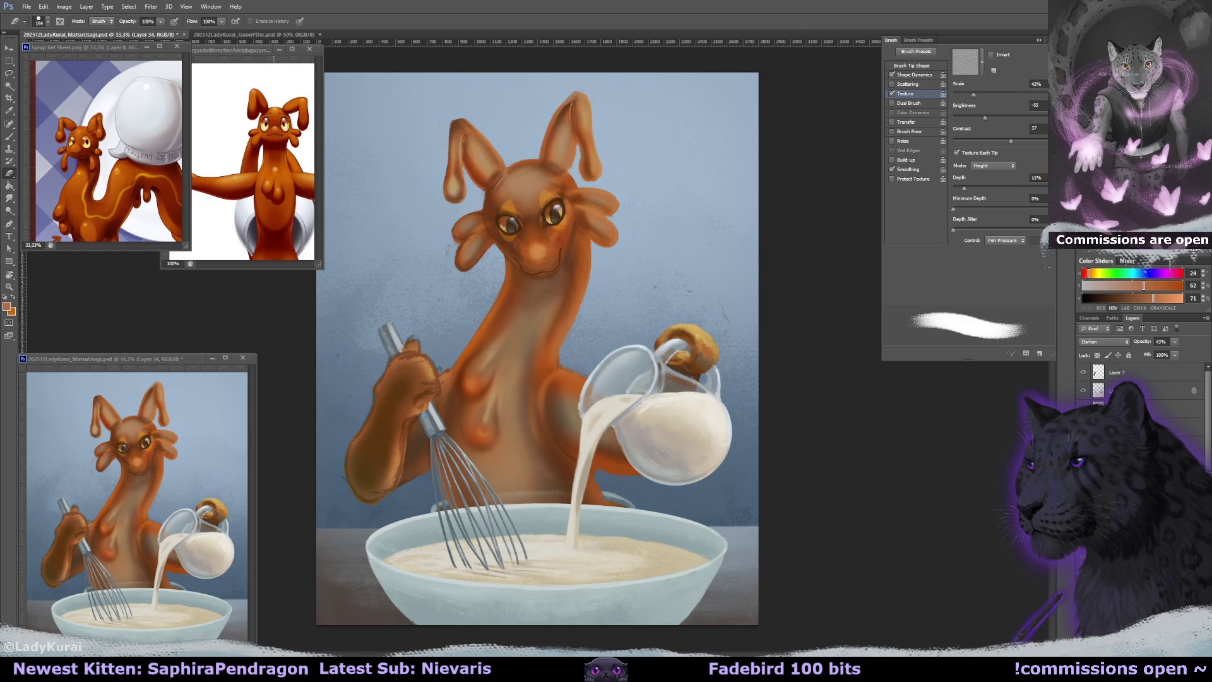
Warm the chest and head glaze with a deeper orange, then select Layer 4 copy 2.
alt+click(526, 305)
click(17, 140)
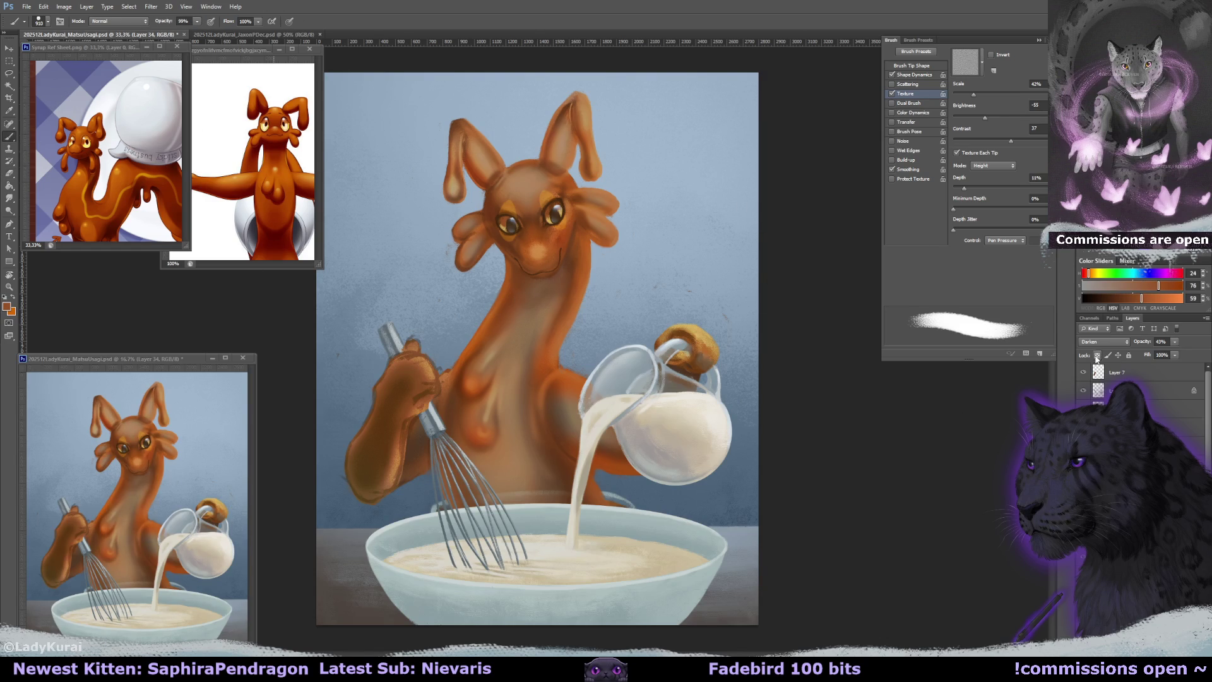
key(bracketright)
key(bracketright)
key(bracketright)
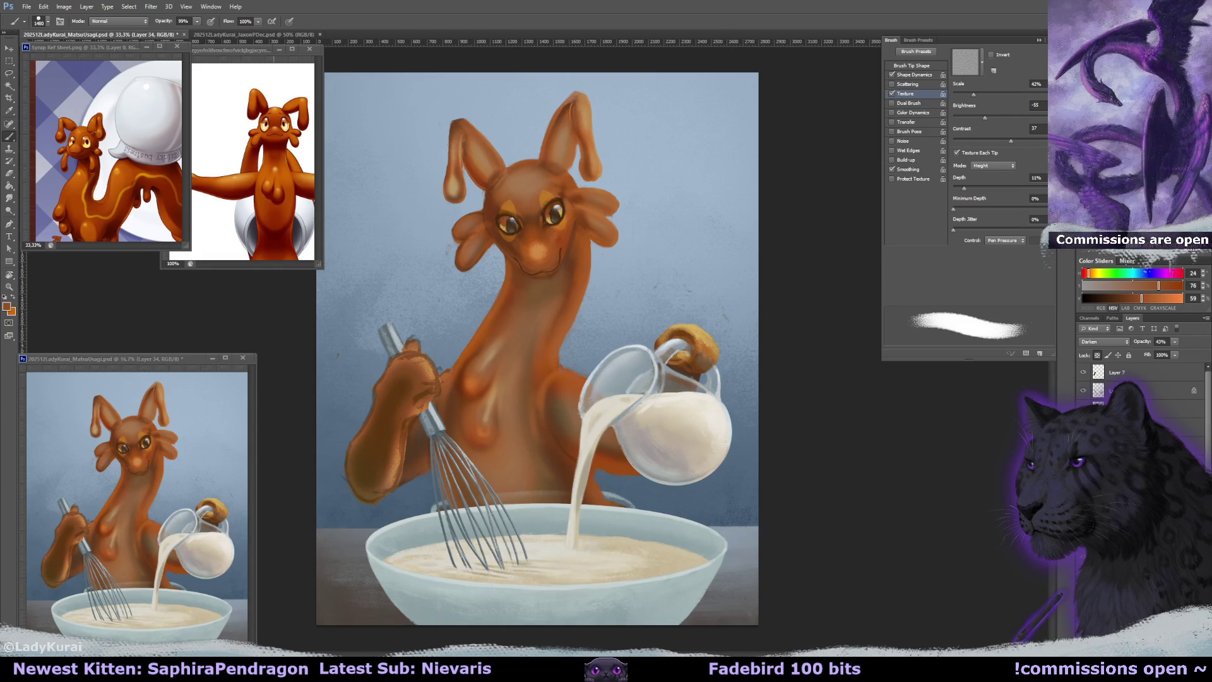
key(ctrl+z)
key(ctrl+z)
key(ctrl+z)
drag(468, 163, 442, 163)
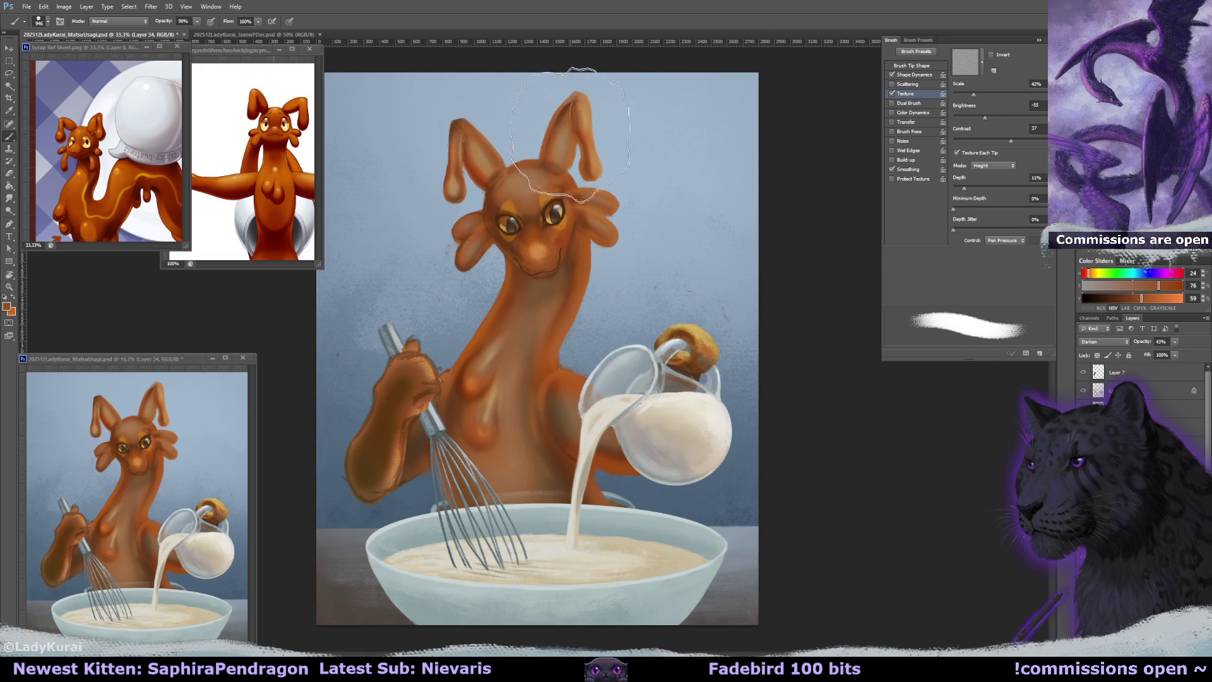
key(e)
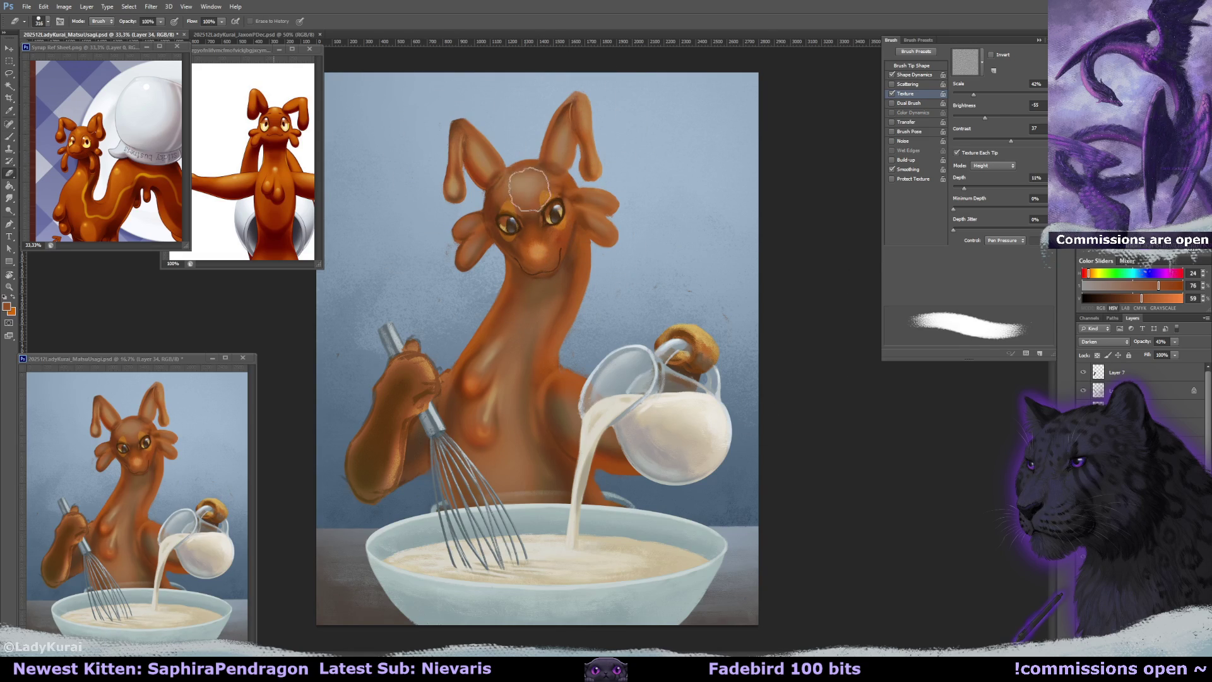
key(b)
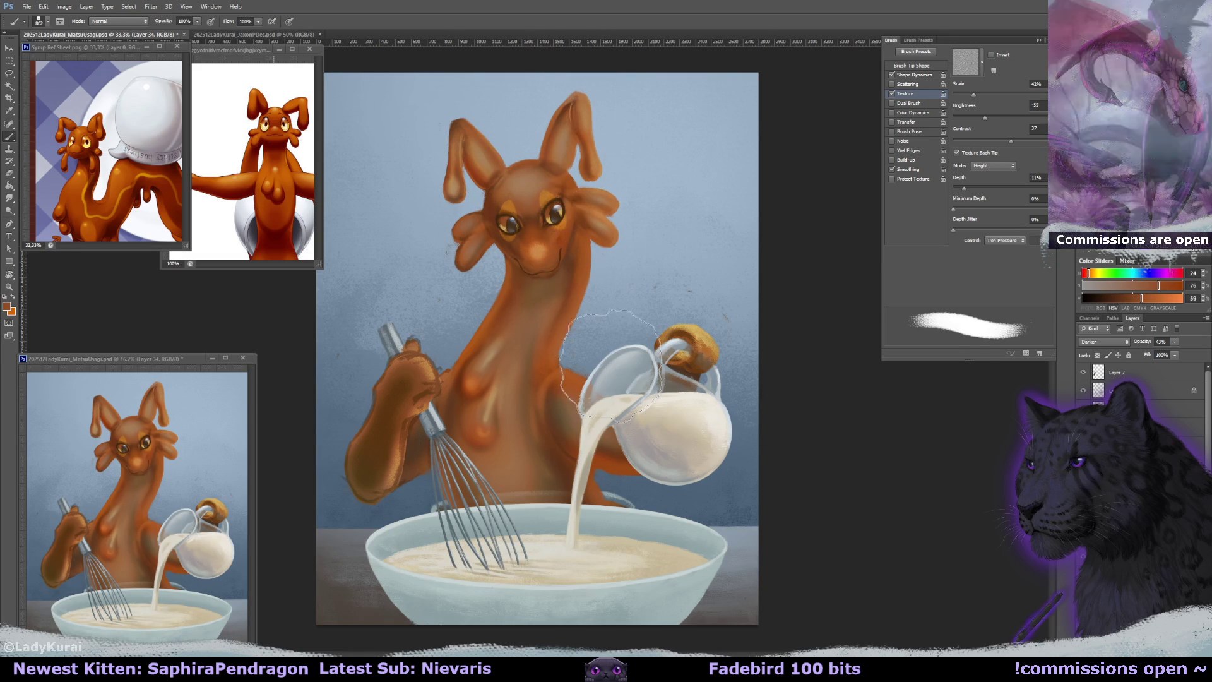
key(e)
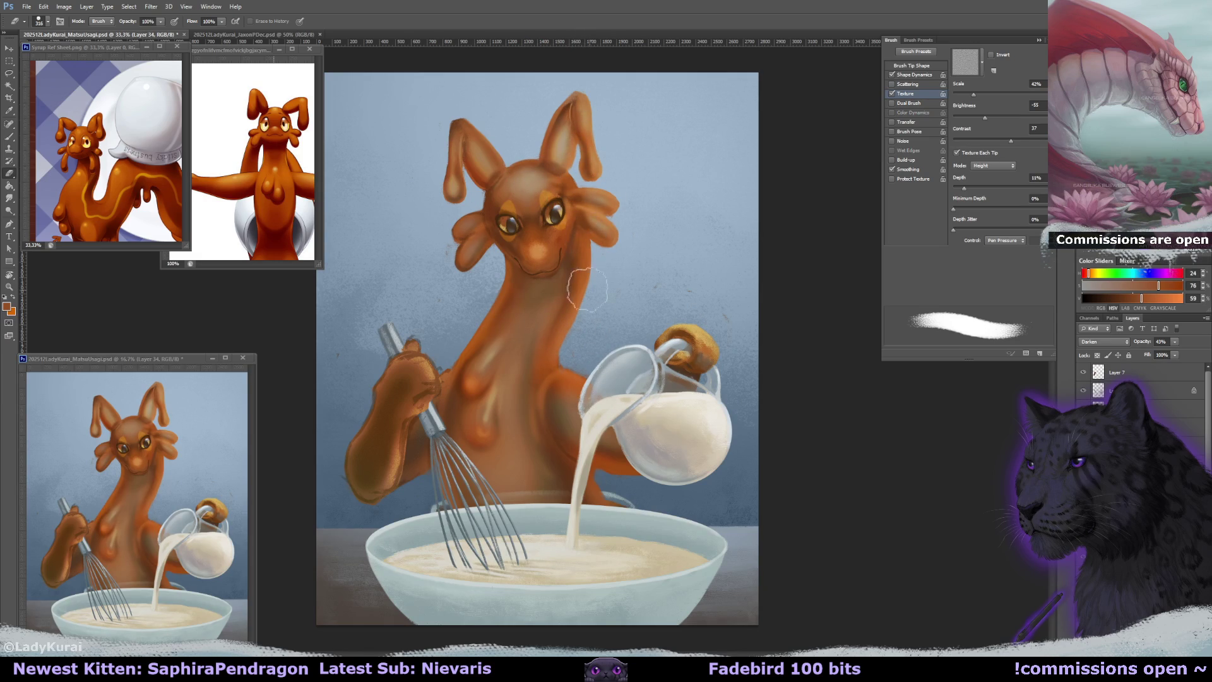
key(b)
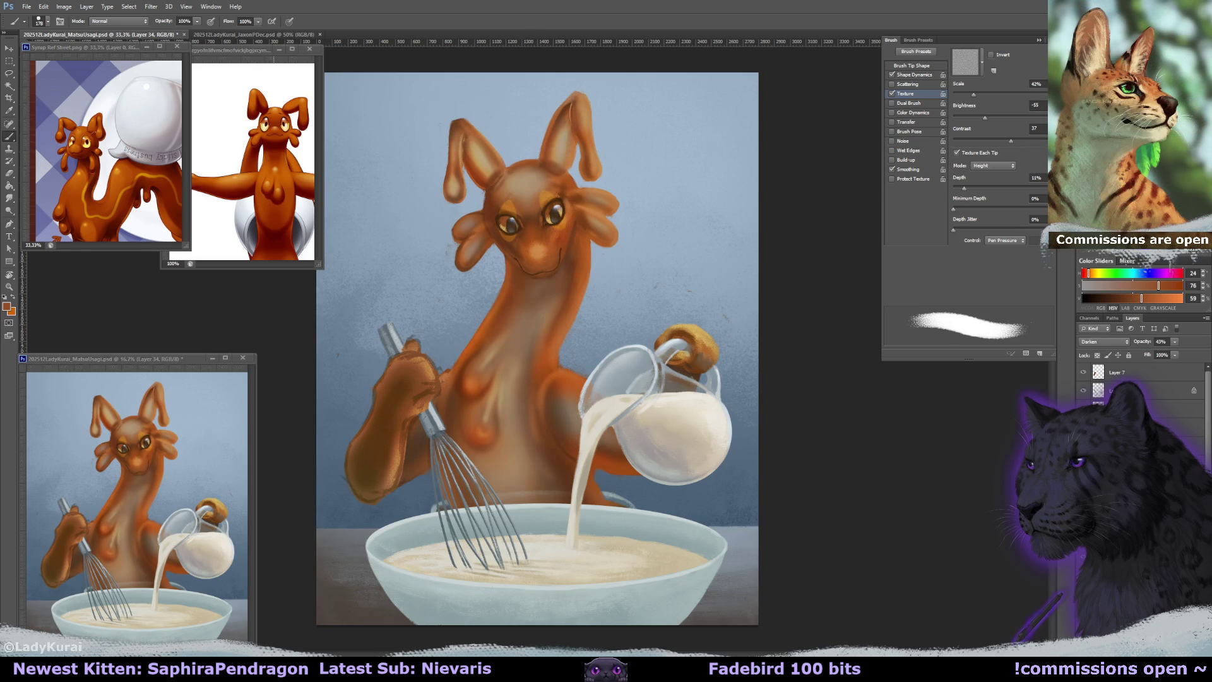
key(ctrl+z)
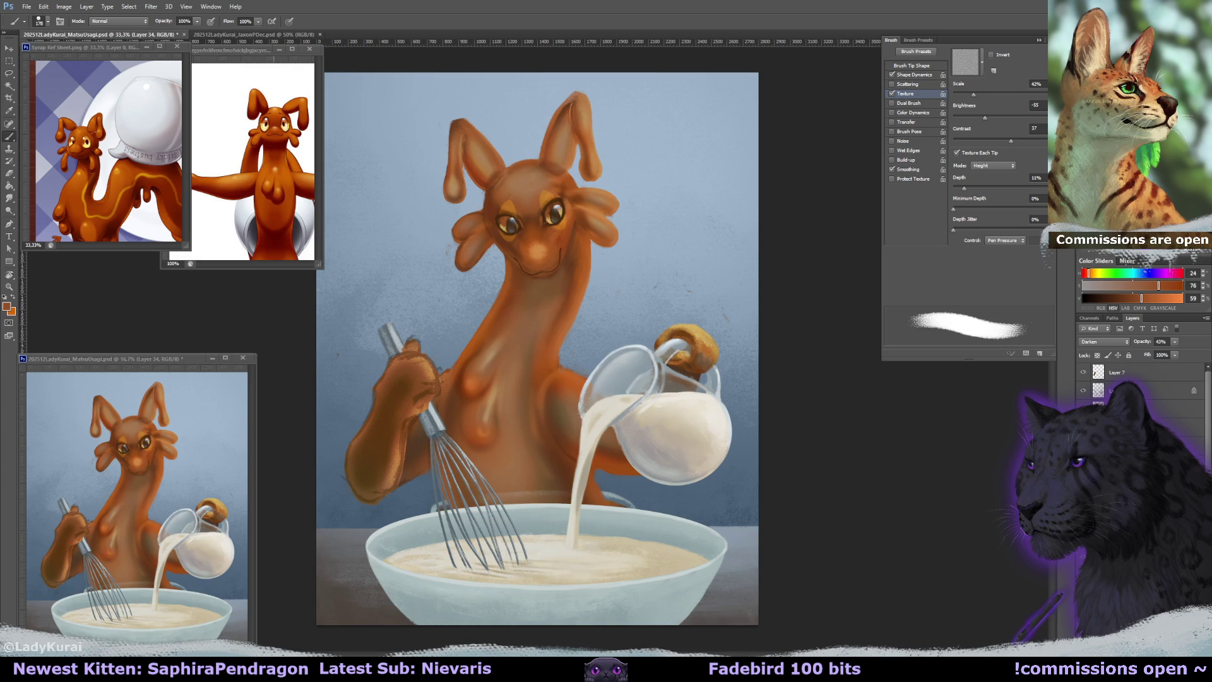
key(alt+[)
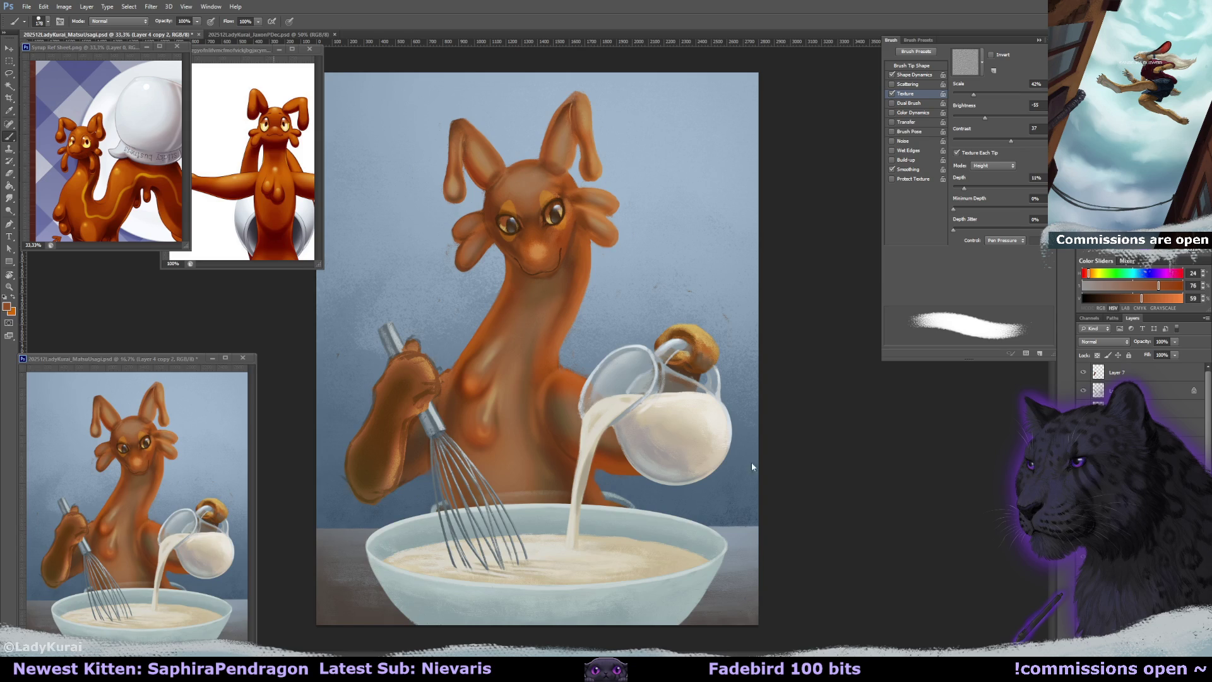
scroll(714, 317, up, 2)
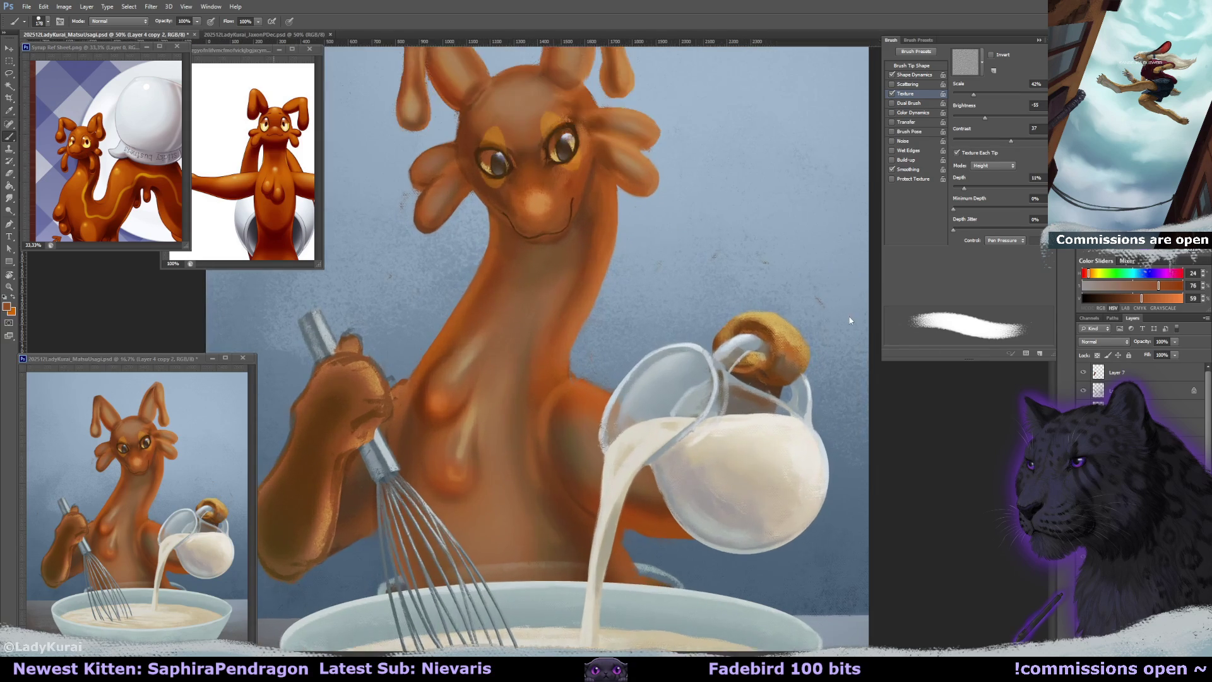
Sample richer and darker browns and paint soft shading on the whisk hand.
drag(714, 317, 710, 341)
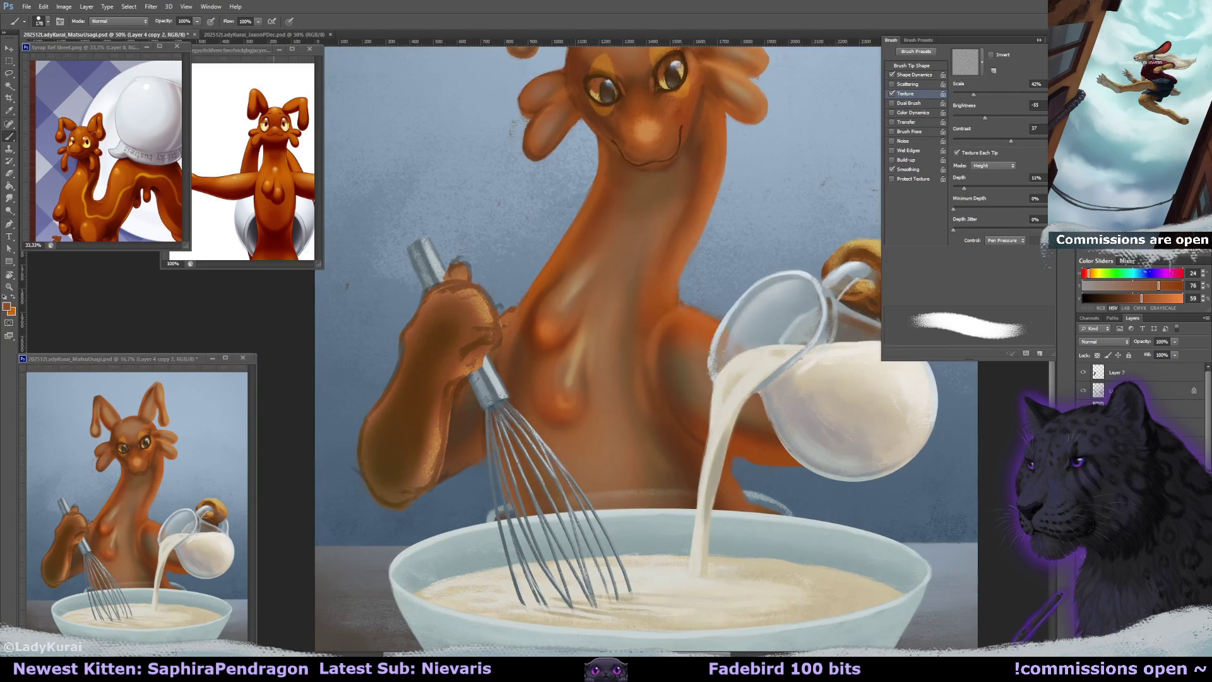
alt+click(519, 312)
key(bracketleft)
key(bracketleft)
key(bracketleft)
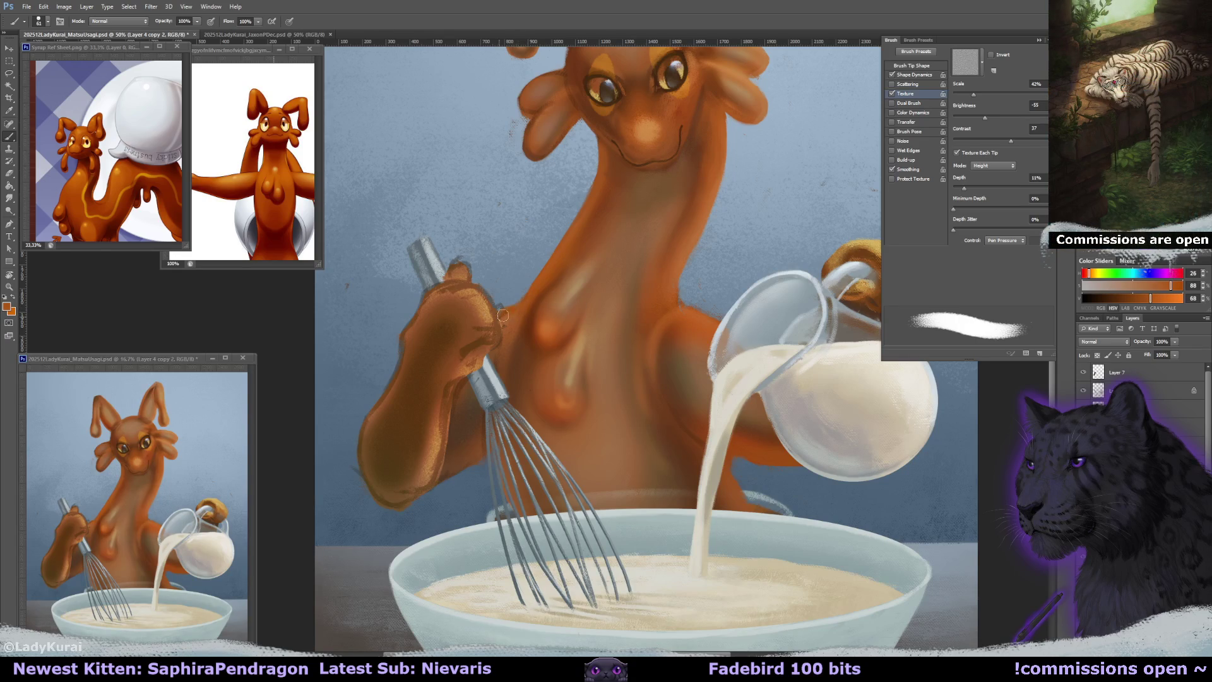
alt+click(457, 437)
alt+click(456, 436)
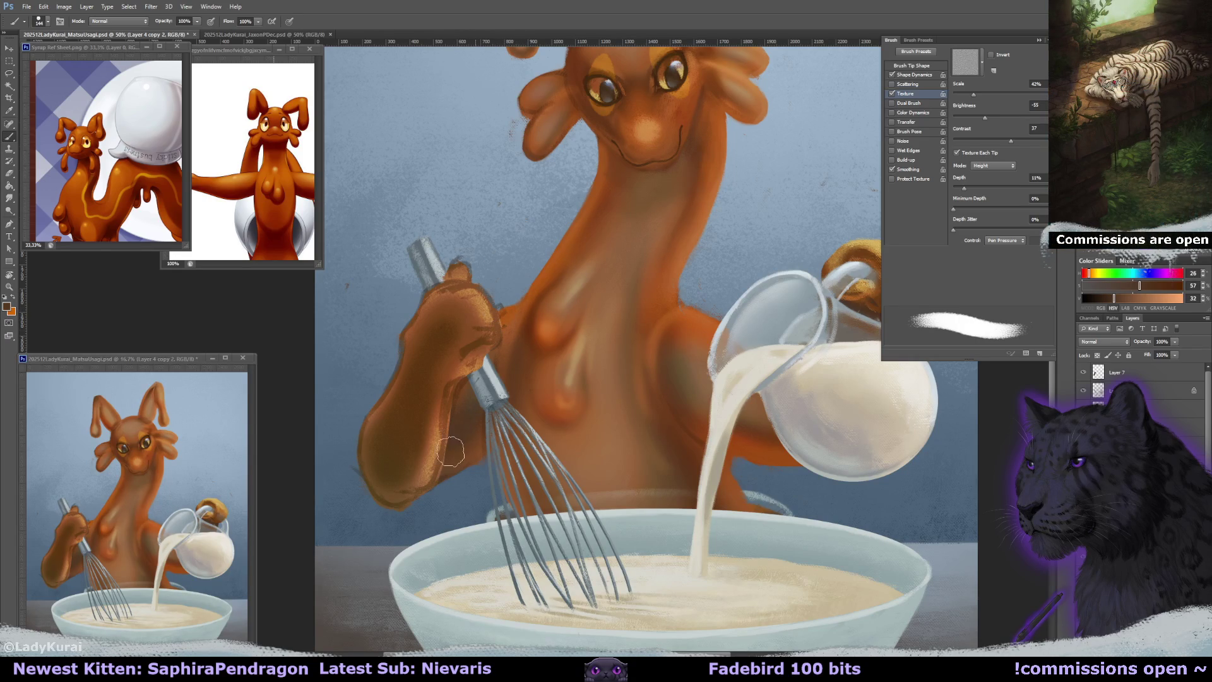
alt+click(467, 386)
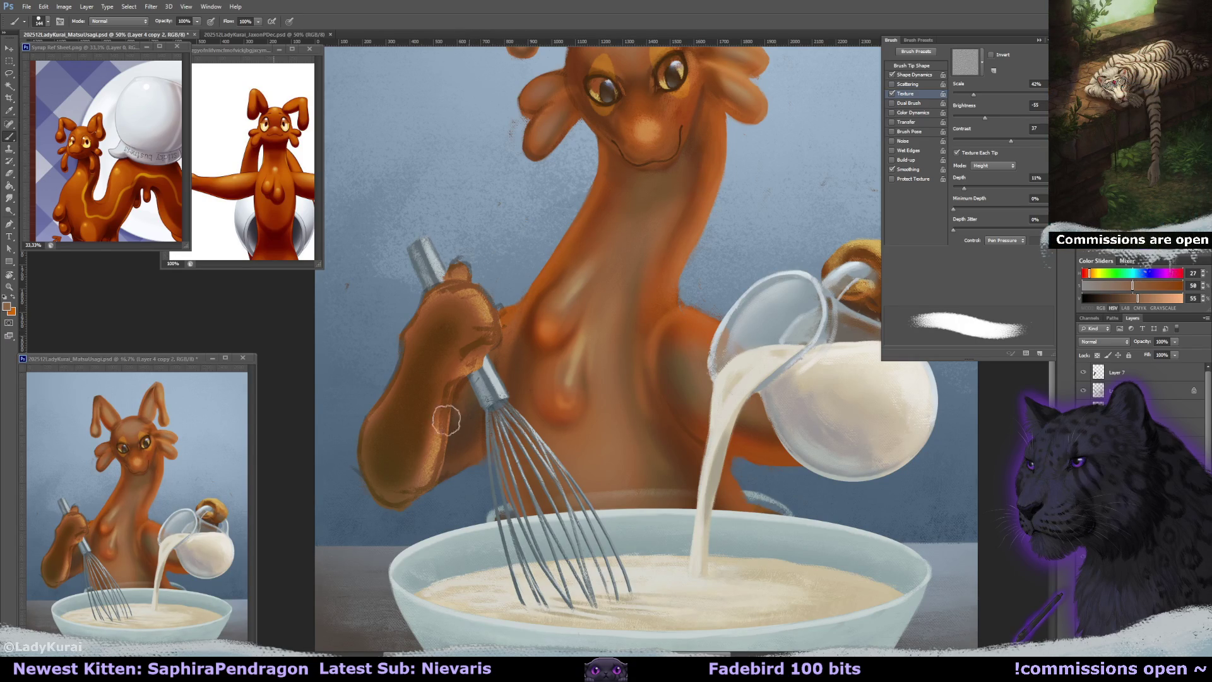
Switch to the 400 px soft round brush and sample deeper browns from the hand.
click(39, 21)
click(20, 155)
alt+click(466, 391)
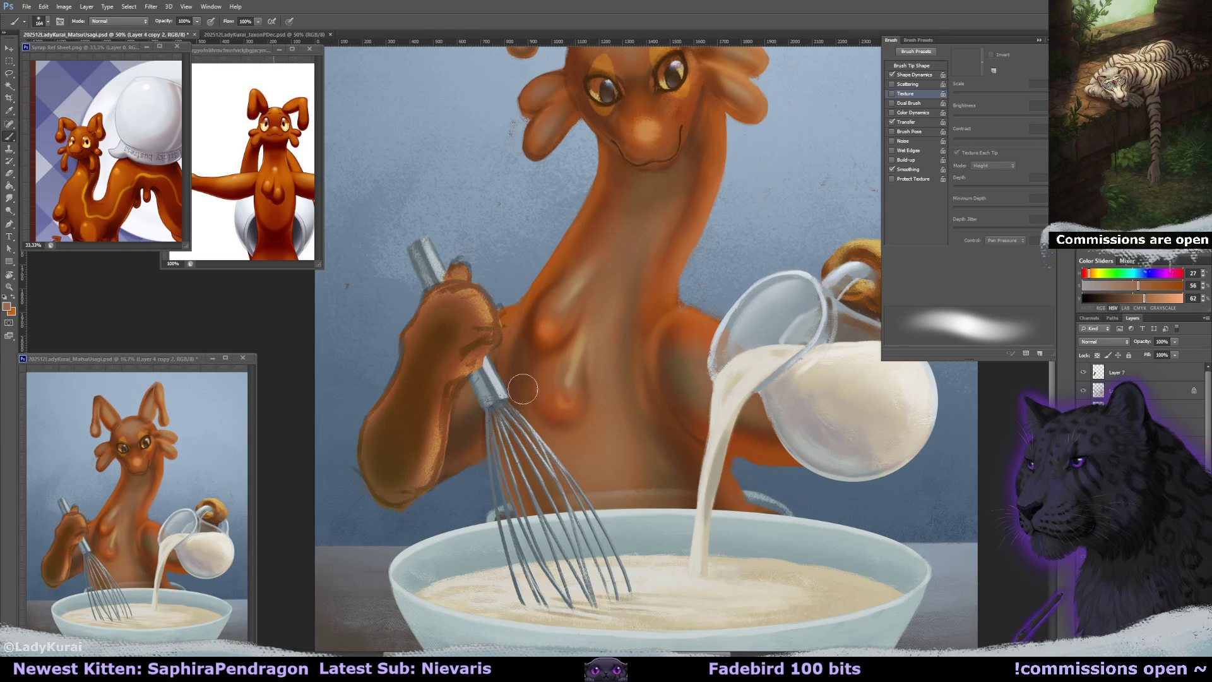
drag(524, 395, 519, 400)
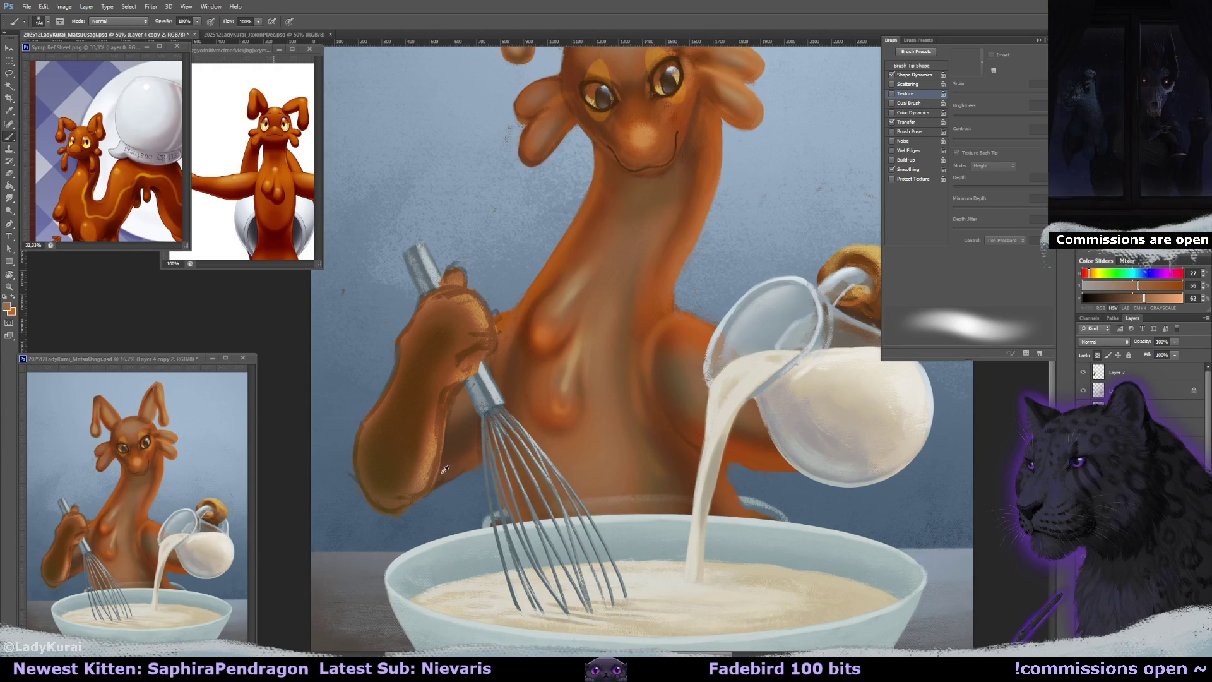
alt+click(482, 461)
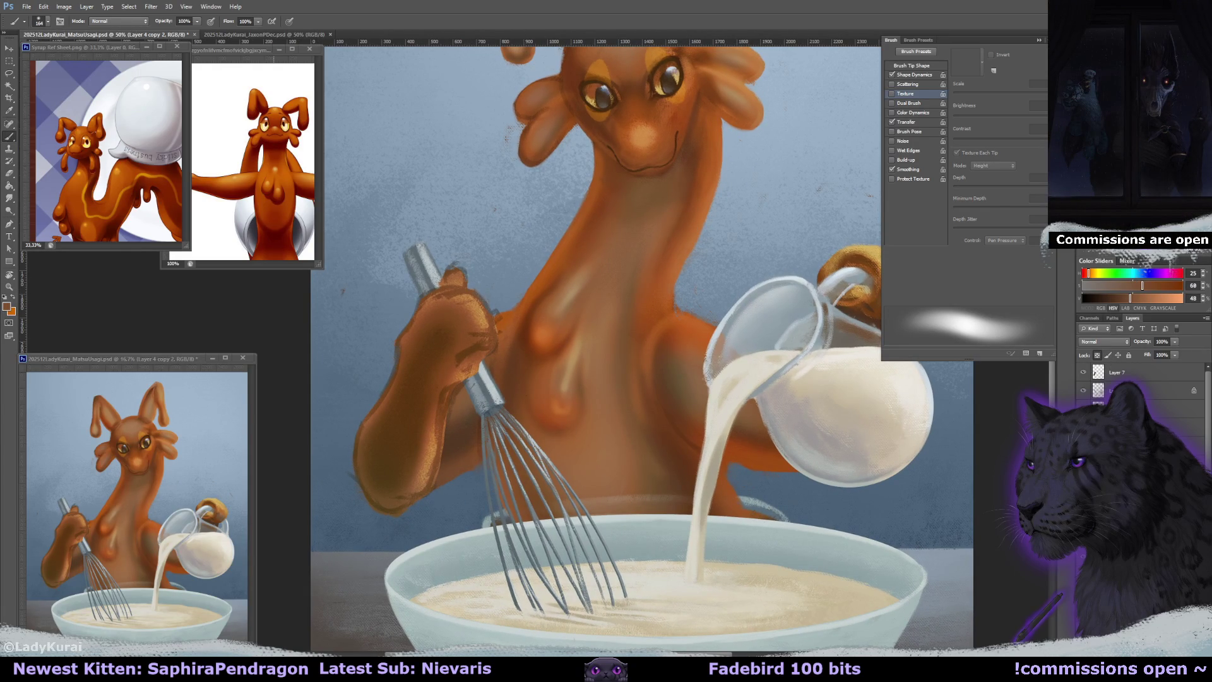
Erase on the pitcher layer's mask with a large soft brush, then select Layer 7.
key(e)
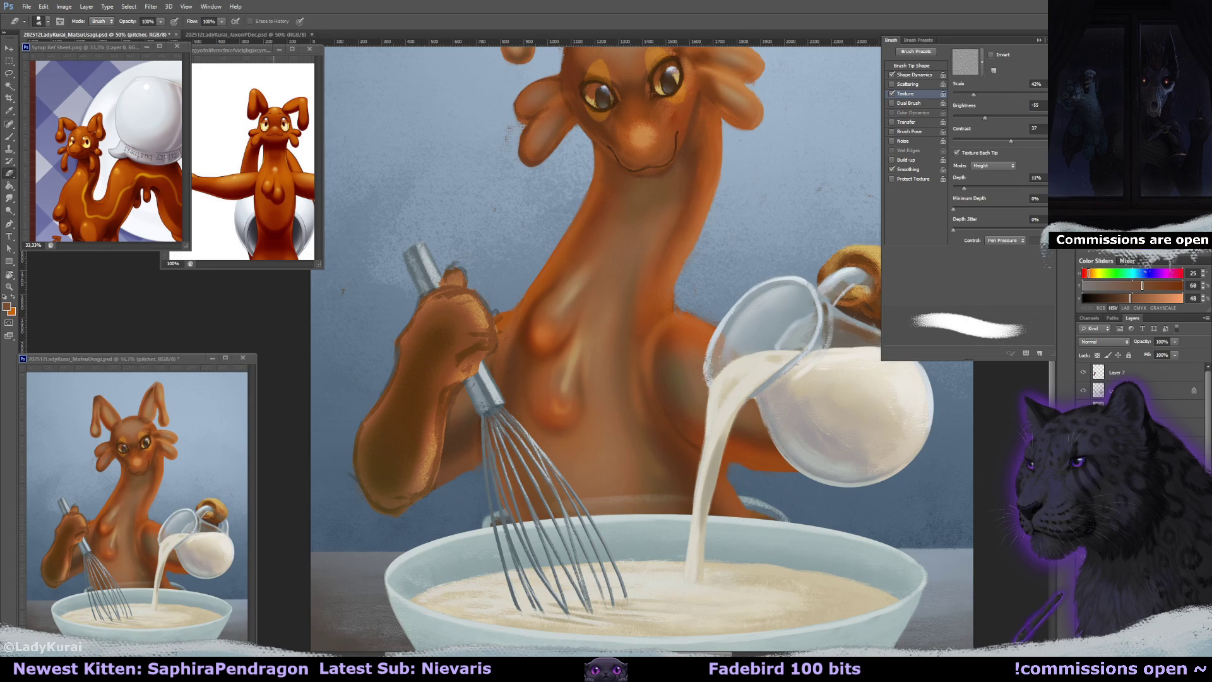
key(ctrl+backslash)
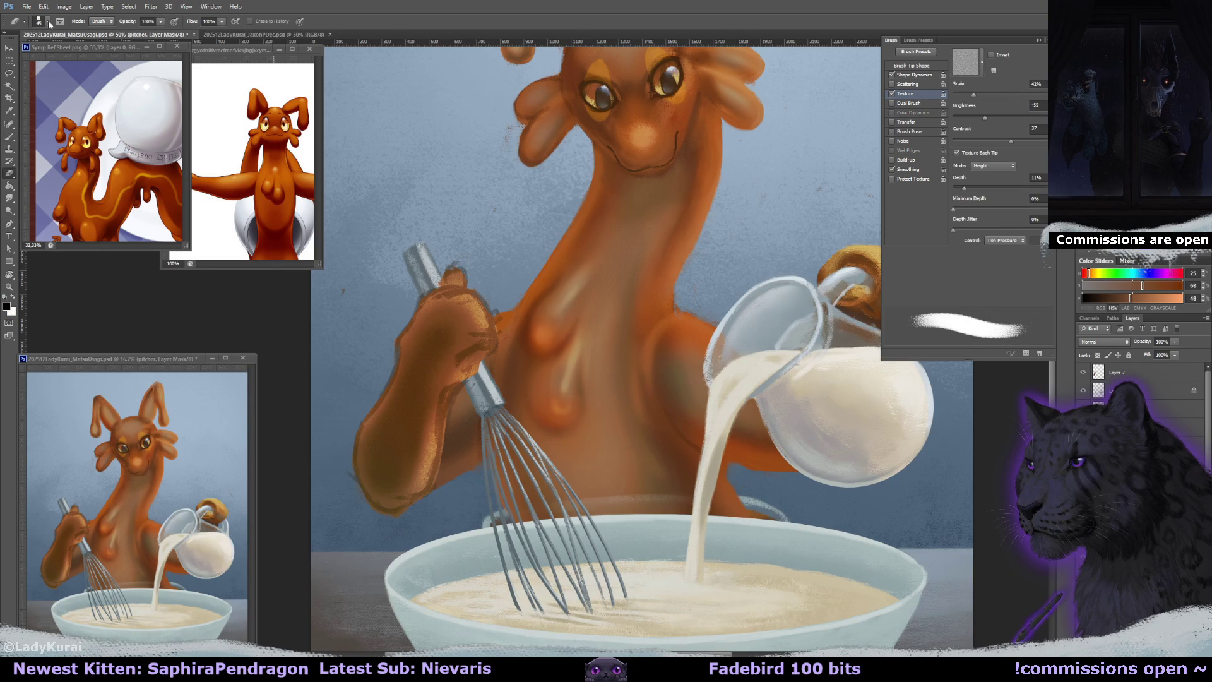
click(47, 21)
click(19, 153)
key(Return)
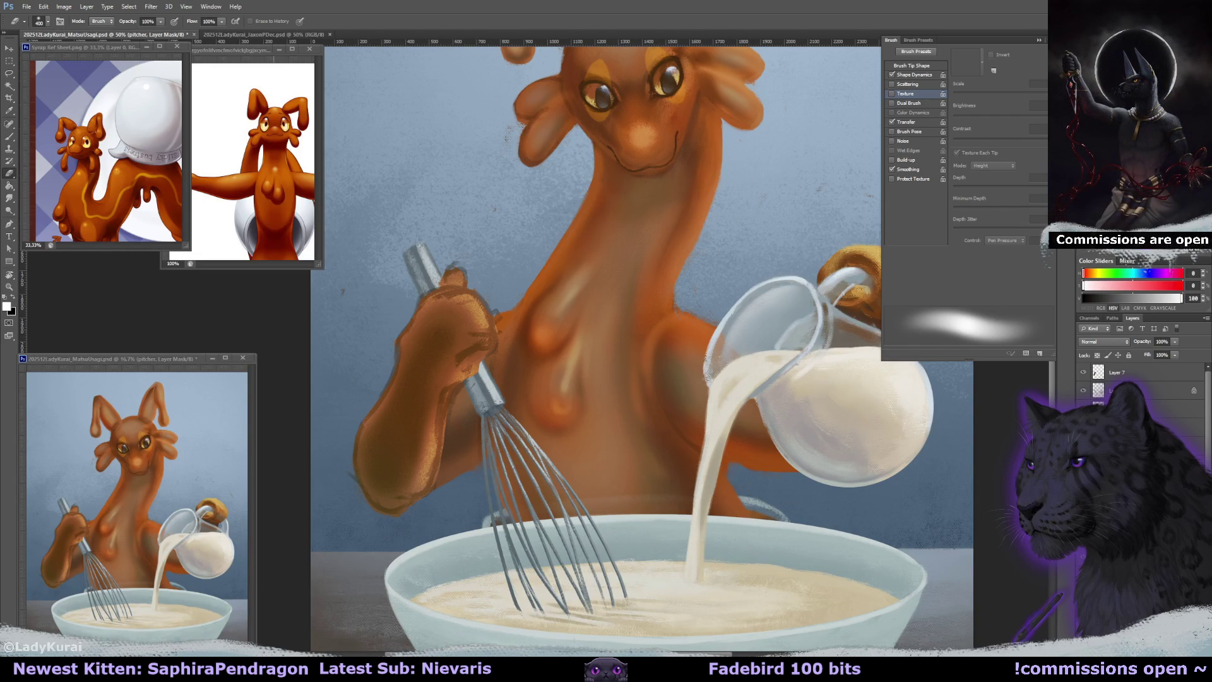
click(1170, 429)
click(1114, 373)
mouse_move(904, 431)
mouse_down()
mouse_move(768, 478)
mouse_move(739, 533)
mouse_up()
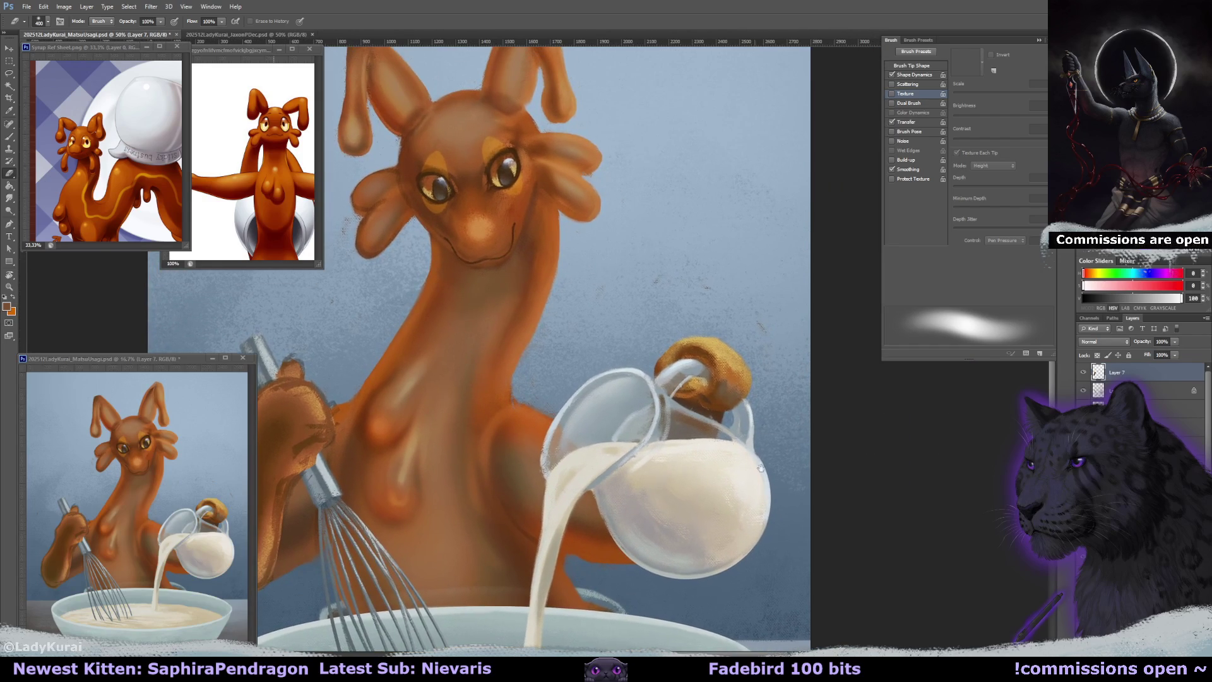
key(b)
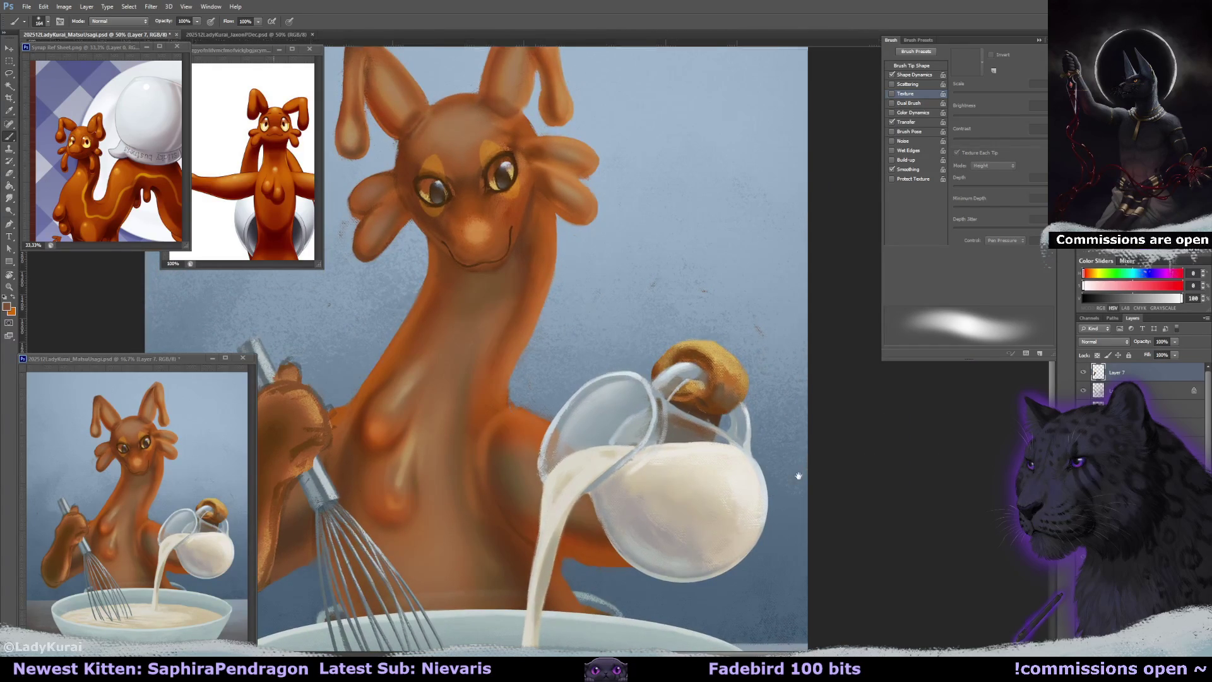
drag(797, 464, 776, 468)
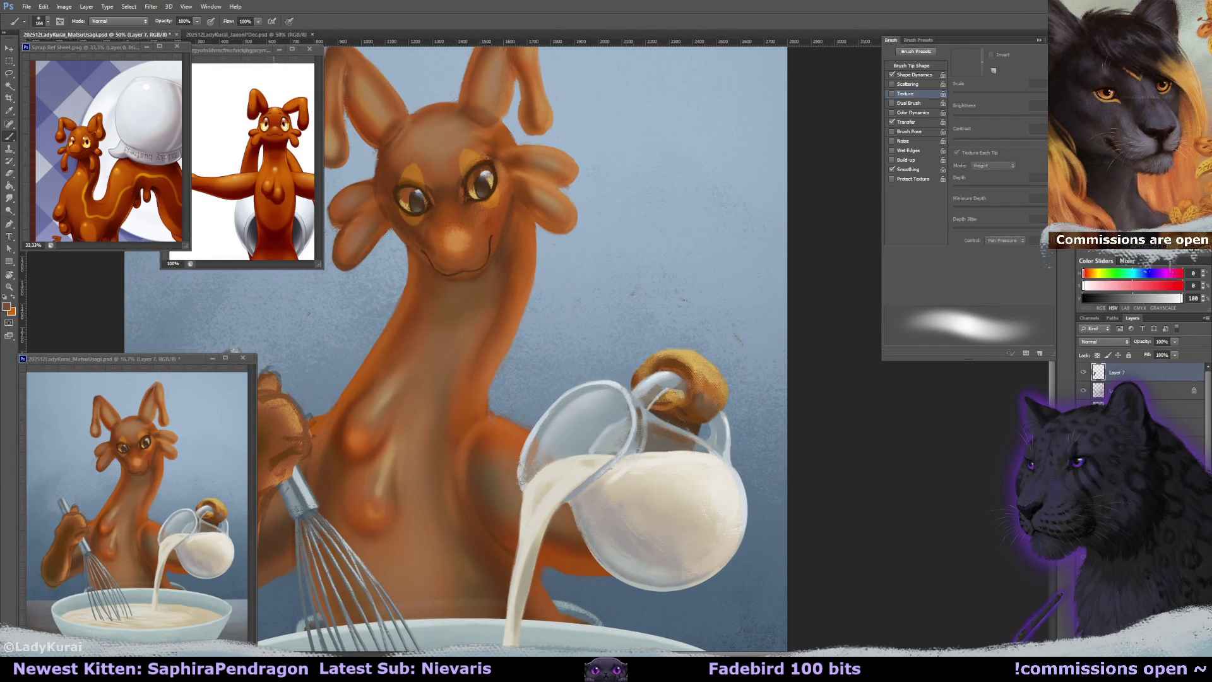
mouse_move(774, 393)
mouse_down()
mouse_move(853, 447)
mouse_move(878, 522)
mouse_up()
scroll(545, 343, up, 1)
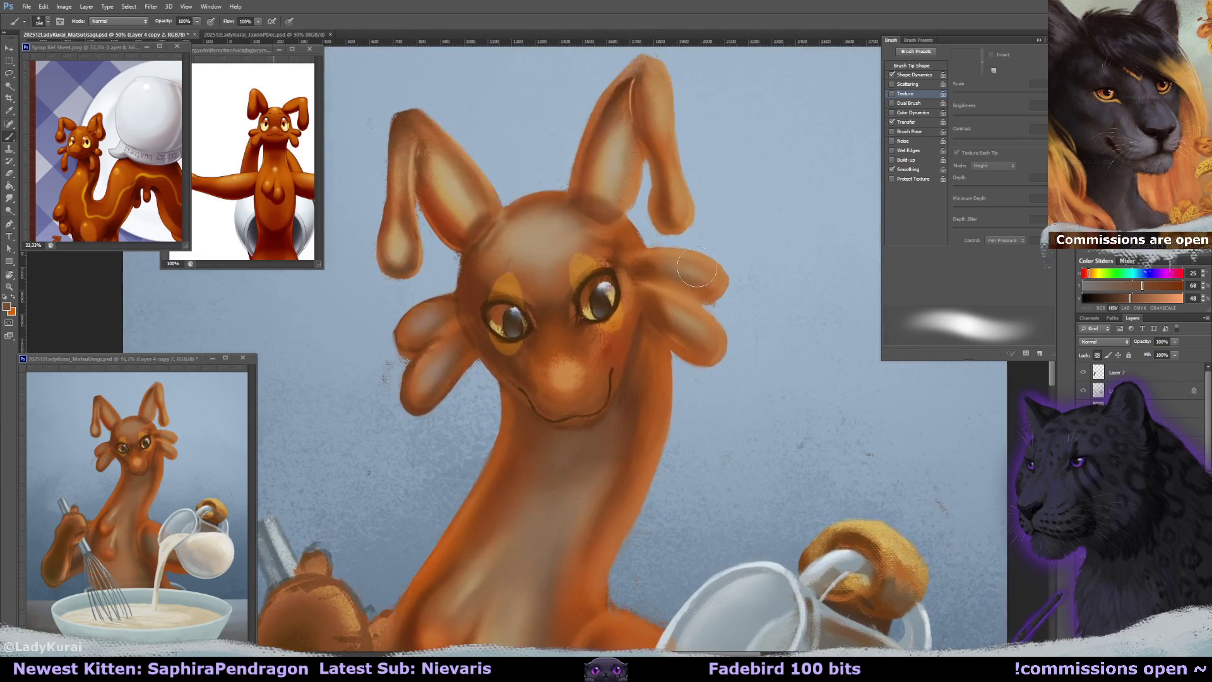
Zoom in on the face and set the eraser to a fine textured brush of about 35 px.
drag(550, 351, 568, 354)
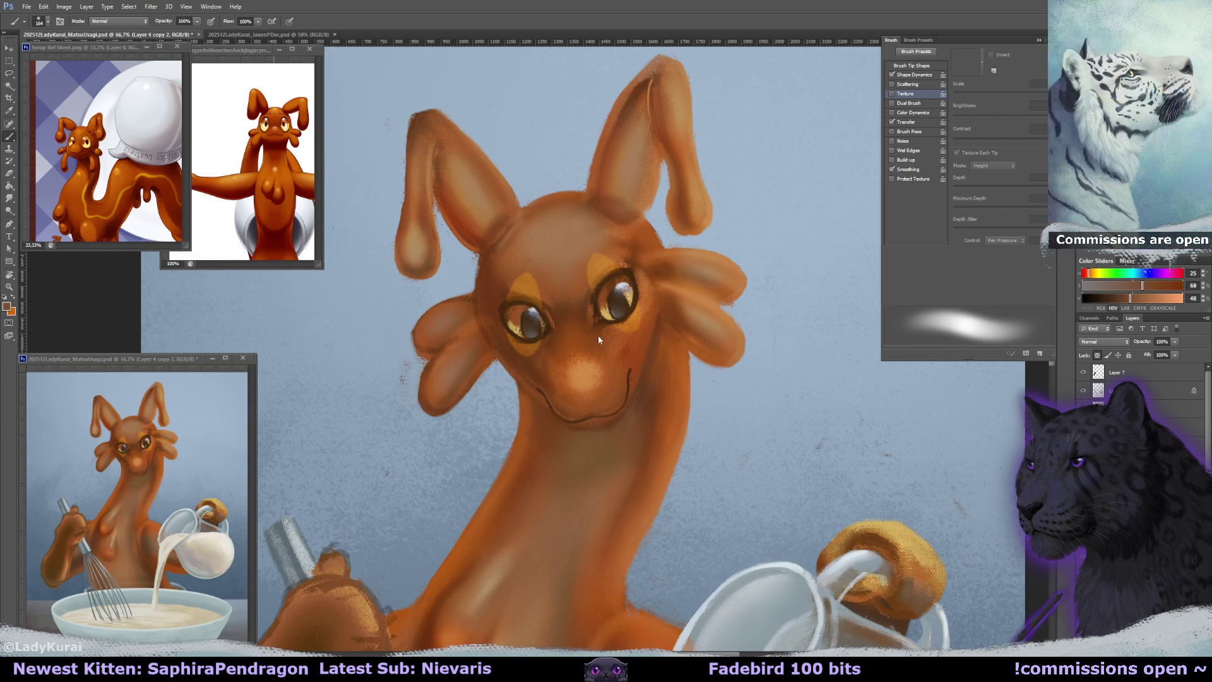
key(e)
key(e)
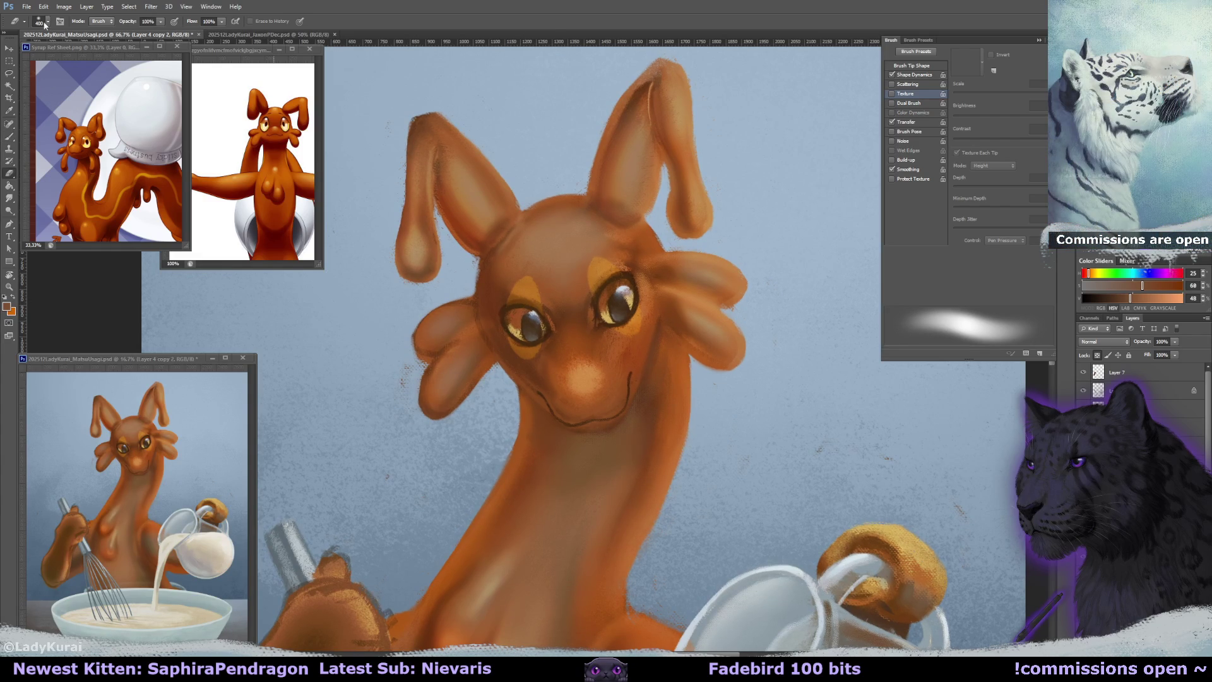
click(45, 23)
click(47, 159)
click(412, 325)
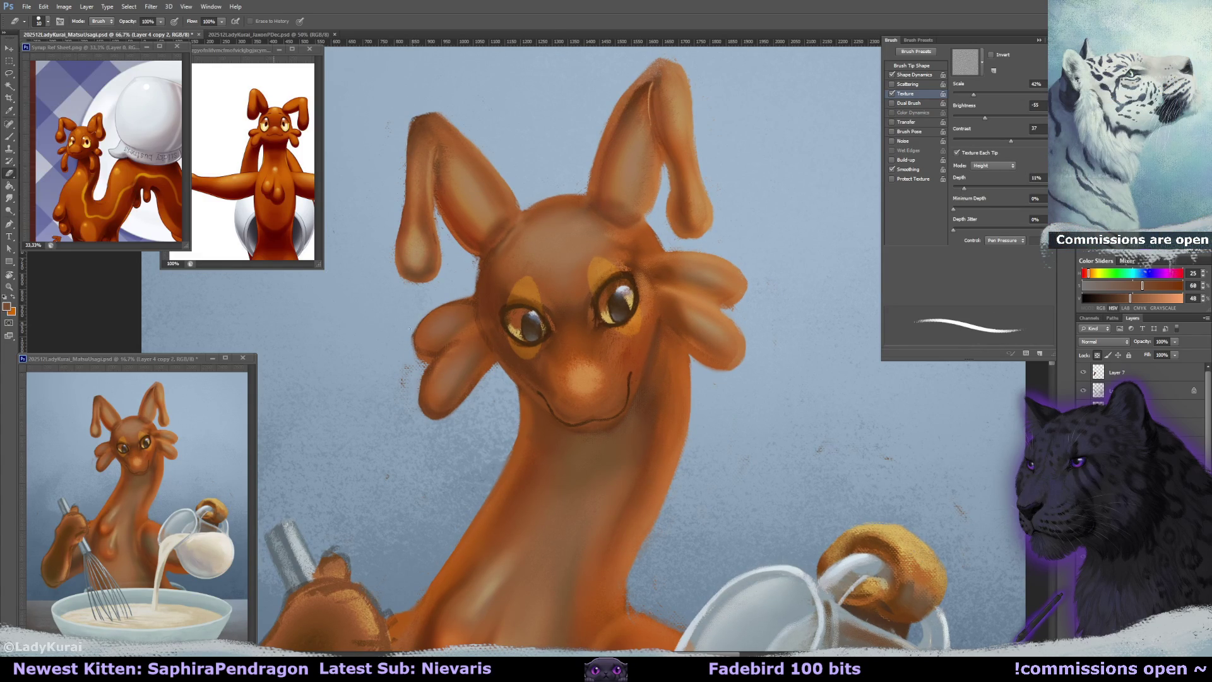
key(bracketright)
key(bracketright)
key(bracketright)
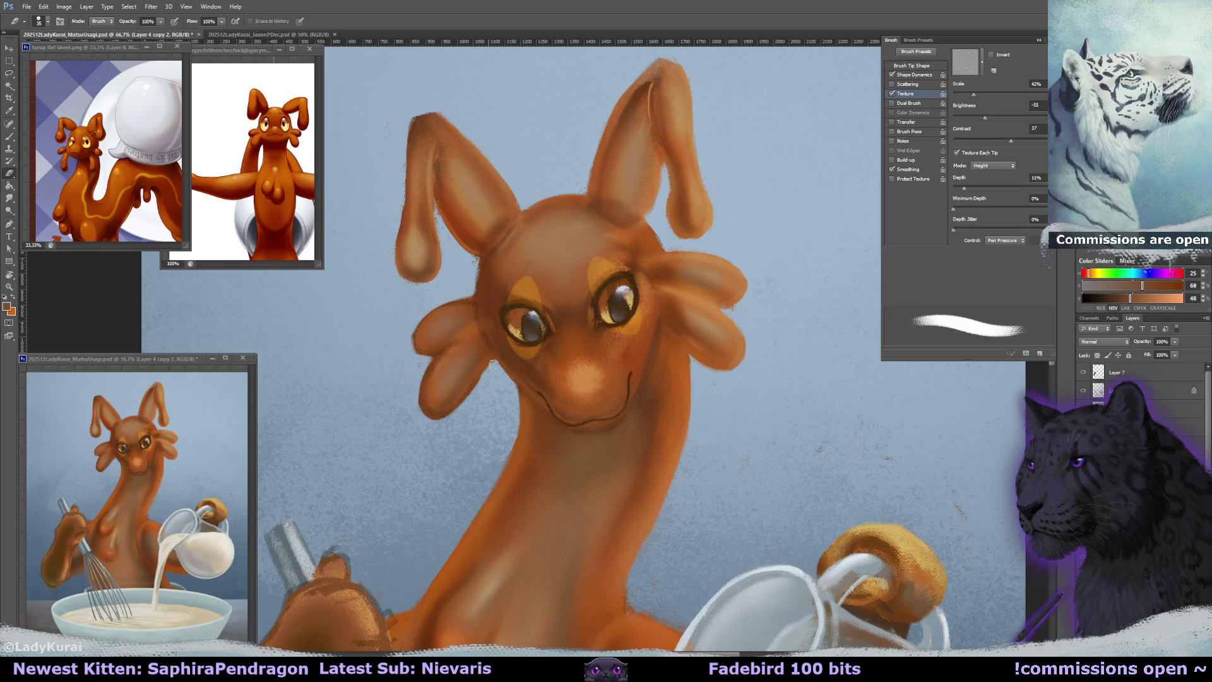
Sample darker and brighter face browns and paint with a textured brush at size 37.
key(b)
alt+click(502, 347)
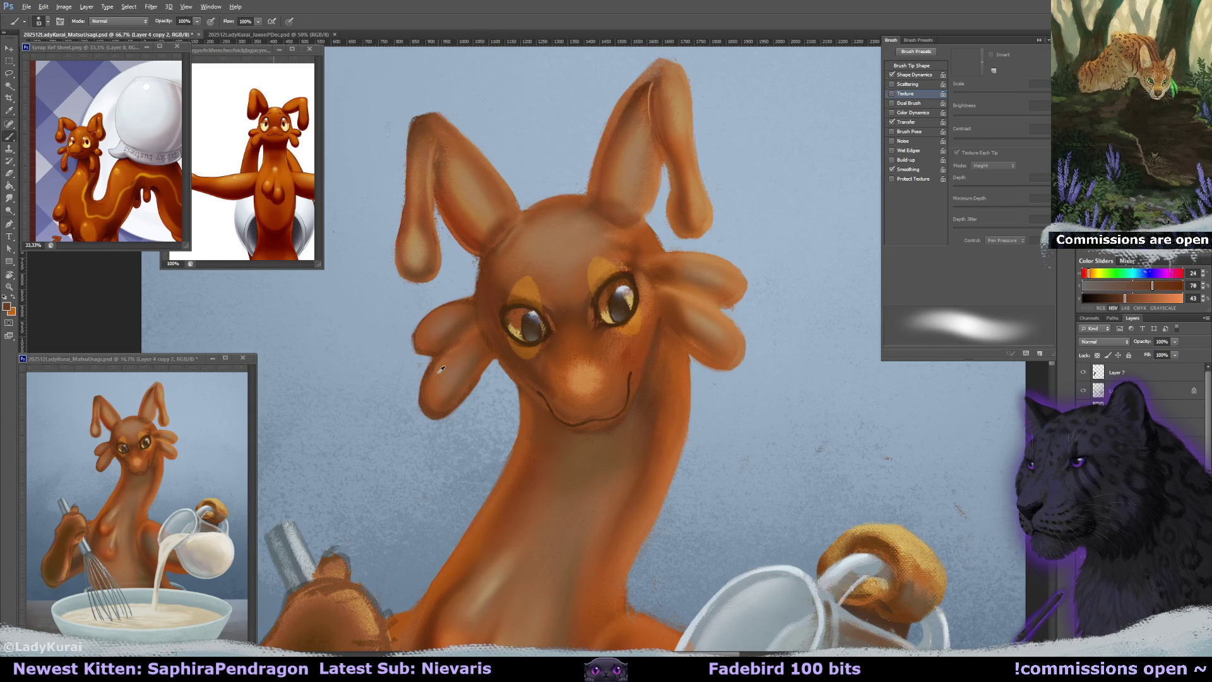
alt+click(460, 335)
key(bracketleft)
key(bracketleft)
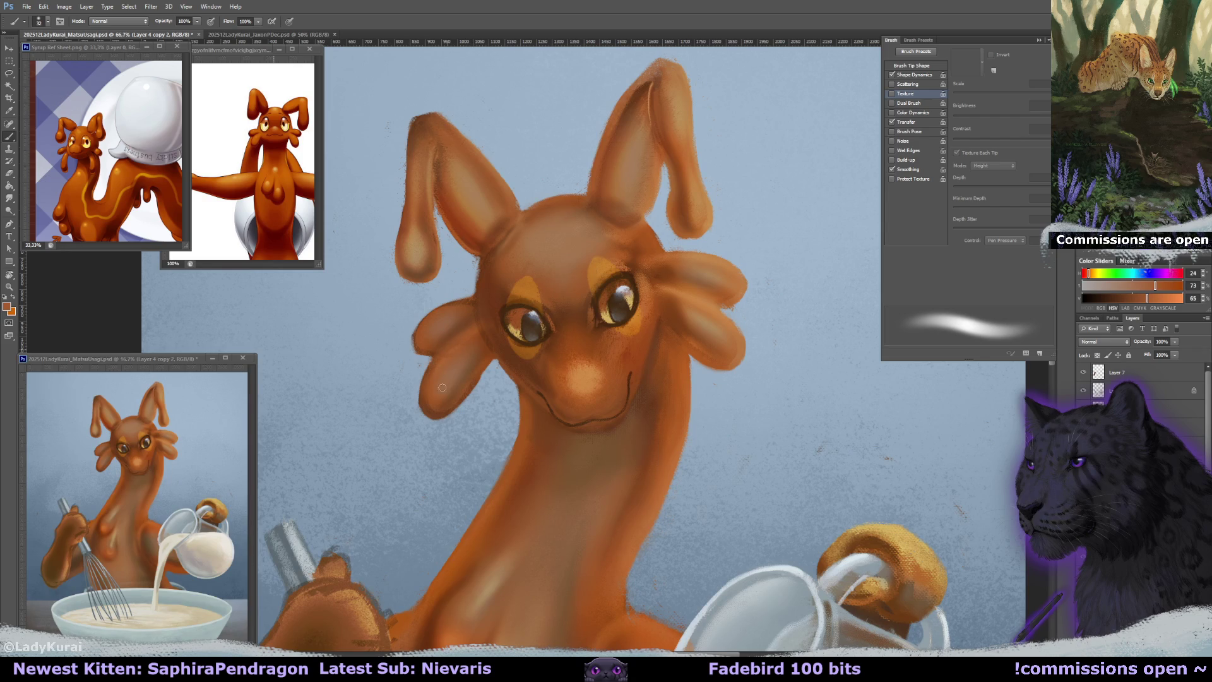
click(48, 21)
click(36, 155)
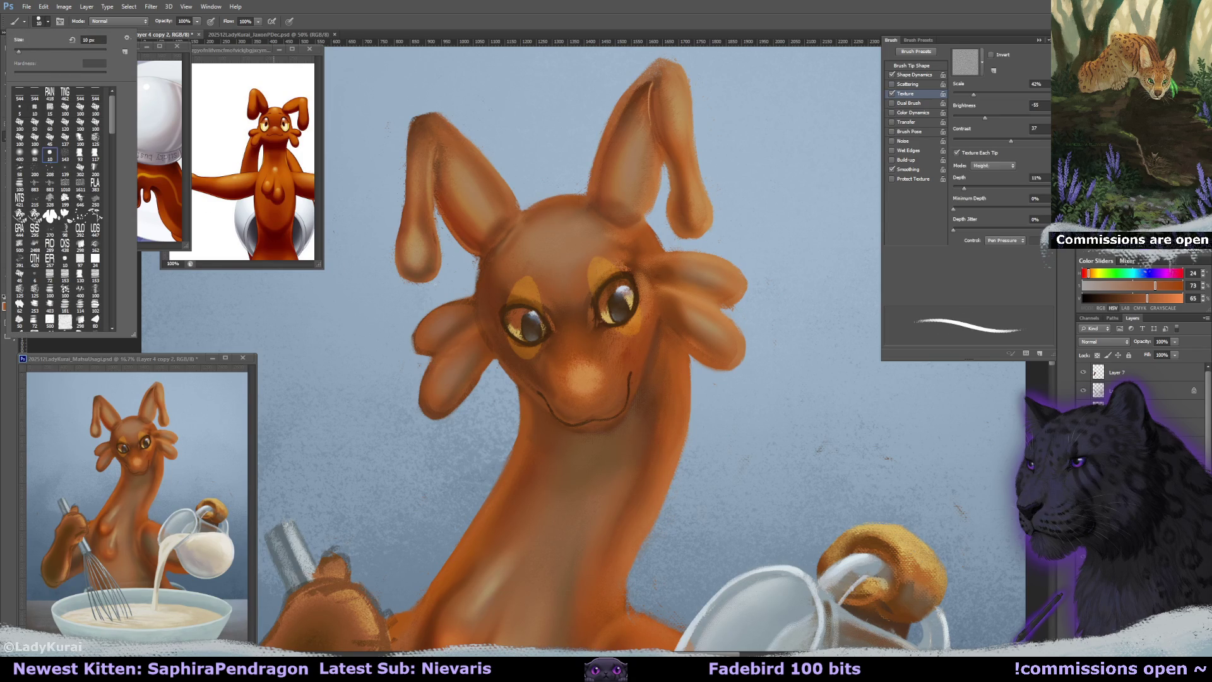
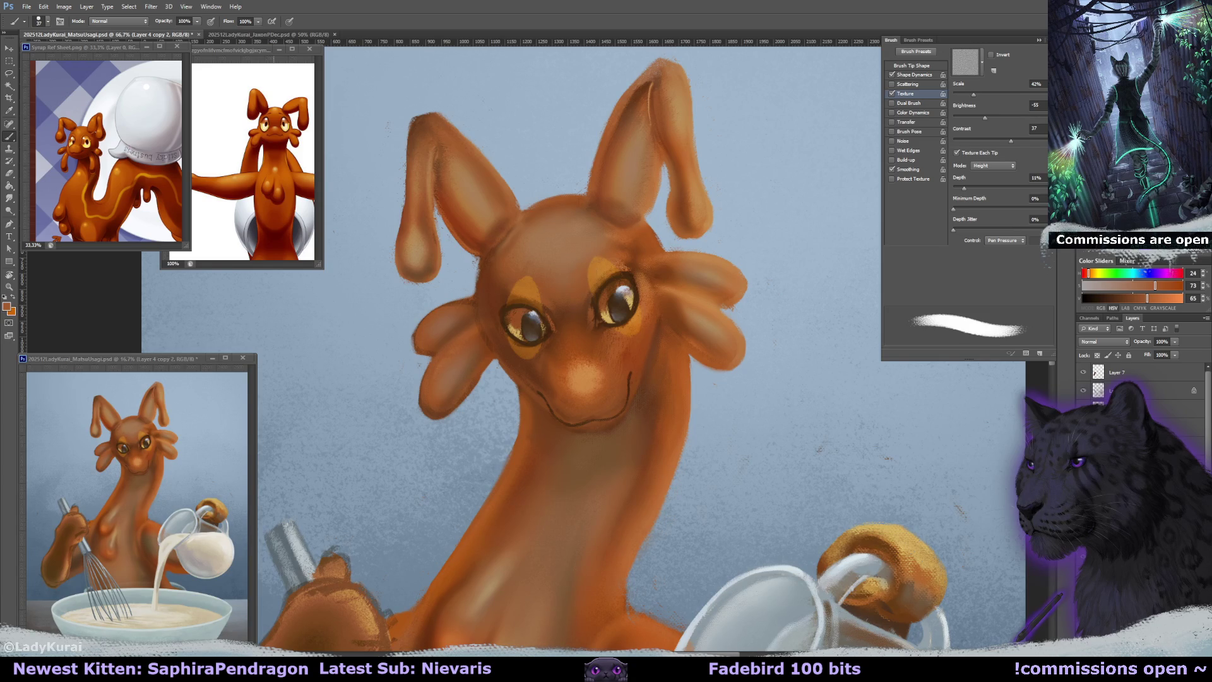
Choose a 198 px textured brush preset and shrink it to 66 px.
drag(619, 345, 628, 363)
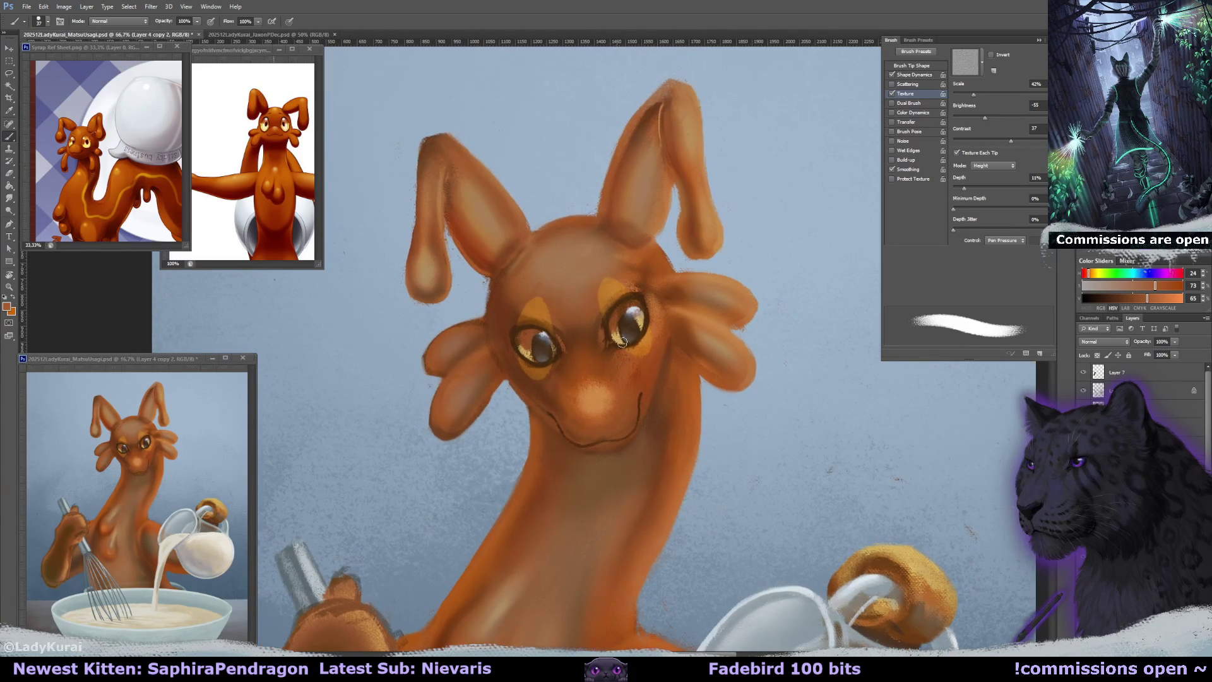
click(40, 23)
click(80, 123)
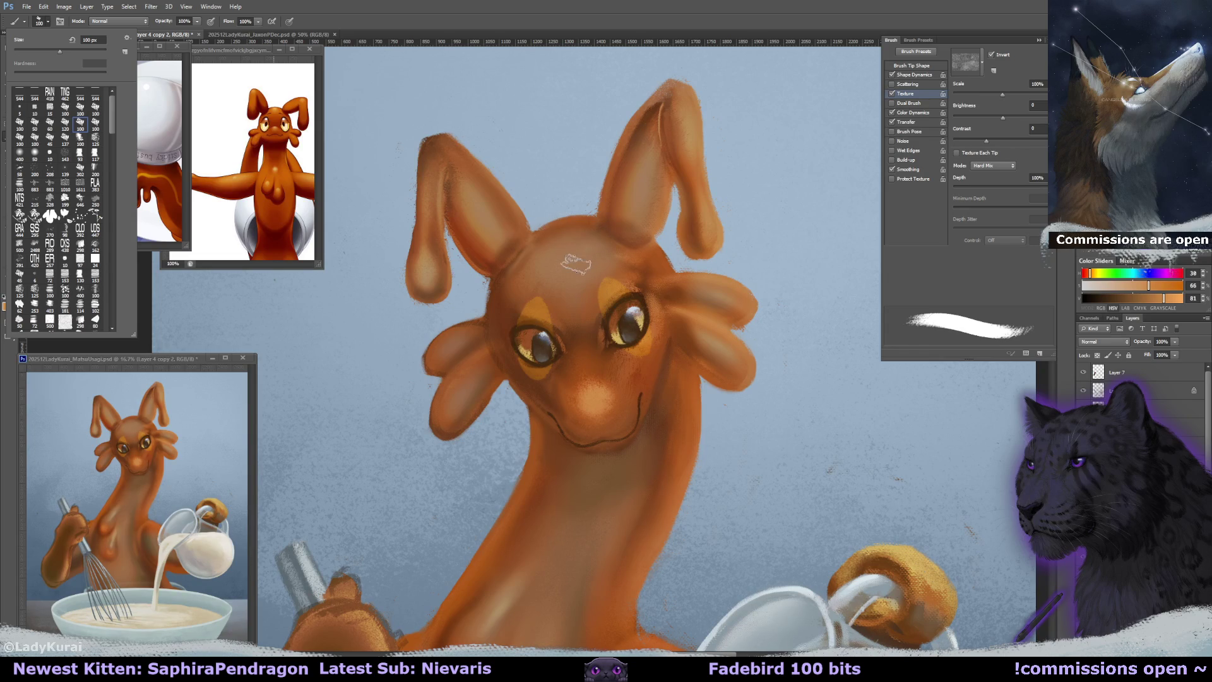
double_click(50, 154)
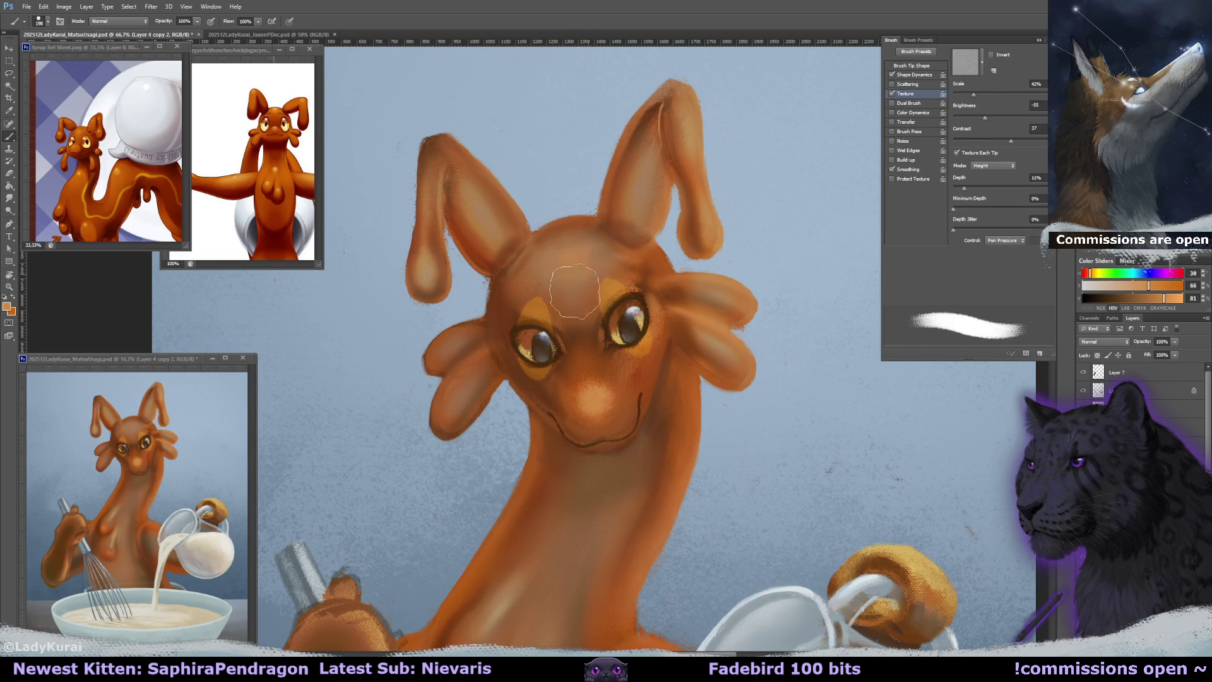
key(bracketleft)
key(bracketleft)
key(bracketleft)
drag(507, 357, 503, 347)
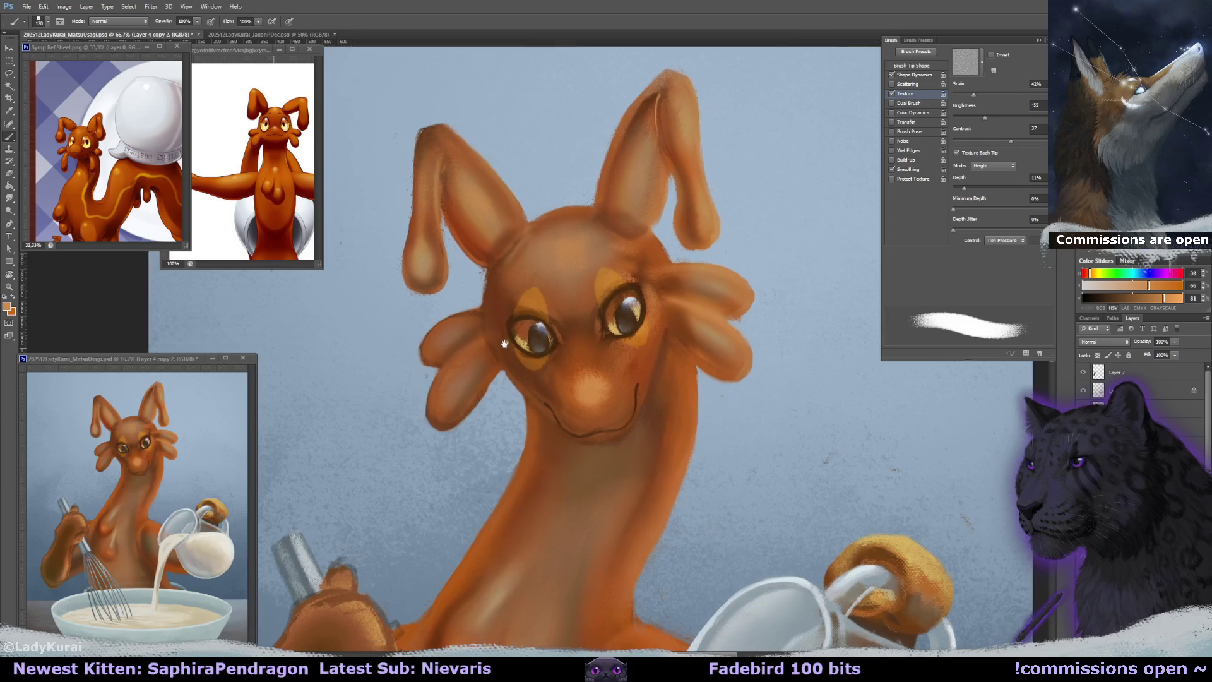
key(bracketleft)
key(bracketleft)
key(bracketleft)
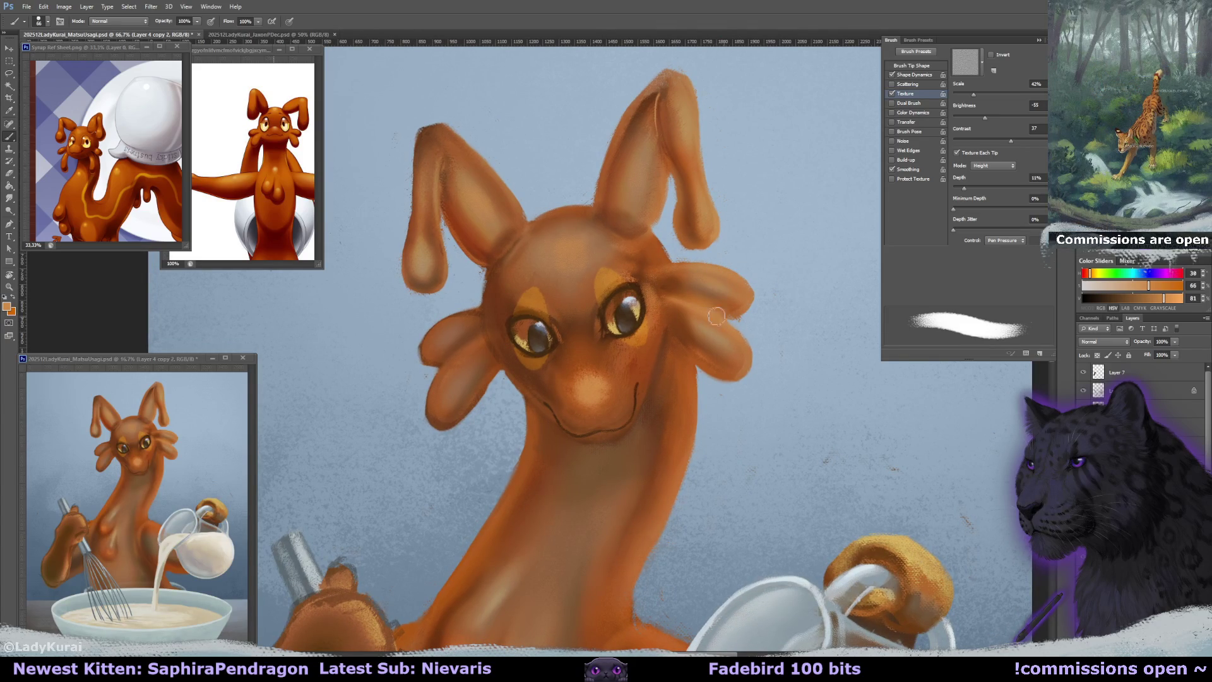
Soften the left ear's lower lobe shading and sample darker oranges from the face.
drag(470, 365, 445, 404)
alt+click(497, 287)
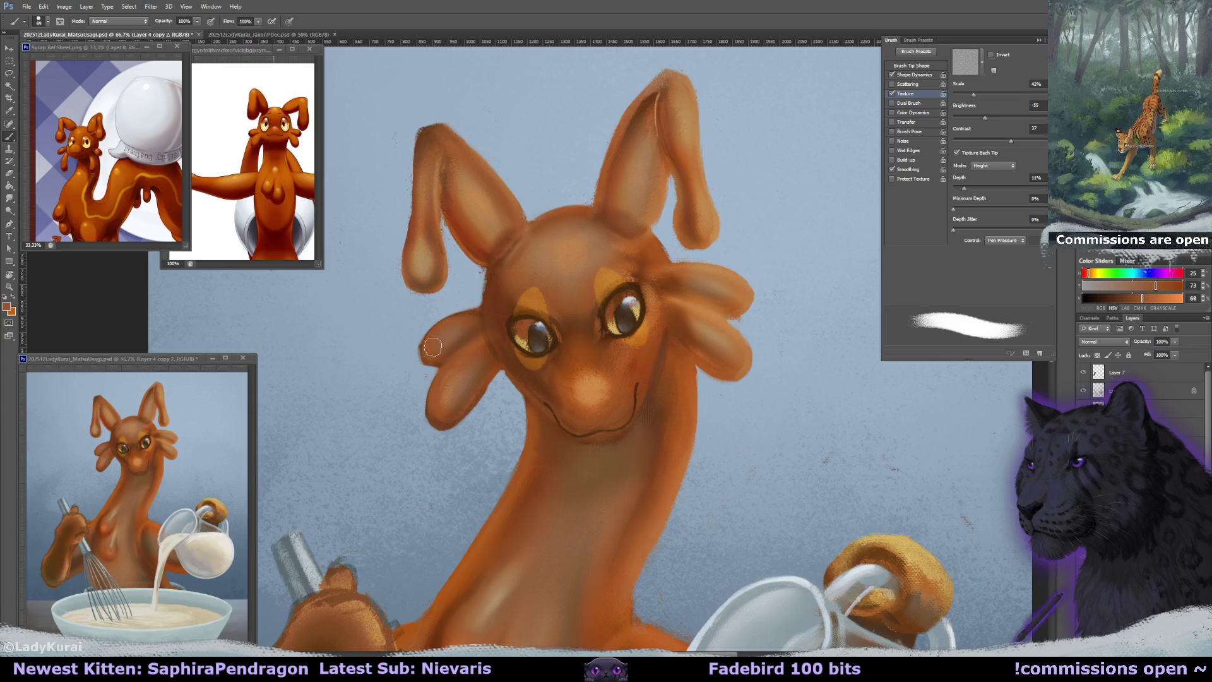
alt+click(504, 313)
drag(436, 363, 427, 359)
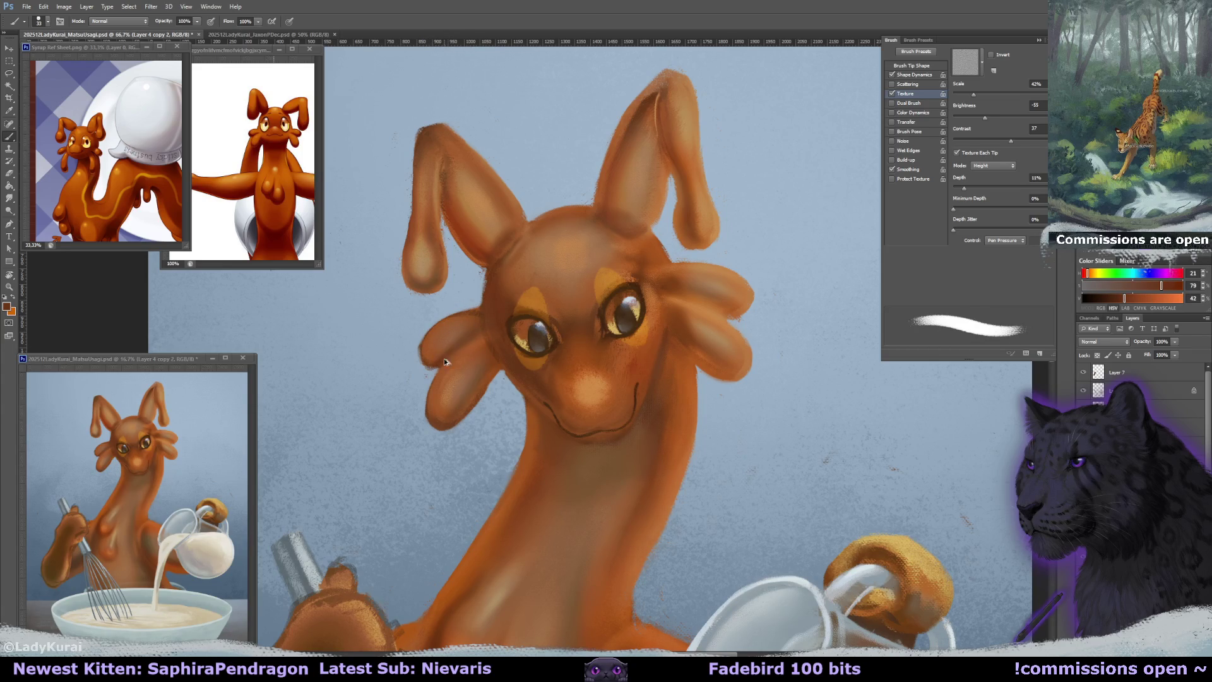
alt+click(471, 348)
alt+click(461, 326)
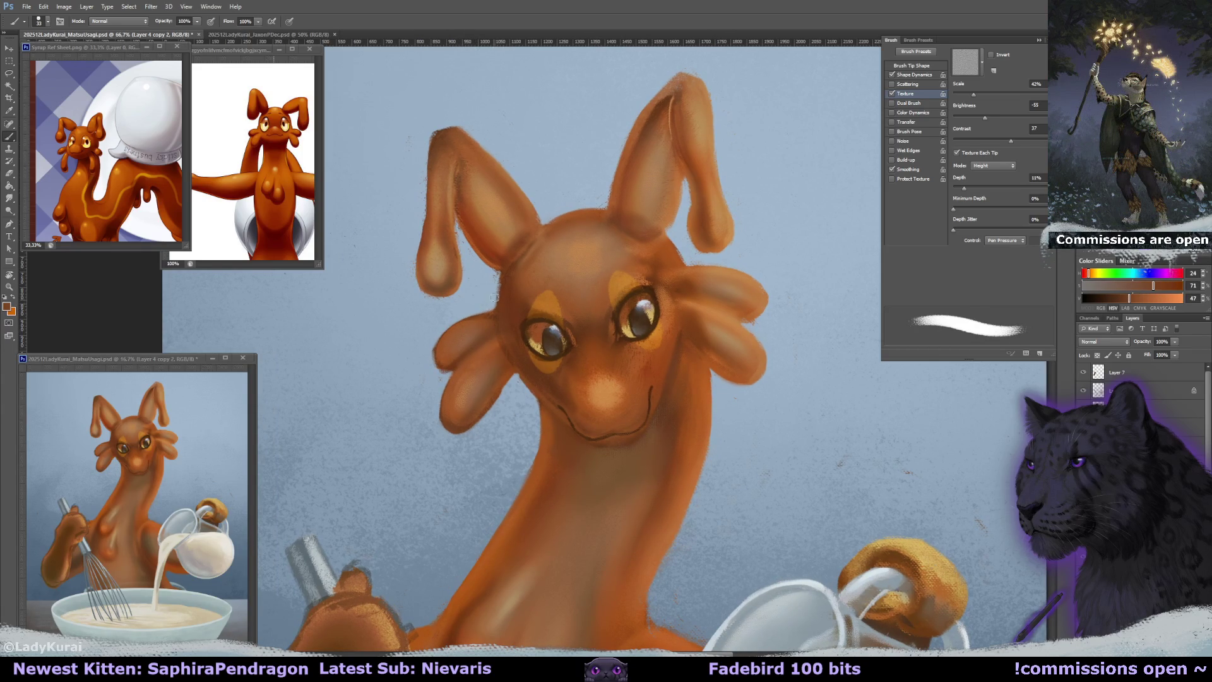
alt+click(475, 325)
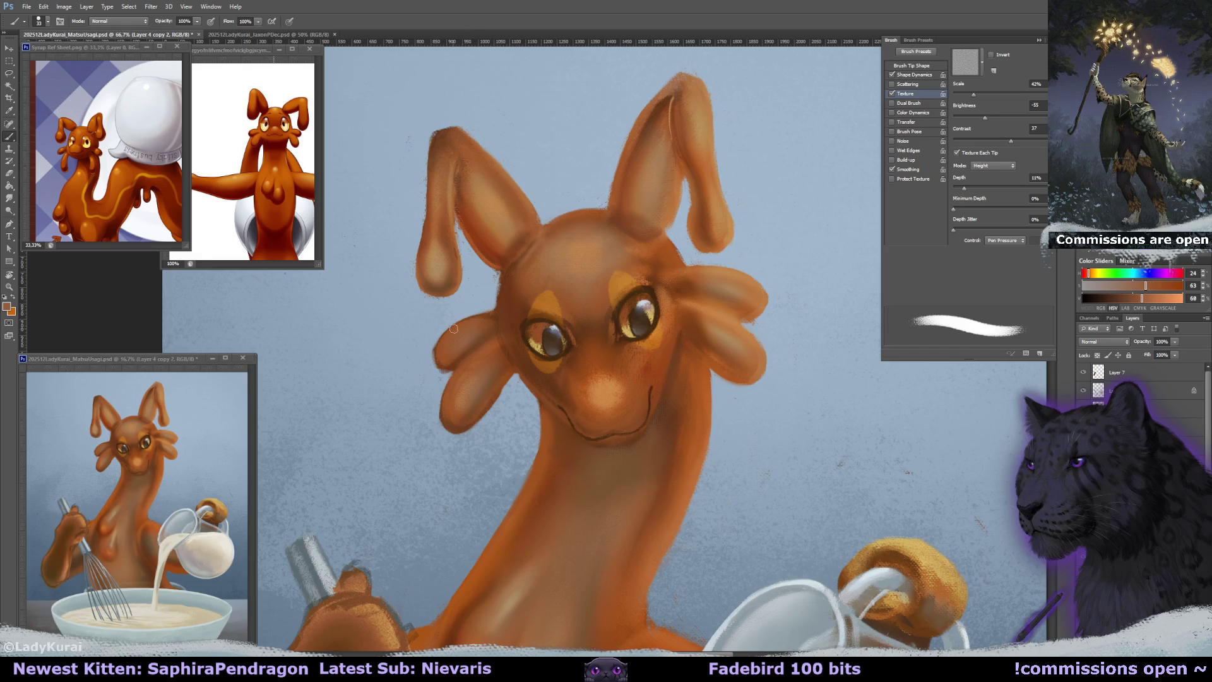
alt+click(497, 328)
alt+click(499, 333)
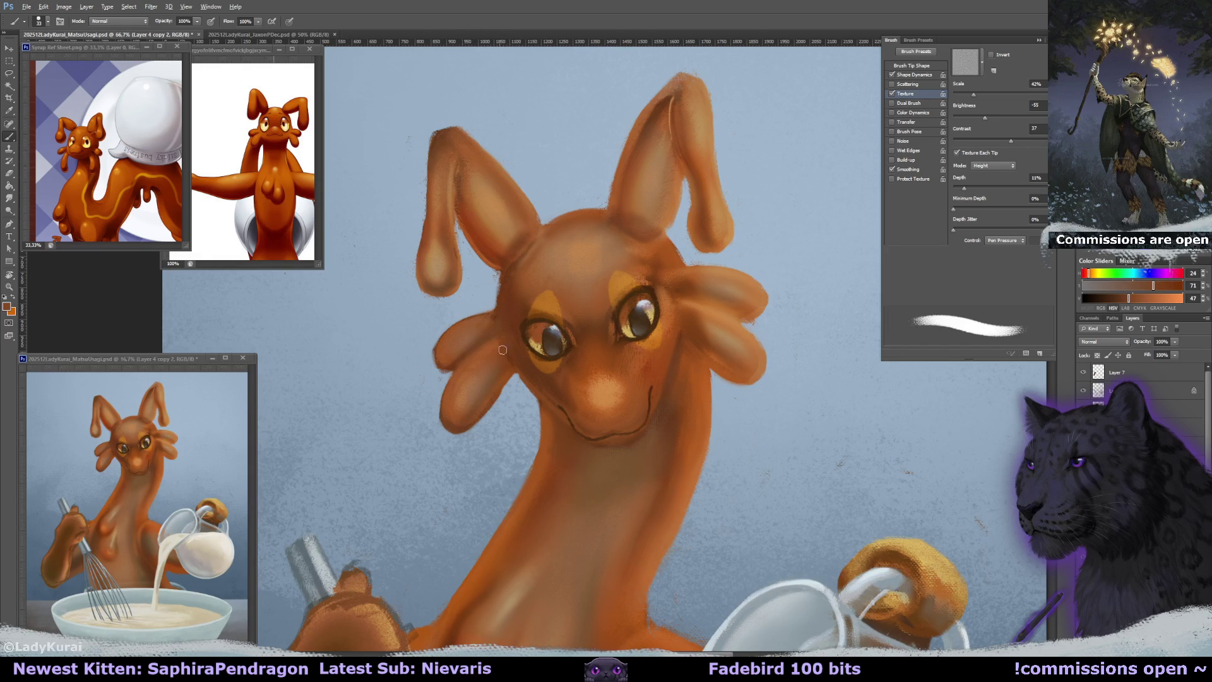
alt+click(512, 359)
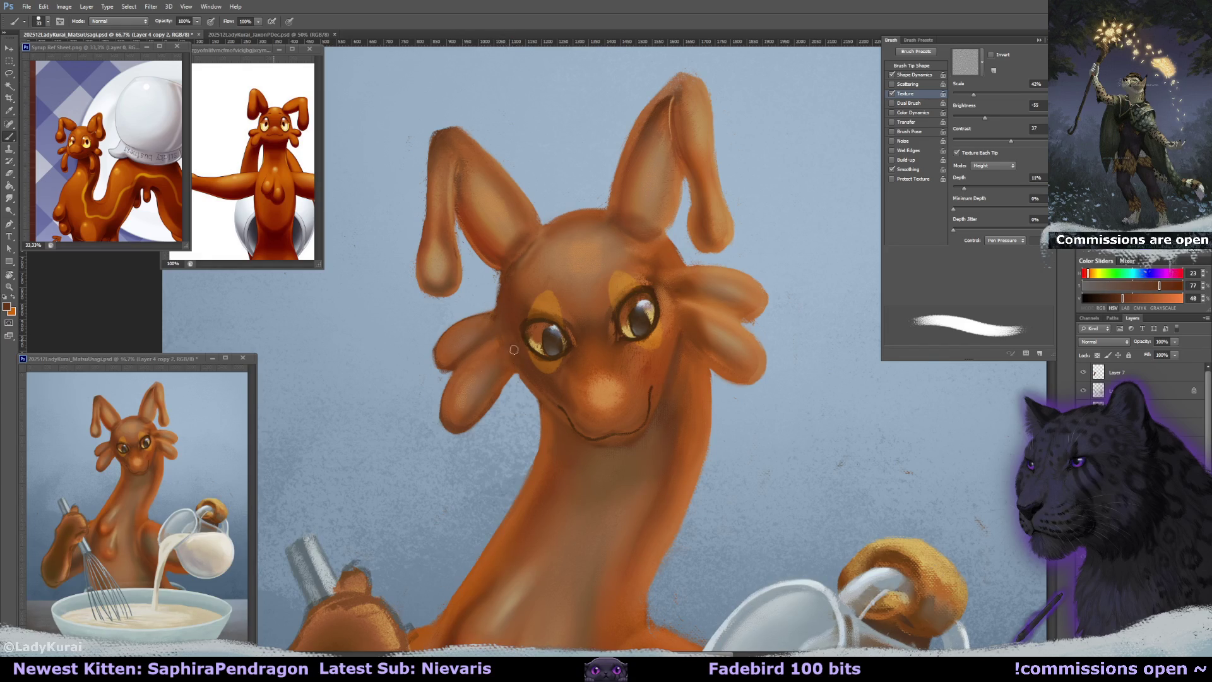
Sample pale and dark orange tones near the left eye, sizing the brush 60–90 px.
key(bracketright)
key(bracketright)
key(bracketright)
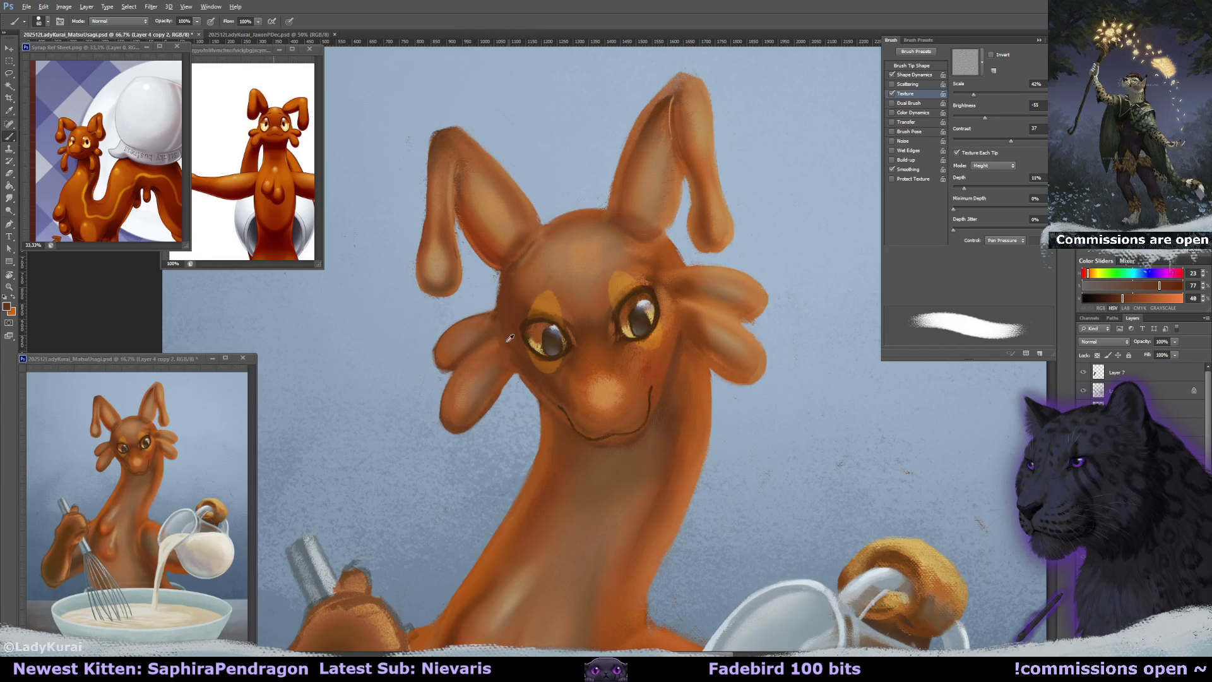
alt+click(514, 336)
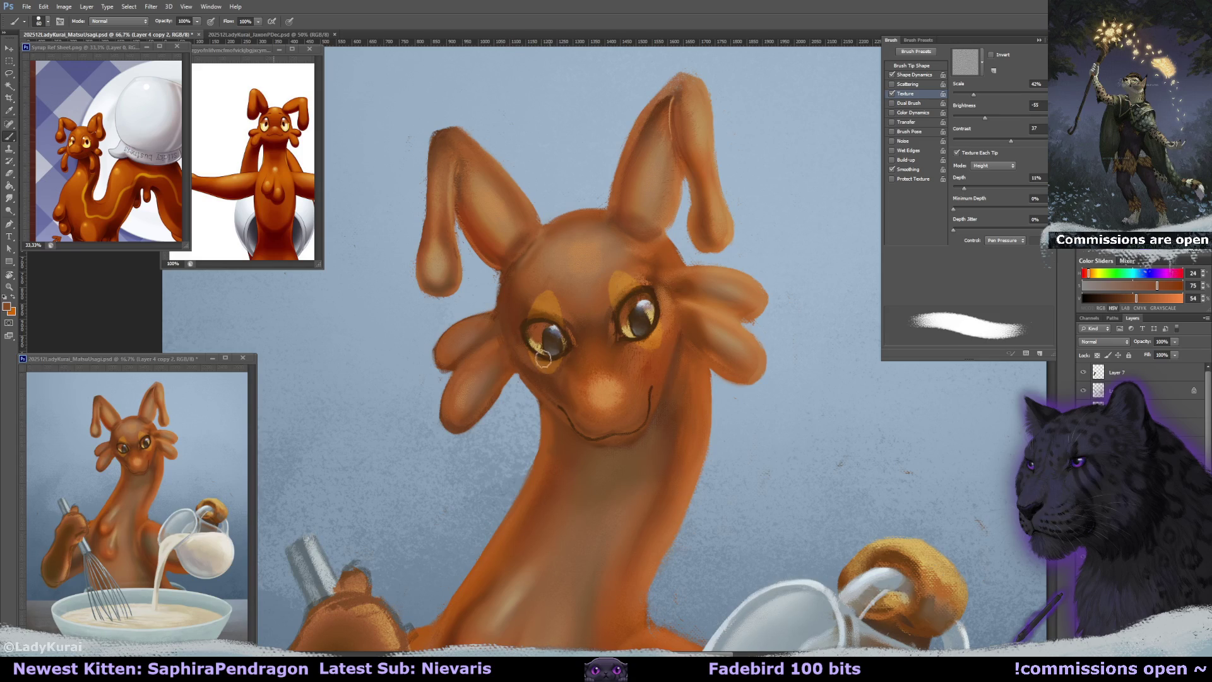
key(bracketright)
key(bracketright)
key(bracketright)
alt+click(551, 287)
alt+click(509, 297)
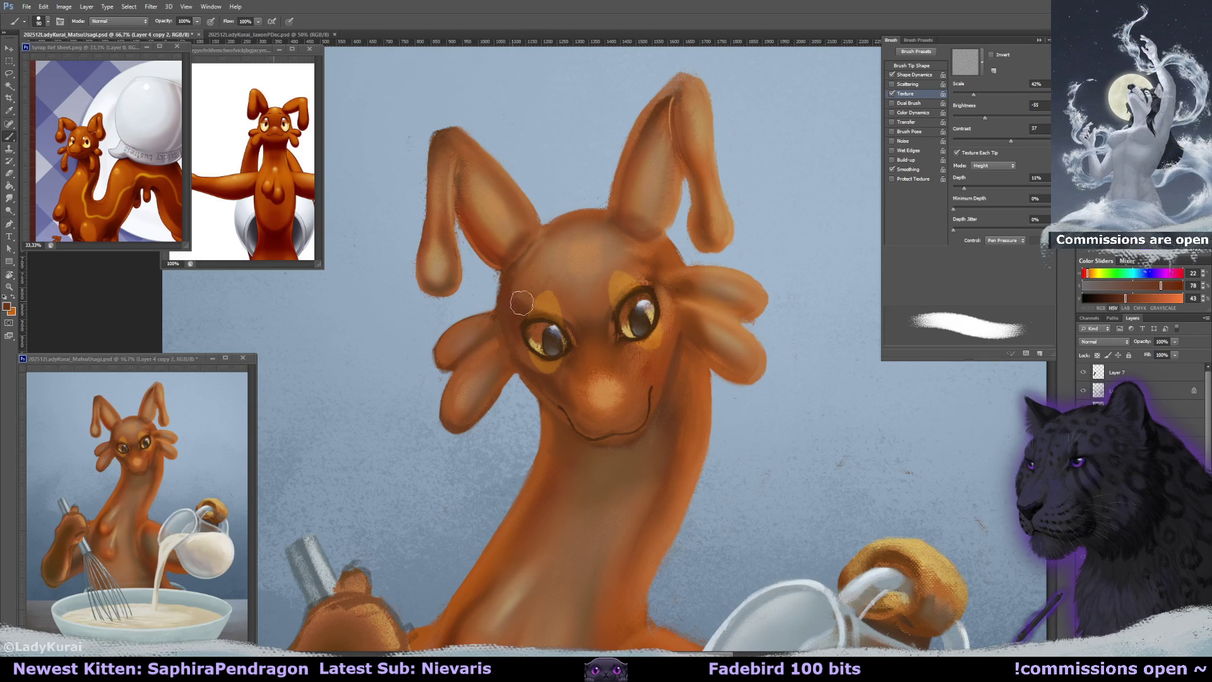
key(bracketleft)
key(bracketleft)
key(bracketleft)
key(e)
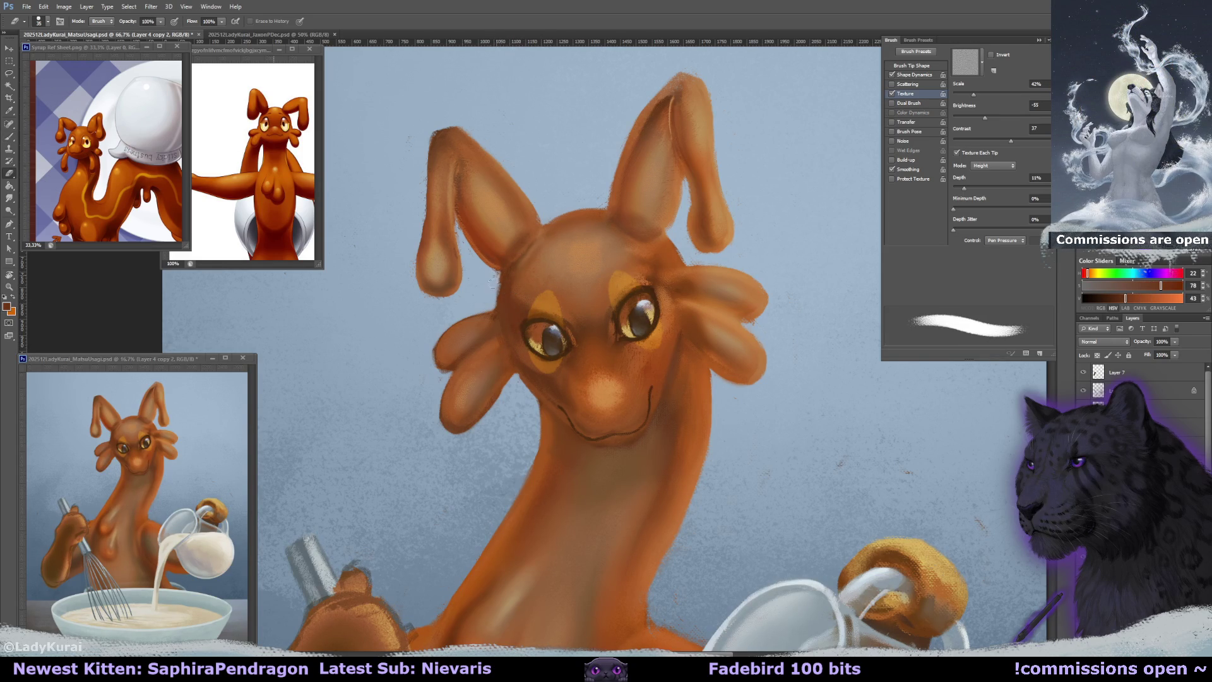
key(b)
alt+click(502, 302)
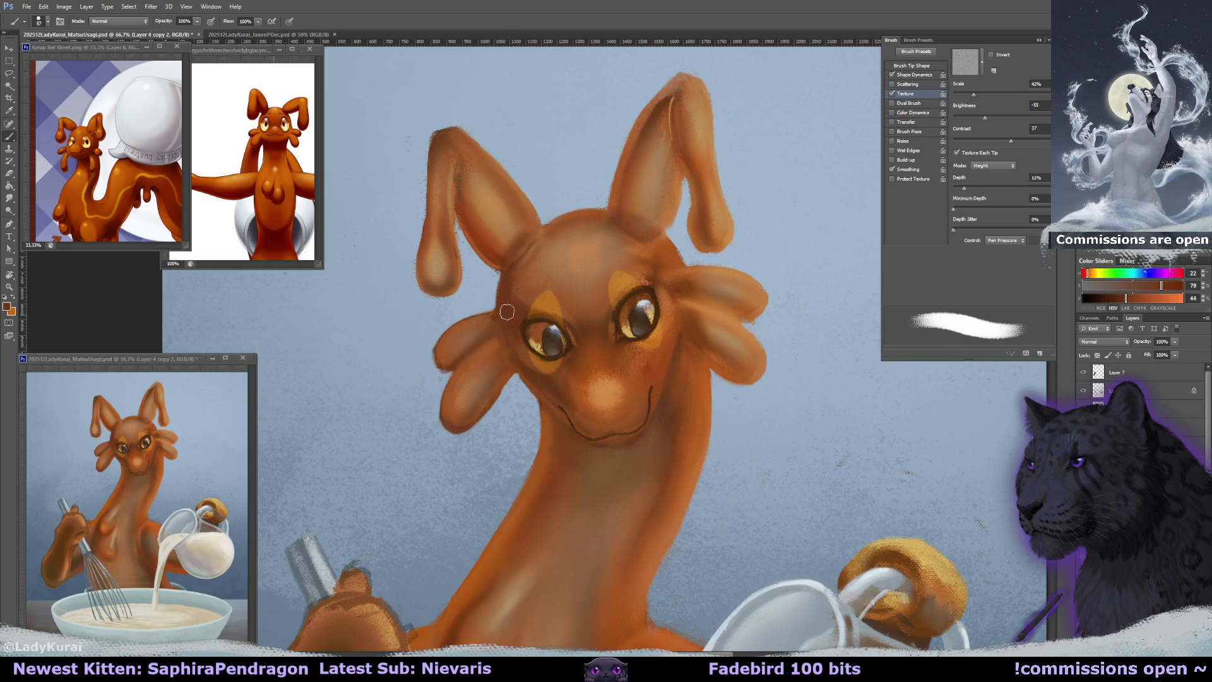
Repaint the left ear's outer edge lighter and soften cheek shading near the left eye.
drag(435, 134, 420, 287)
alt+click(486, 319)
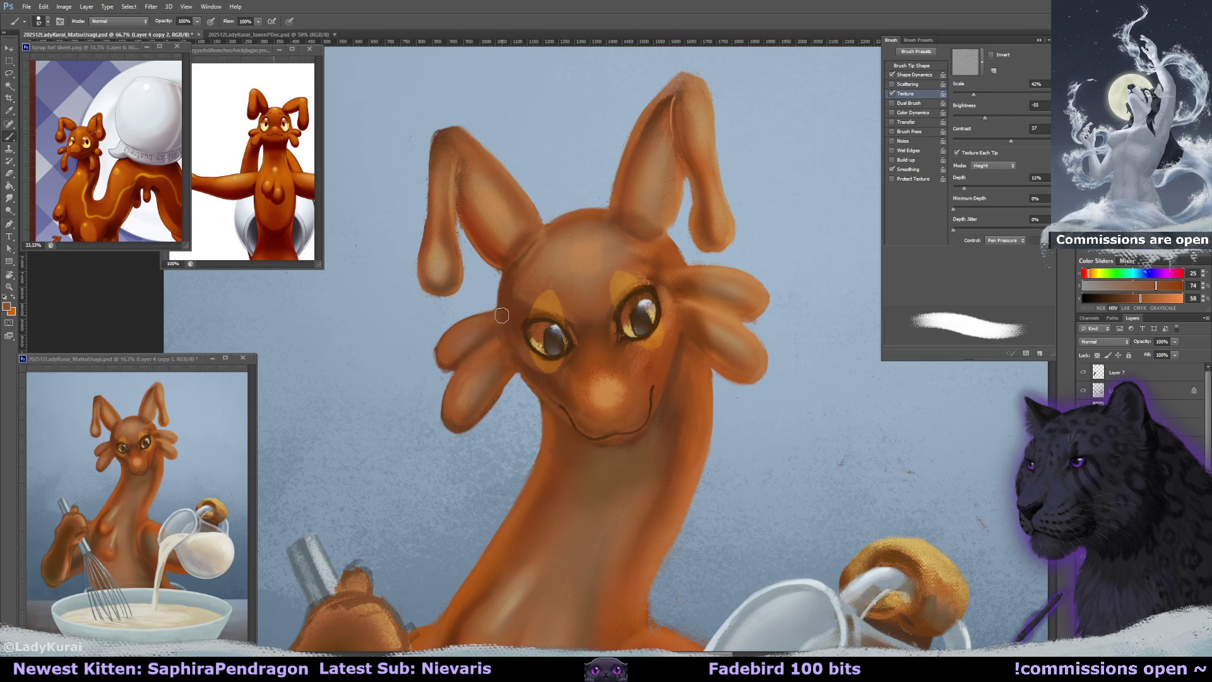
drag(492, 319, 509, 343)
alt+click(500, 344)
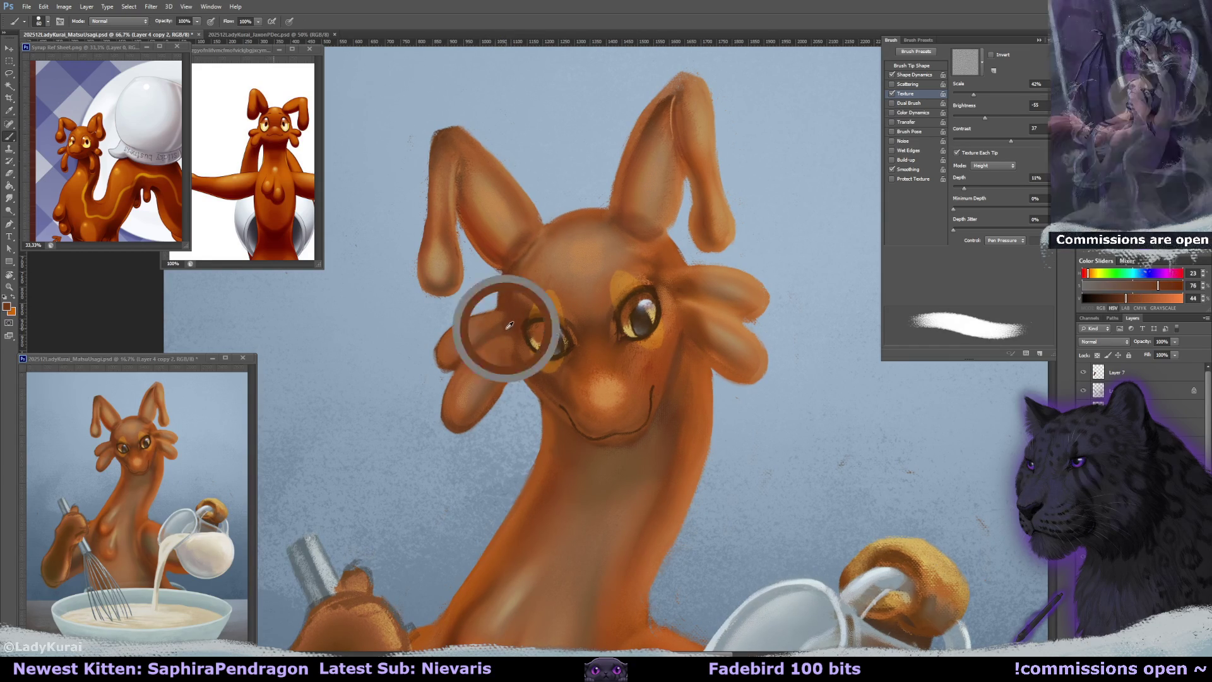
key(r)
drag(508, 327, 520, 283)
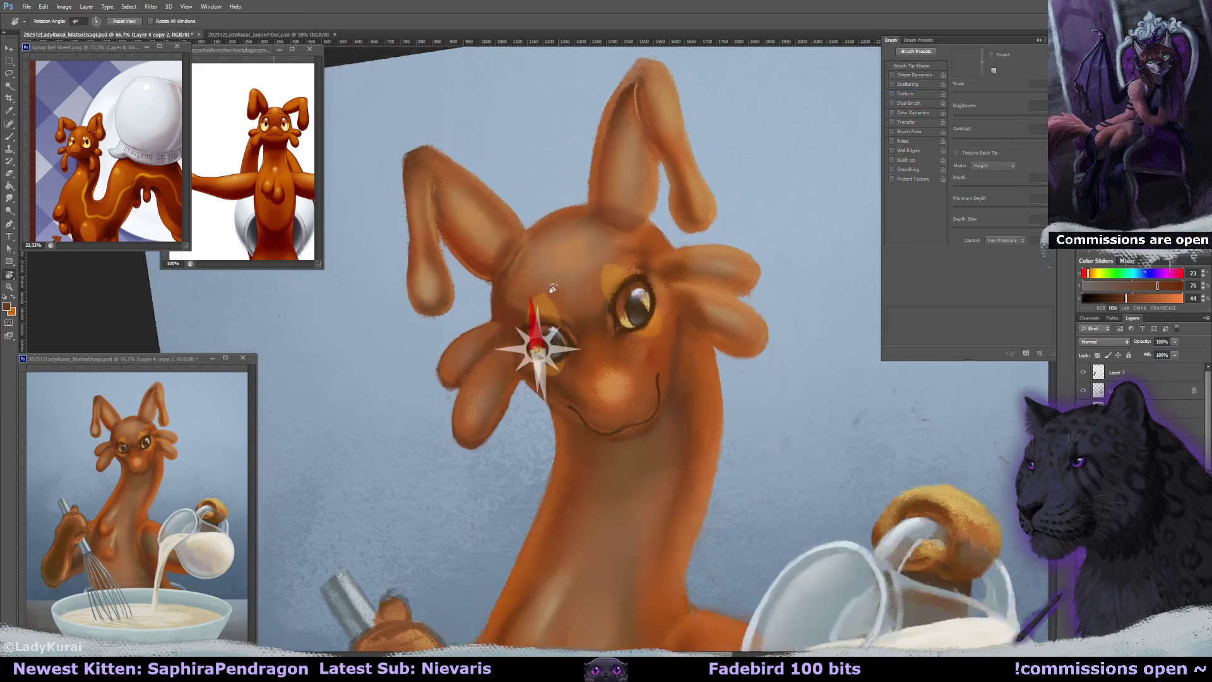
Straighten the rotated canvas view back to upright.
key(b)
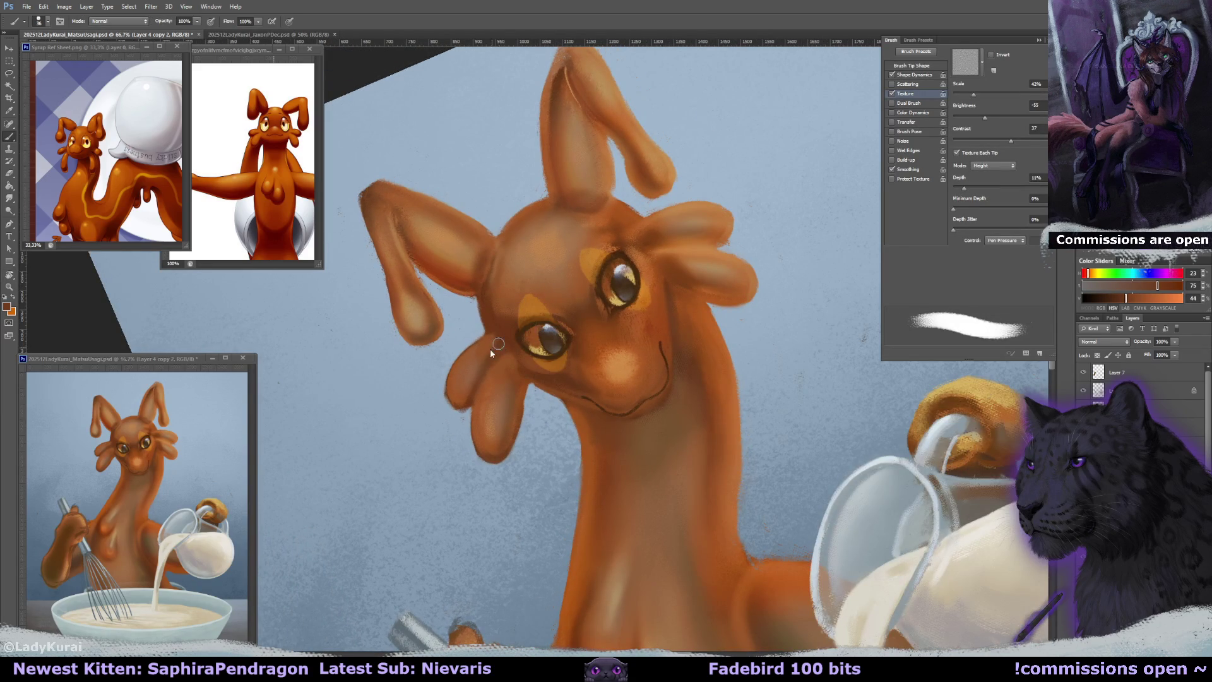
key(r)
drag(524, 388, 499, 353)
key(e)
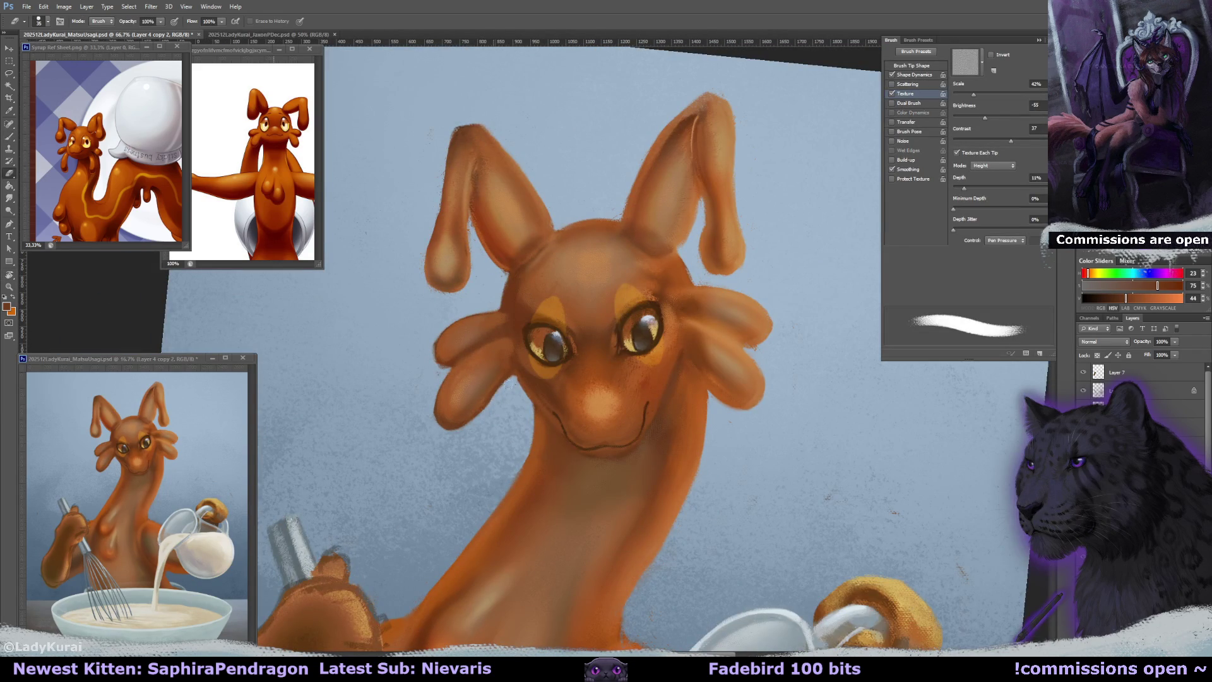
key(b)
Sample dark, bright and mid orange tones from the cheek and around the left eye.
alt+click(524, 383)
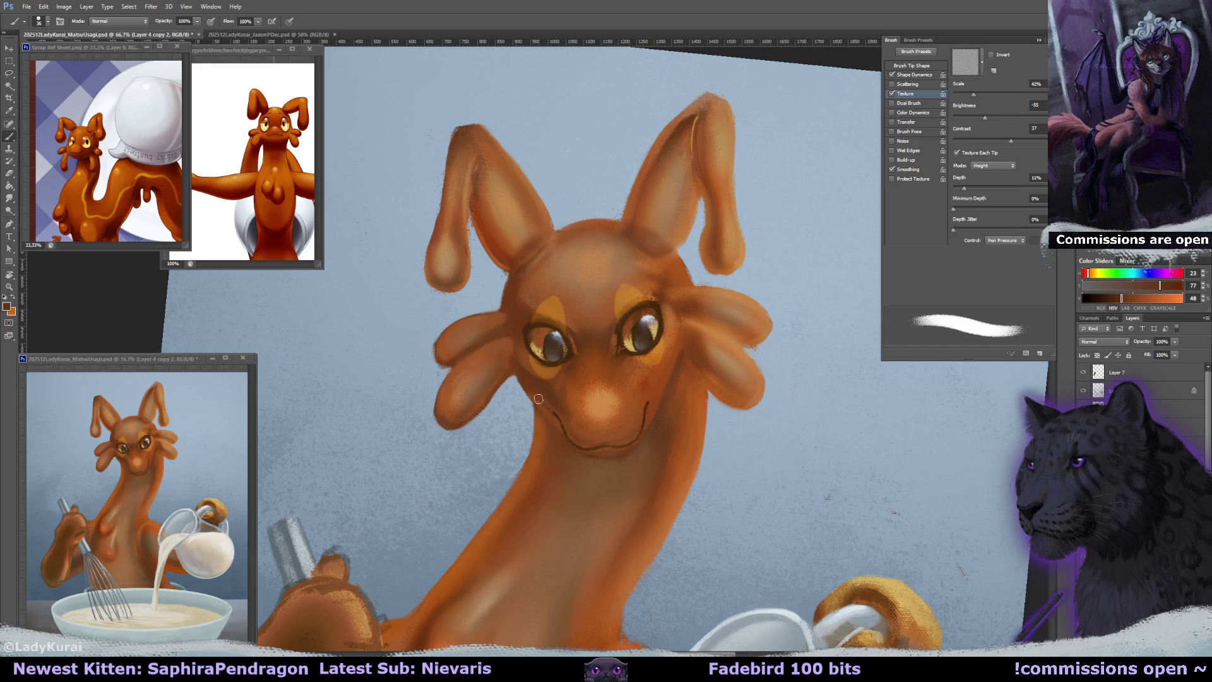
alt+click(462, 420)
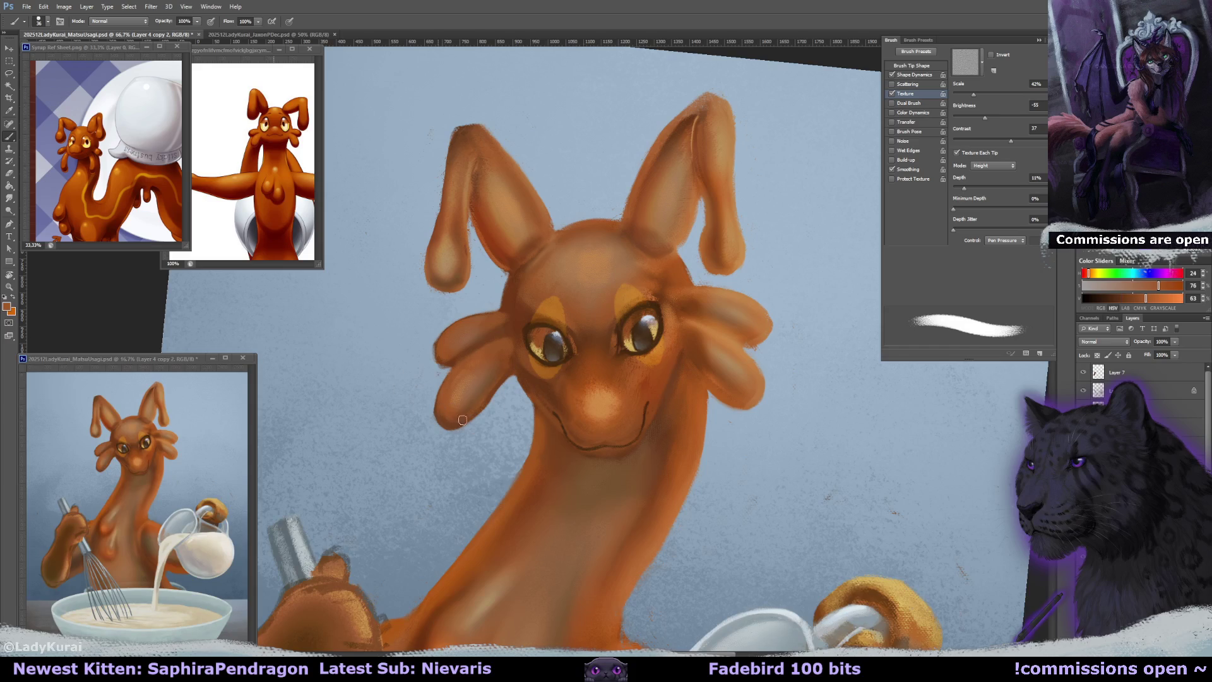
alt+click(494, 377)
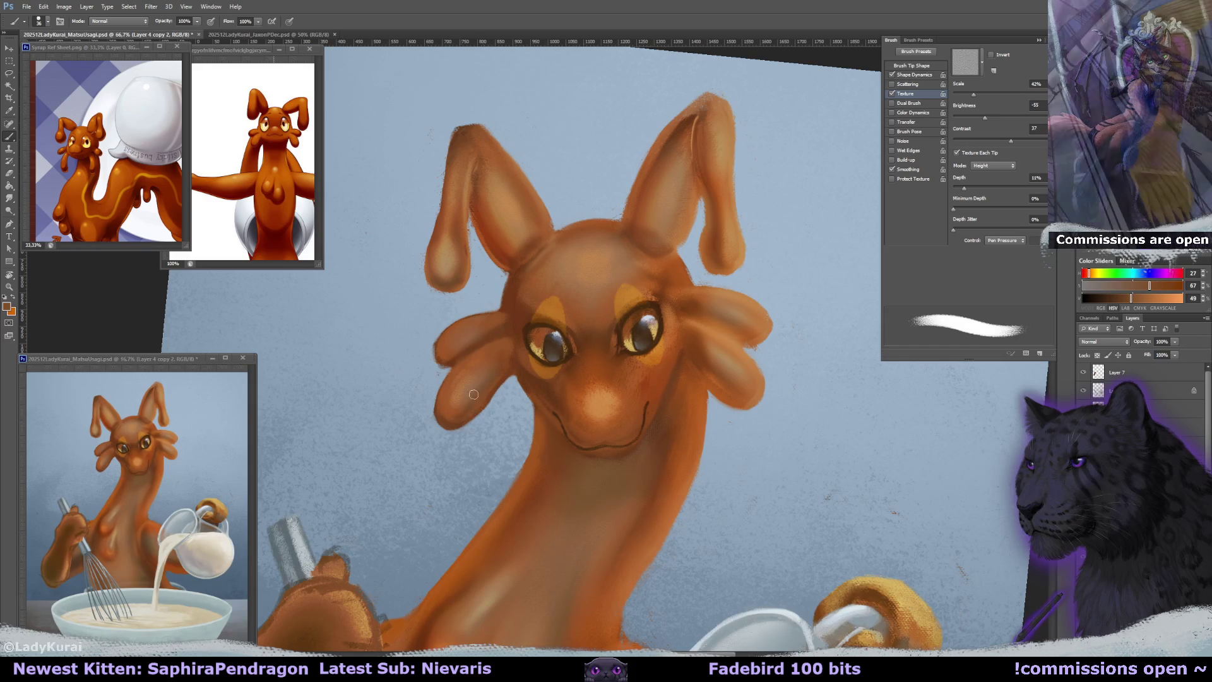
alt+click(446, 352)
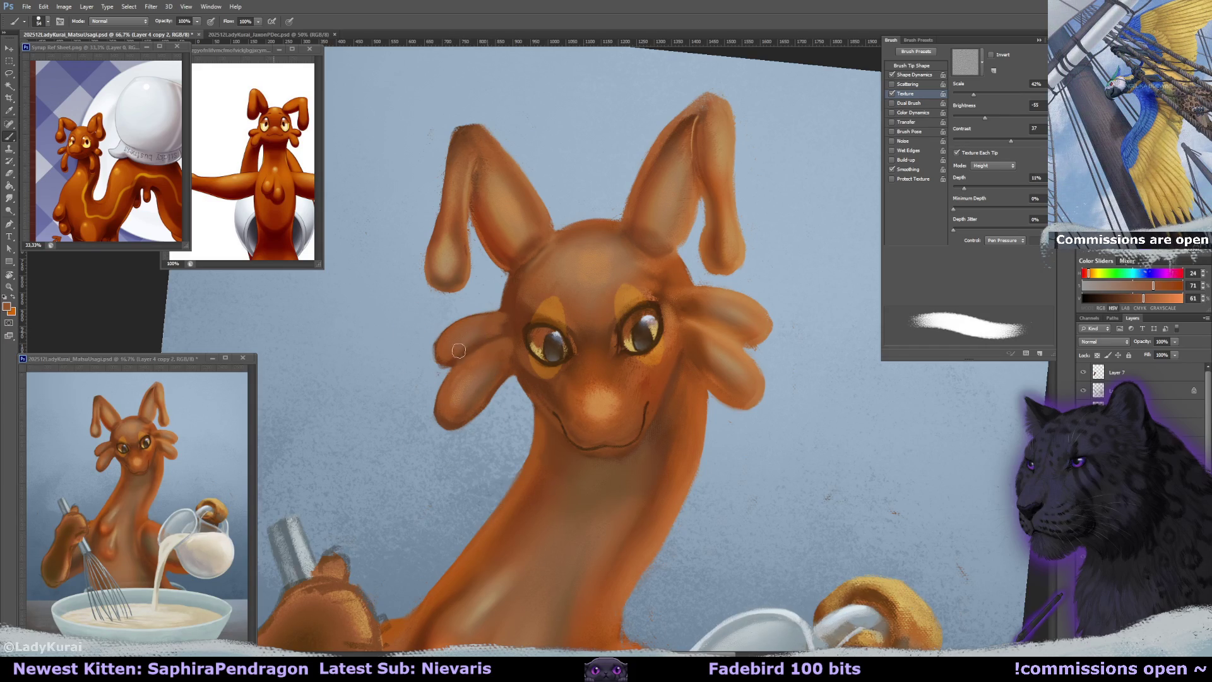
alt+click(505, 318)
alt+click(500, 319)
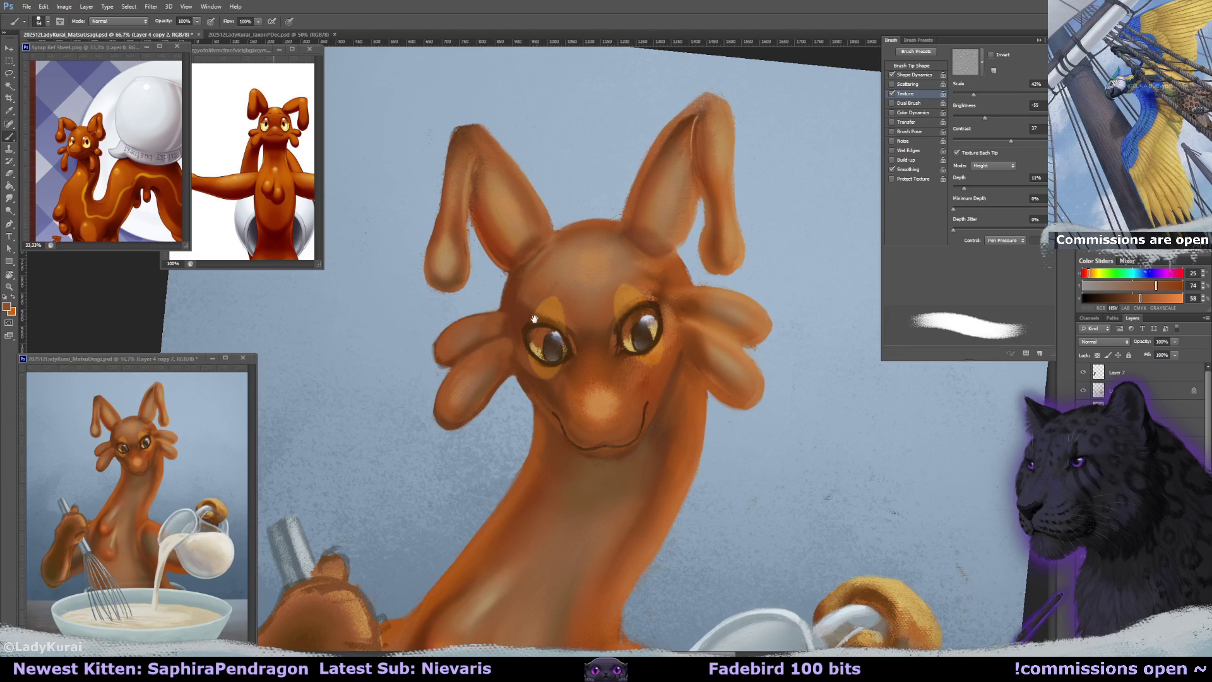
drag(533, 285, 526, 287)
alt+click(513, 315)
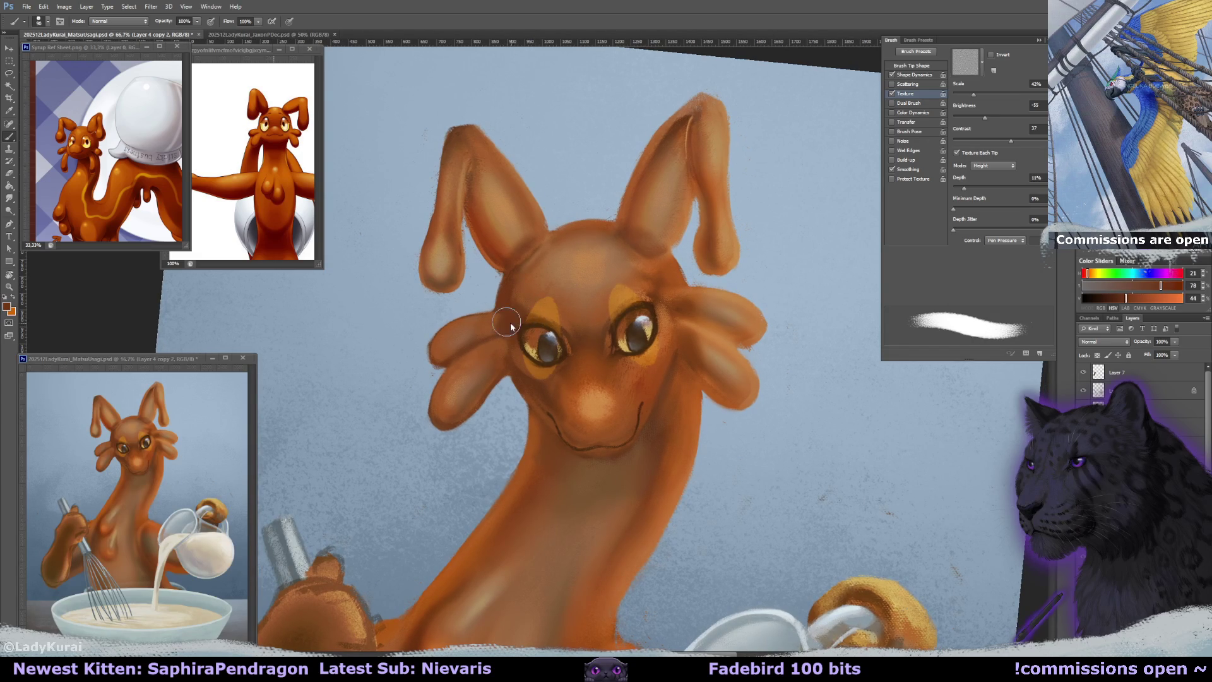
Switch to a soft 400 px brush preset and shrink it to 70 px.
click(46, 23)
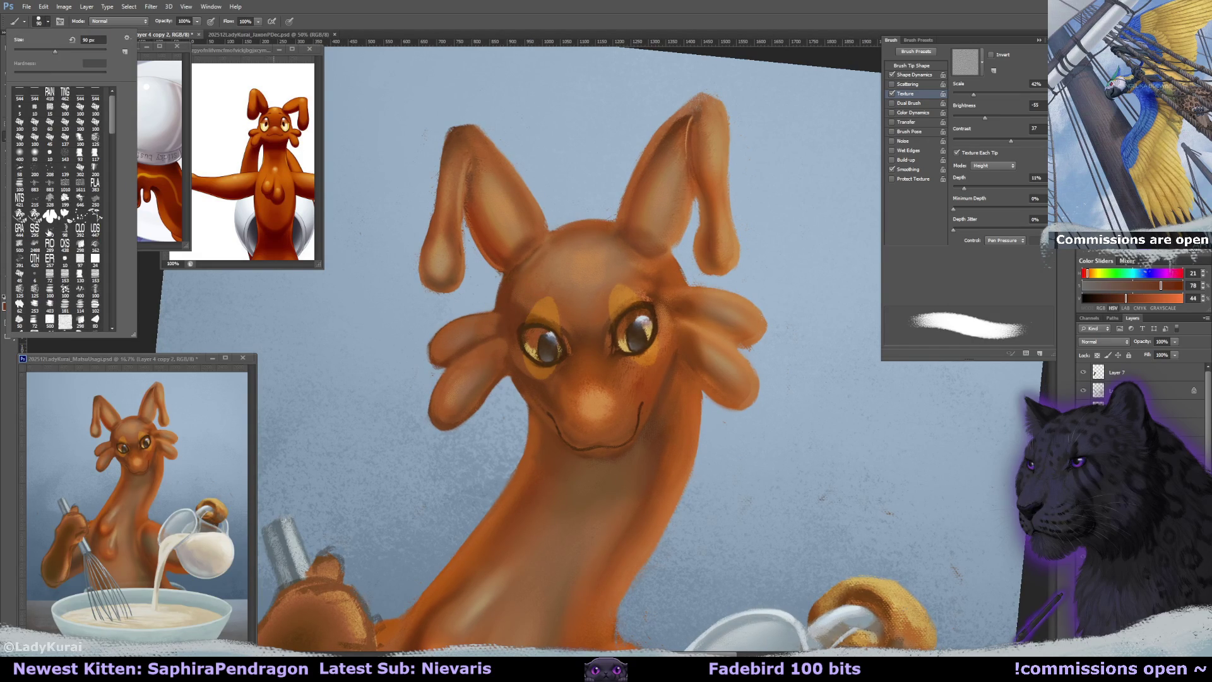
click(19, 152)
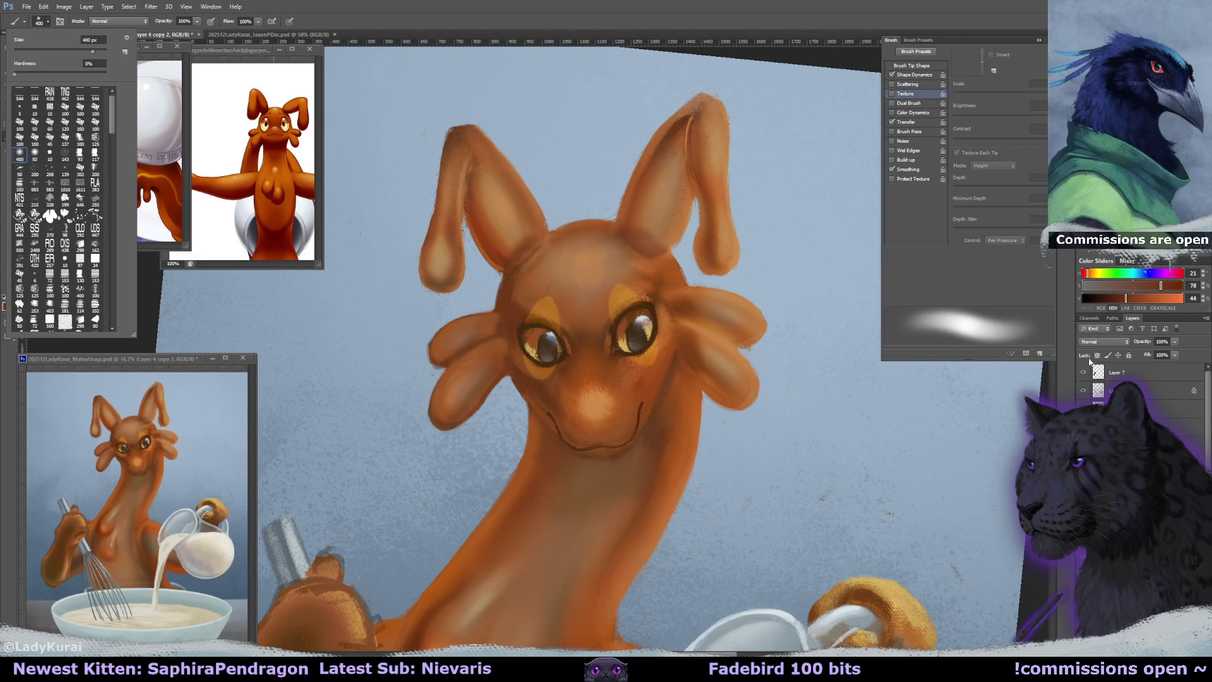
key(Return)
drag(513, 322, 505, 325)
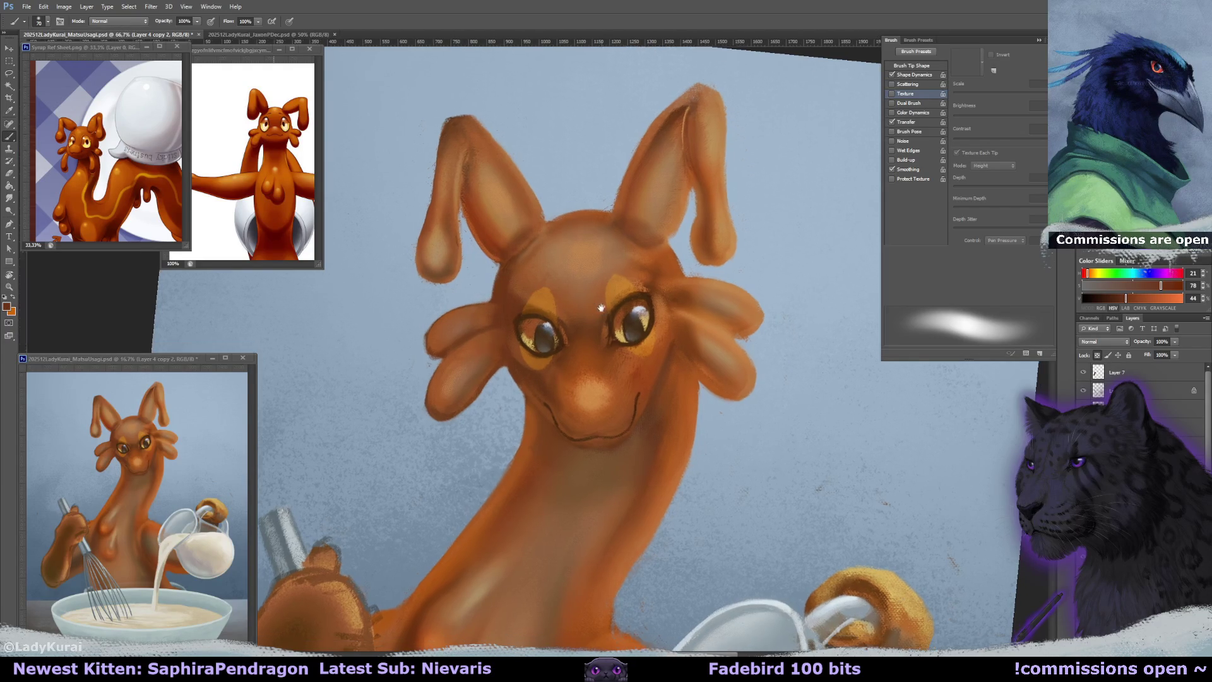
drag(606, 322, 600, 306)
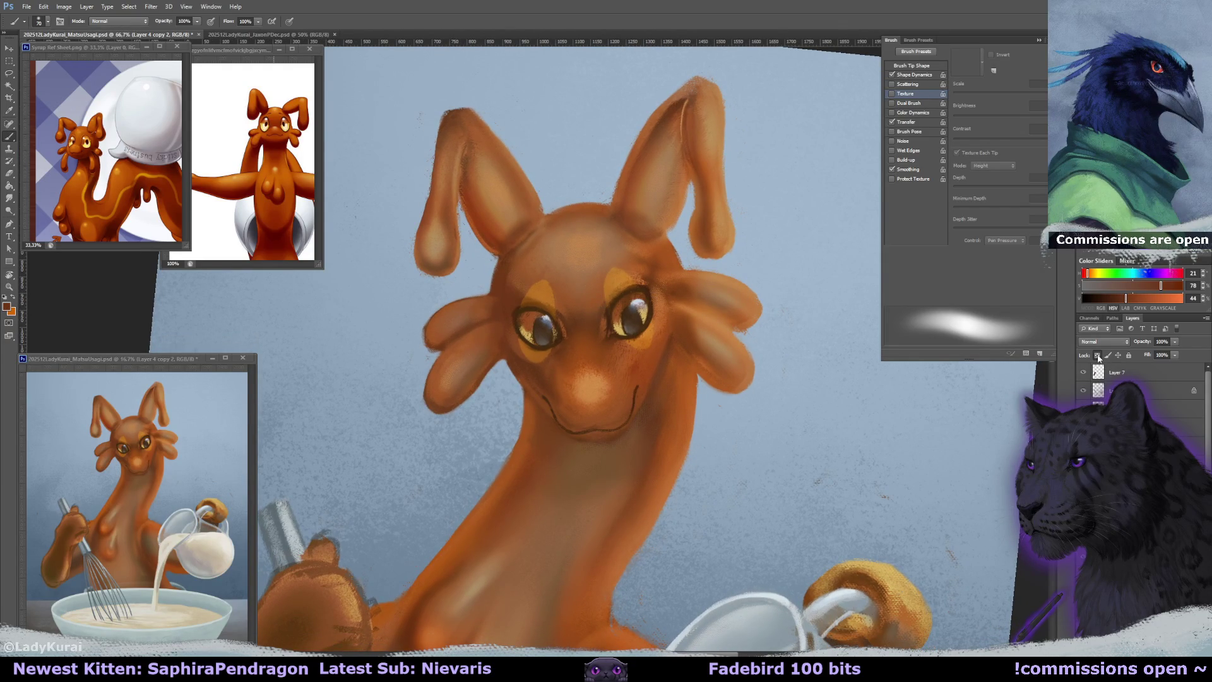
drag(480, 297, 455, 321)
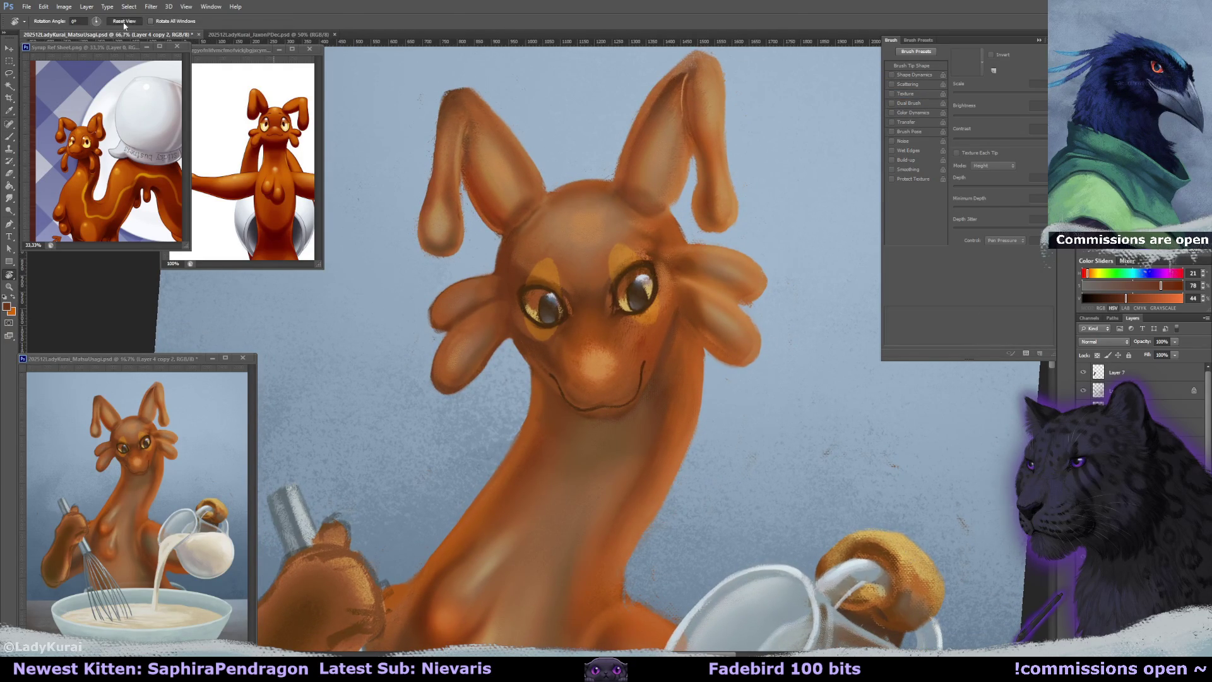
Take a 22 px textured brush and the orange skin colour, then set Layer 34 to Lighten.
click(50, 22)
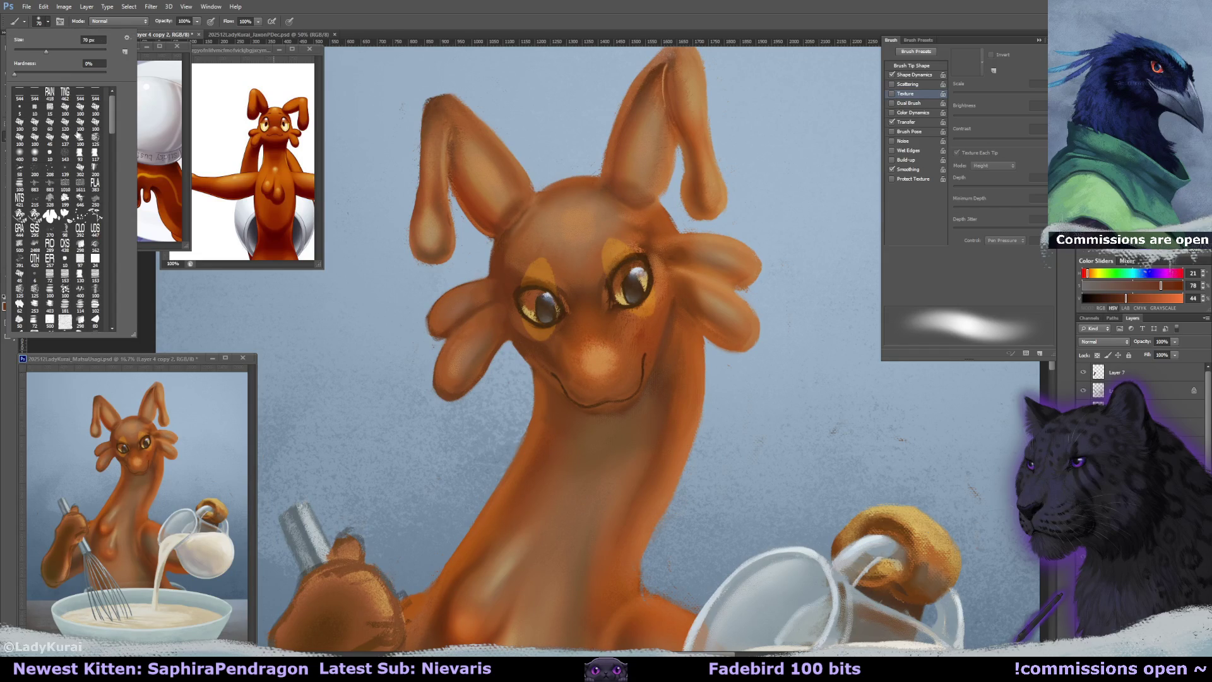
click(453, 335)
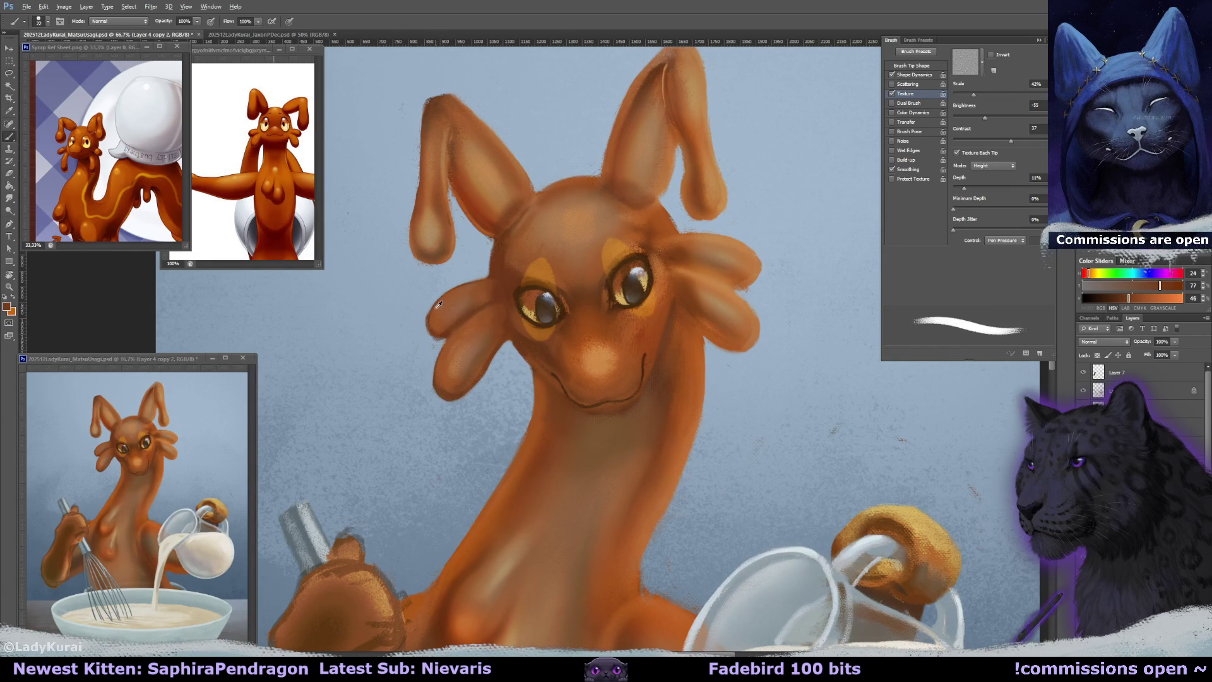
alt+click(438, 303)
key(alt+bracketleft)
click(1101, 341)
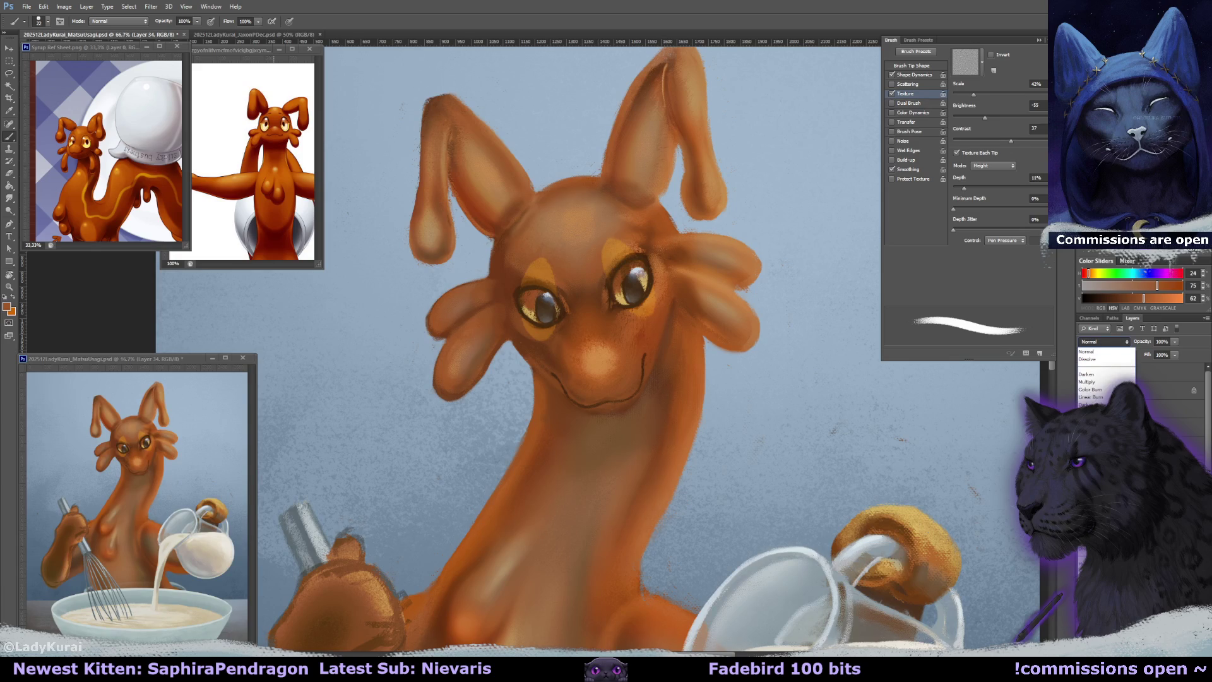
click(1089, 419)
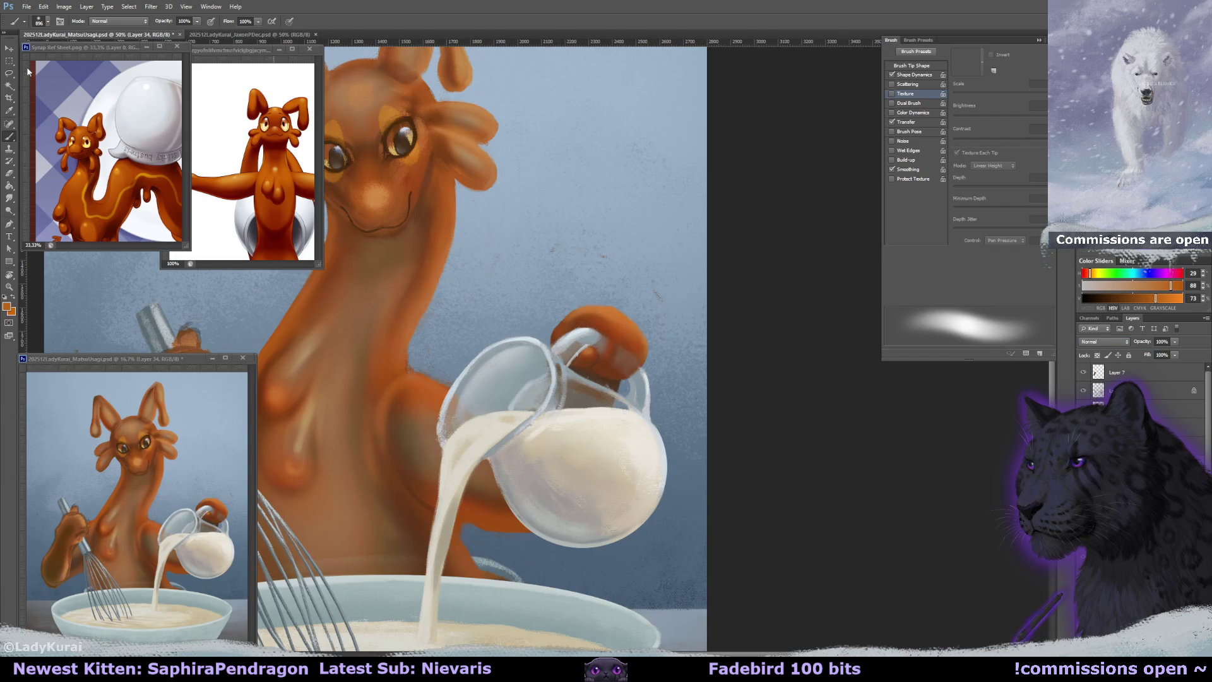
Lasso the hand on the jug and fill it with a darker orange.
click(10, 74)
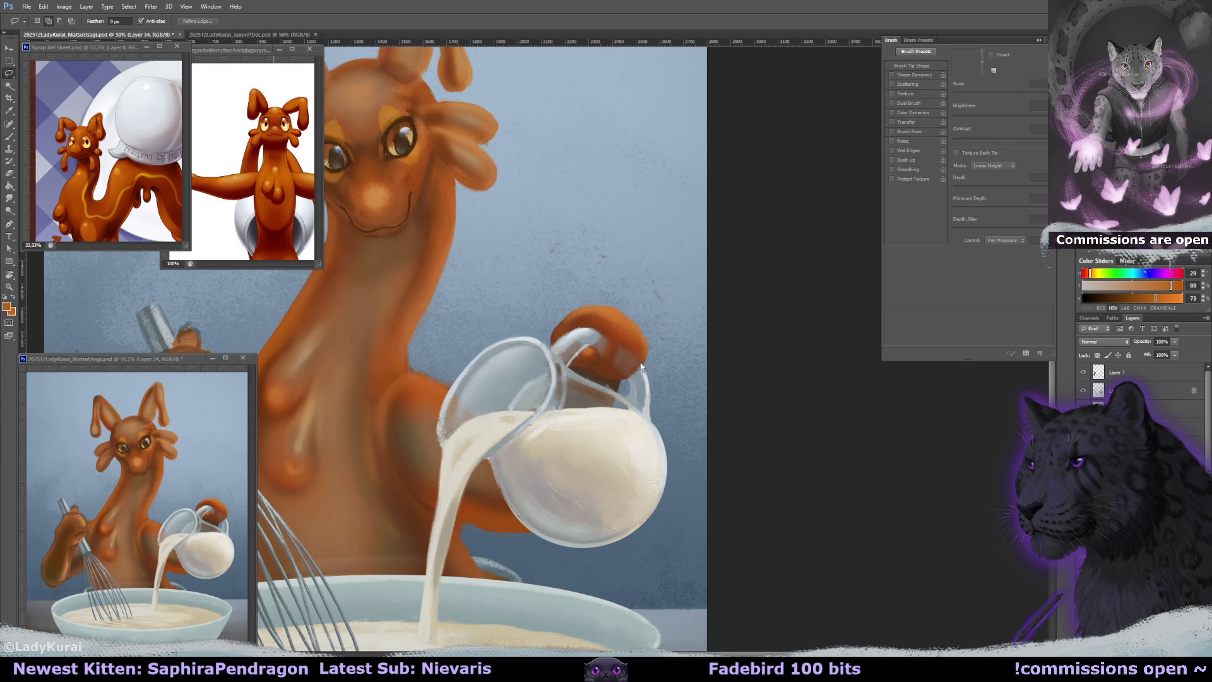
mouse_move(564, 325)
mouse_down()
mouse_move(644, 346)
mouse_move(565, 316)
mouse_up()
click(9, 184)
alt+click(594, 323)
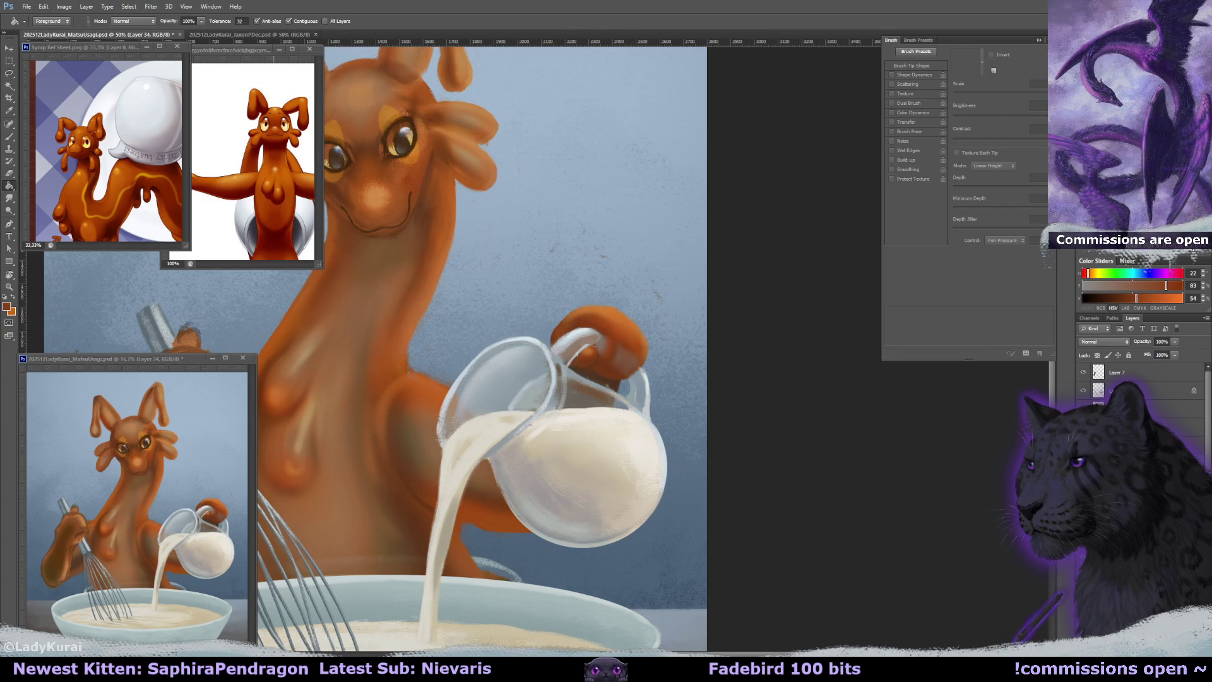
On Layer 11, save the painting and lower the opacity to 60%.
click(1175, 427)
key(e)
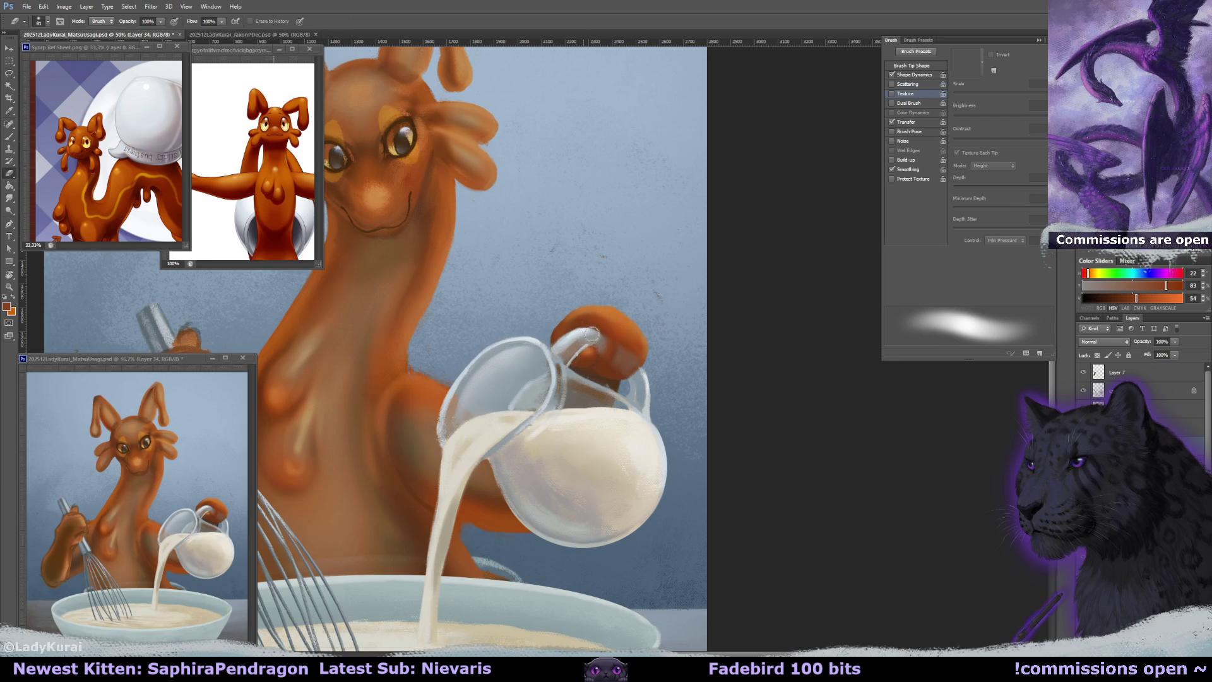
key(ctrl+s)
drag(667, 347, 704, 327)
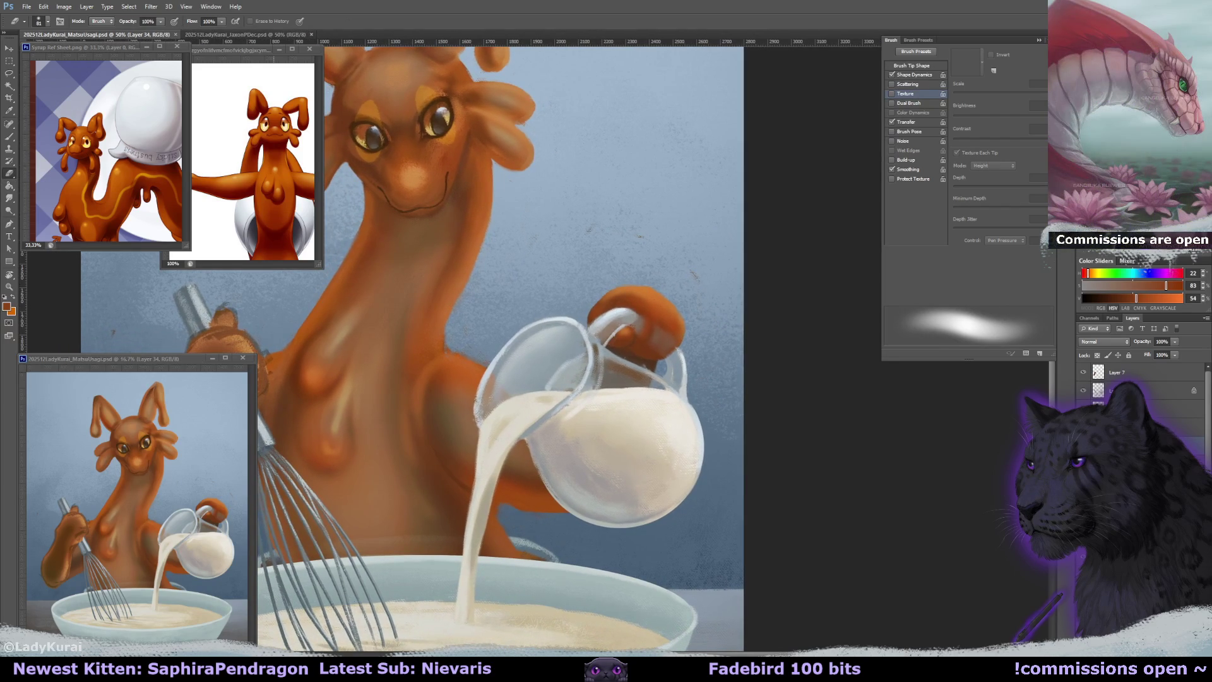
key(6)
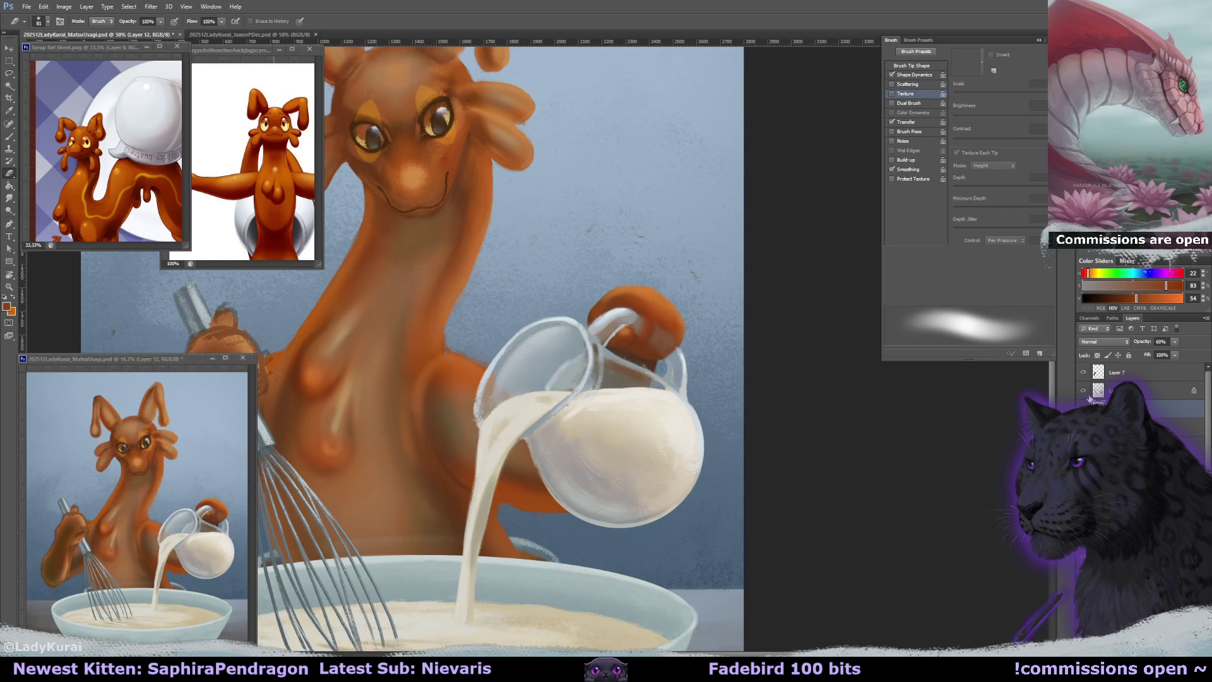
drag(748, 366, 666, 393)
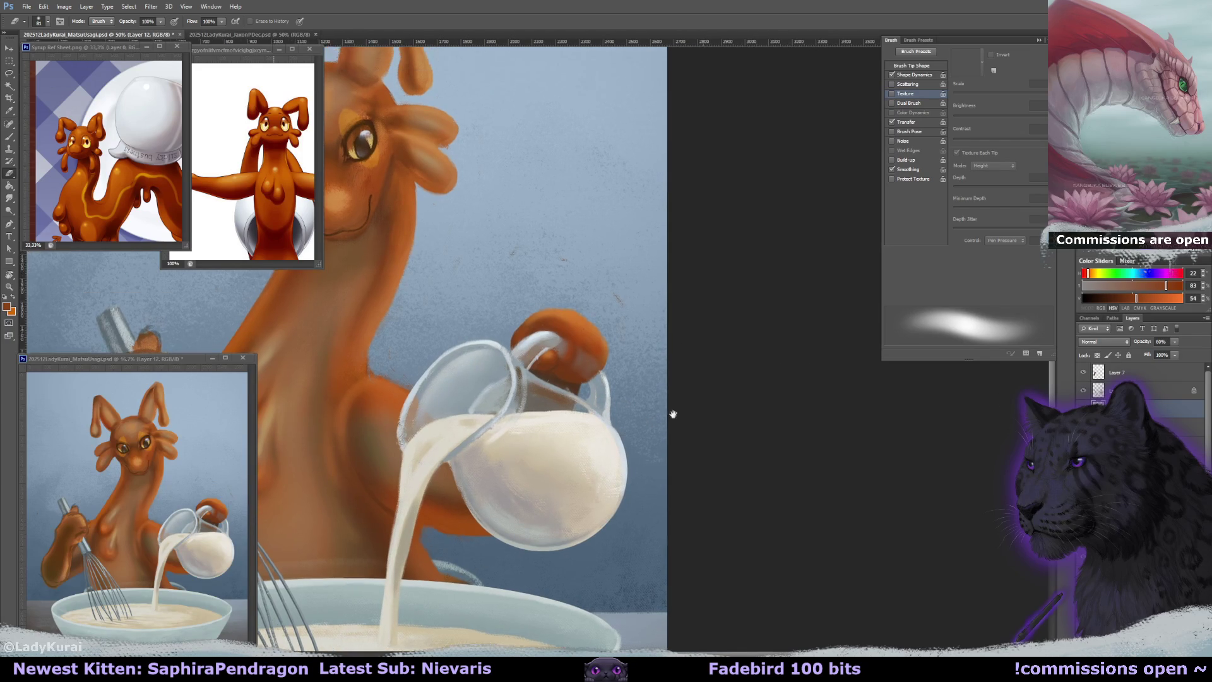
Use a 10 px textured brush with the jug's light blue-grey, enlarged to 30 px.
key(b)
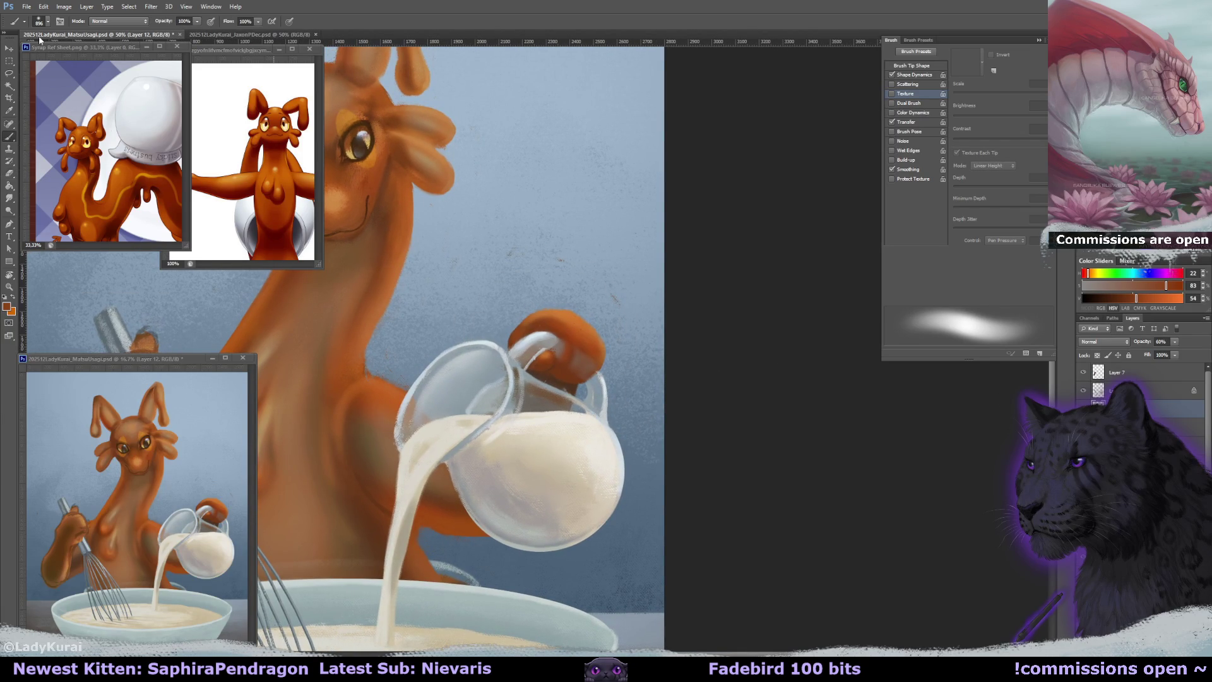
click(47, 20)
click(35, 107)
key(Return)
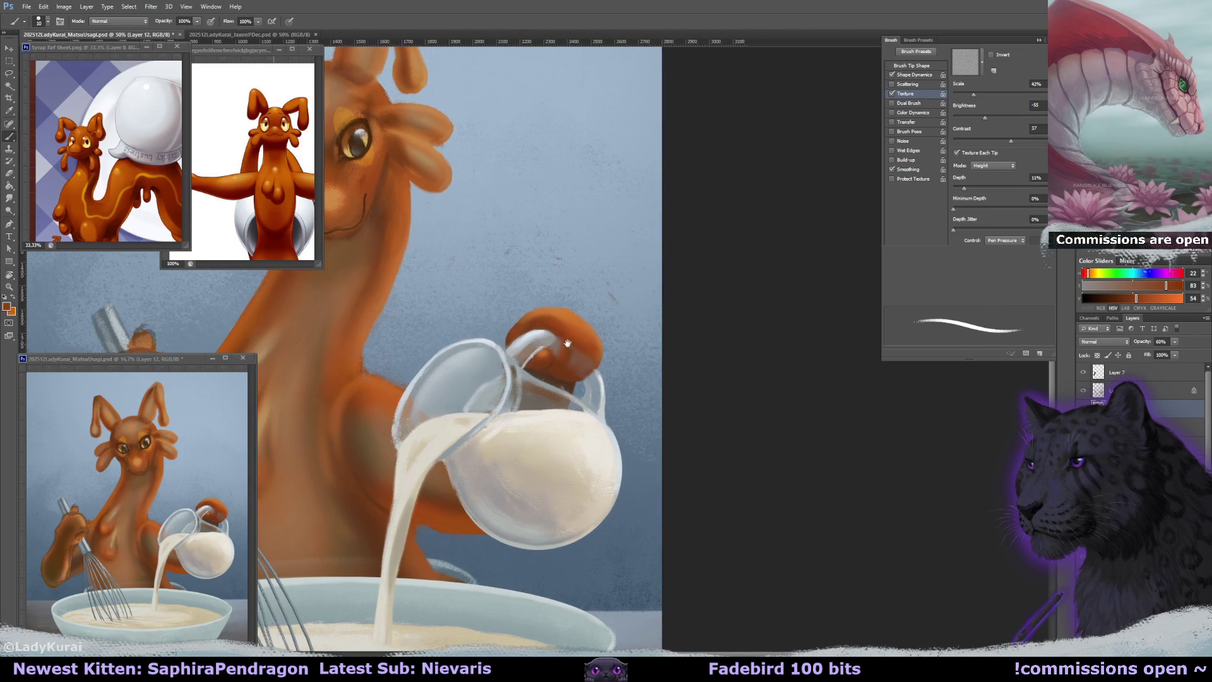
alt+click(507, 354)
key(bracketright)
key(bracketright)
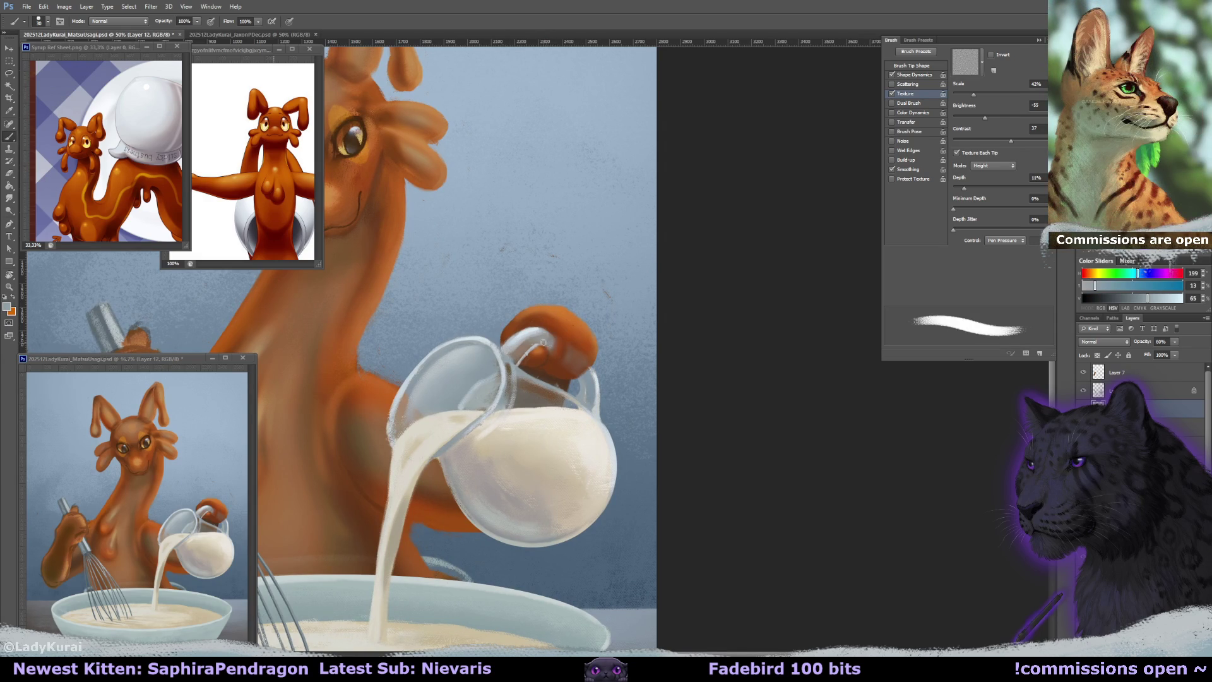
Toggle the jug layer to compare, sample a paler grey, and erase with a smaller 22 px tip.
click(1083, 391)
click(1082, 391)
click(1098, 390)
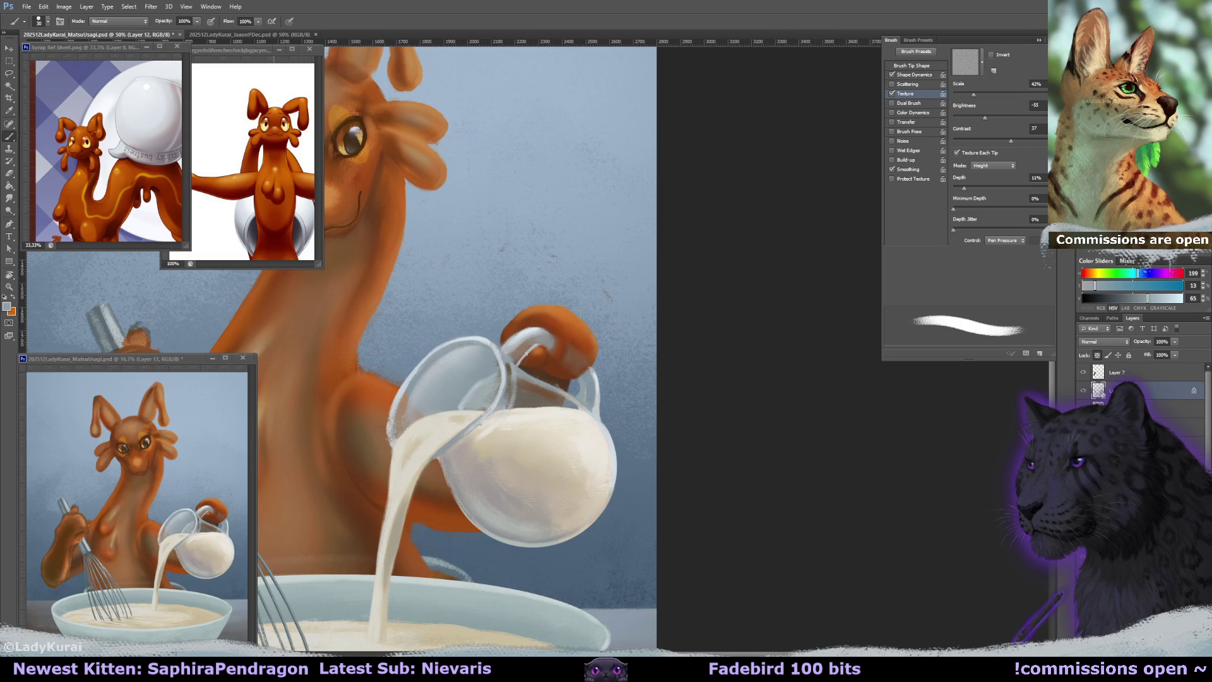
alt+click(545, 327)
key(bracketleft)
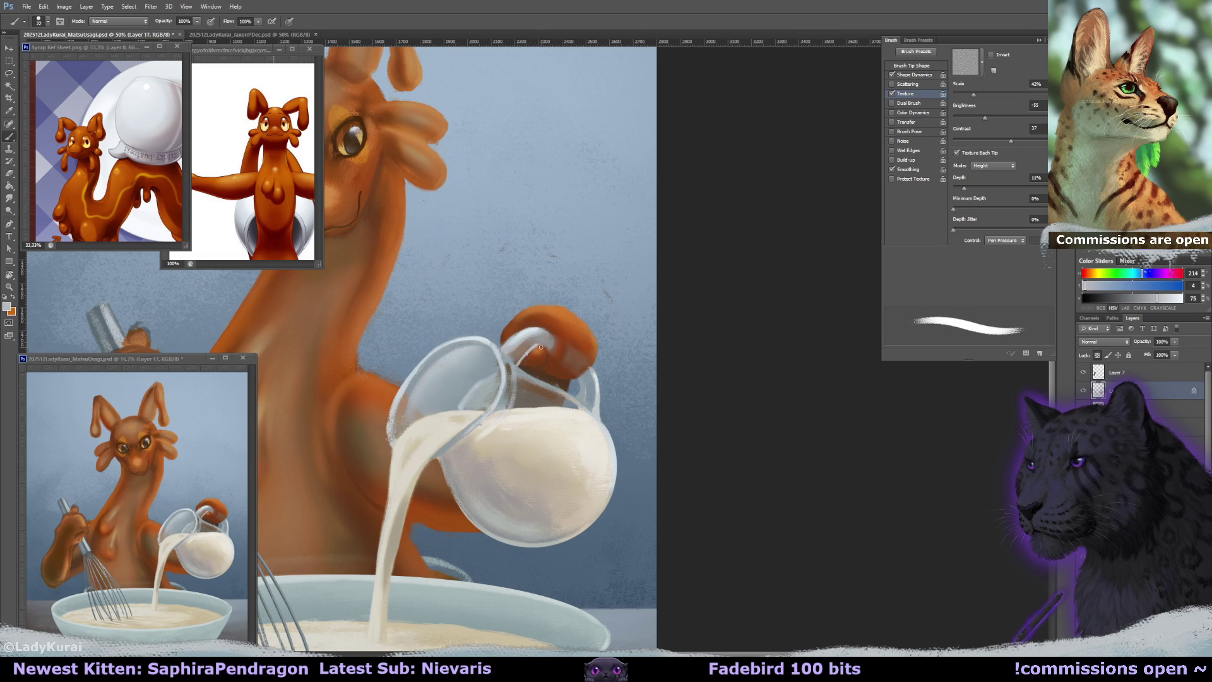
key(e)
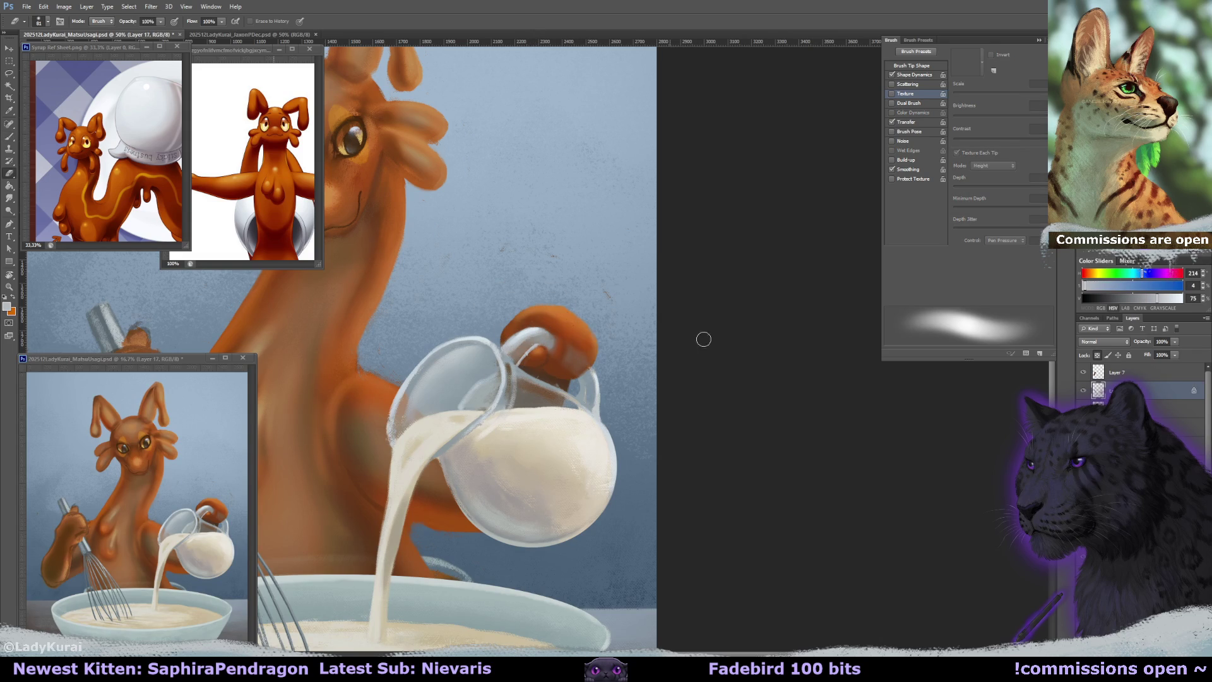
drag(753, 392, 823, 393)
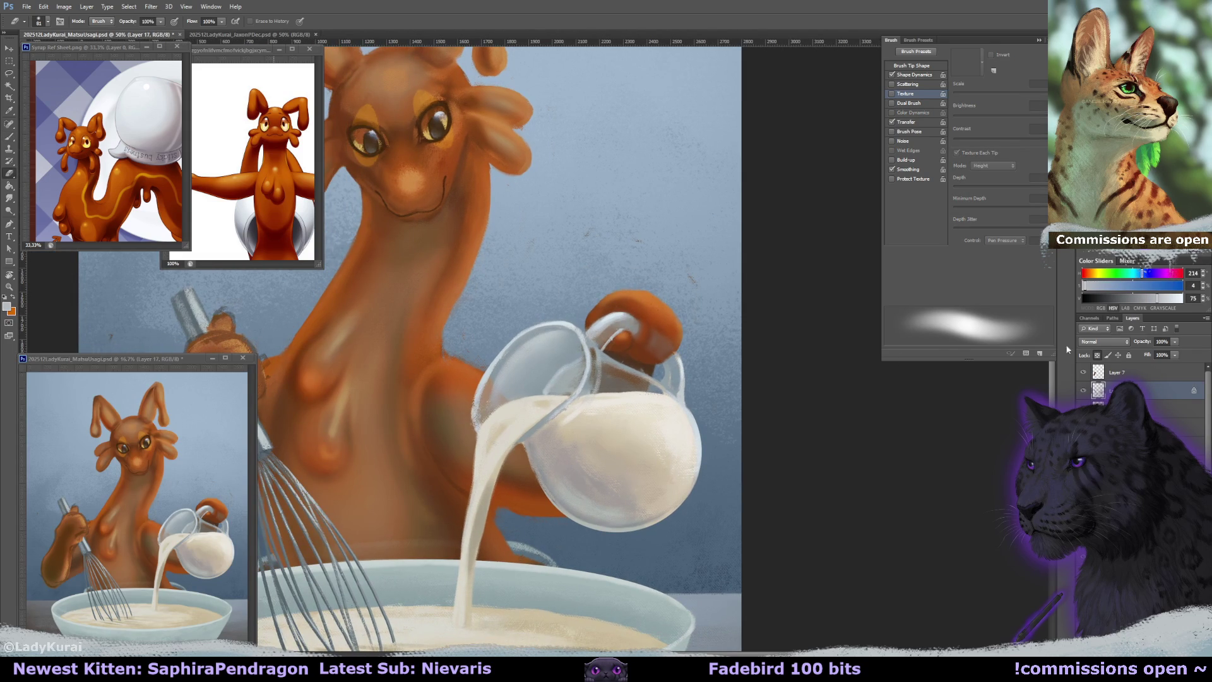
click(1083, 390)
click(1084, 390)
key(bracketleft)
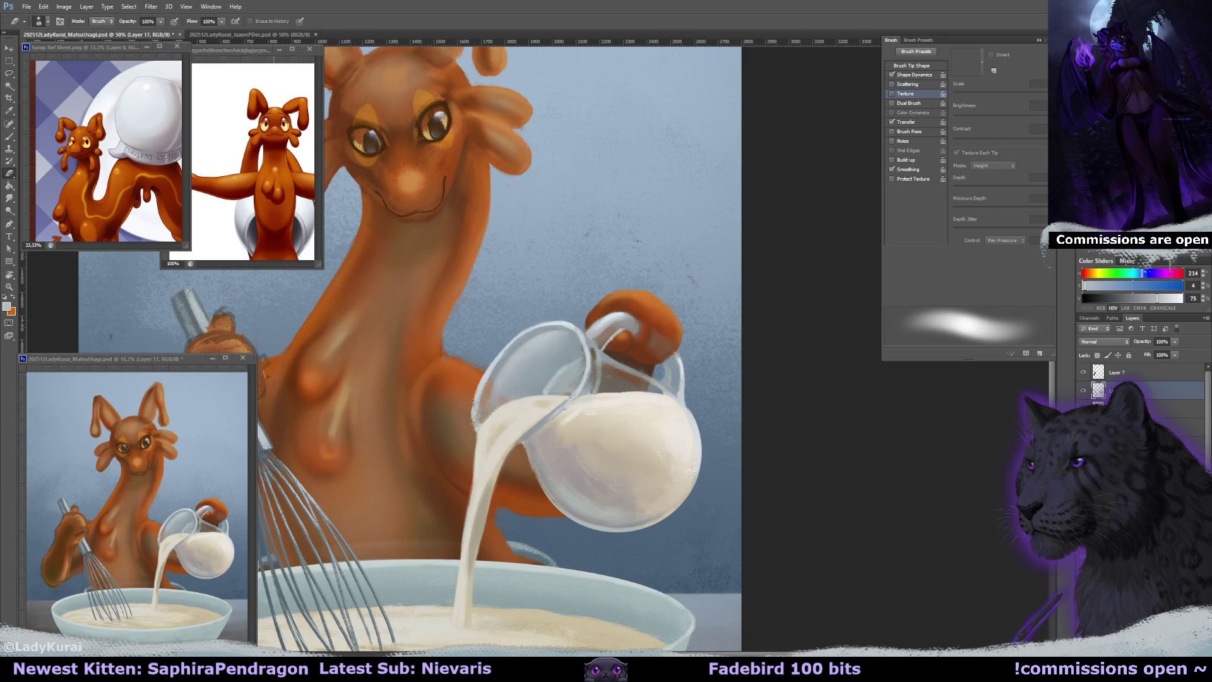
key(ctrl+comma)
key(ctrl+comma)
With a 10 px textured tip and the hand's orange, smudge its edges at 170 px.
click(48, 22)
click(49, 156)
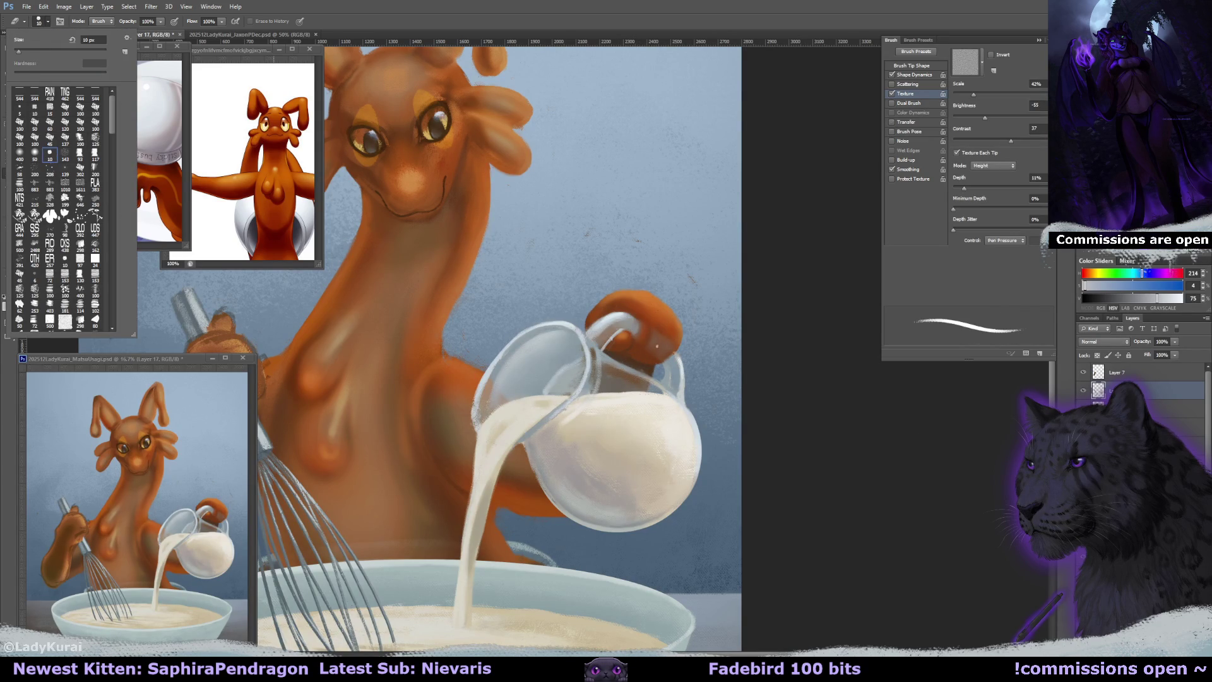
key(Return)
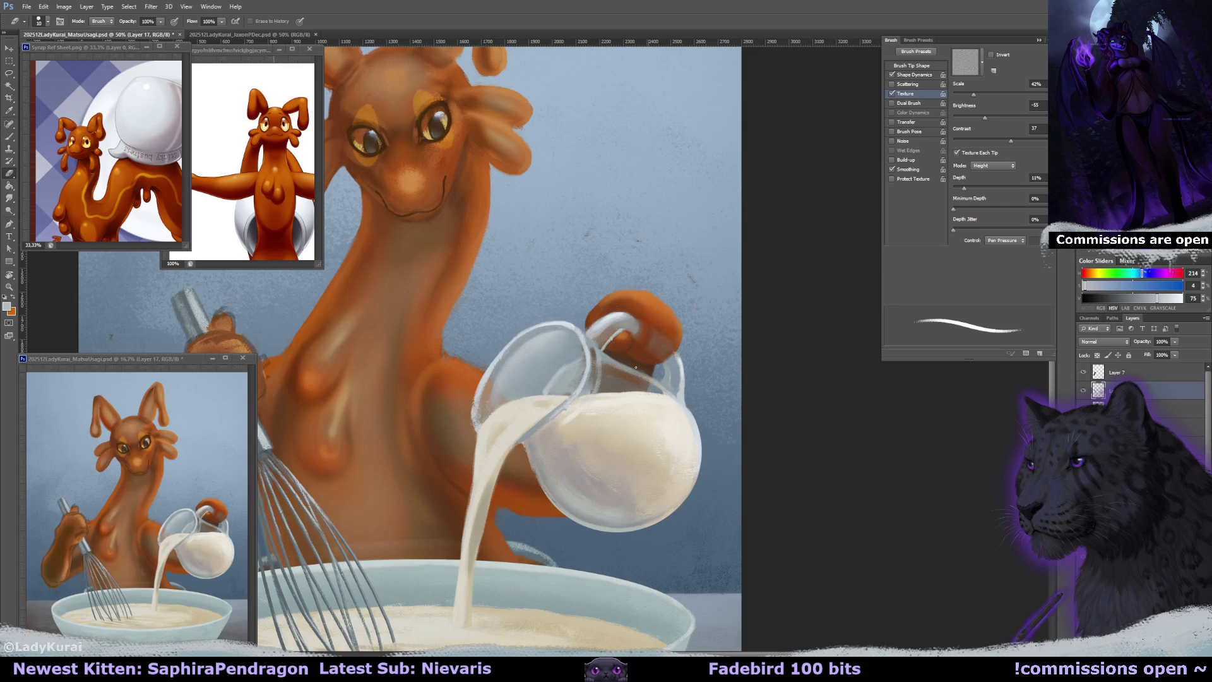
key(b)
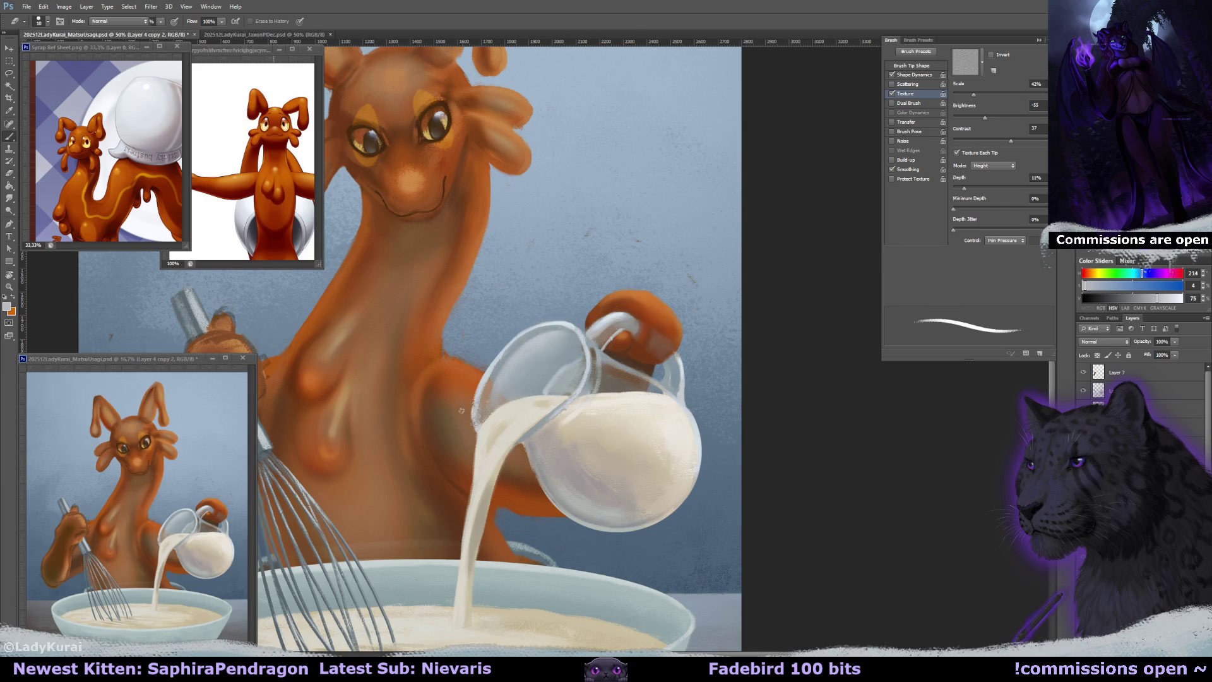
alt+click(462, 380)
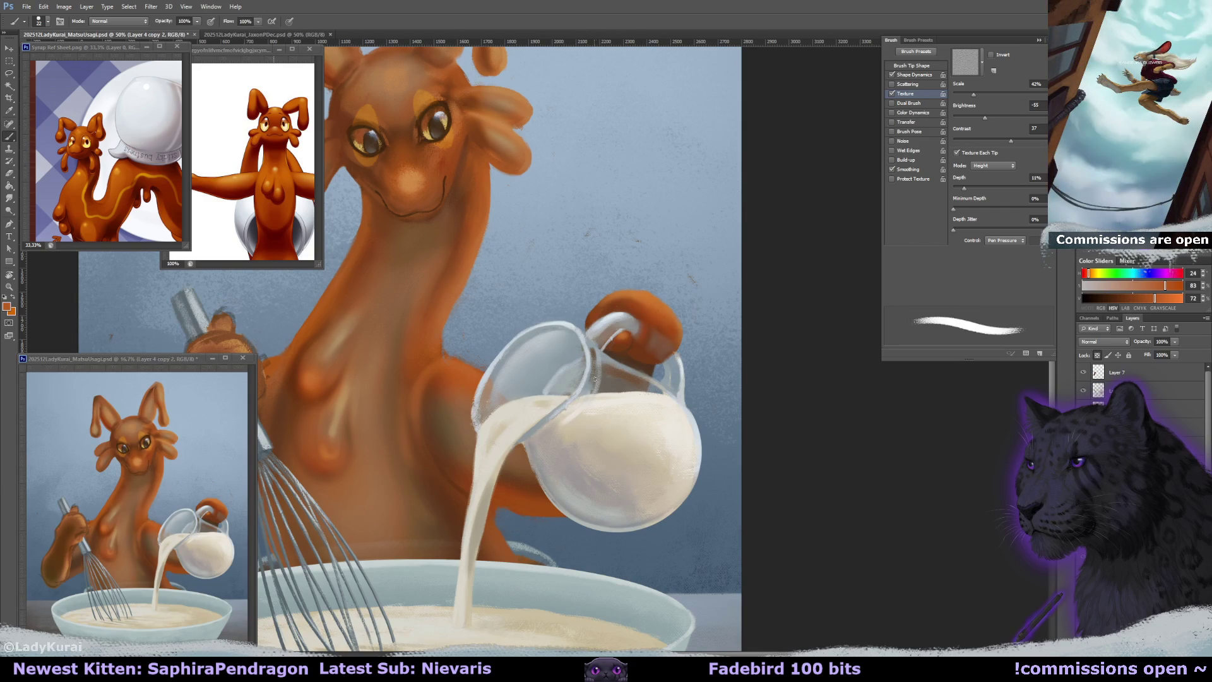
drag(593, 375, 637, 359)
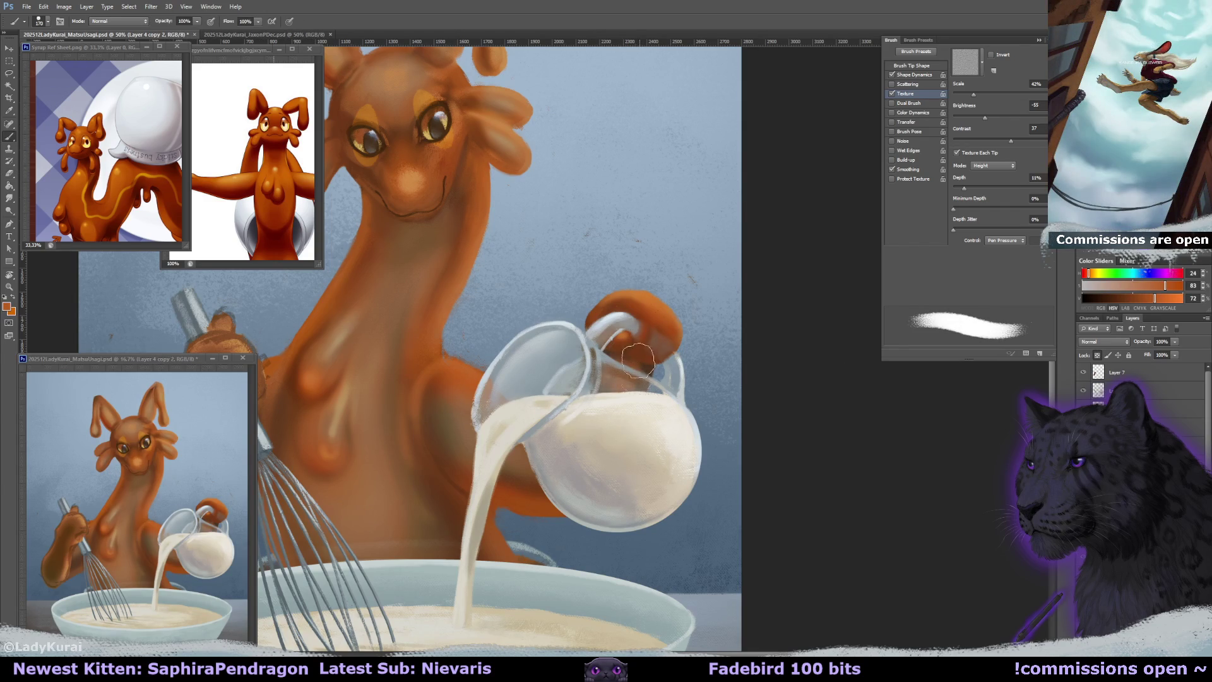
key(r)
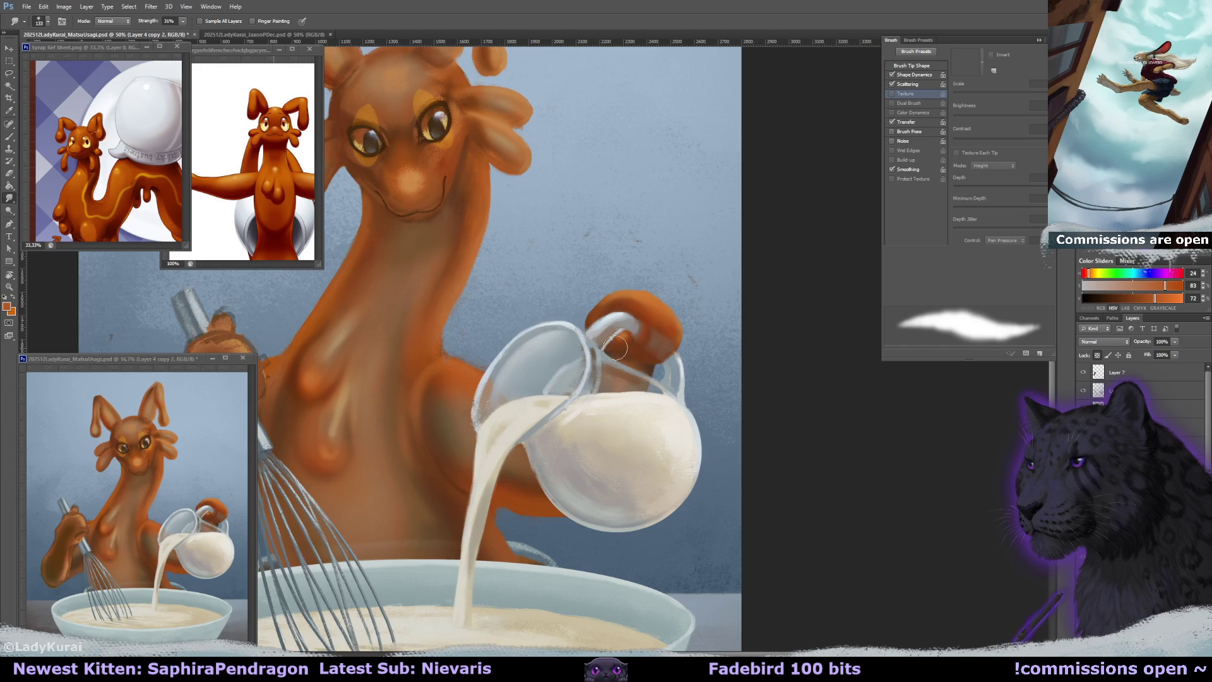
key(b)
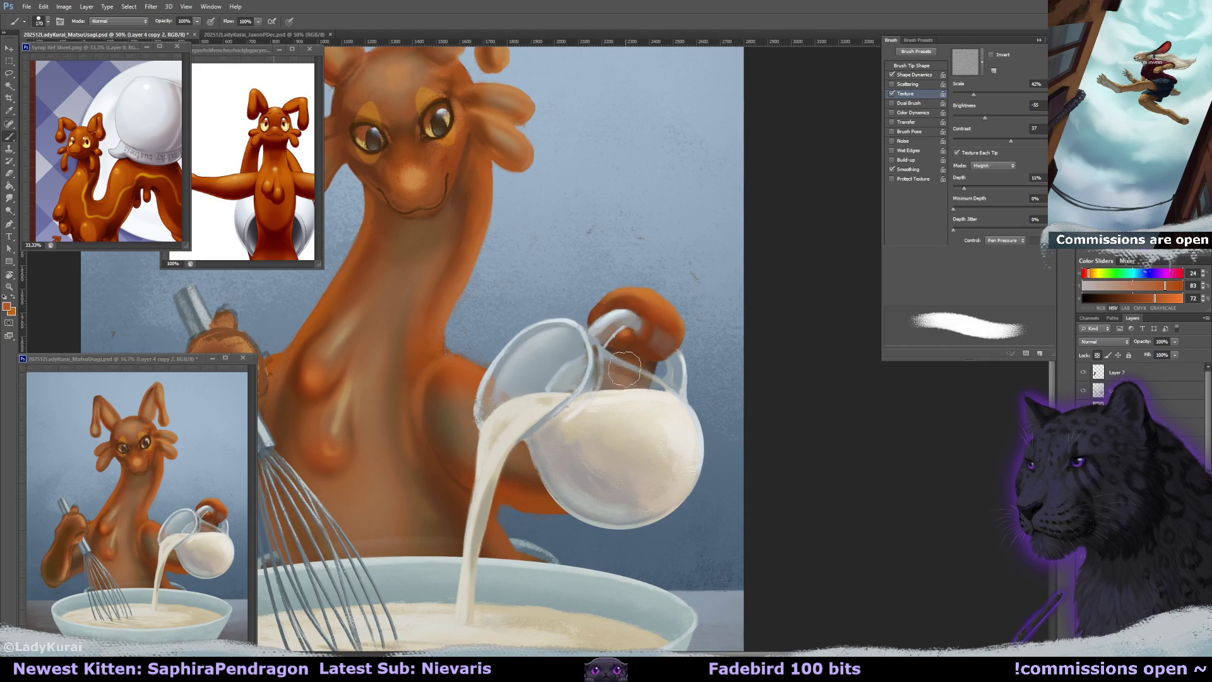
alt+click(456, 358)
Switch to a large soft brush of about 164 px, sample jug lavender and hand orange, and save.
right_click(130, 102)
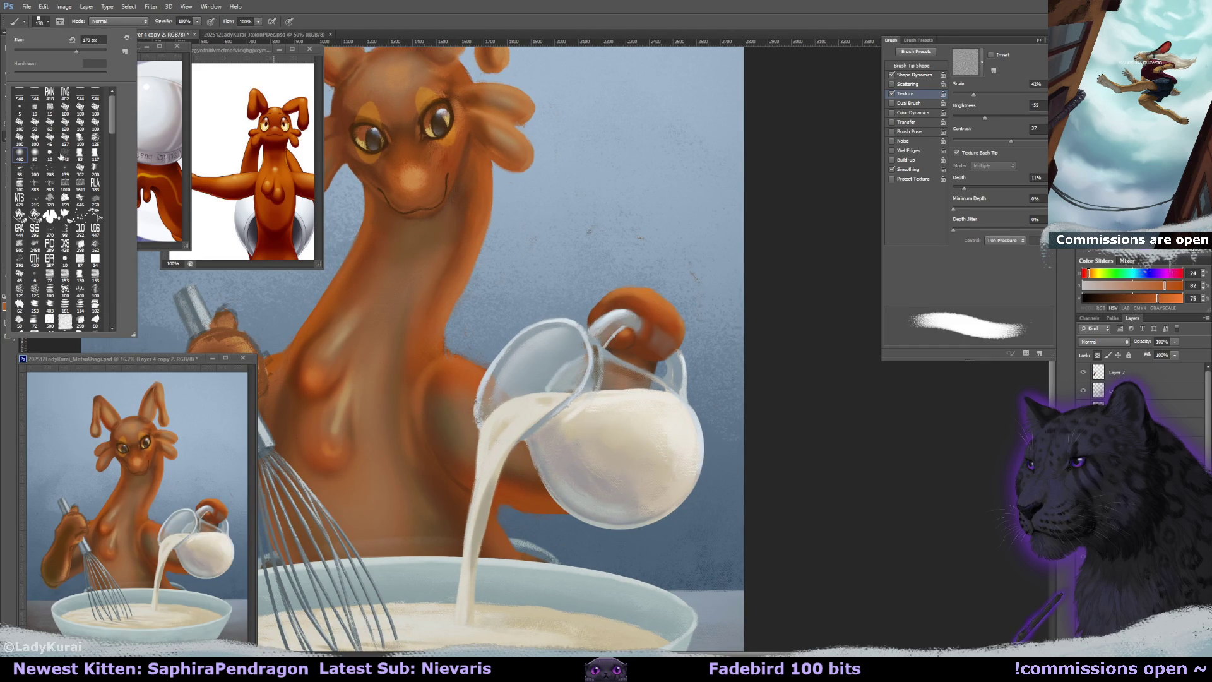
click(25, 154)
drag(550, 358, 532, 357)
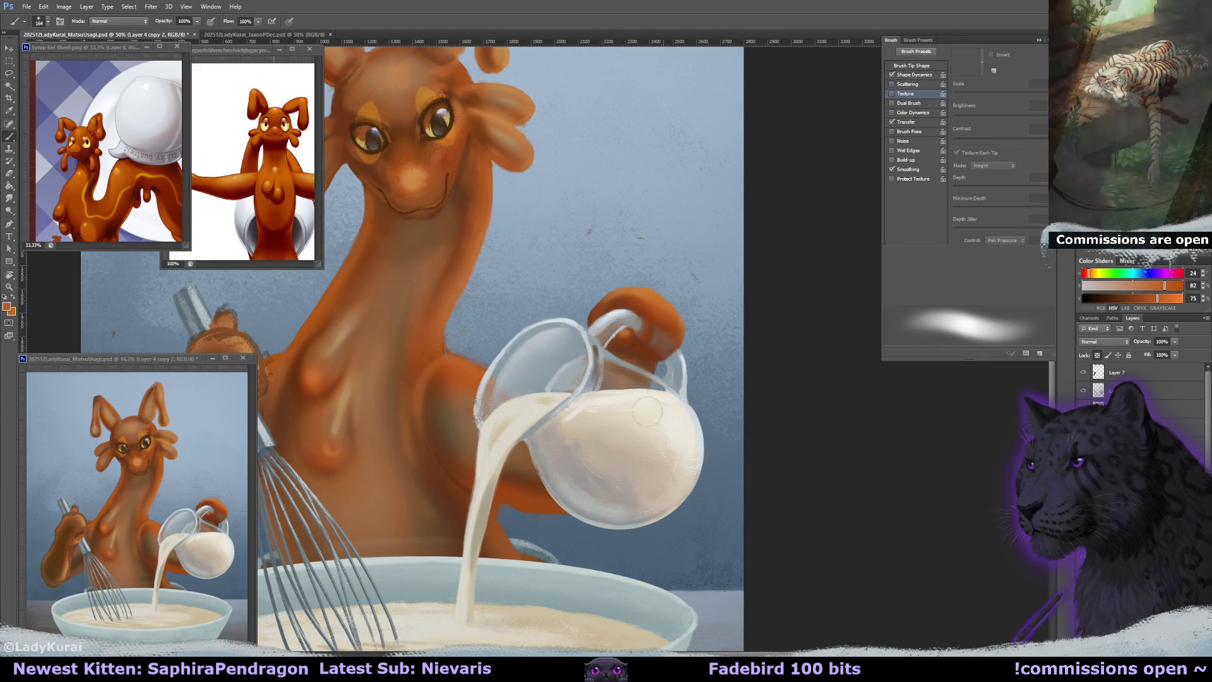
alt+click(653, 334)
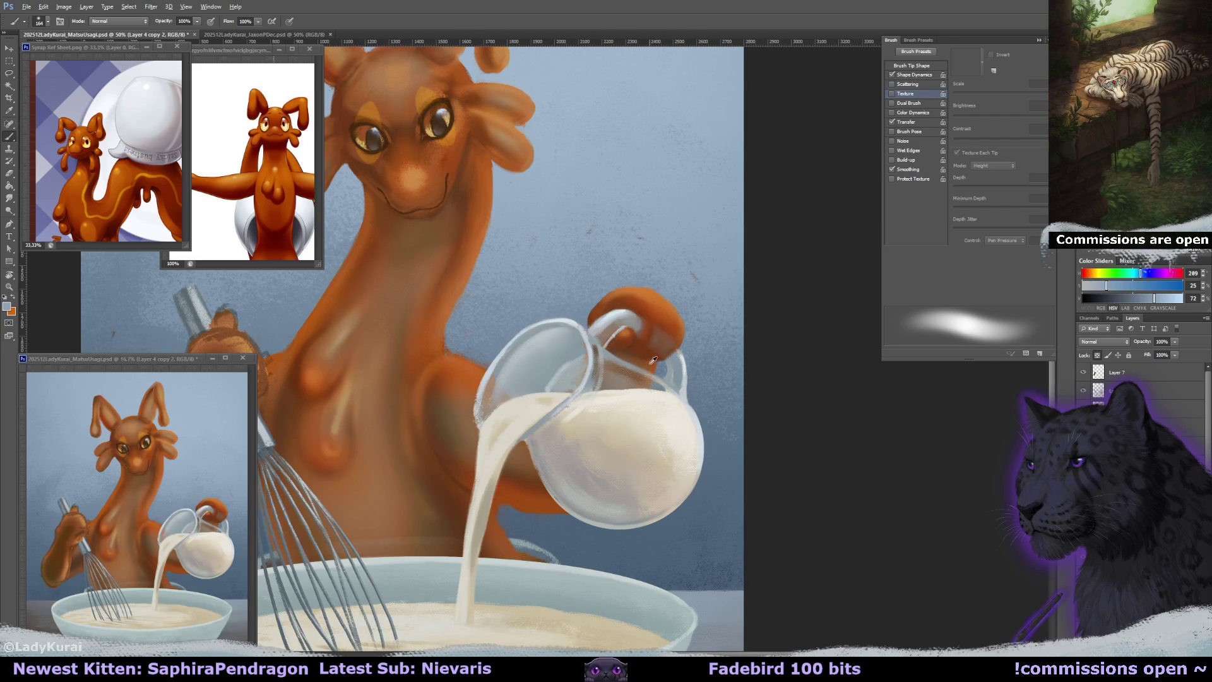
alt+click(653, 361)
key(ctrl+s)
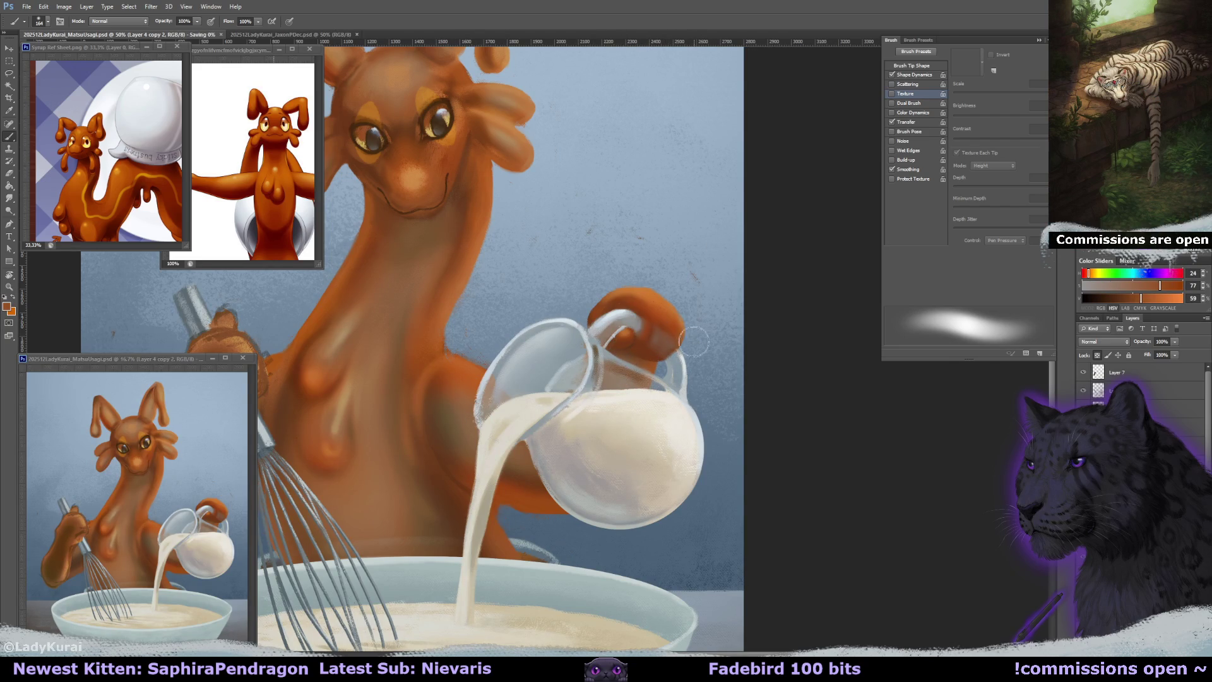
mouse_move(603, 438)
mouse_down()
mouse_move(663, 388)
mouse_move(631, 399)
mouse_up()
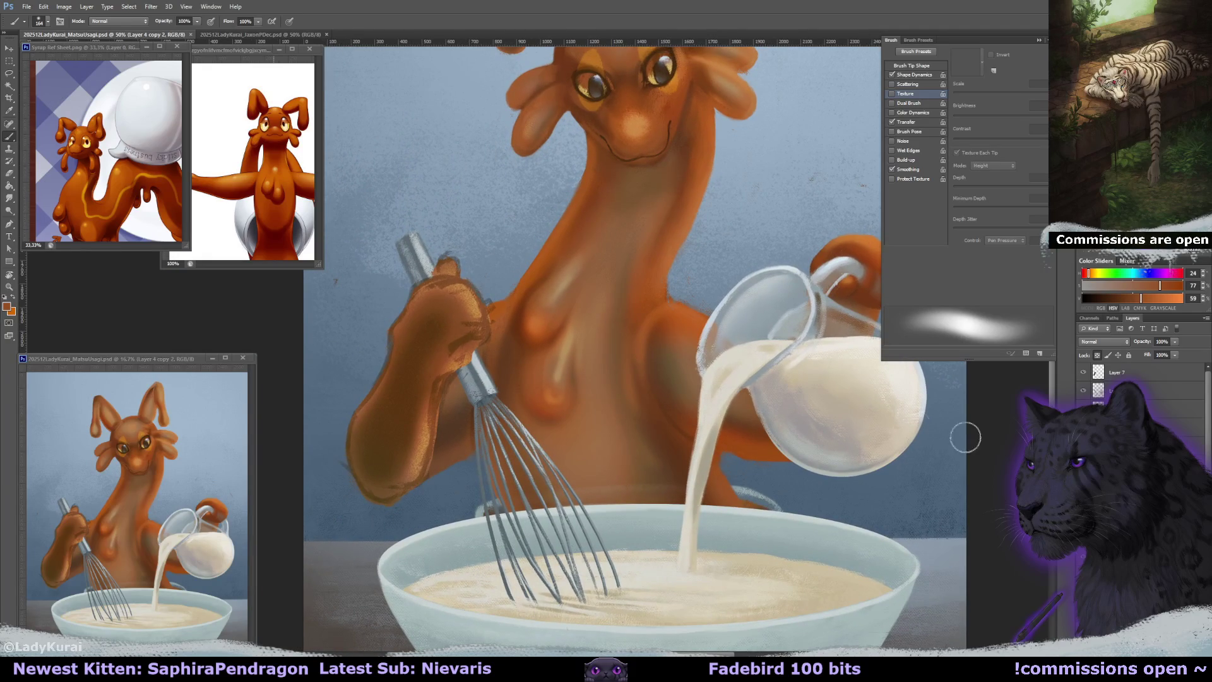
On Layer 4 copy 2, erase the lower edge of the orange curl by the jug handle.
key(ctrl+shift+alt+n)
click(1114, 372)
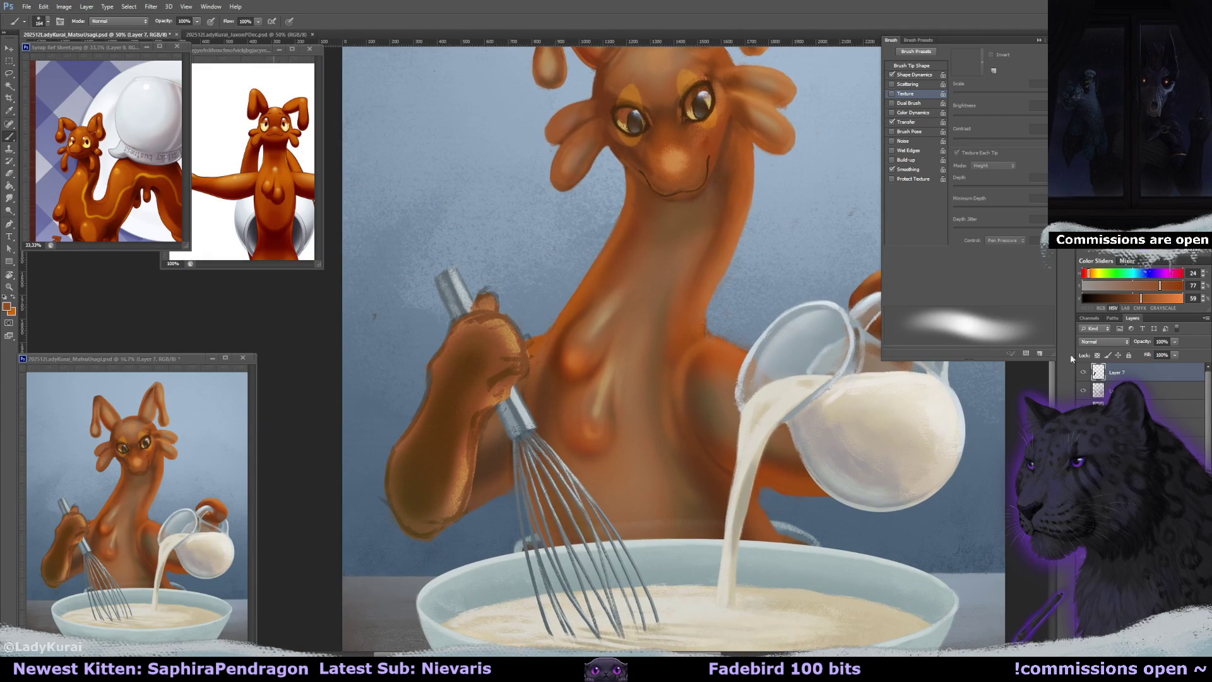
click(1083, 372)
click(1084, 372)
key(alt+bracketleft)
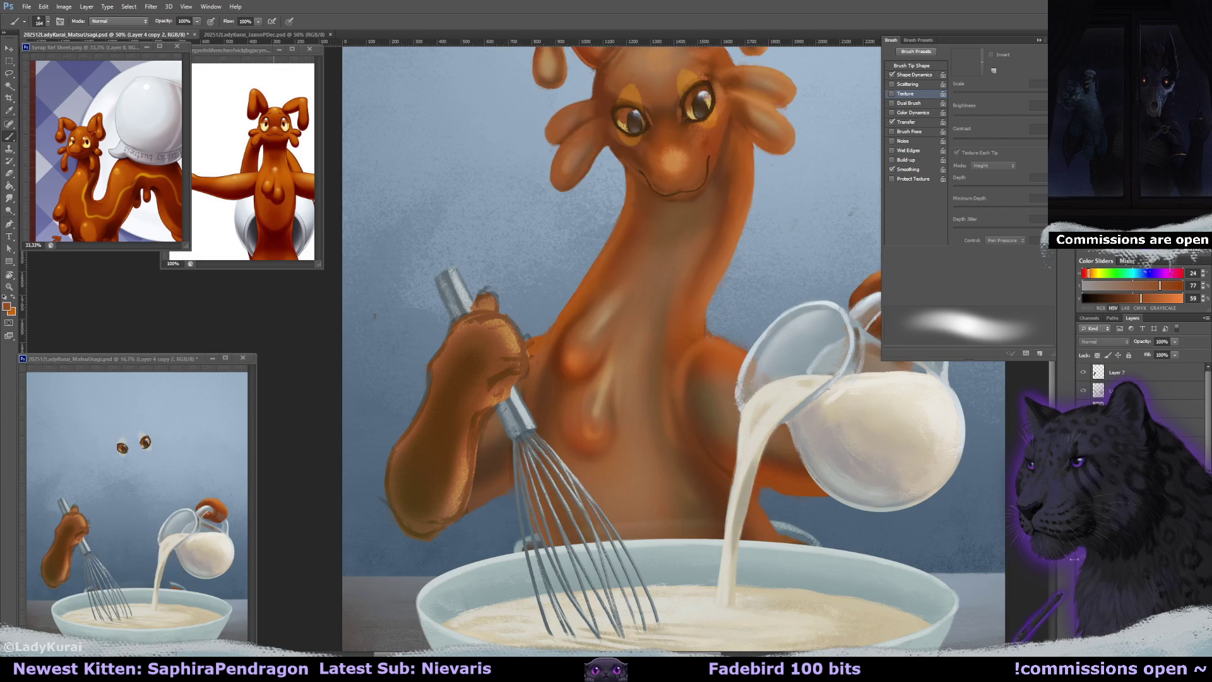
key(e)
drag(888, 199, 784, 268)
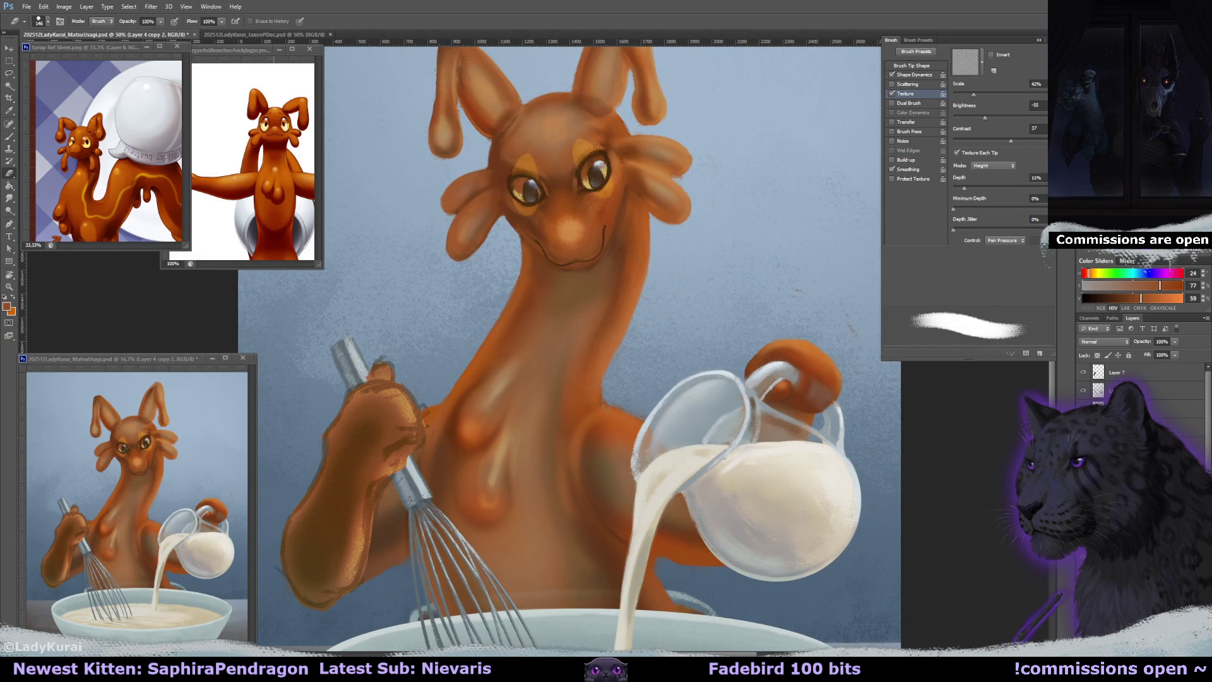
drag(813, 413, 825, 418)
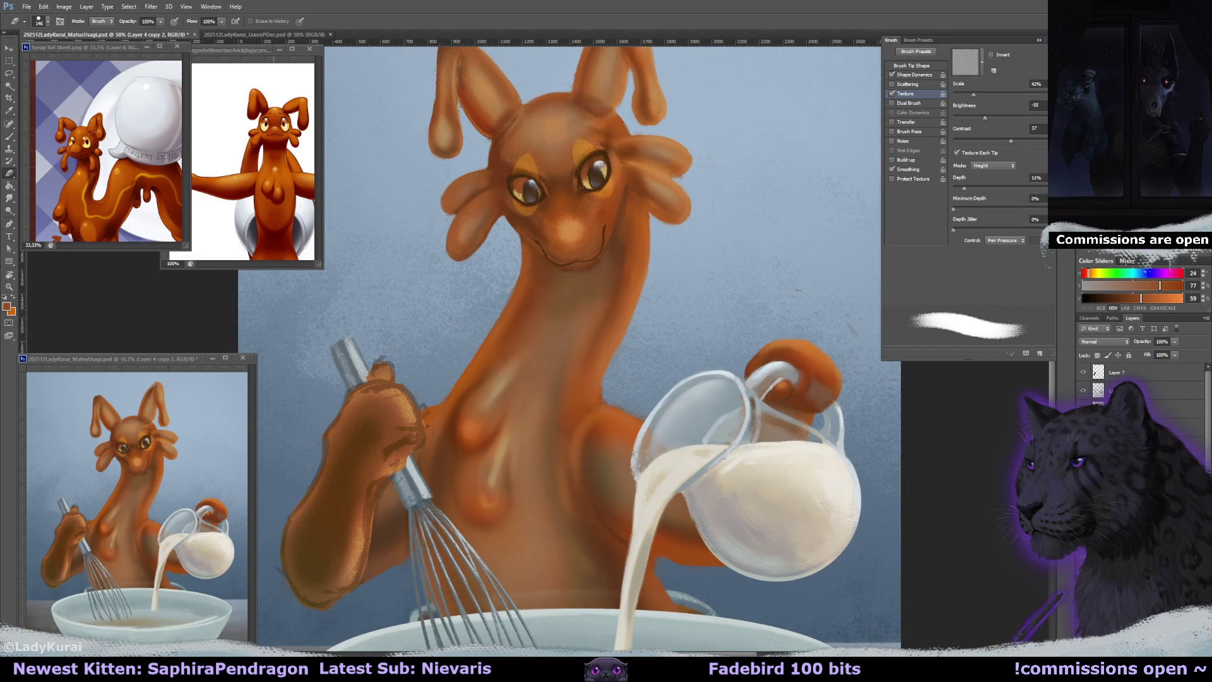
Toggle the body layer to compare, select Layer 7, and save the painting.
click(1083, 391)
click(1084, 391)
click(1083, 372)
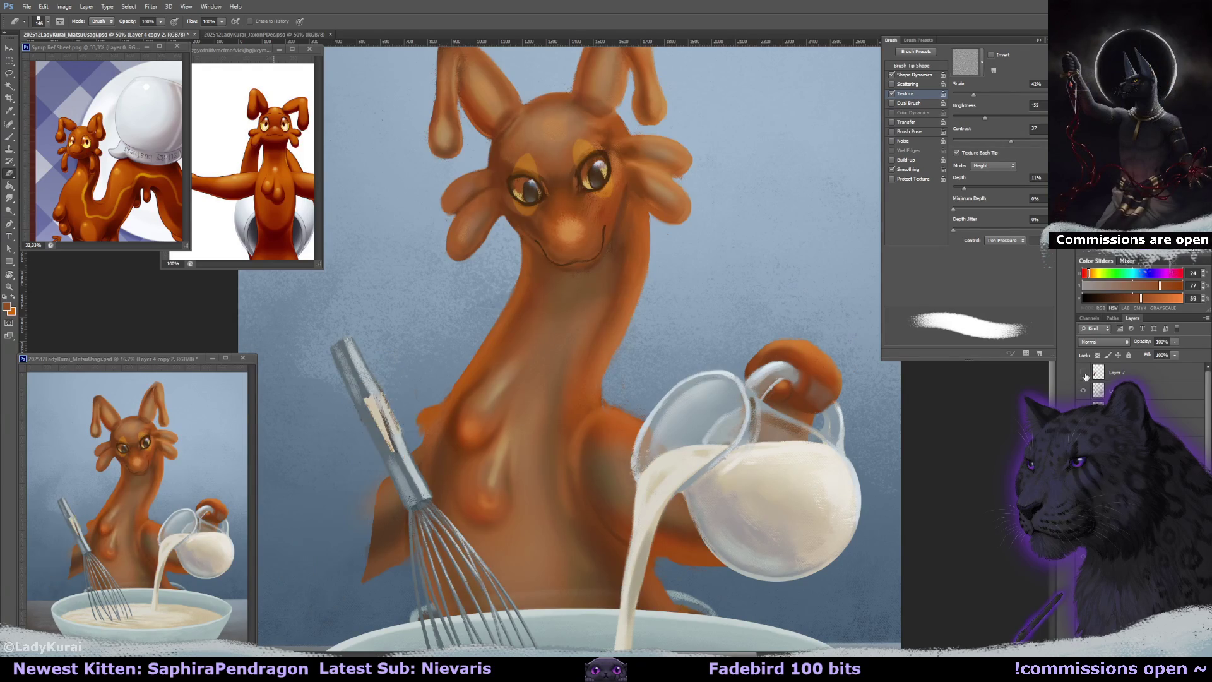
click(1083, 373)
click(1117, 372)
mouse_move(716, 251)
mouse_down()
mouse_move(758, 275)
mouse_move(619, 380)
mouse_up()
key(ctrl+s)
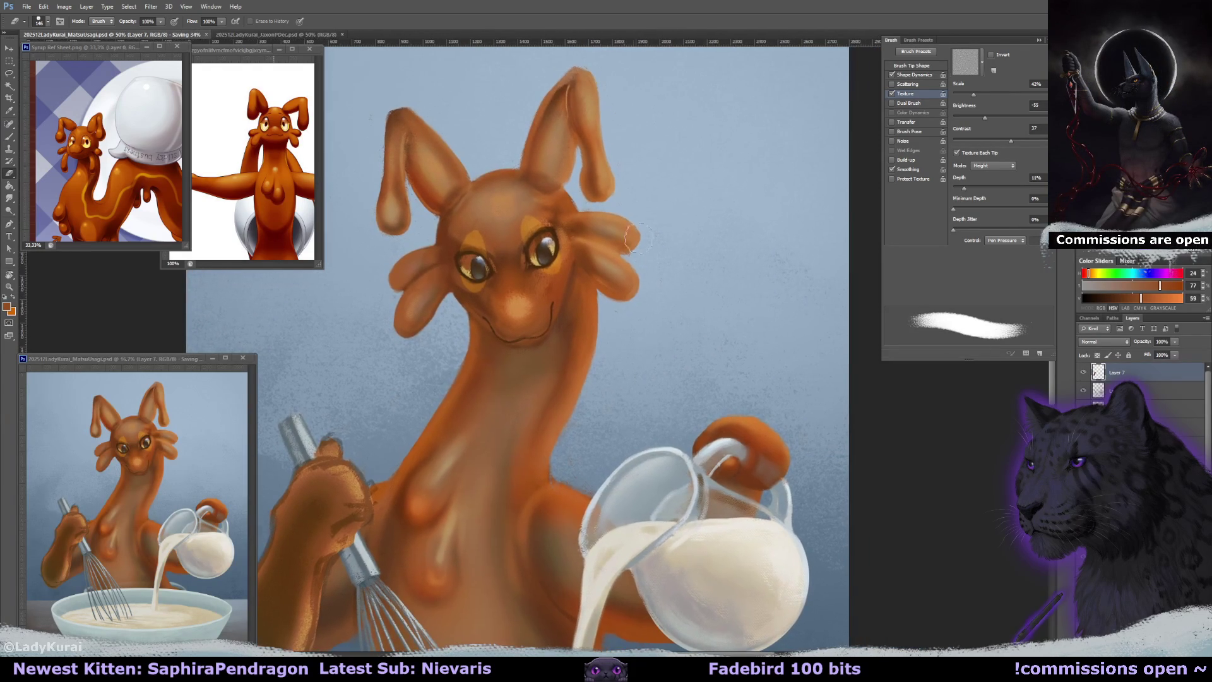
Shrink the eraser to 26 px and return to Layer 4 copy 2.
drag(650, 247, 631, 255)
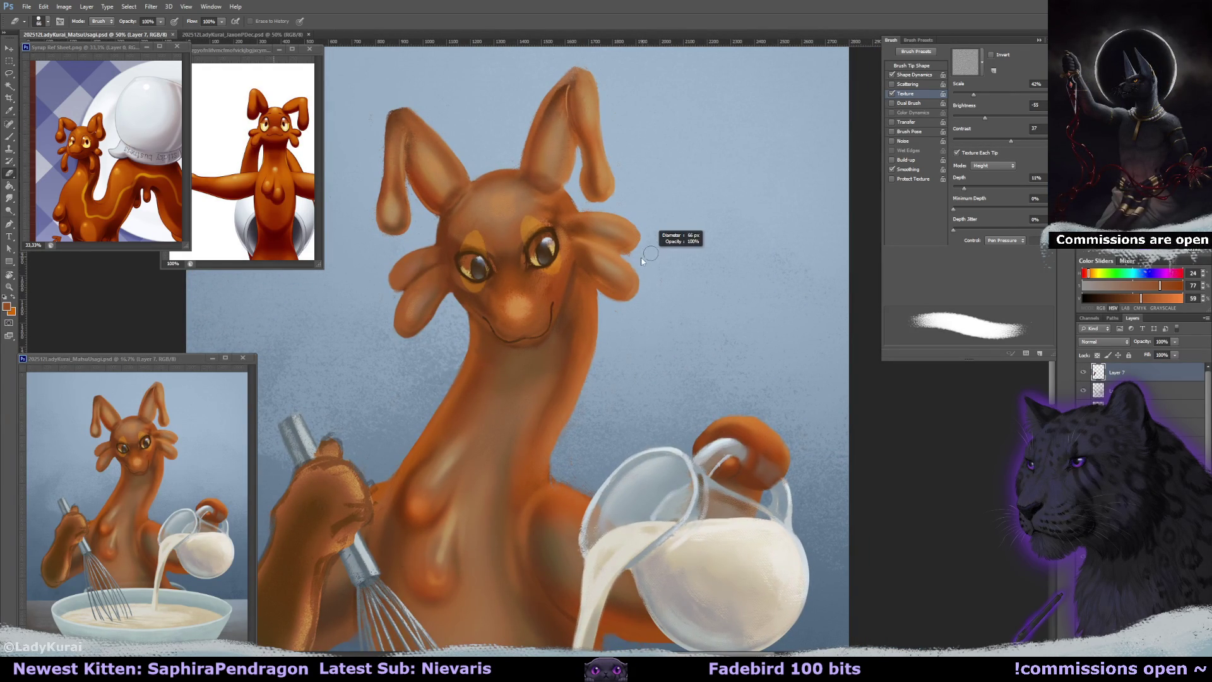
click(629, 254)
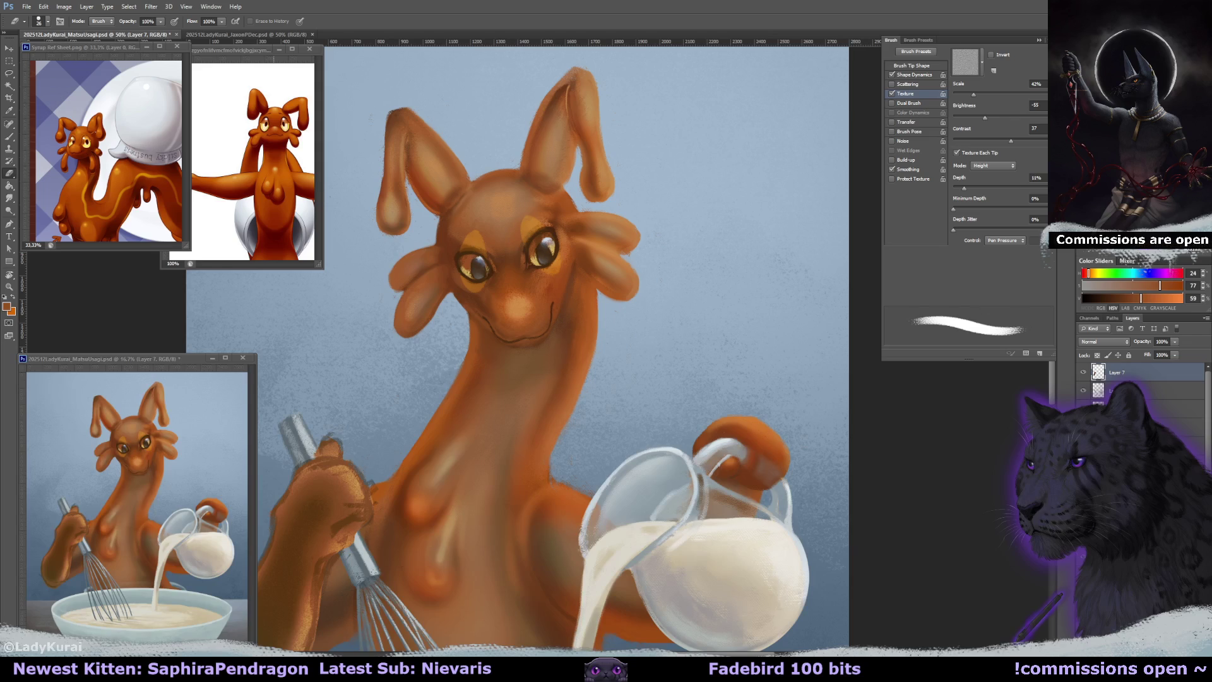
key(alt+bracketleft)
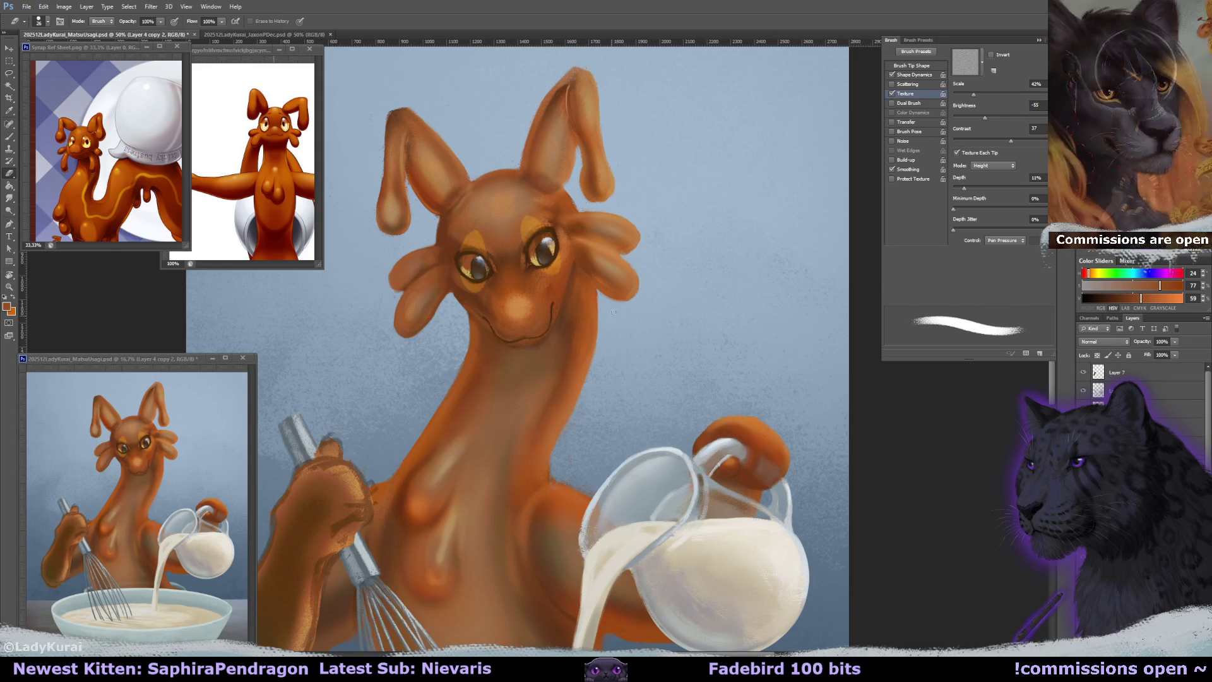
drag(485, 450, 677, 312)
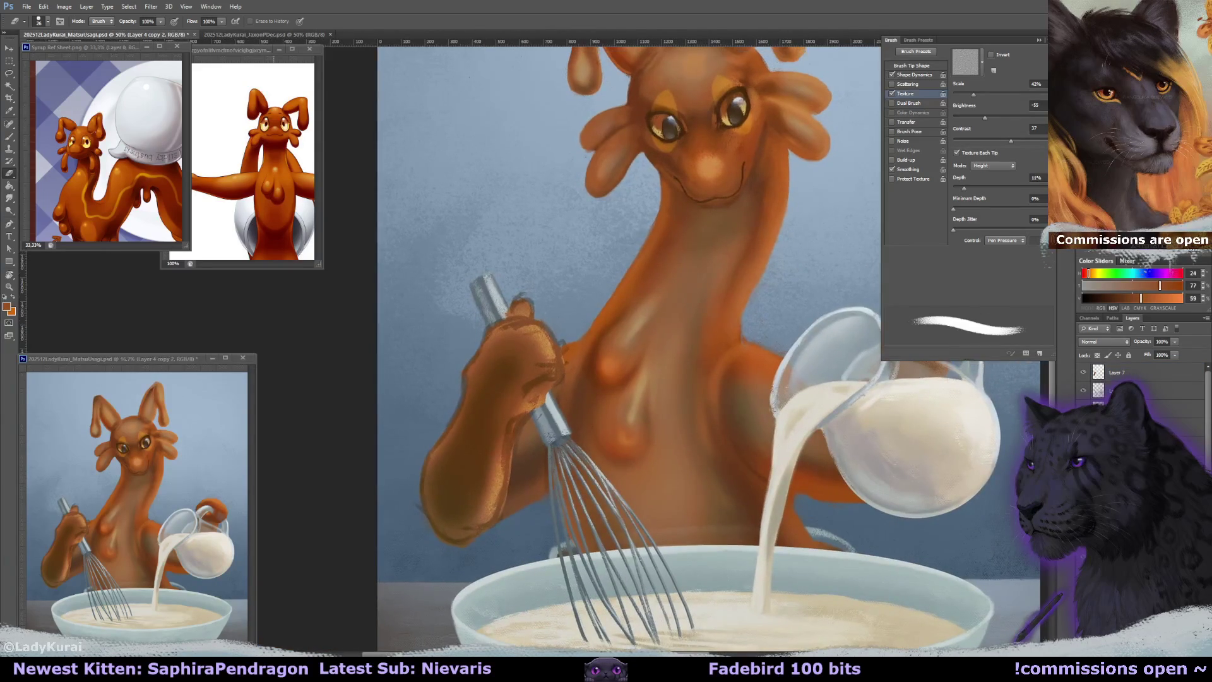
Select Layer 7 and shrink the eraser to about 38 px, rotating the view around the whisk.
key(alt+bracketright)
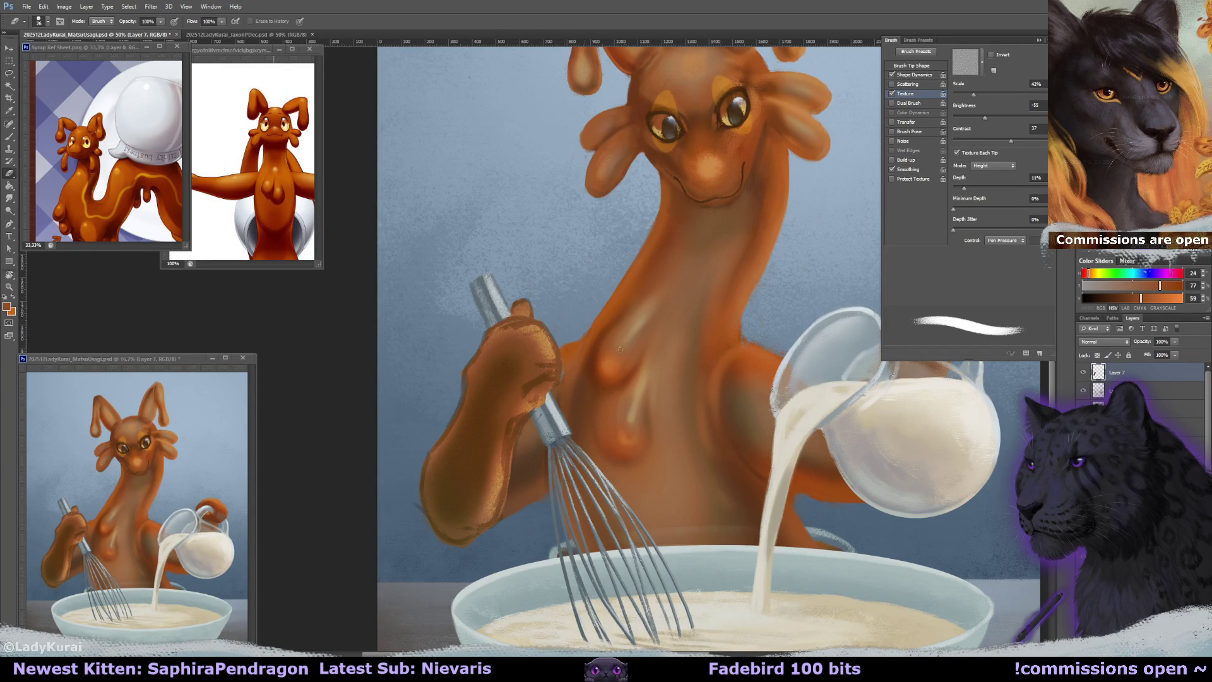
drag(605, 356, 582, 366)
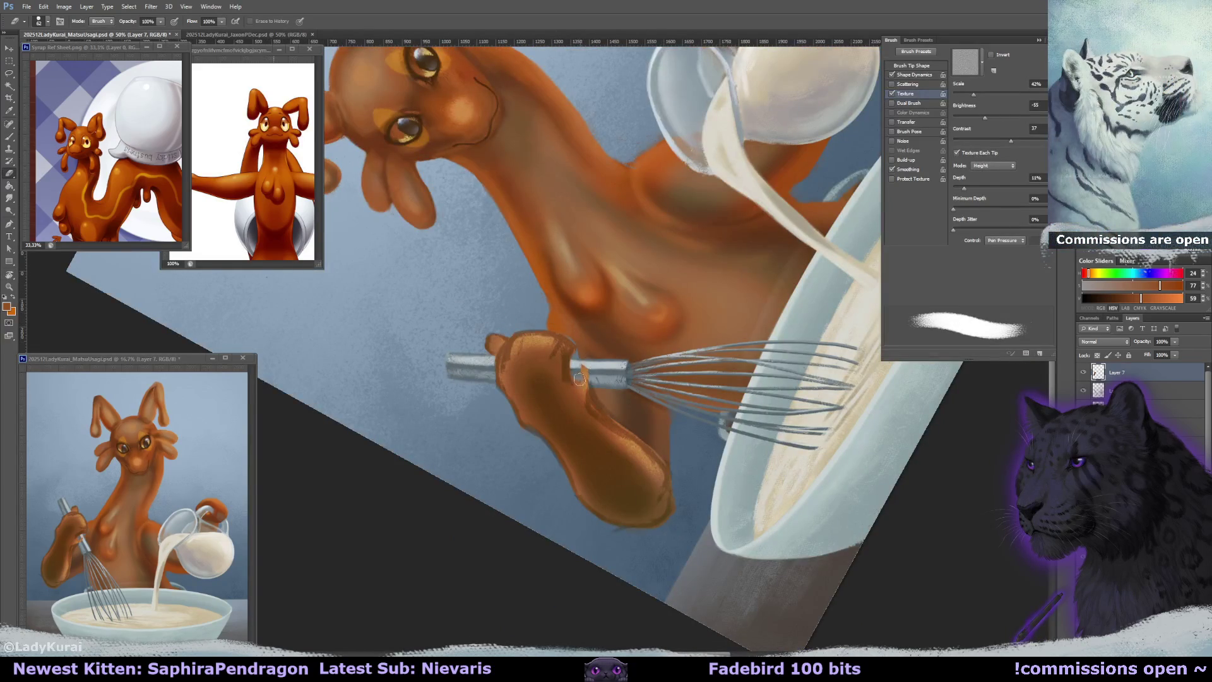
drag(577, 372, 509, 400)
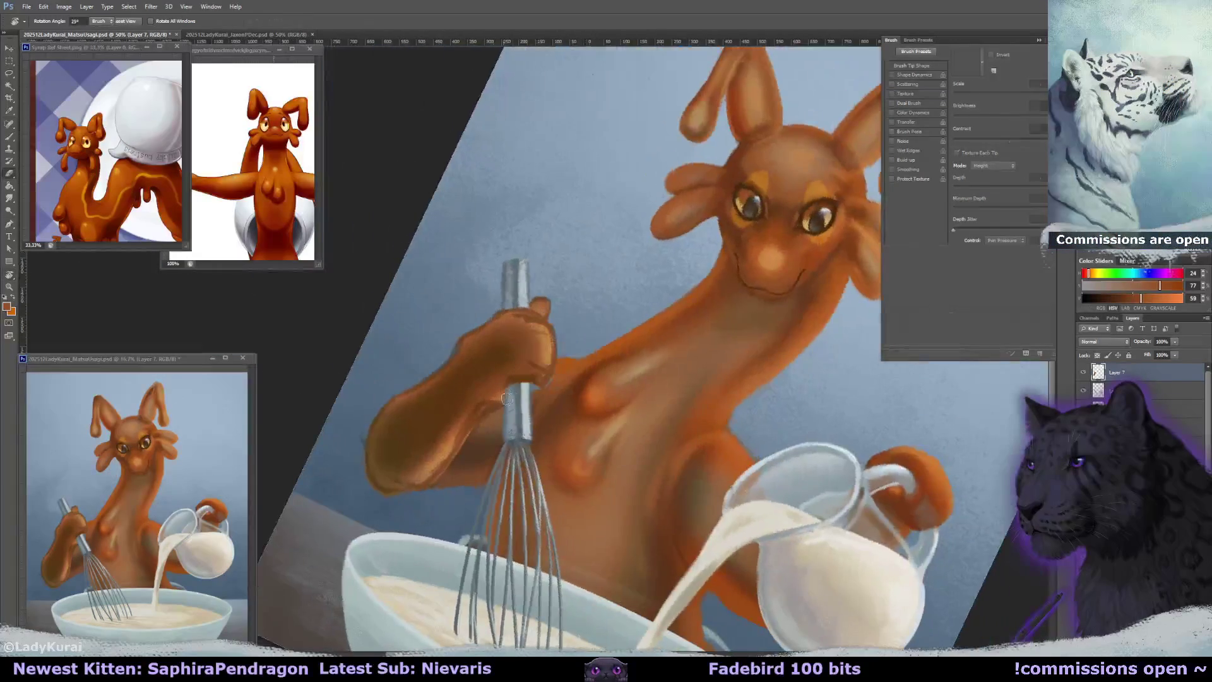
key(bracketleft)
key(bracketleft)
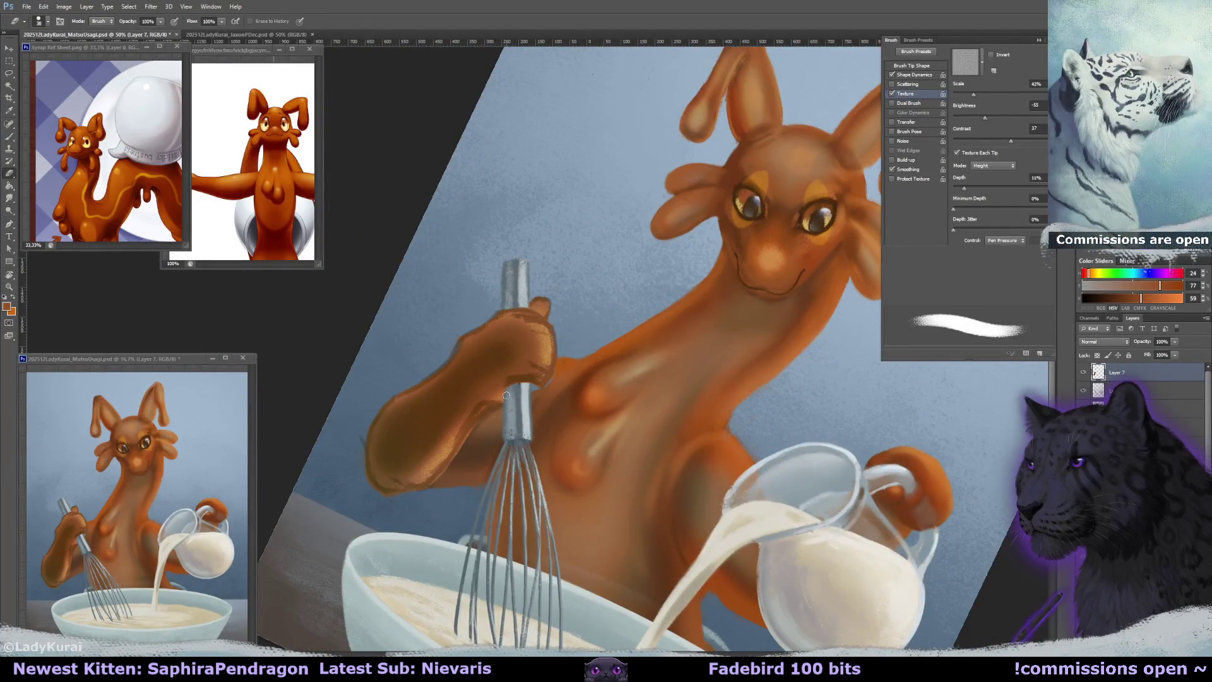
drag(505, 397, 522, 434)
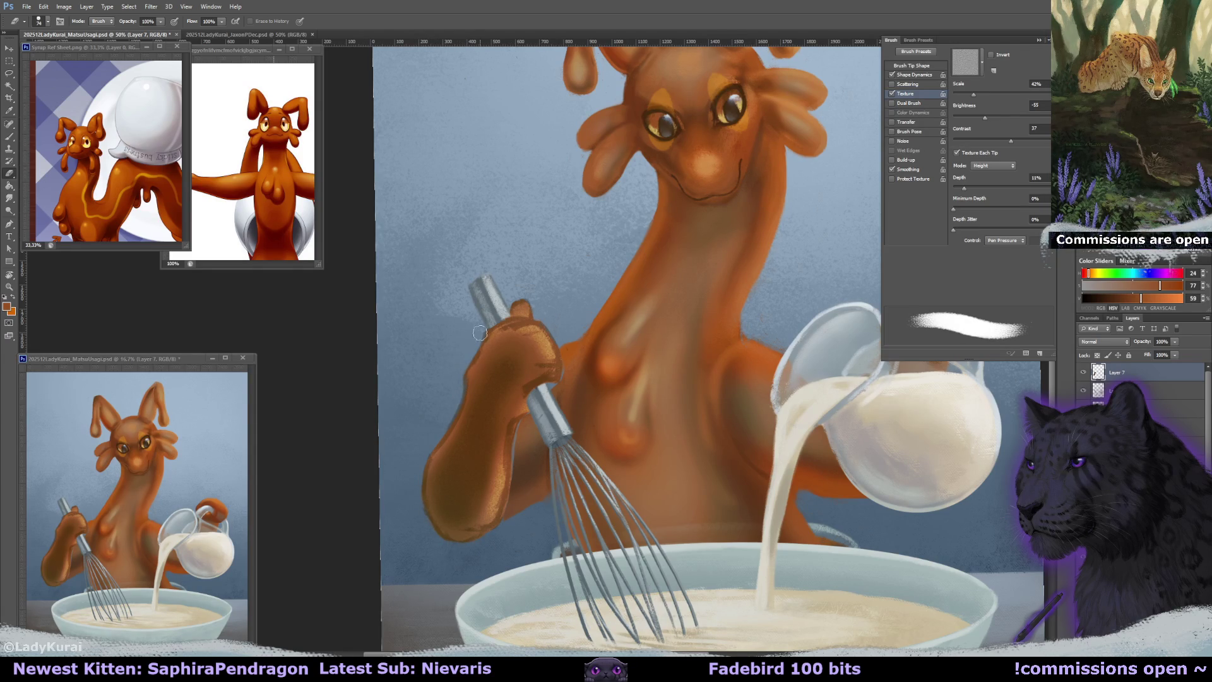
Switch to painting with a small 10 px brush preset.
key(b)
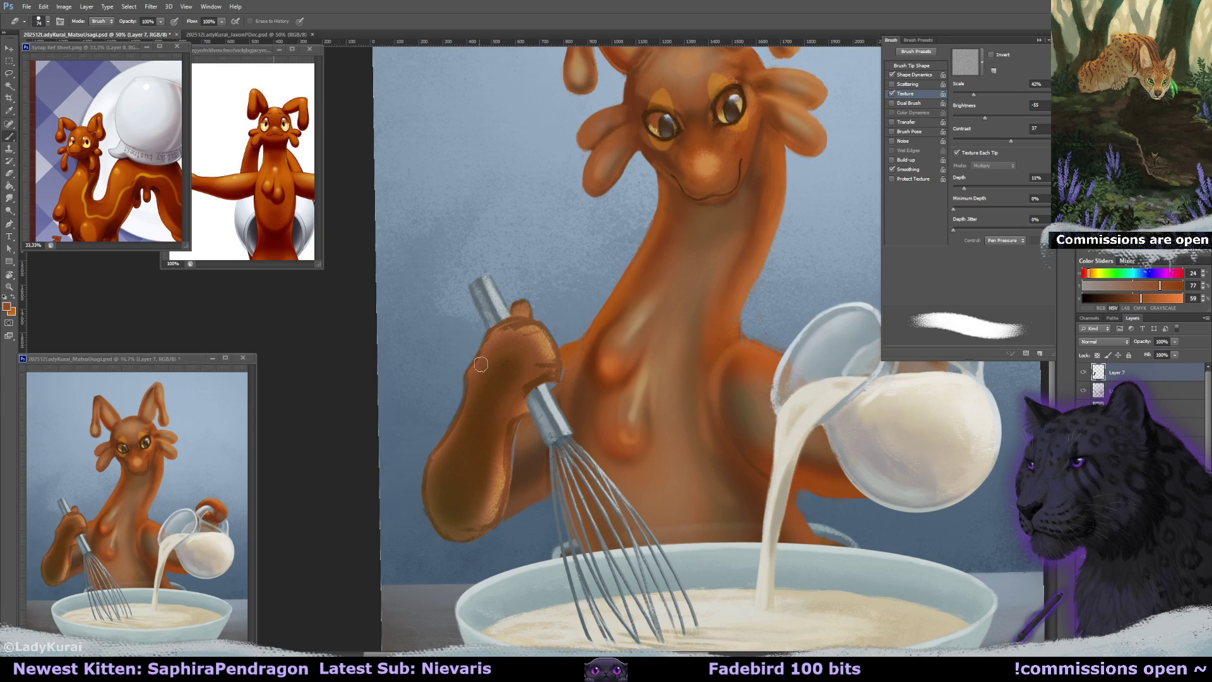
click(44, 21)
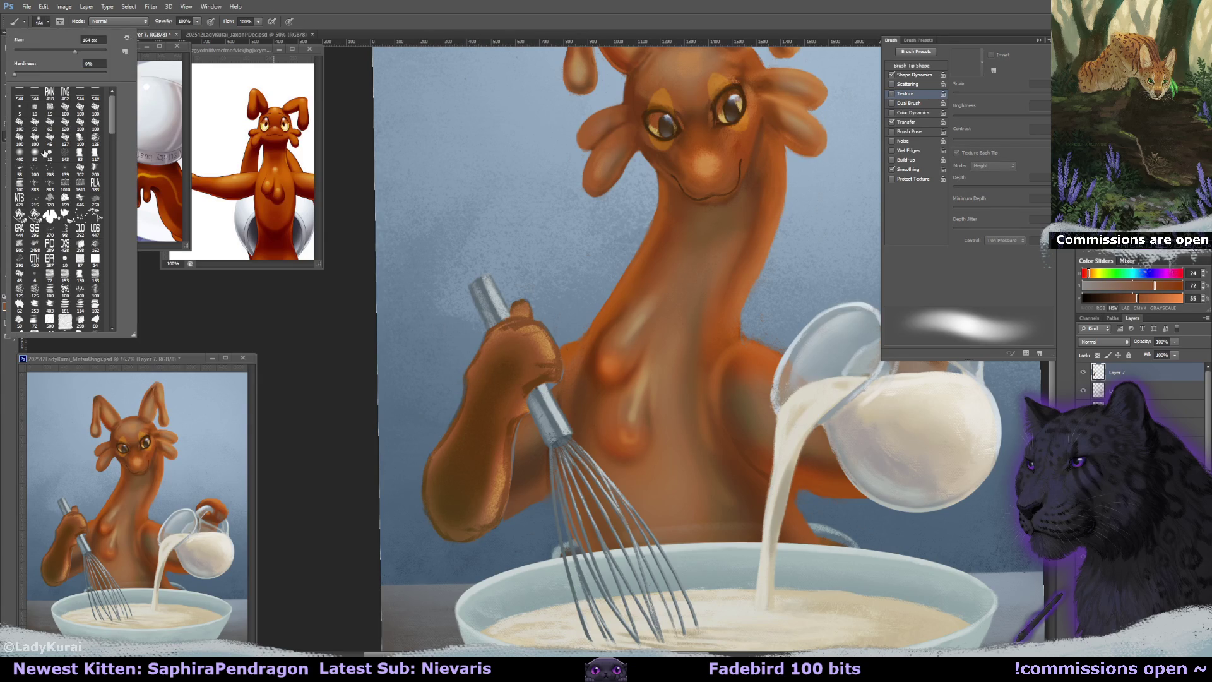
click(49, 153)
click(352, 271)
scroll(486, 388, down, 1)
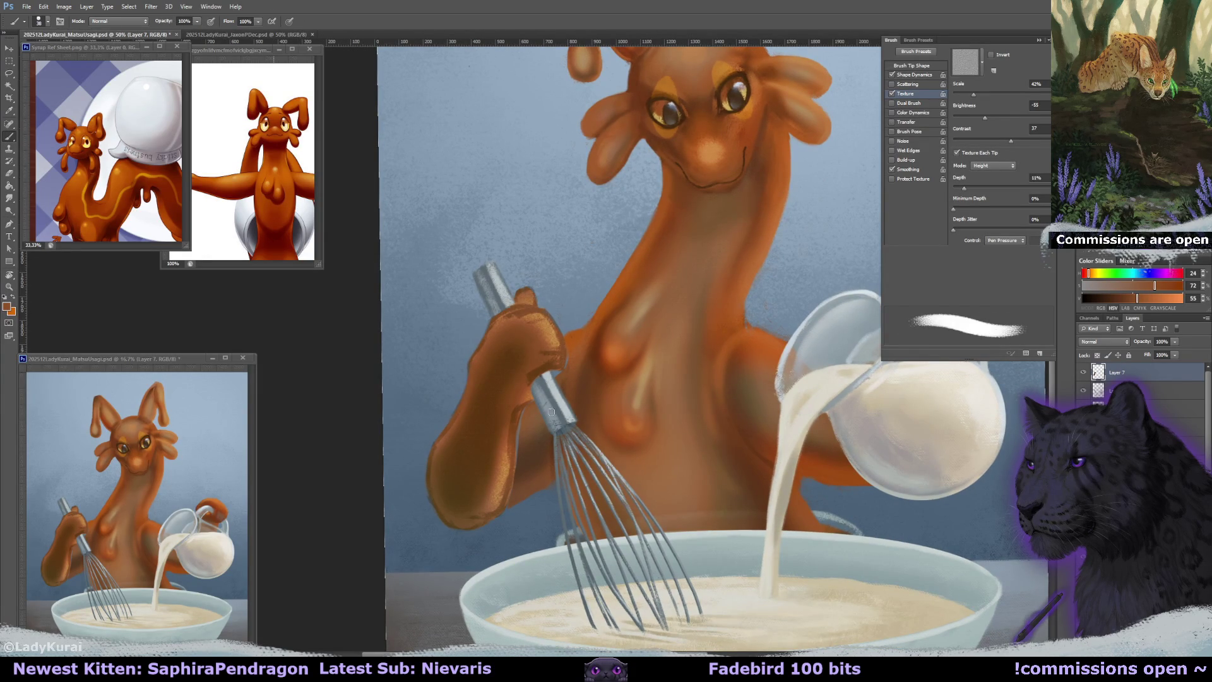
On Layer 4 copy 2, reset the canvas rotation and pick a large soft blending brush.
ctrl+click(582, 407)
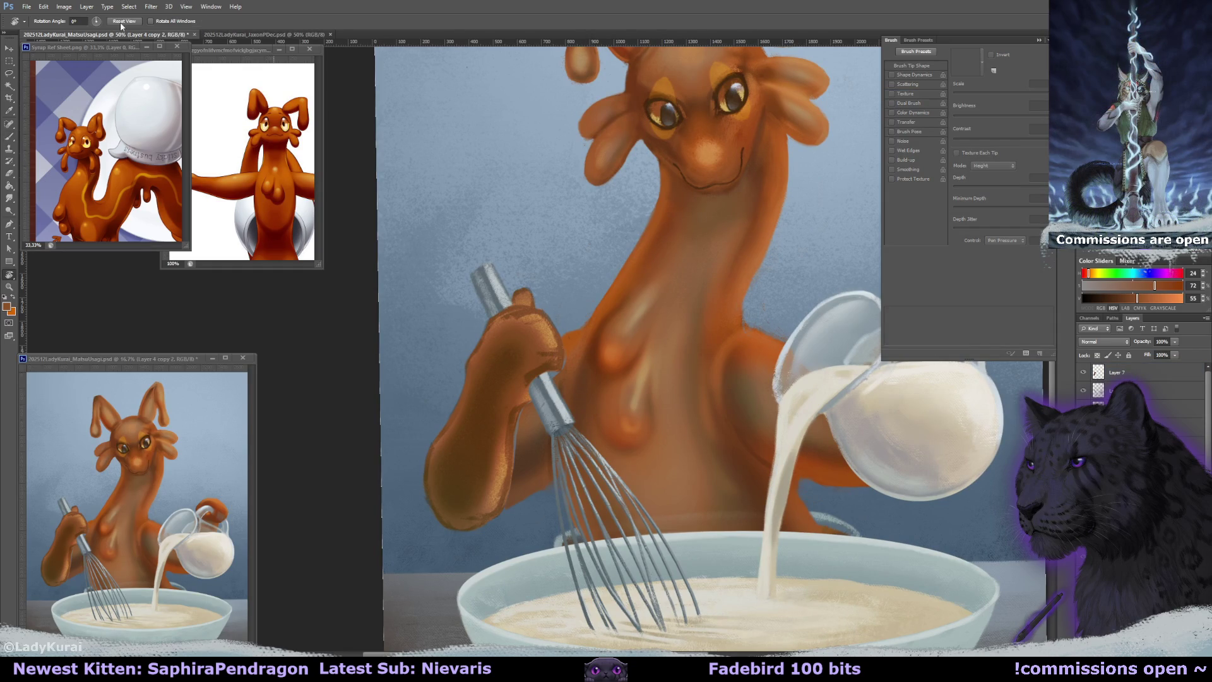
key(ctrl+z)
click(47, 21)
click(20, 154)
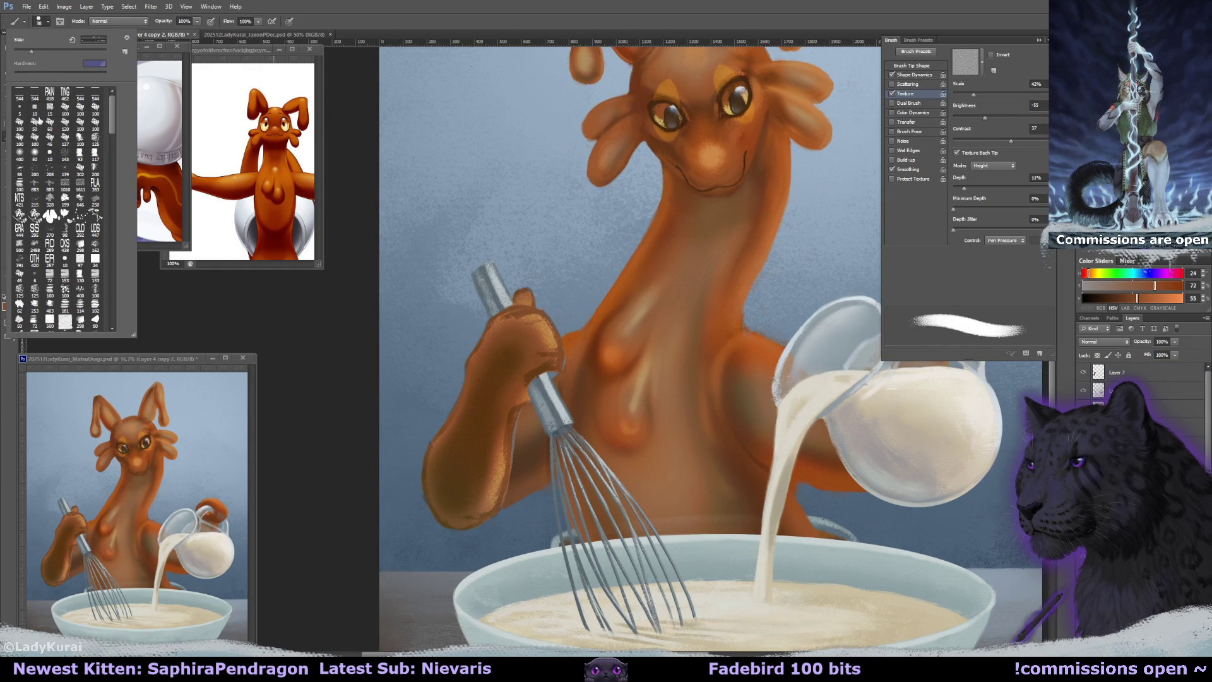
click(570, 368)
Sample a range of orange arm and body tones, from dark shadow to bright highlight.
alt+click(561, 369)
alt+click(513, 435)
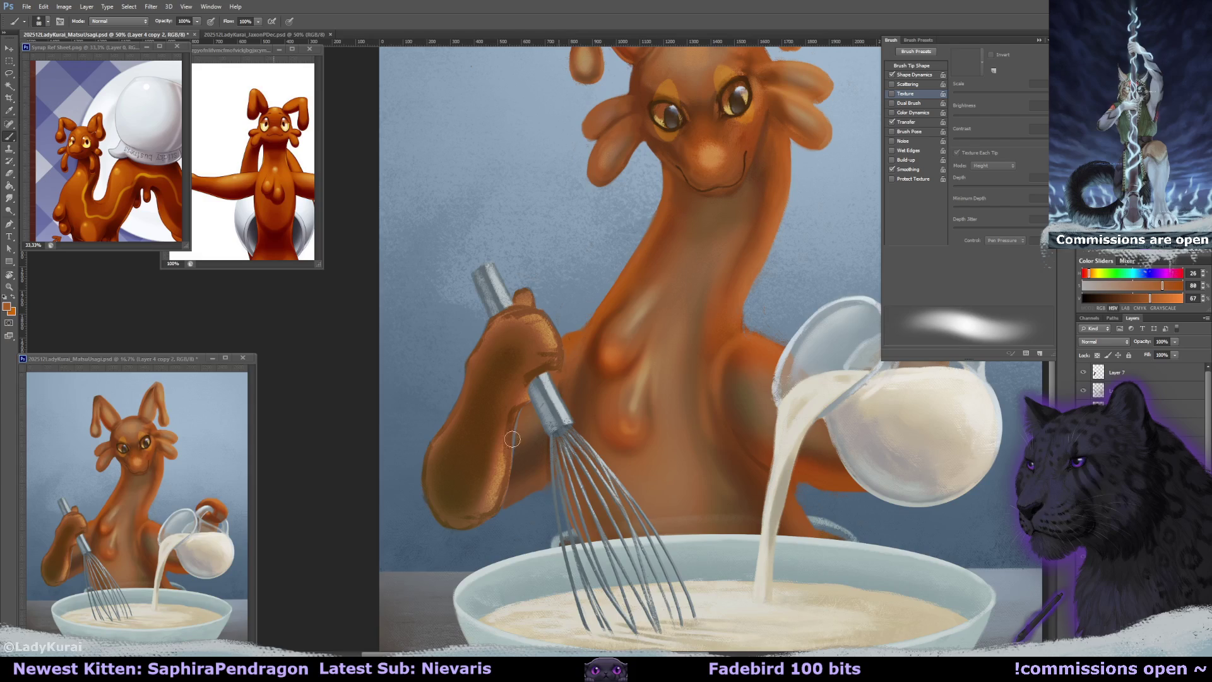
alt+click(525, 411)
alt+click(508, 476)
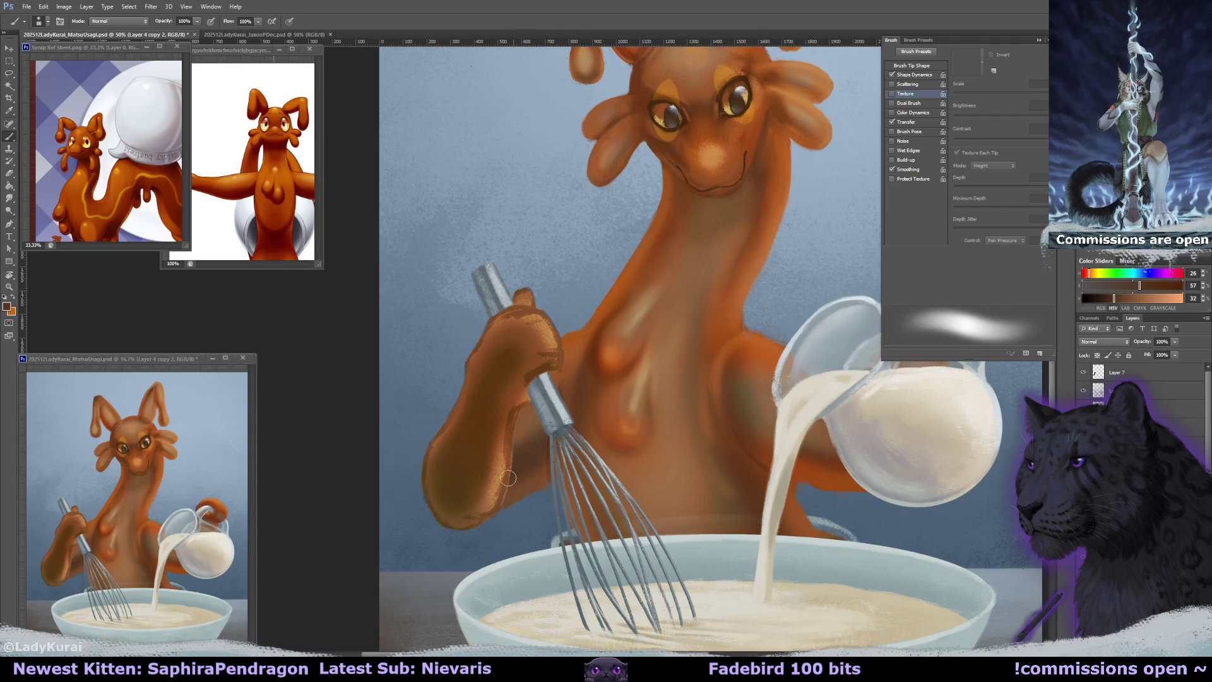
alt+click(515, 489)
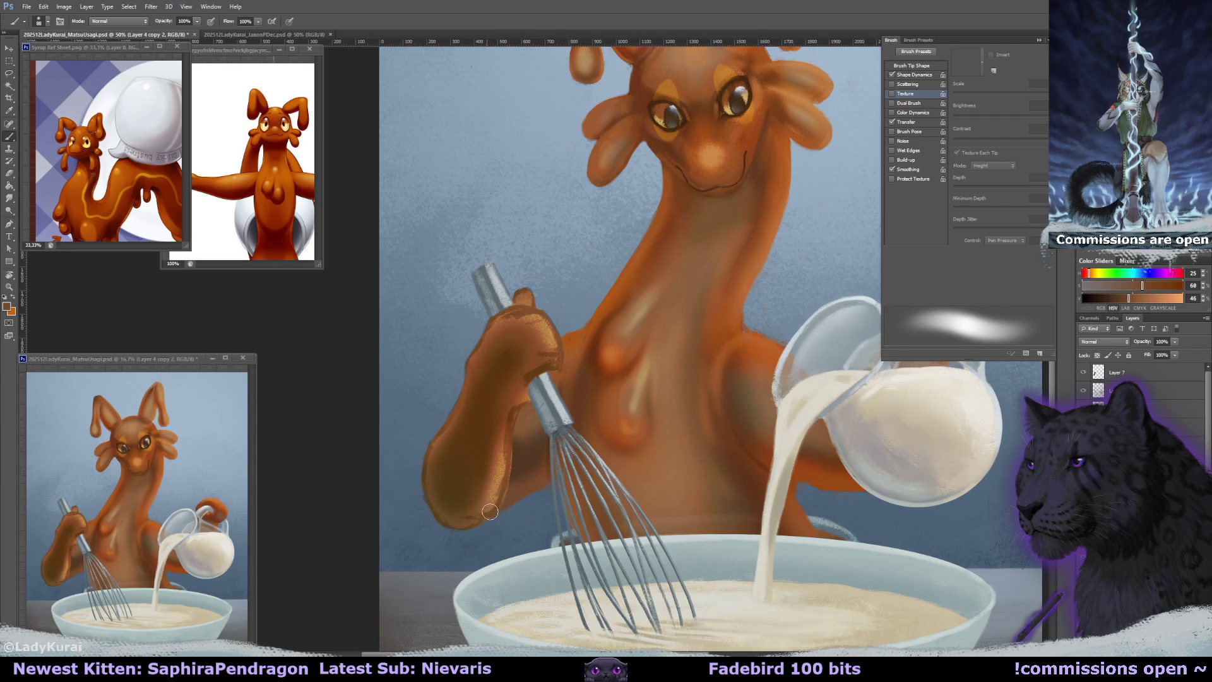
alt+click(491, 457)
alt+click(528, 408)
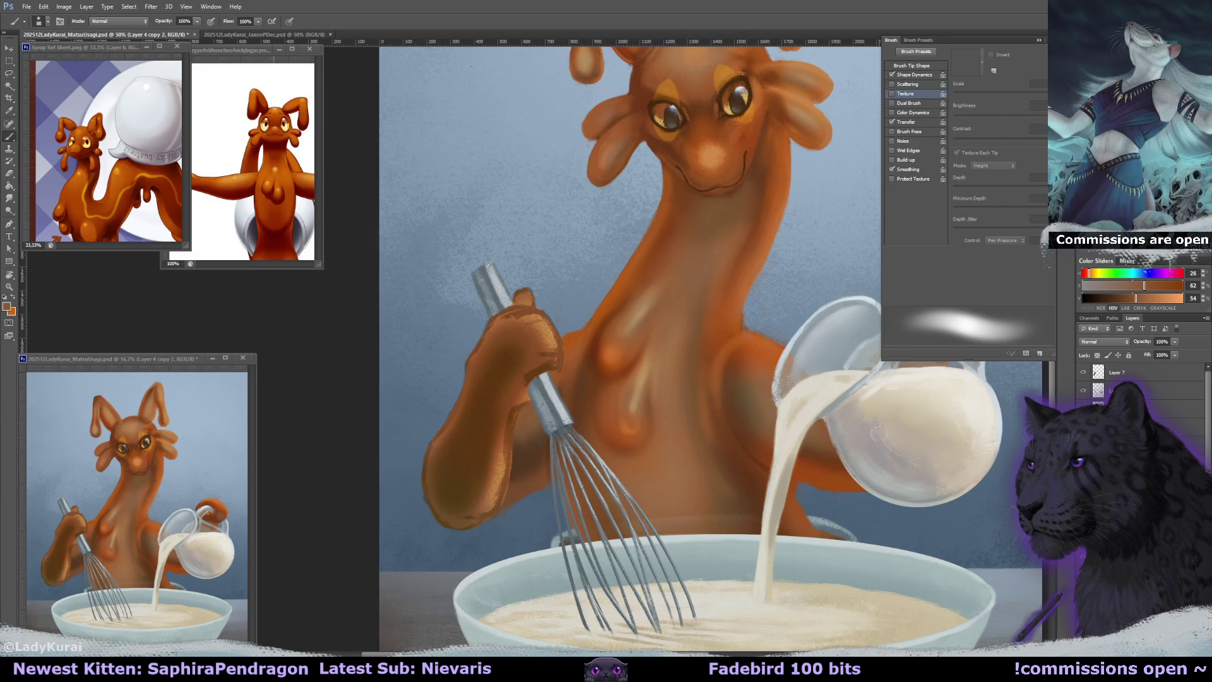
alt+click(585, 382)
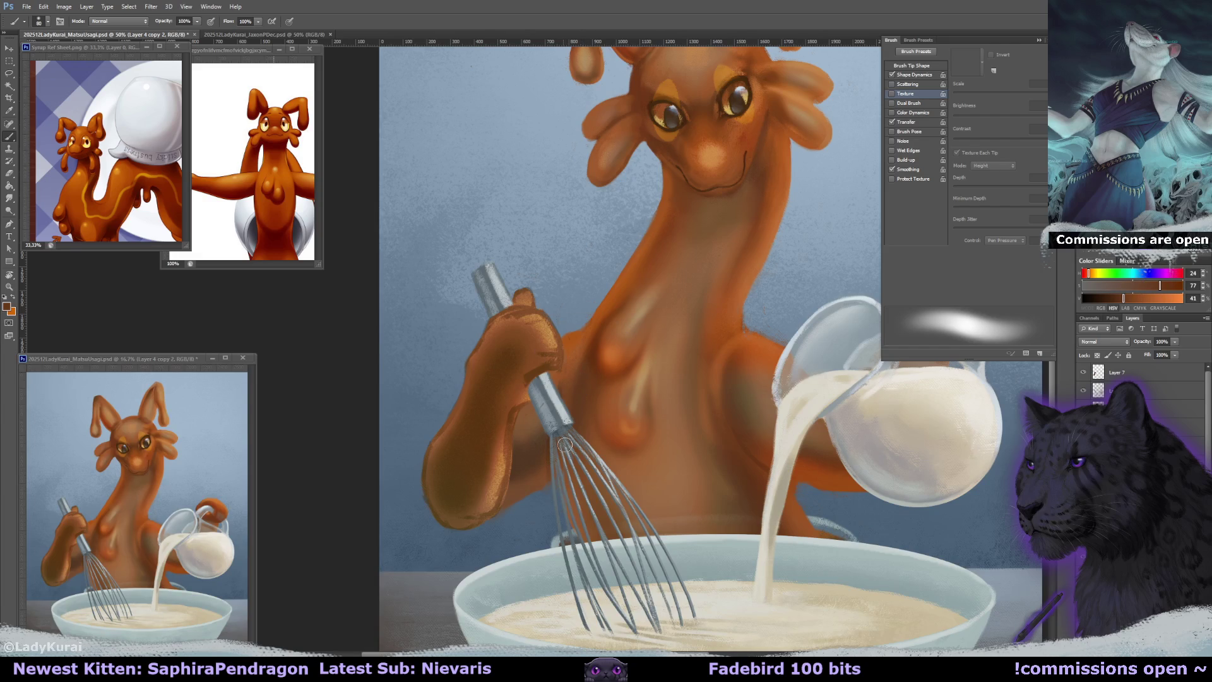
alt+click(572, 349)
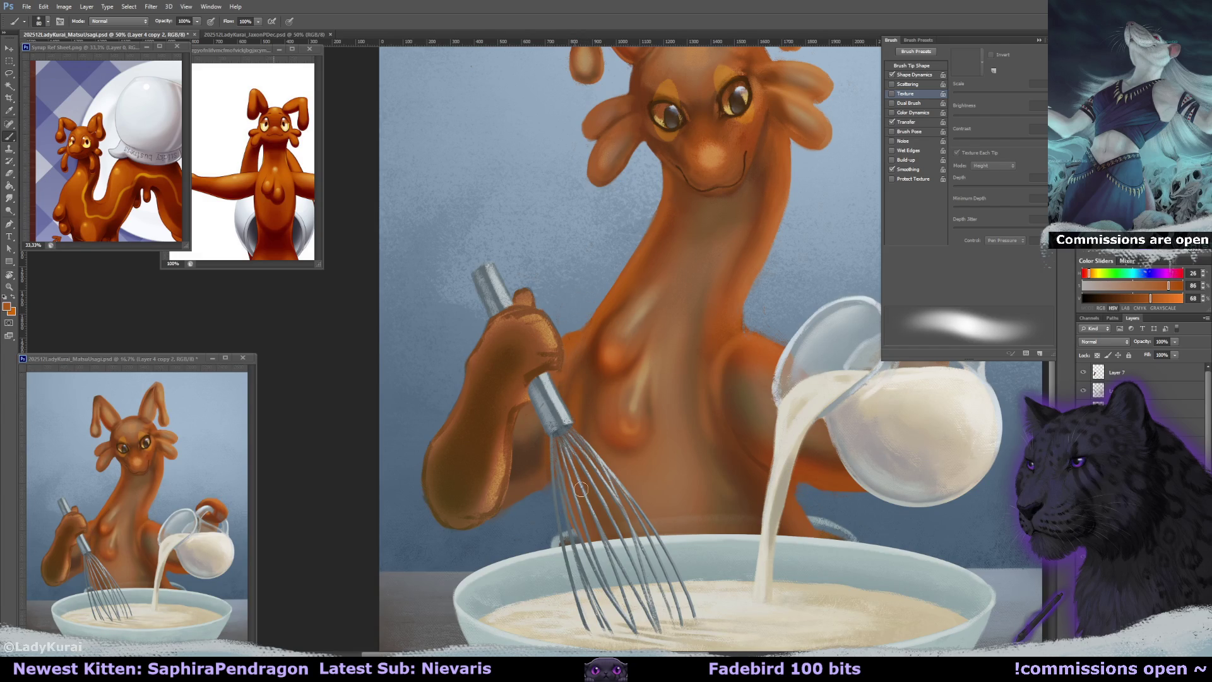
Paint a darker strip beside the whisk handle and smooth the grip crease with a 164 px brush.
mouse_move(576, 429)
mouse_down()
mouse_move(591, 389)
mouse_move(576, 417)
mouse_up()
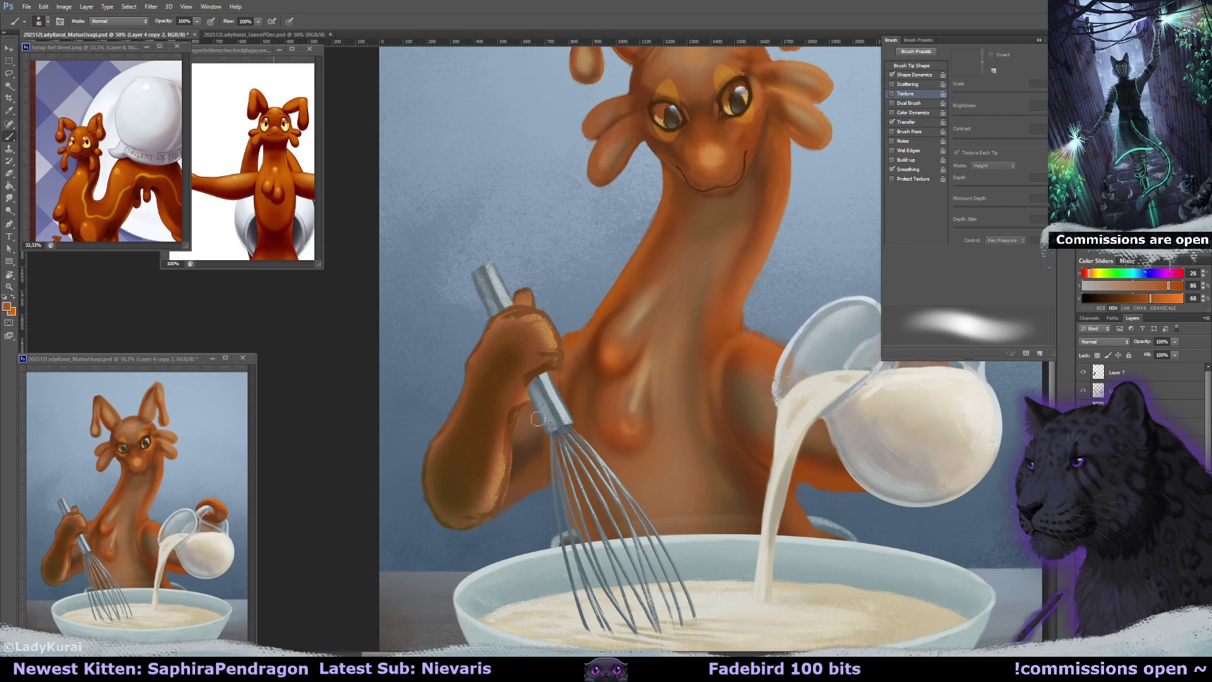
key(bracketright)
key(bracketright)
key(bracketright)
drag(568, 376, 600, 366)
Make Layer 7 active and lock its transparent pixels, then enlarge the brush.
click(1113, 373)
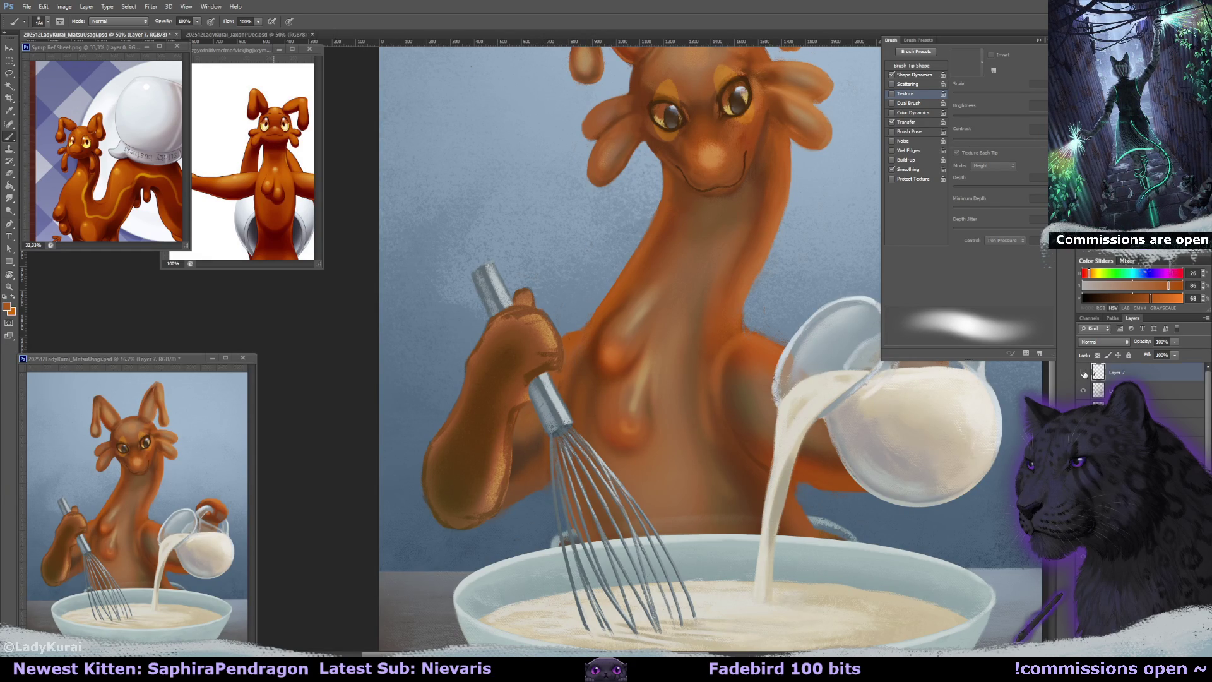
key(e)
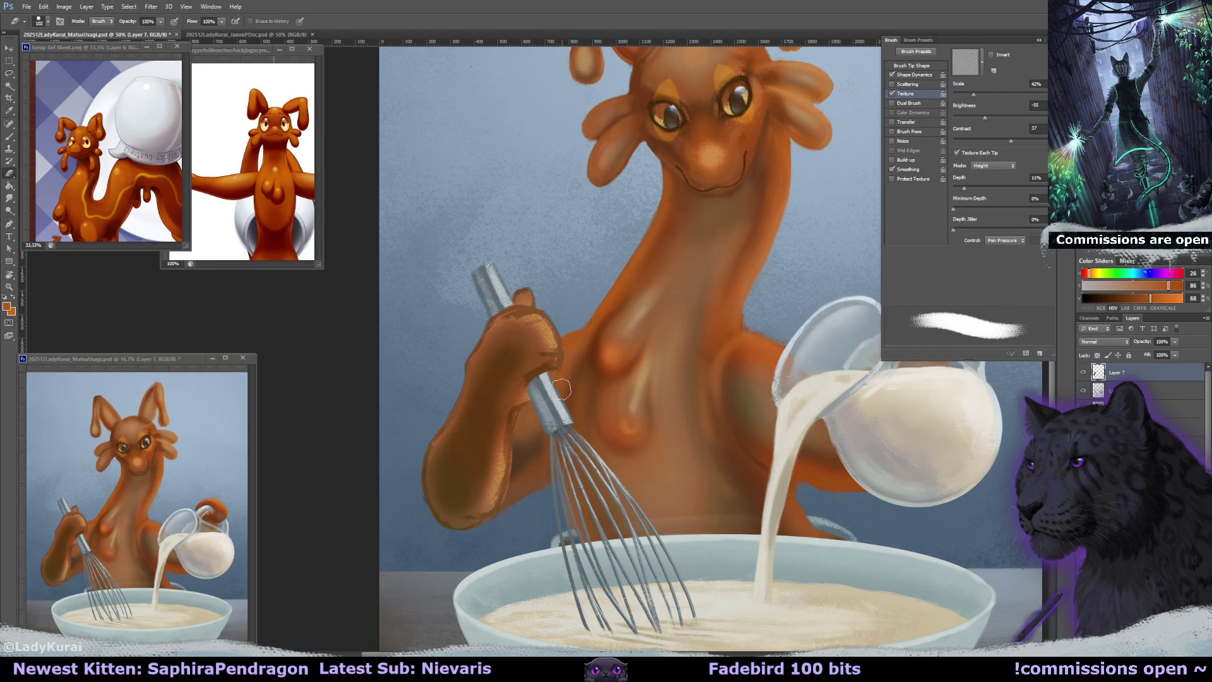
key(b)
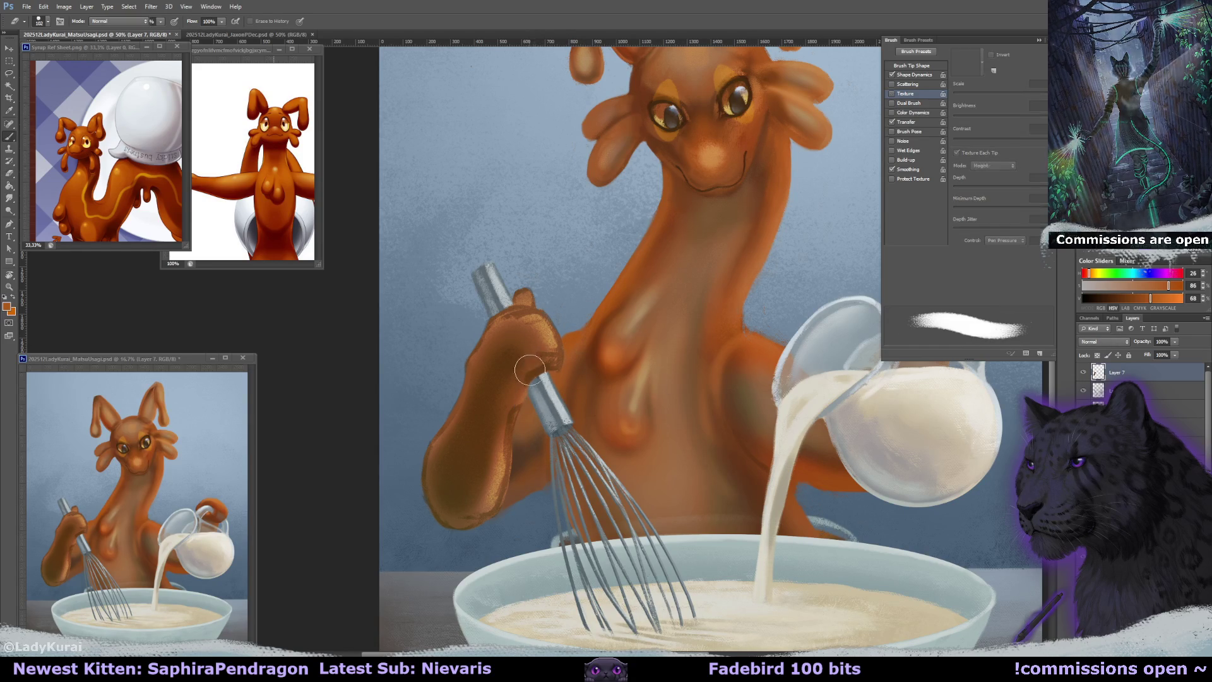
alt+click(547, 369)
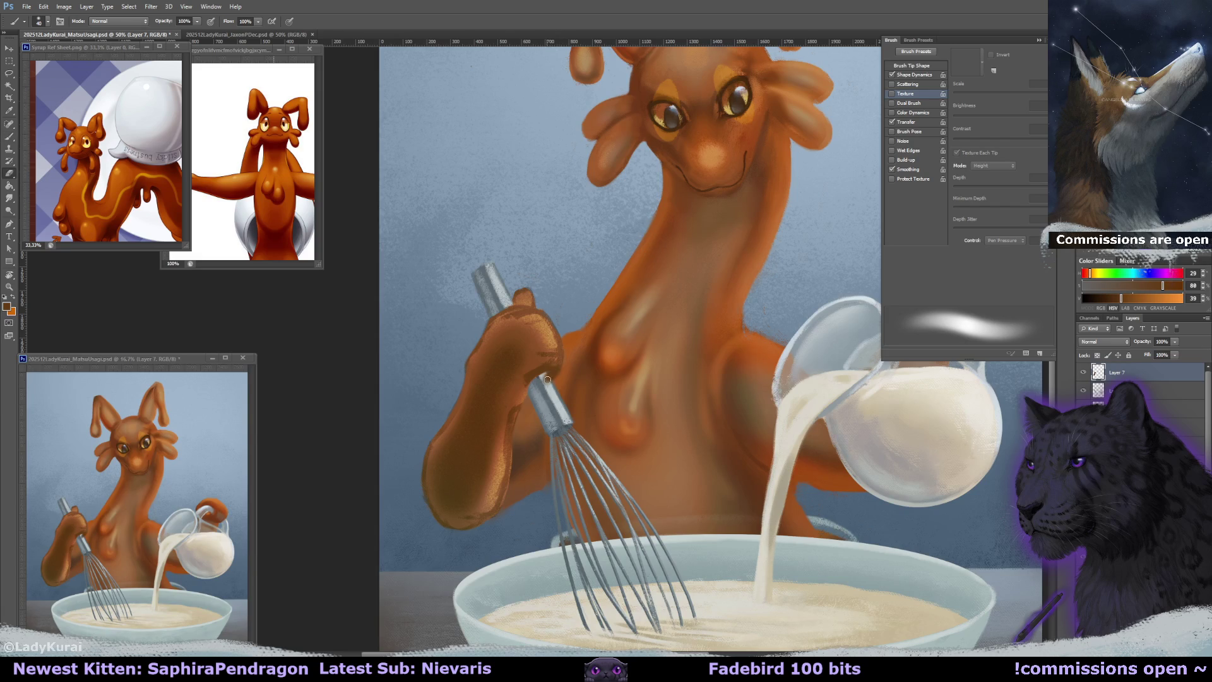
key(e)
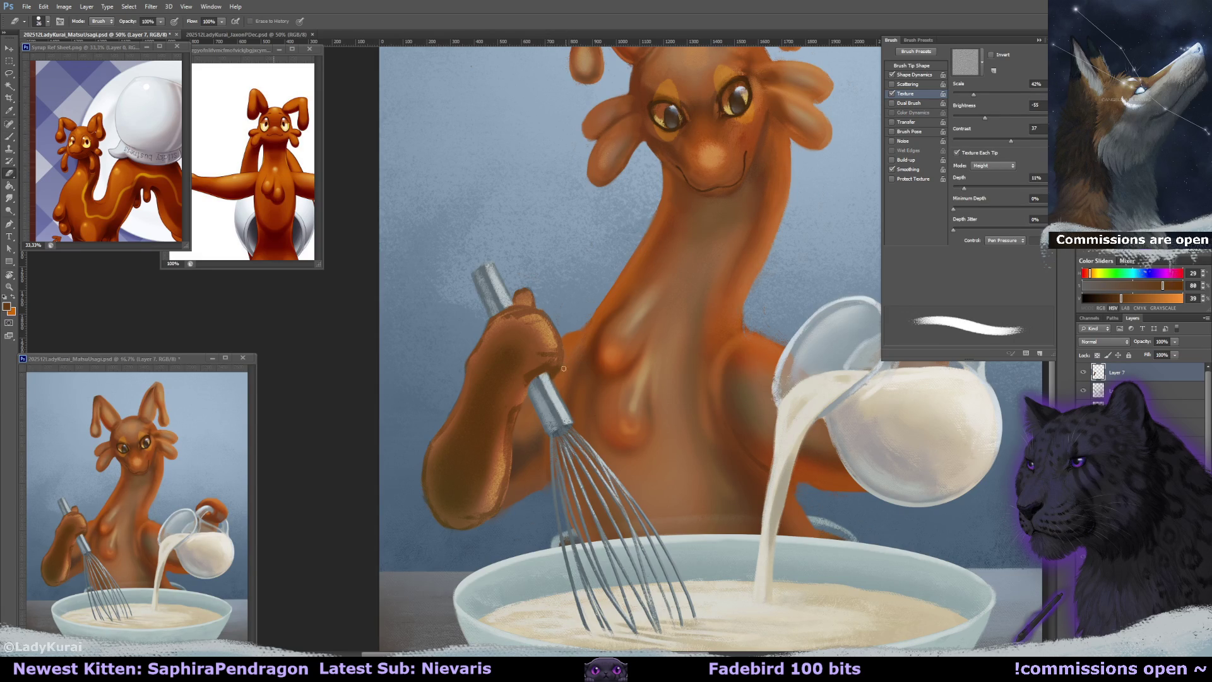
click(1097, 355)
key(b)
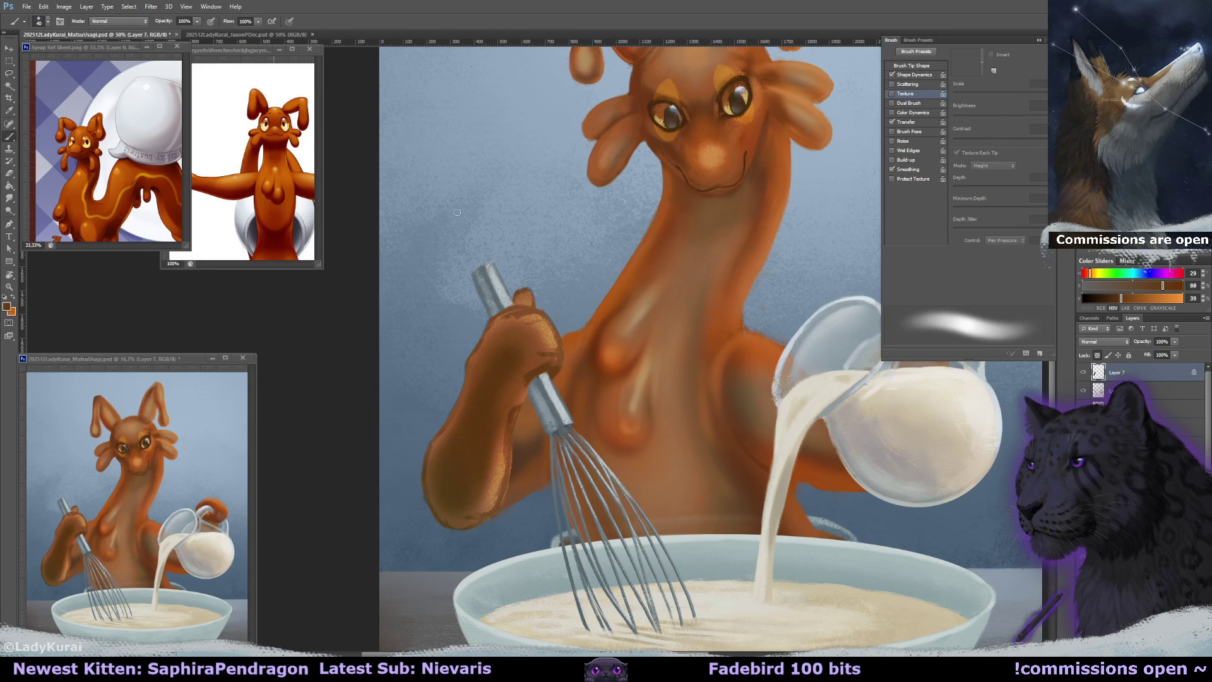
mouse_move(535, 296)
mouse_down()
mouse_move(503, 330)
mouse_move(530, 401)
mouse_up()
Paint light orange highlights, dark brown arm shading and blue-grey reflected light on the hand.
alt+click(610, 235)
drag(470, 353, 512, 357)
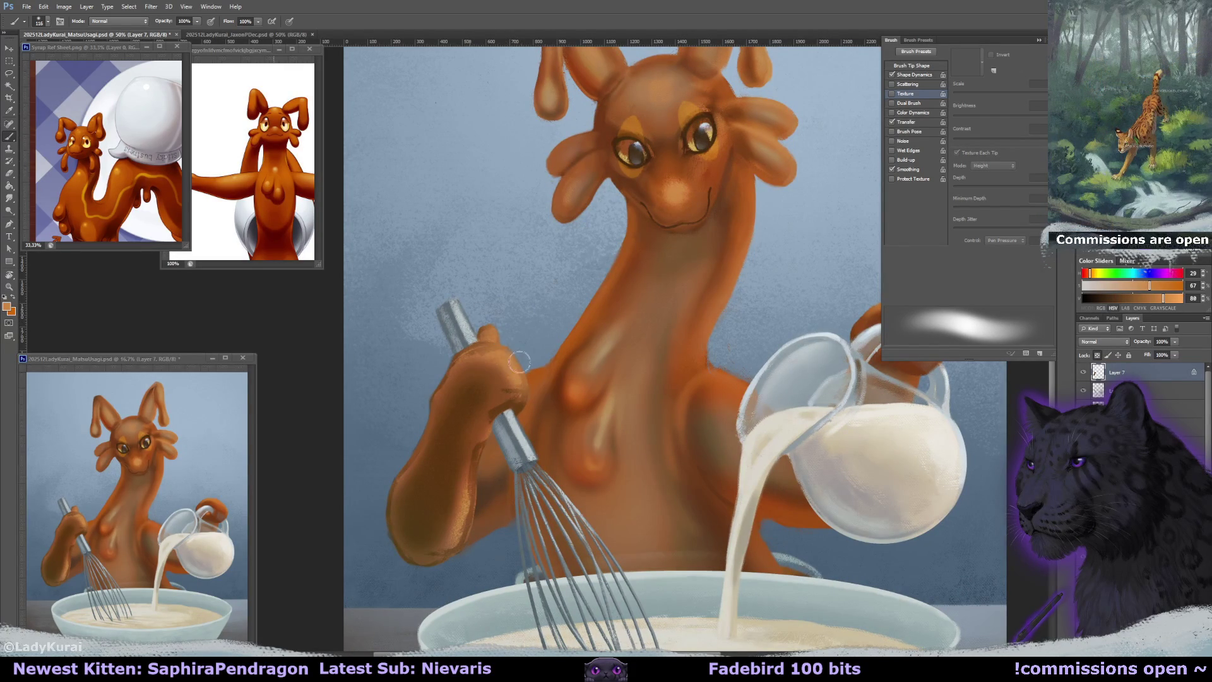
drag(701, 269, 682, 272)
alt+click(663, 251)
mouse_move(392, 509)
mouse_down()
mouse_move(442, 390)
mouse_move(443, 417)
mouse_move(425, 423)
mouse_up()
alt+click(490, 424)
mouse_move(453, 369)
mouse_down()
mouse_move(470, 404)
mouse_move(450, 374)
mouse_move(466, 386)
mouse_move(505, 341)
mouse_move(475, 390)
mouse_up()
Shrink the brush and sample greys and blue-greys from the whisk handle.
alt+click(466, 385)
key(bracketleft)
key(bracketleft)
key(bracketleft)
alt+click(442, 369)
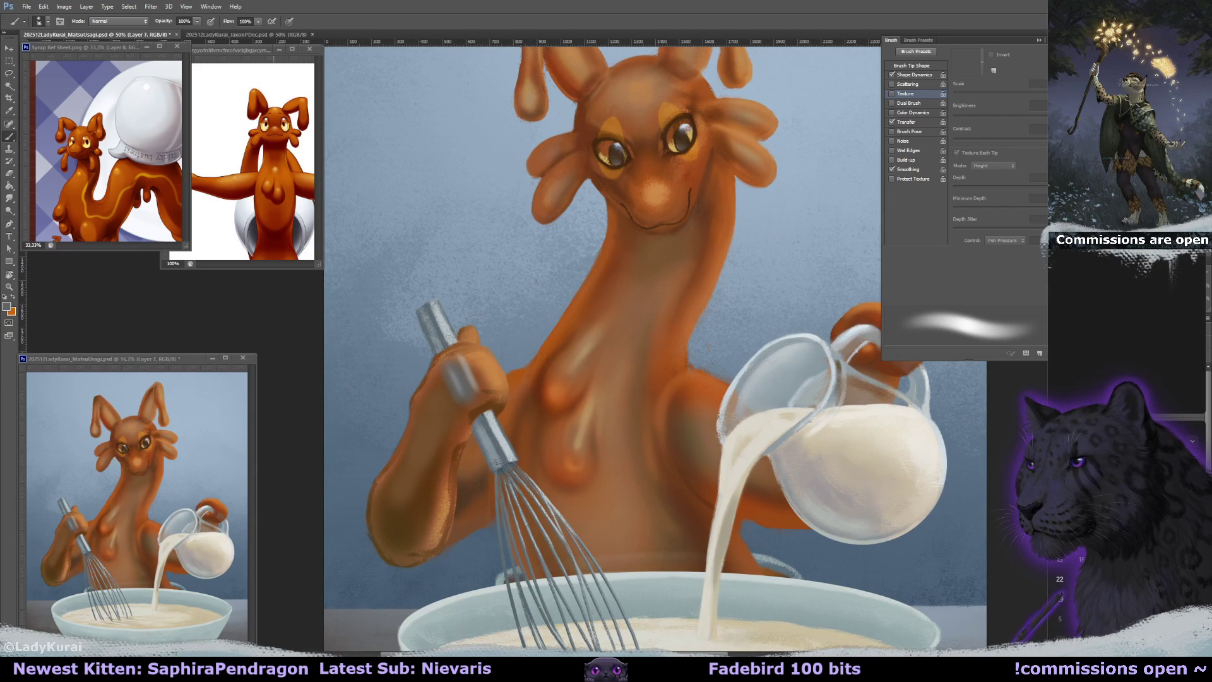
click(1019, 552)
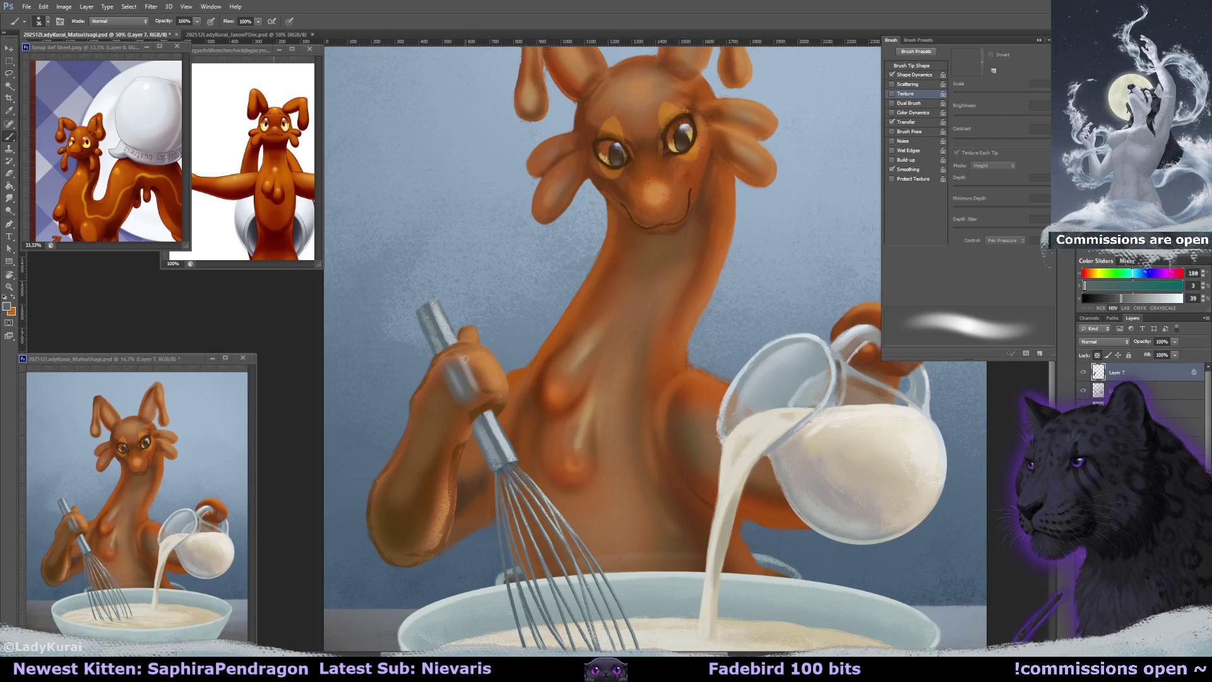
alt+click(471, 373)
alt+click(474, 371)
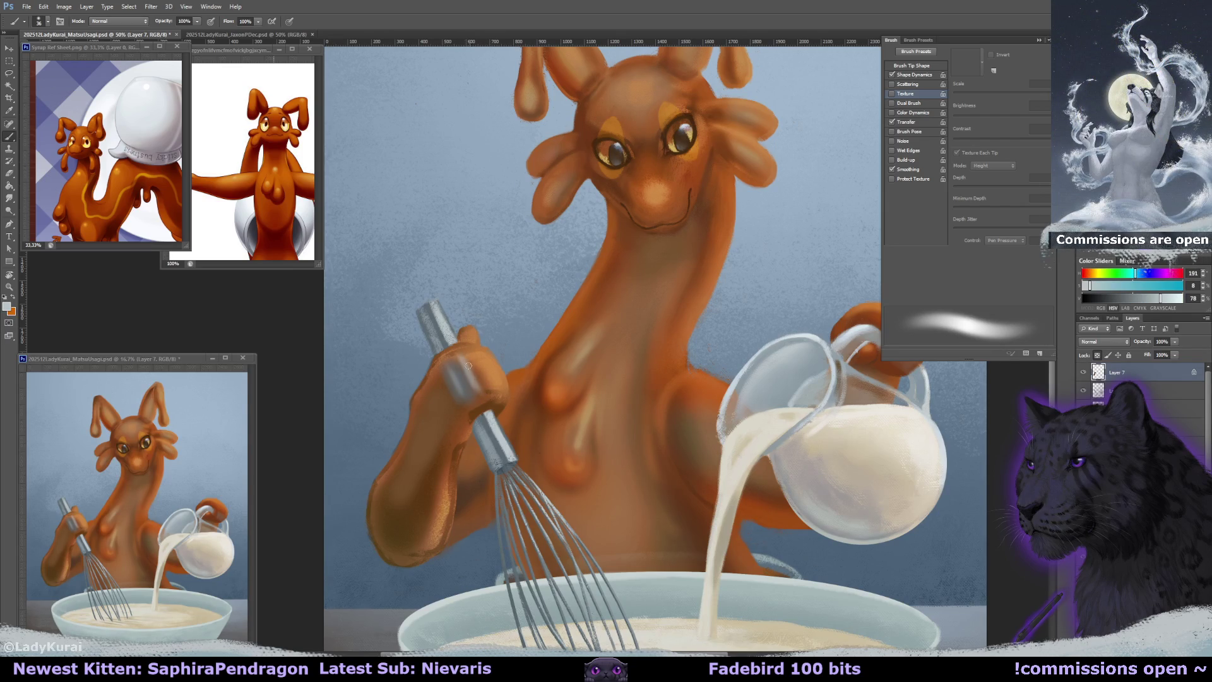
alt+click(458, 363)
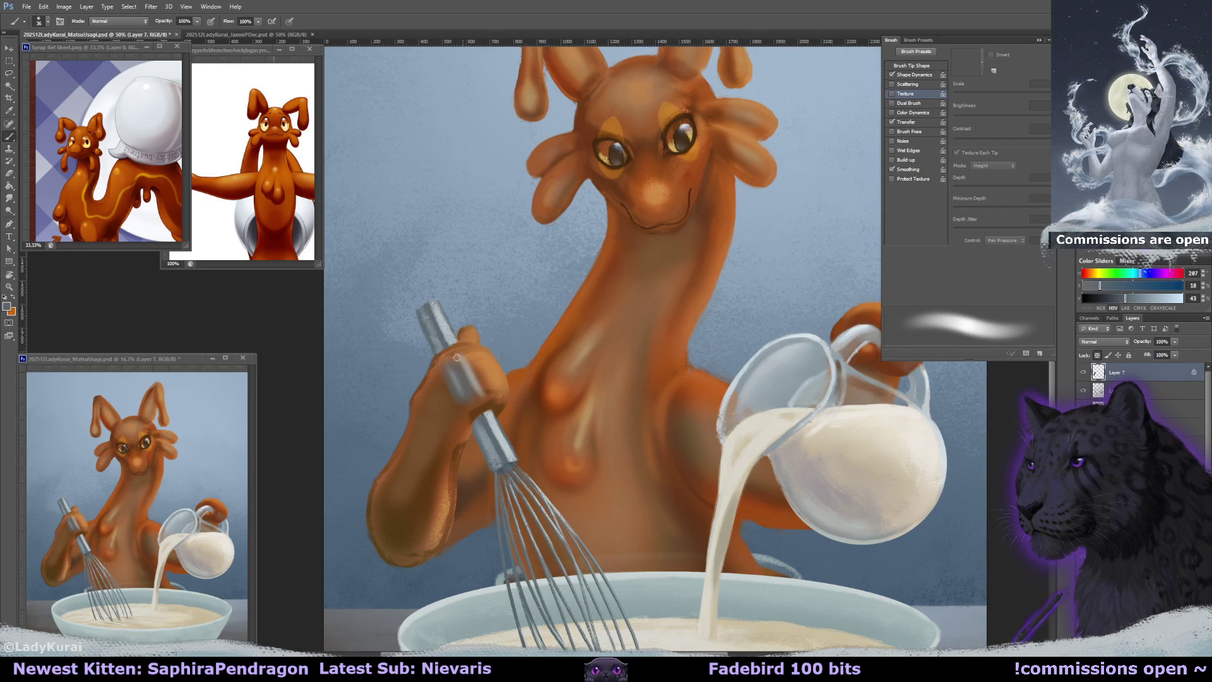
Sample grey-purple and orange tones around the hand, then lasso the hand gripping the whisk.
alt+click(485, 408)
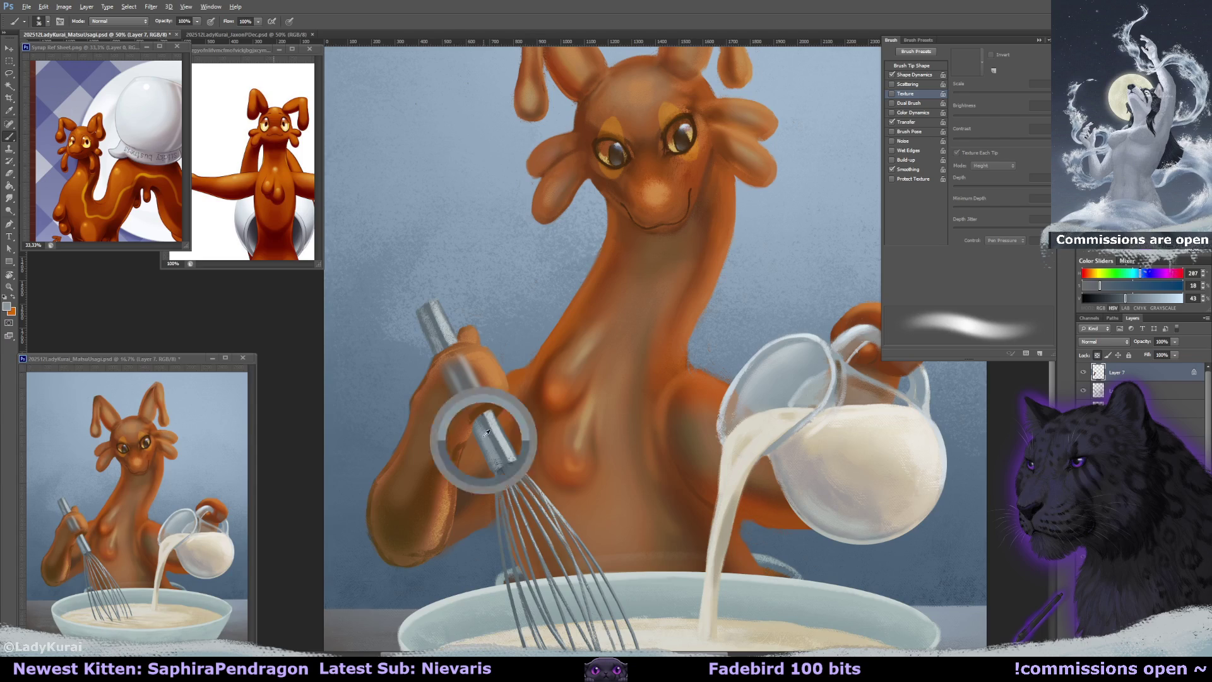
alt+click(442, 369)
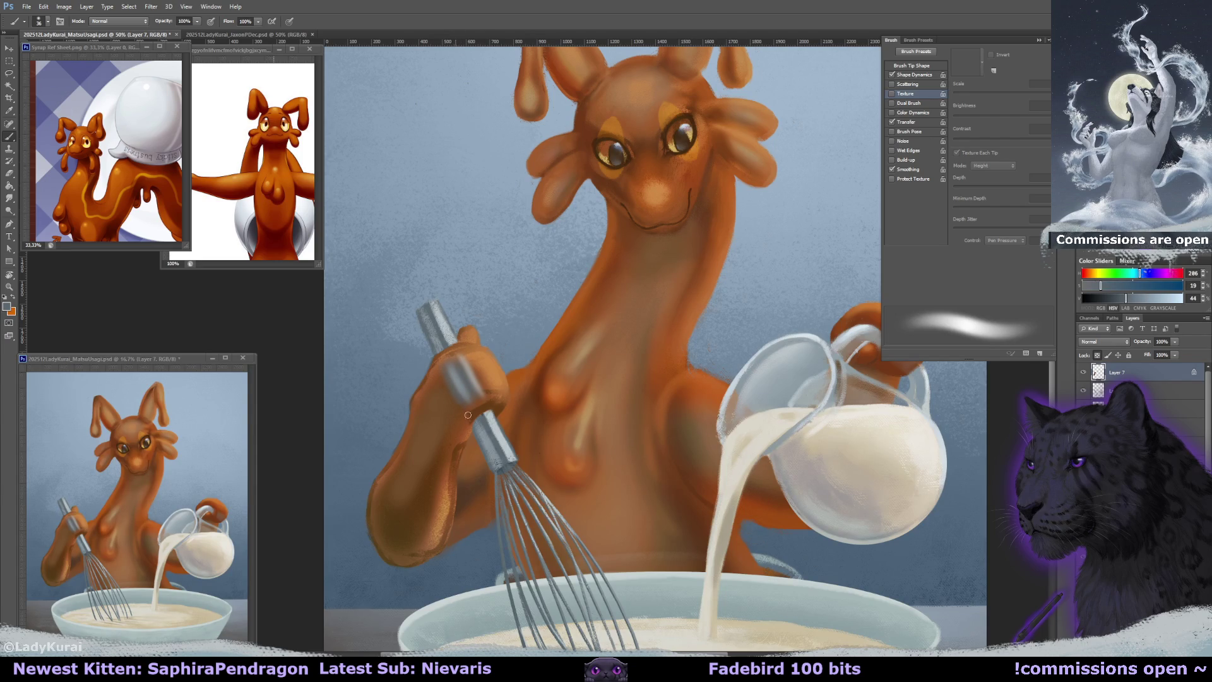
alt+click(444, 382)
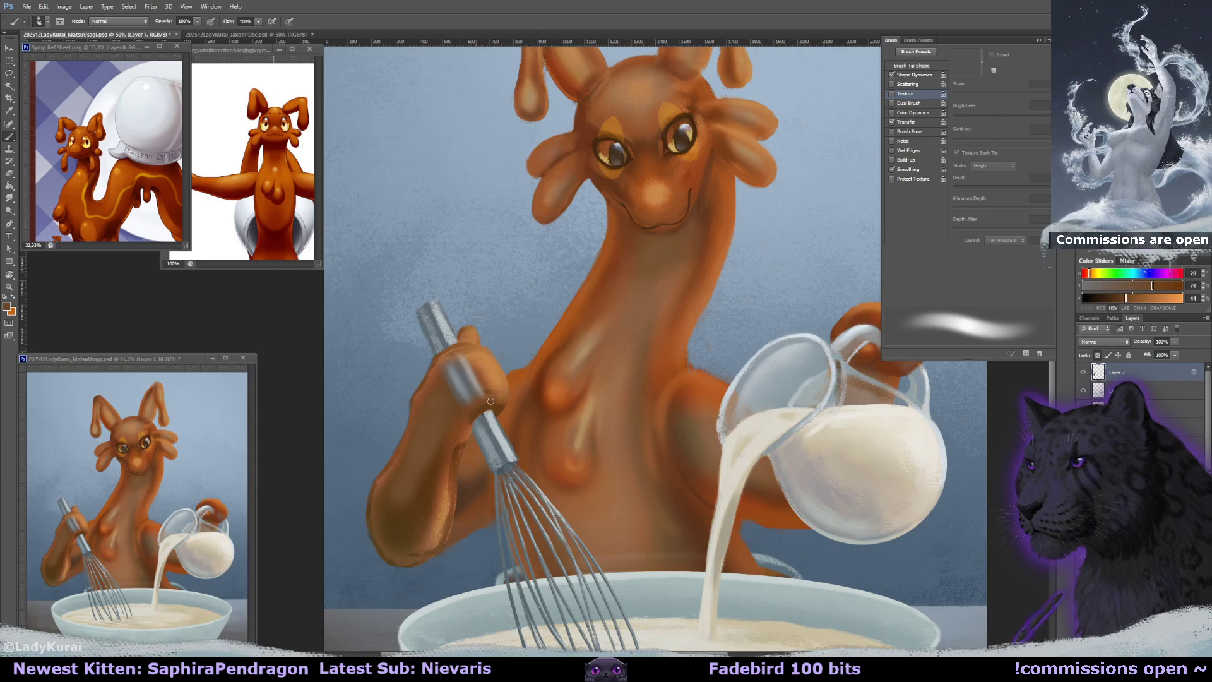
alt+click(465, 430)
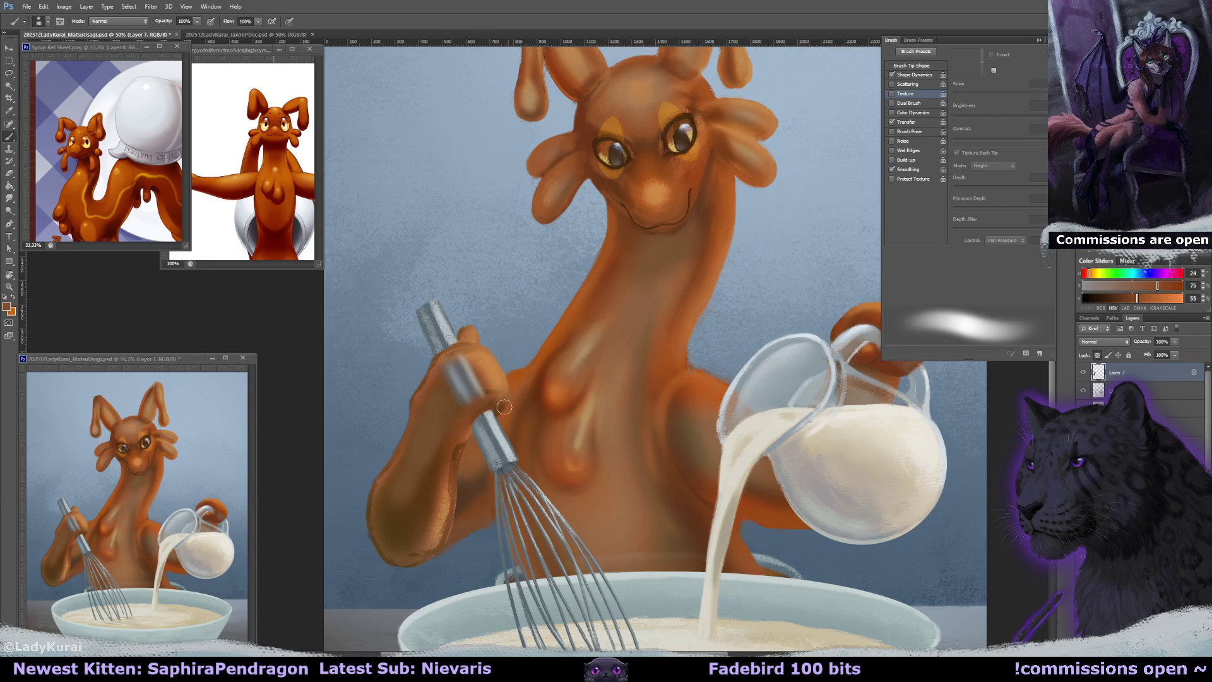
drag(505, 409, 509, 398)
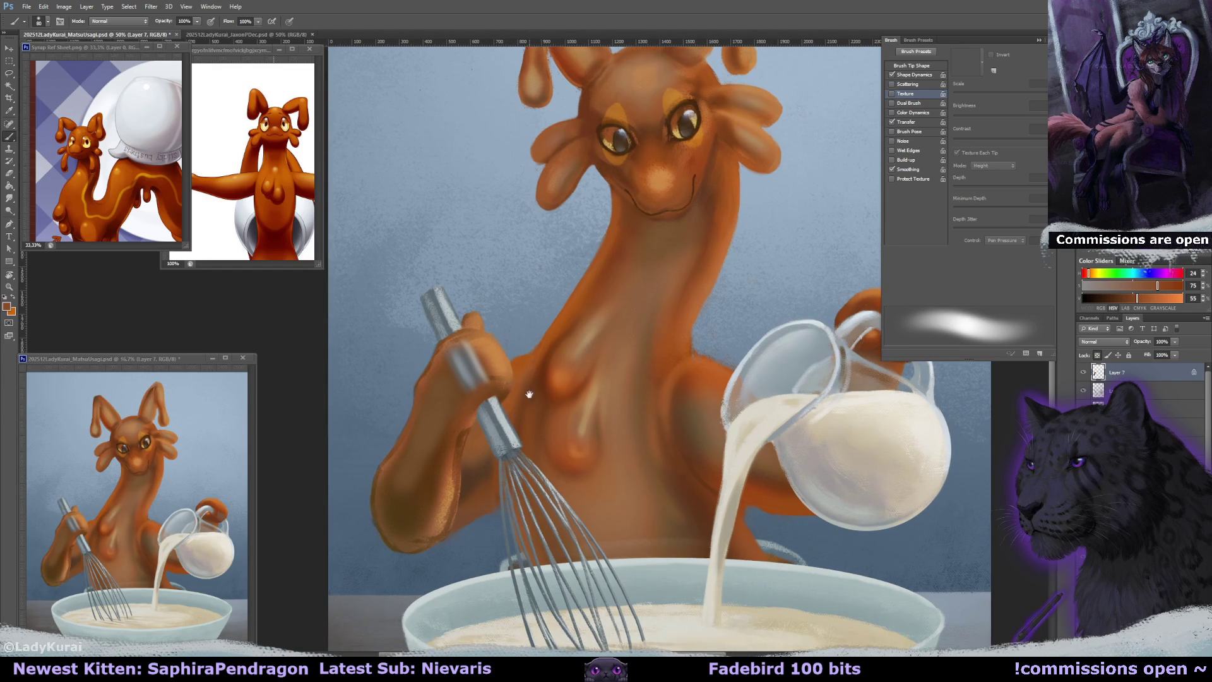
alt+click(492, 349)
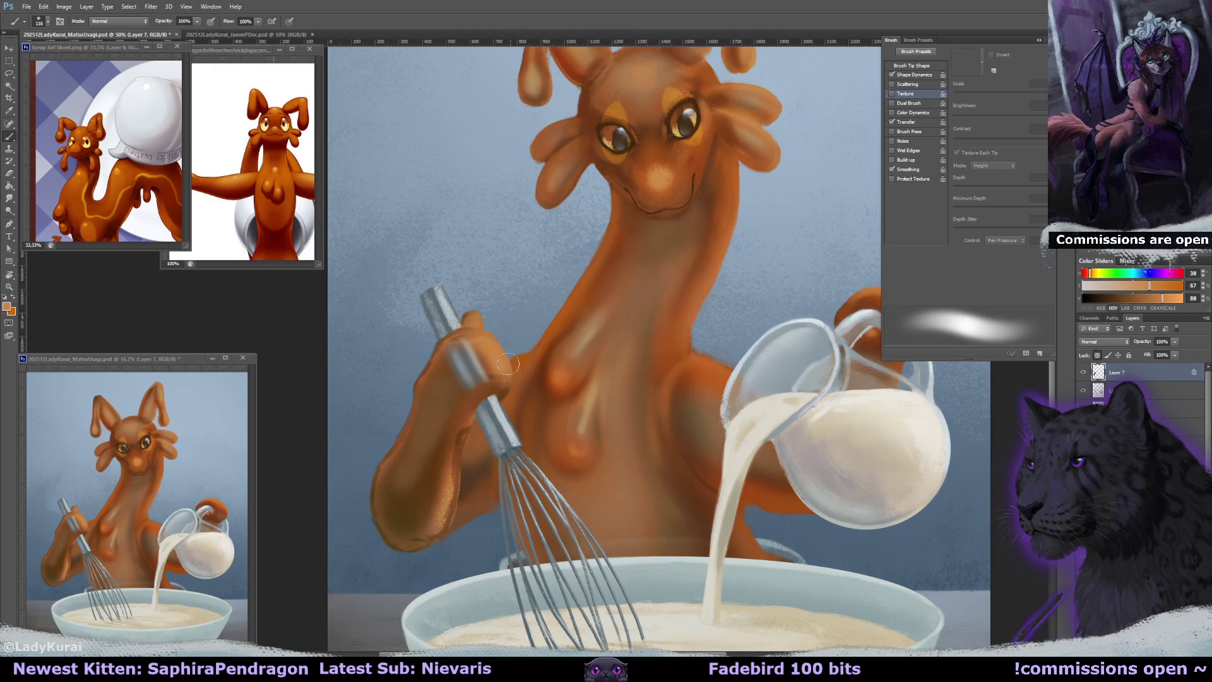
click(9, 72)
mouse_move(444, 354)
mouse_down()
mouse_move(489, 375)
mouse_move(468, 345)
mouse_up()
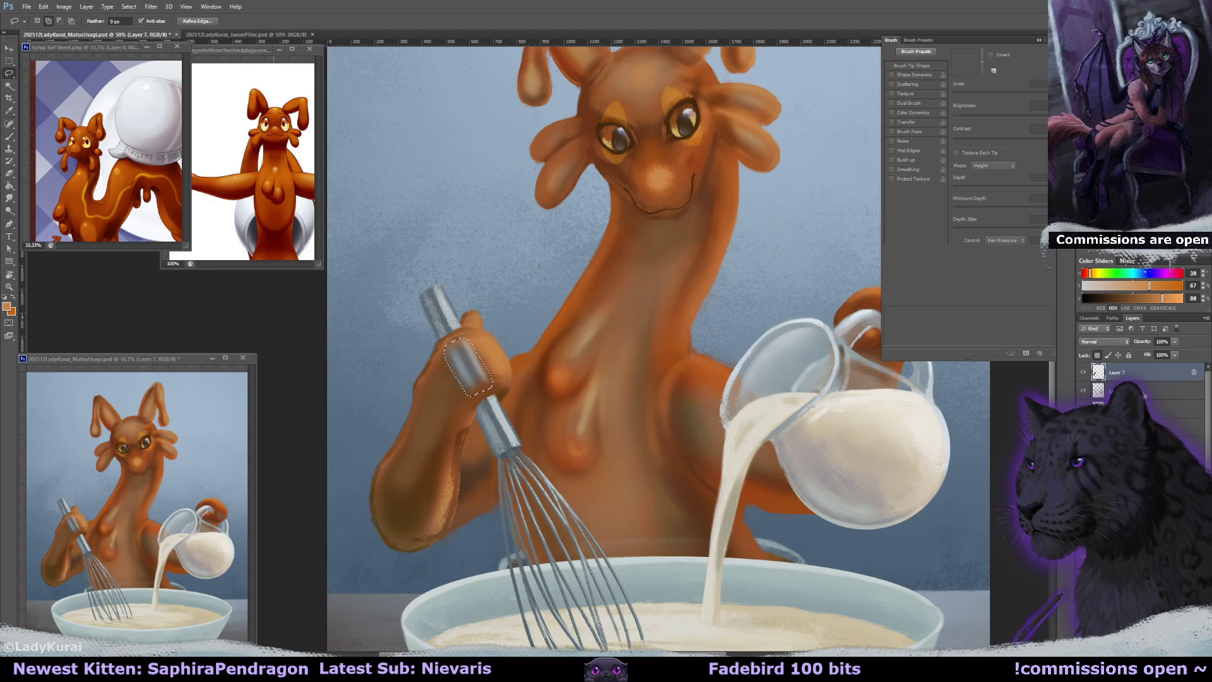
Duplicate the layer as Layer 35, clip it to the layer below and make it active.
drag(973, 428, 977, 466)
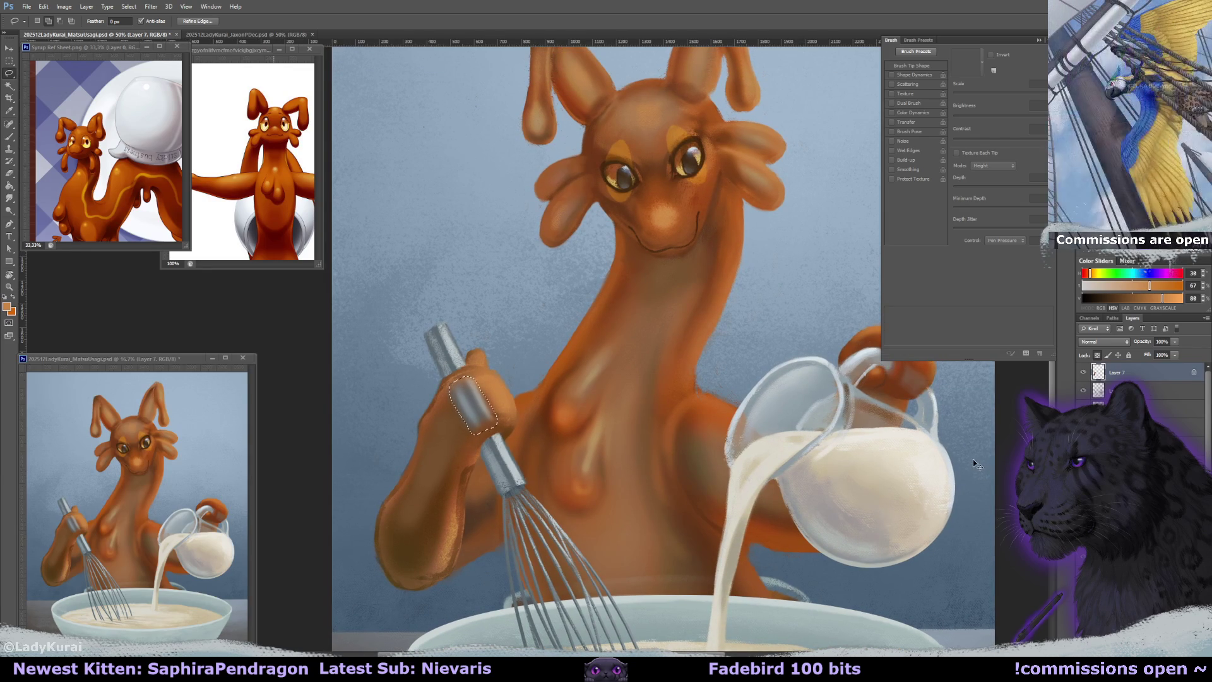
key(ctrl+j)
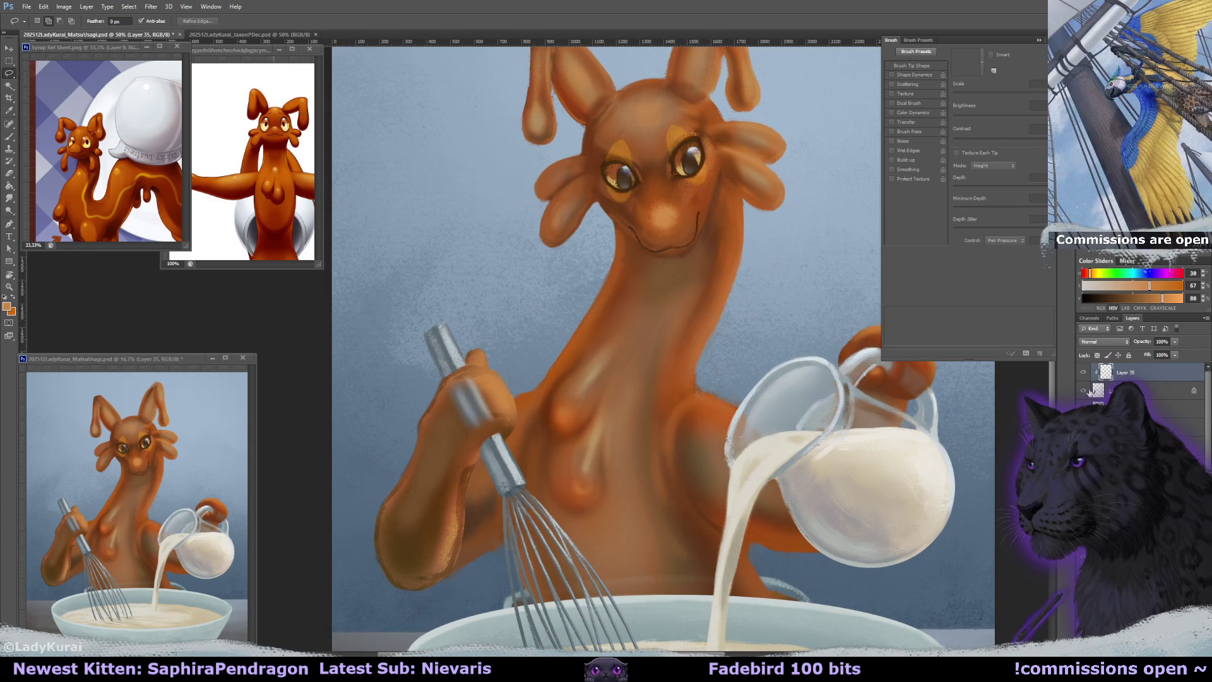
alt+click(1092, 386)
key(b)
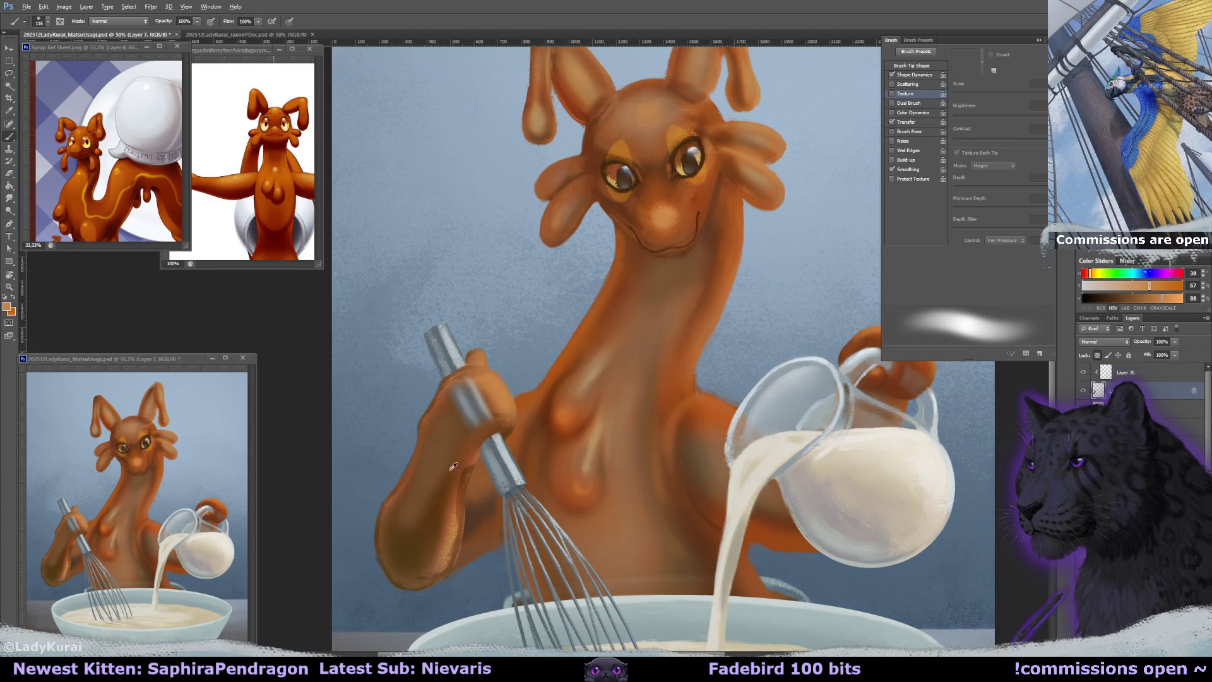
alt+click(460, 456)
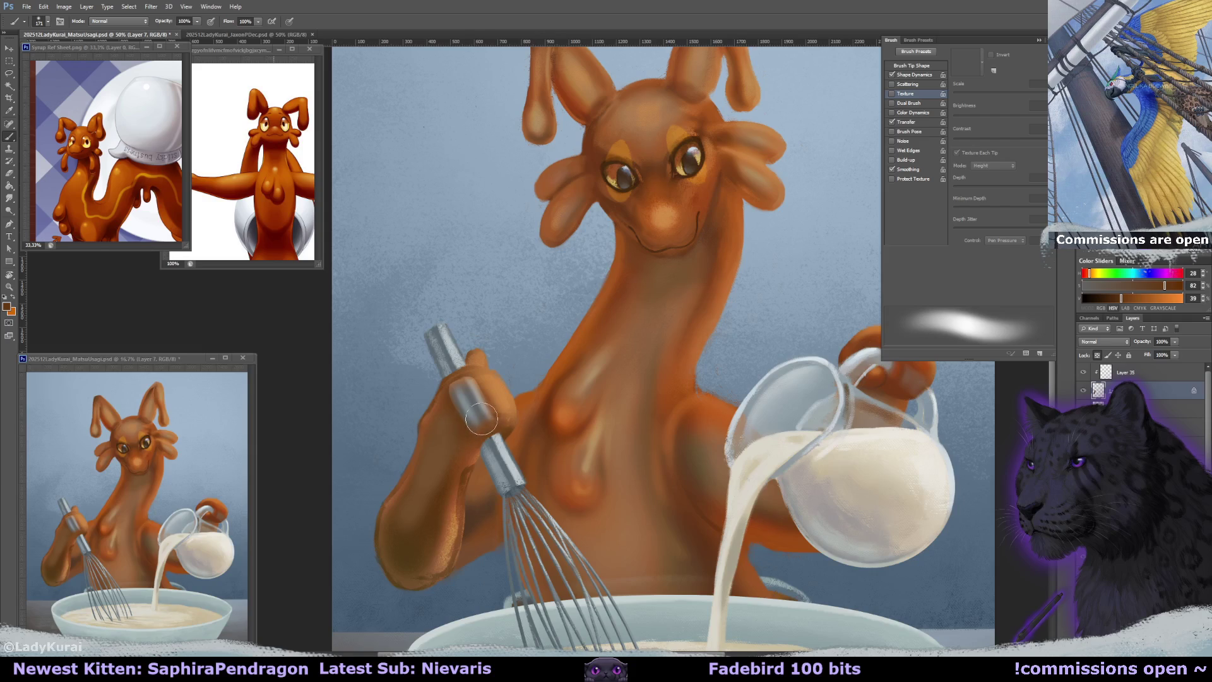
click(1106, 374)
Give the eraser a soft round tip and set a 43 px brush loaded with the whisk's blue-grey.
key(e)
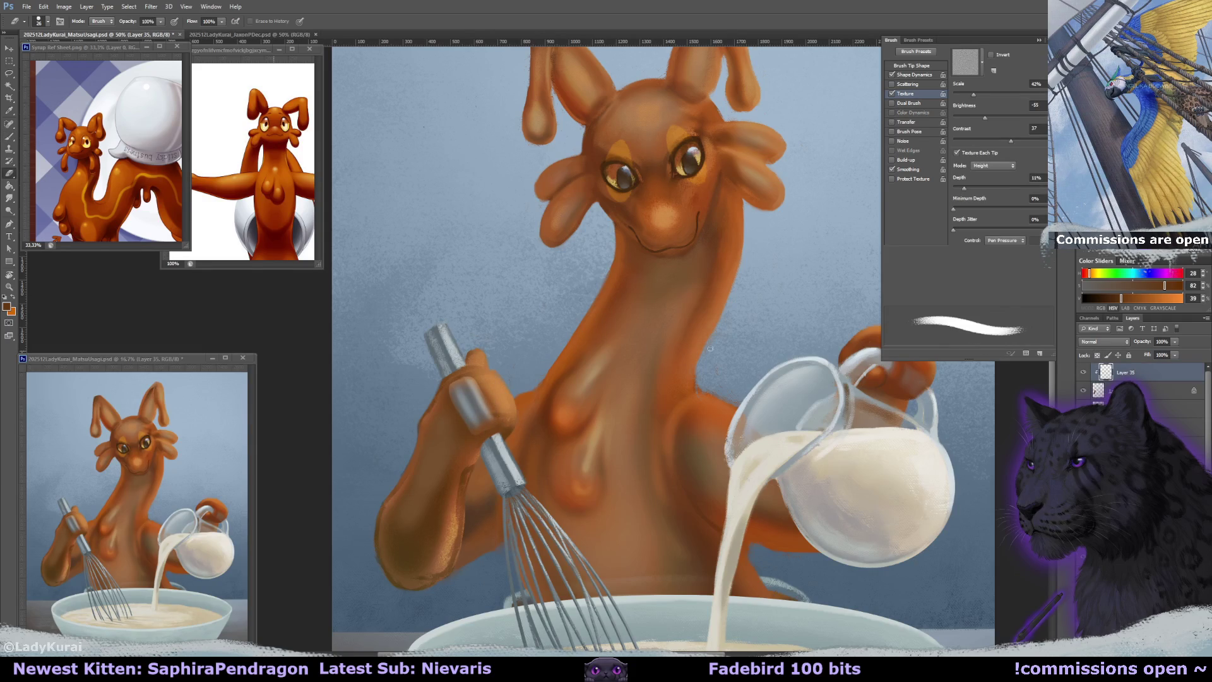
click(47, 23)
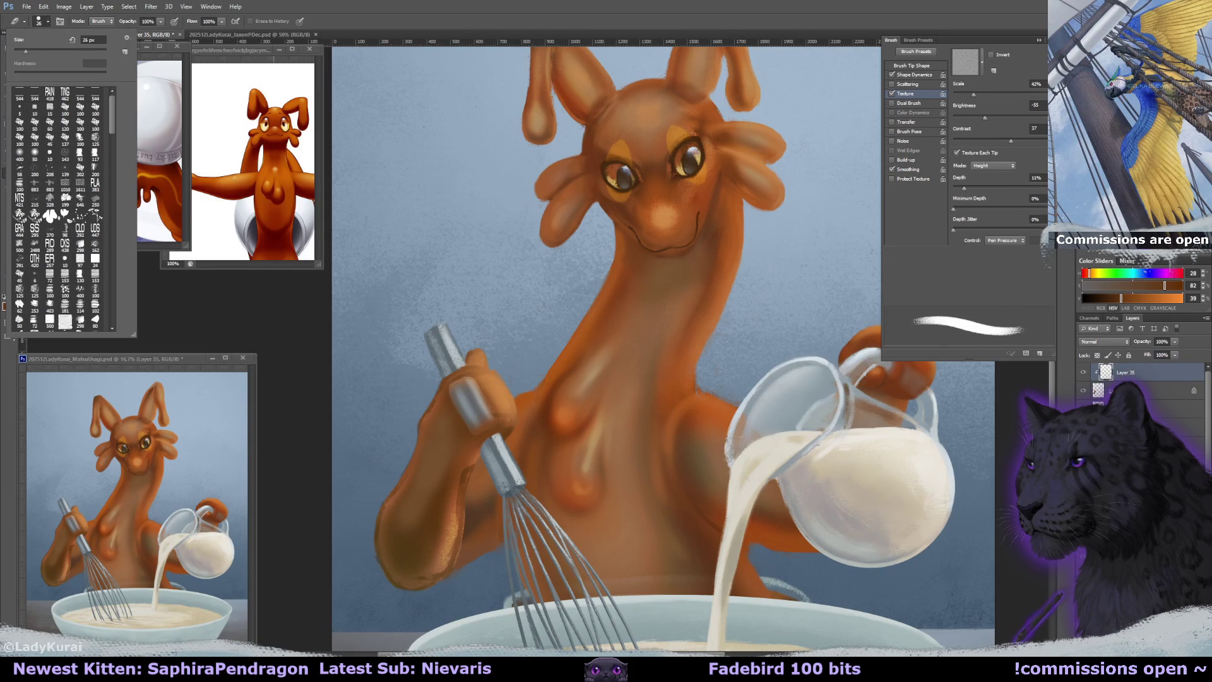
click(25, 157)
alt+right_click(497, 386)
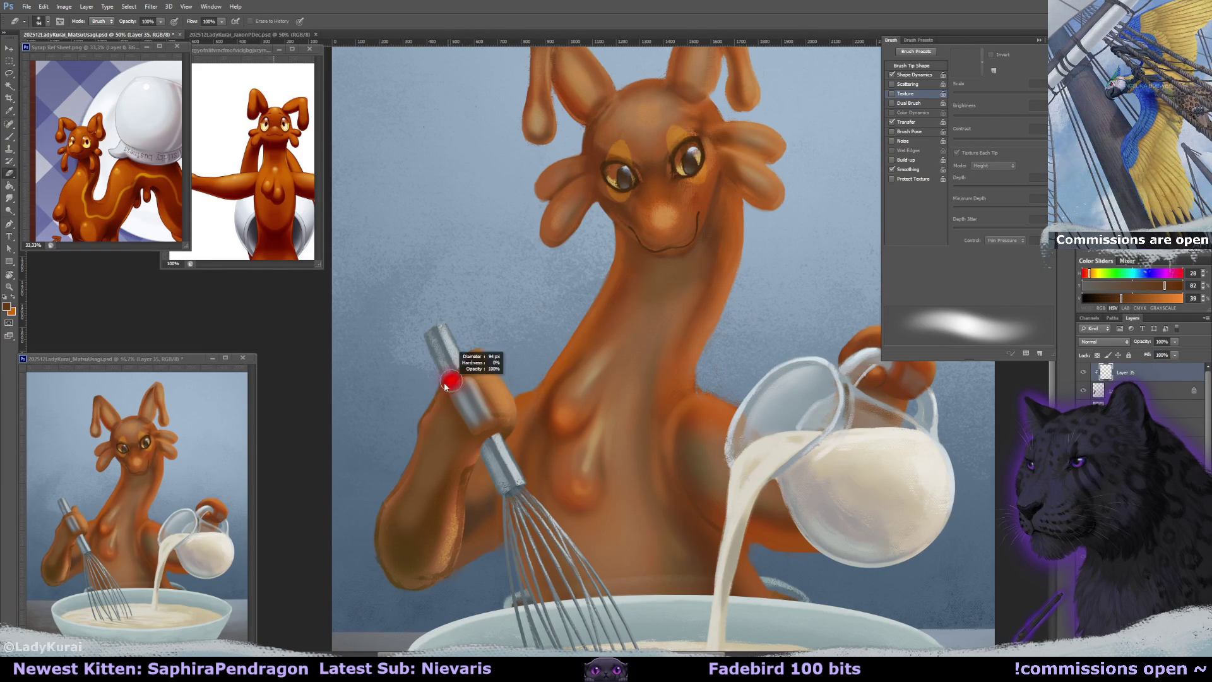
key(bracketleft)
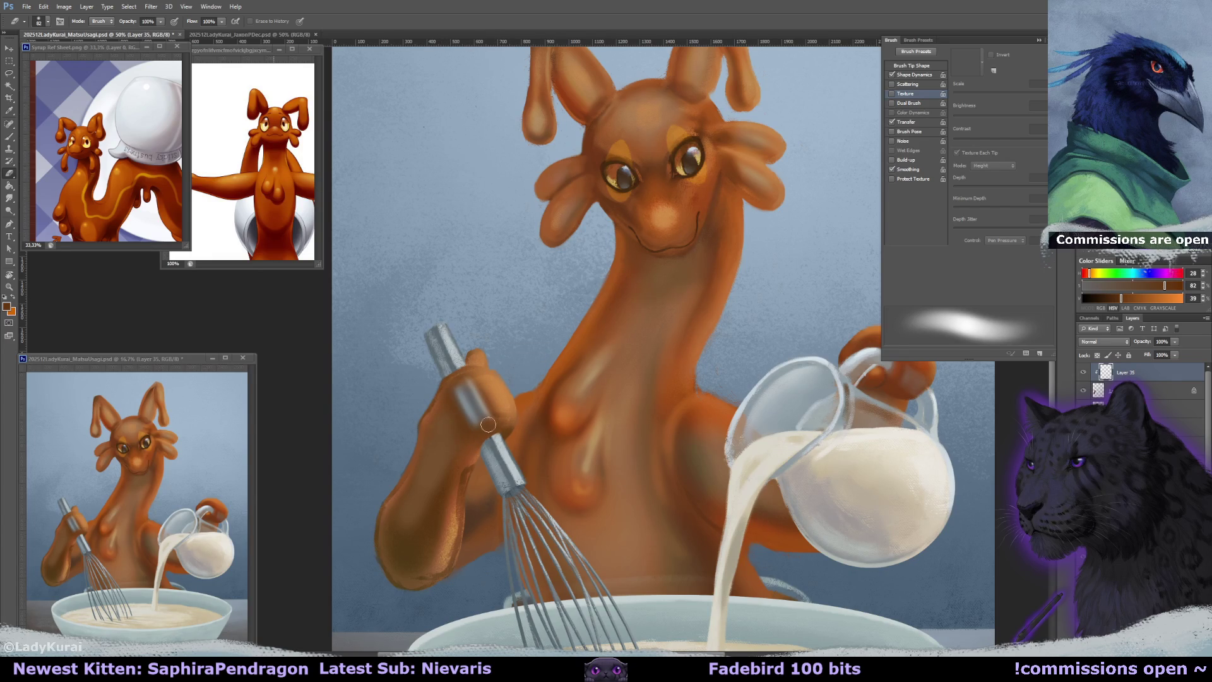
key(b)
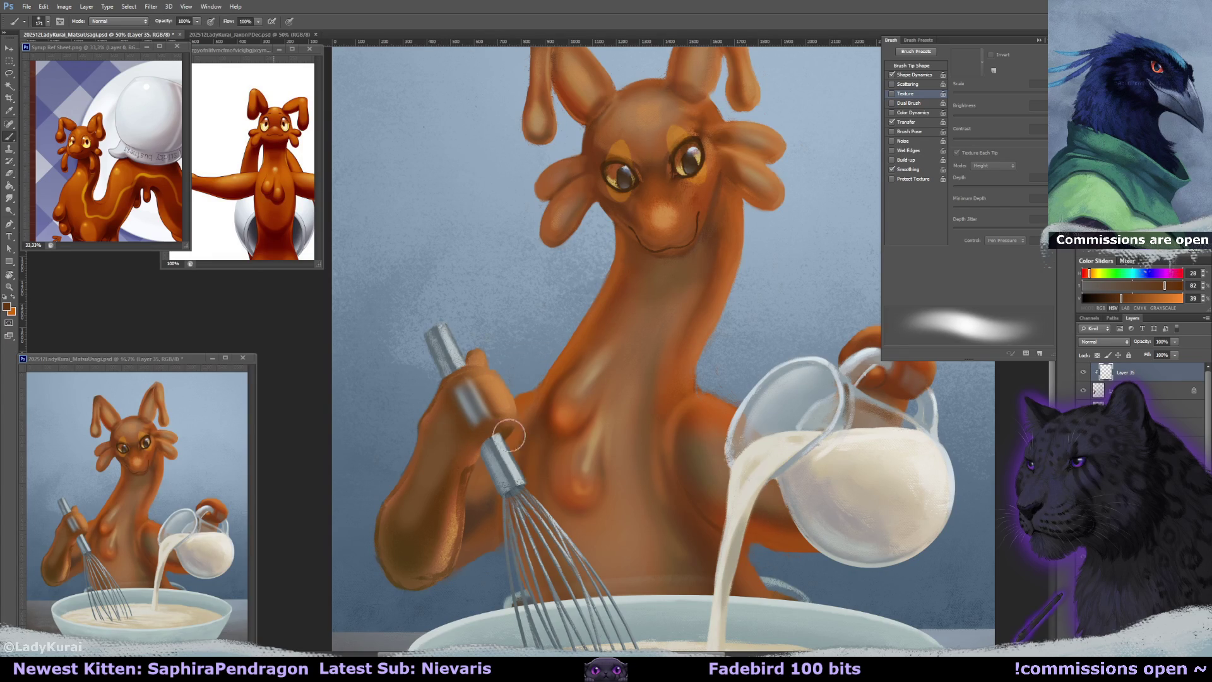
alt+click(471, 382)
drag(457, 384, 458, 377)
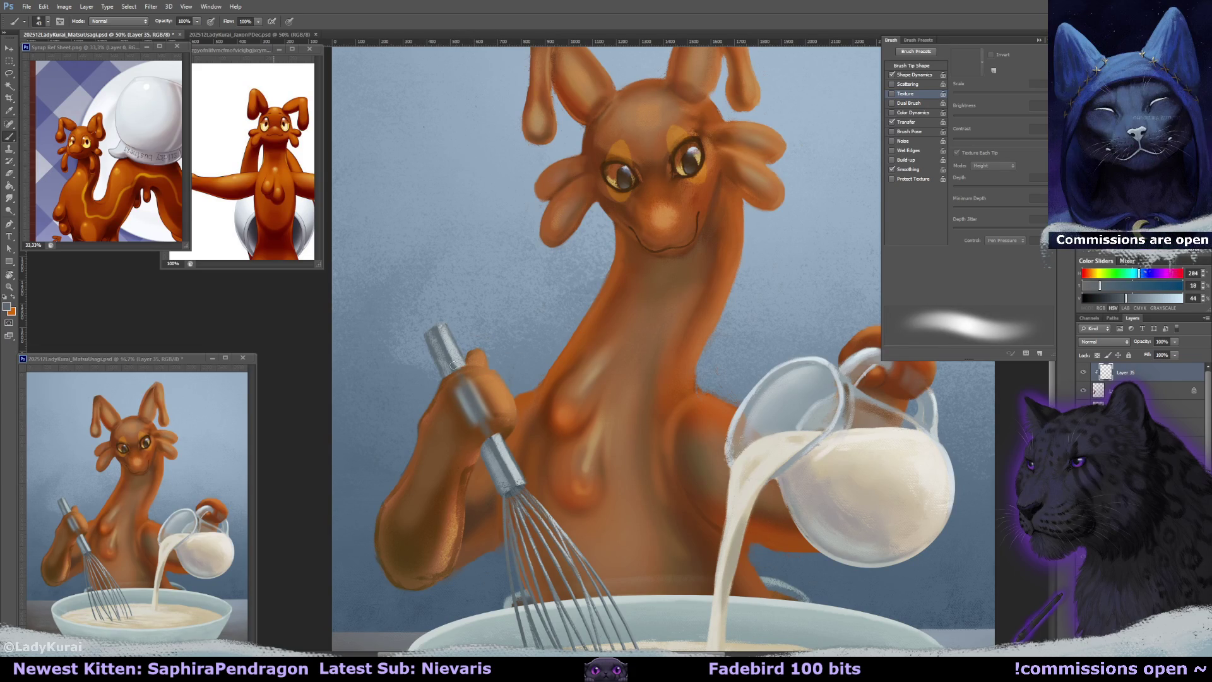
Paint light blue-grey and grey strokes up the whisk handle above the hand.
alt+click(508, 447)
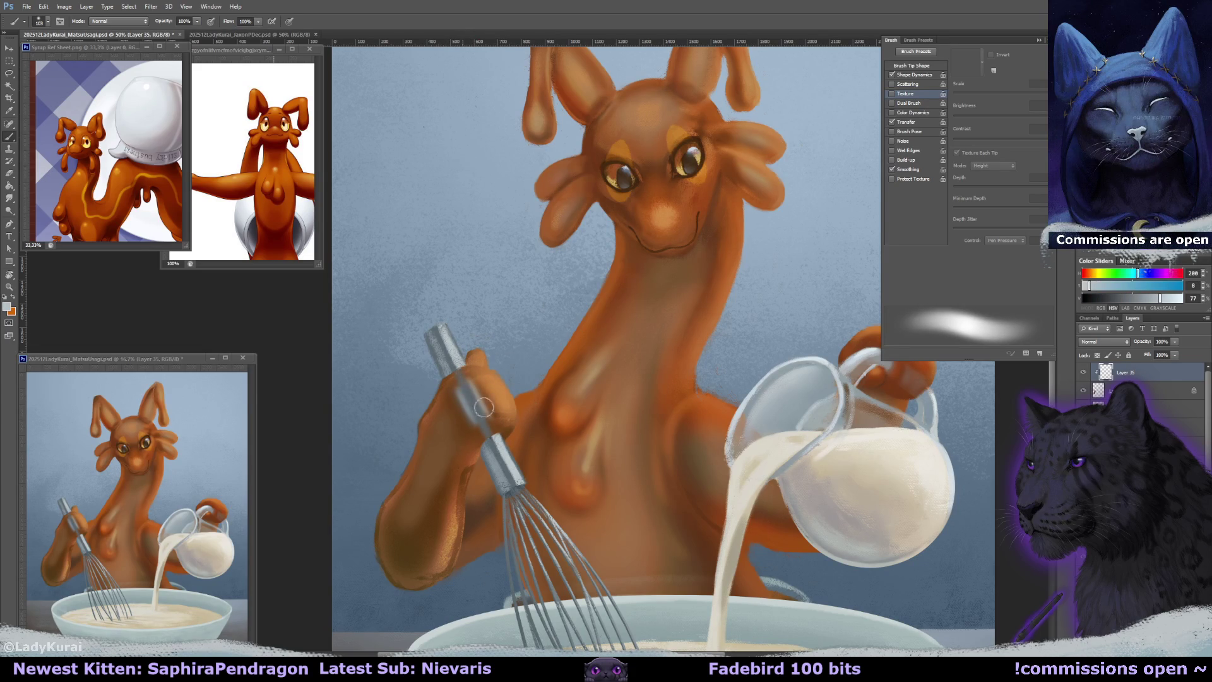
drag(475, 397, 502, 452)
drag(474, 378, 464, 377)
drag(484, 419, 464, 388)
drag(486, 428, 468, 367)
alt+click(491, 460)
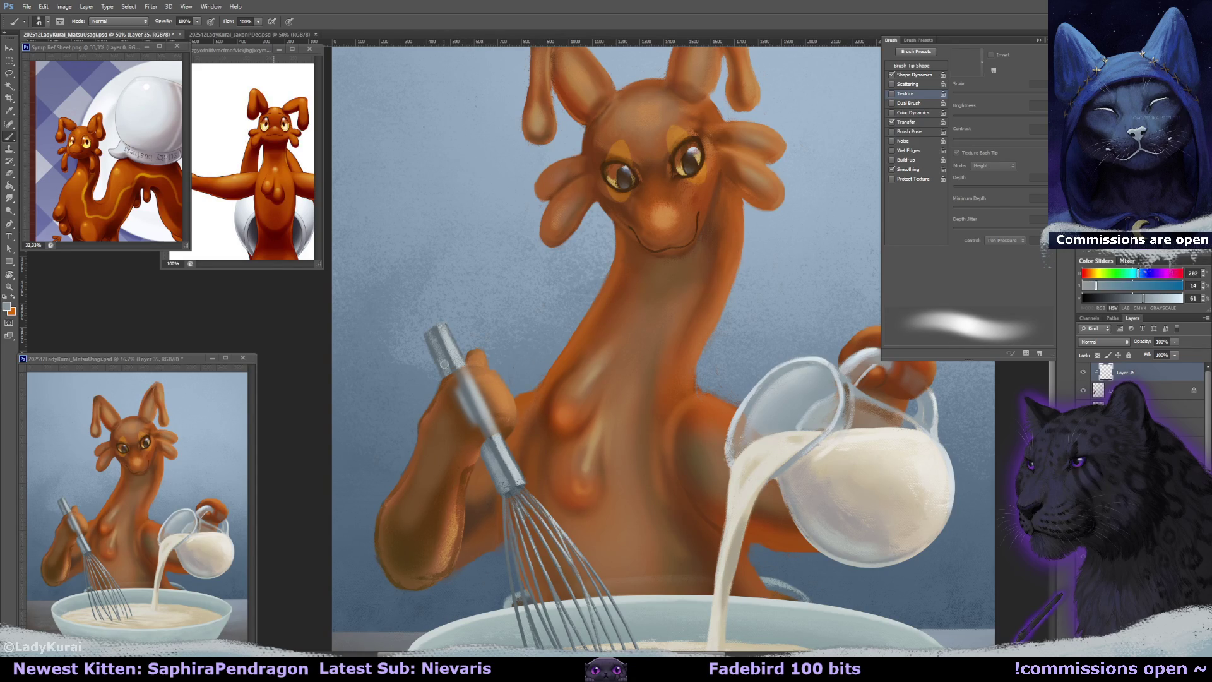
drag(480, 442, 449, 377)
alt+click(446, 385)
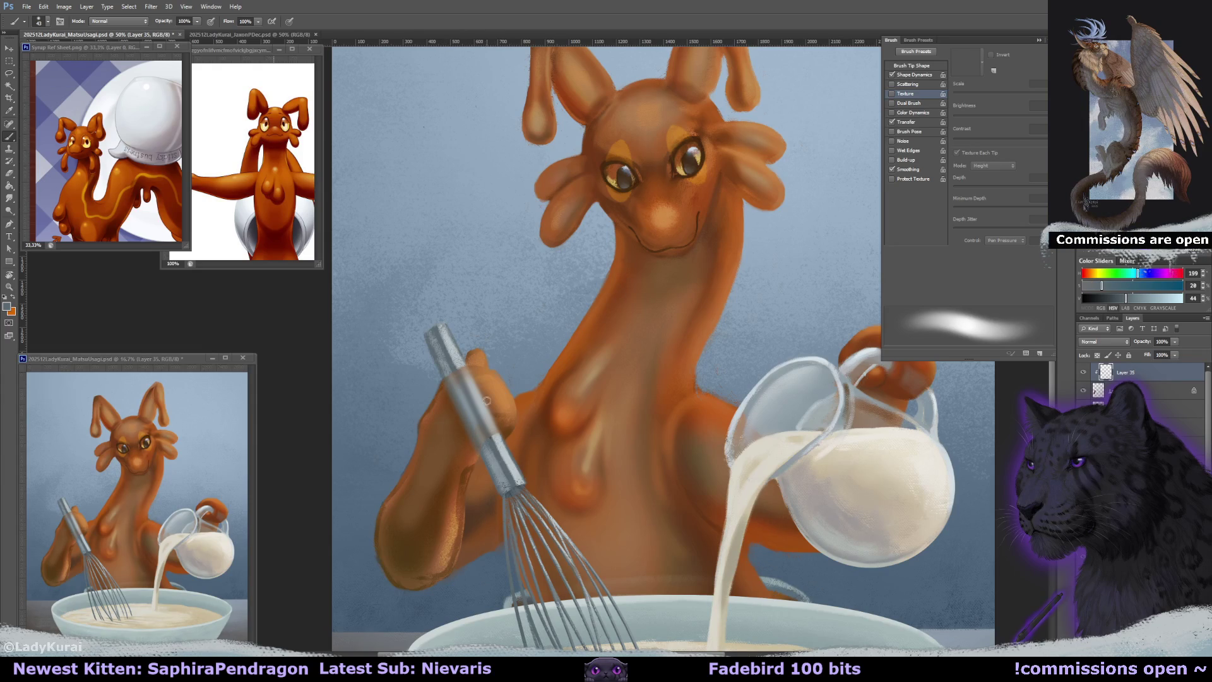
drag(488, 410, 522, 392)
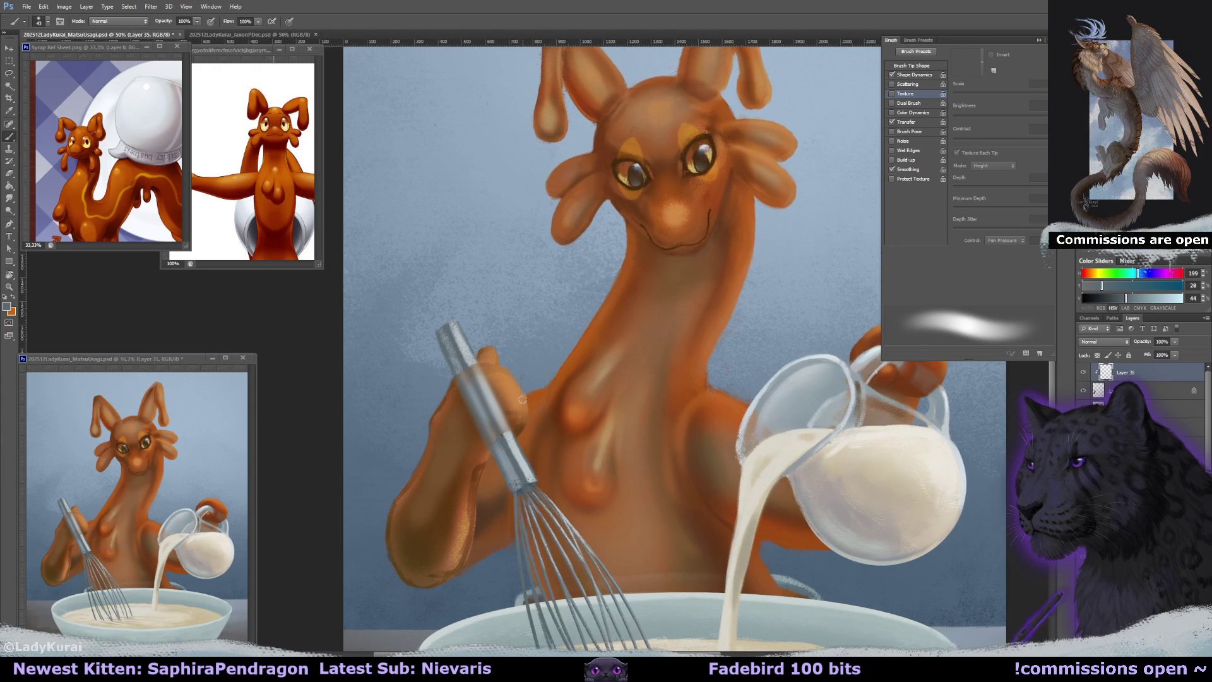
alt+click(499, 386)
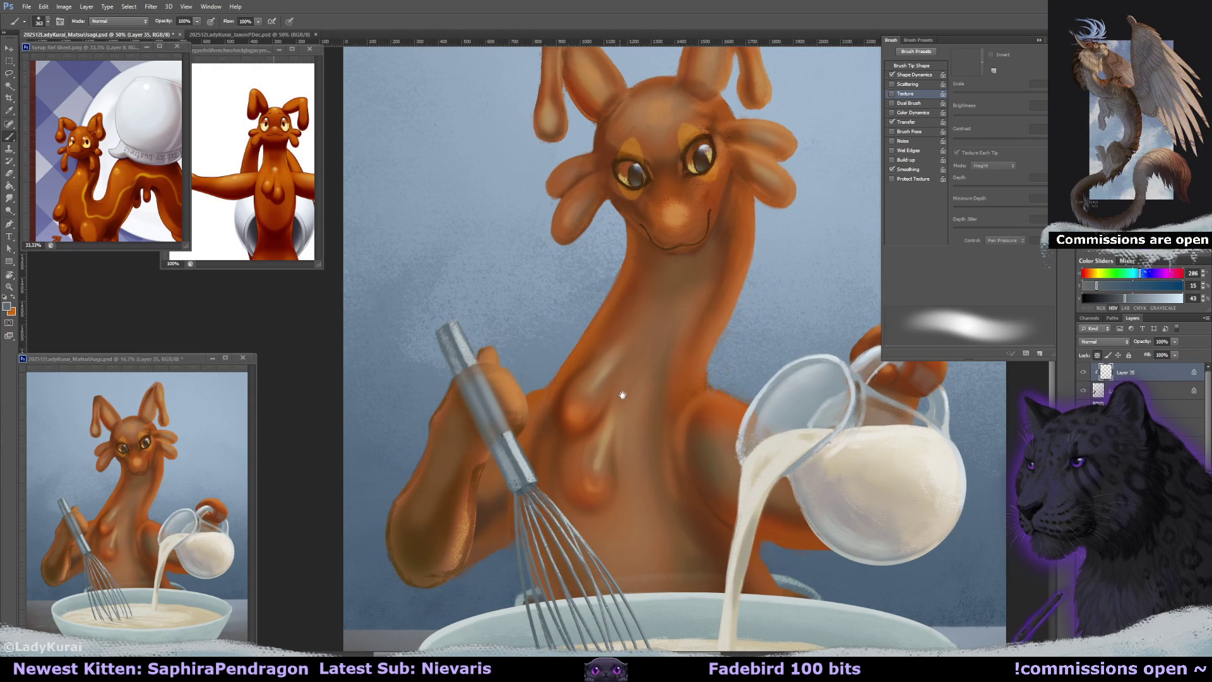
drag(619, 389, 625, 381)
Reduce Layer 35's opacity, soften its handle strokes, then select Layer 7 beneath it.
drag(1172, 343, 1155, 352)
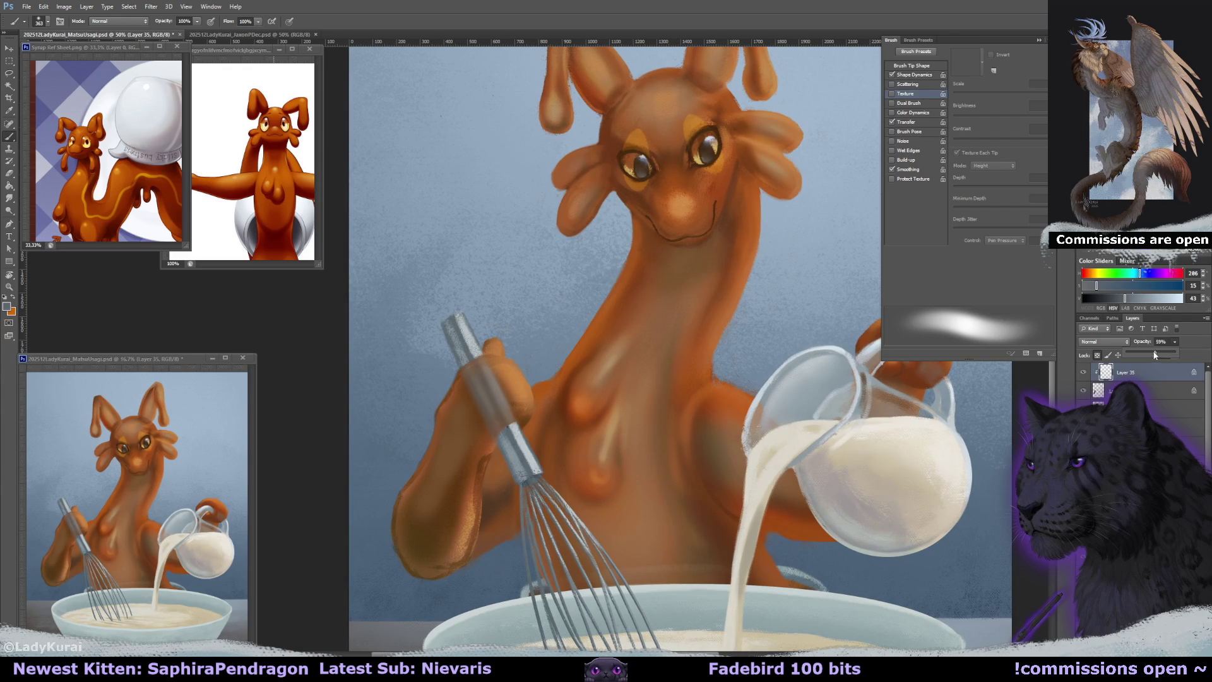
click(1101, 323)
drag(676, 433, 680, 435)
key(e)
drag(510, 446, 515, 360)
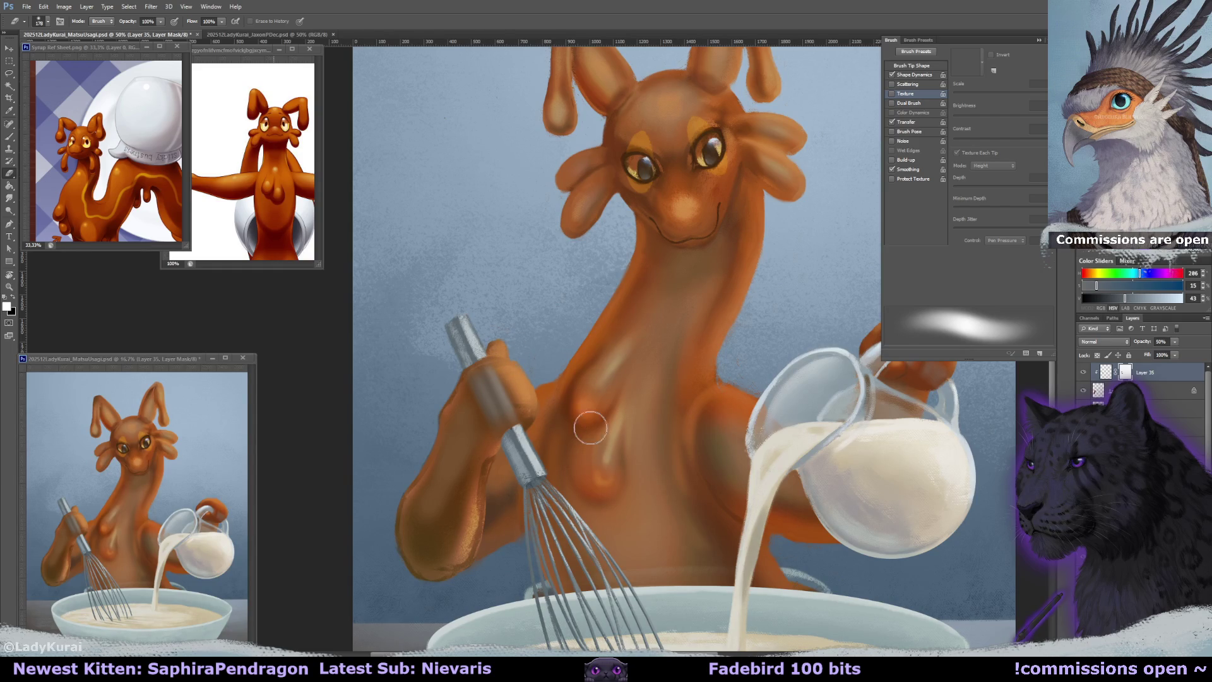
click(1106, 372)
key(Return)
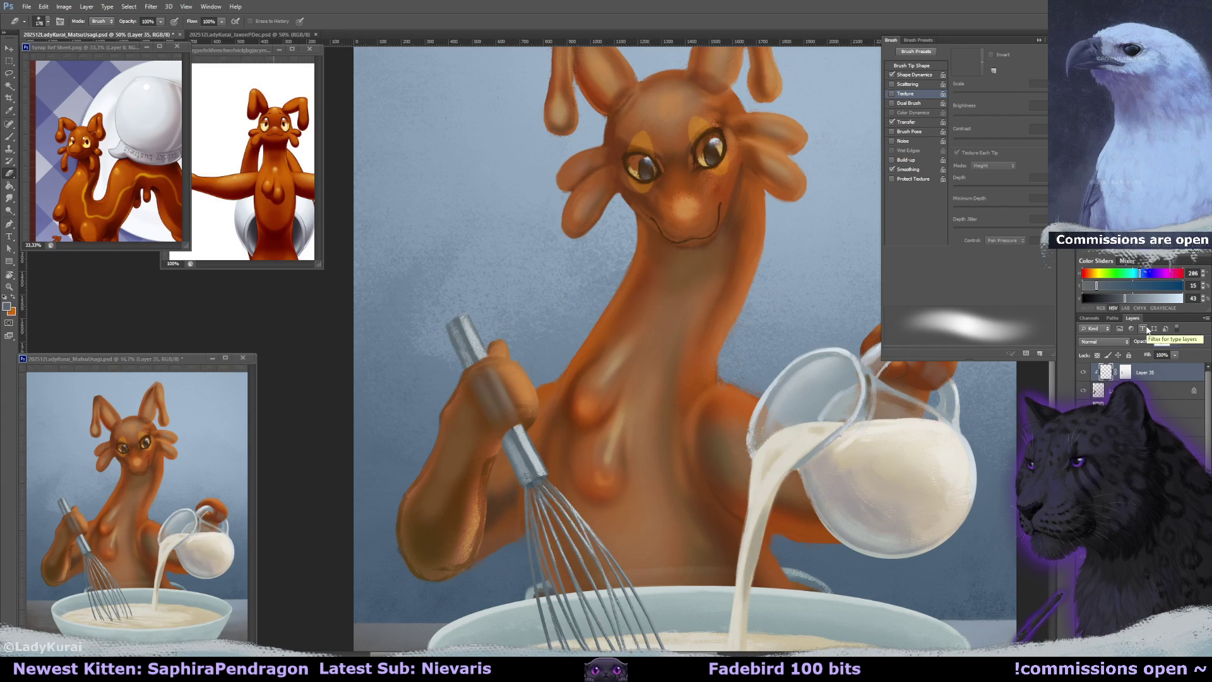
key(alt+bracketleft)
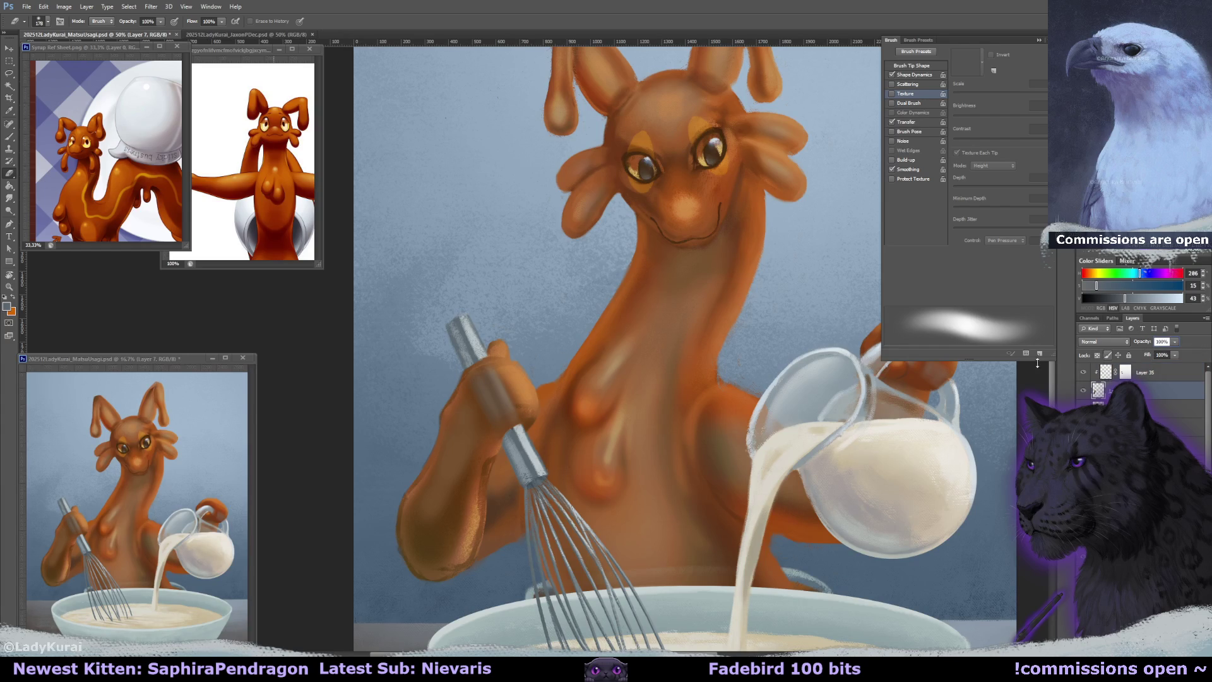
drag(617, 387, 630, 382)
Sample browns from the chest and paint darker shading along the forearm.
key(b)
alt+click(552, 369)
drag(519, 377, 503, 366)
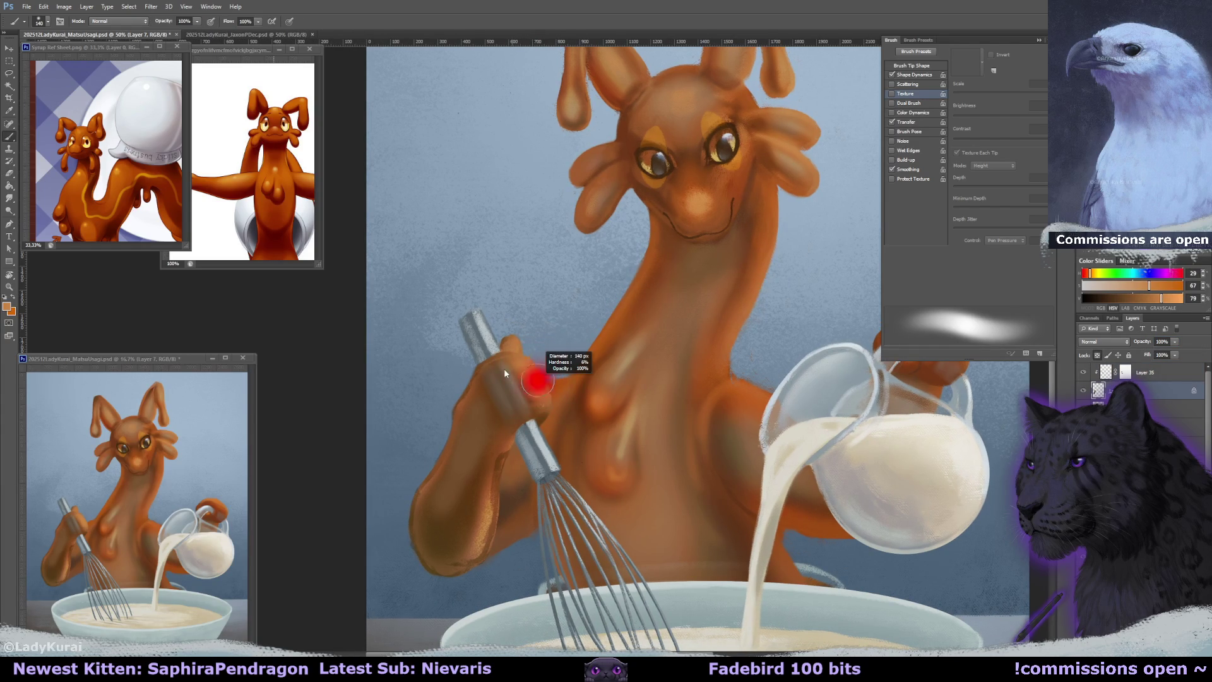
mouse_move(498, 483)
mouse_down()
mouse_move(478, 452)
mouse_move(447, 490)
mouse_move(414, 496)
mouse_move(459, 456)
mouse_up()
alt+click(519, 366)
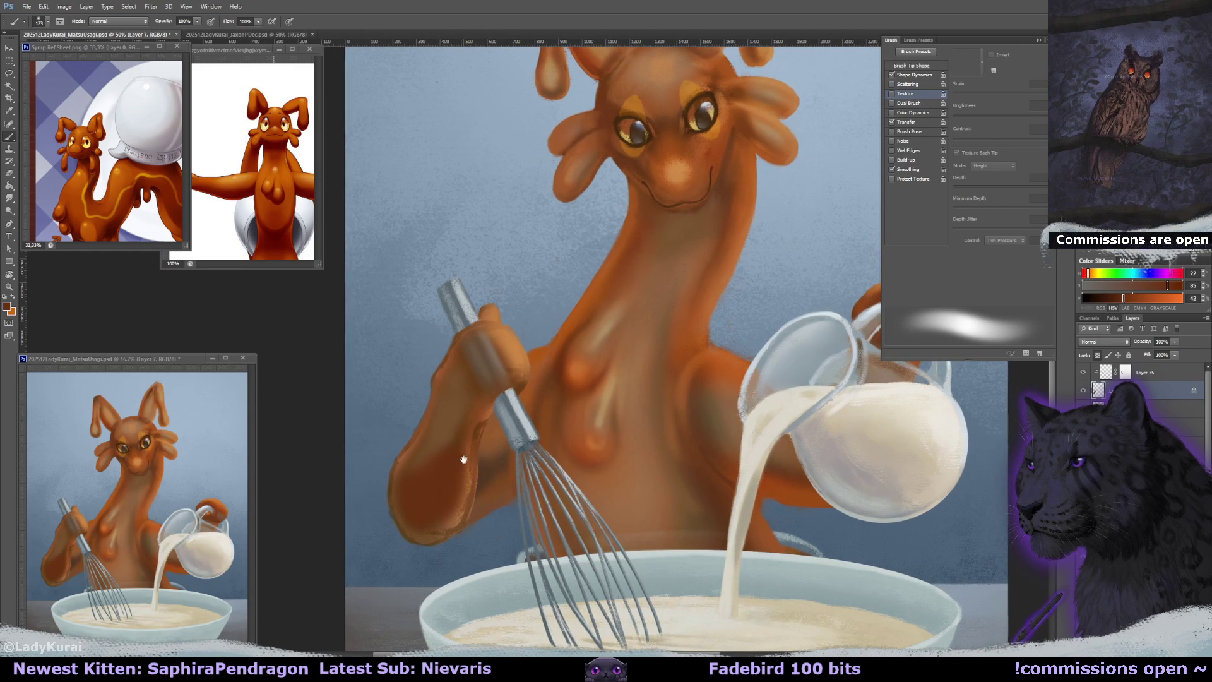
alt+click(642, 360)
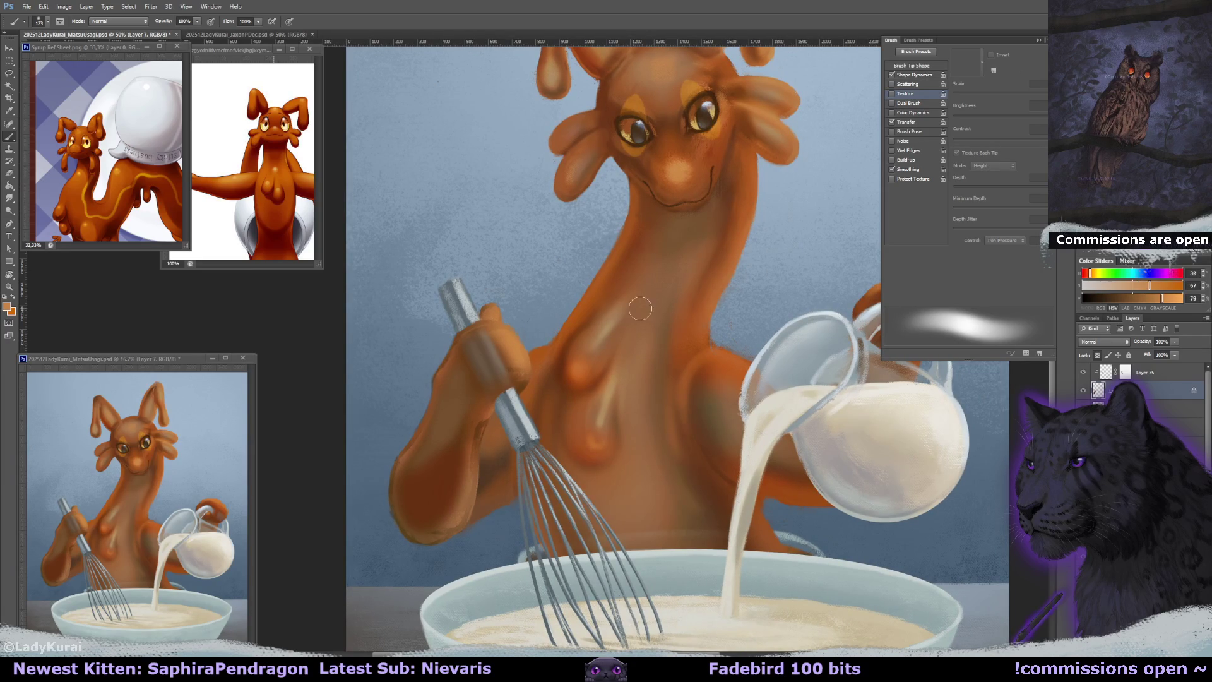
alt+click(701, 177)
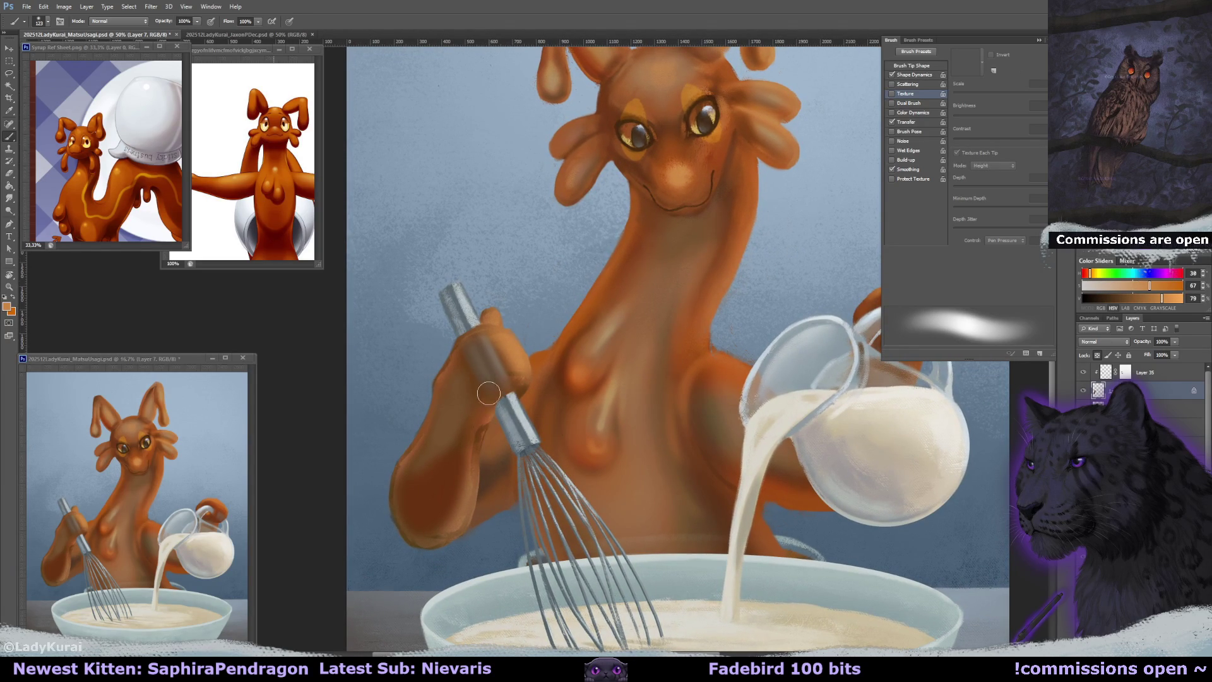
alt+click(423, 489)
mouse_move(400, 482)
mouse_down()
mouse_move(465, 468)
mouse_move(499, 505)
mouse_up()
Repaint the arm and elbow in a brighter orange sampled from the creature's face.
drag(686, 409, 674, 414)
alt+click(550, 433)
key(bracketleft)
key(bracketleft)
key(bracketleft)
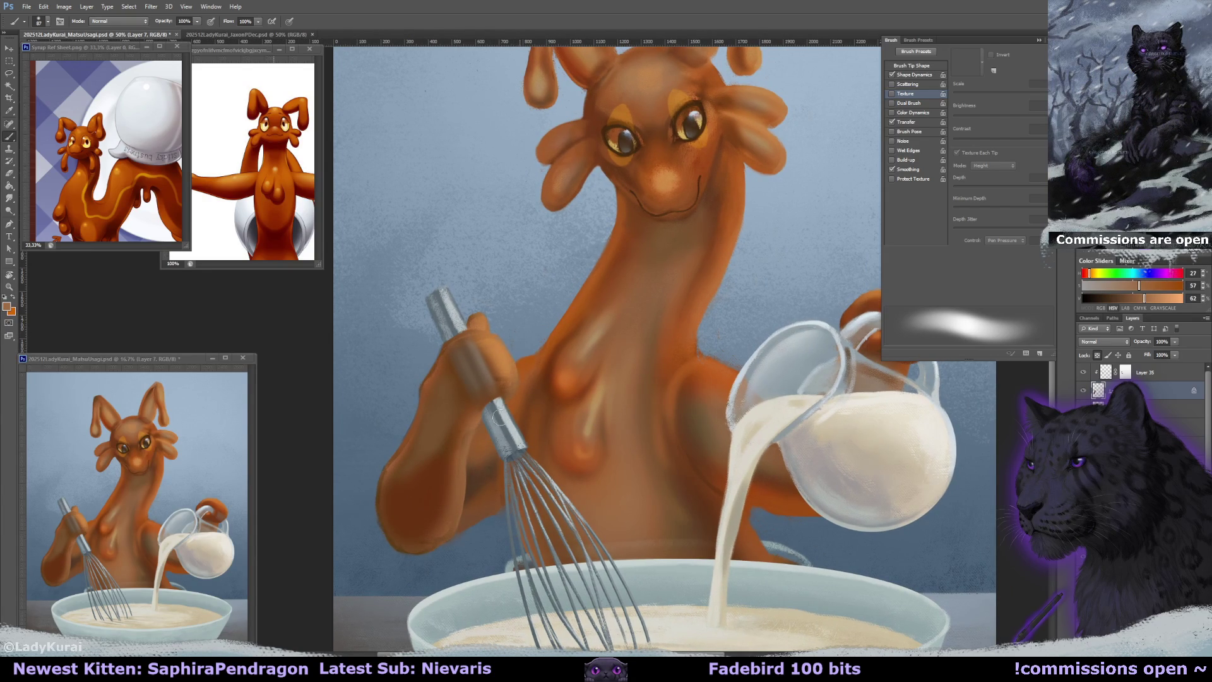
drag(524, 415, 515, 422)
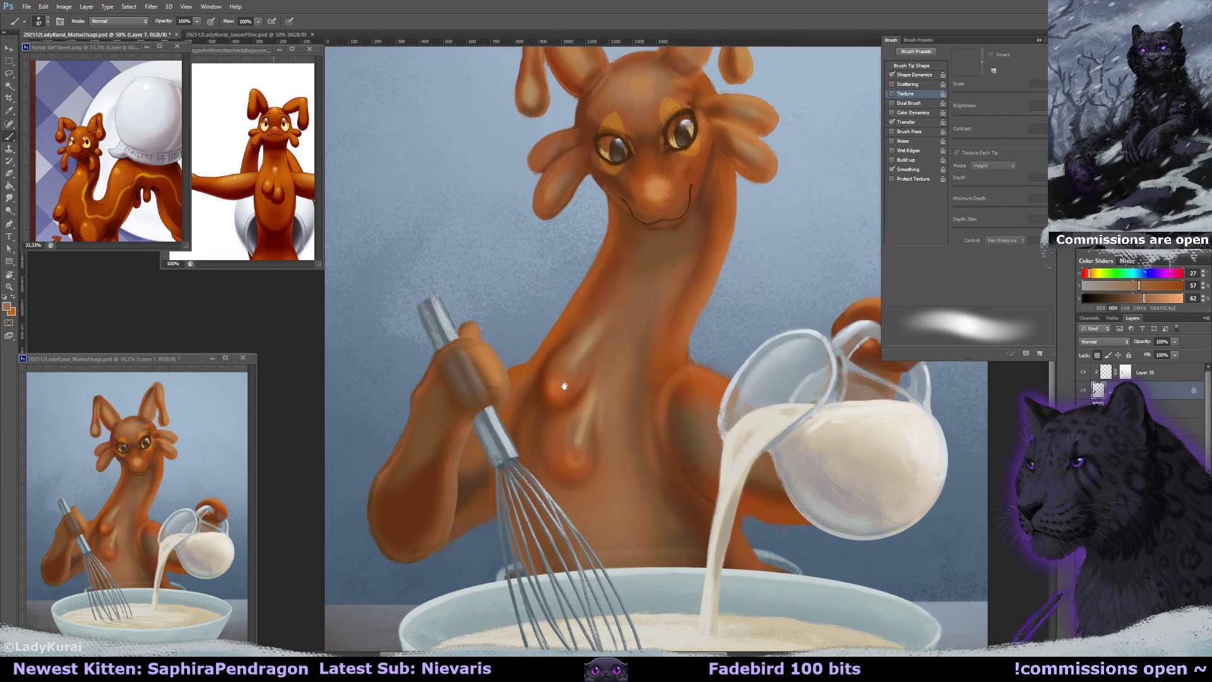
alt+click(431, 385)
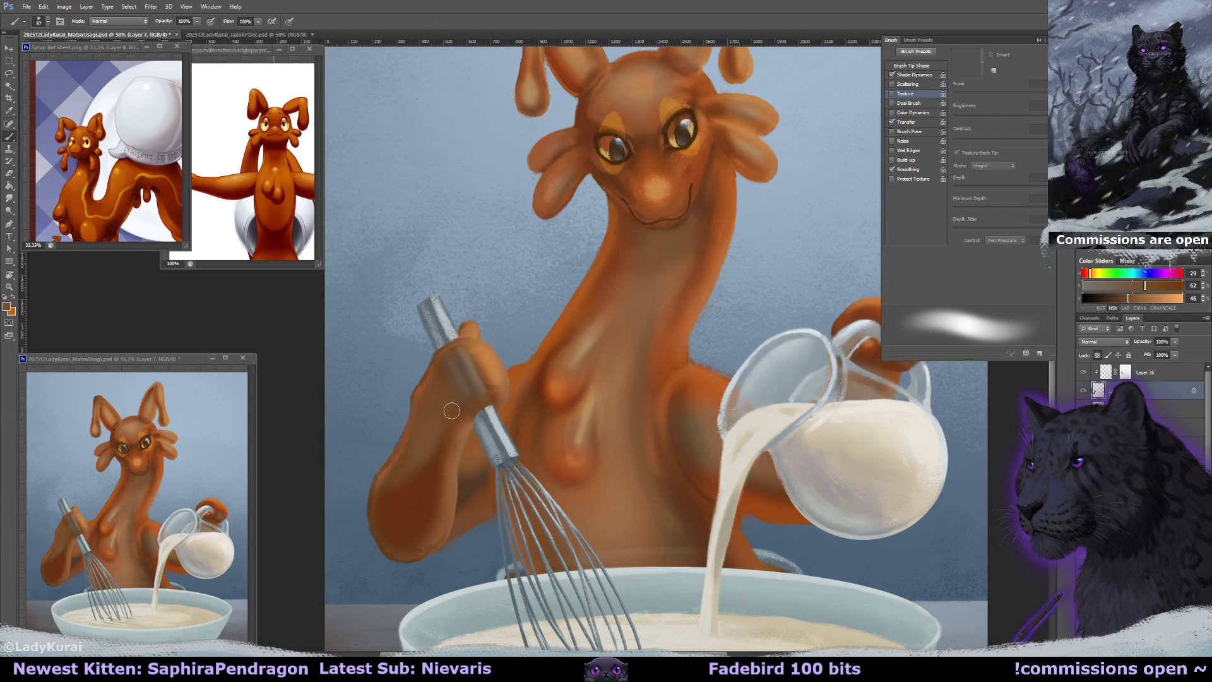
drag(623, 211, 622, 217)
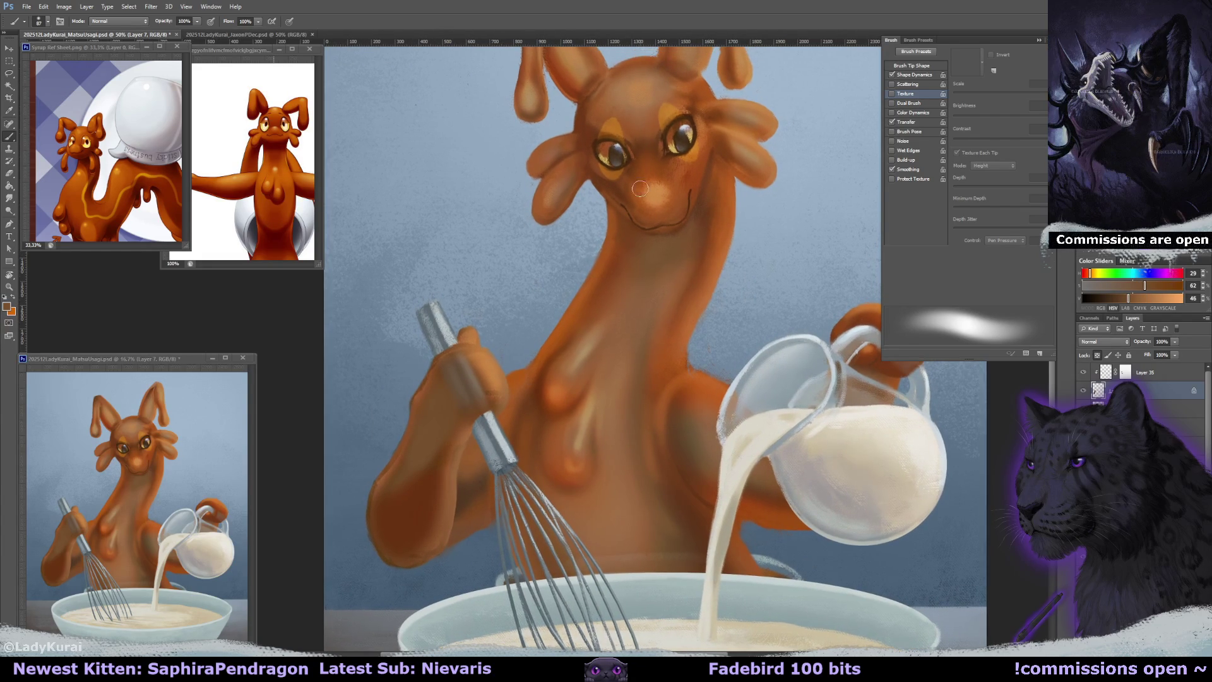
alt+click(663, 187)
alt+click(660, 165)
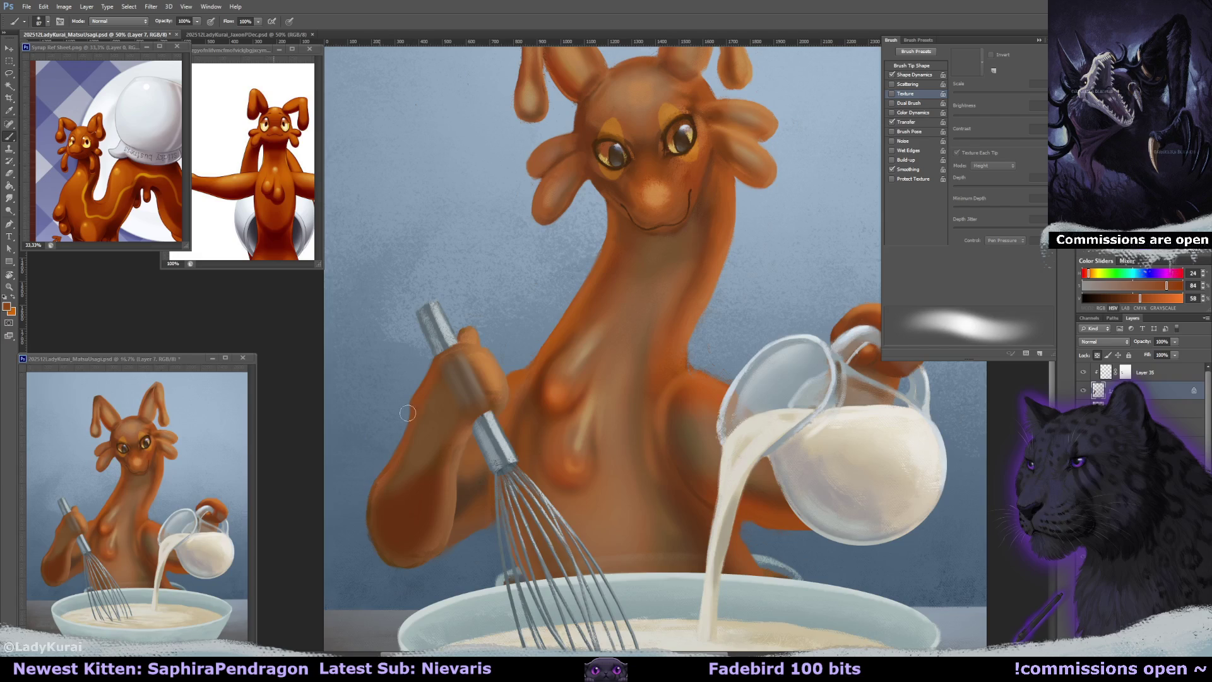
drag(386, 460, 436, 518)
drag(358, 528, 421, 564)
Darken the thumb tip beside the whisk handle and save the file with Ctrl+S.
alt+drag(405, 505, 390, 507)
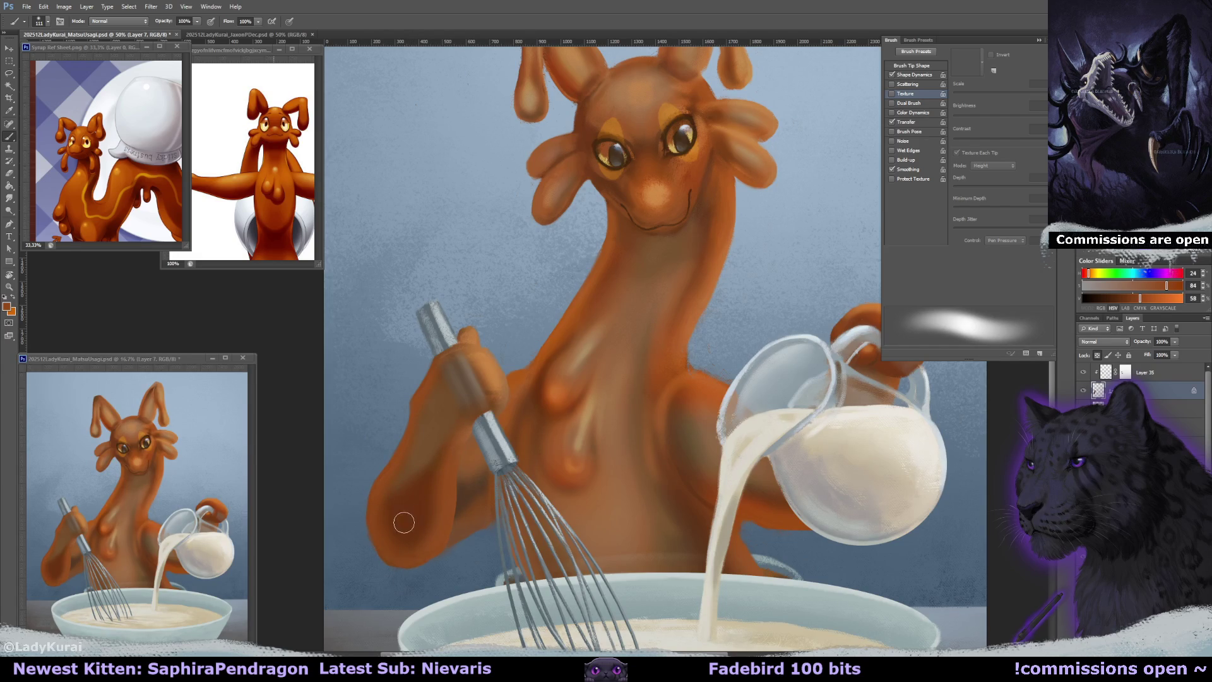
alt+click(444, 496)
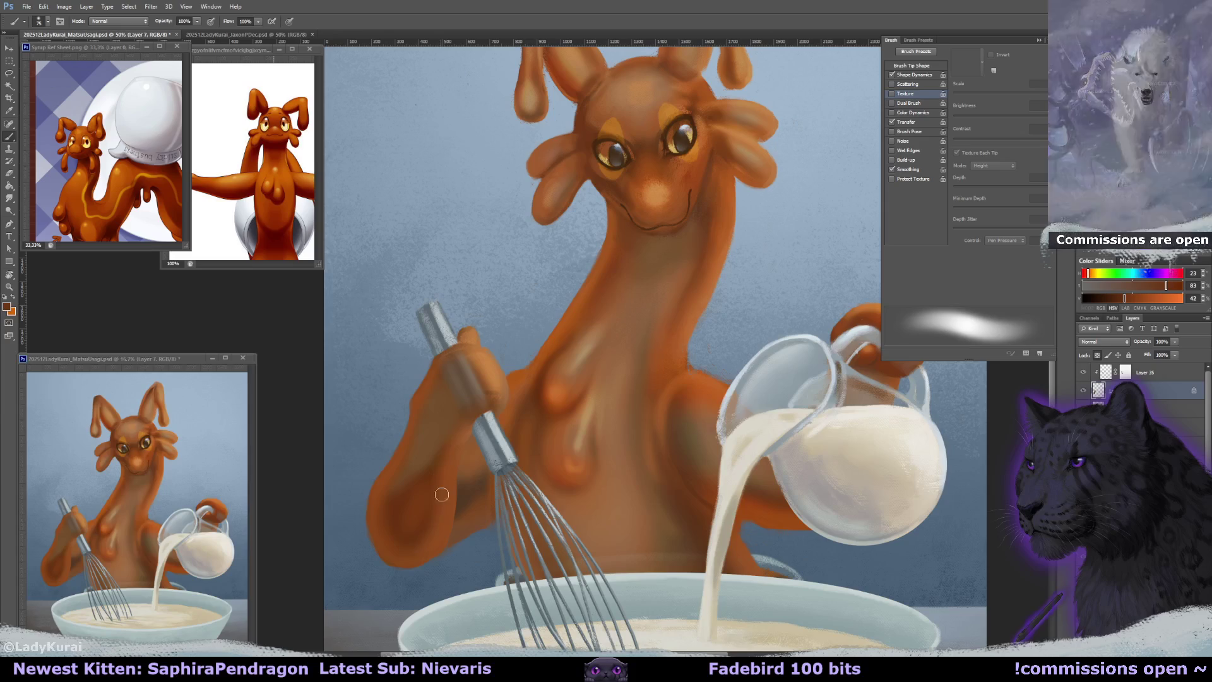
alt+click(451, 498)
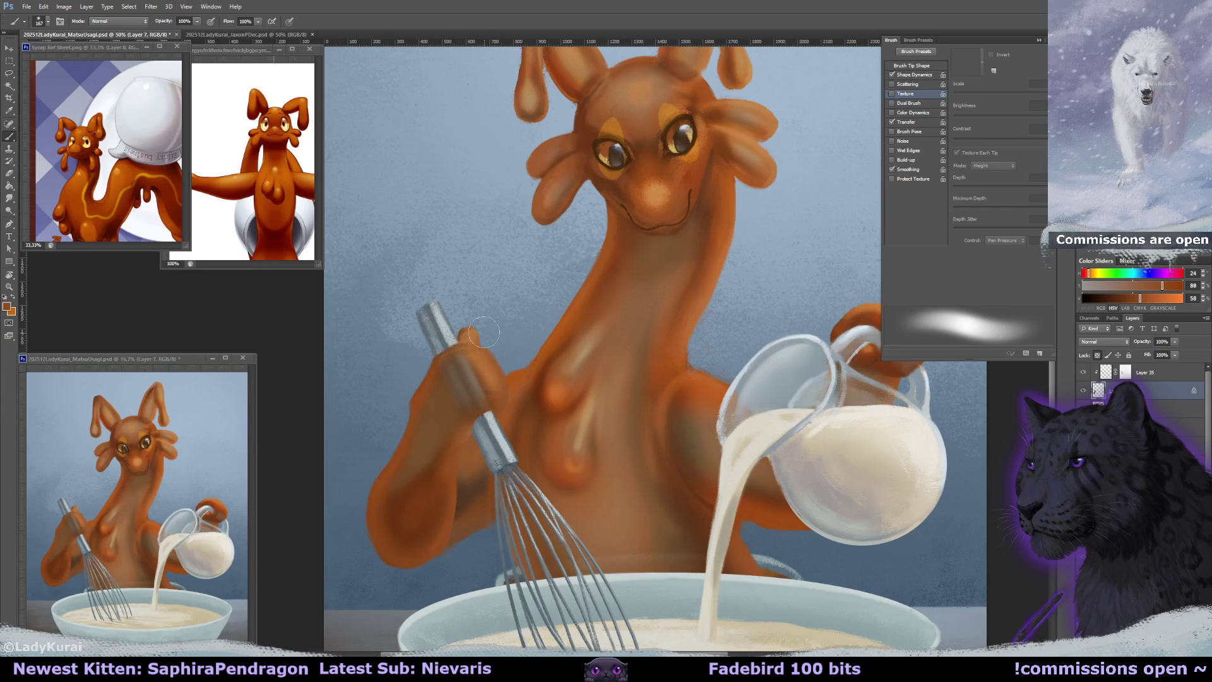
alt+drag(486, 346, 435, 364)
drag(466, 324, 481, 338)
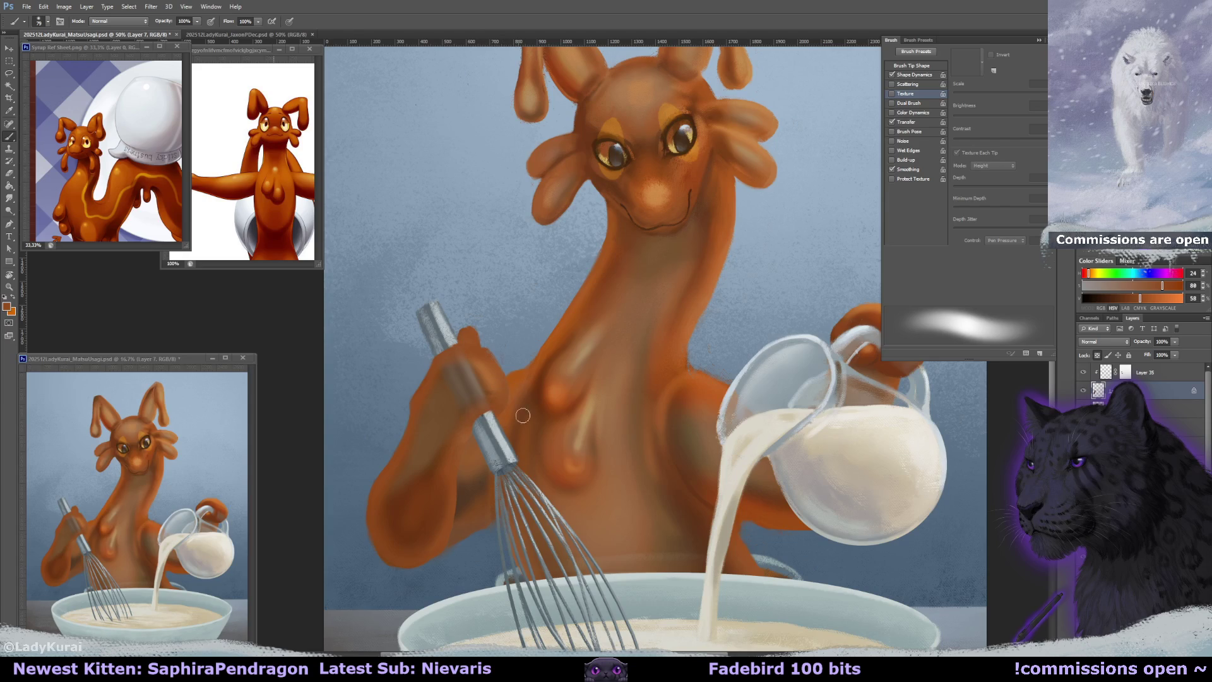
key(ctrl+s)
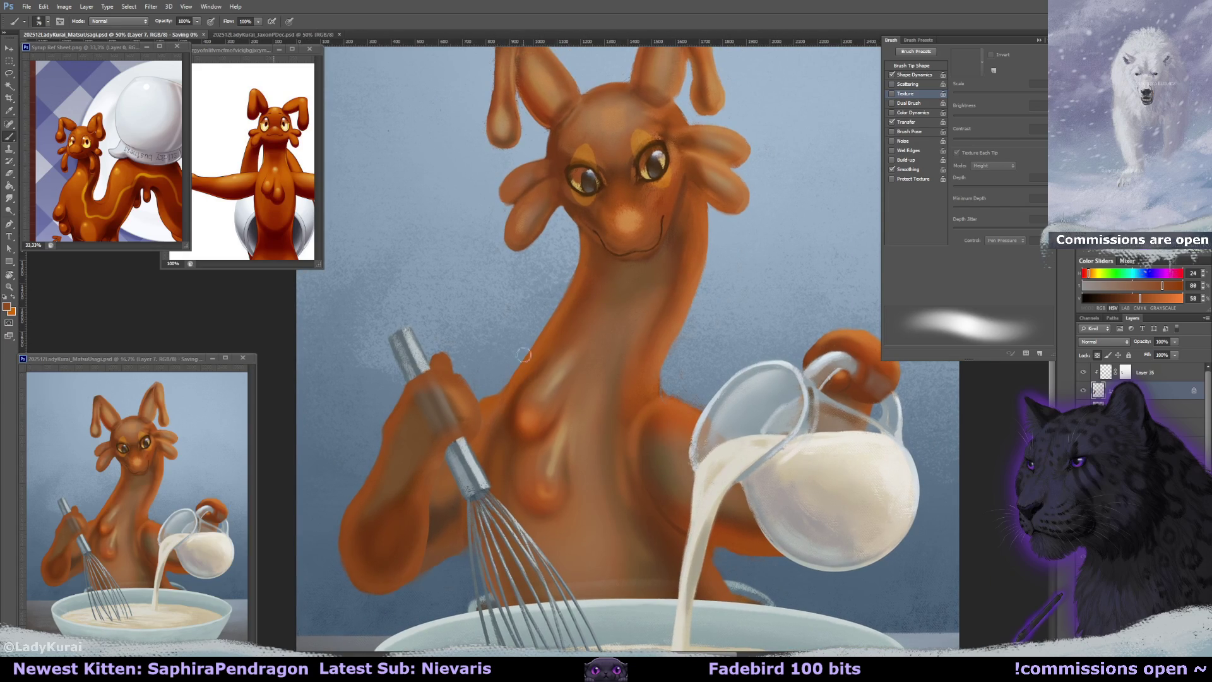
Unlock the current layer and choose a textured brush preset.
drag(544, 356, 544, 381)
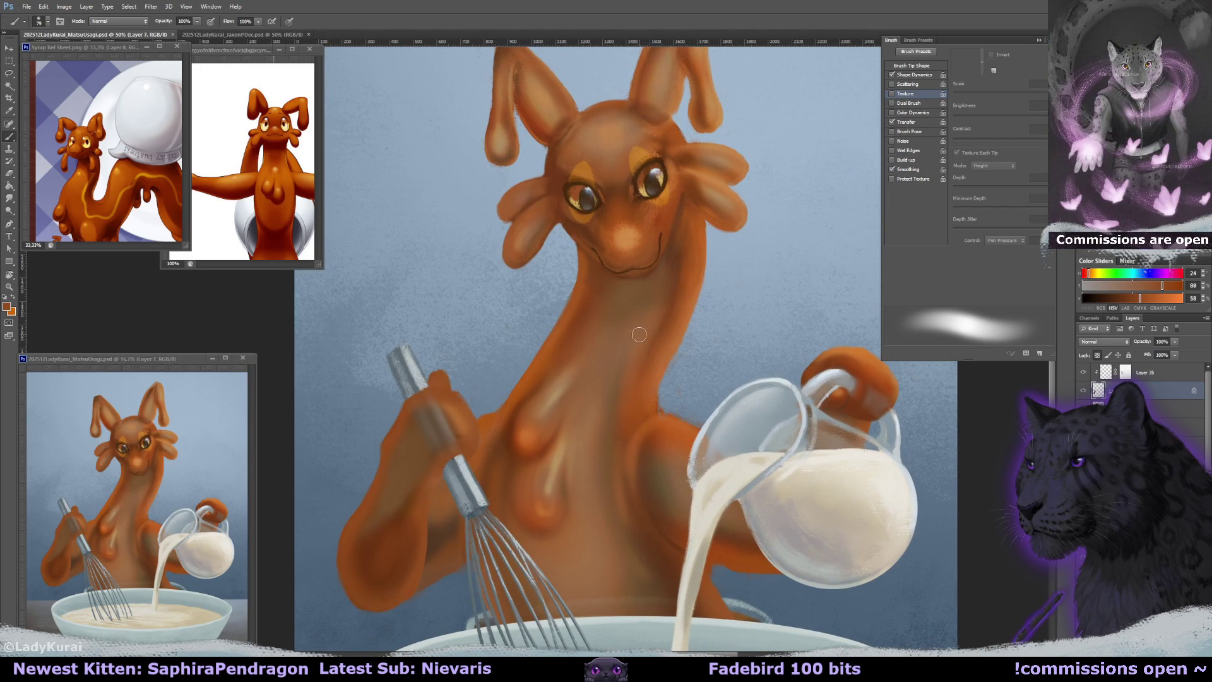
drag(650, 346, 670, 312)
click(1096, 356)
key(e)
click(11, 124)
click(47, 22)
click(49, 154)
Load the textured brush at size 30 with light and mid orange sampled from the painting.
drag(612, 271, 599, 221)
alt+click(634, 150)
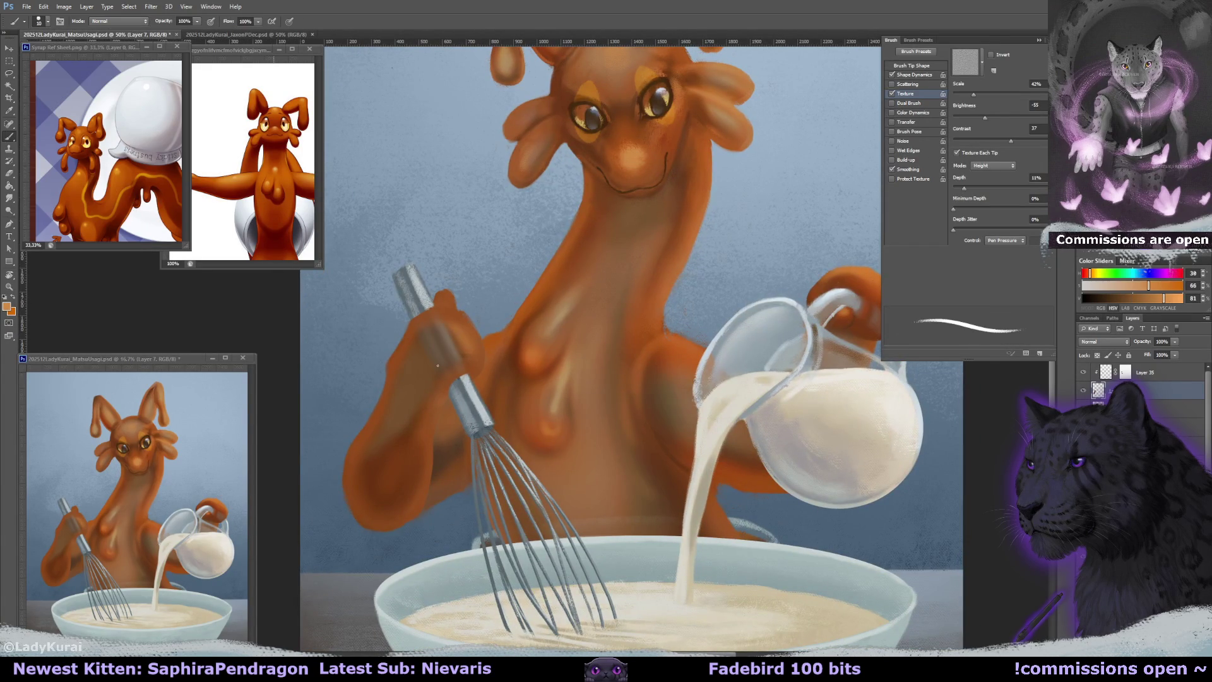
key(bracketright)
key(bracketright)
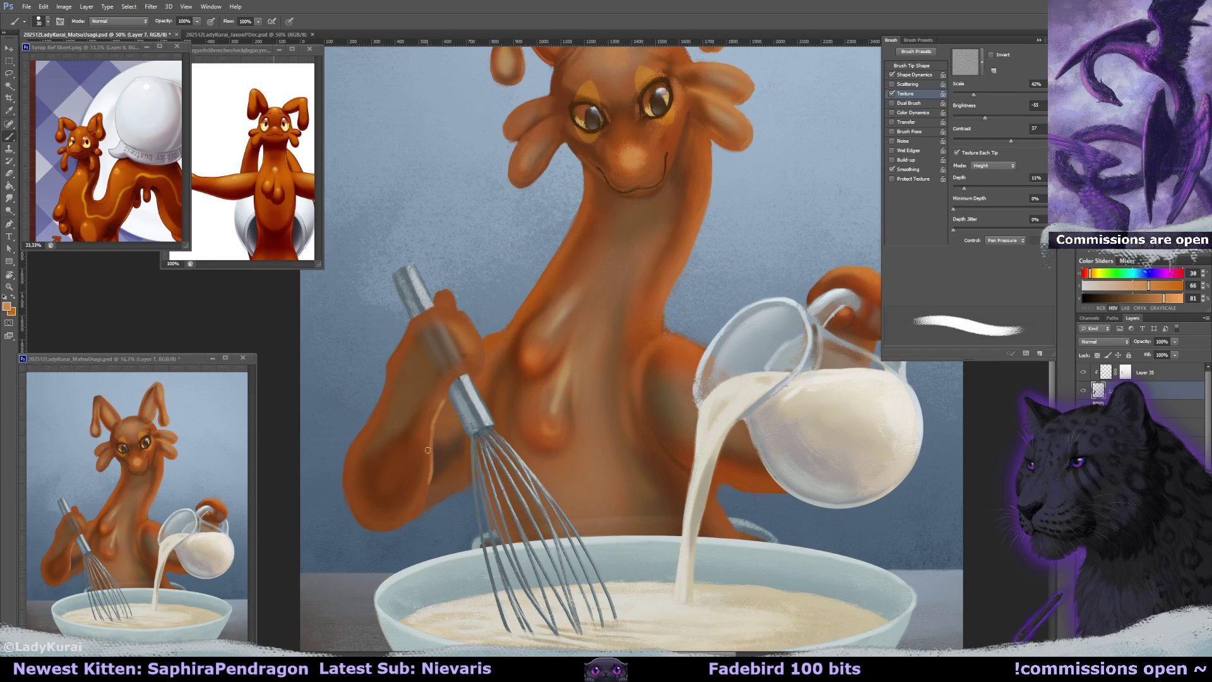
alt+click(428, 432)
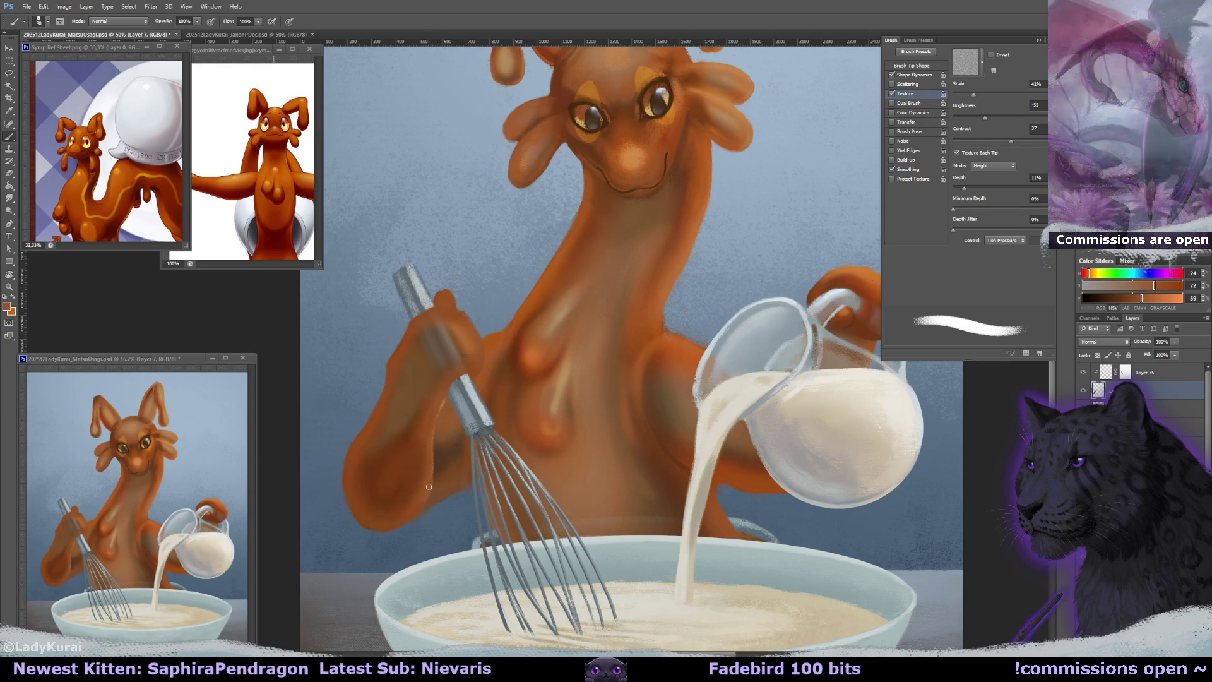
Give the eraser the same small textured tip at about 30 px.
key(e)
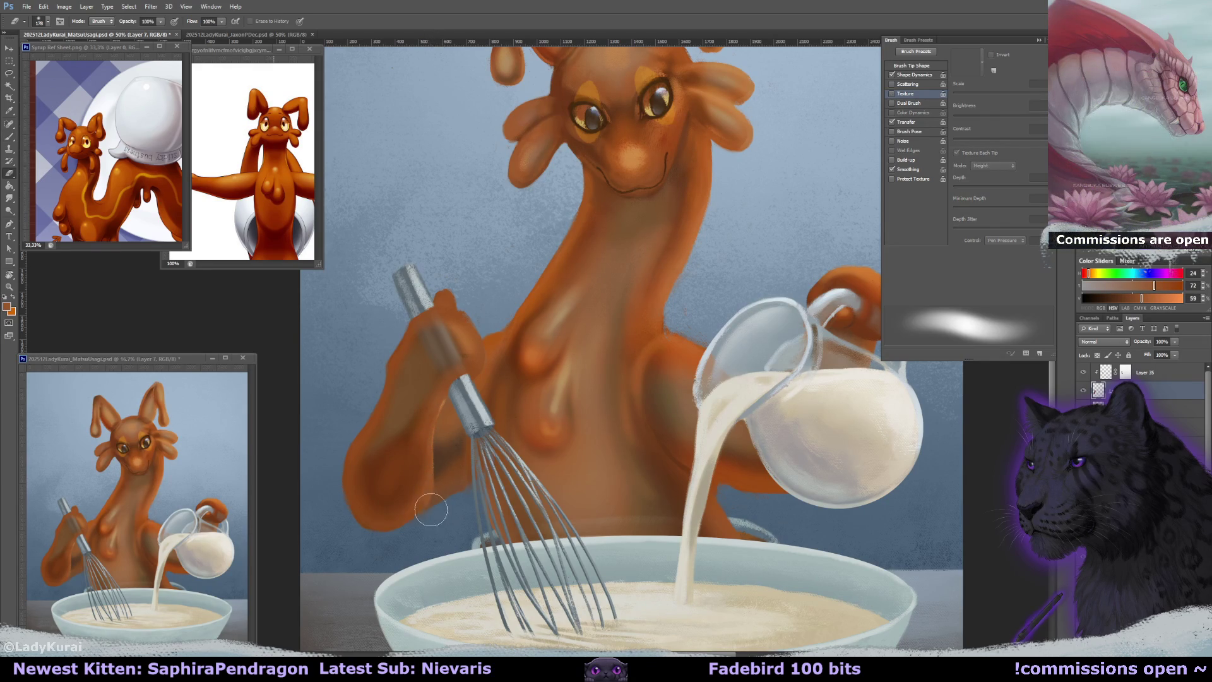
click(45, 21)
click(50, 153)
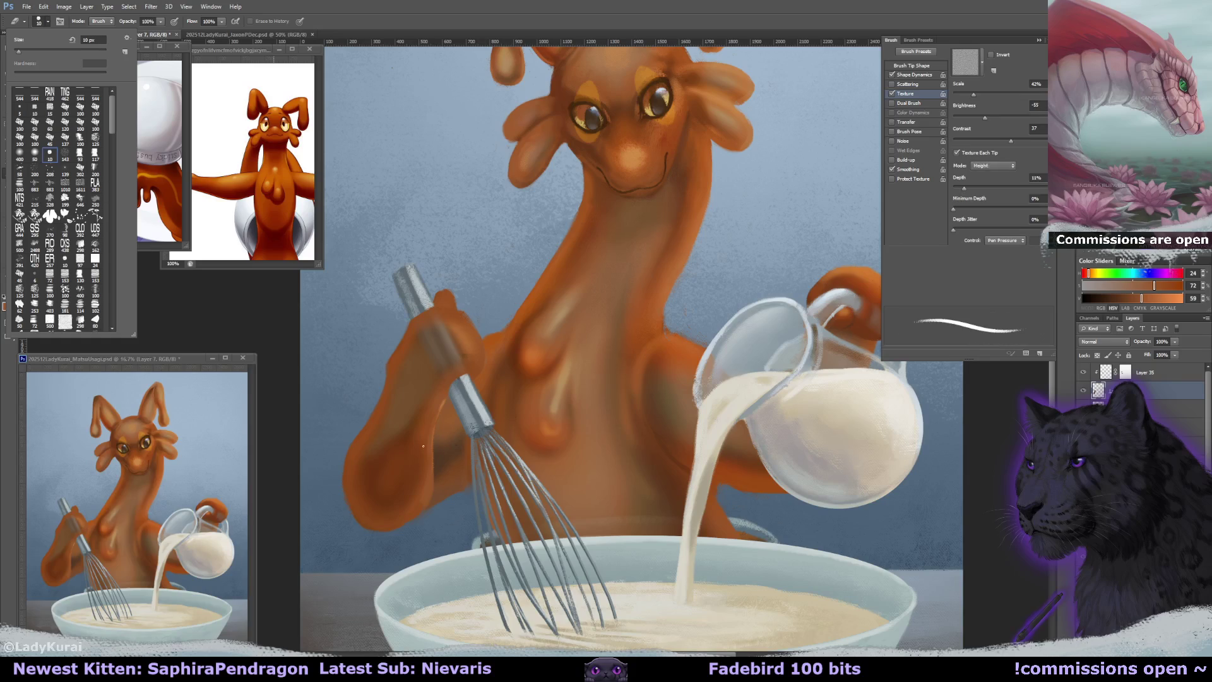
click(437, 481)
key(bracketright)
key(bracketright)
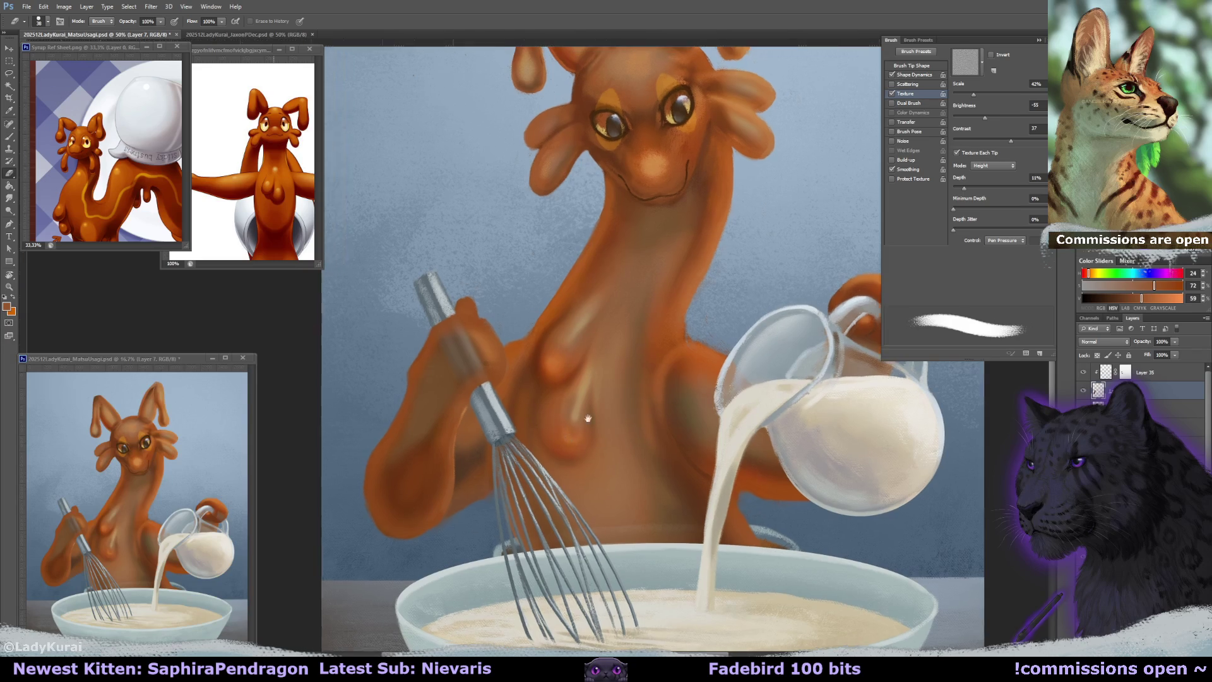
Enlarge the brush and paint lighter orange onto the knuckles beside the whisk.
key(b)
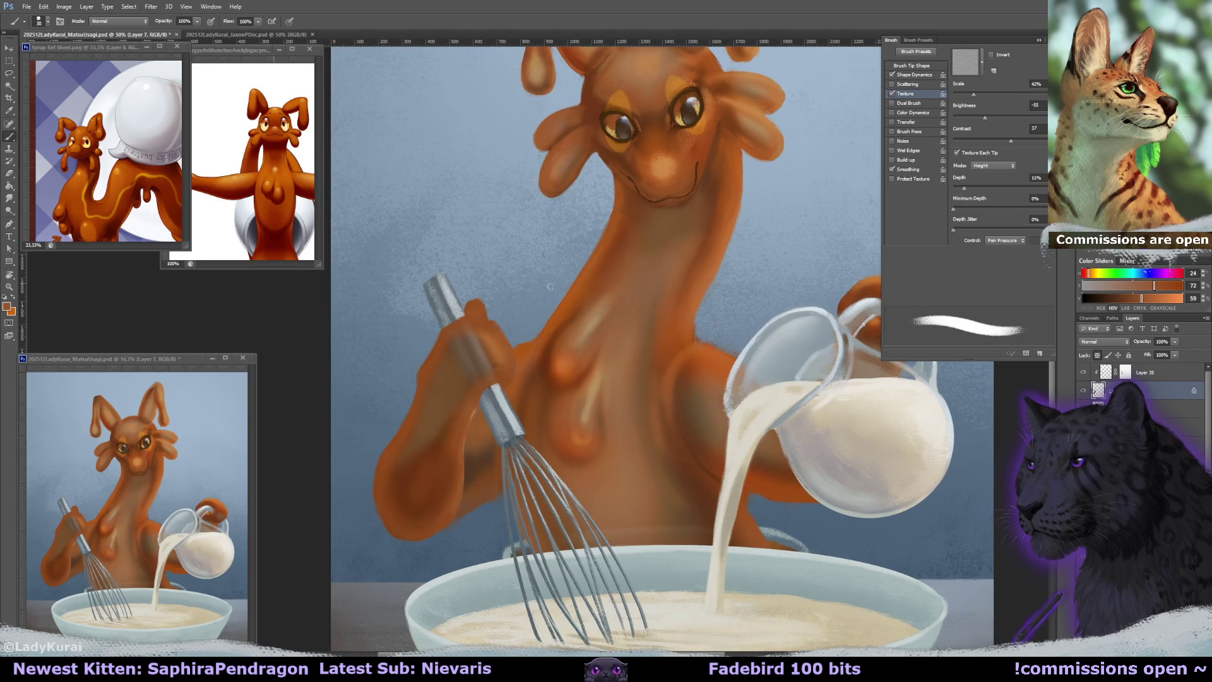
alt+click(436, 366)
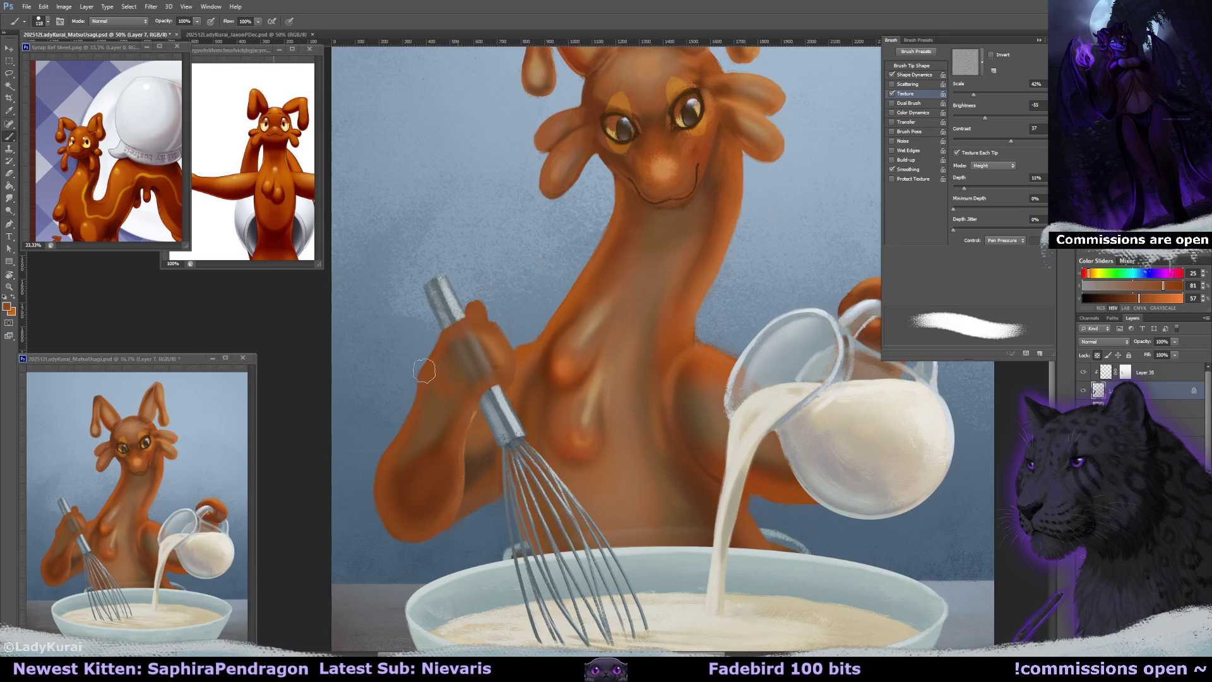
drag(428, 383, 460, 382)
alt+click(436, 398)
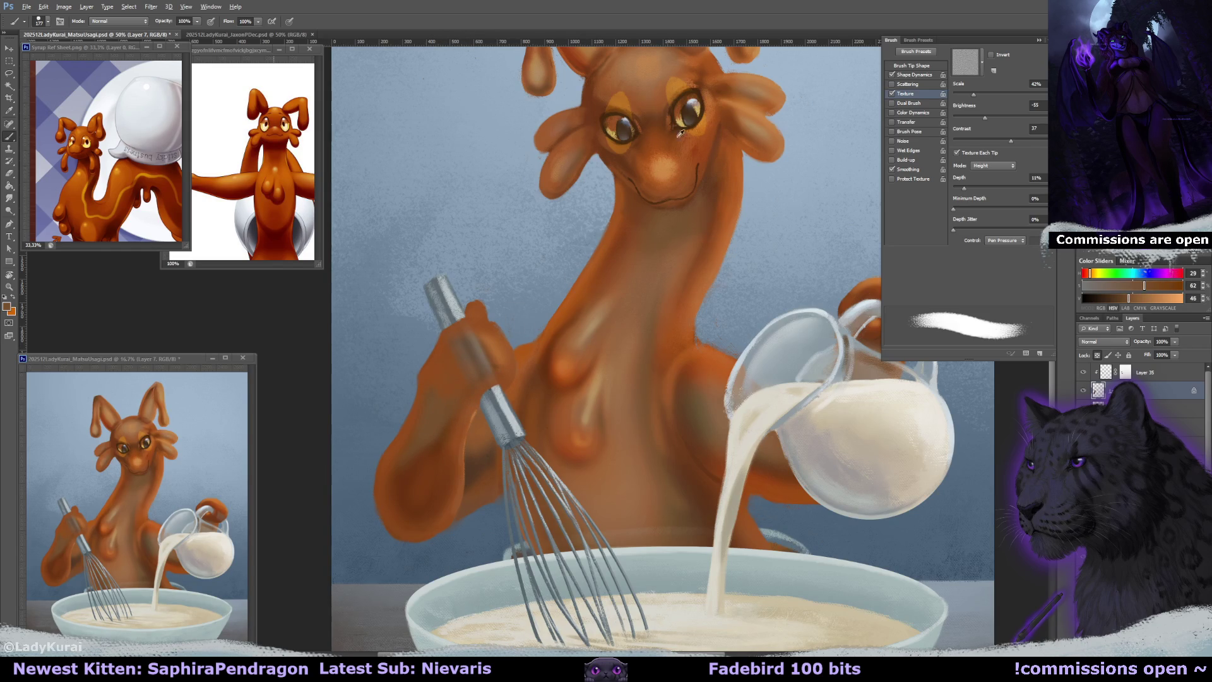
alt+click(668, 165)
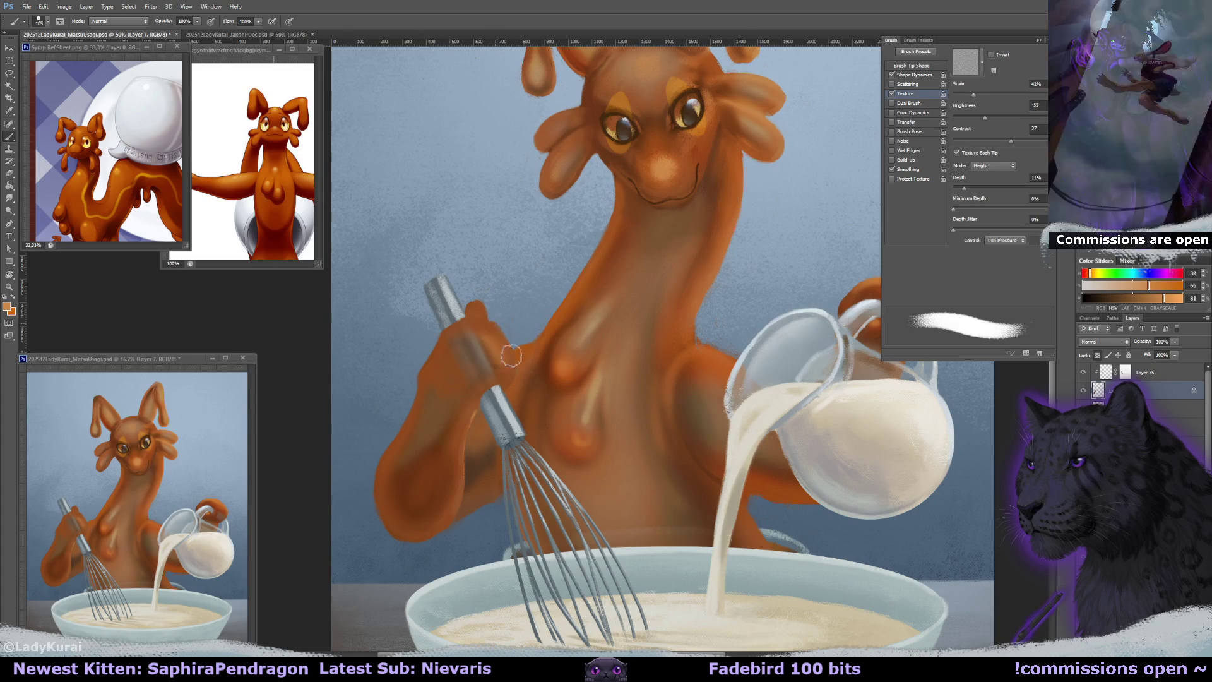
drag(476, 338, 515, 366)
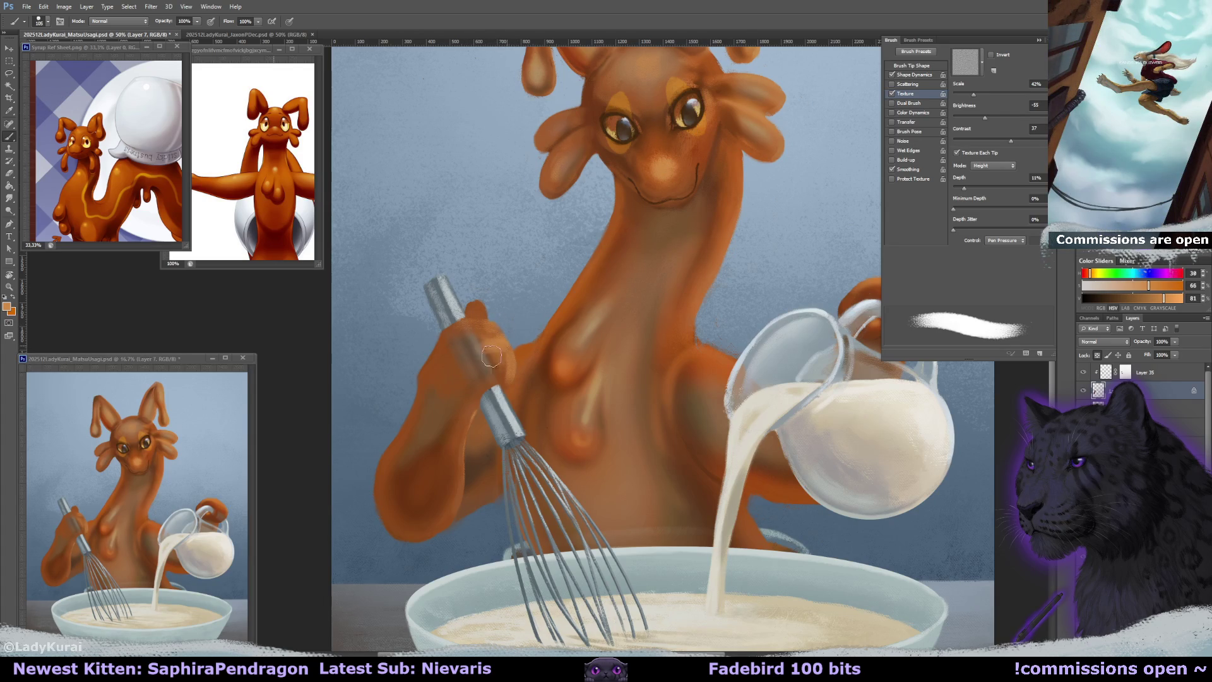
alt+right_click(514, 365)
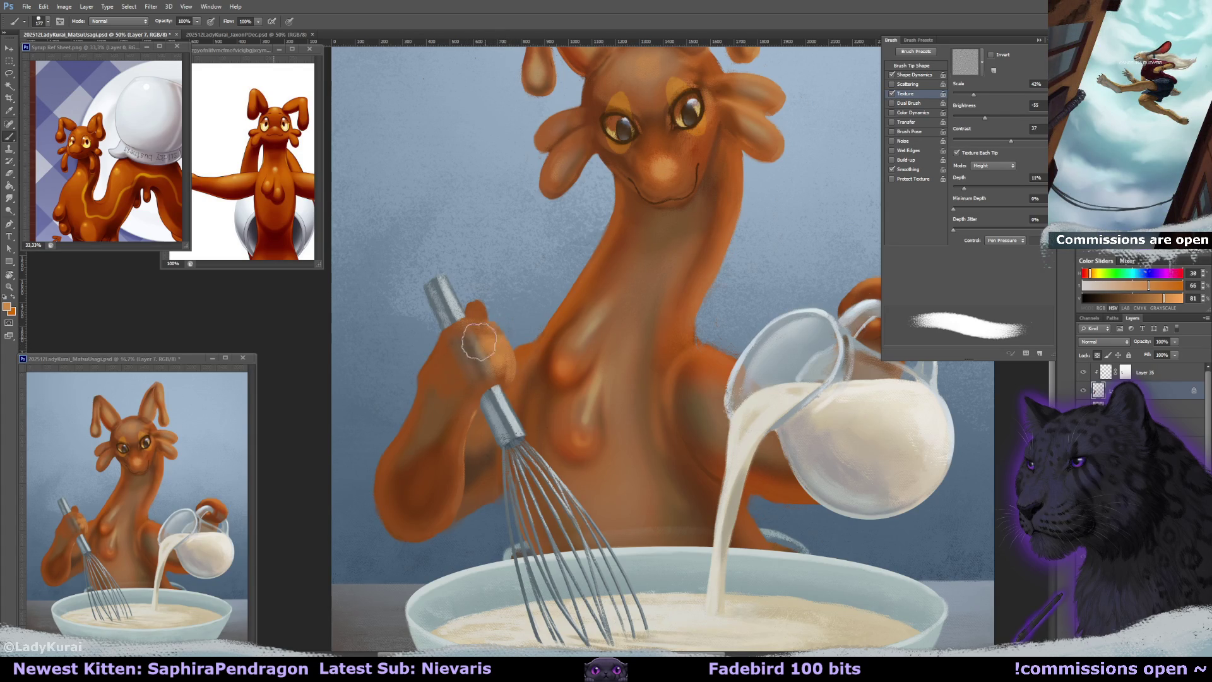
drag(525, 323, 524, 330)
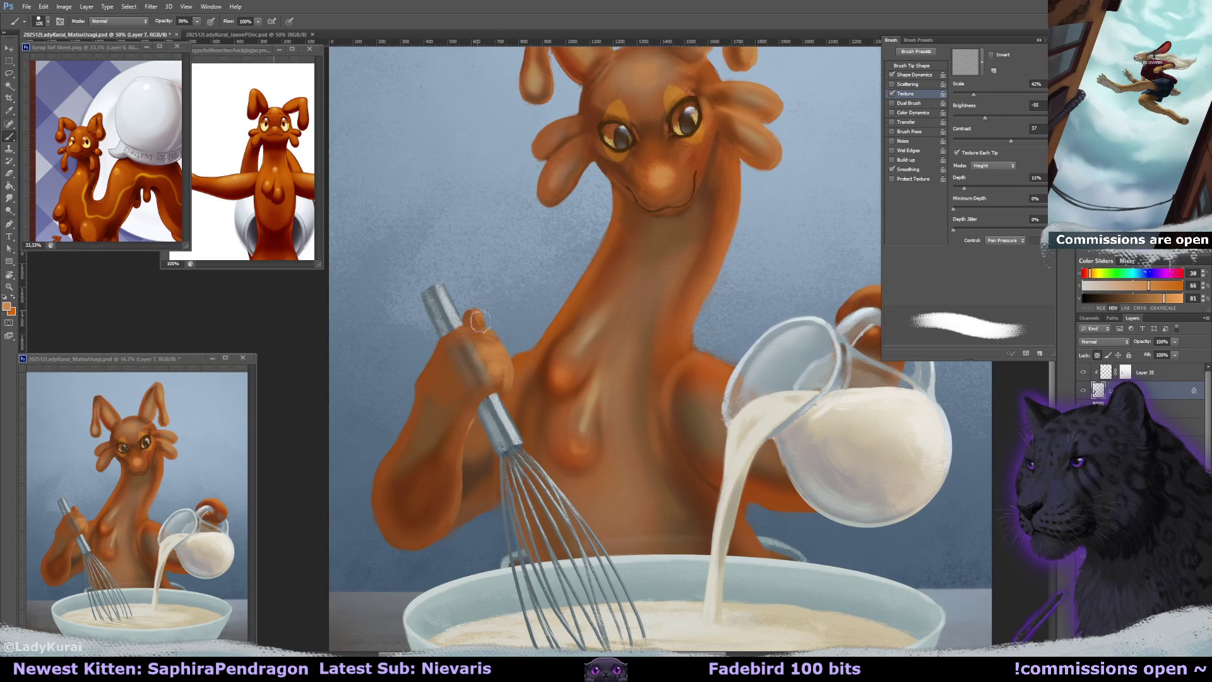
Smudge the paint where the fingers meet the whisk handle.
key(r)
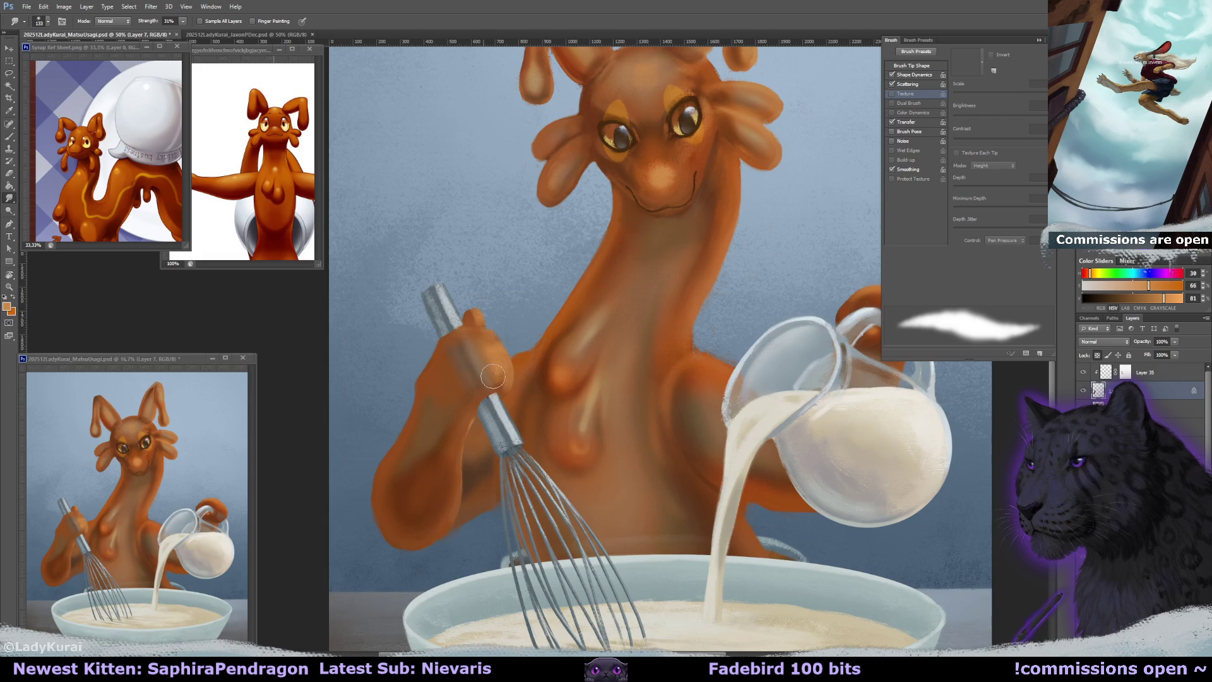
drag(468, 339, 490, 351)
drag(572, 296, 570, 300)
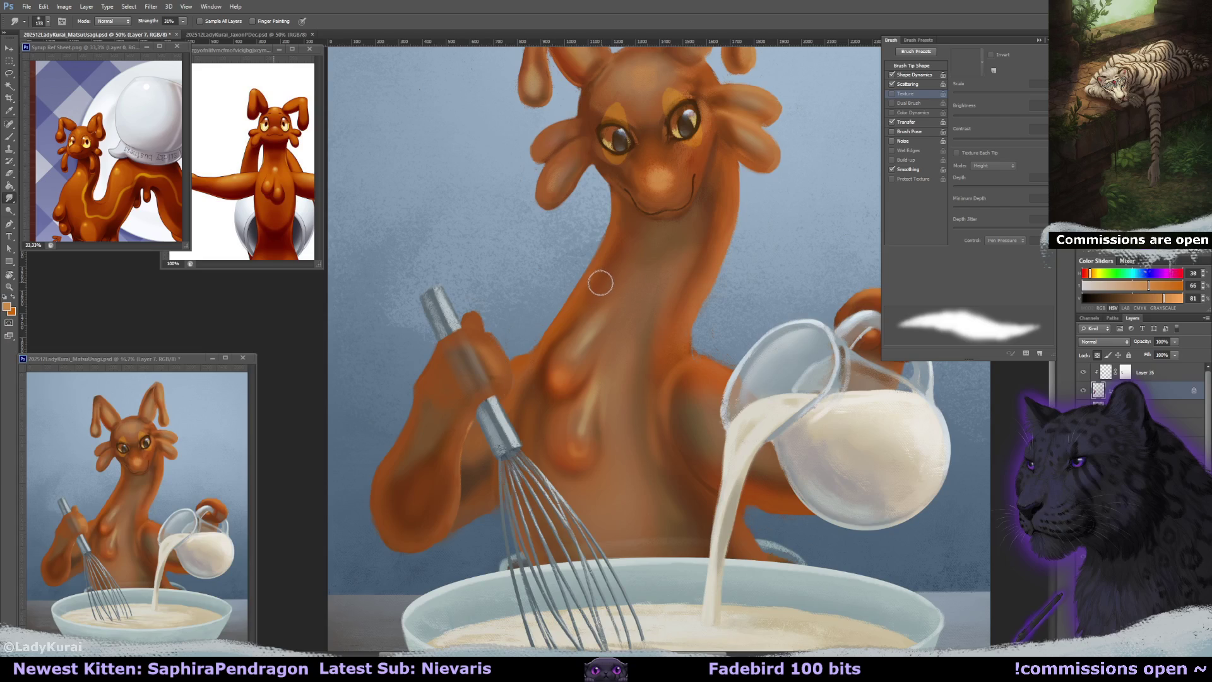
drag(573, 311, 570, 315)
click(1039, 41)
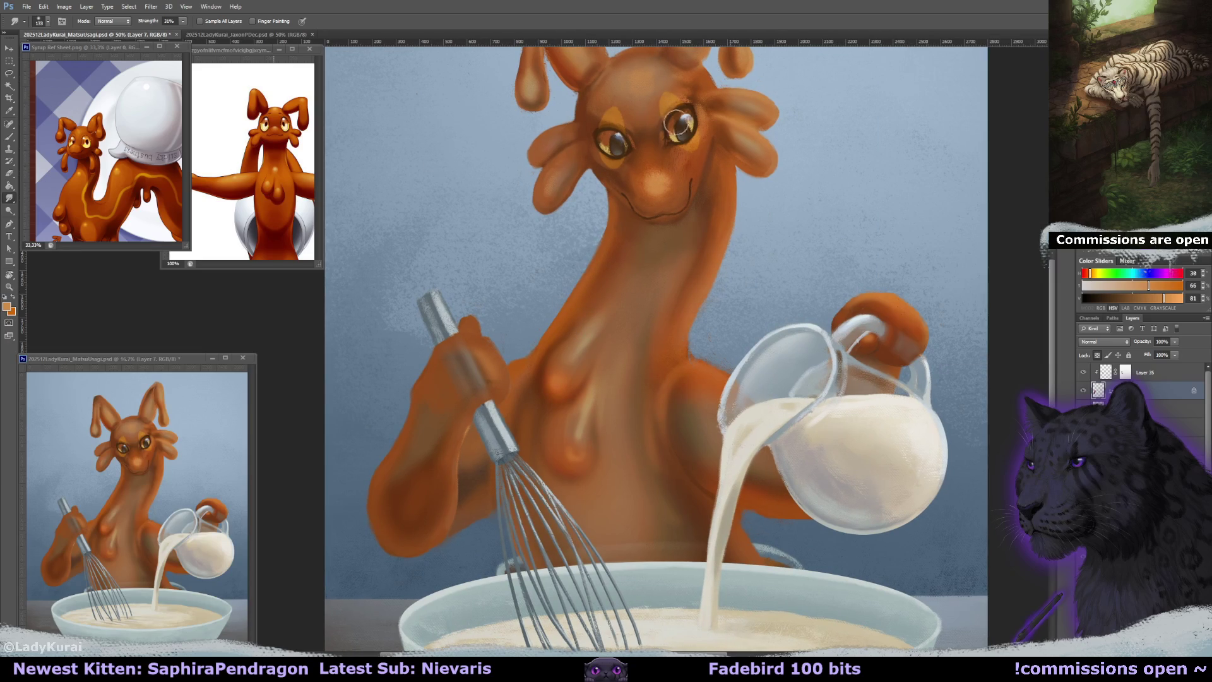
Paint a stroke on the paw, trying dark brown with a smaller brush before returning to light orange.
click(9, 136)
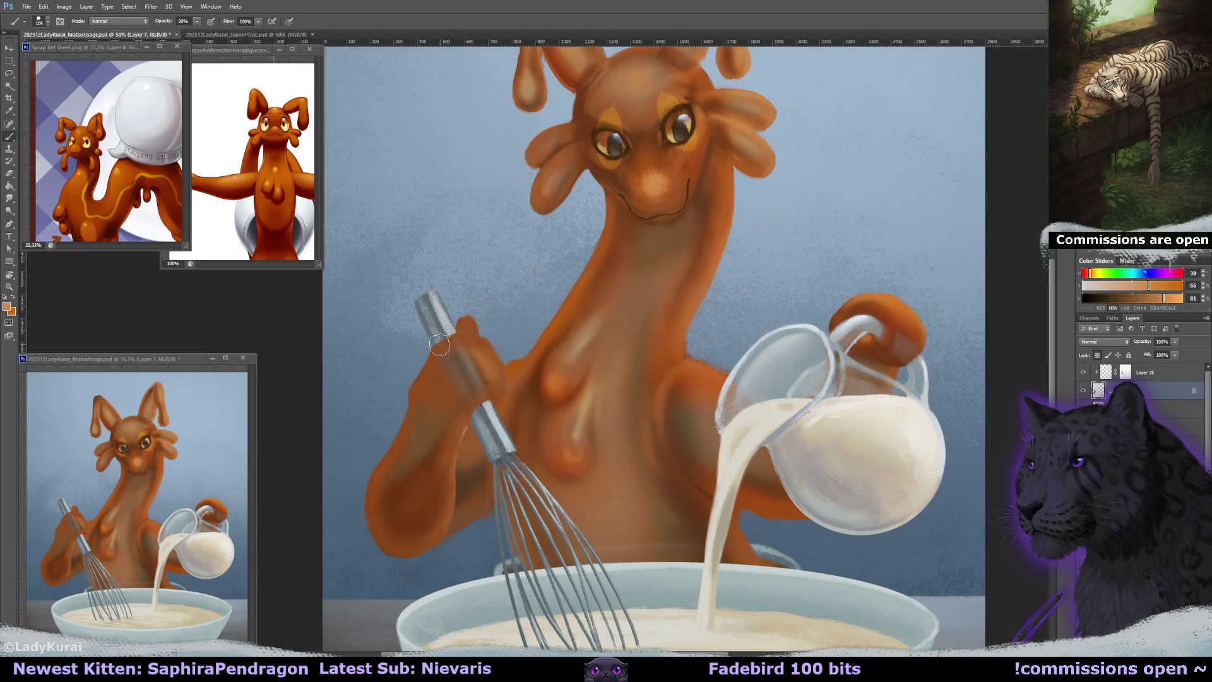
drag(460, 354, 459, 364)
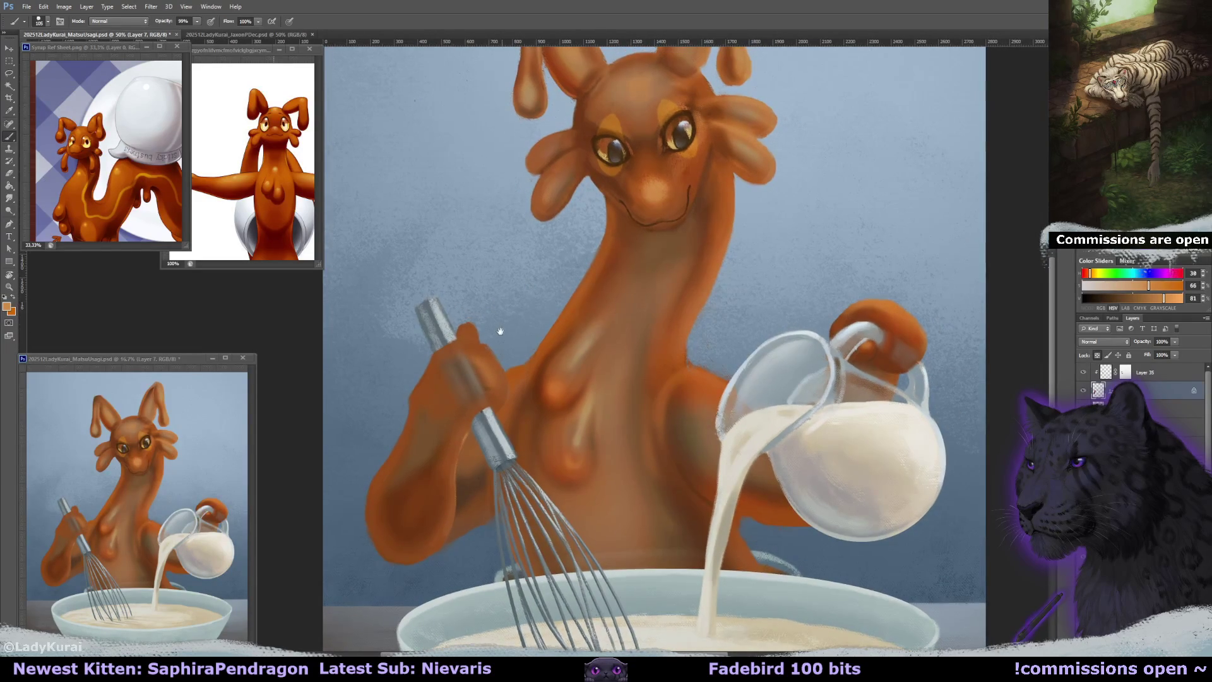
alt+click(614, 188)
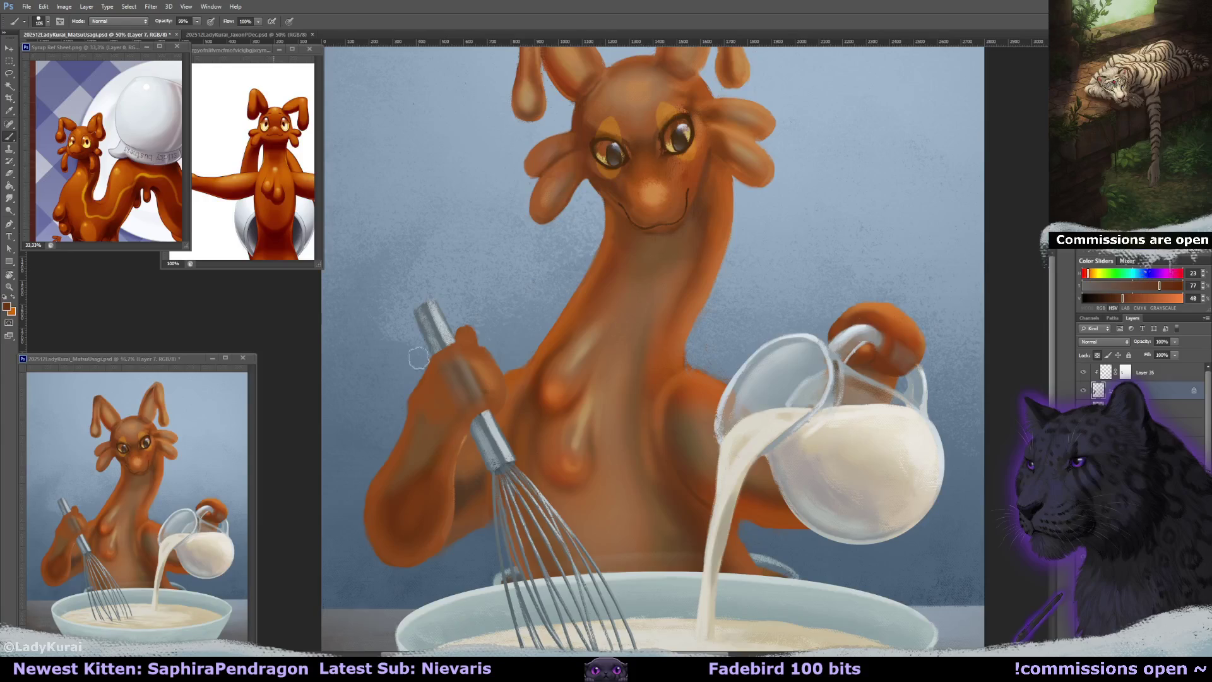
key(bracketleft)
key(bracketleft)
key(bracketleft)
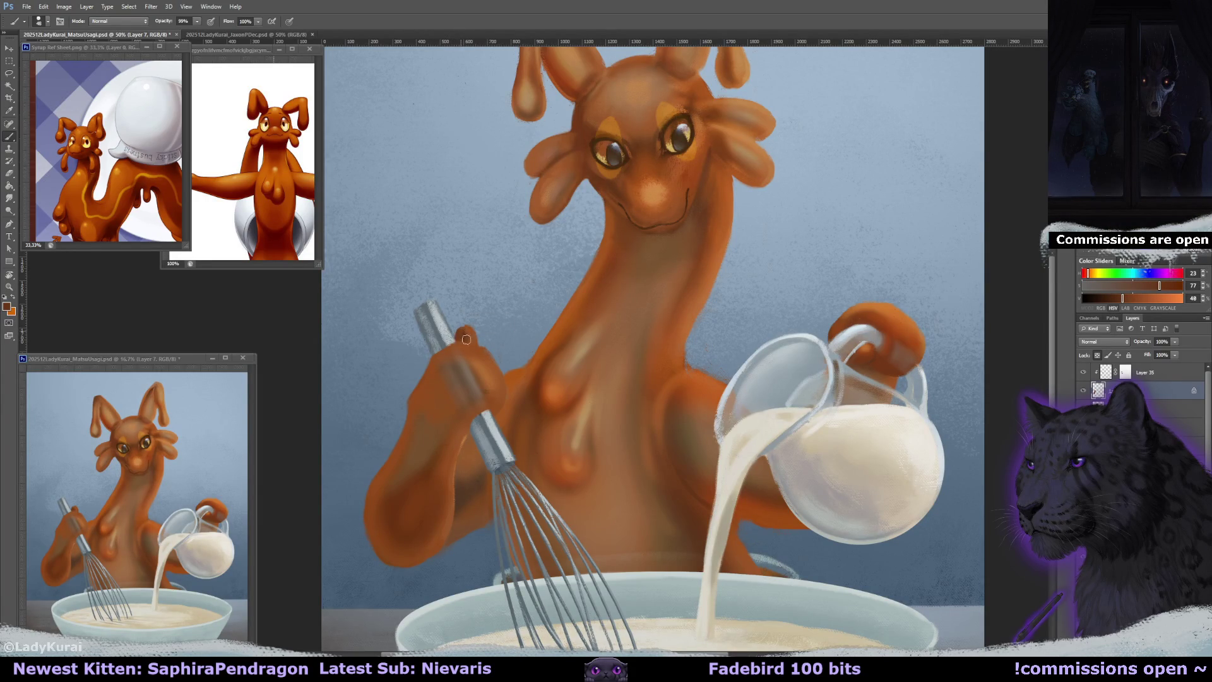
alt+click(659, 187)
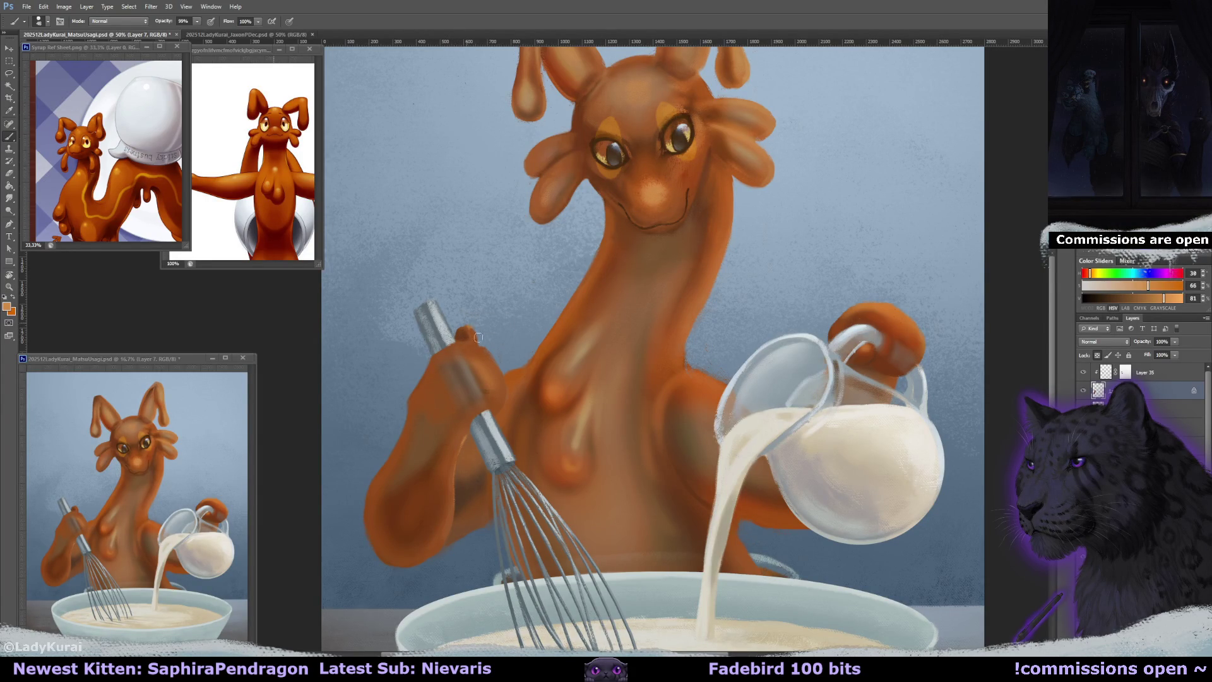
Rotate the canvas view sideways, reset it, and tilt it again for a better stroke angle.
key(r)
drag(616, 284, 543, 396)
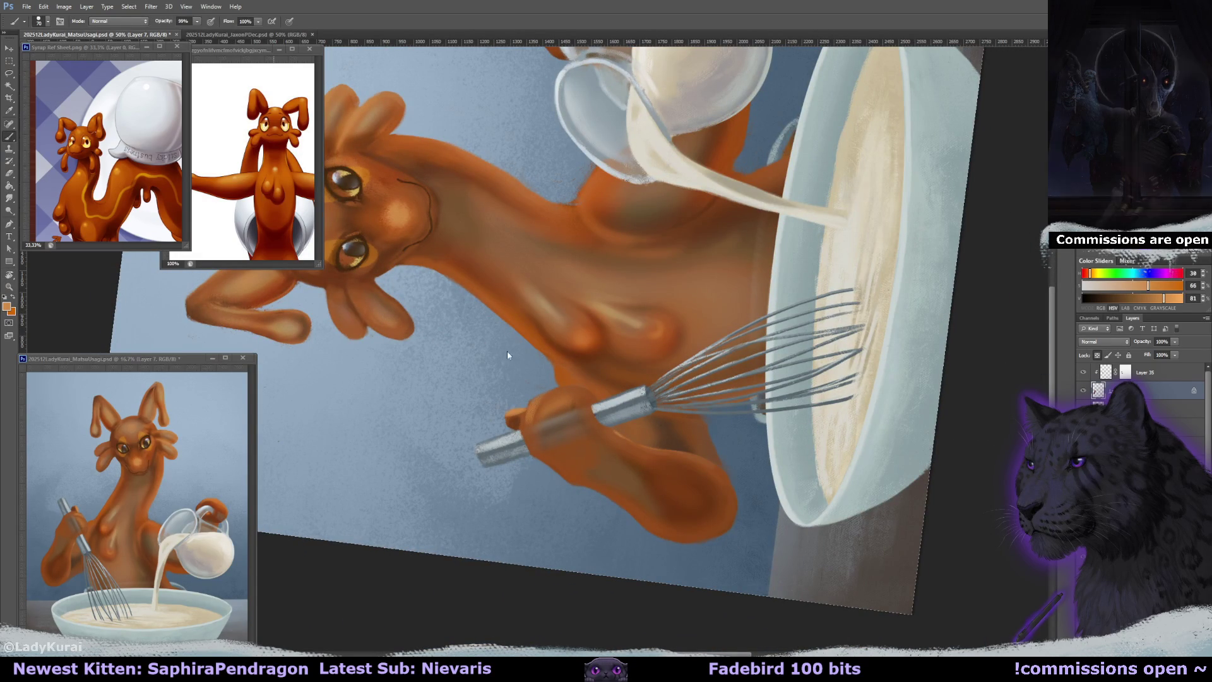
key(Escape)
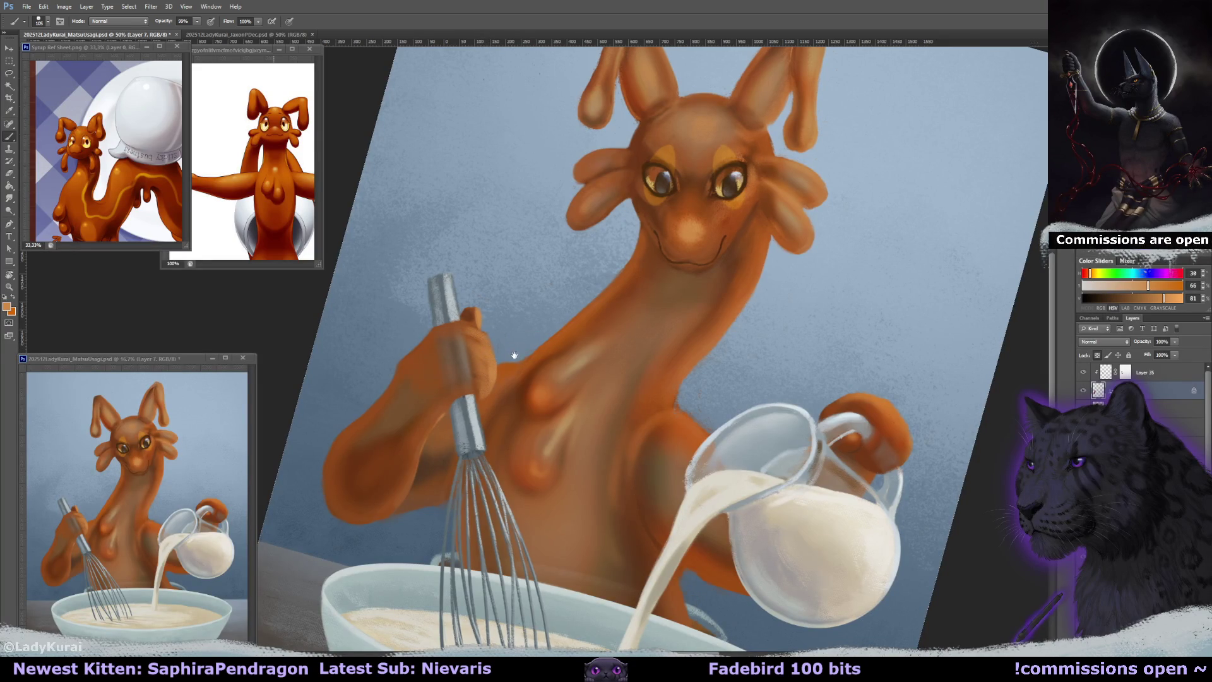
drag(513, 354, 582, 340)
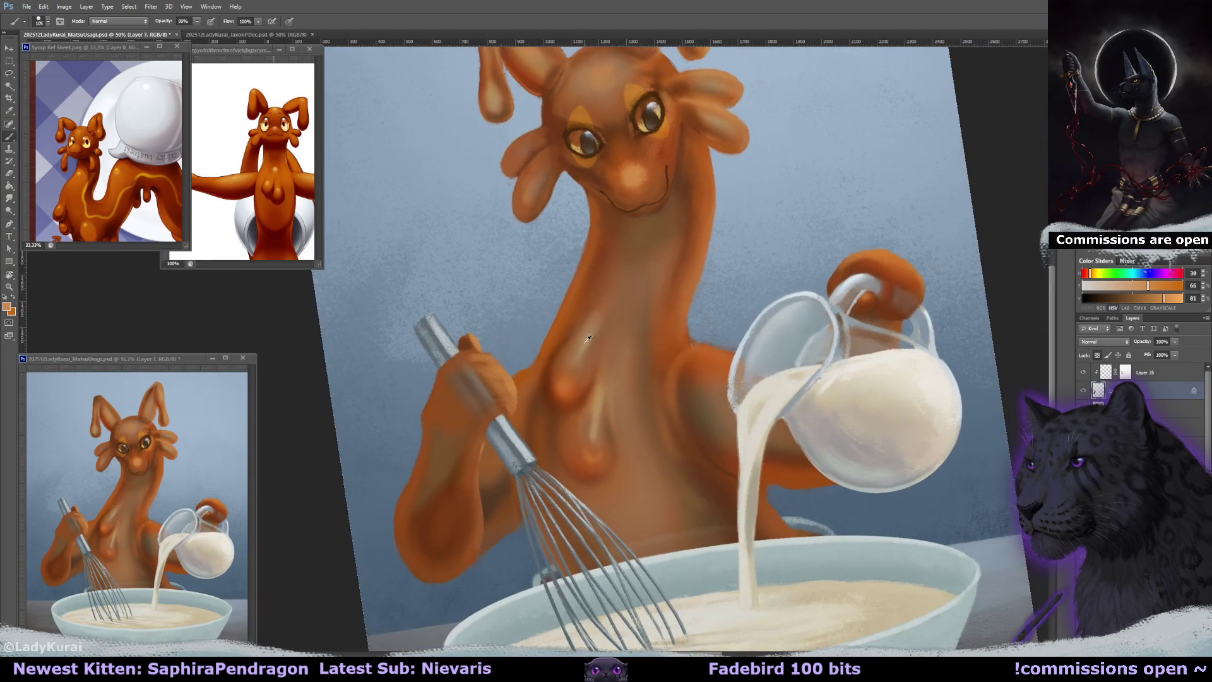
drag(582, 339, 491, 370)
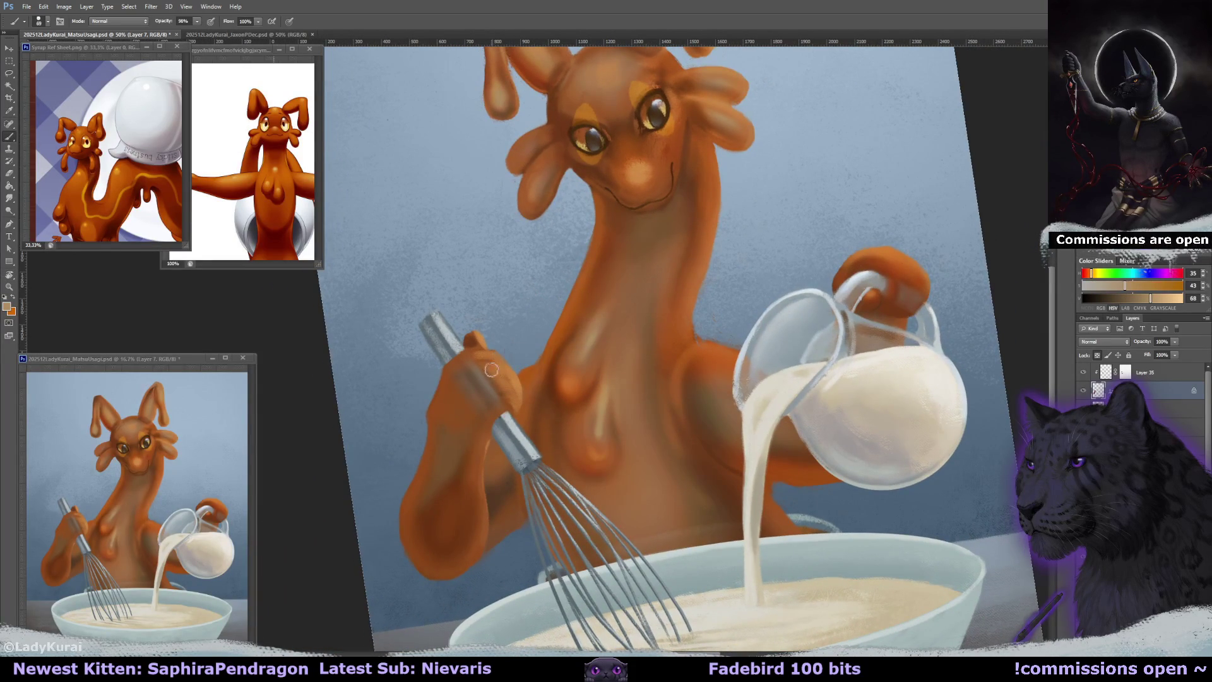
mouse_move(468, 360)
mouse_down()
mouse_move(483, 377)
mouse_move(558, 323)
mouse_move(543, 335)
mouse_up()
Straighten the canvas view, return to the Brush, and zoom out then back in on the body.
key(r)
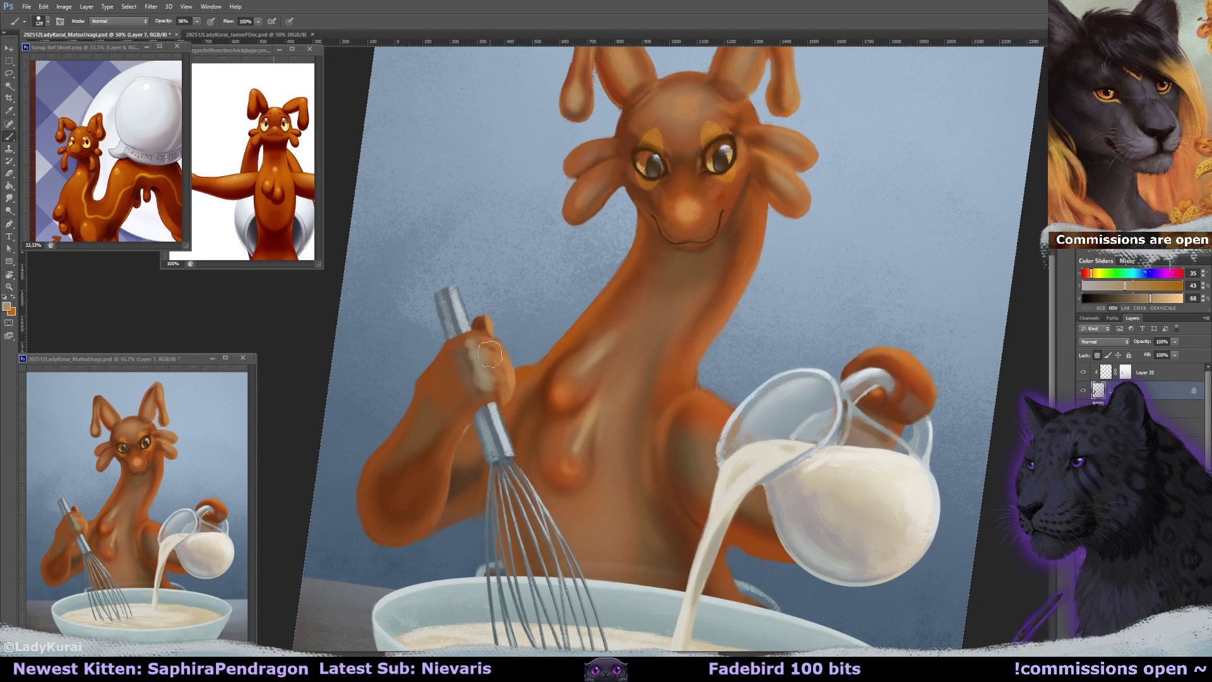
key(r)
key(Escape)
key(b)
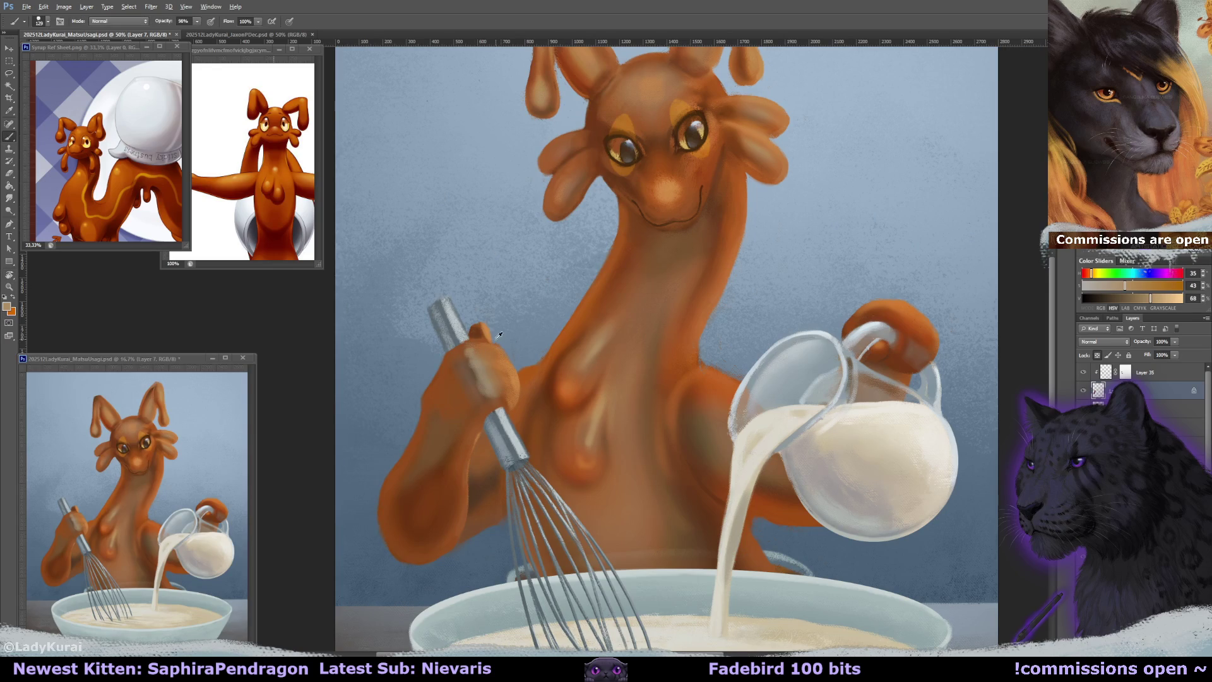
key(ctrl+minus)
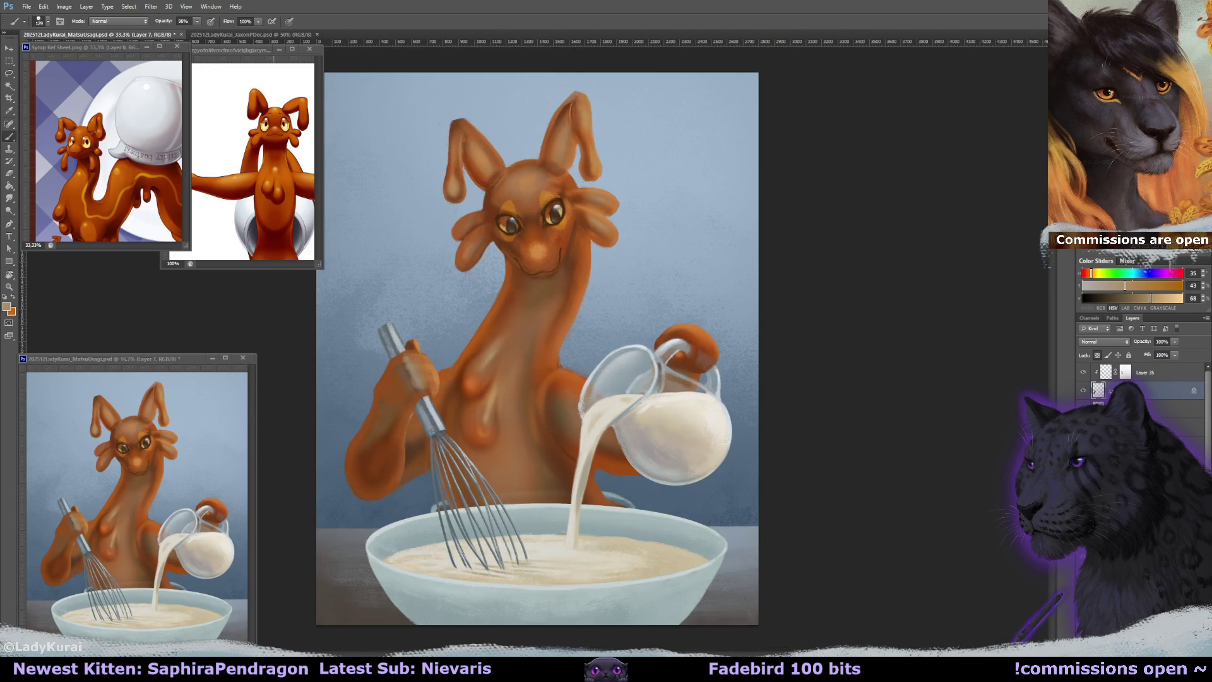
key(ctrl+plus)
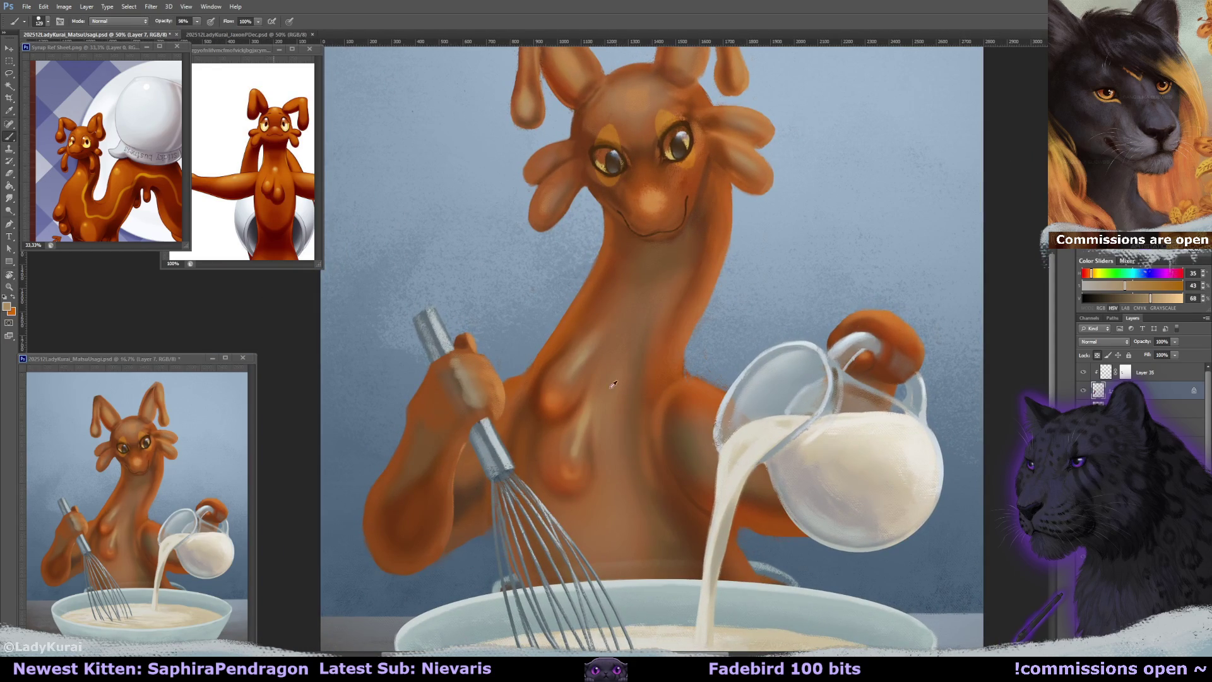
Shade the paw in a darker orange with a smaller, full-opacity brush.
alt+click(544, 382)
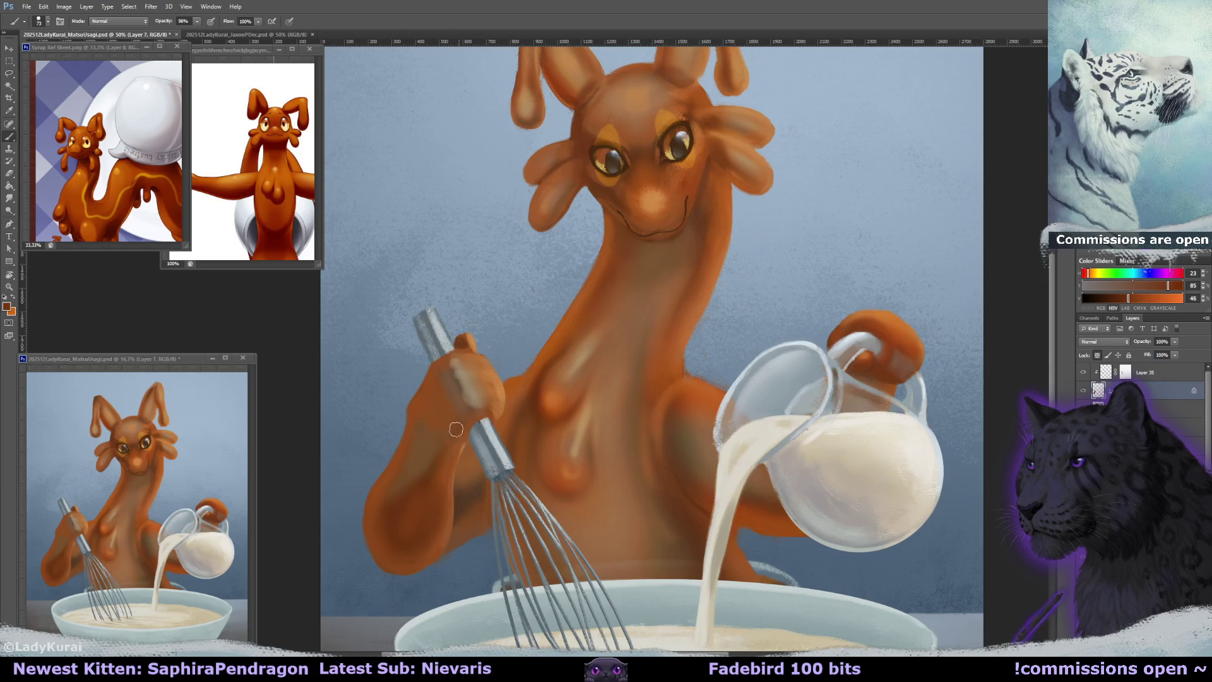
drag(465, 424, 474, 403)
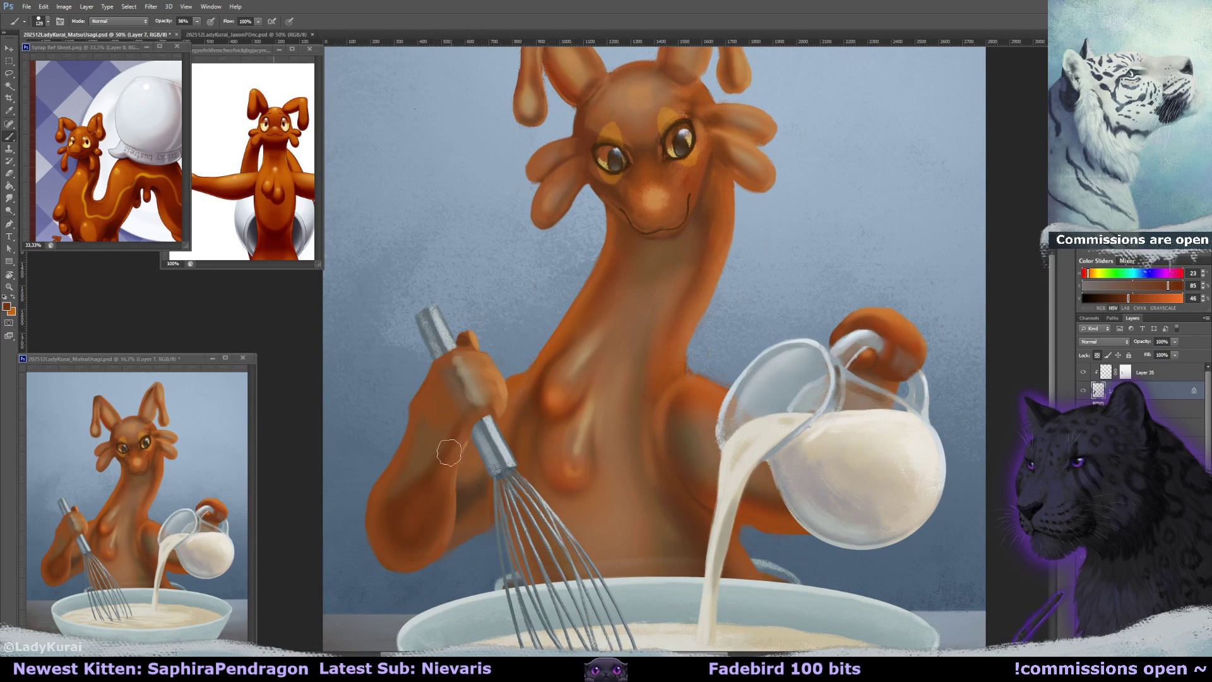
drag(495, 394, 496, 397)
key(0)
key(bracketleft)
Target Layer 35's mask, repaint the whisk paw, and sample the hand's orange-brown.
click(1121, 372)
key(e)
right_click(45, 55)
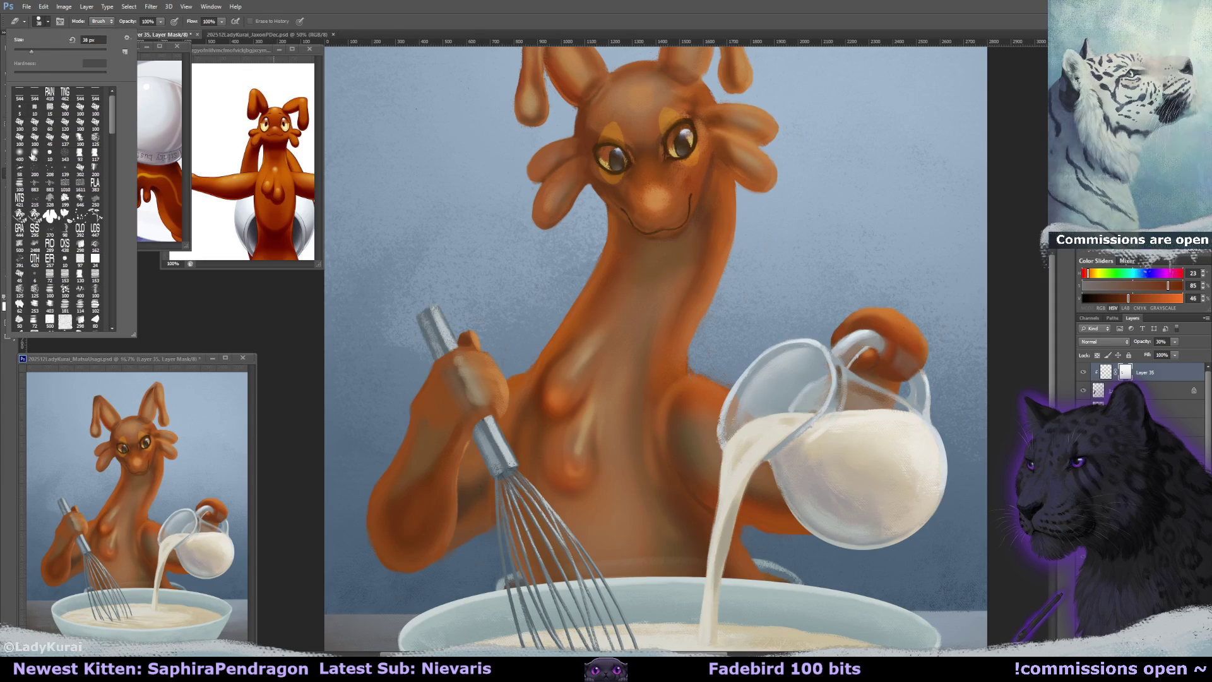
drag(474, 407, 477, 420)
key(x)
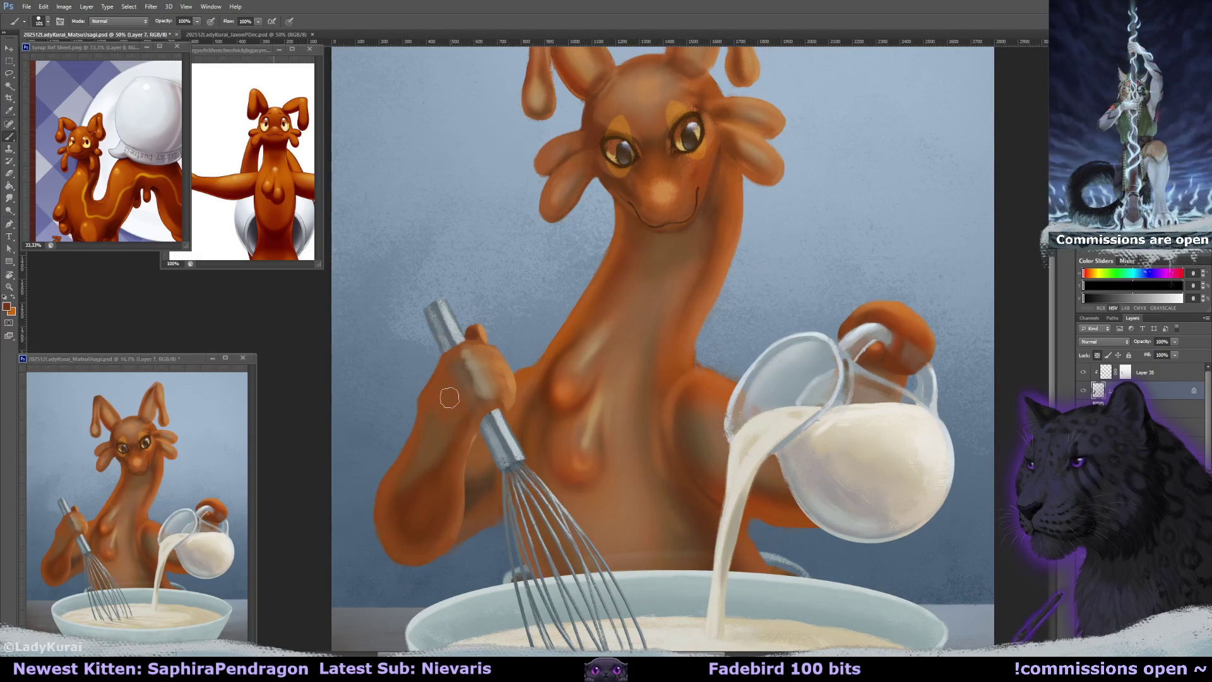
alt+click(446, 399)
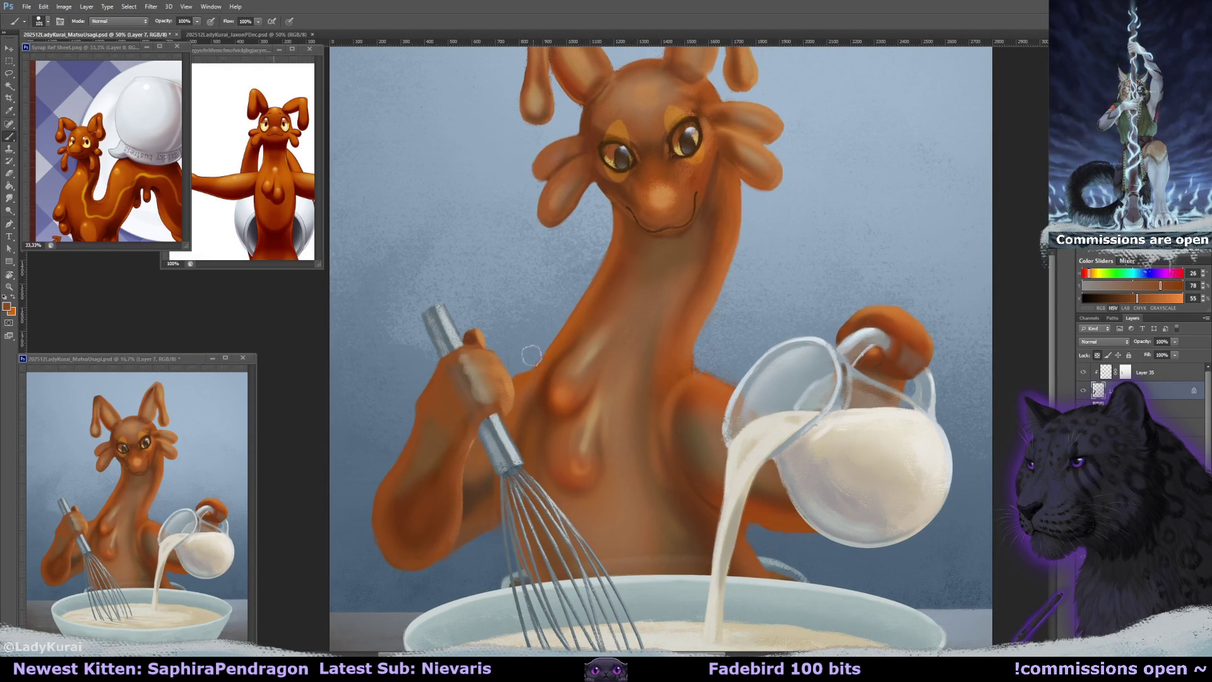
Paint the hand in a darker brown, then smudge its left edge and the wrist shading.
key(r)
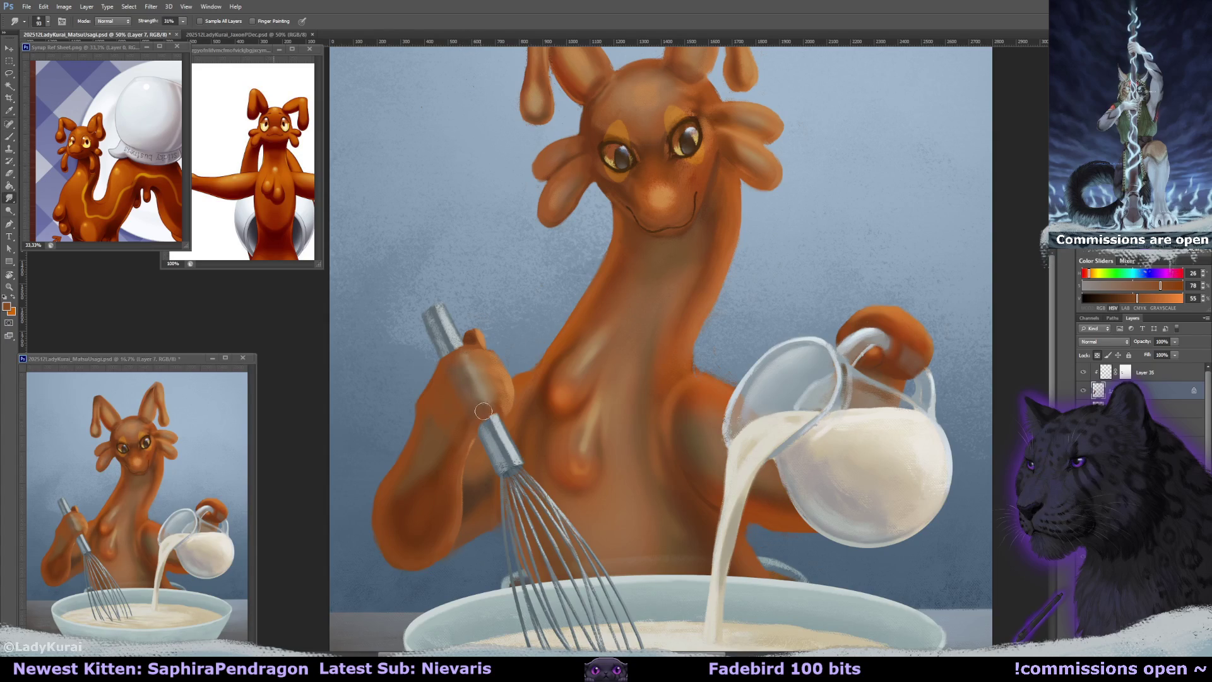
key(b)
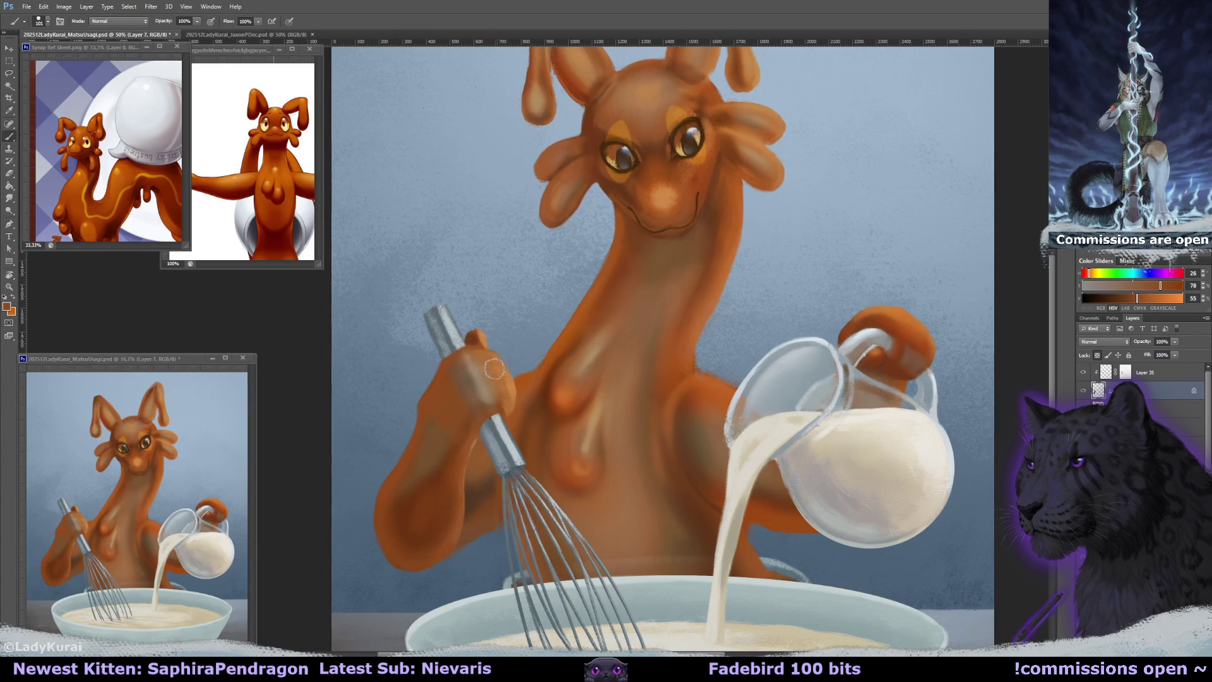
alt+click(473, 421)
key(bracketleft)
key(bracketleft)
key(bracketleft)
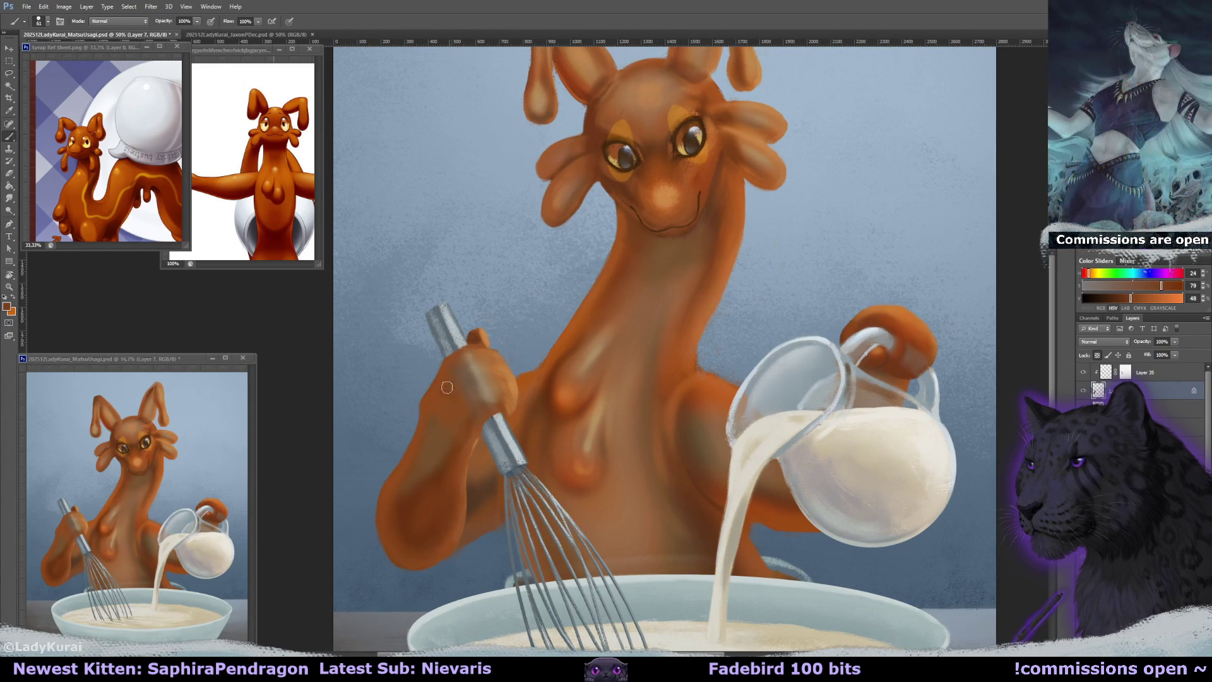
drag(443, 394, 464, 411)
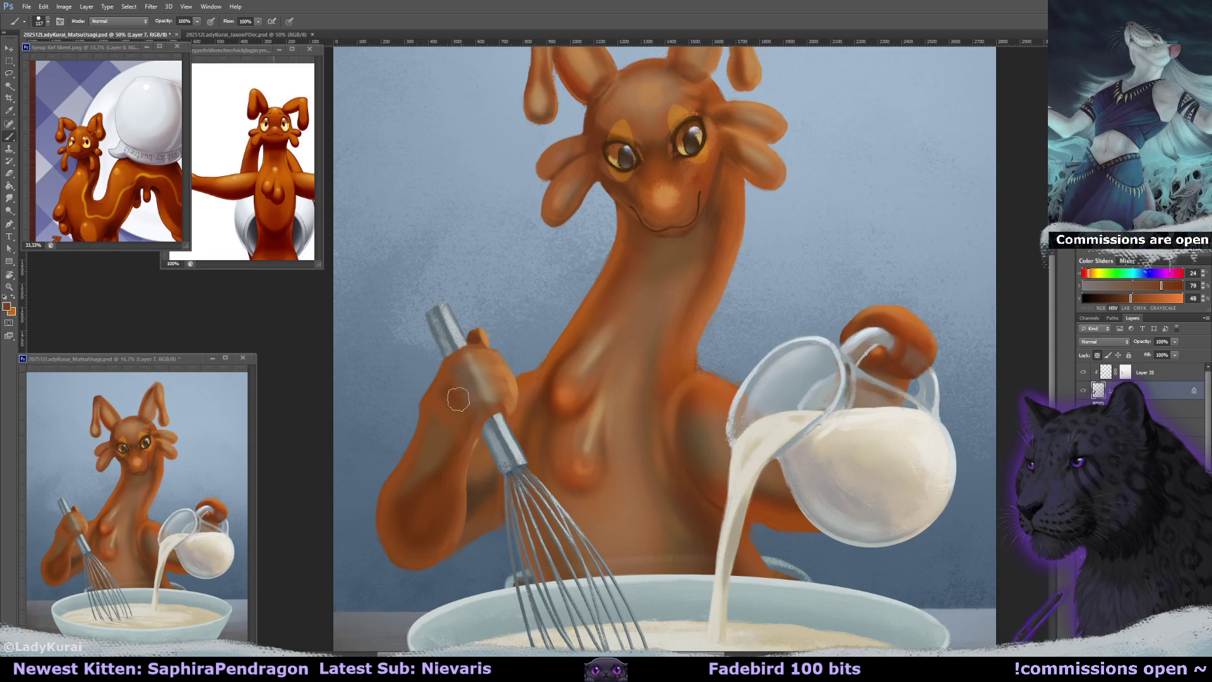
key(r)
drag(453, 386, 443, 385)
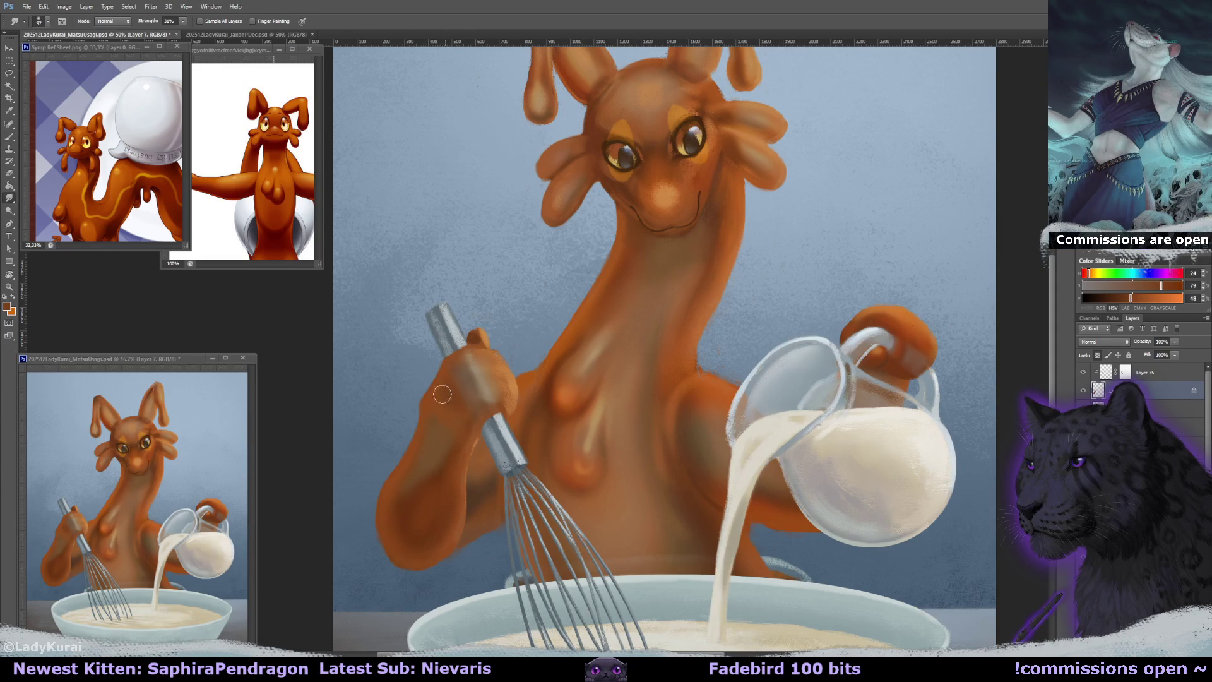
drag(472, 483, 468, 484)
Blend a lighter orange over the whisk hand and save the painting.
key(b)
alt+click(505, 401)
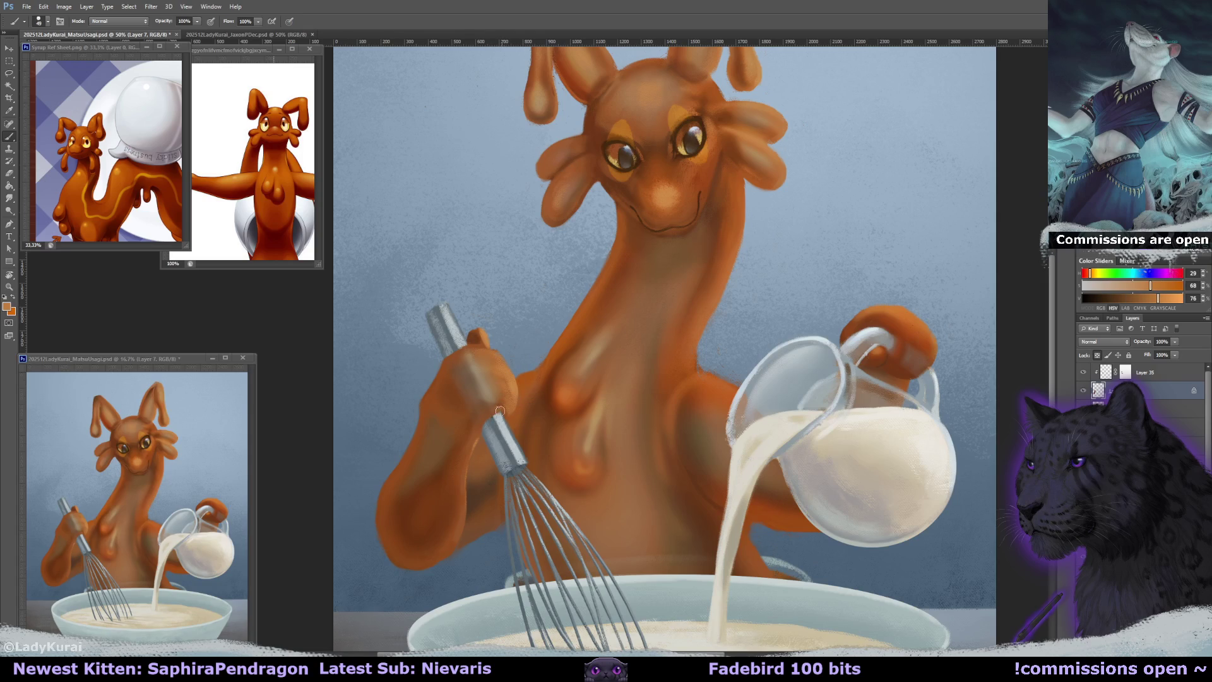
key(r)
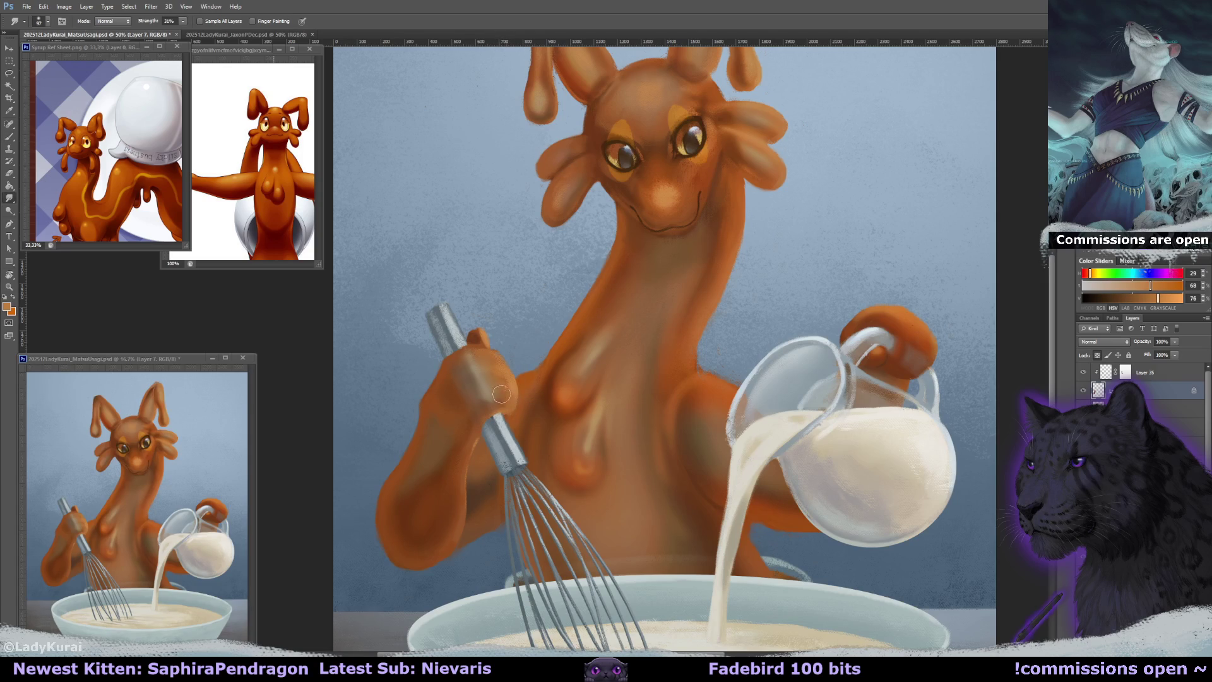
drag(502, 373, 500, 391)
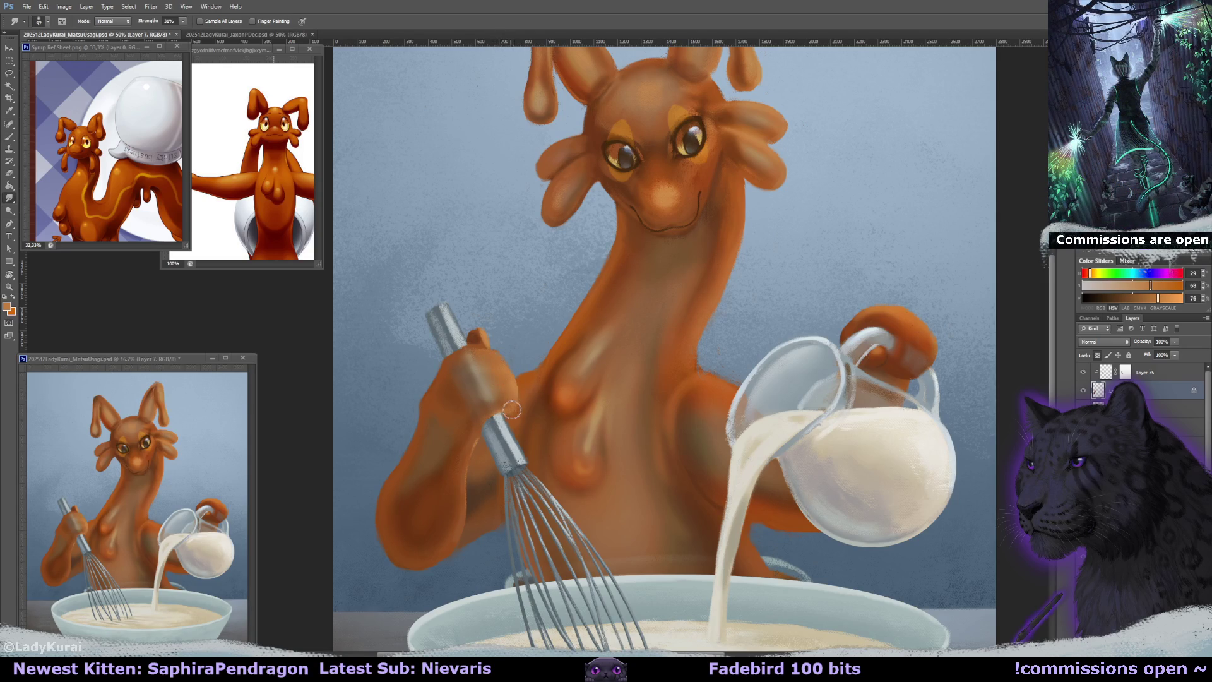
key(ctrl+s)
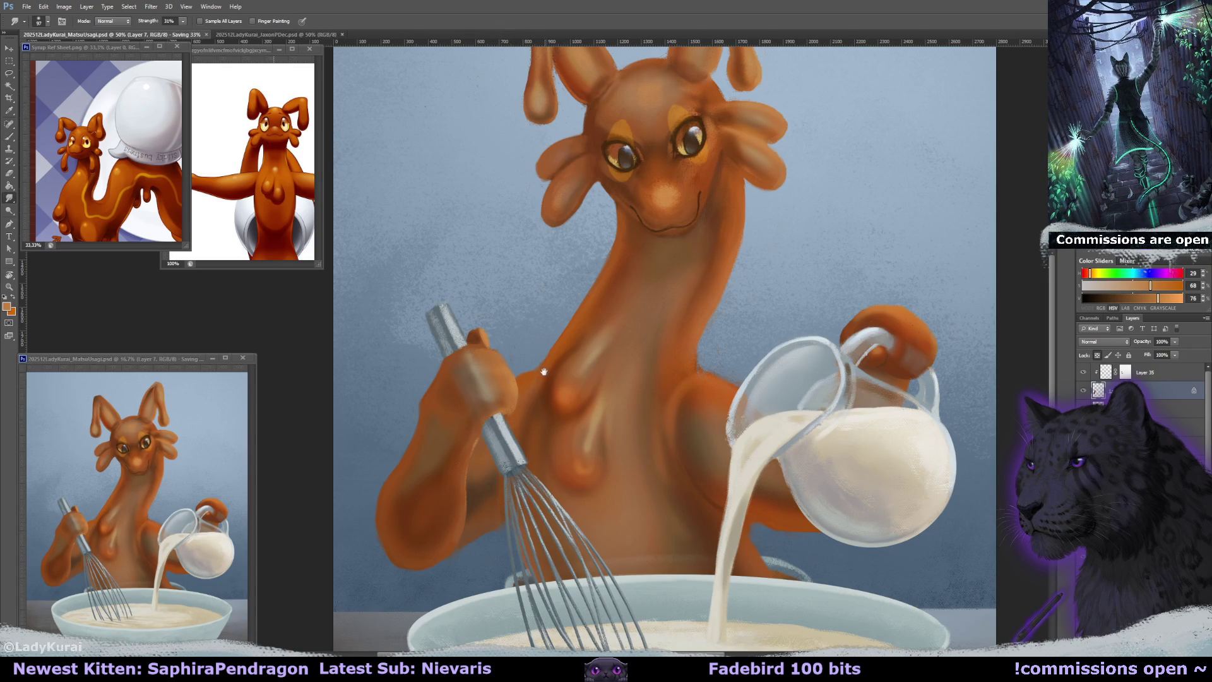
scroll(527, 382, down, 3)
key(b)
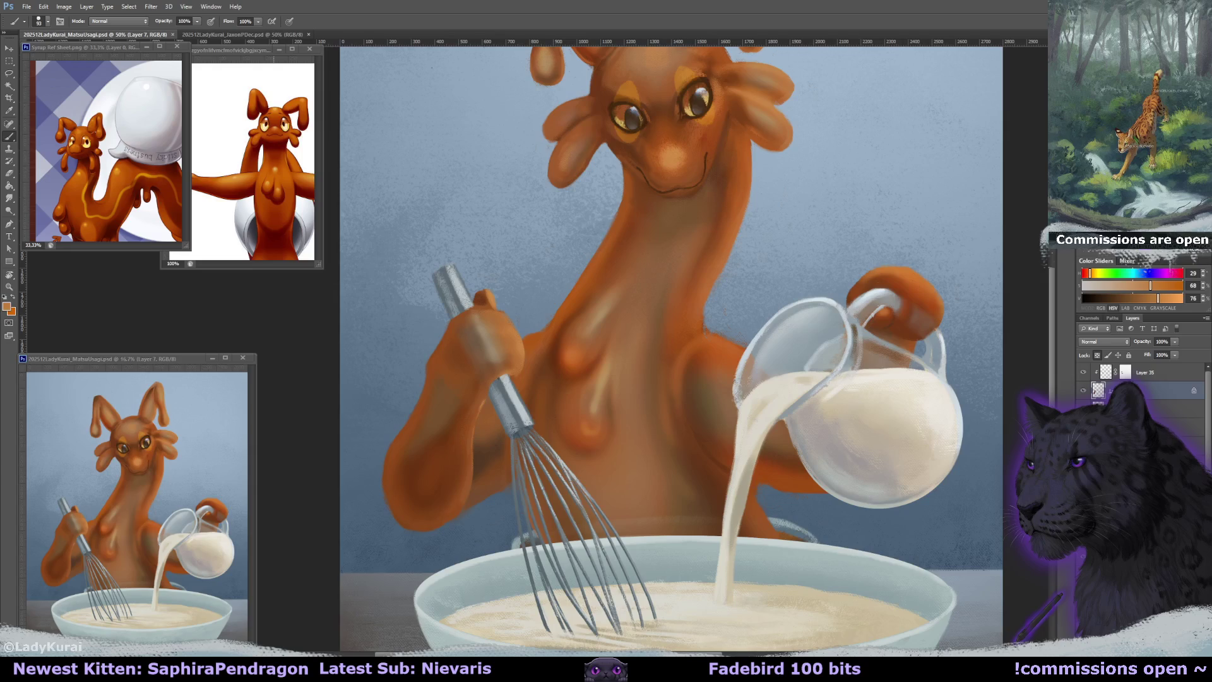
Sample the hand's browns and paint the whisk hand's thumb larger and rounder.
mouse_move(492, 266)
mouse_down()
mouse_move(510, 320)
mouse_move(505, 356)
mouse_up()
alt+click(498, 352)
key(r)
key(bracketleft)
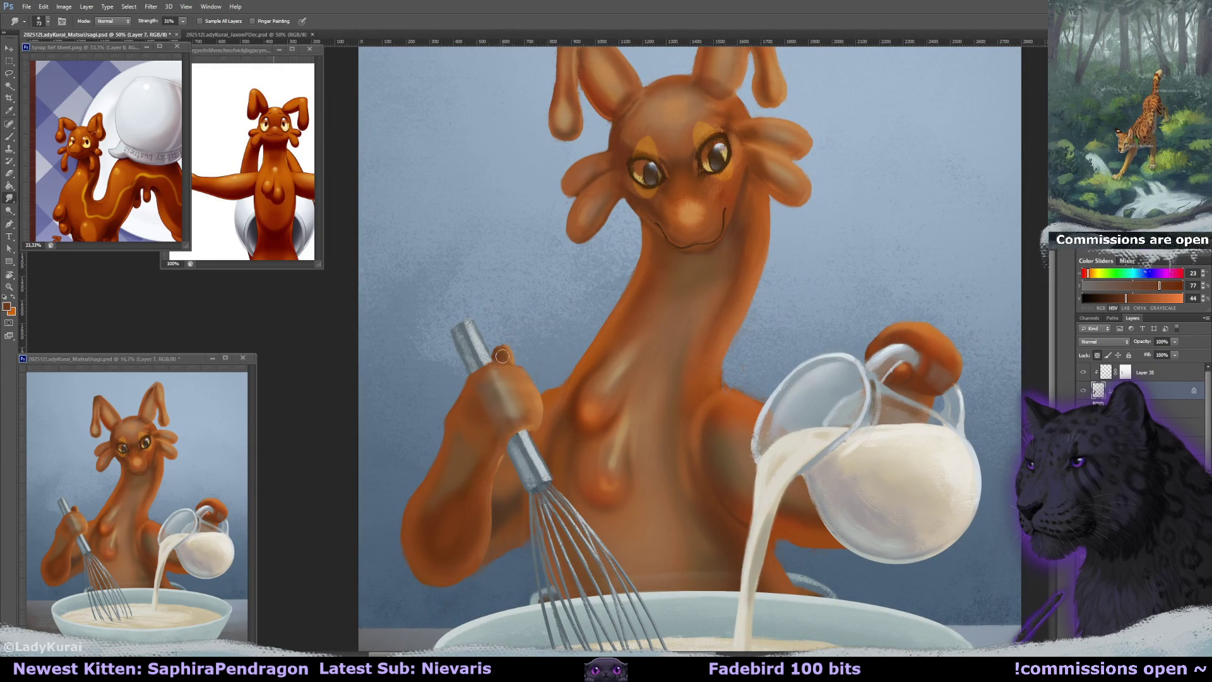
key(b)
alt+click(496, 345)
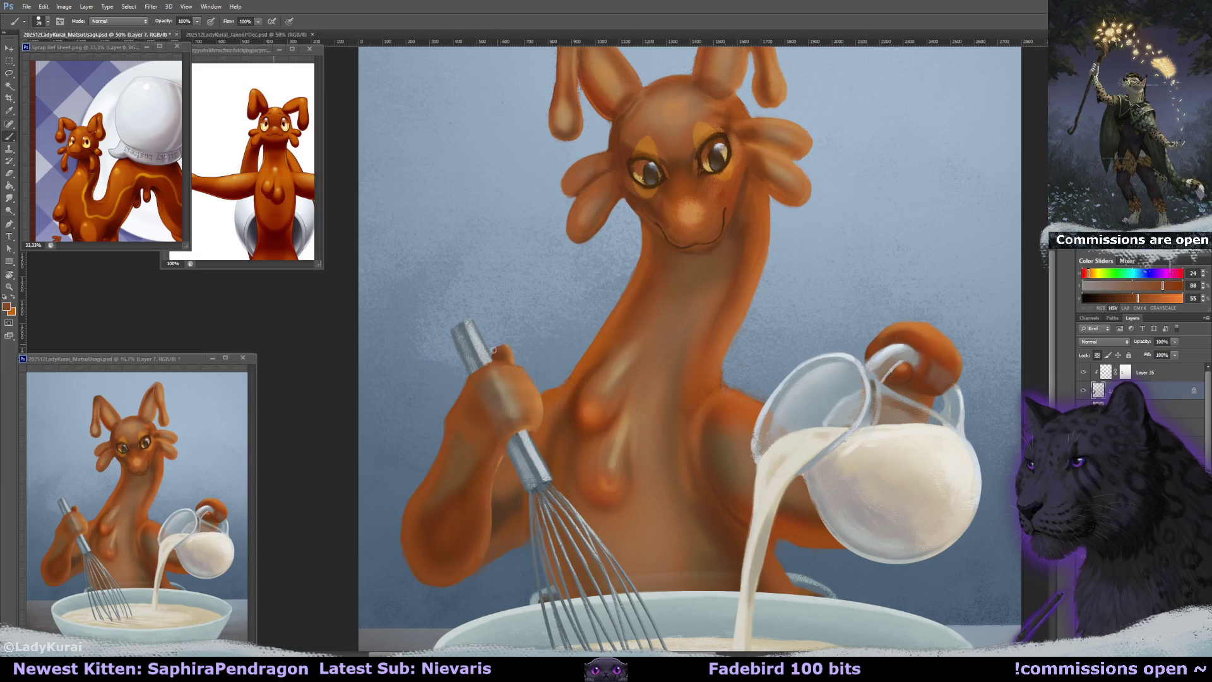
alt+click(485, 428)
drag(499, 357, 502, 348)
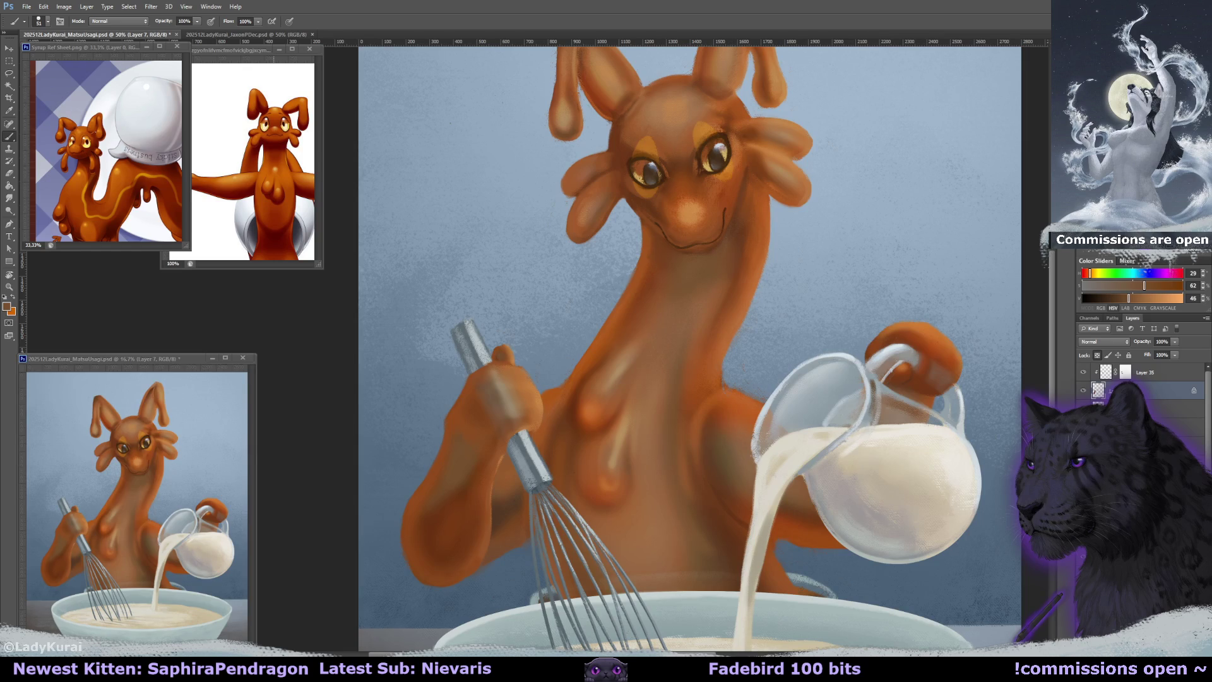
Pan the view toward the neck and save the painting with Ctrl+S.
mouse_move(798, 313)
mouse_down()
mouse_move(802, 359)
mouse_move(787, 356)
mouse_up()
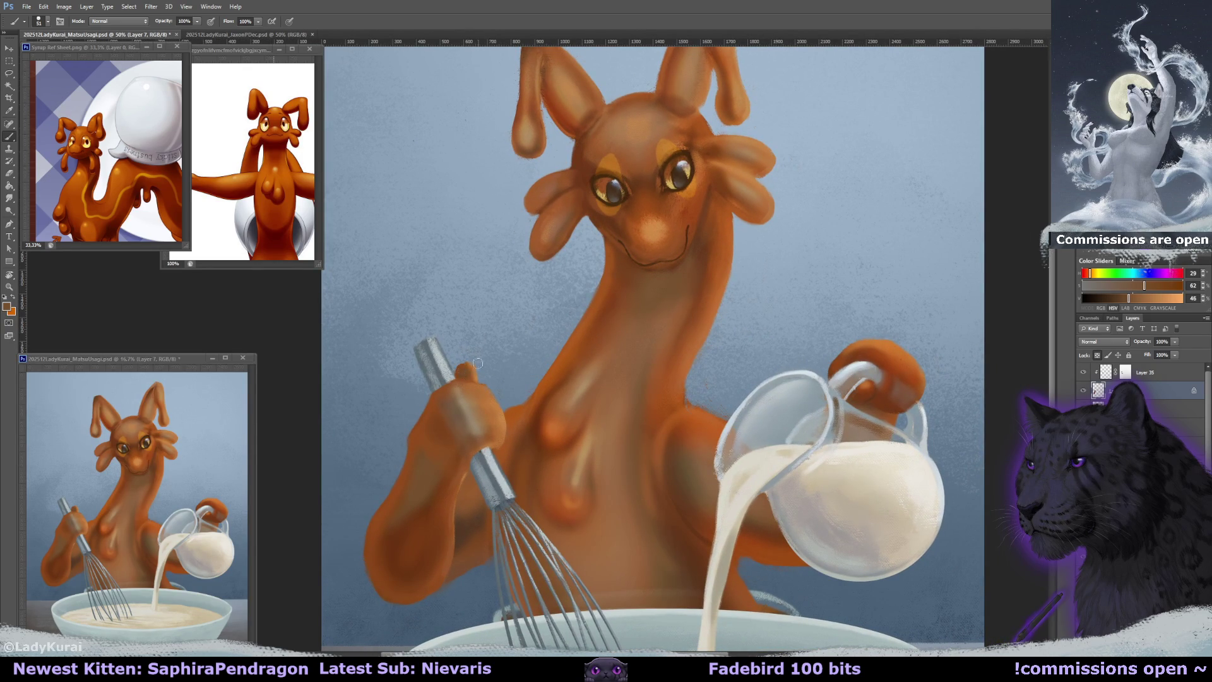
drag(617, 370, 615, 379)
mouse_move(814, 338)
mouse_down()
mouse_move(781, 357)
mouse_move(784, 344)
mouse_up()
key(ctrl+s)
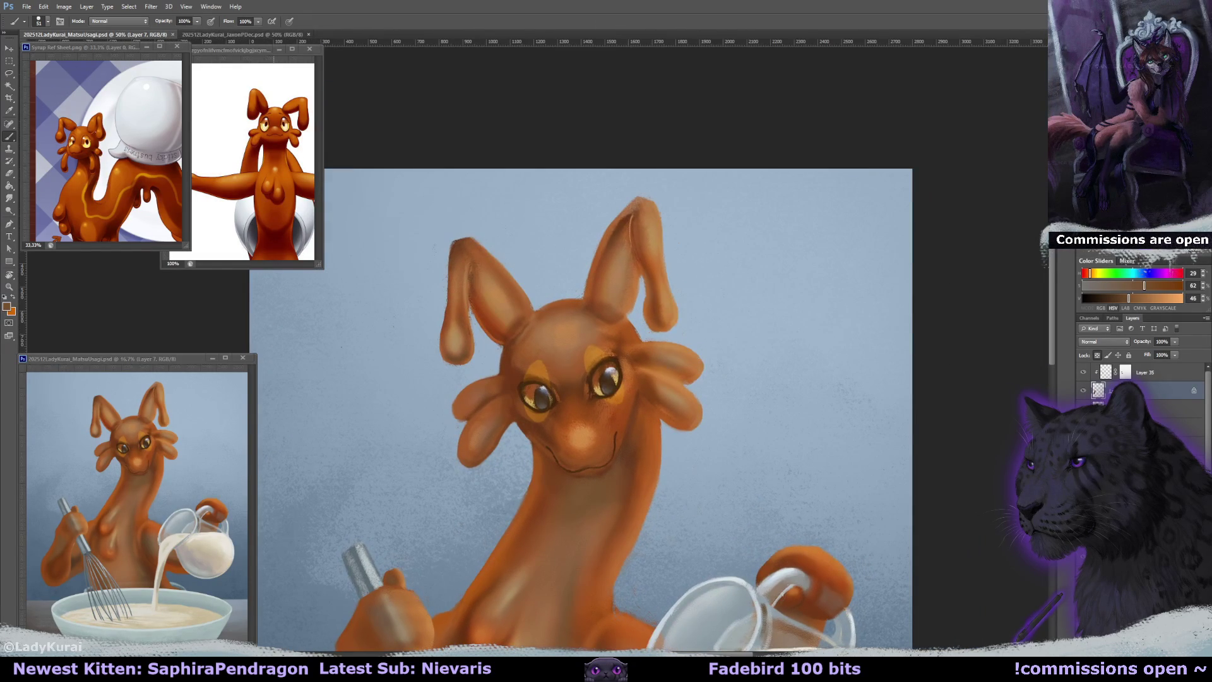
On Layer 4 copy 2, sample a range of dark and light browns from the ear tip.
key(alt+bracketleft)
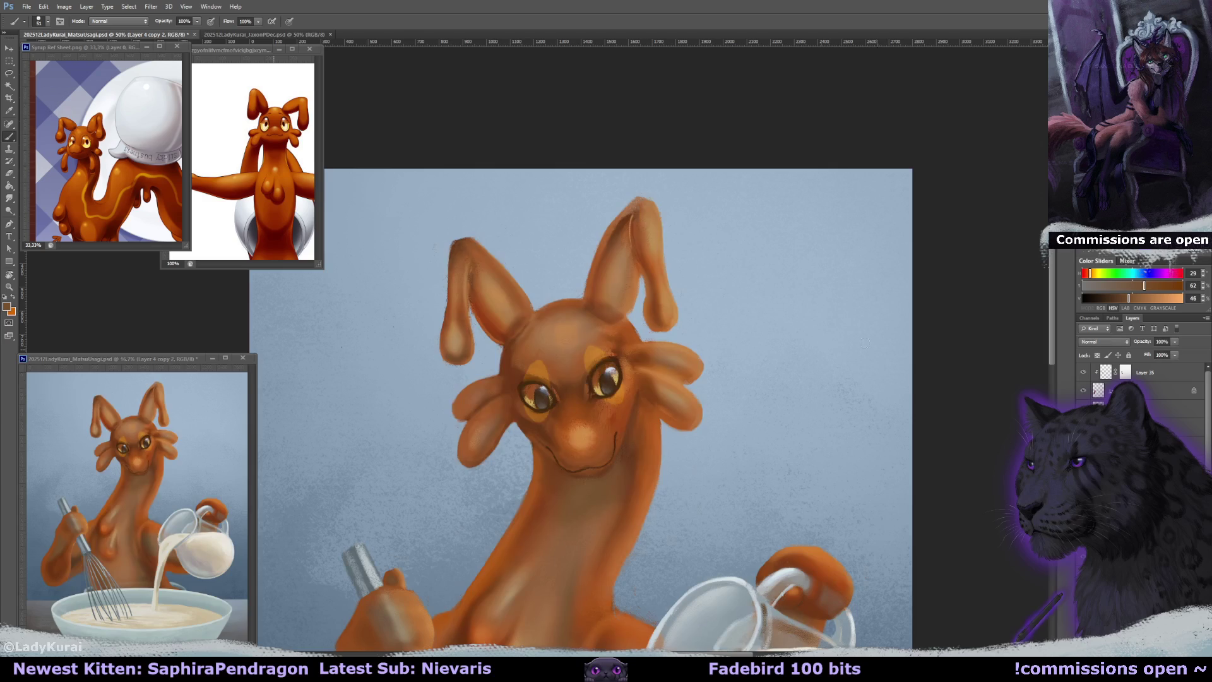
alt+click(630, 218)
key(bracketleft)
key(bracketleft)
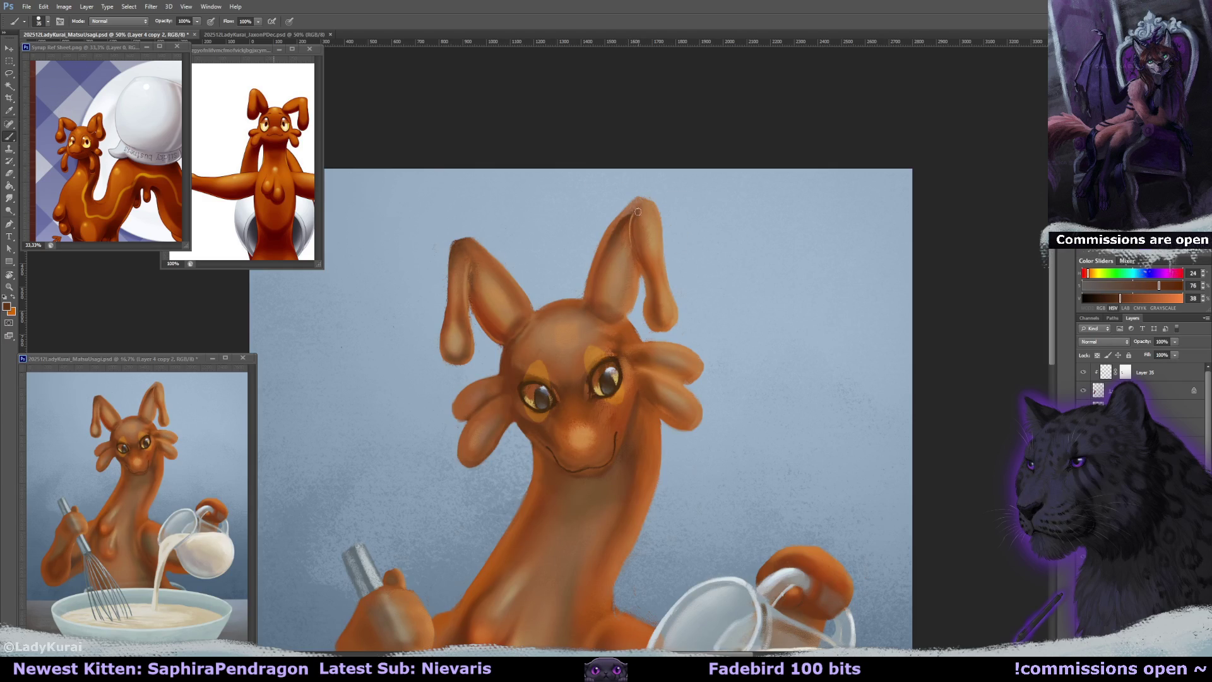
alt+click(636, 250)
alt+click(641, 227)
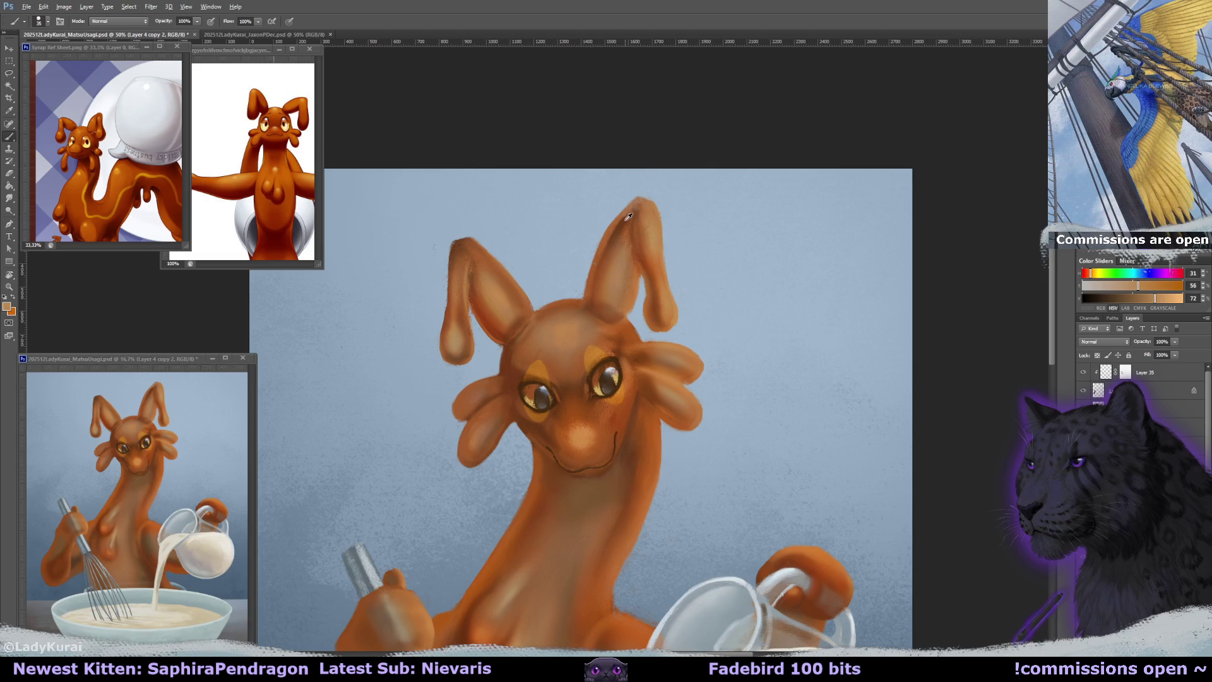
alt+click(628, 216)
alt+click(640, 211)
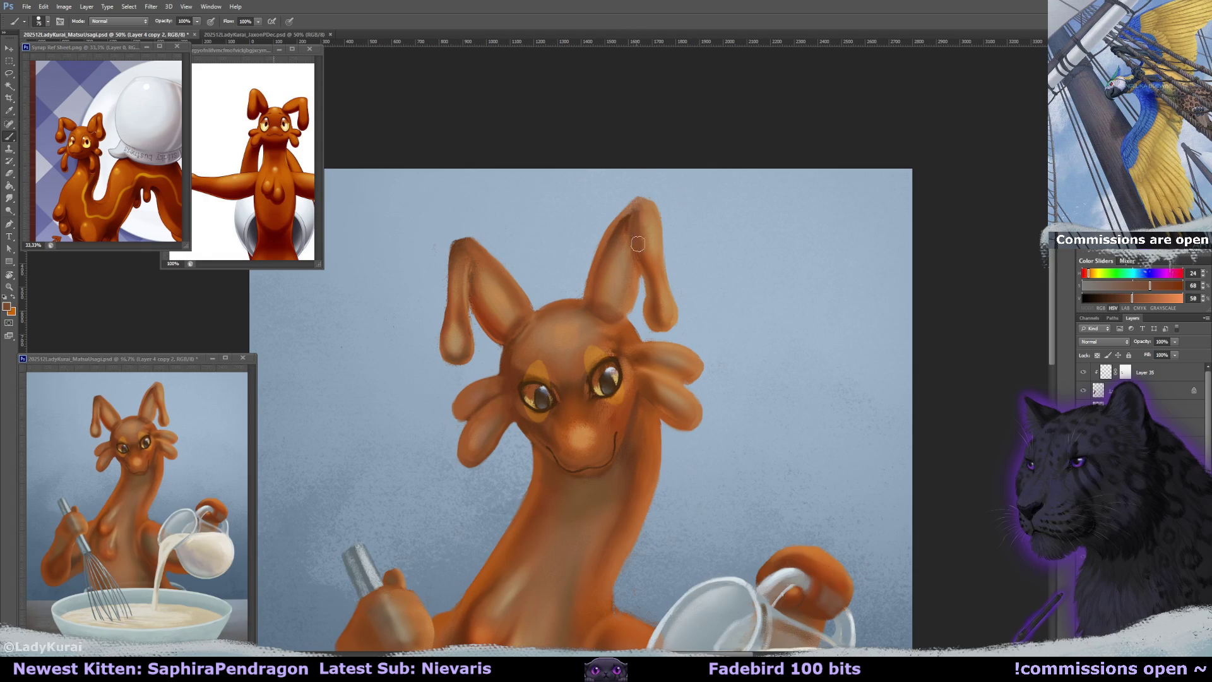
alt+click(627, 215)
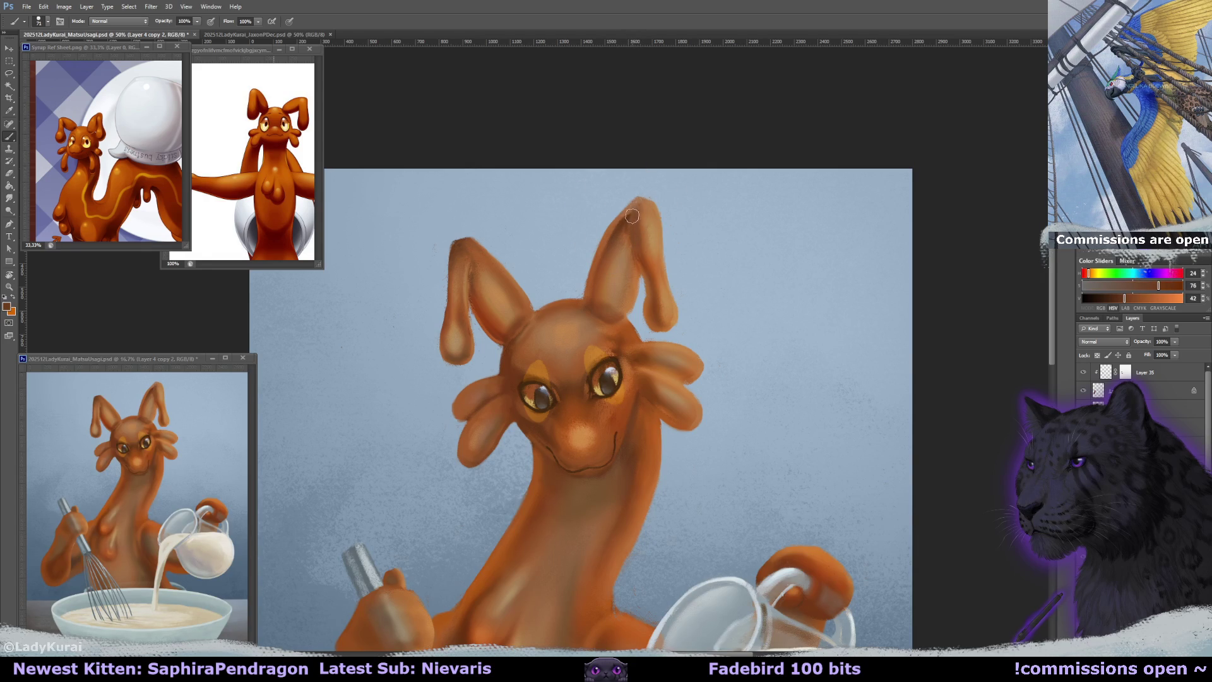
alt+click(640, 233)
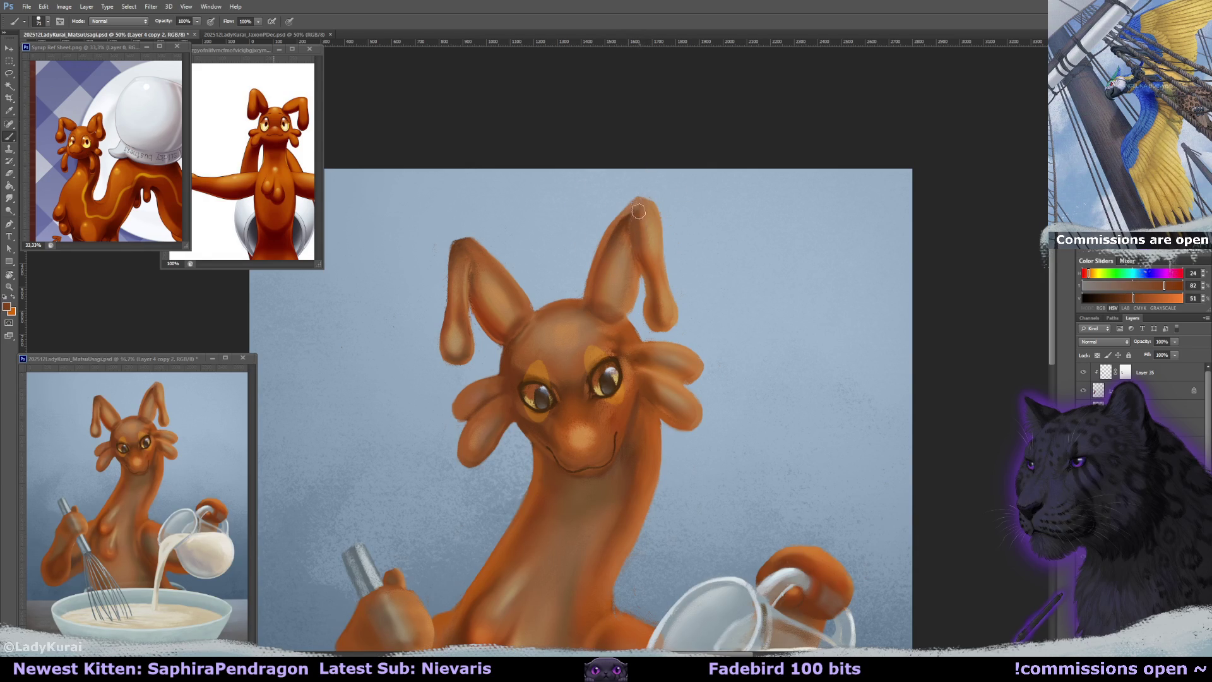
alt+click(638, 234)
Darken and smudge the left ear tip, then sample a lighter brown at the right ear.
key(r)
key(b)
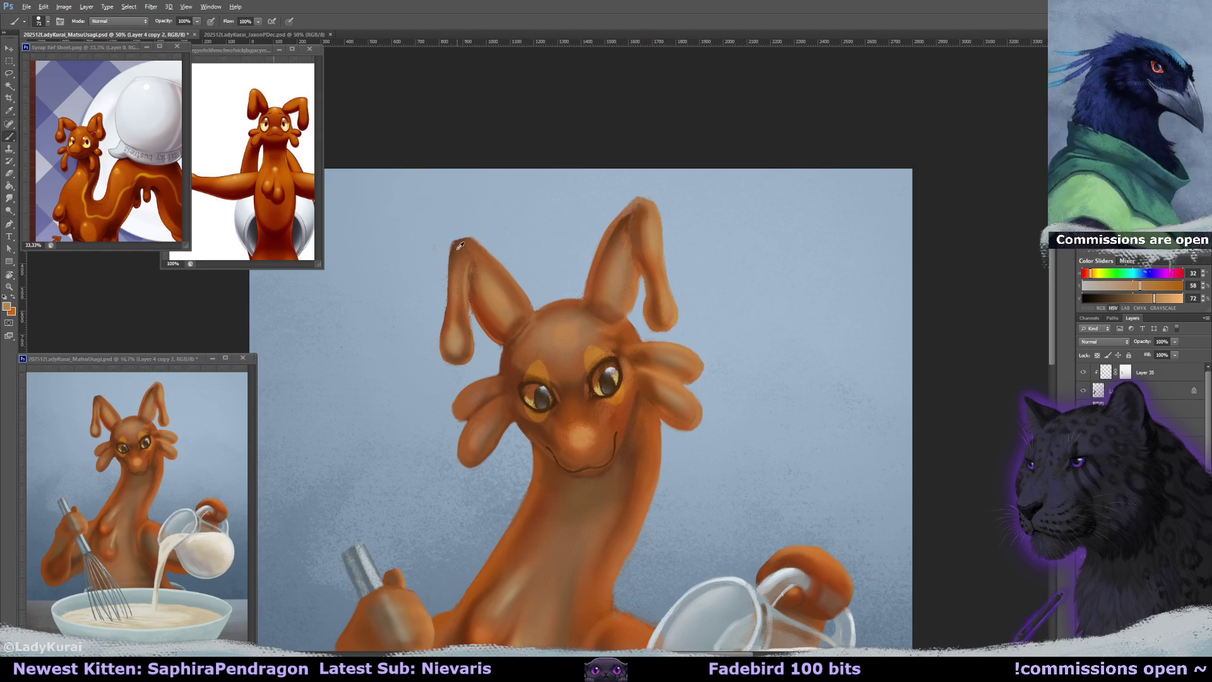
alt+click(460, 252)
mouse_move(460, 253)
mouse_down()
mouse_move(458, 268)
mouse_move(470, 243)
mouse_move(466, 272)
mouse_up()
key(r)
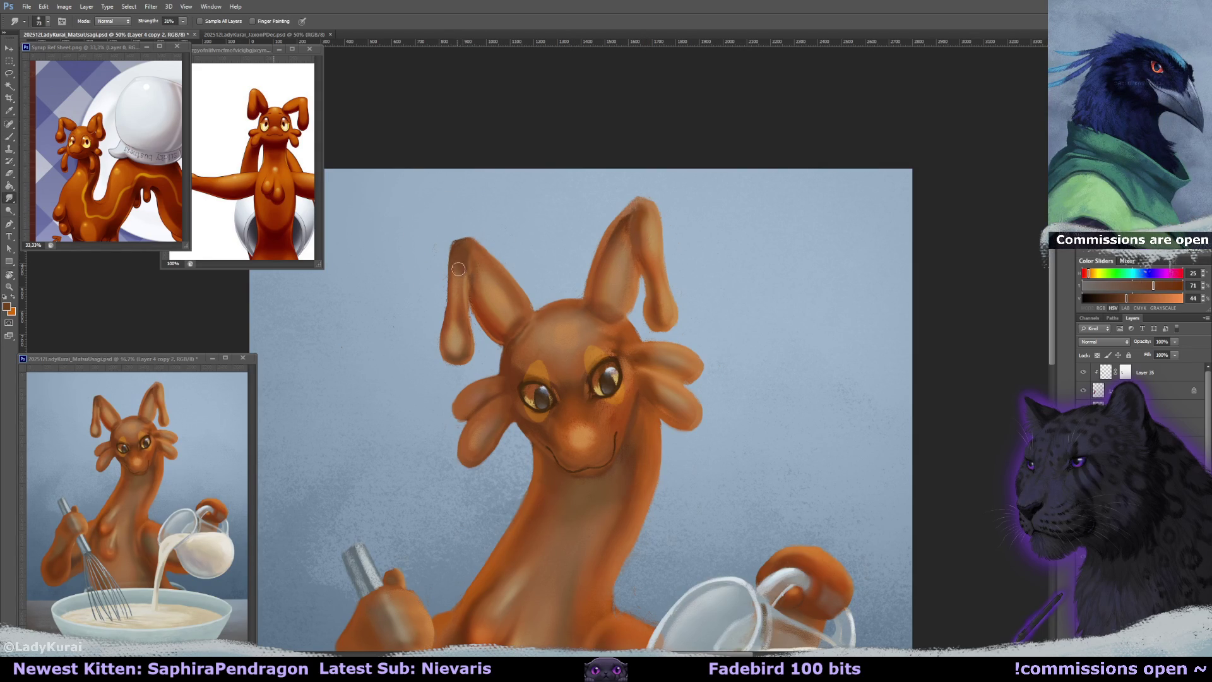
key(b)
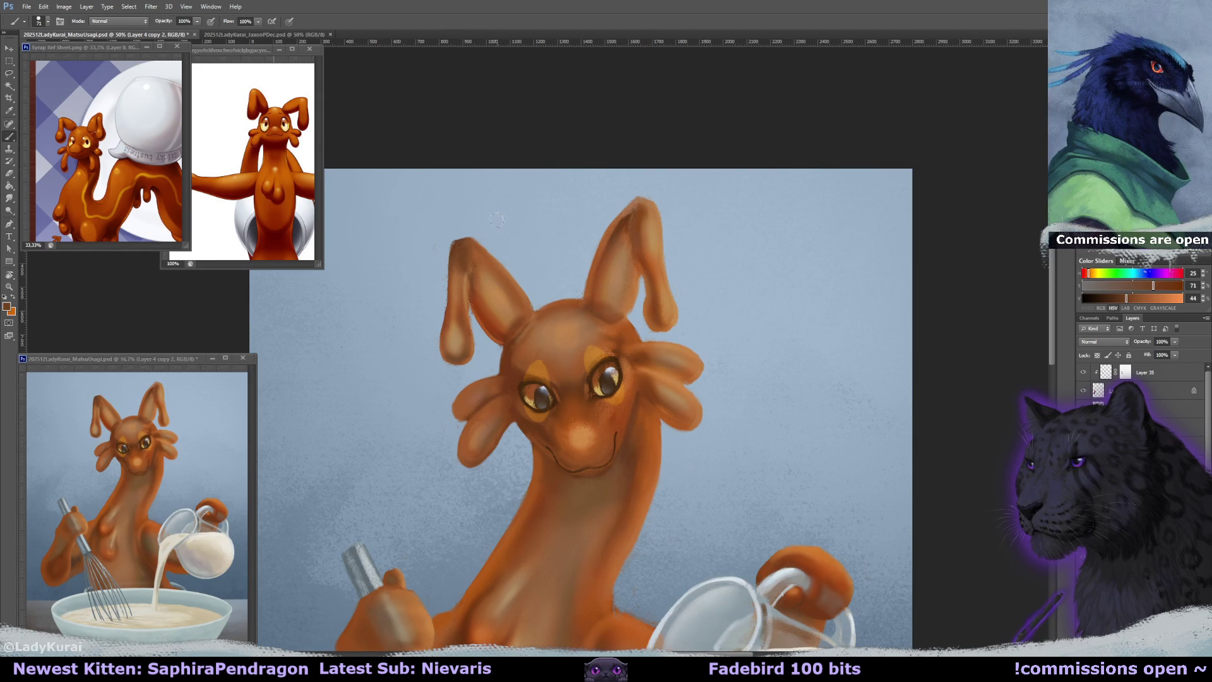
alt+click(483, 260)
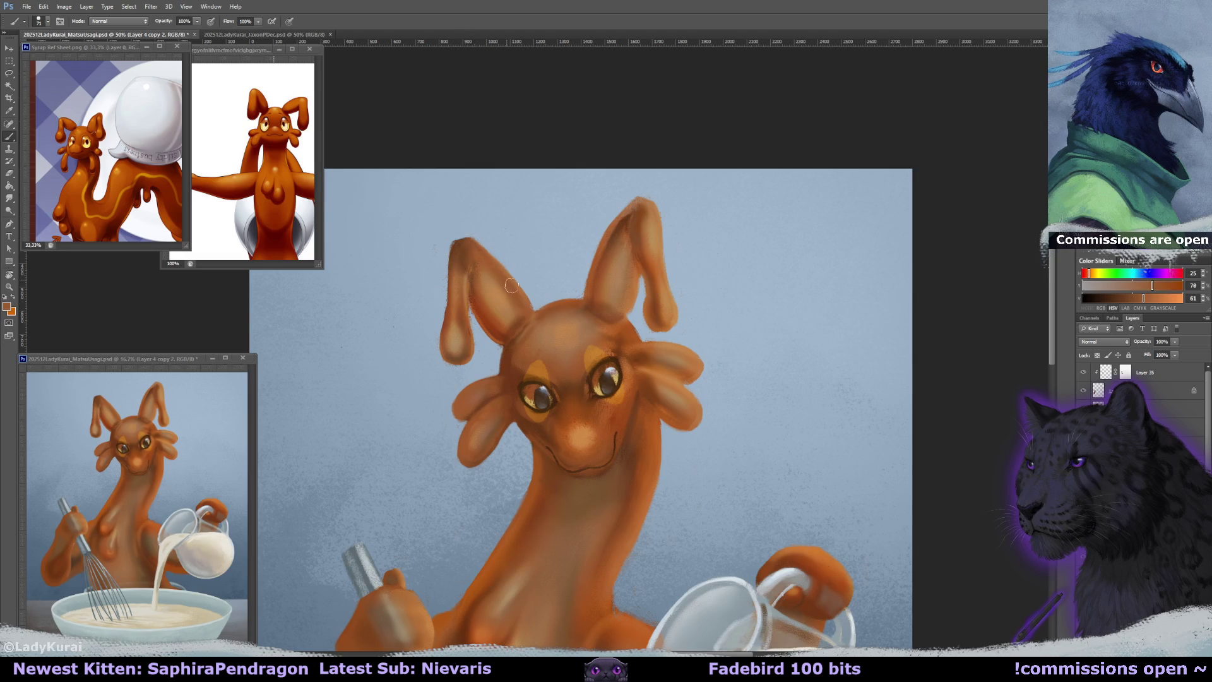
key(r)
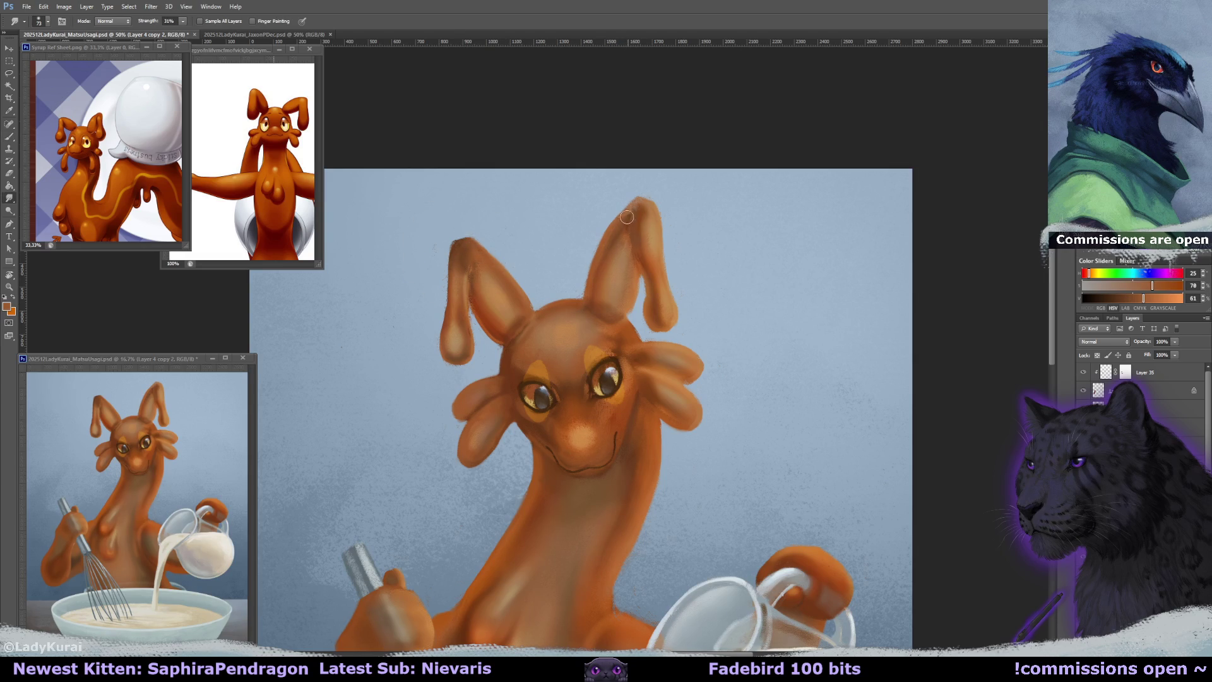
Add a Darken-mode layer, shade both ears darker brown, and set its opacity to 68%.
key(ctrl+s)
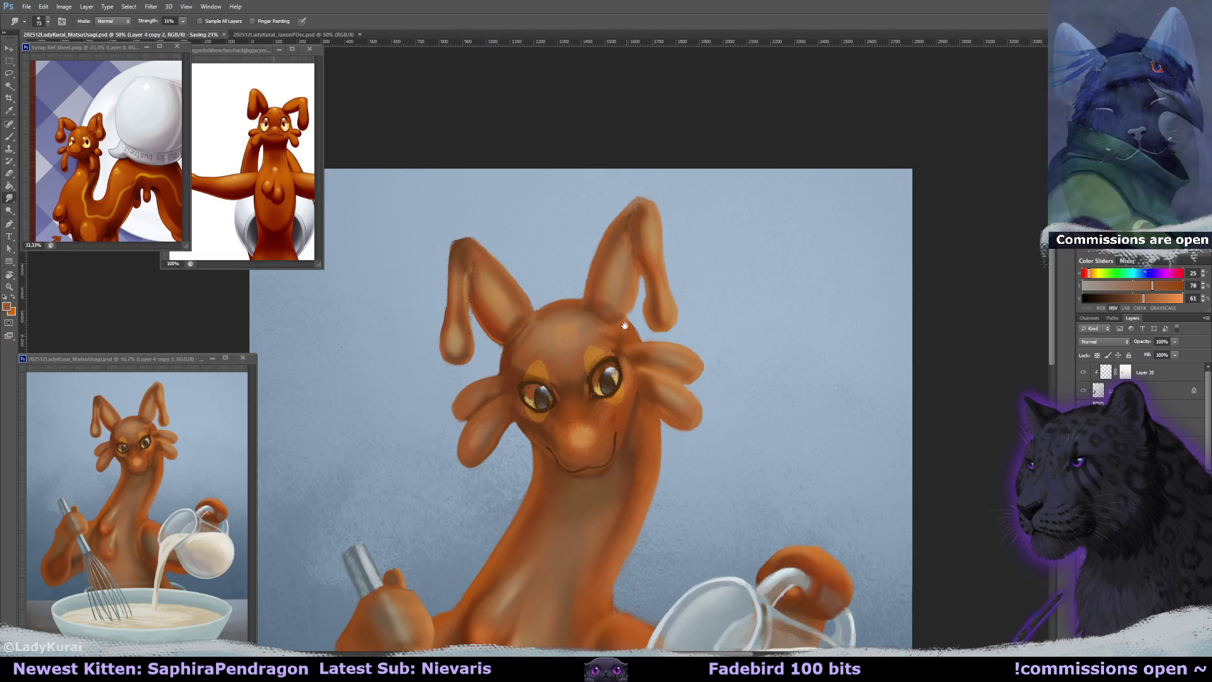
drag(637, 393, 621, 299)
key(ctrl+r)
scroll(631, 310, up, 3)
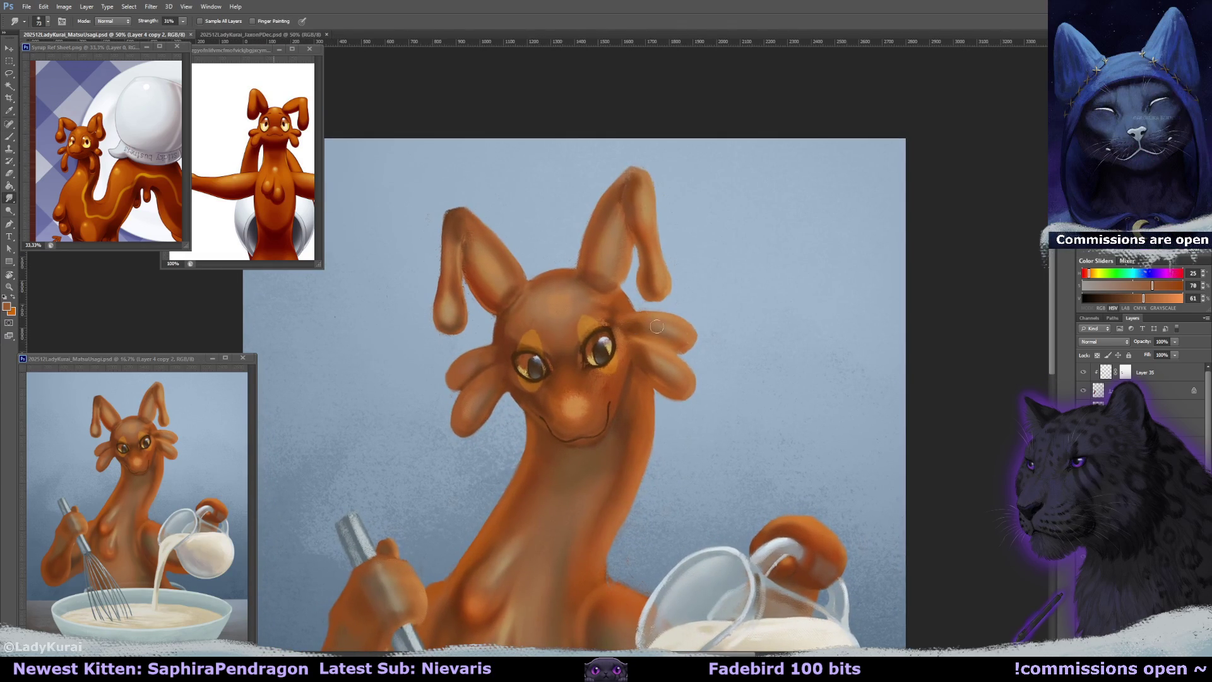
key(ctrl+shift+alt+n)
click(1103, 341)
click(1099, 365)
key(b)
alt+click(485, 271)
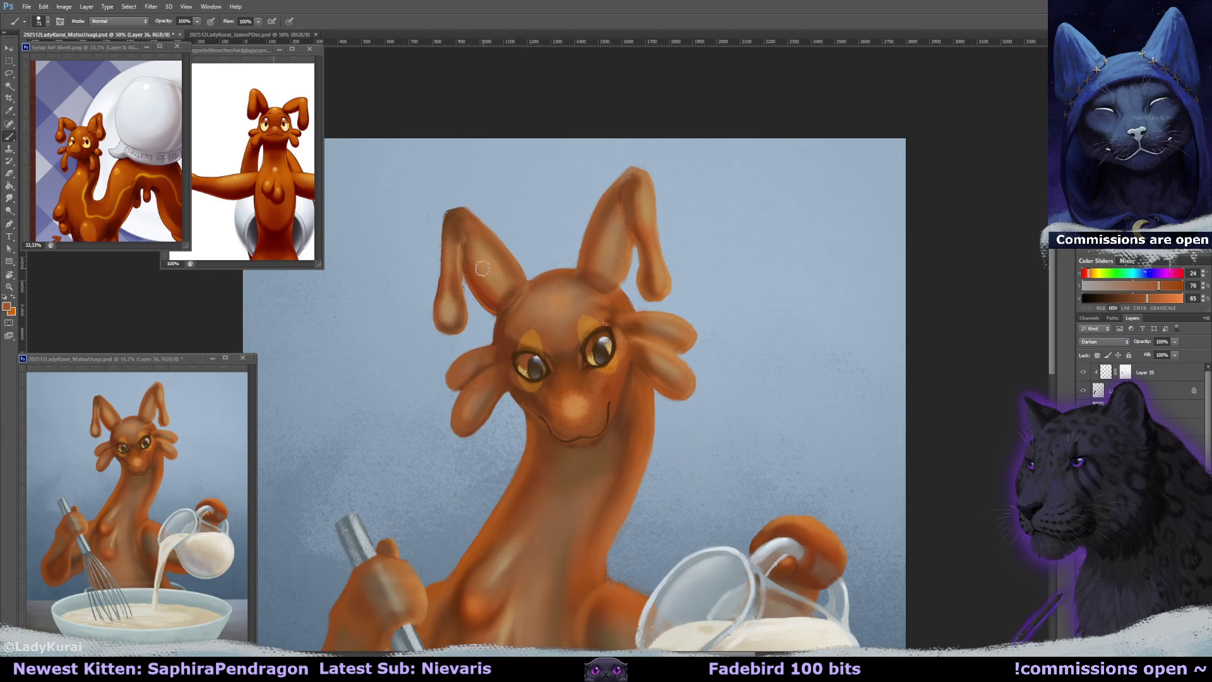
mouse_move(494, 284)
mouse_down()
mouse_move(457, 221)
mouse_move(448, 316)
mouse_up()
mouse_move(625, 208)
mouse_down()
mouse_move(606, 271)
mouse_move(636, 187)
mouse_move(660, 278)
mouse_move(606, 250)
mouse_up()
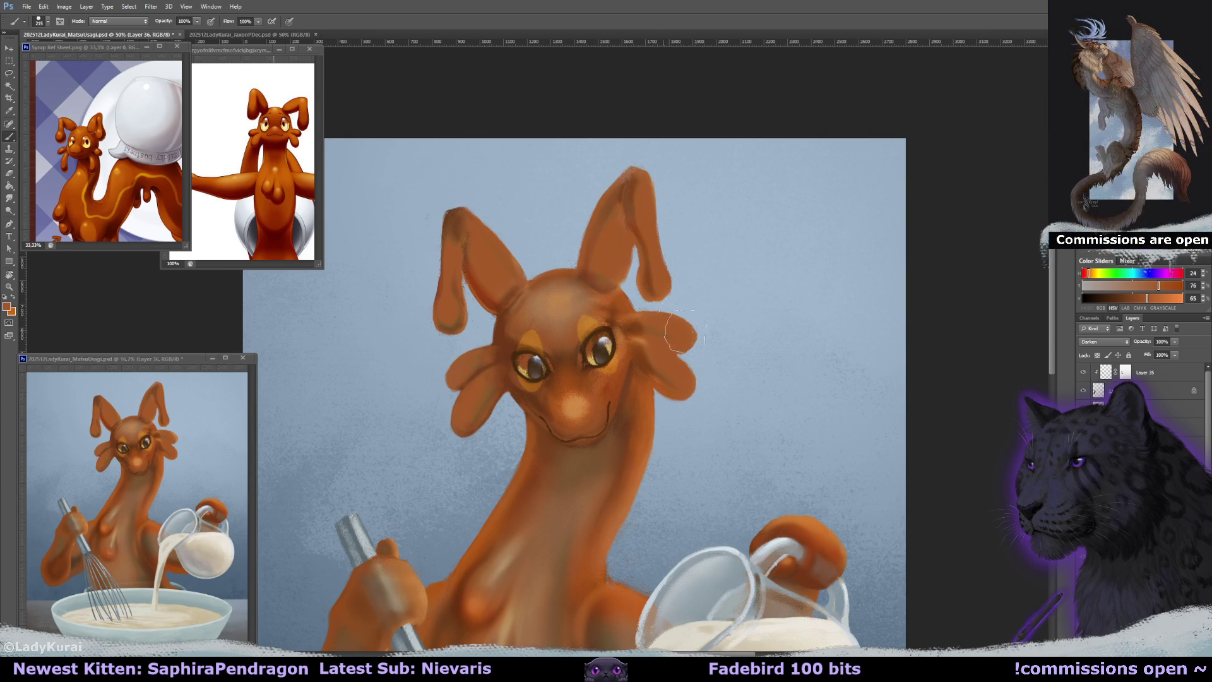
drag(1177, 344, 1149, 352)
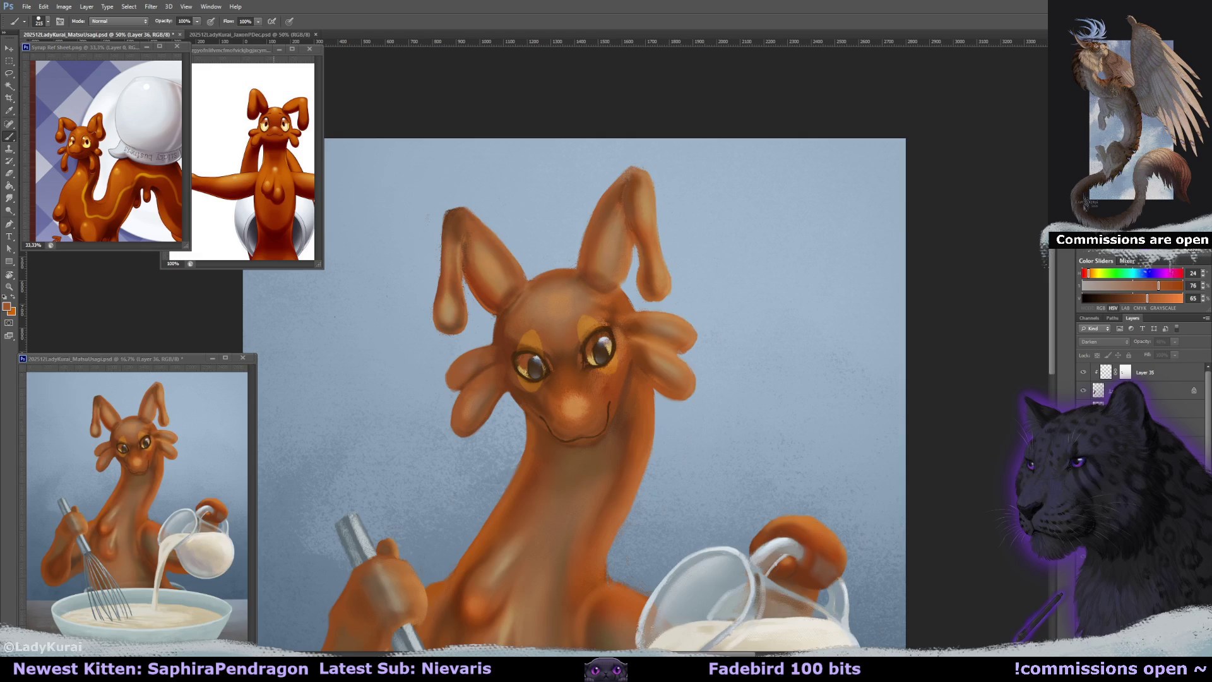
Erase excess shading with a large eraser, then return to Layer 4 copy 2 with a 10 px round brush.
key(e)
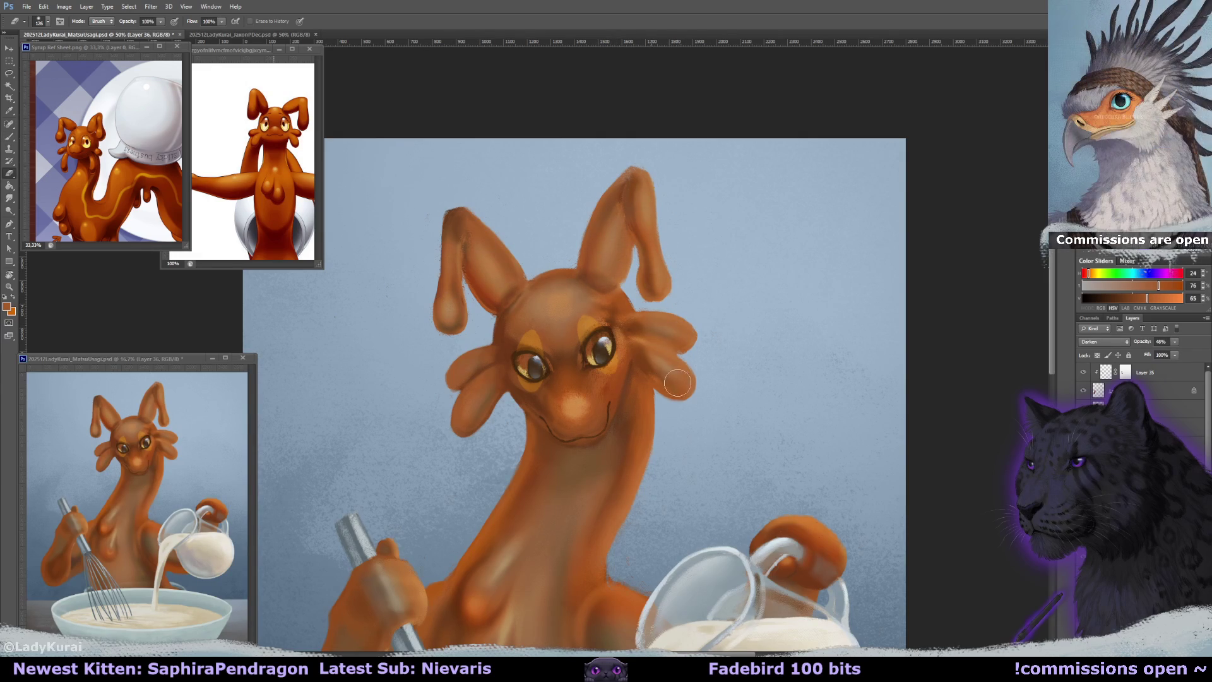
key(bracketright)
key(bracketright)
key(bracketright)
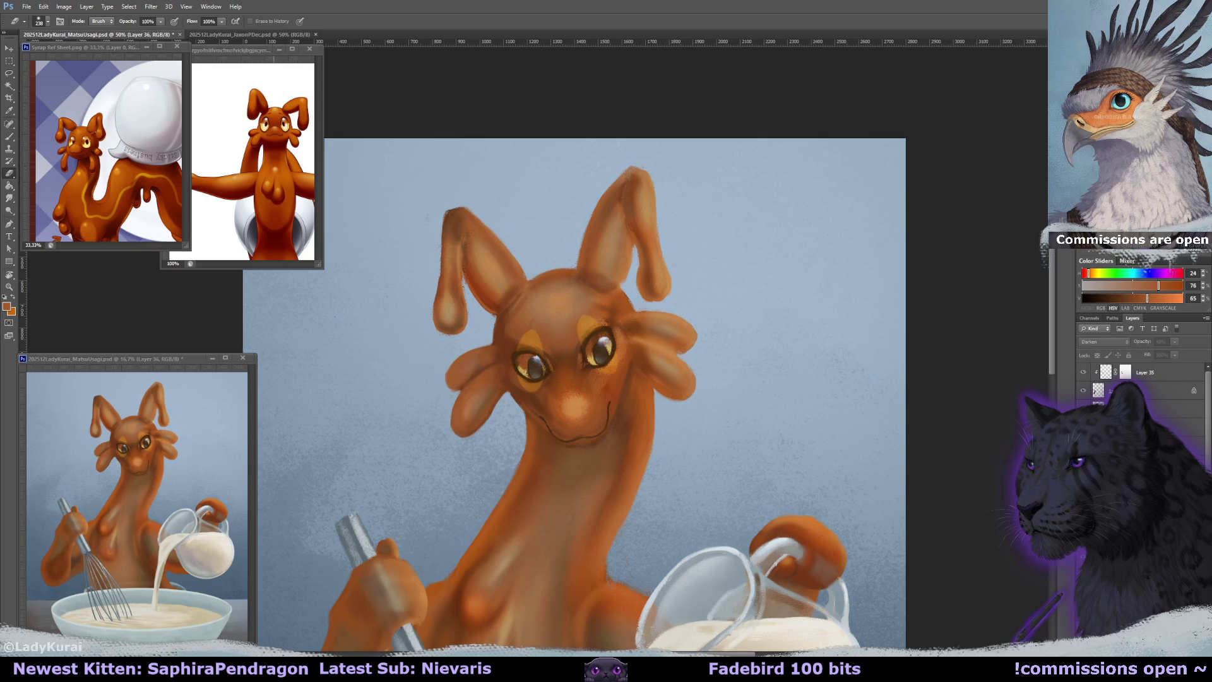
key(alt+bracketleft)
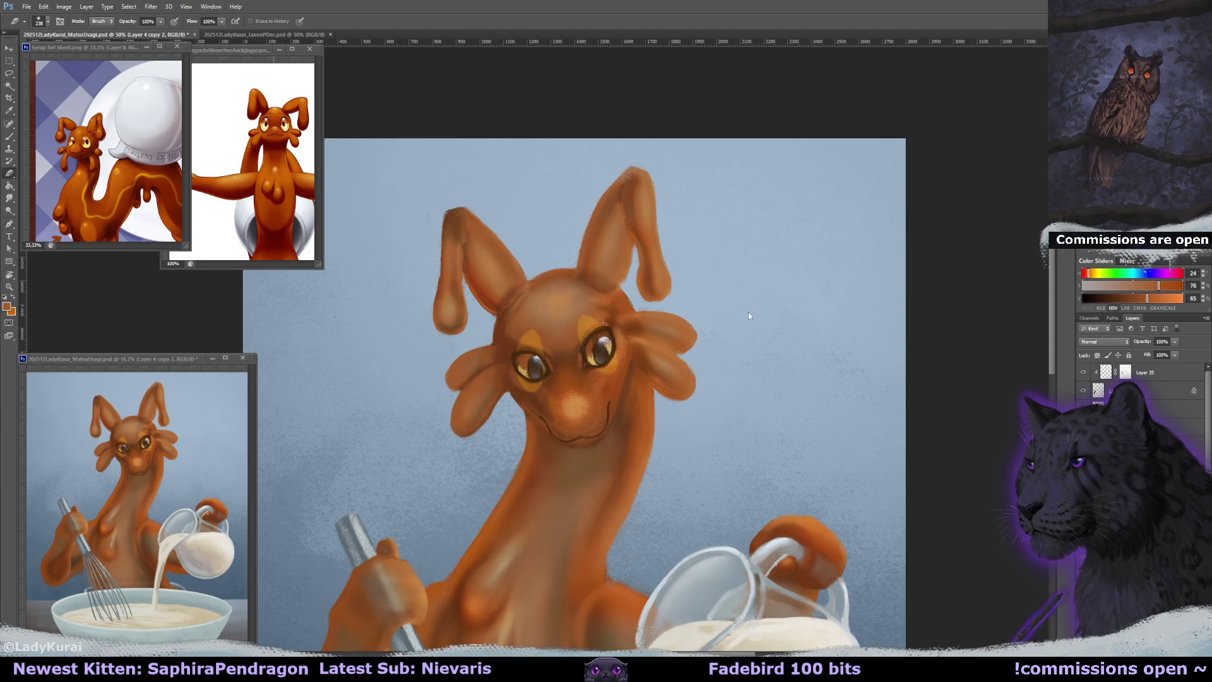
drag(783, 340, 787, 318)
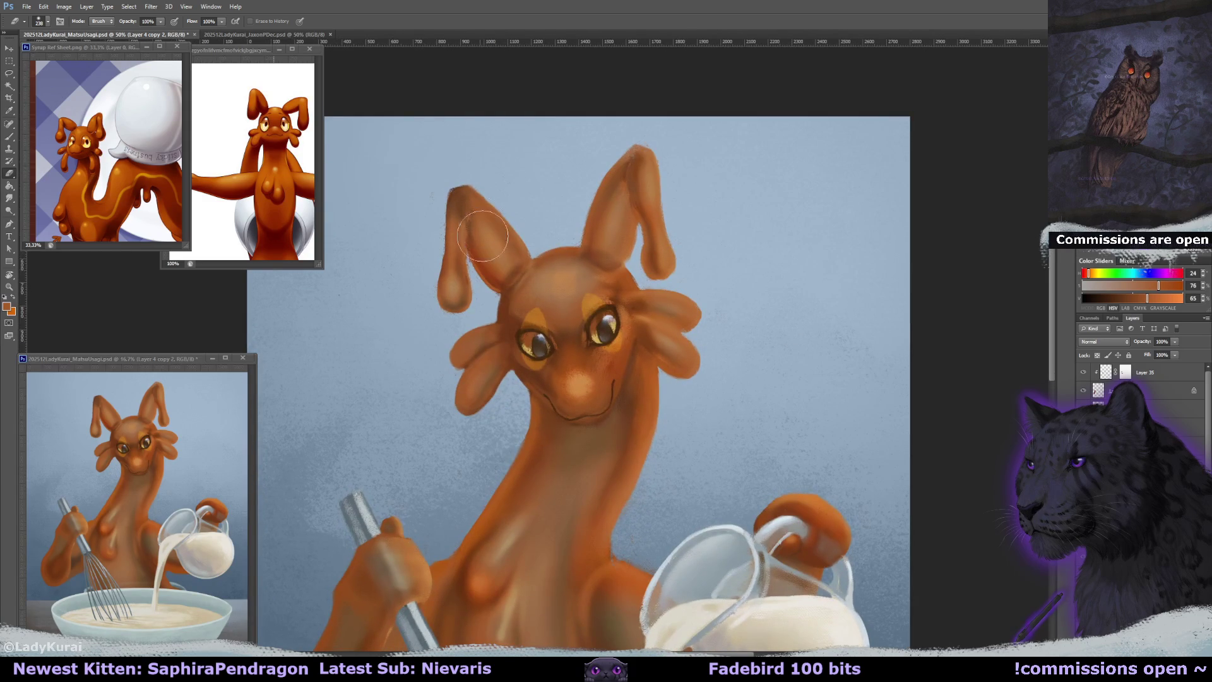
click(41, 24)
click(50, 153)
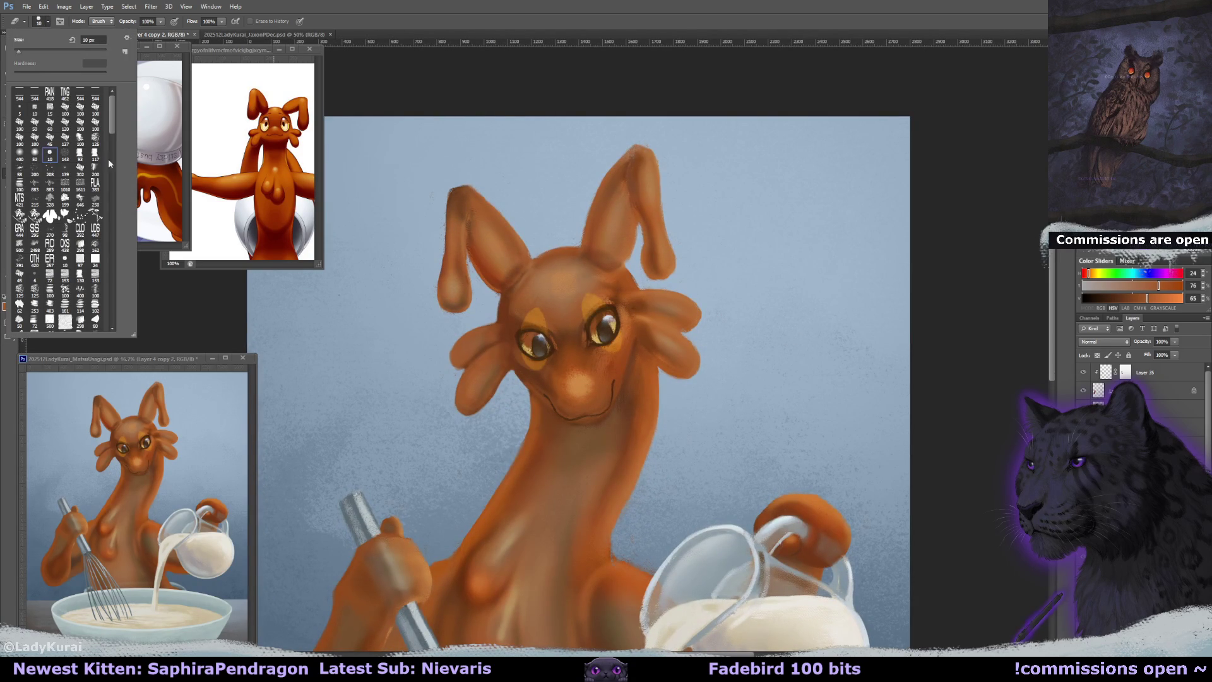
click(459, 259)
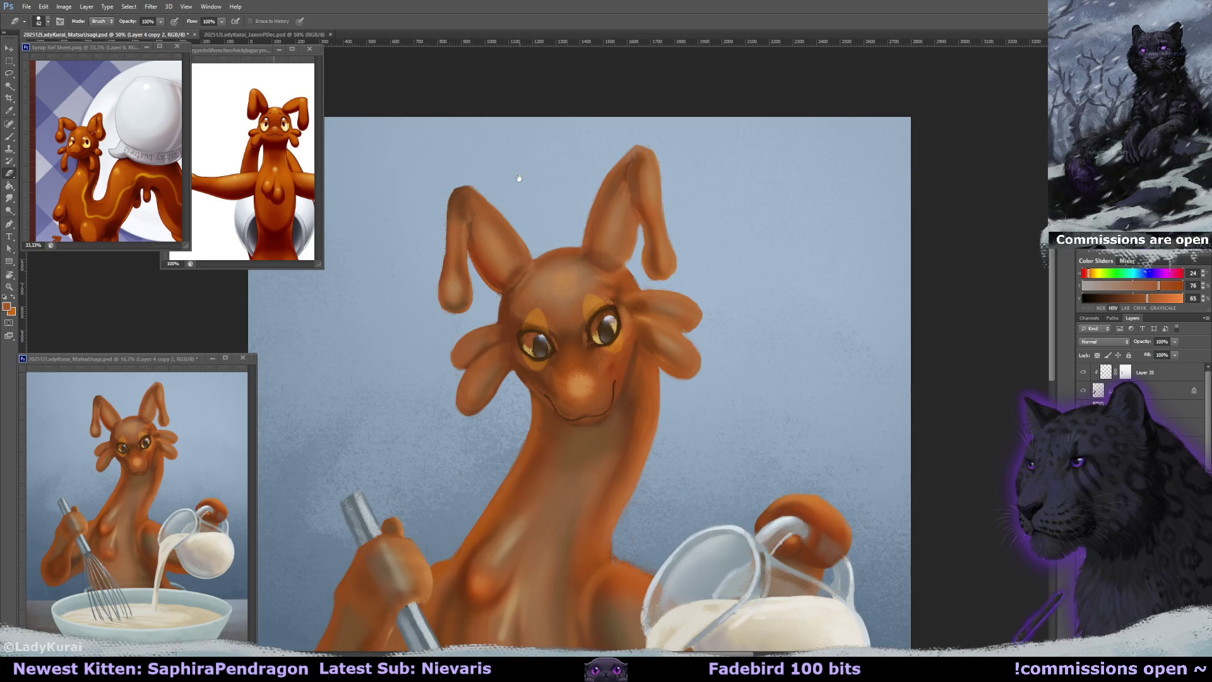
Add a Lighten-mode layer and sample the ear tip colour for highlights.
drag(887, 341, 899, 350)
key(ctrl+shift+alt+n)
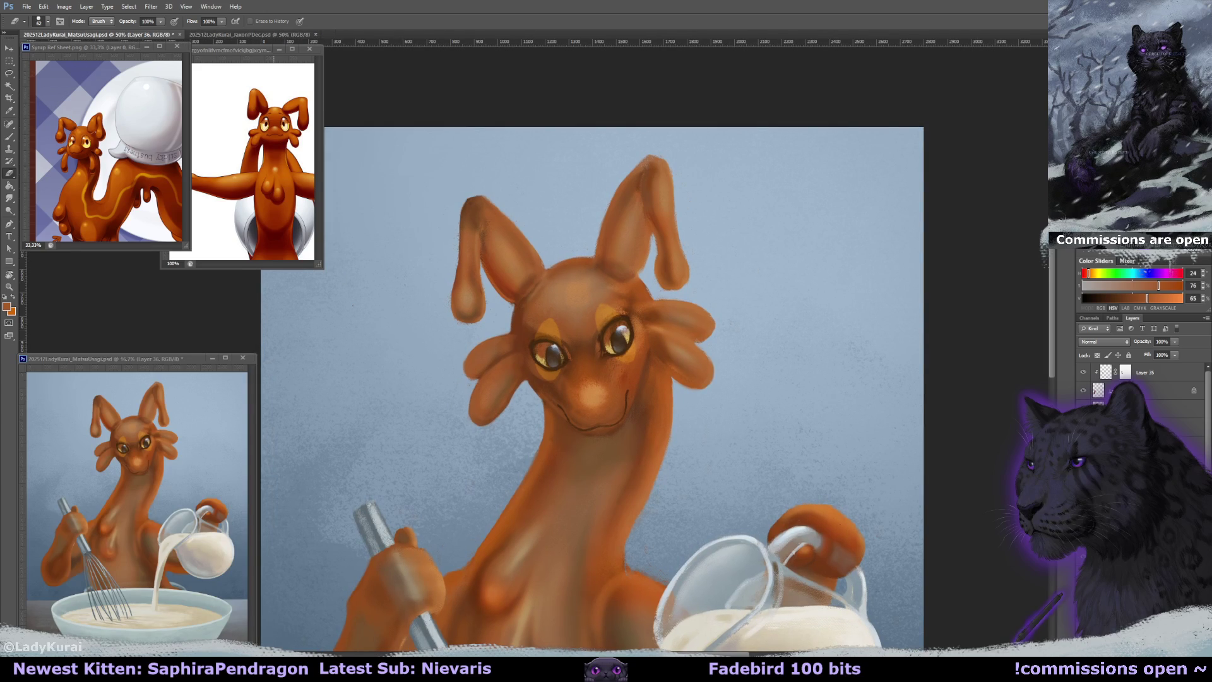
key(shift+alt+g)
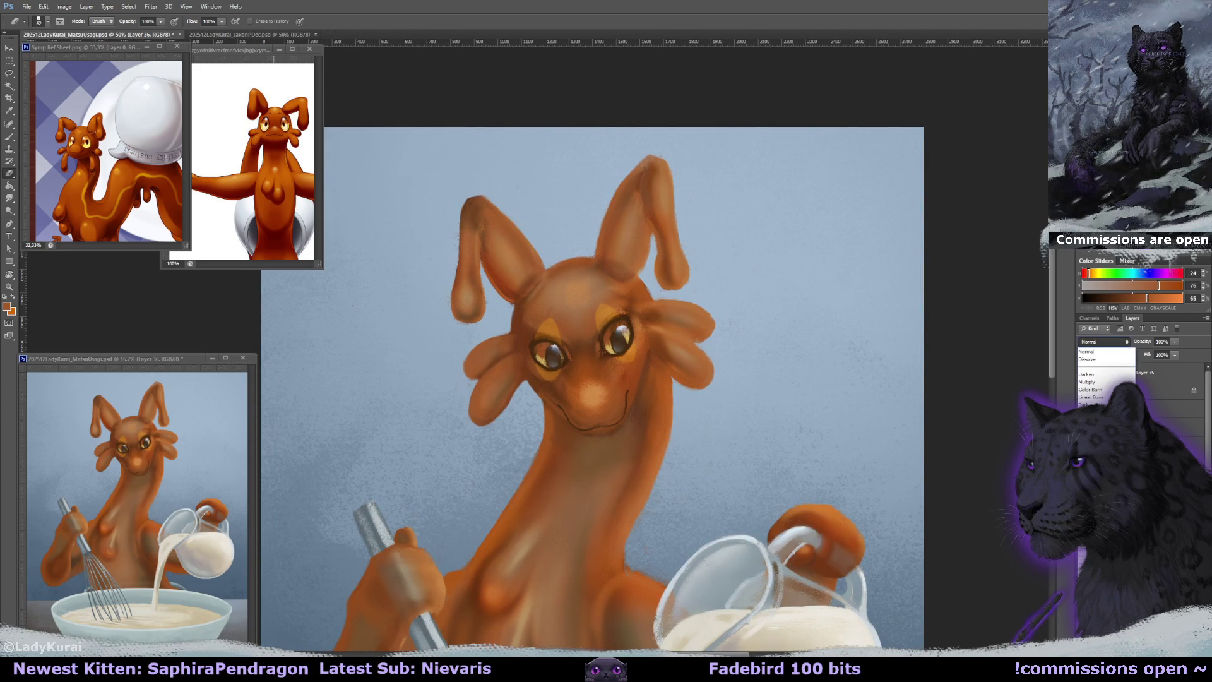
key(b)
alt+click(478, 217)
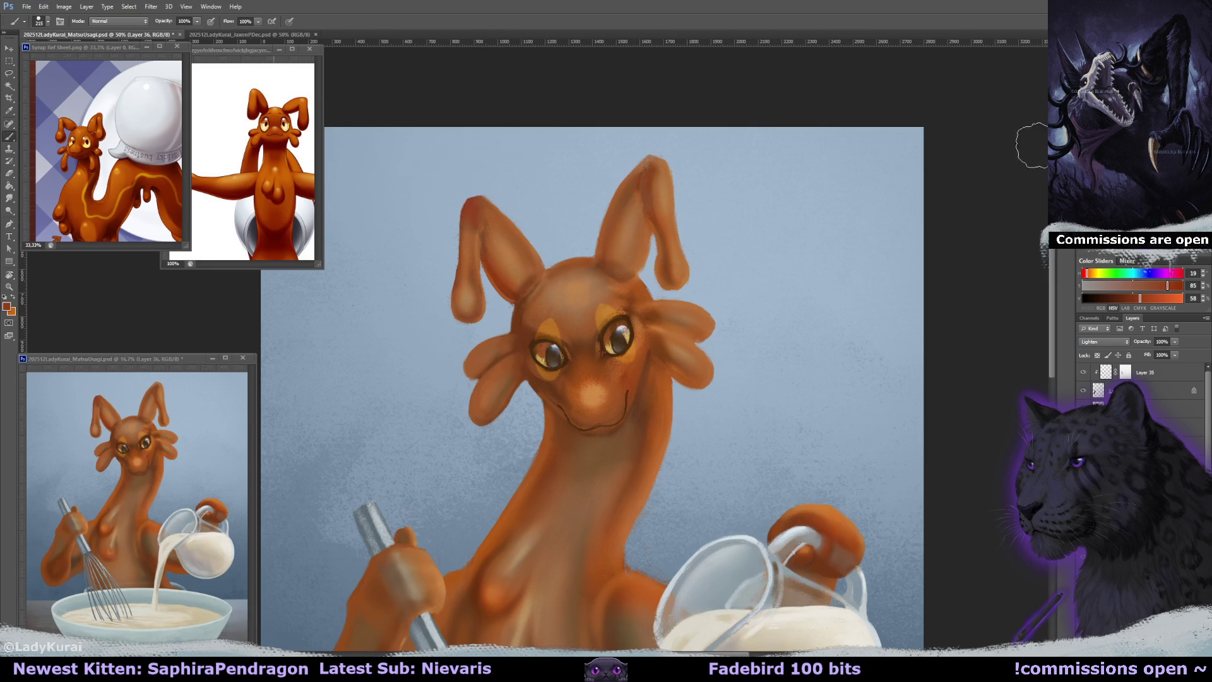
key(ctrl+minus)
key(ctrl+minus)
key(ctrl+minus)
Set the Lighten layer to 37% opacity, merge it down with Ctrl+E, and shrink the brush to about 96 px.
key(bracketright)
key(bracketright)
key(bracketright)
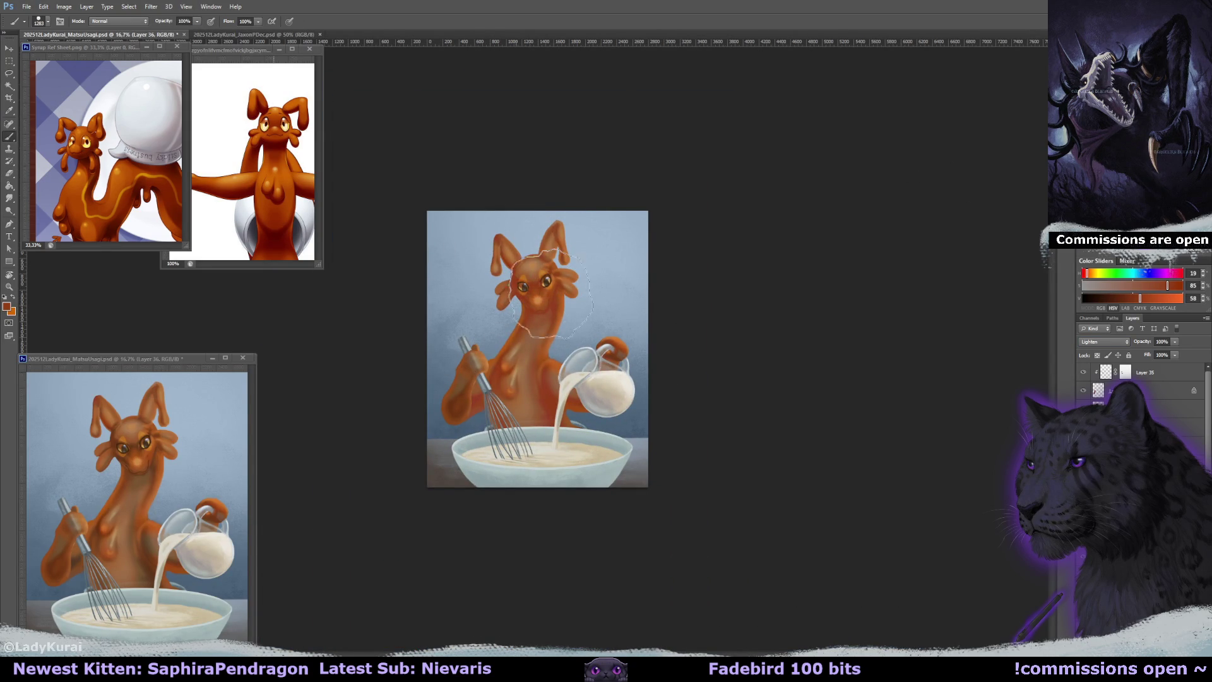
drag(1146, 354, 1140, 355)
key(ctrl+plus)
key(ctrl+plus)
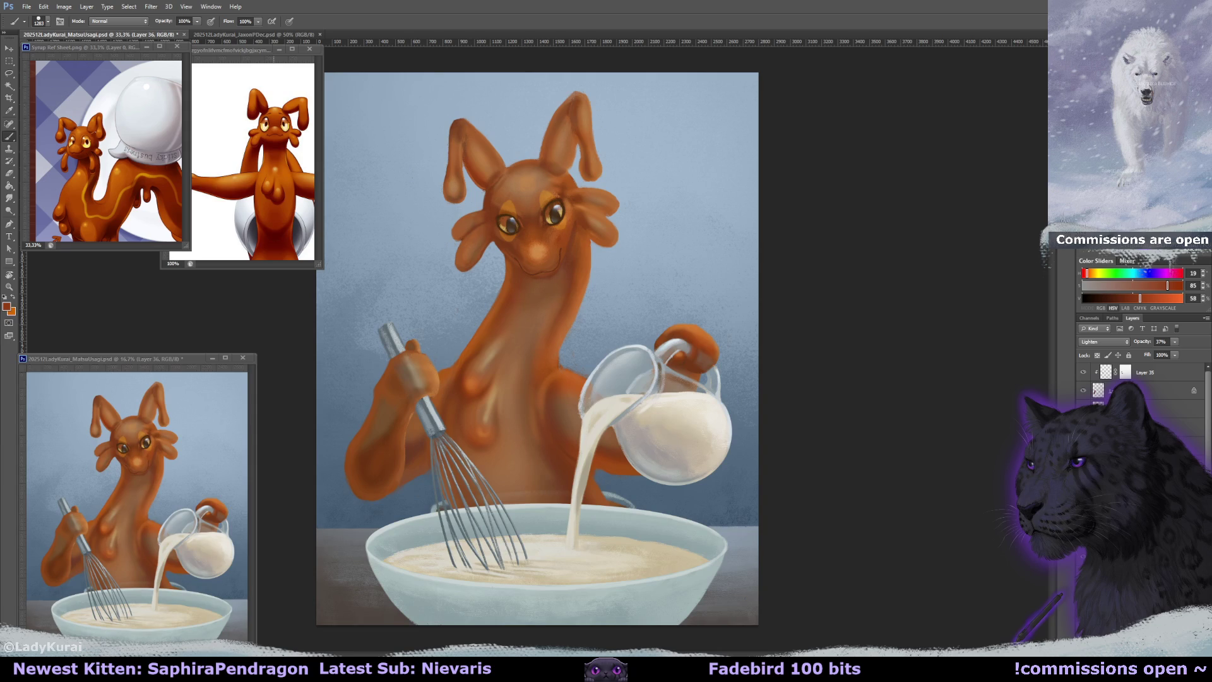
click(1161, 341)
key(ctrl+e)
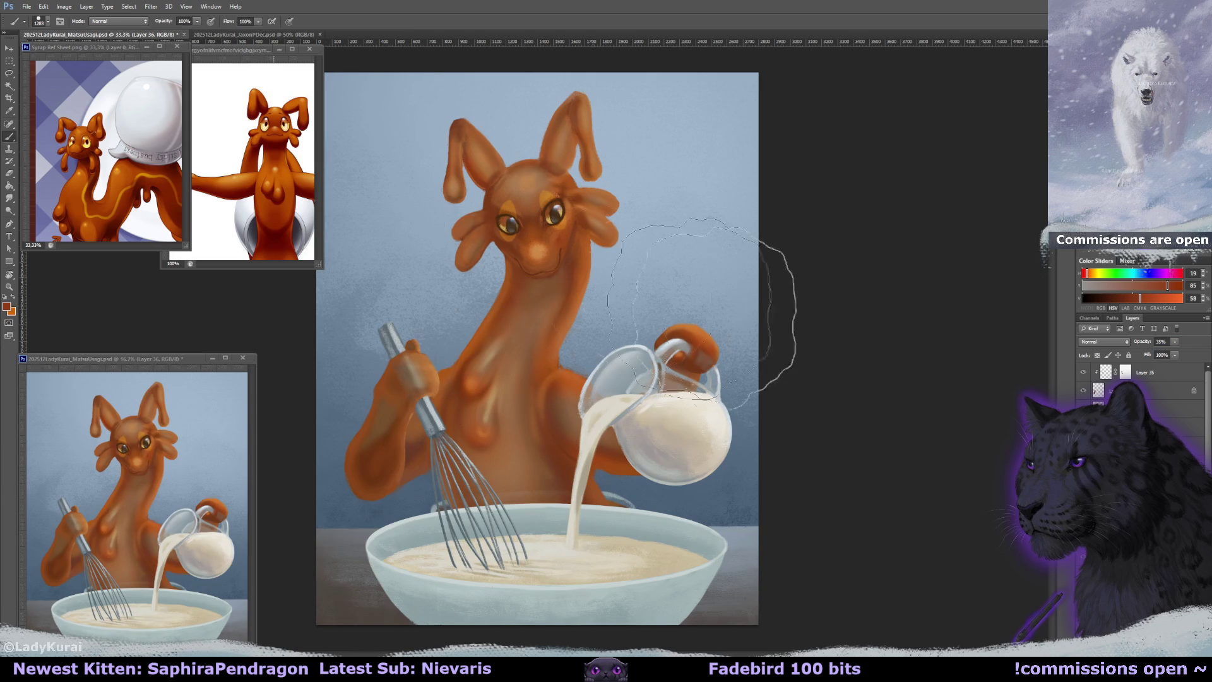
key(ctrl+r)
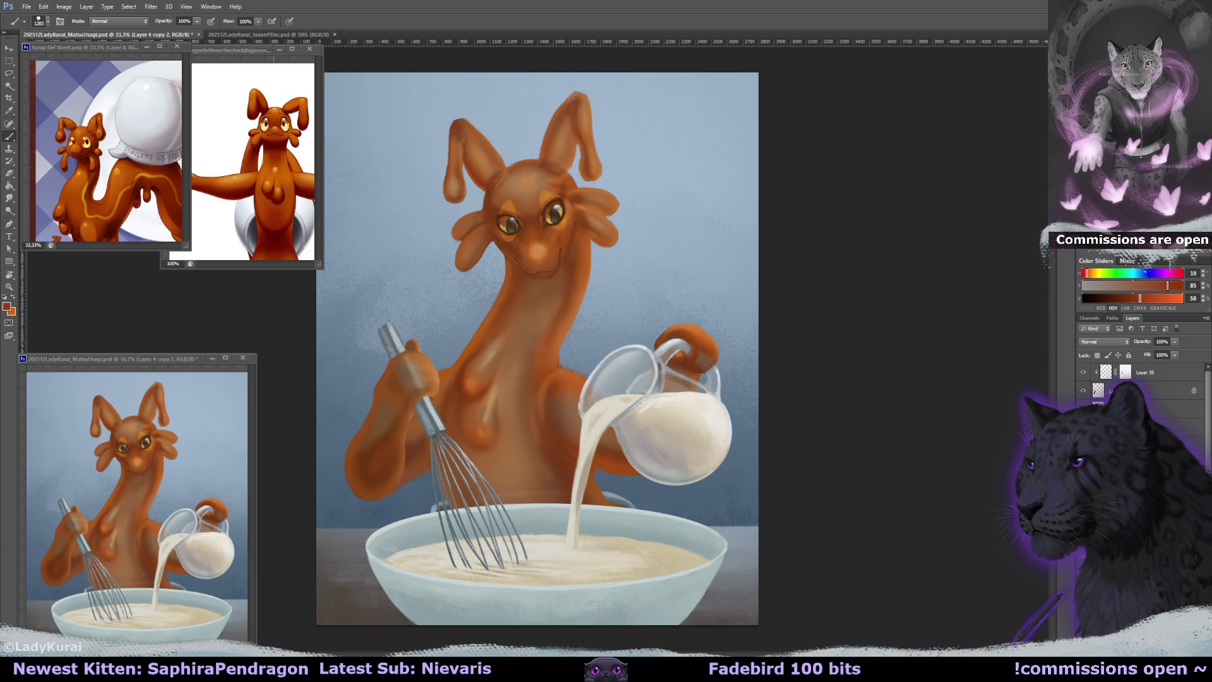
scroll(672, 335, up, 2)
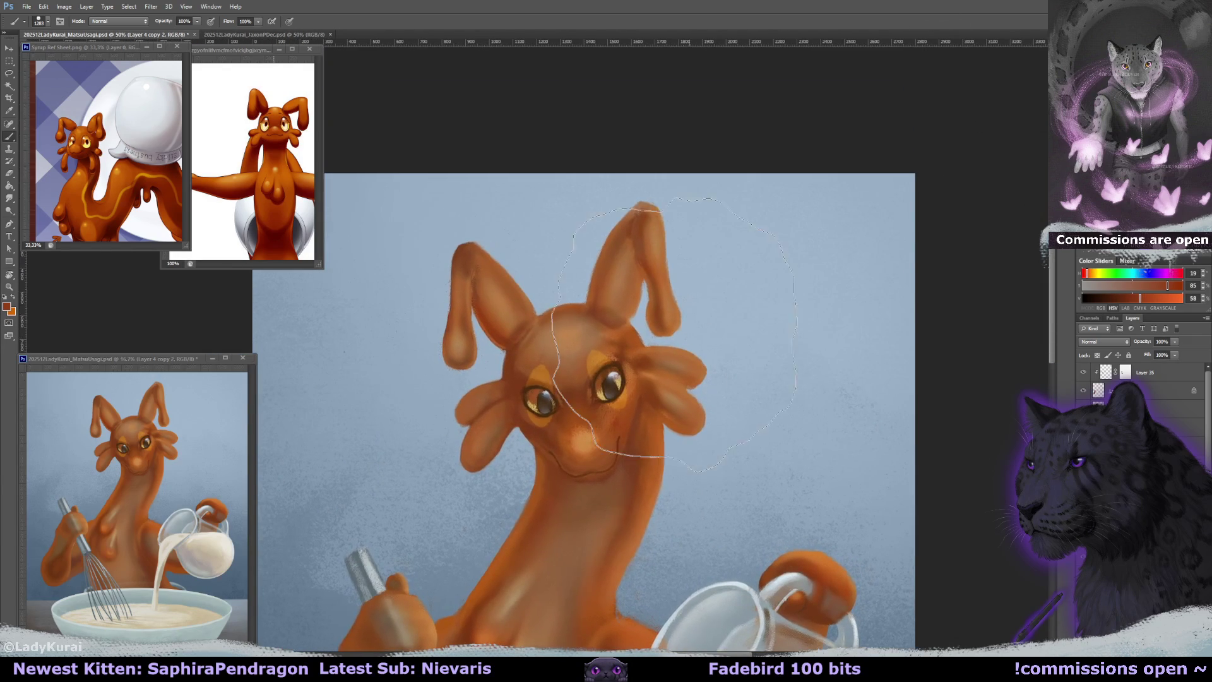
drag(674, 334, 667, 360)
Resize the brush to 95 px, erase on the right ear with a small eraser, and resample its orange tones.
drag(638, 316, 609, 324)
alt+click(622, 318)
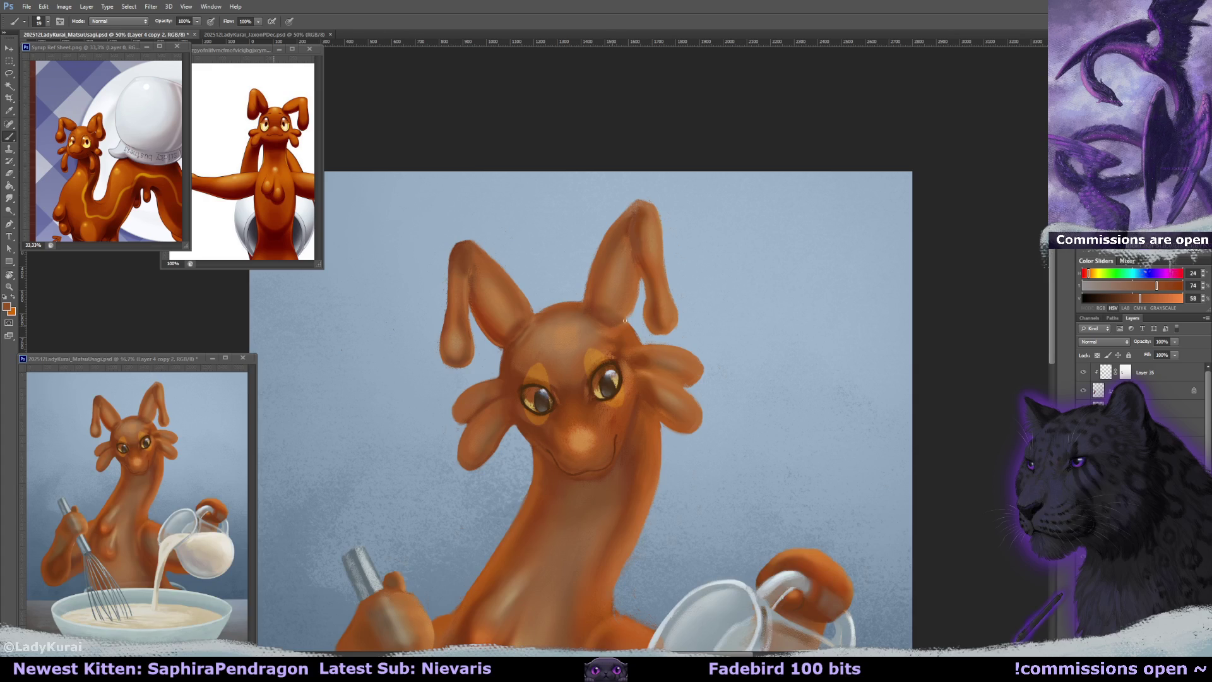
alt+click(628, 312)
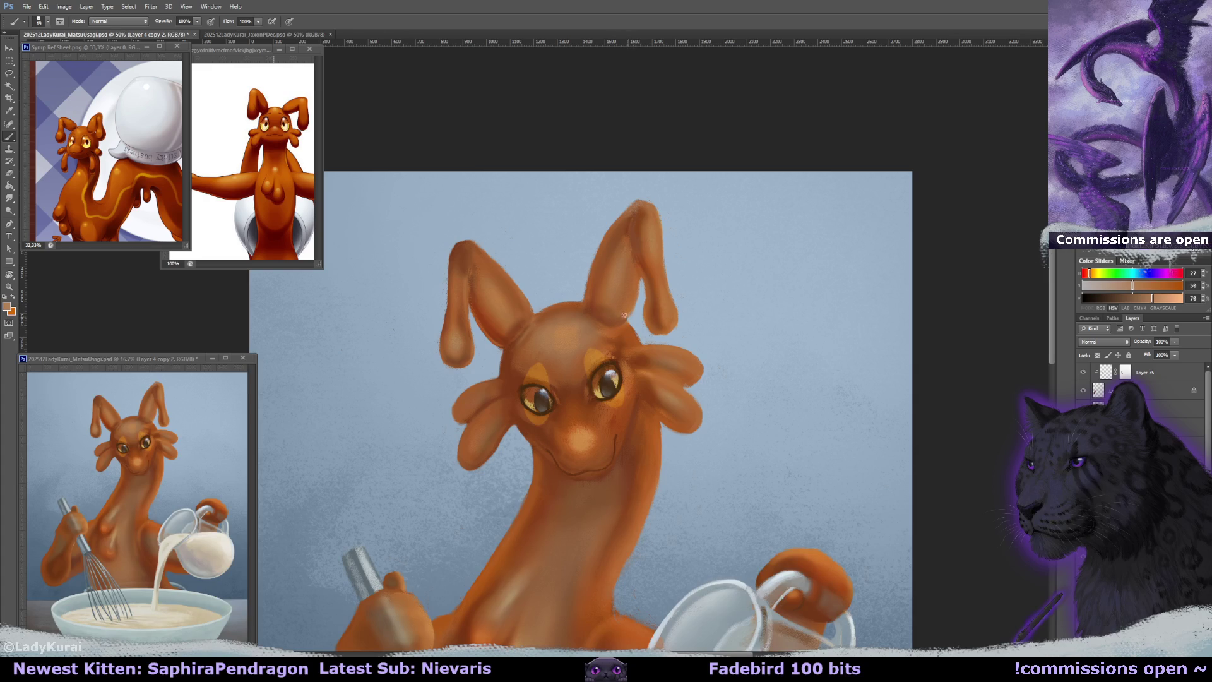
key(e)
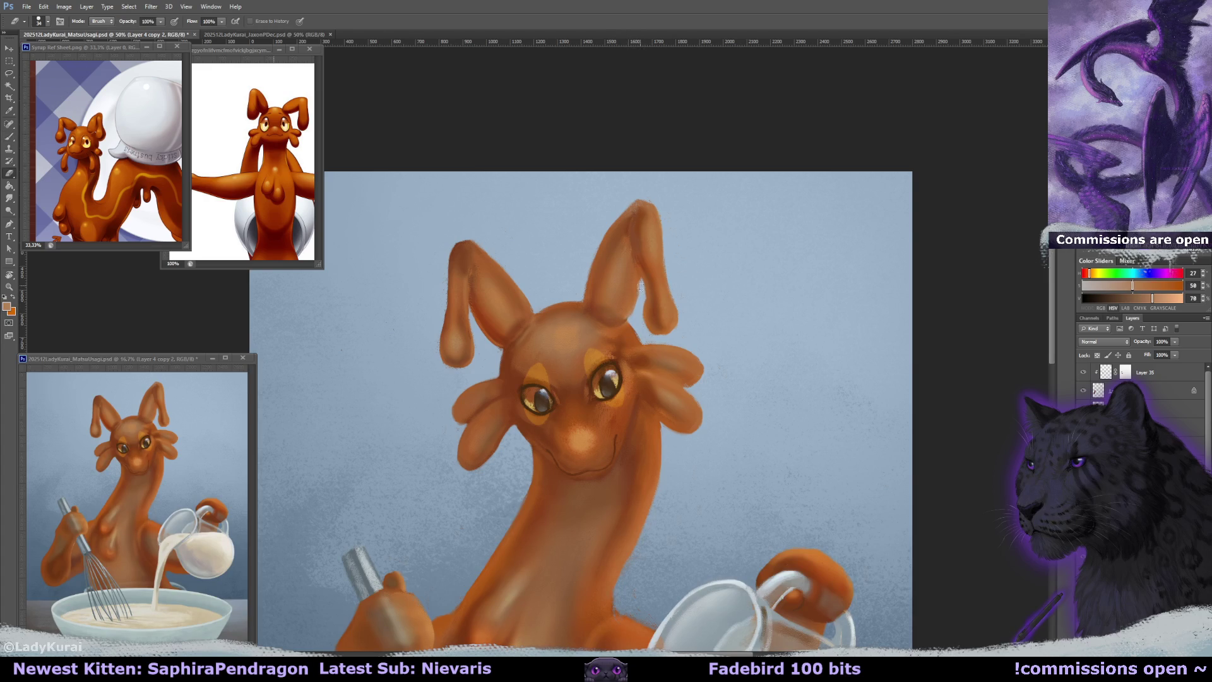
drag(641, 288, 640, 275)
key(b)
alt+click(632, 242)
alt+click(637, 244)
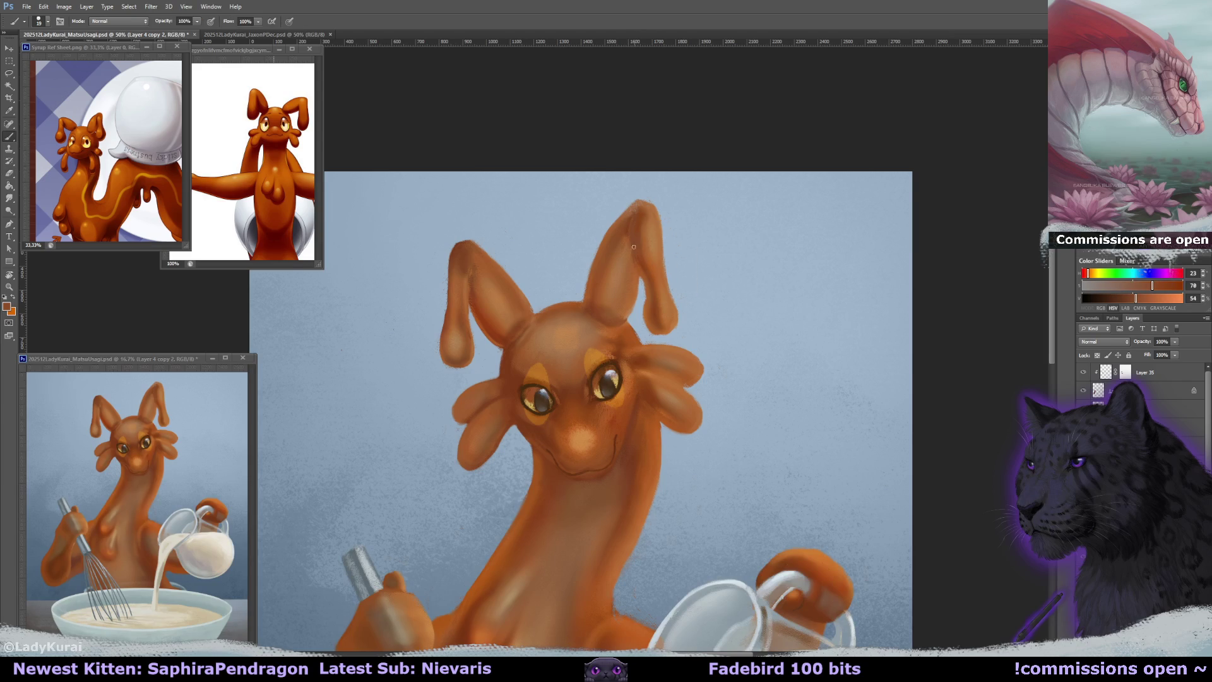
alt+click(658, 297)
alt+click(644, 290)
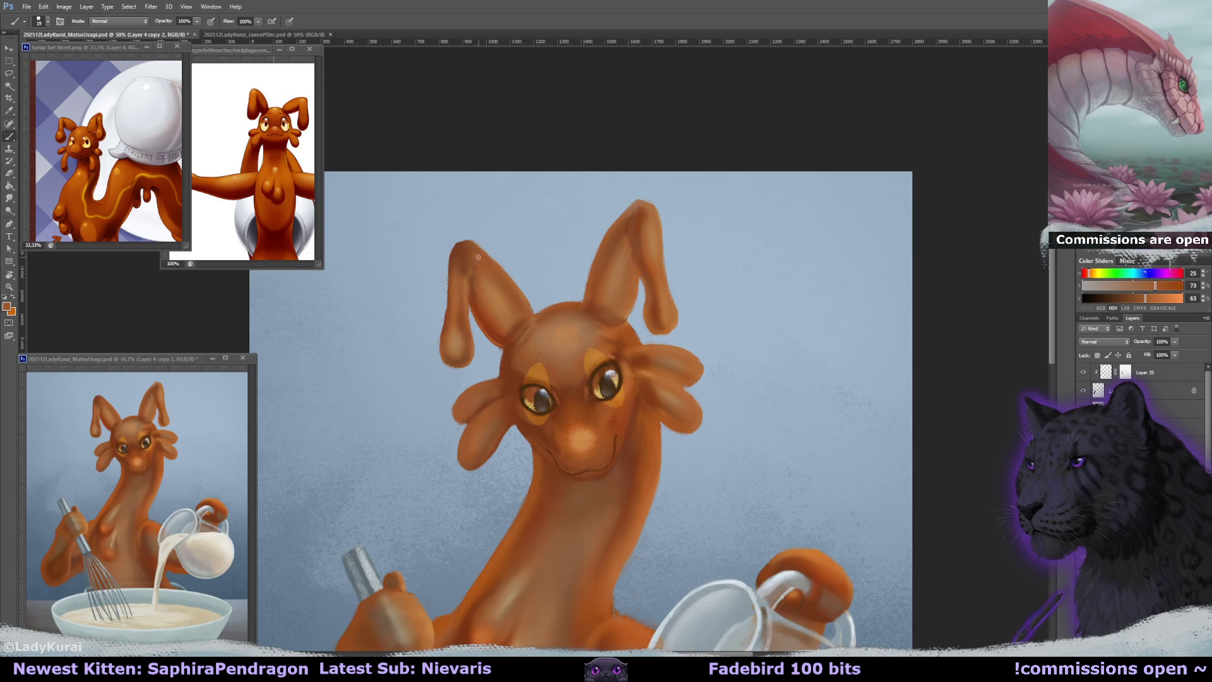
Lasso the right ear and rotate it about 3.4° clockwise, committing the transform.
drag(671, 228, 656, 233)
key(l)
drag(648, 326, 618, 245)
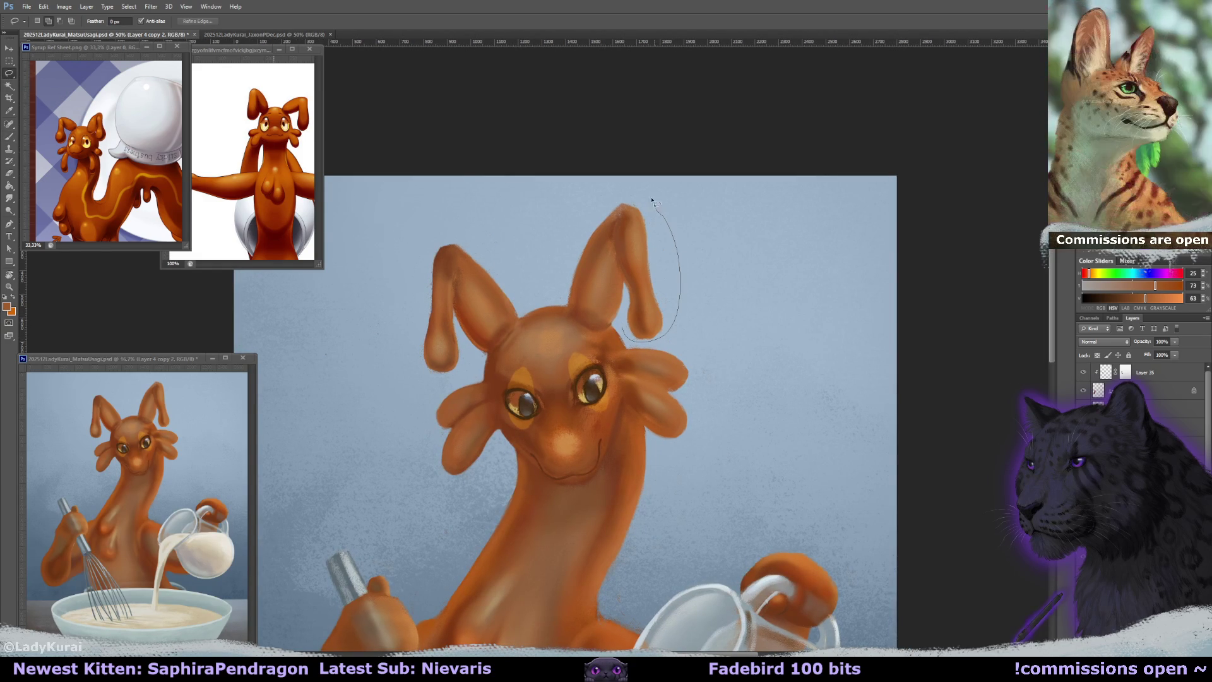
mouse_move(617, 245)
mouse_down()
mouse_move(639, 285)
mouse_move(612, 197)
mouse_up()
key(ctrl+t)
mouse_move(808, 207)
mouse_down()
mouse_move(803, 218)
mouse_move(772, 173)
mouse_up()
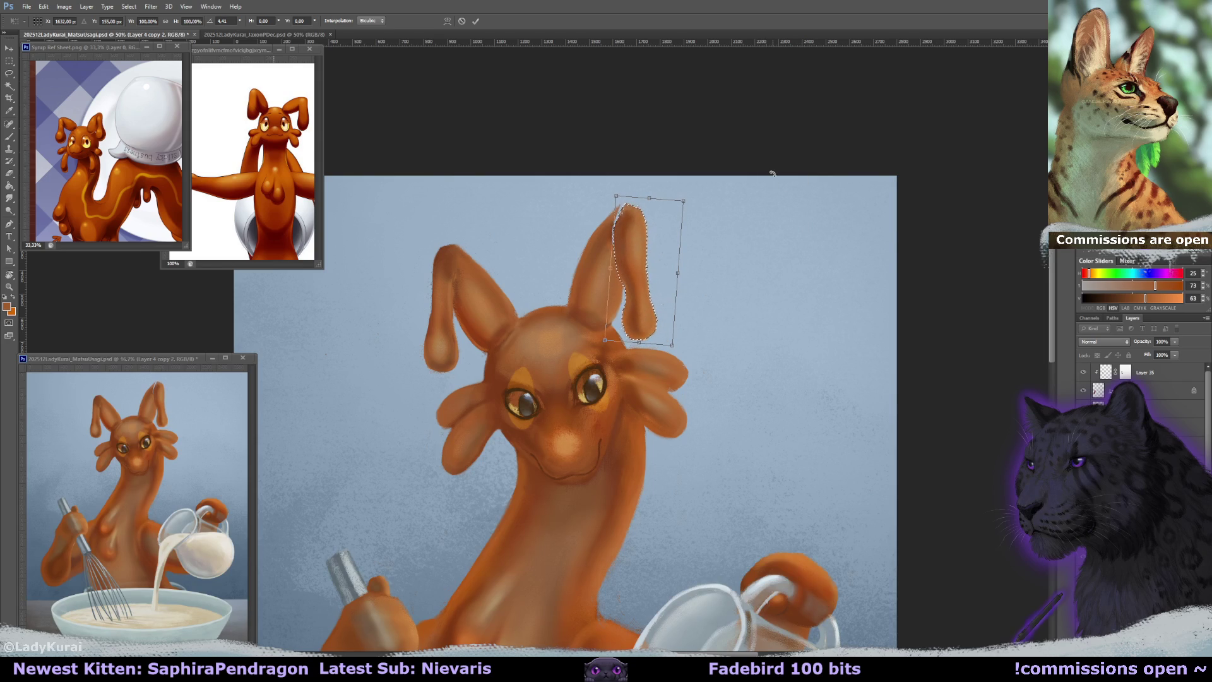
key(b)
key(Return)
key(ctrl+d)
alt+click(616, 218)
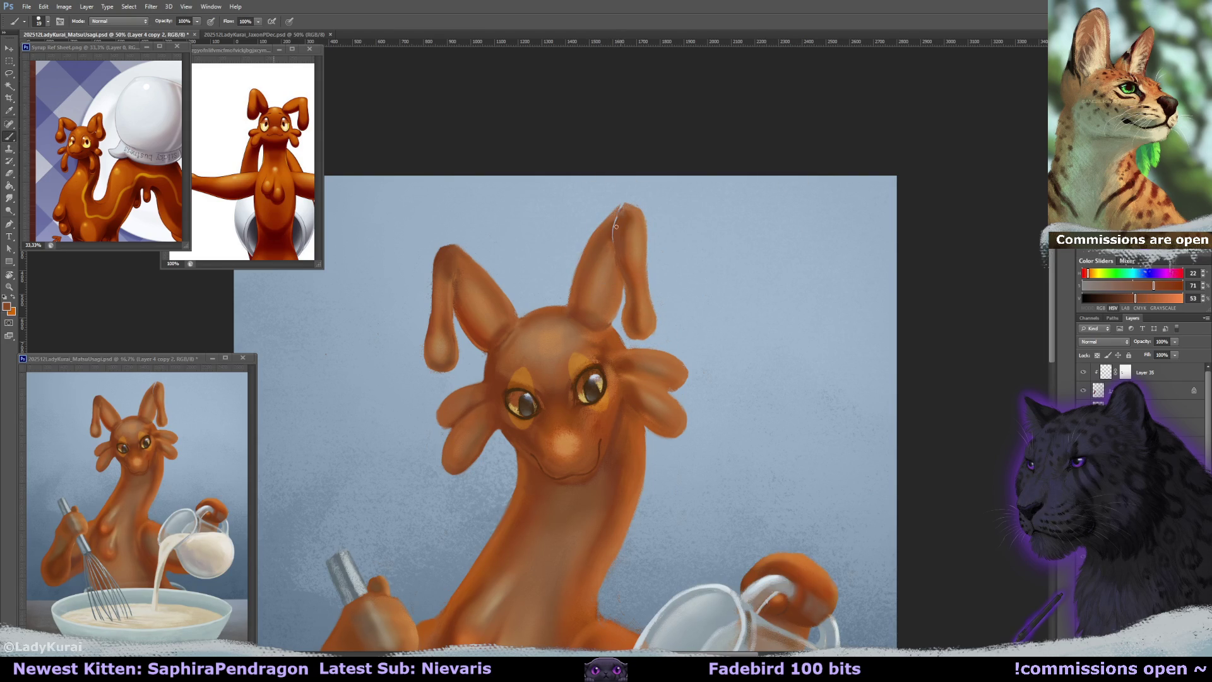
Sample the ear tip colour and clean up the ear edges with the Eraser and Smudge tools.
alt+click(624, 207)
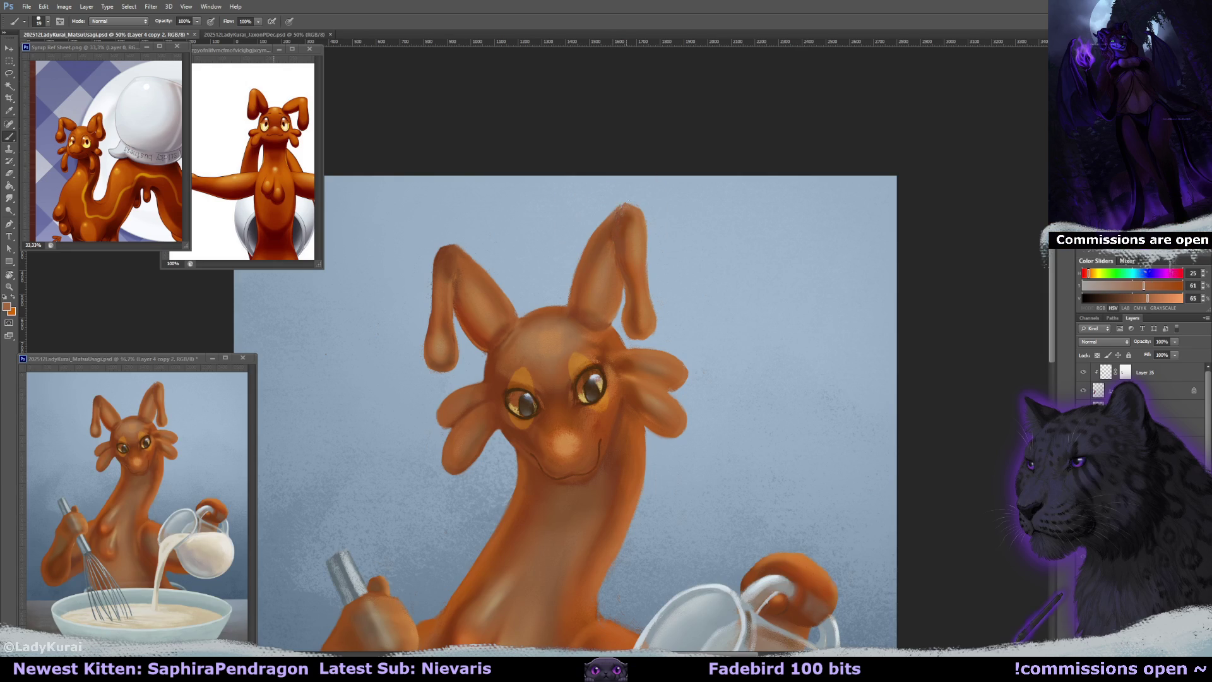
key(e)
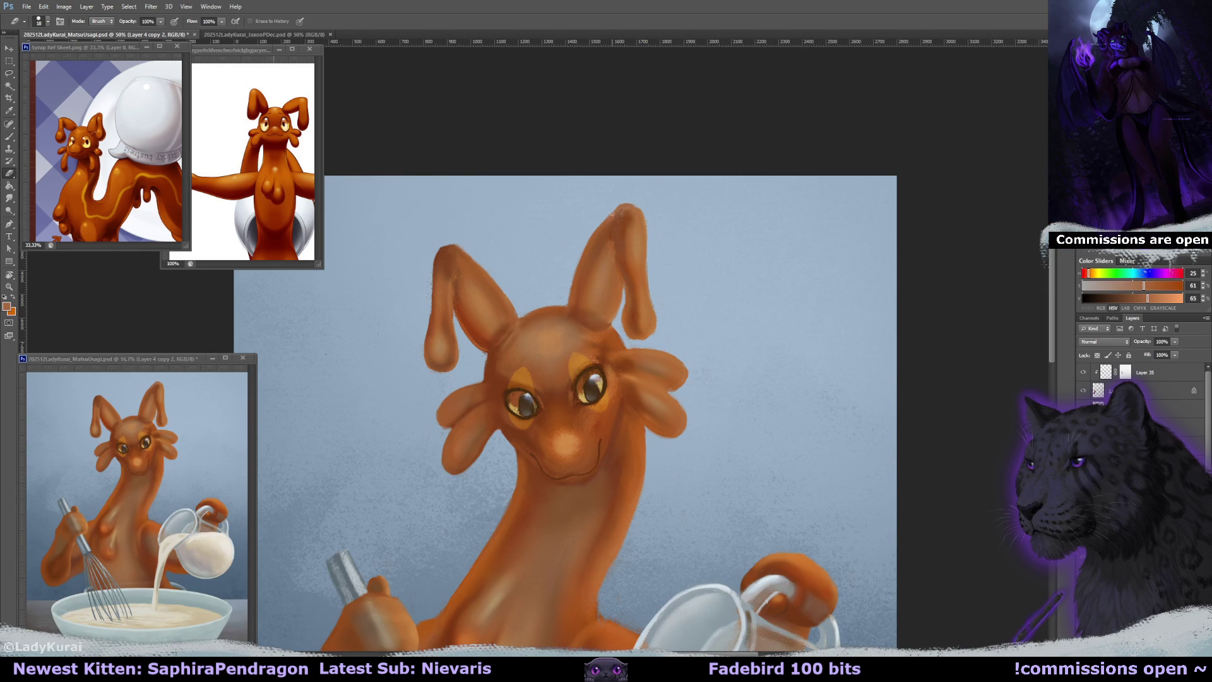
key(r)
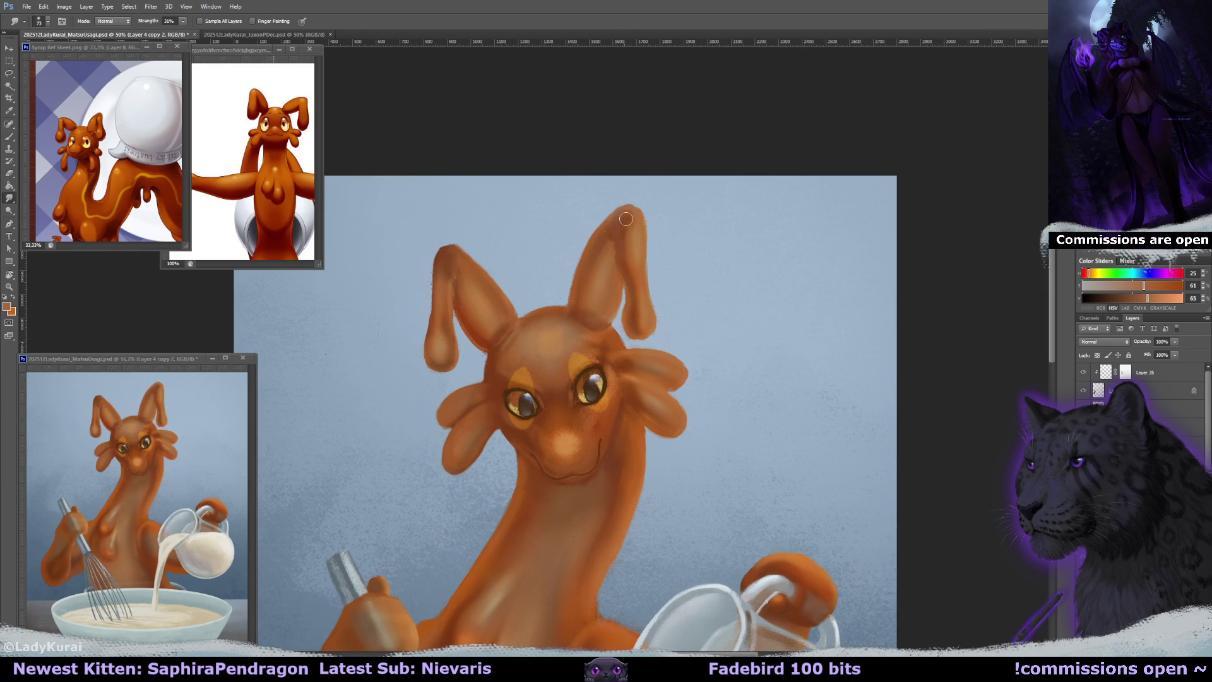
drag(748, 246, 772, 210)
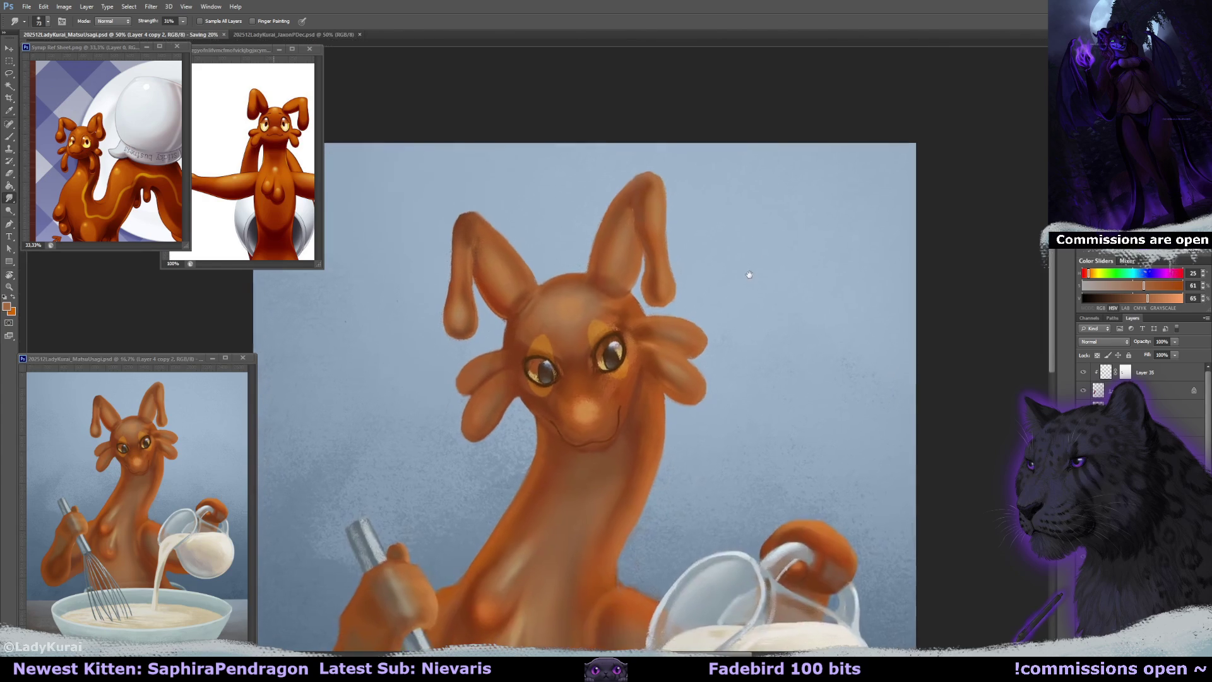
Paint warm highlights near the ear with a 400 px brush in Lighten mode, using orange sampled from the ear.
key(b)
click(519, 325)
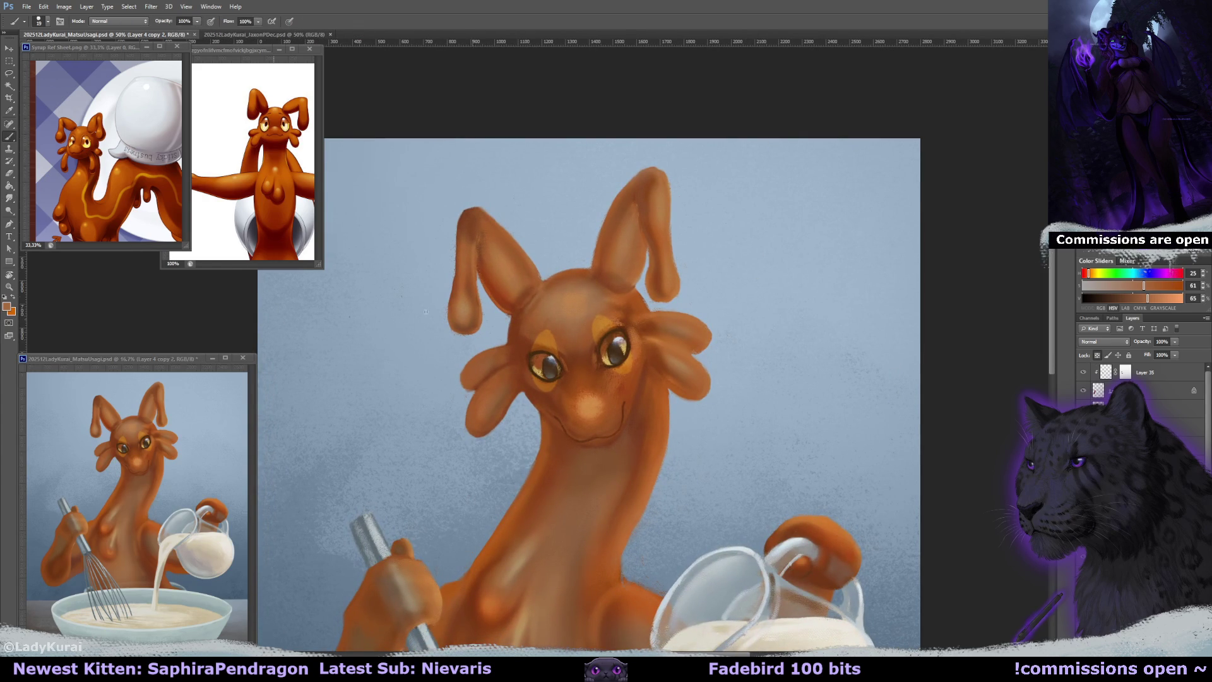
click(45, 21)
click(95, 63)
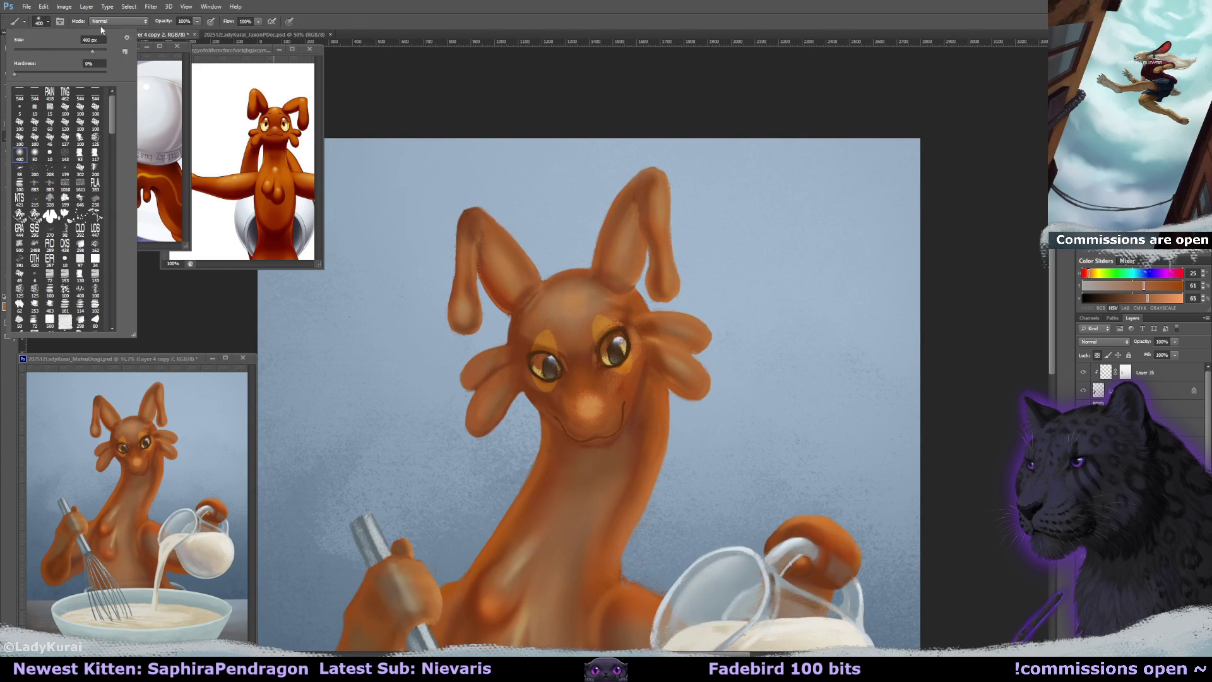
click(119, 21)
click(124, 114)
alt+click(487, 234)
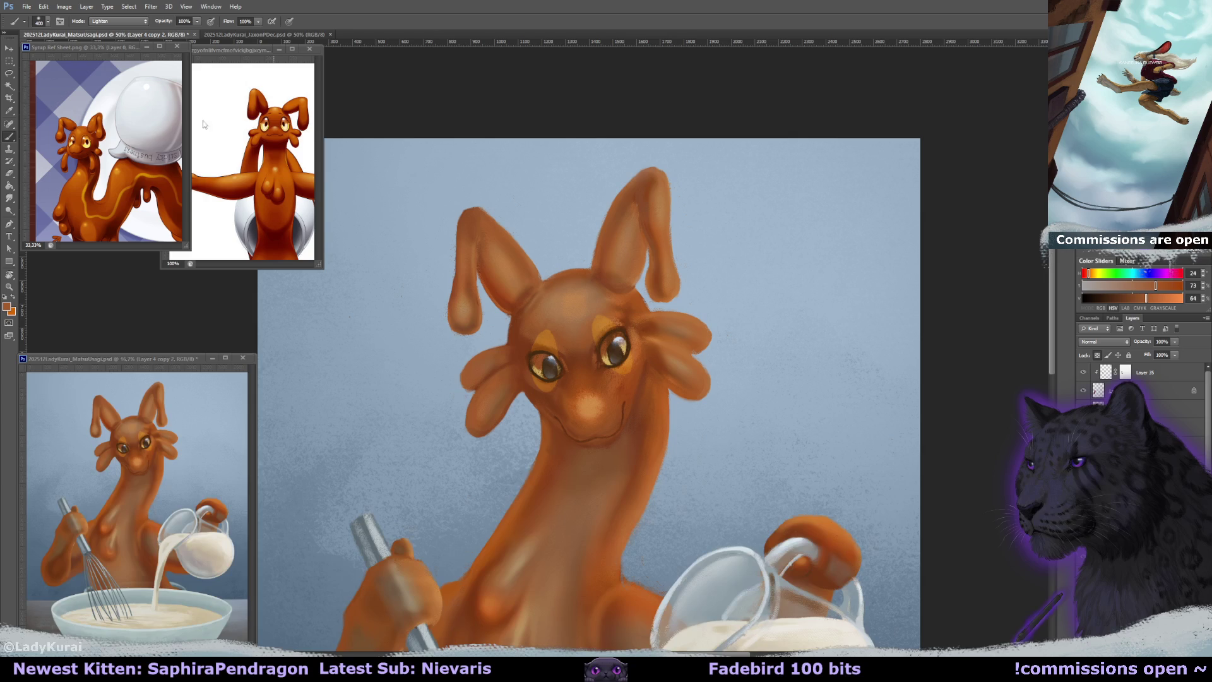
Return the brush to Normal blending and save the painting.
click(106, 21)
click(107, 25)
key(ctrl+s)
scroll(834, 265, down, 2)
scroll(834, 272, down, 1)
key(ctrl+r)
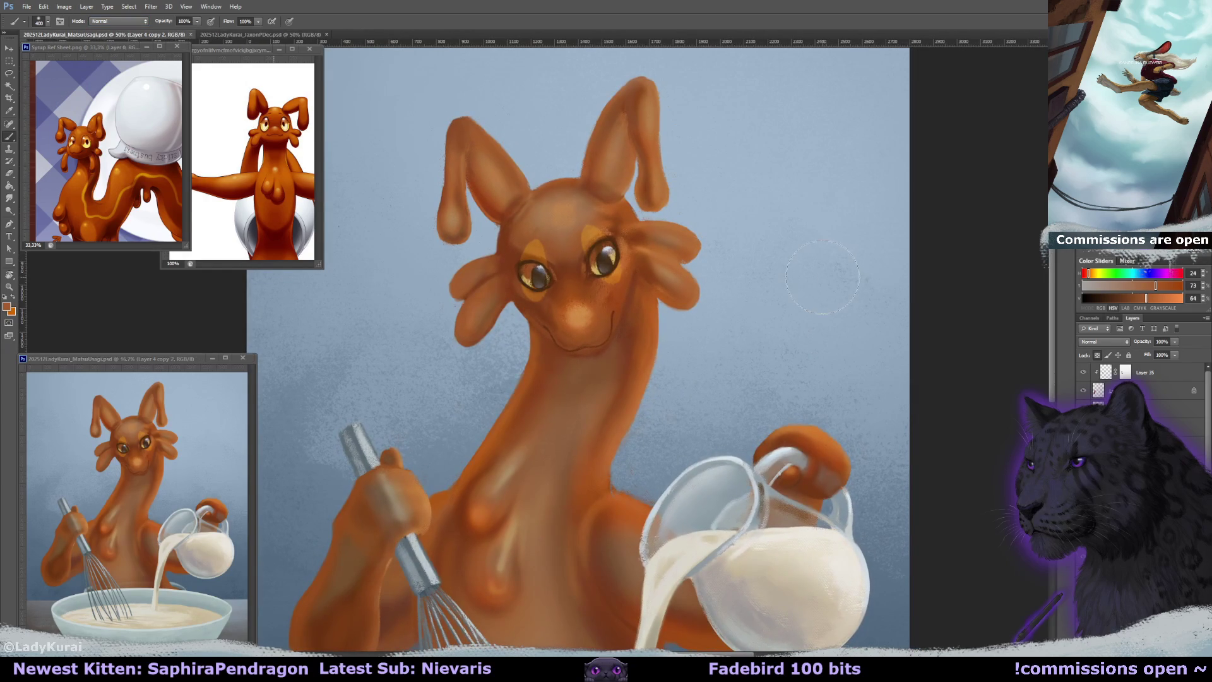
Reposition the view on the figure and switch to a 100 px brush.
drag(820, 278, 818, 282)
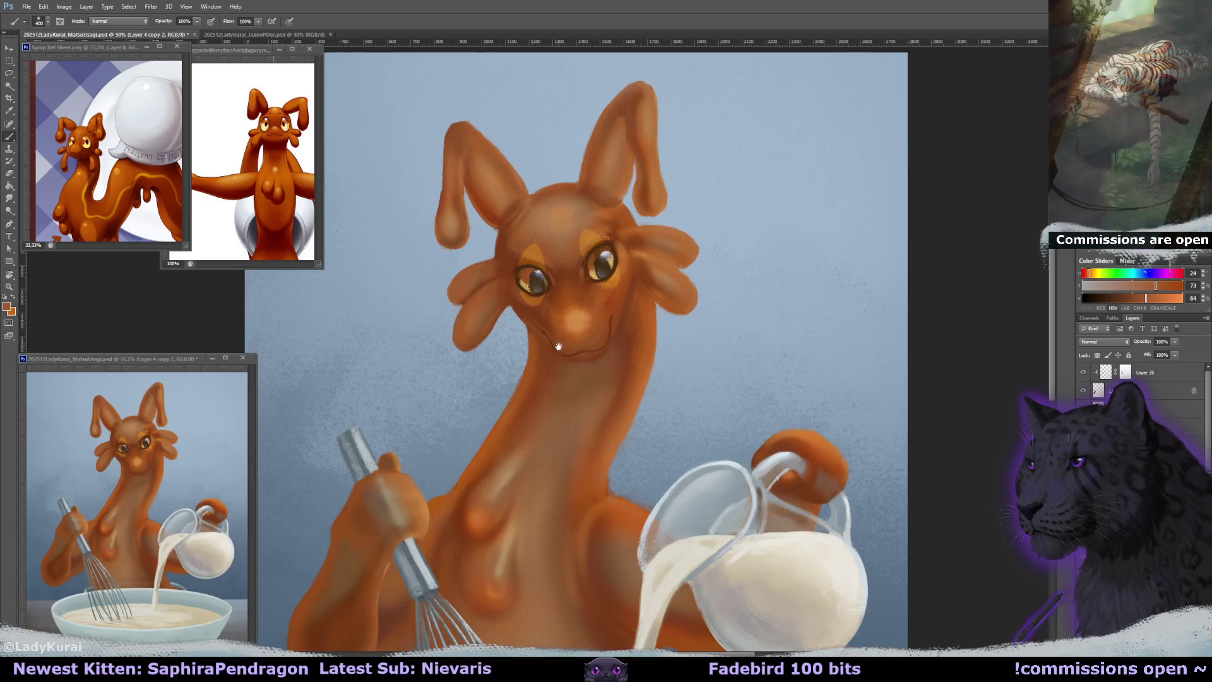
drag(558, 344, 565, 353)
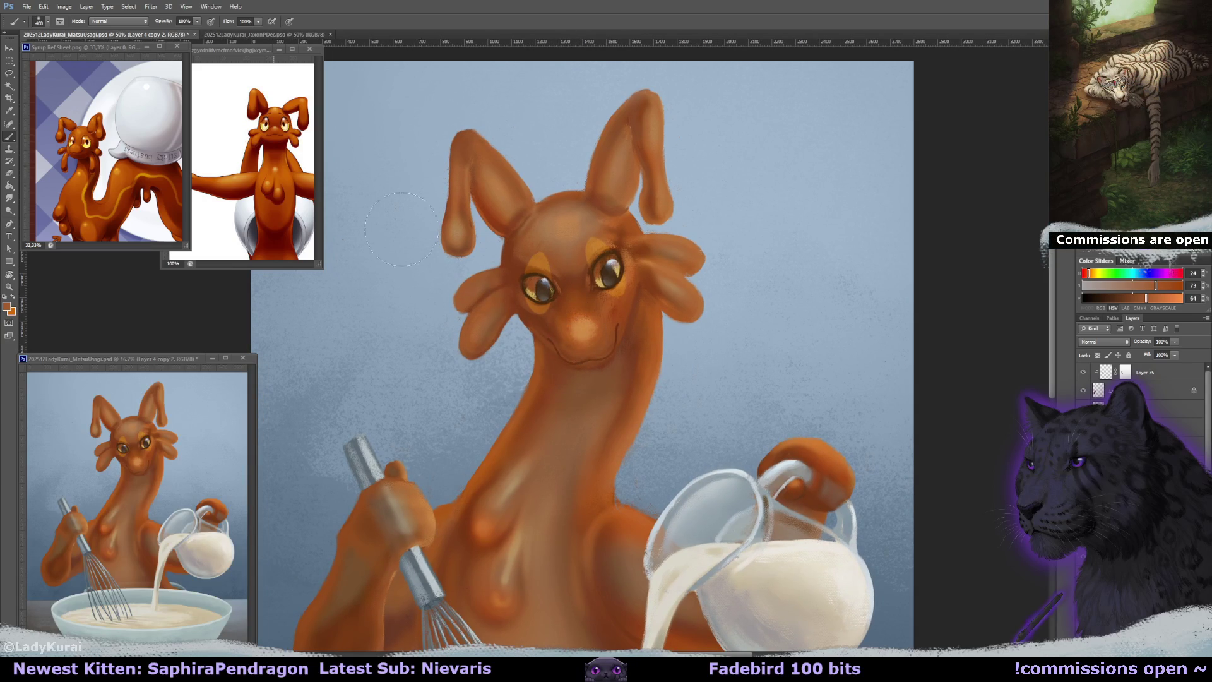
click(44, 21)
click(81, 124)
mouse_move(589, 141)
mouse_down()
mouse_move(606, 162)
mouse_move(567, 328)
mouse_move(577, 354)
mouse_move(542, 282)
mouse_move(556, 271)
mouse_move(709, 238)
mouse_move(803, 262)
mouse_move(814, 278)
mouse_up()
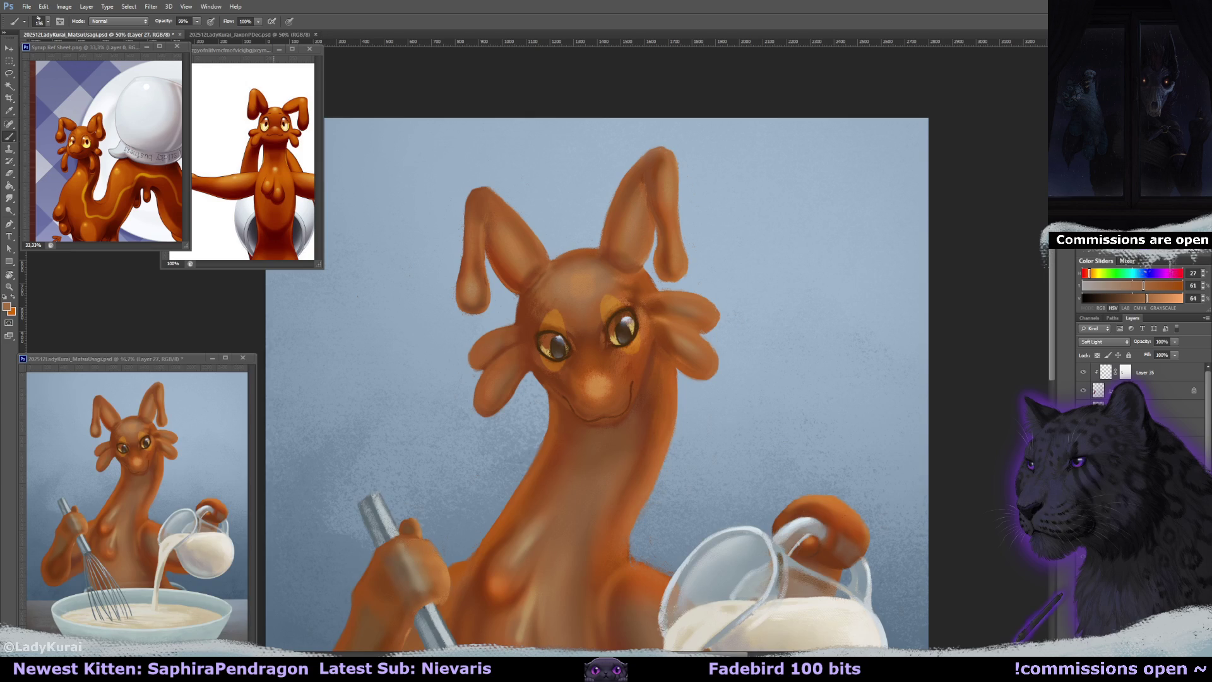
Paint darker orange over the yellow eye patches with an ~84 px soft brush, then save.
key(shift+alt+n)
click(48, 21)
double_click(63, 189)
drag(554, 316, 559, 360)
drag(609, 309, 618, 315)
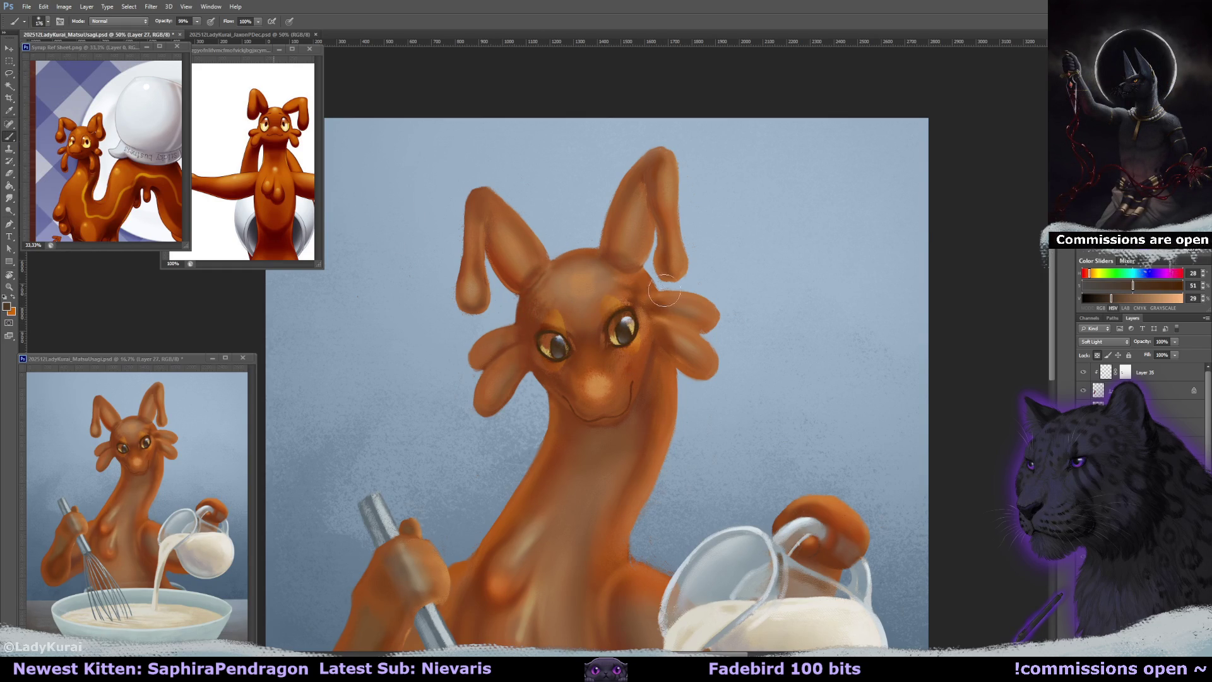
key(ctrl+s)
Softly shade the forehead with a 100 px brush in a lighter orange sampled from the face.
drag(600, 388, 602, 377)
key(ctrl+r)
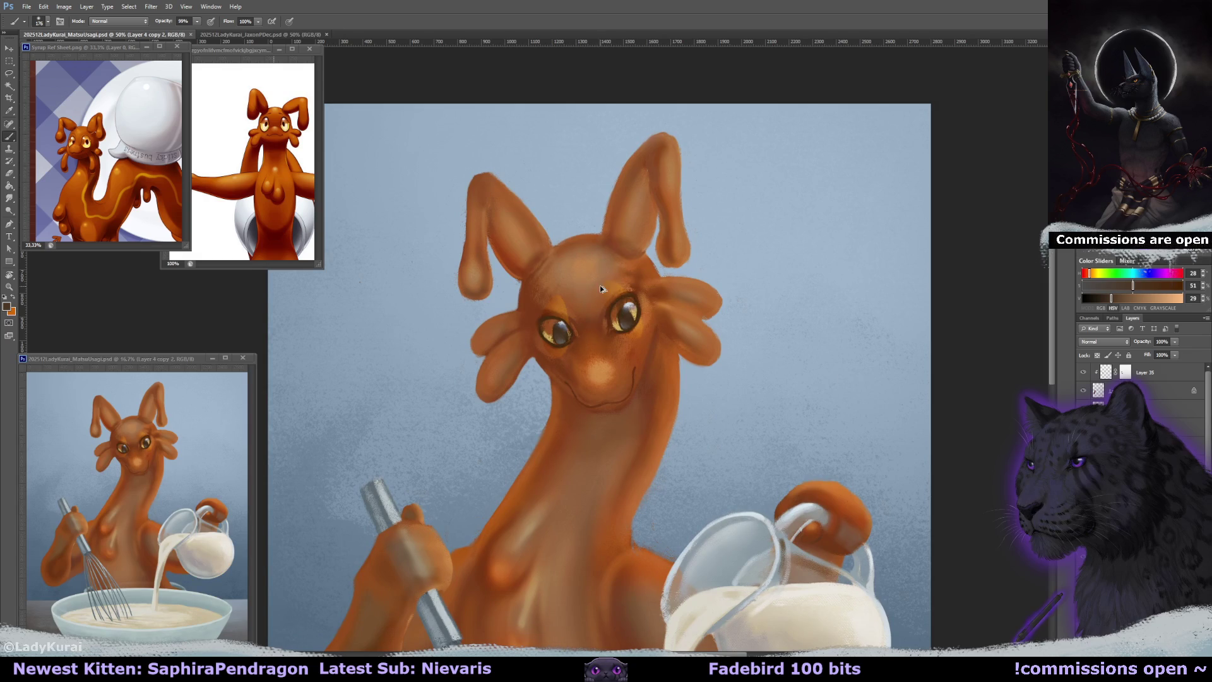
click(47, 22)
click(81, 121)
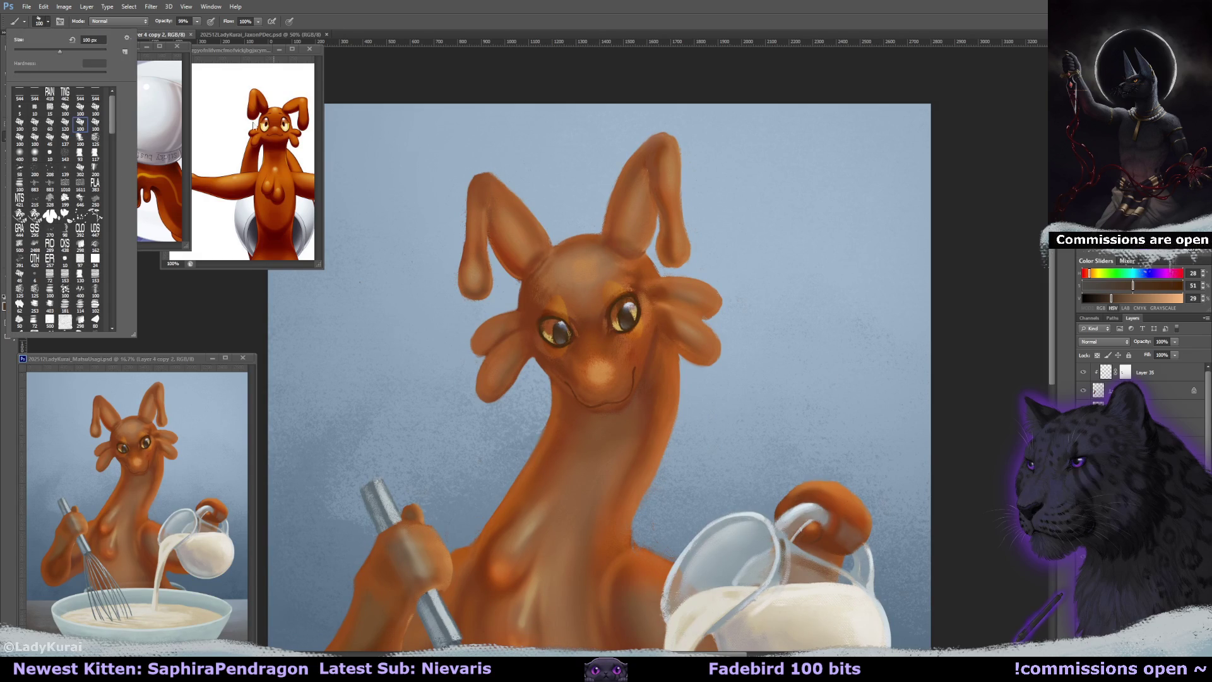
click(582, 252)
alt+click(590, 268)
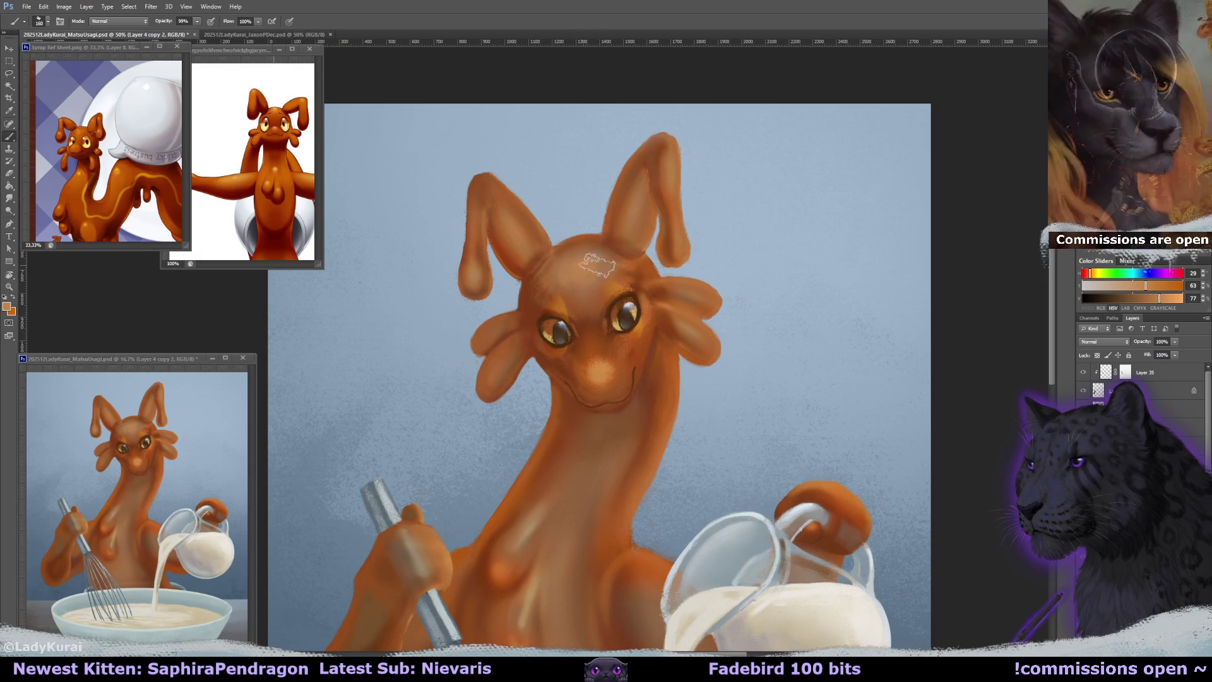
mouse_move(576, 259)
mouse_down()
mouse_move(602, 264)
mouse_move(576, 276)
mouse_move(581, 256)
mouse_move(597, 278)
mouse_up()
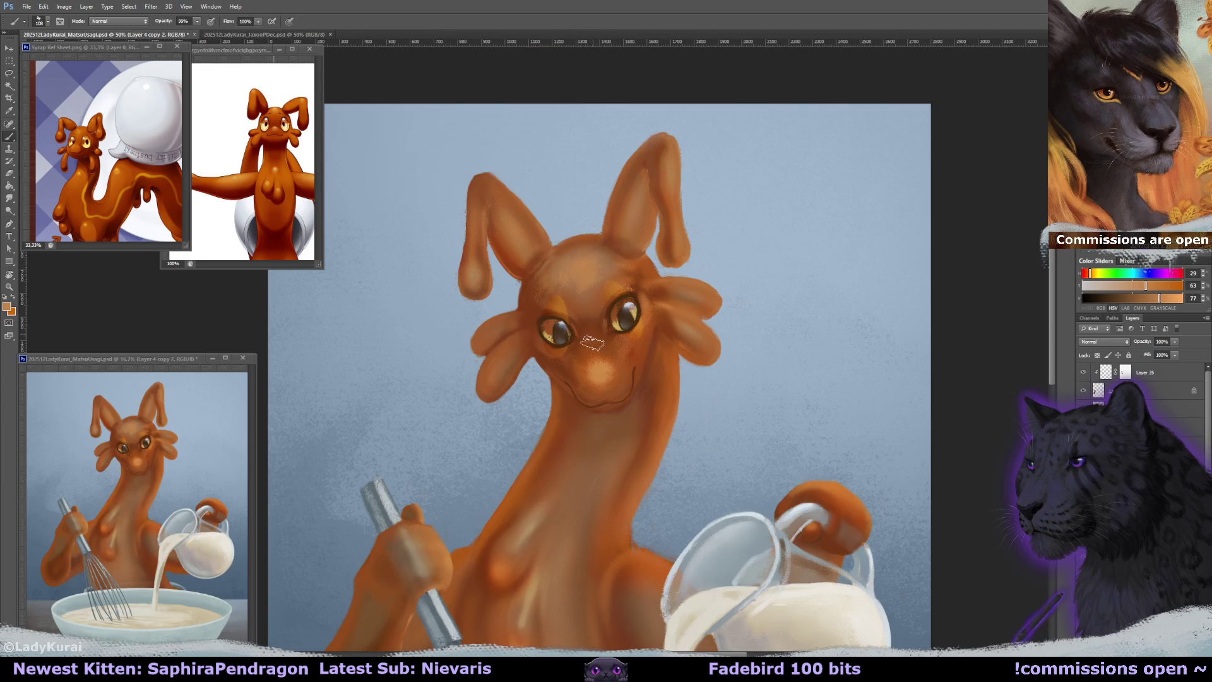
alt+click(577, 284)
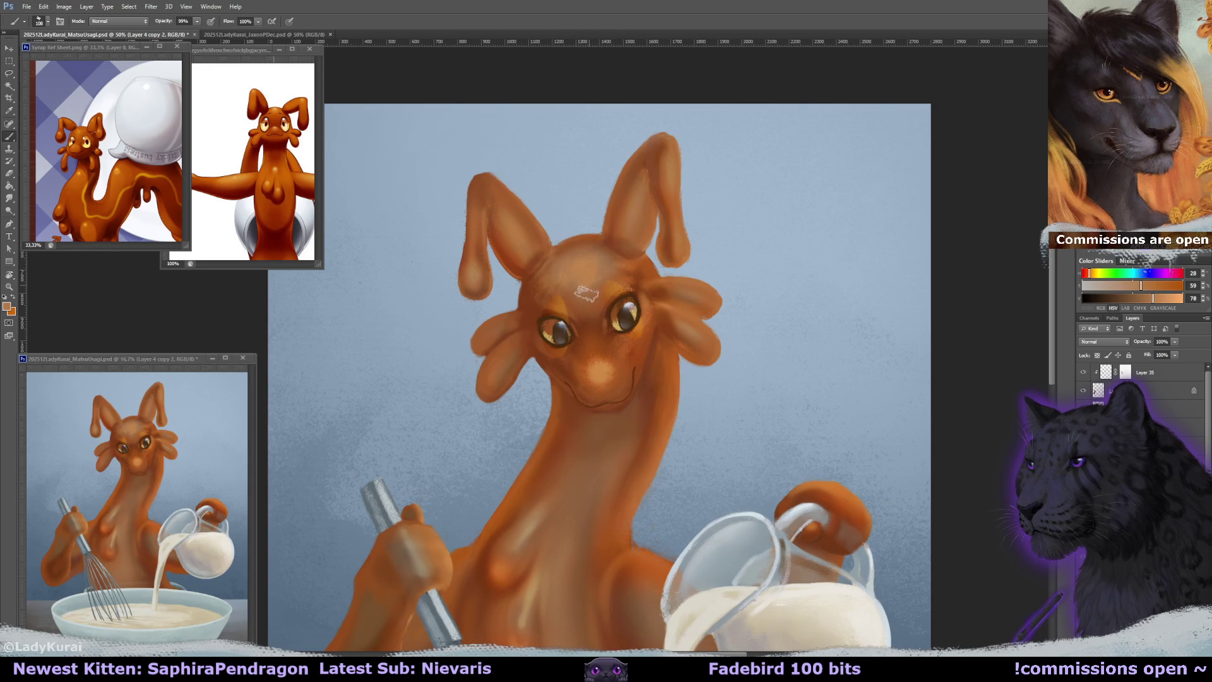
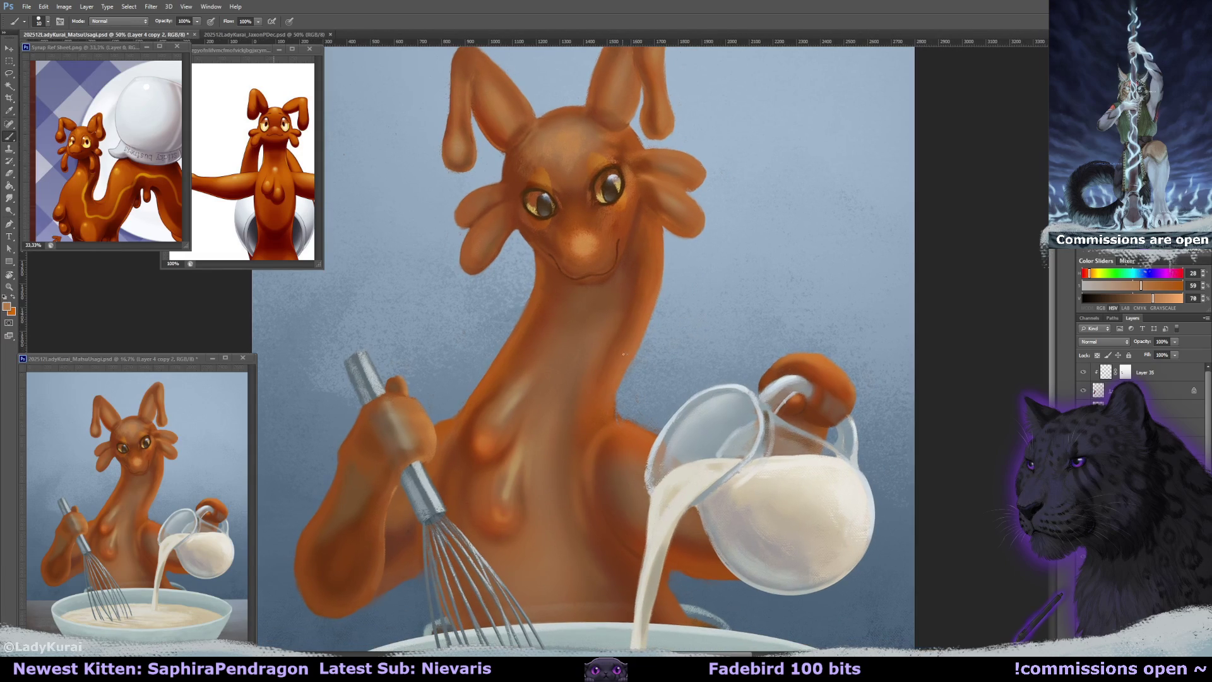
Sample lighter and deeper oranges and erase around the ear with the canvas tilted, then reset it upright.
alt+click(639, 342)
alt+click(622, 425)
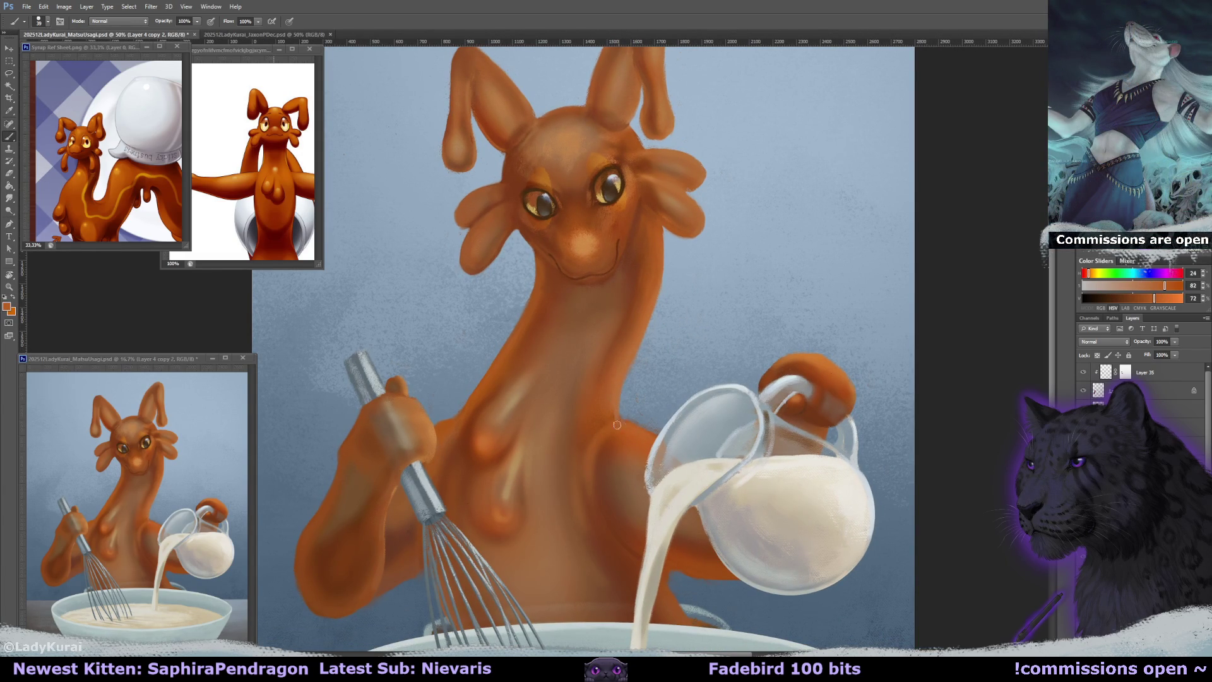
key(r)
drag(621, 426, 737, 459)
key(e)
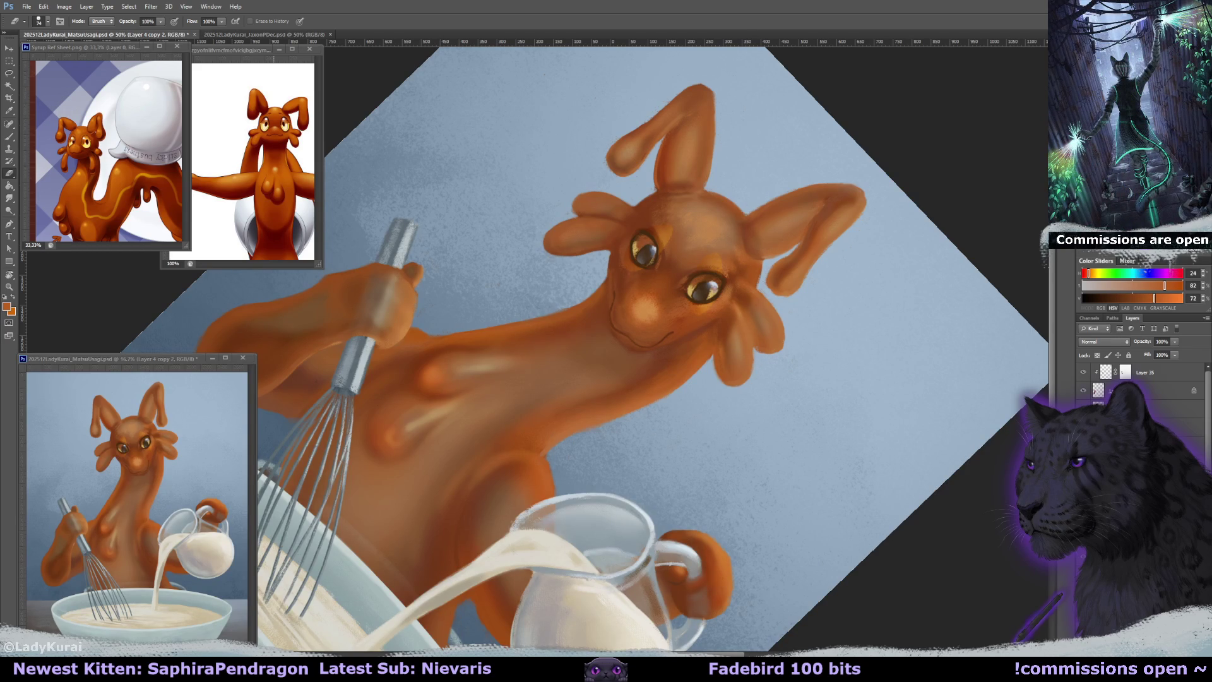
key(r)
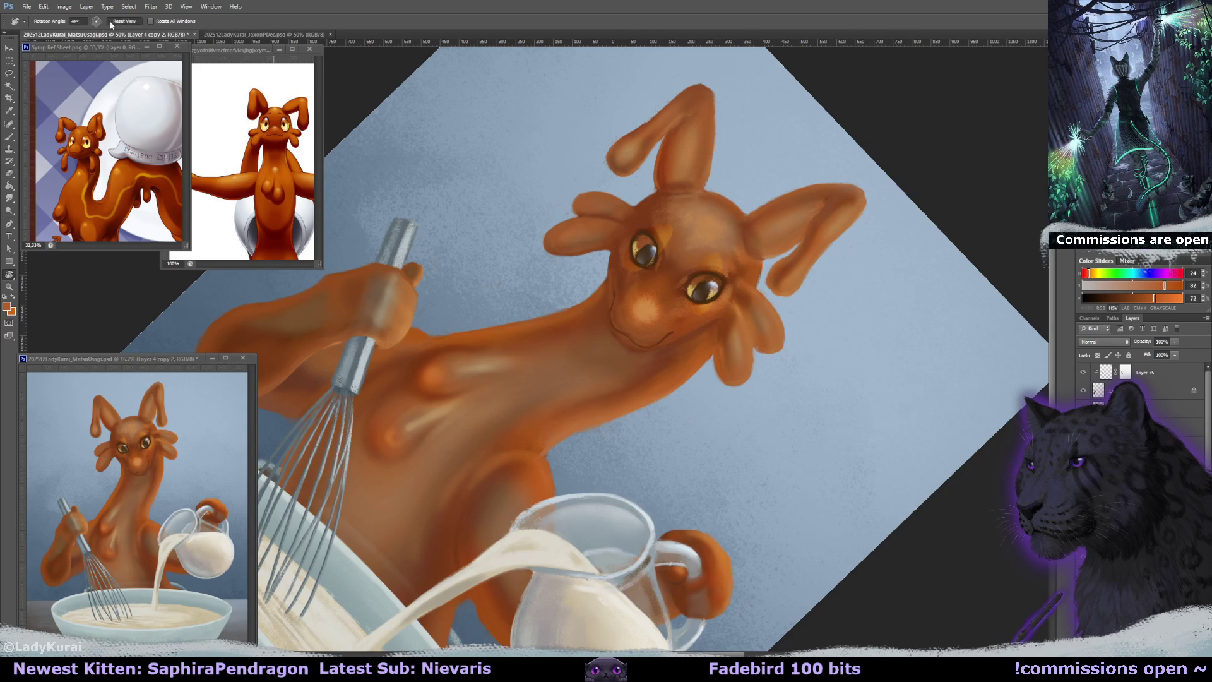
key(Escape)
key(ctrl+r)
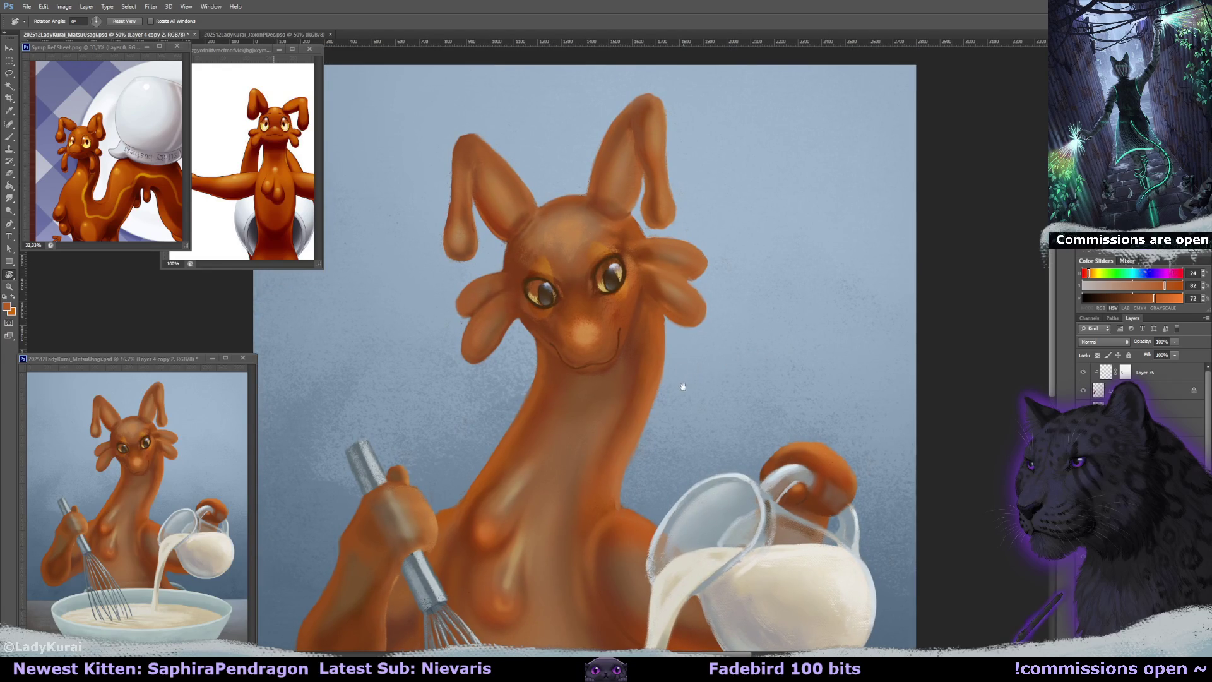
drag(709, 325, 708, 360)
Pick a muted orange and a finer brush size, sampling the ear's colours.
key(b)
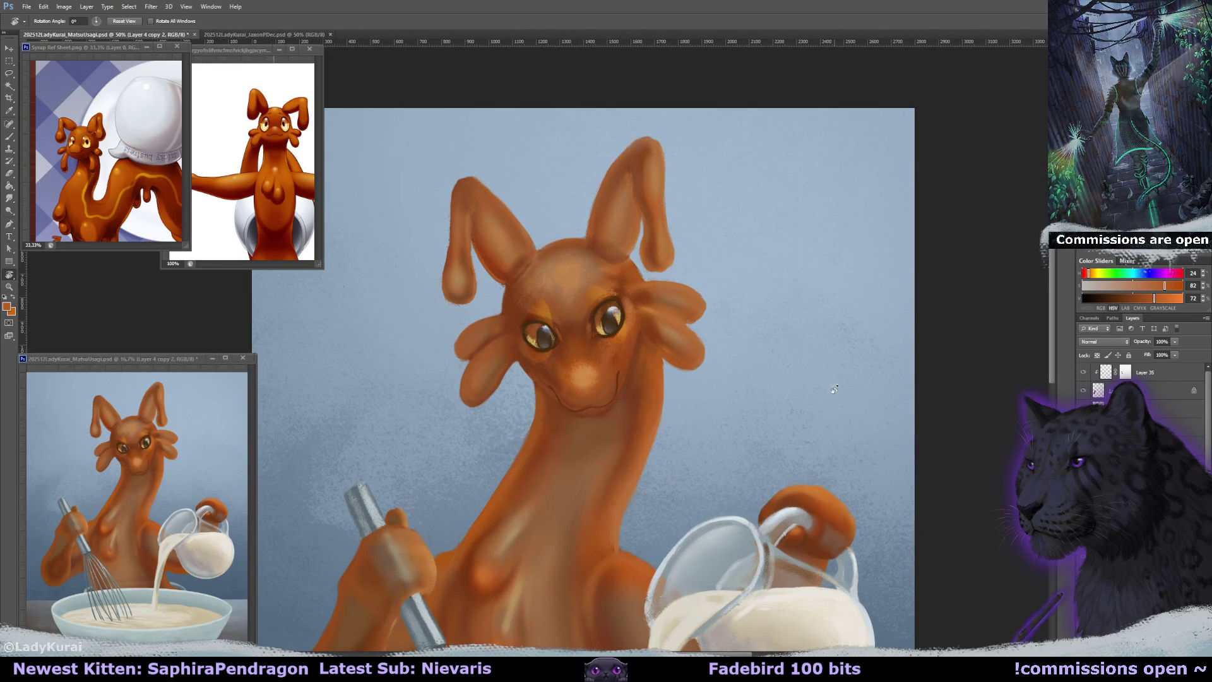
alt+click(529, 273)
drag(531, 270, 558, 270)
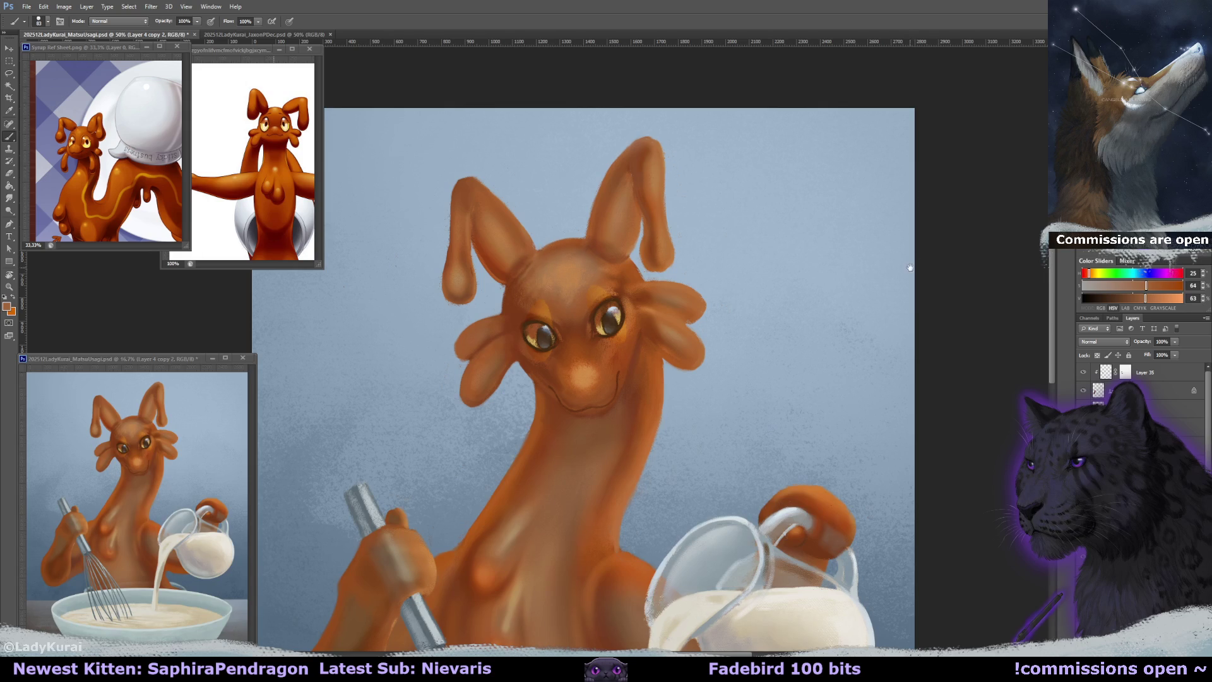
drag(910, 268, 913, 272)
drag(471, 270, 438, 270)
alt+click(475, 288)
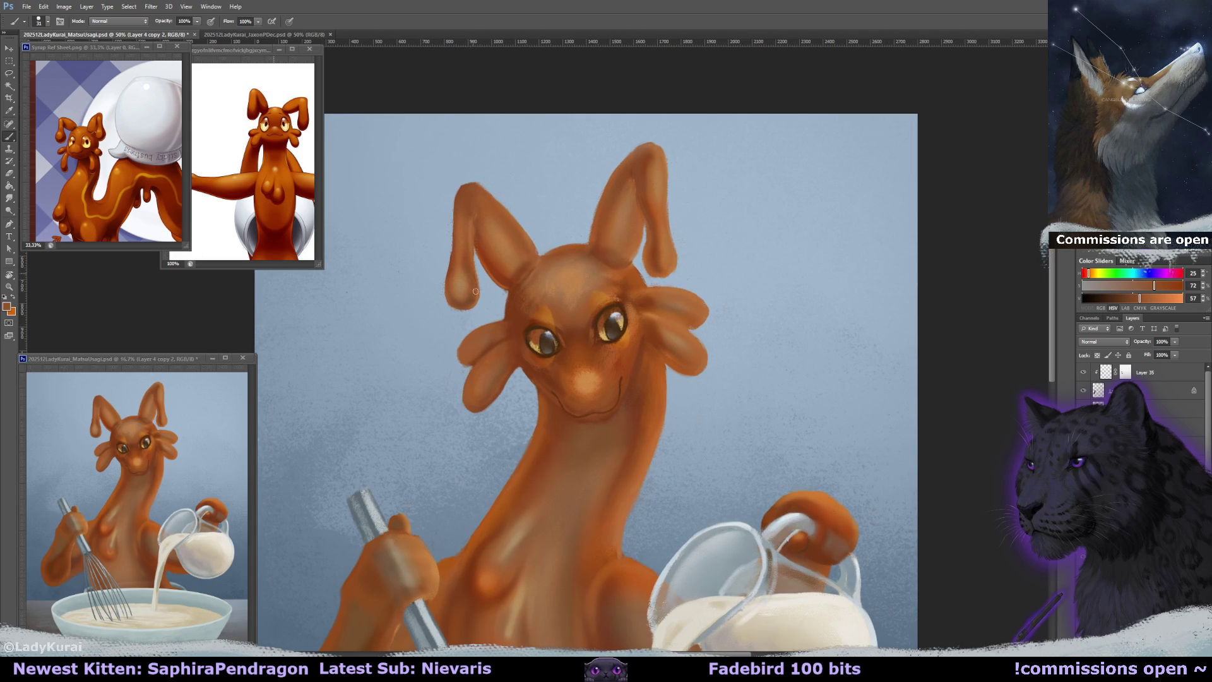
alt+click(471, 263)
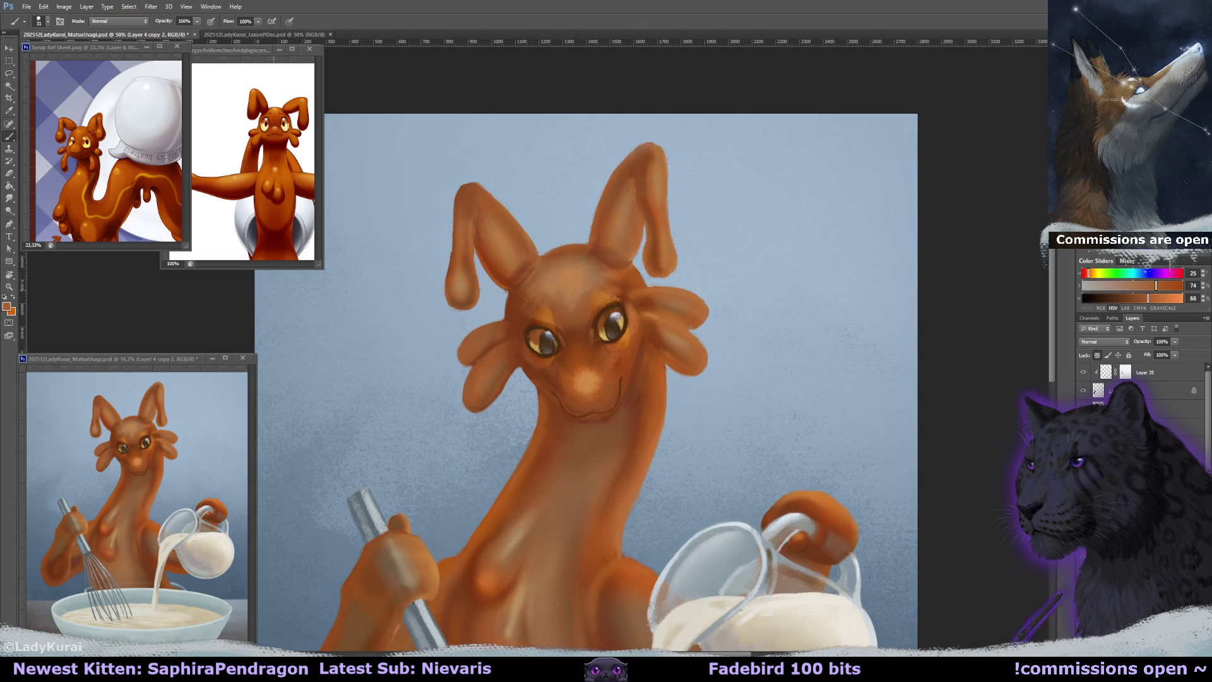
Brighten and smooth the right ear tip's upper edge with a bright sampled orange, then save.
scroll(656, 189, up, 1)
alt+click(640, 178)
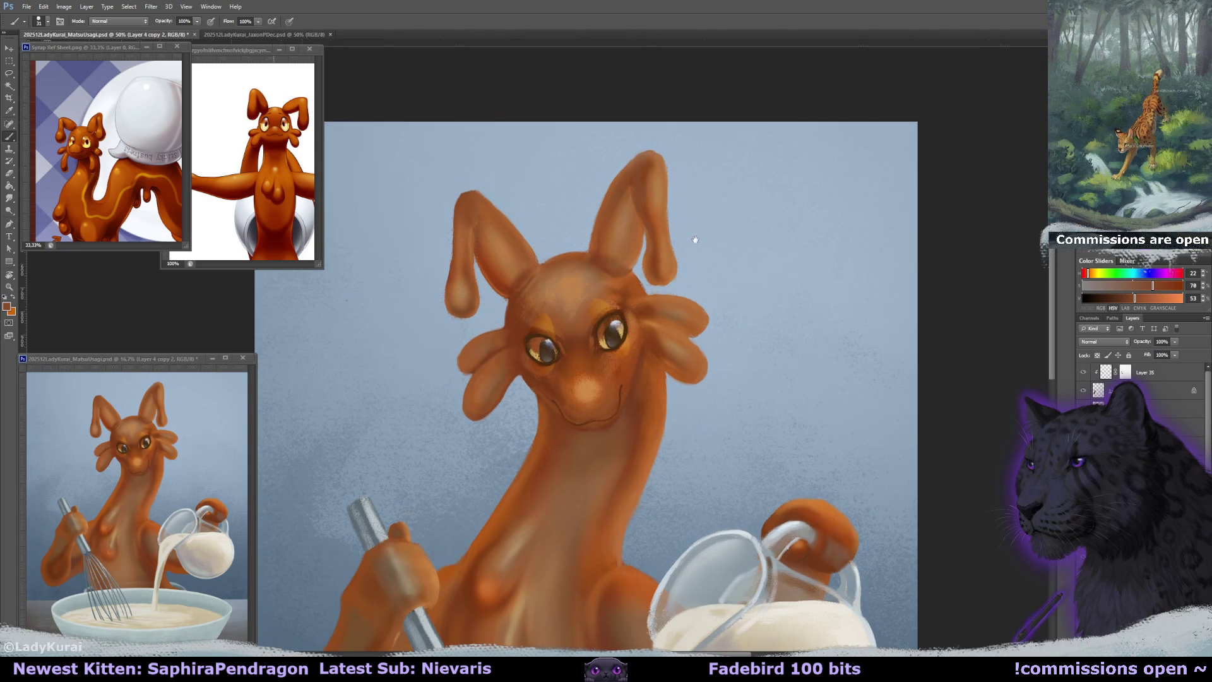
drag(693, 245, 697, 238)
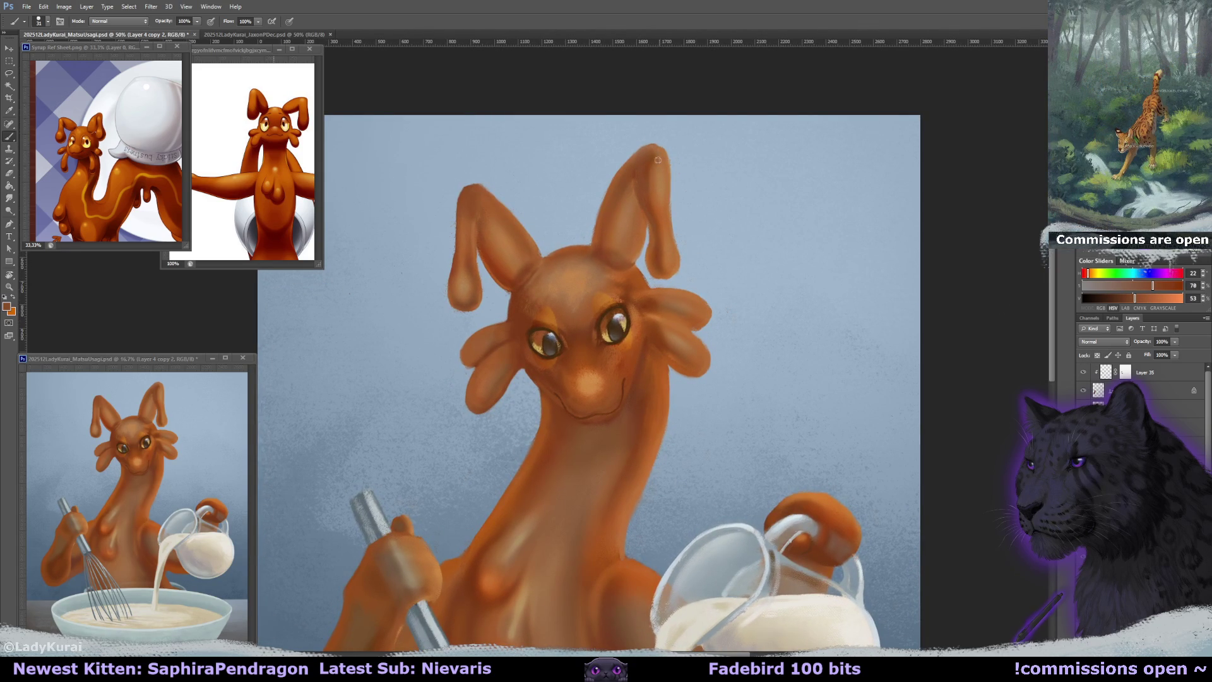
alt+click(647, 201)
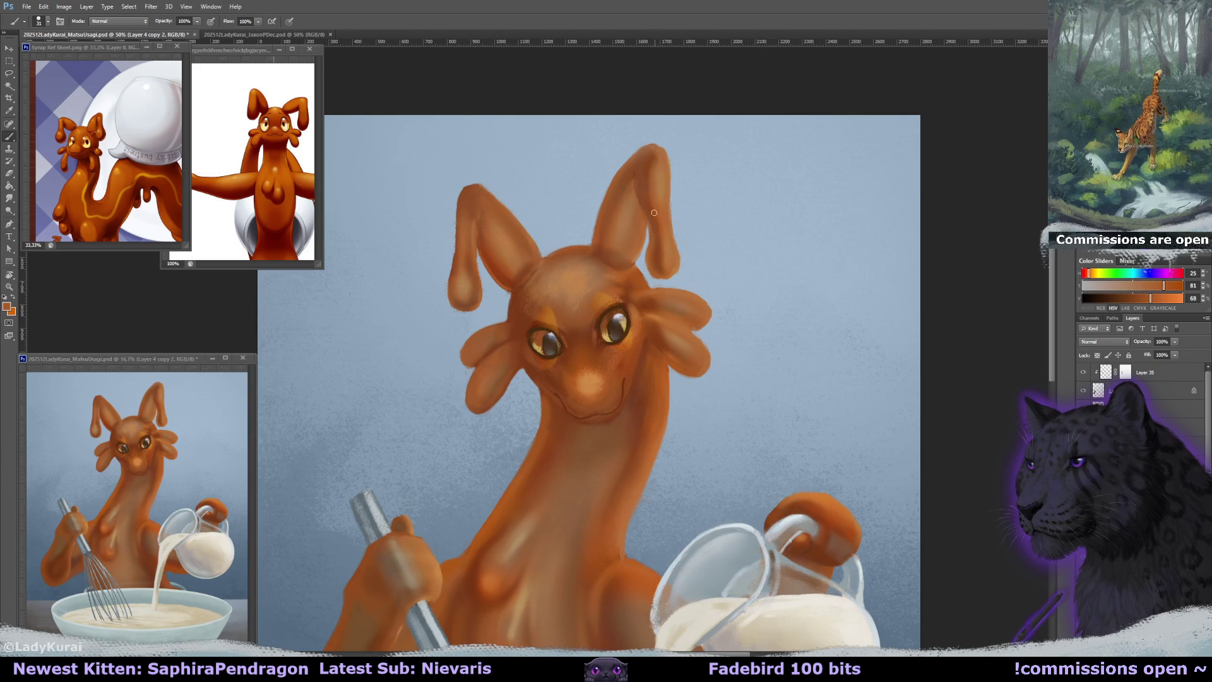
key(bracketright)
key(bracketright)
key(bracketright)
drag(665, 182, 671, 149)
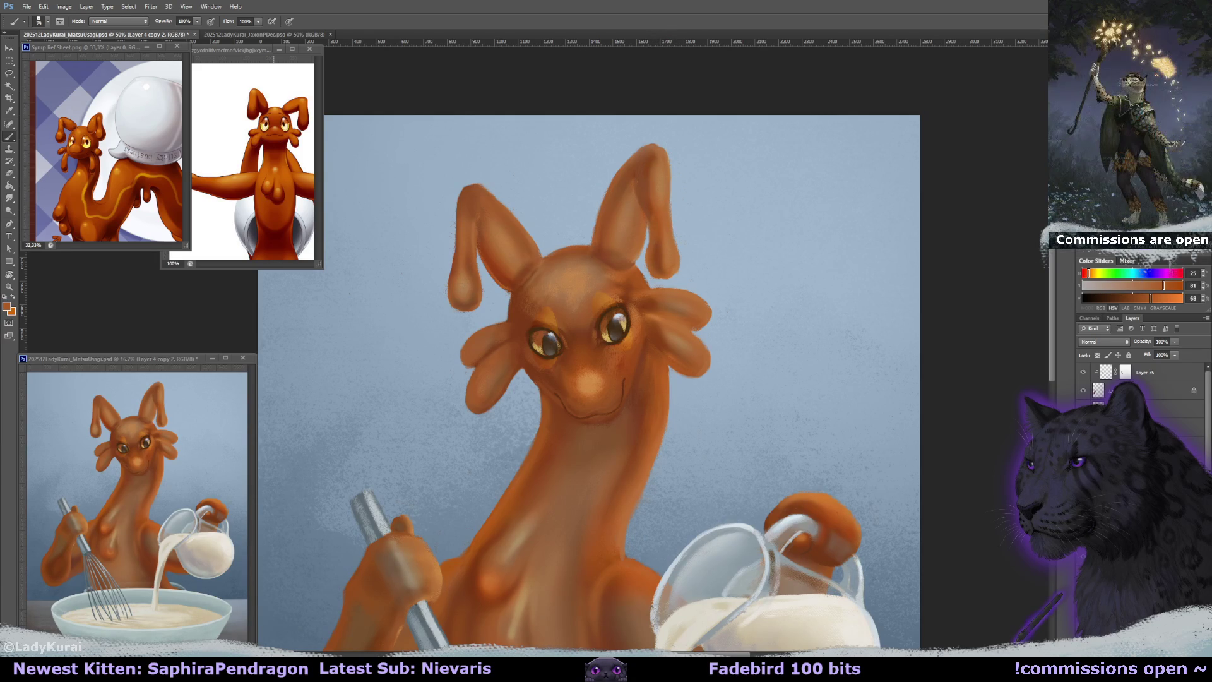
key(ctrl+minus)
key(ctrl+minus)
key(ctrl+s)
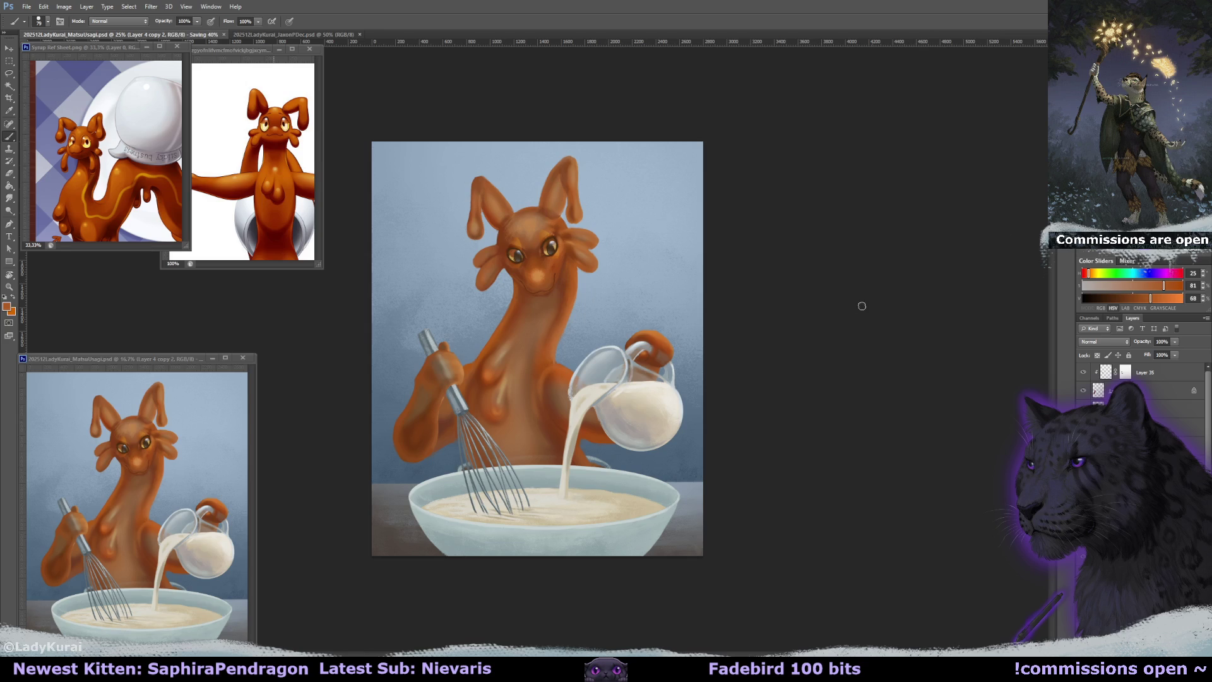
Zoom in around the jug and bowl and sample a darker orange from the creature.
key(ctrl+plus)
key(ctrl+plus)
mouse_move(711, 275)
mouse_down()
mouse_move(572, 140)
mouse_move(496, 337)
mouse_up()
key(r)
key(e)
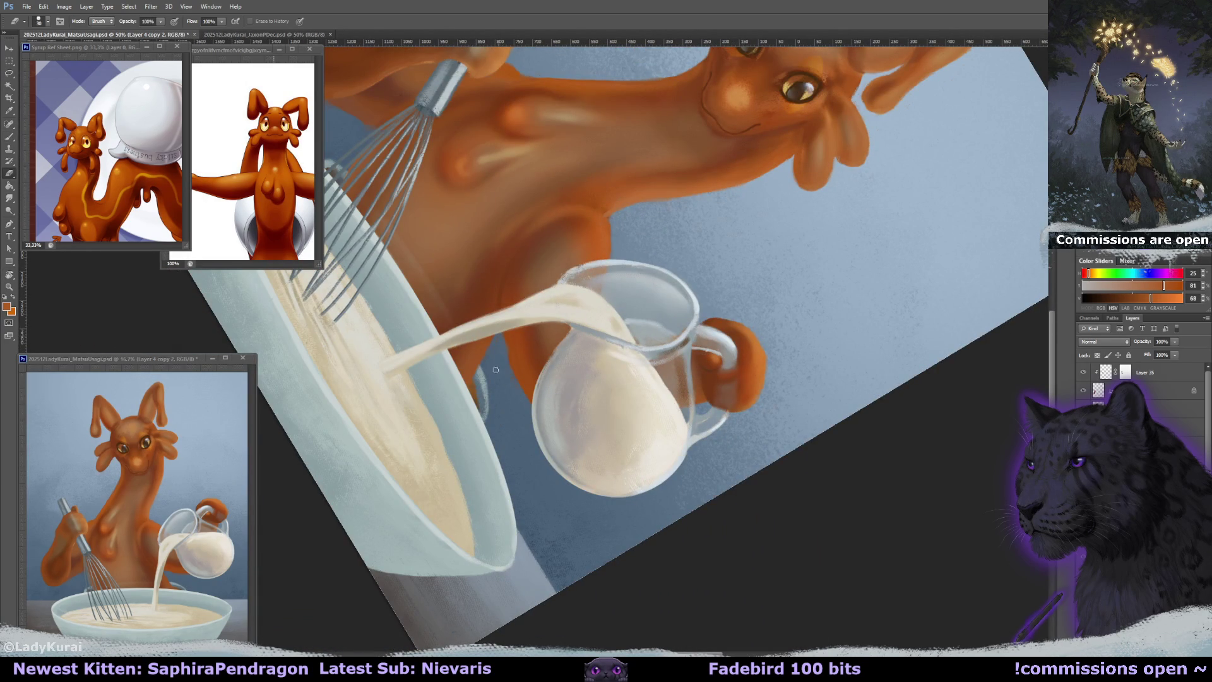
key(b)
alt+click(515, 347)
key(r)
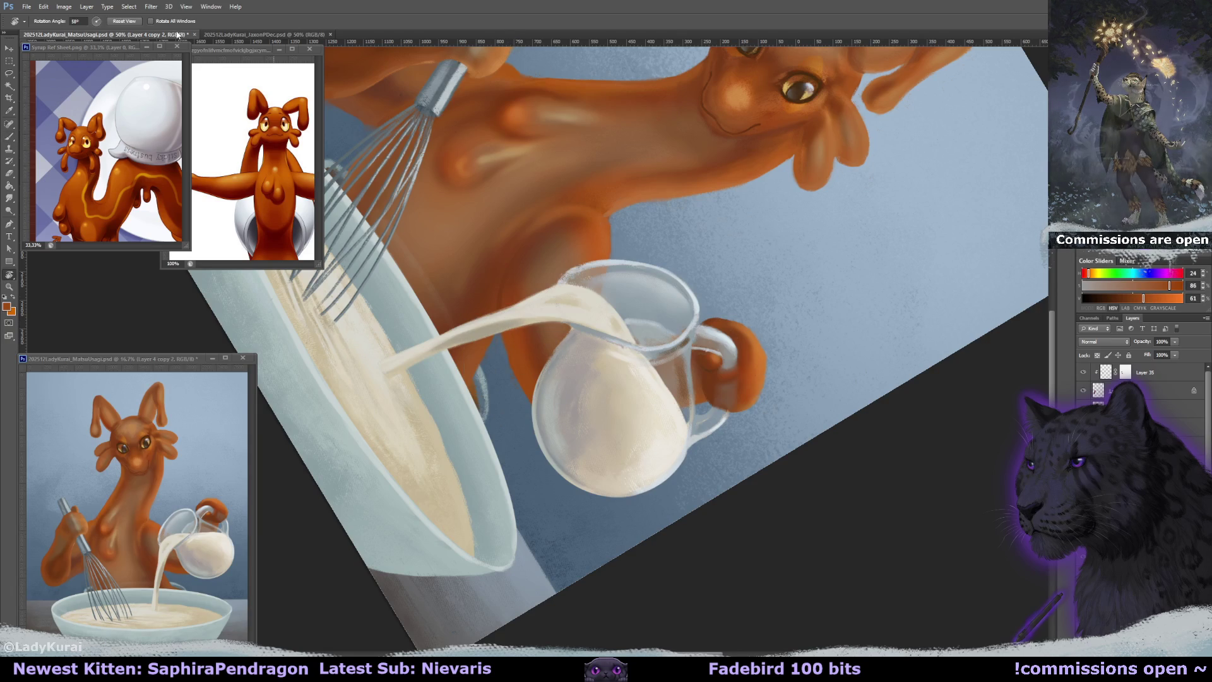
key(Escape)
Save, then smudge the shading across the forehead between the ears.
scroll(740, 288, up, 1)
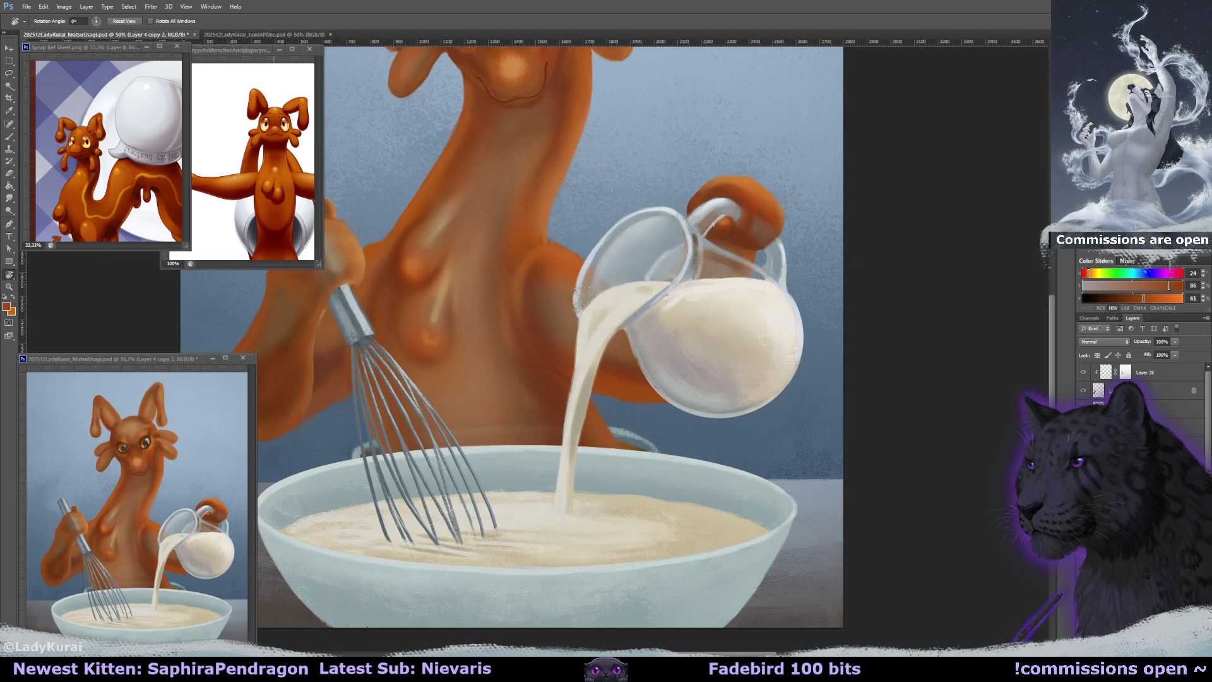
scroll(769, 243, down, 3)
key(ctrl+s)
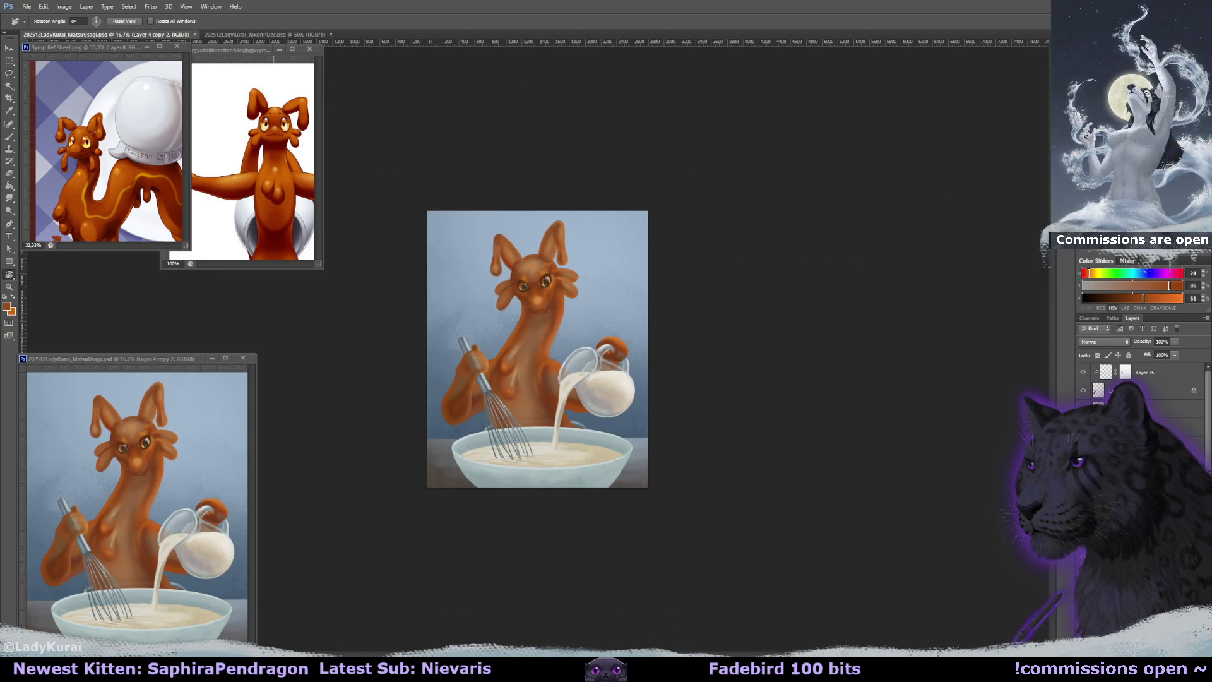
scroll(527, 305, up, 1)
scroll(527, 305, up, 2)
key(r)
drag(532, 195, 559, 183)
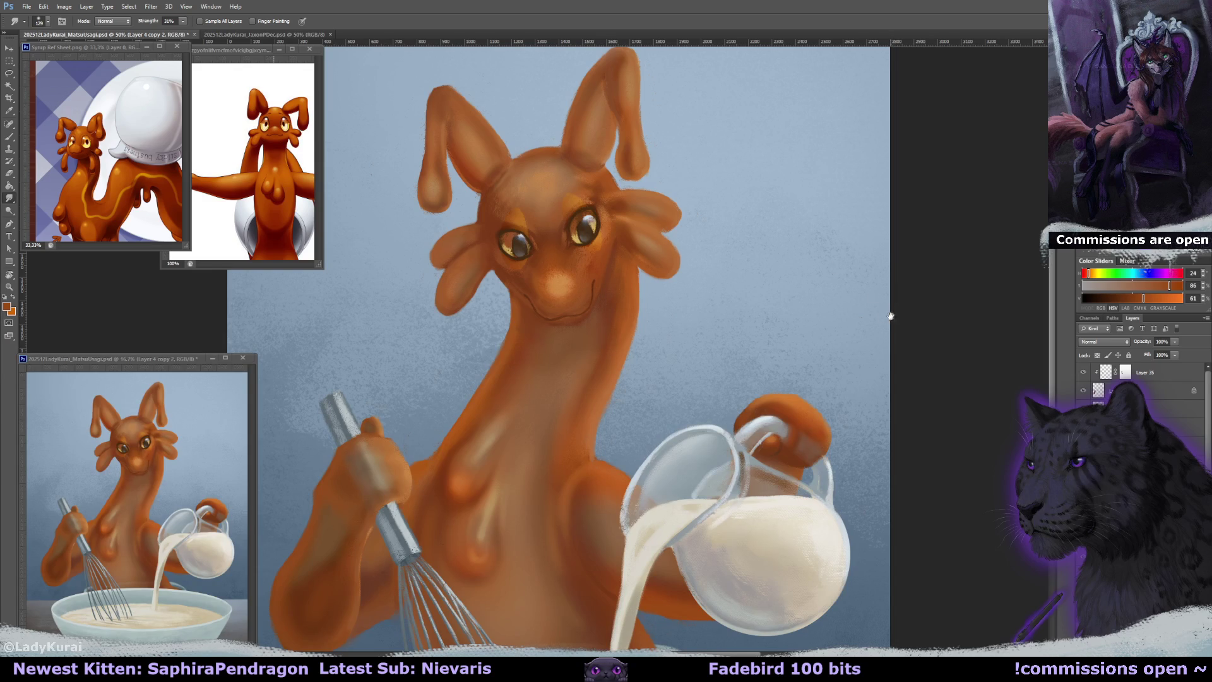
key(ctrl+minus)
key(ctrl+minus)
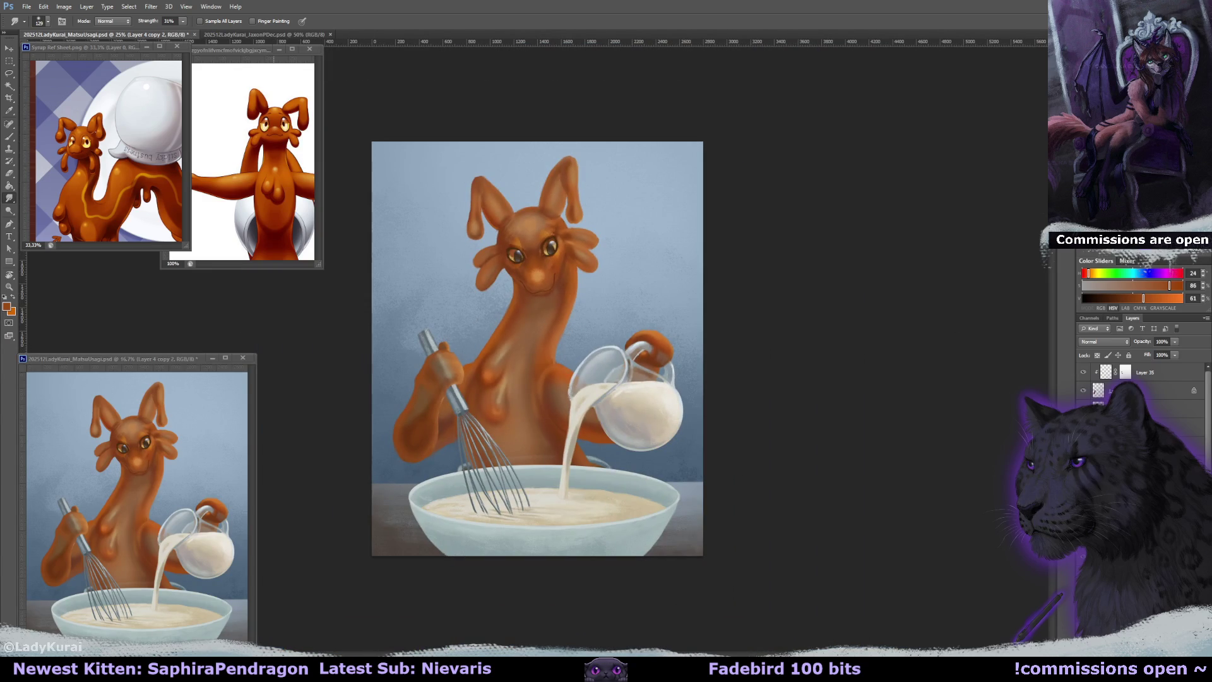
Make Layer 33 active and sample several blue-grey tones from the background.
scroll(1130, 379, down, 2)
click(1130, 381)
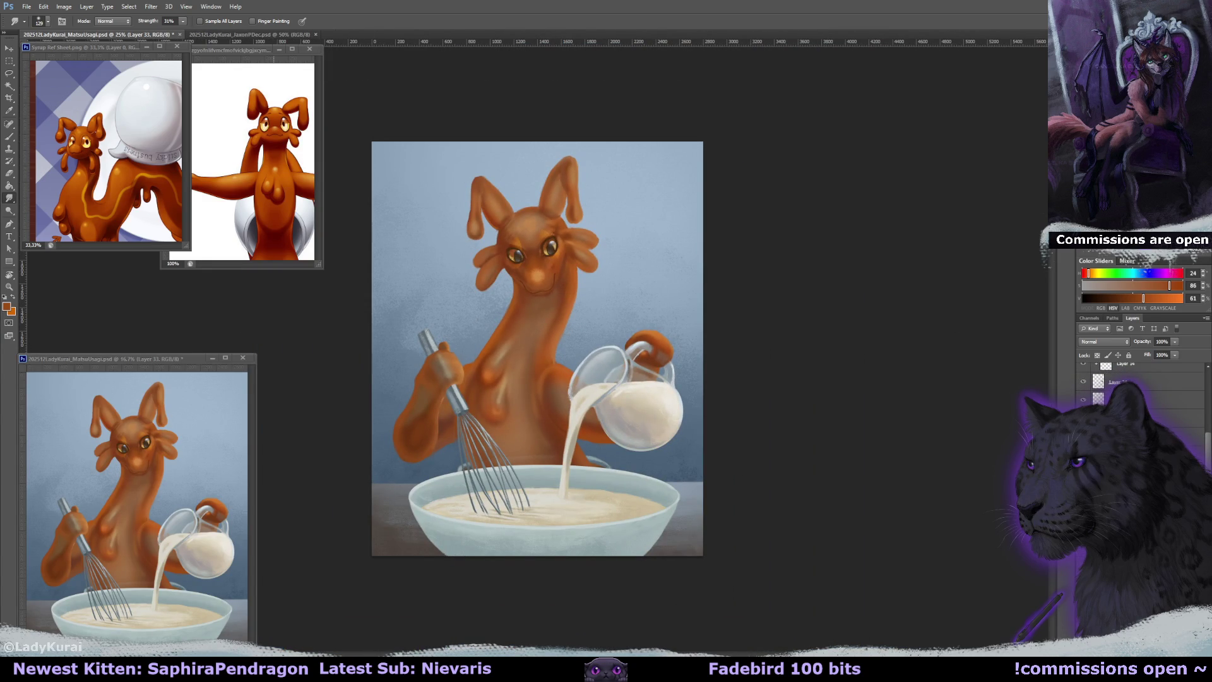
key(b)
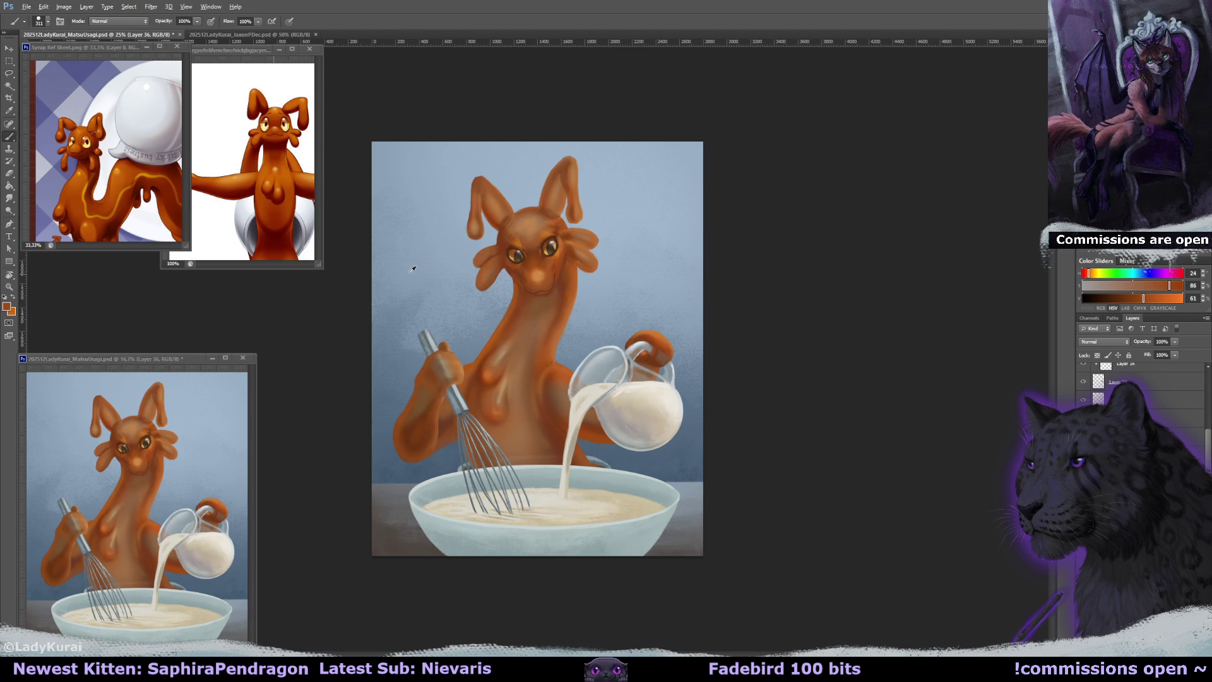
alt+click(435, 288)
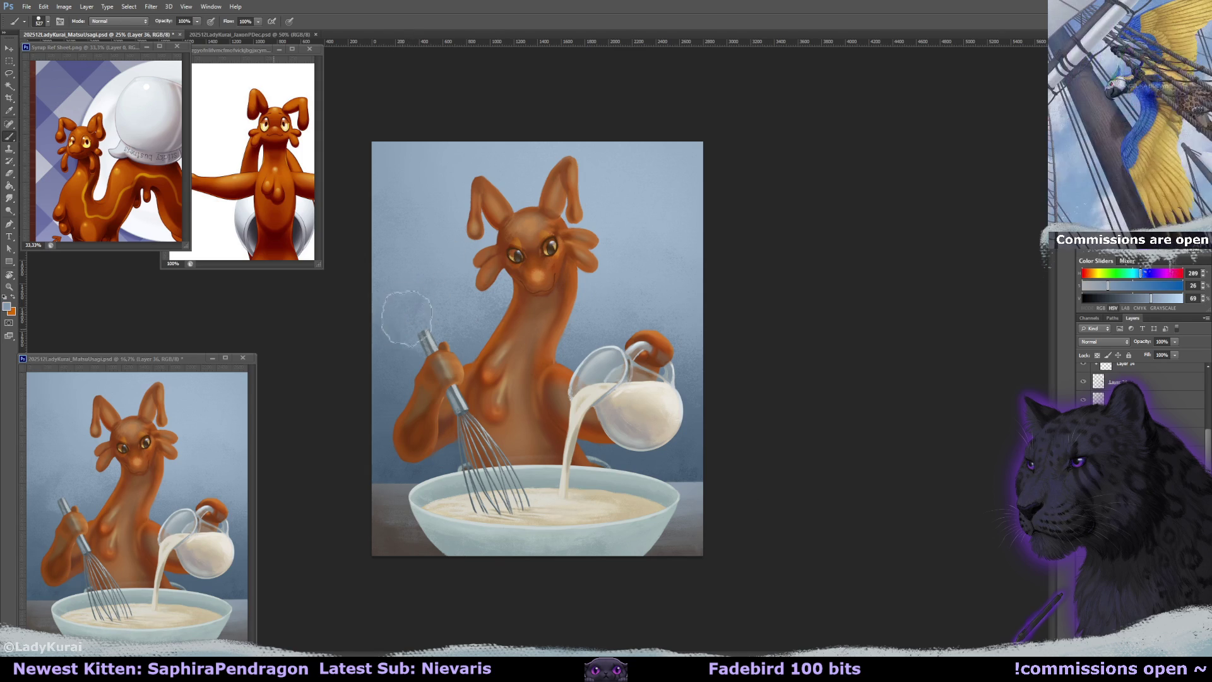
alt+click(418, 349)
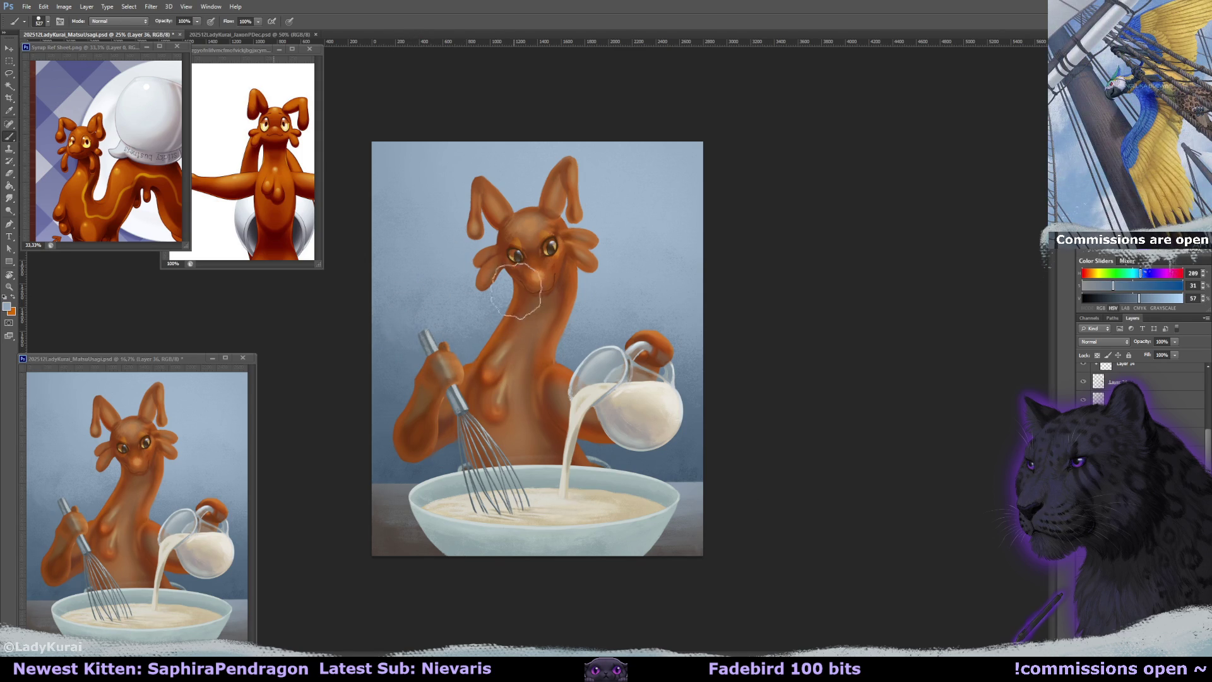
alt+click(486, 303)
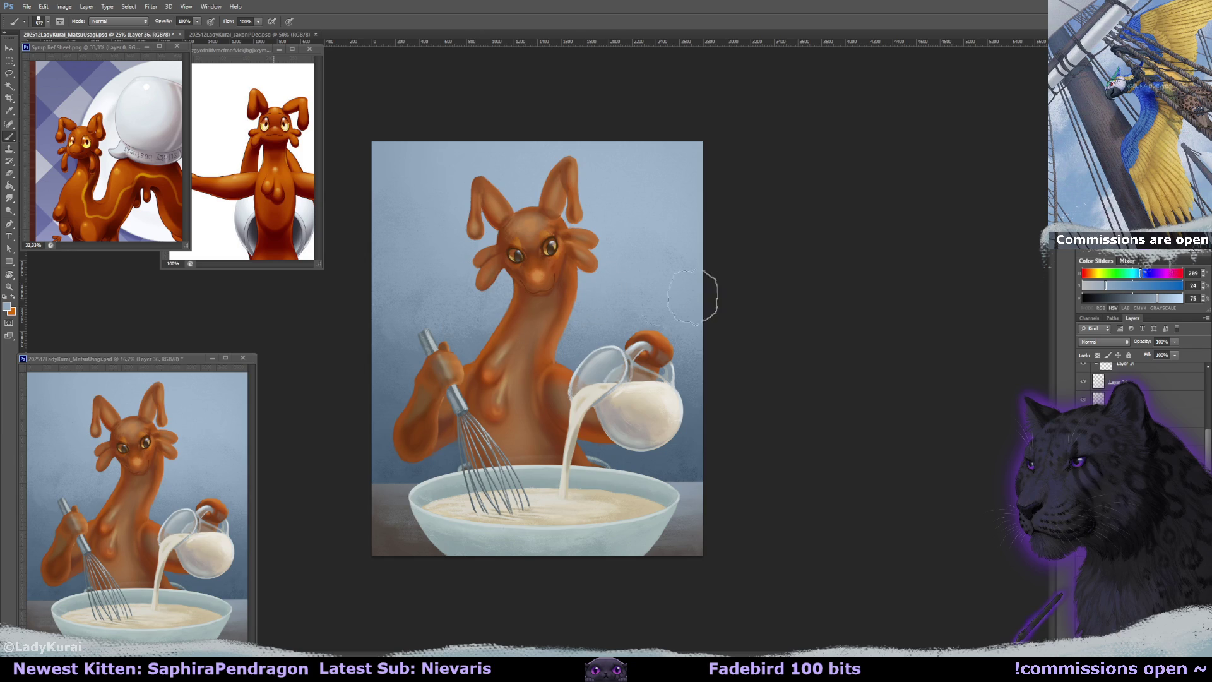
alt+click(445, 262)
alt+click(390, 340)
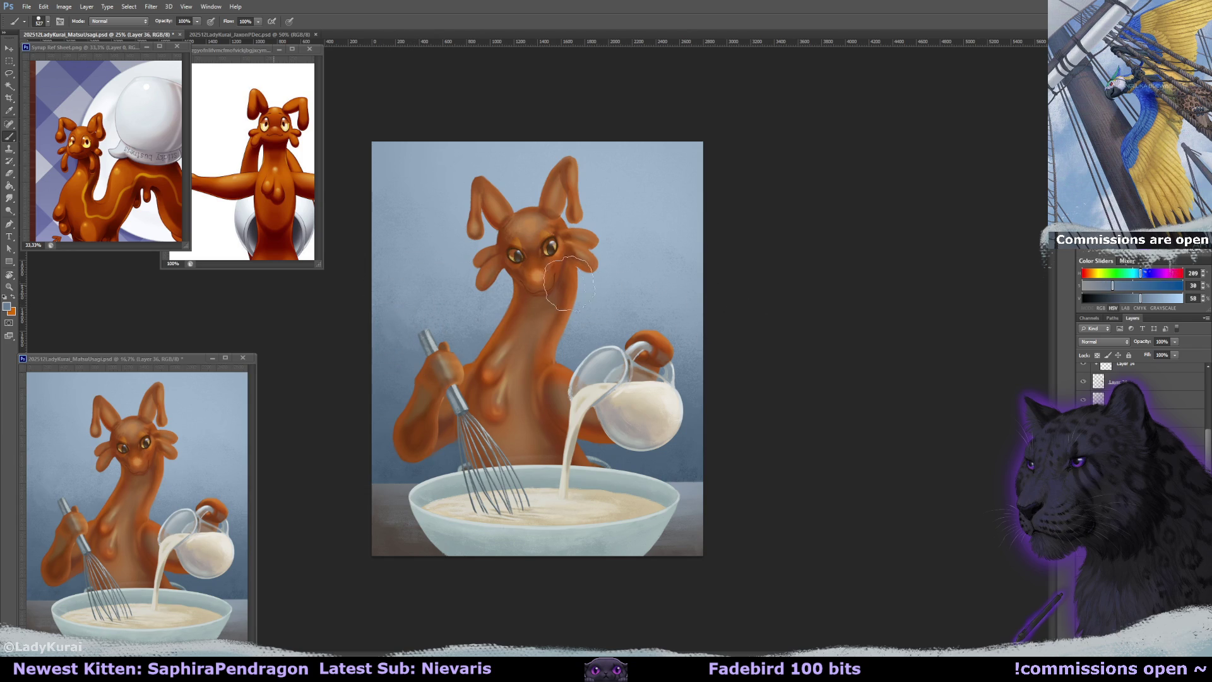
Give the Eraser a large 380 px textured brush preset.
key(e)
drag(398, 346, 376, 292)
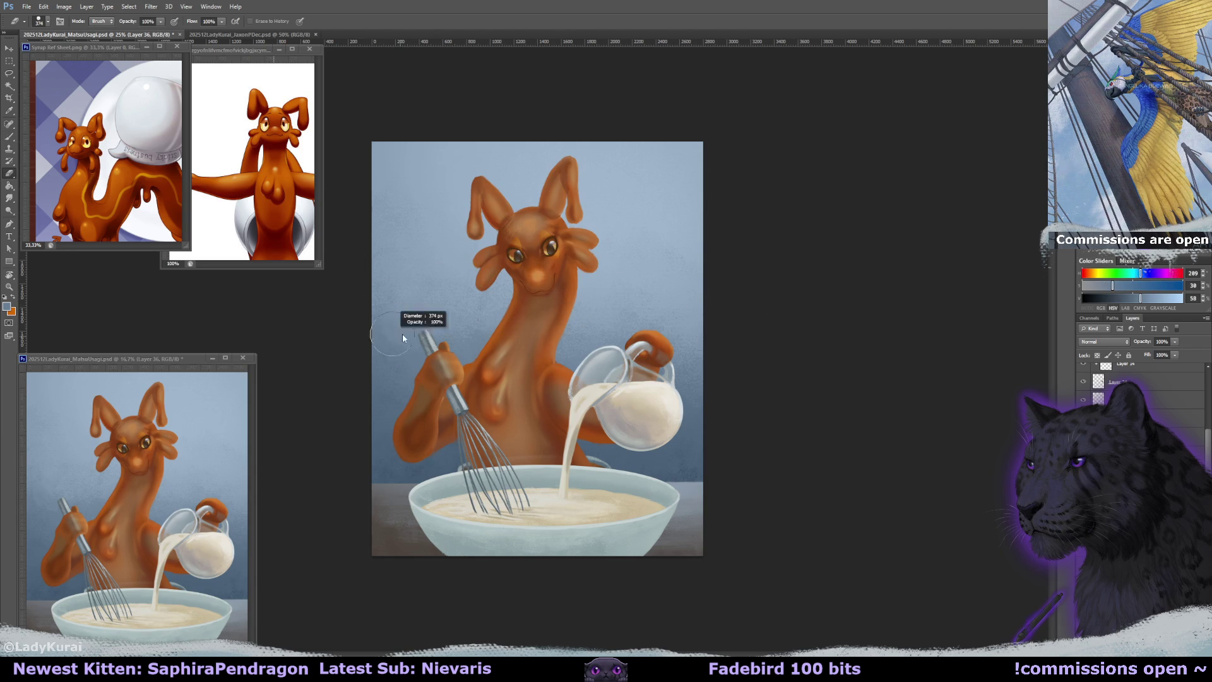
click(47, 21)
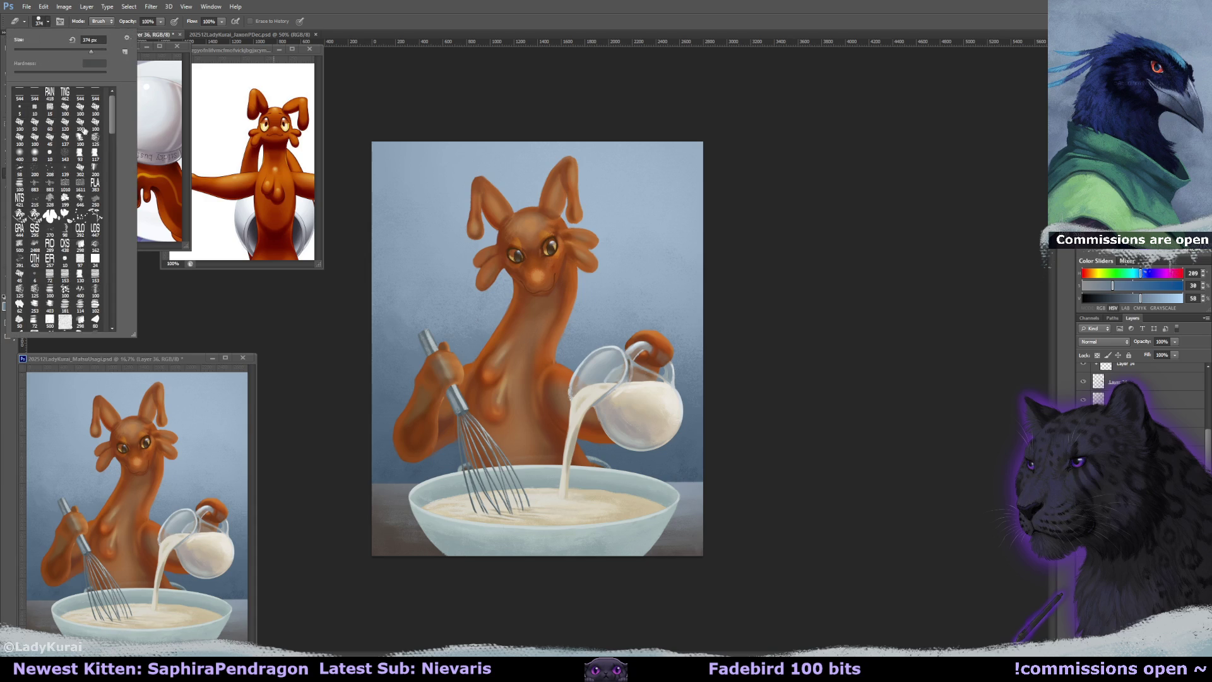
click(82, 142)
key(Return)
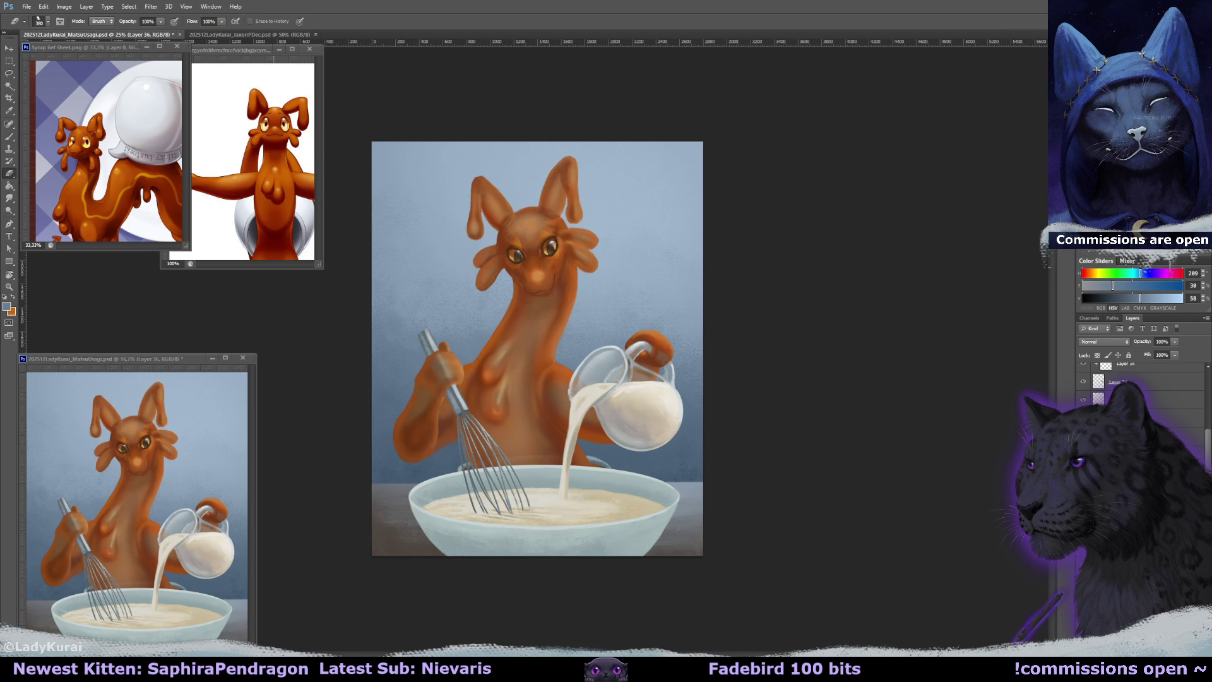
key(ctrl+plus)
key(ctrl+plus)
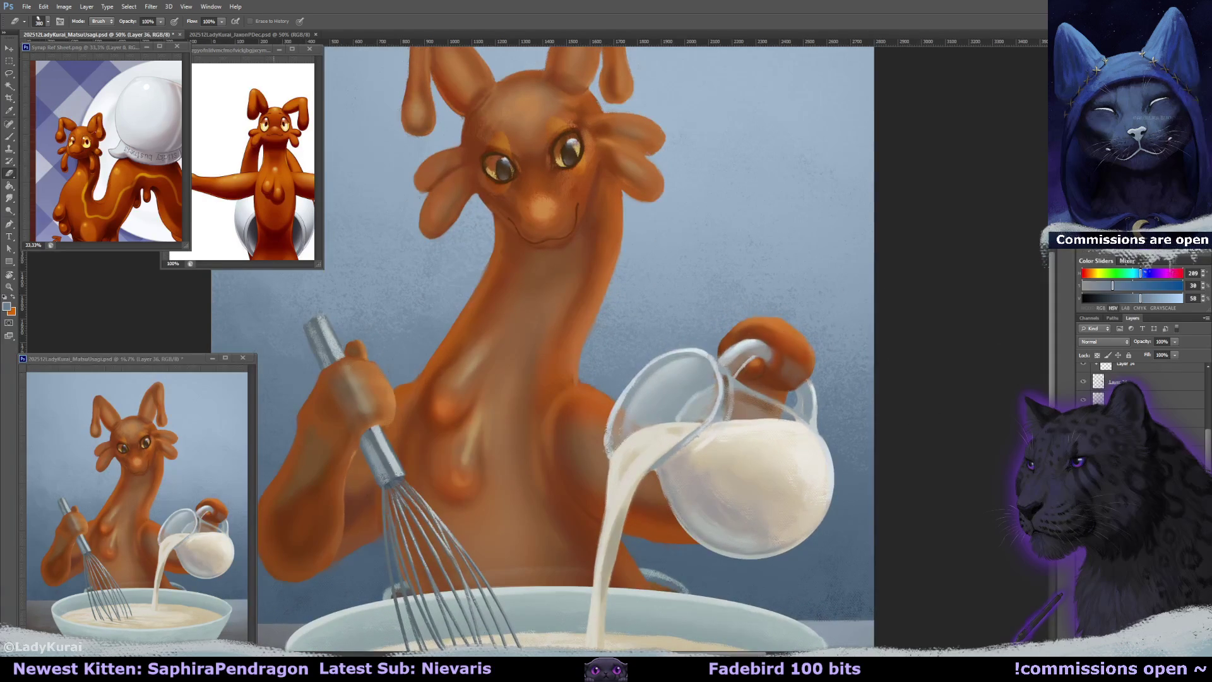
Compare the chest against the Syrup Ref Sheet reference while stepping between layers.
key(alt+bracketright)
scroll(958, 476, up, 2)
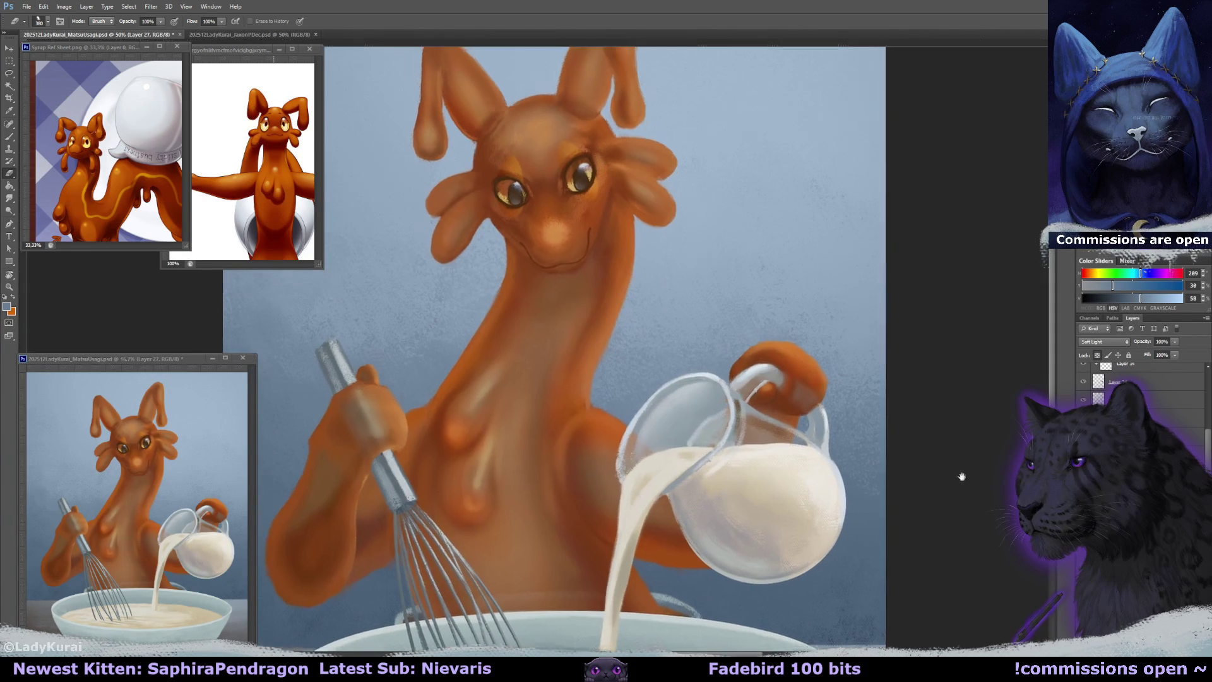
scroll(958, 476, up, 2)
key(alt+bracketleft)
scroll(939, 414, up, 2)
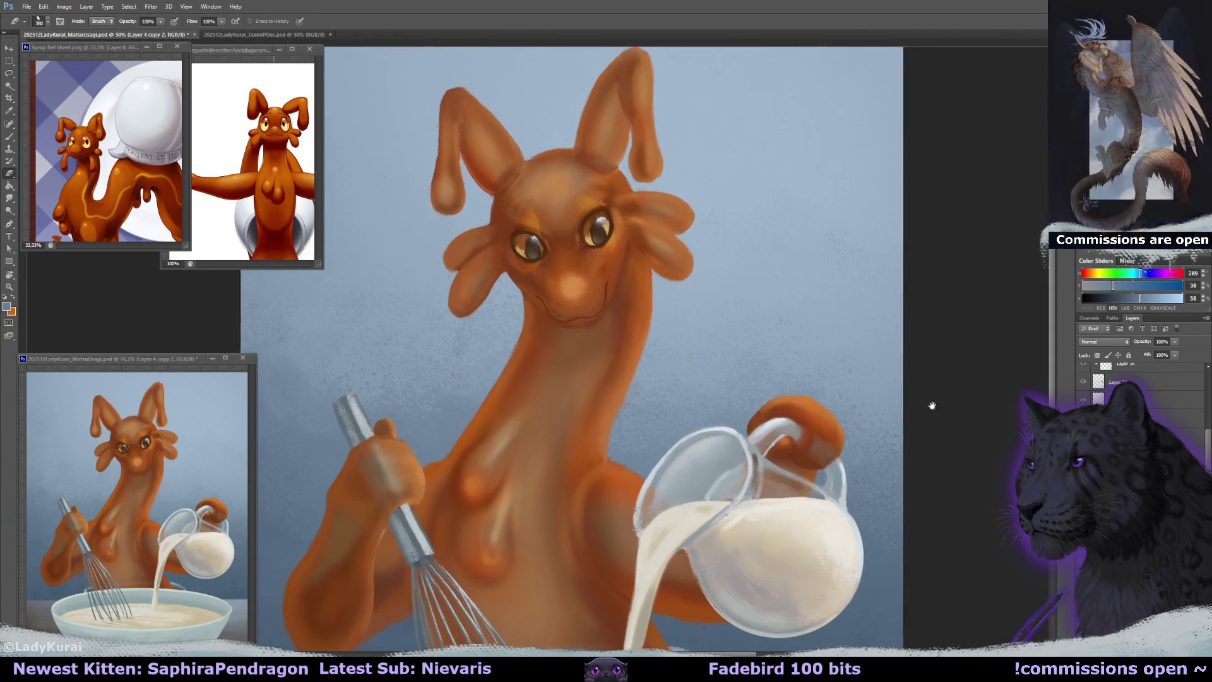
key(b)
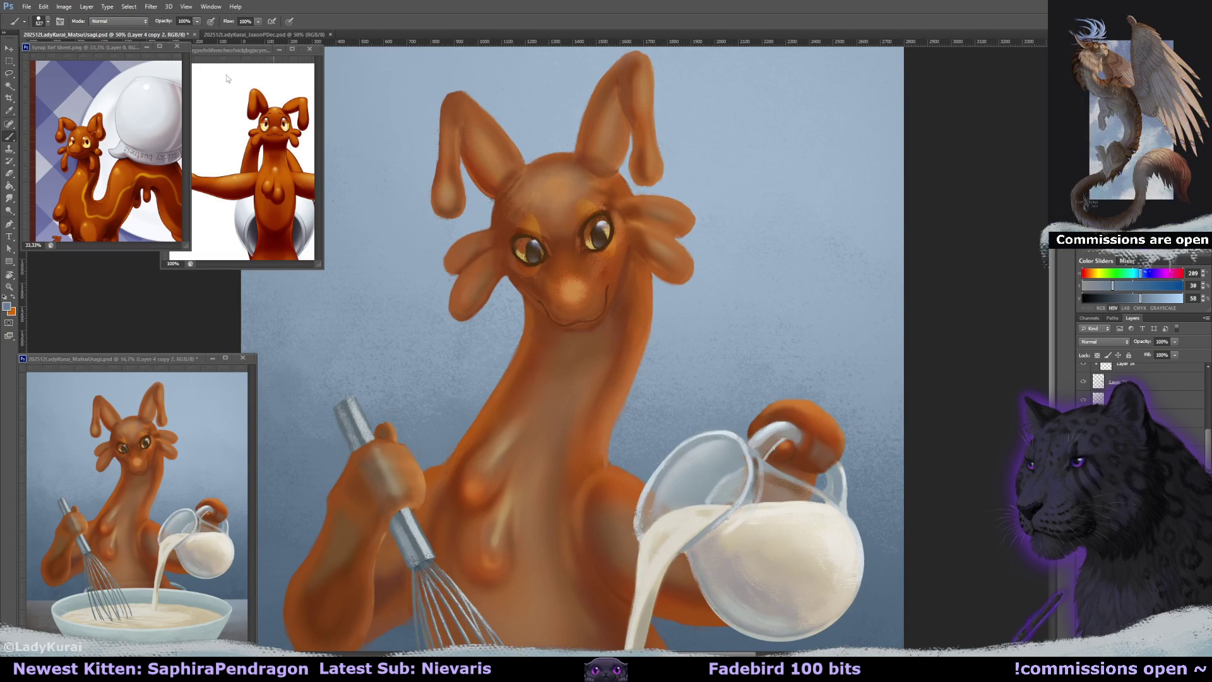
click(120, 112)
drag(126, 163, 105, 237)
scroll(106, 151, down, 2)
scroll(105, 151, down, 2)
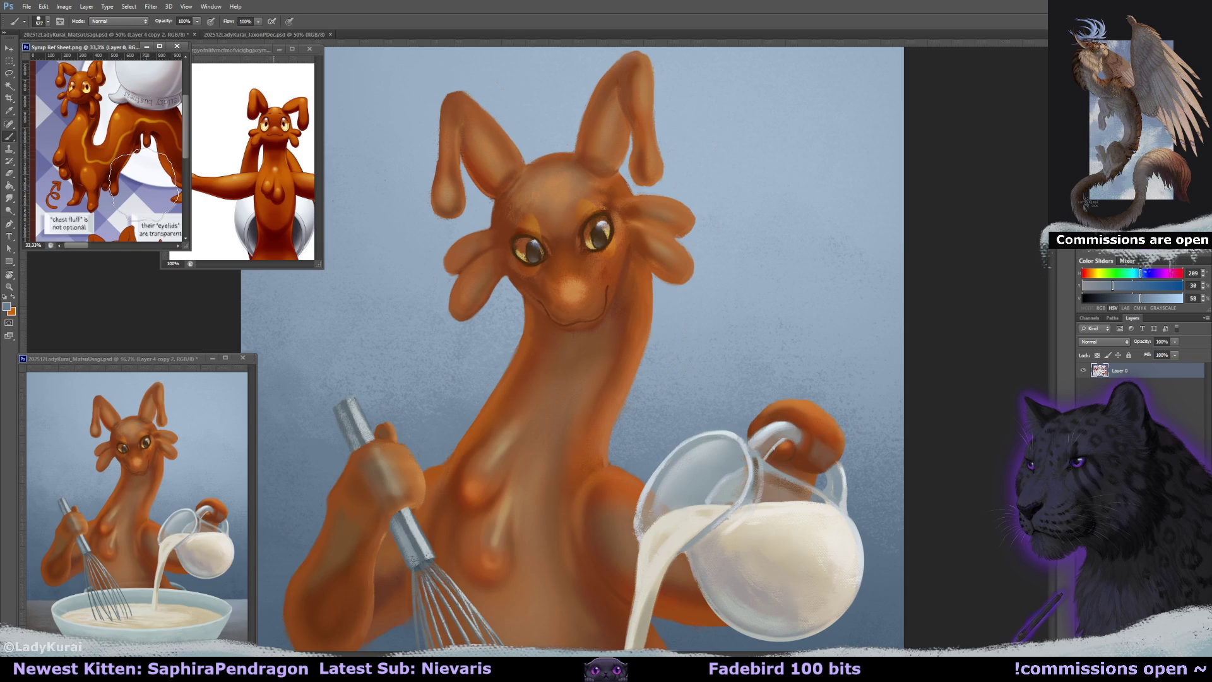
click(420, 306)
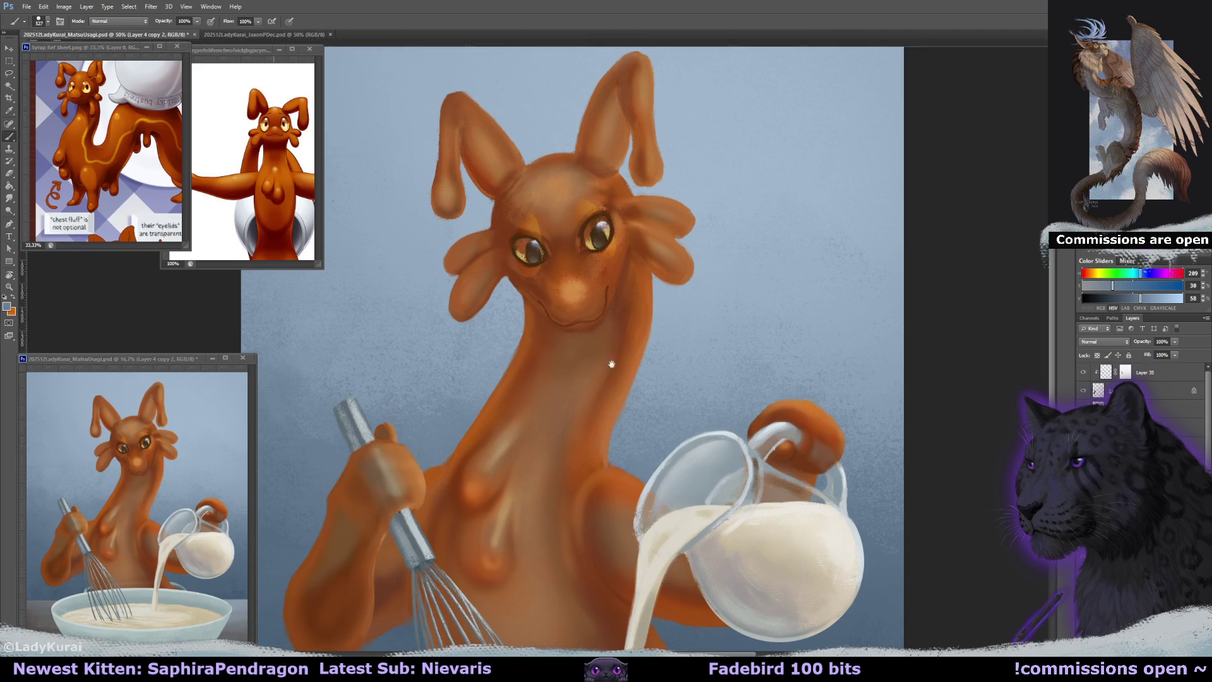
scroll(607, 379, down, 4)
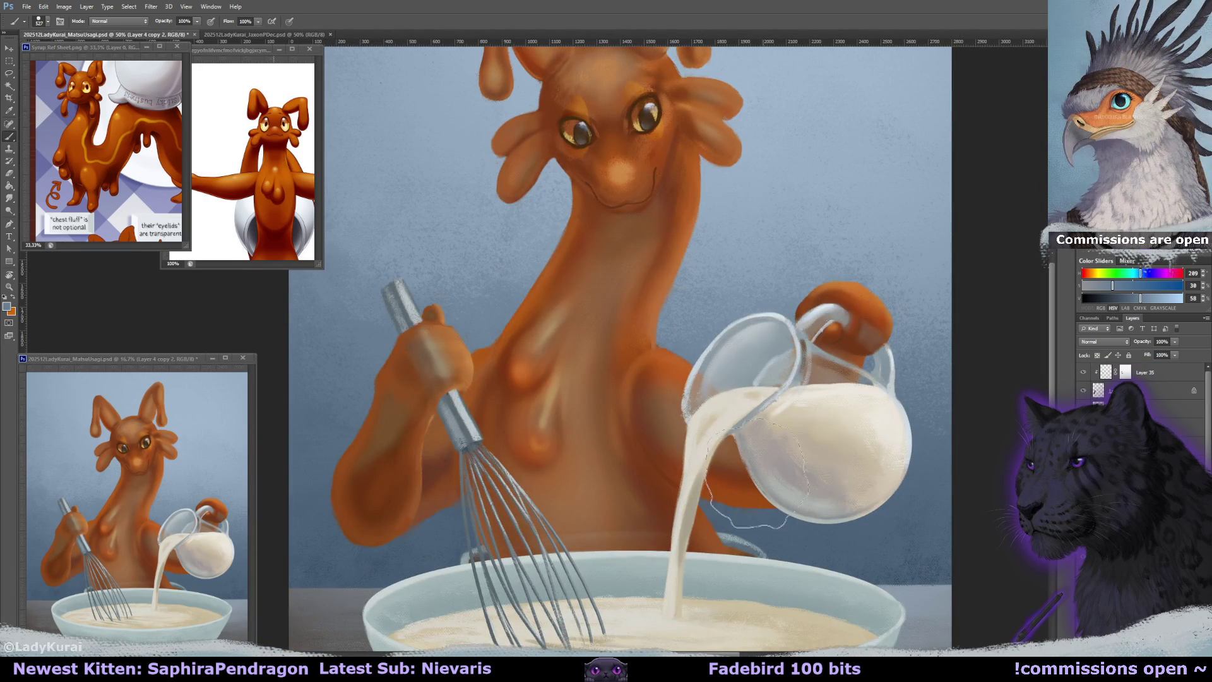
Add a new layer and pick a 10 px brush with sampled chest oranges.
key(ctrl+shift+alt+n)
drag(677, 435, 685, 431)
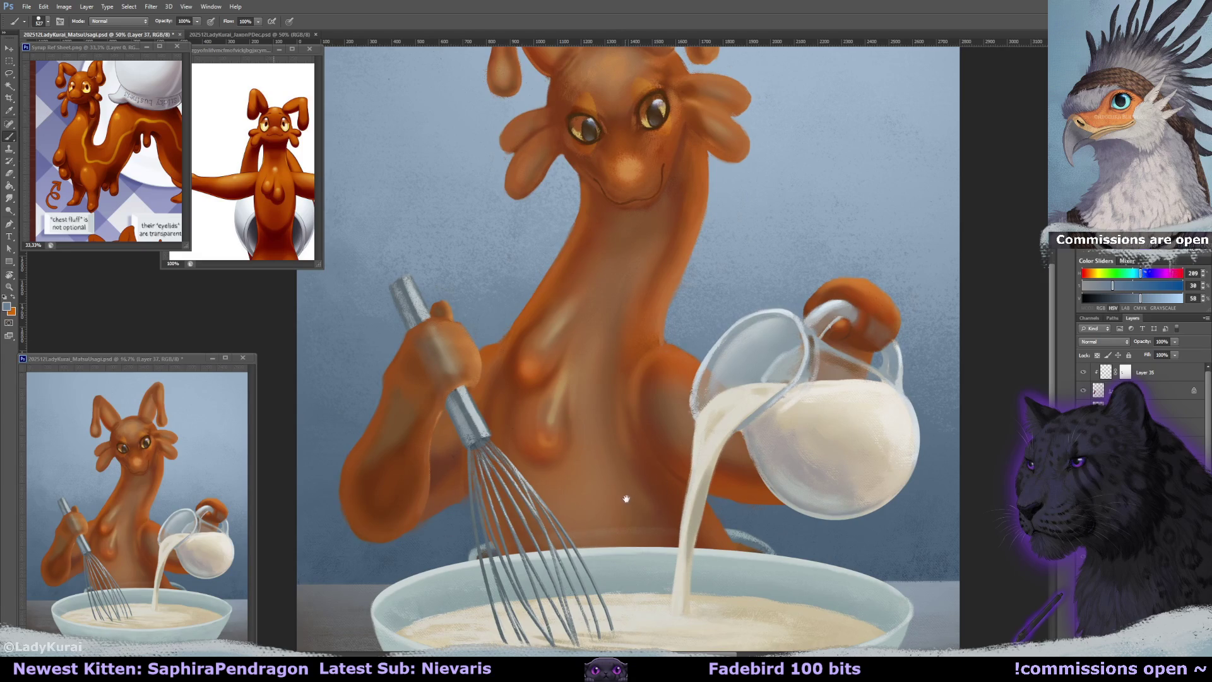
drag(620, 505, 619, 500)
click(45, 23)
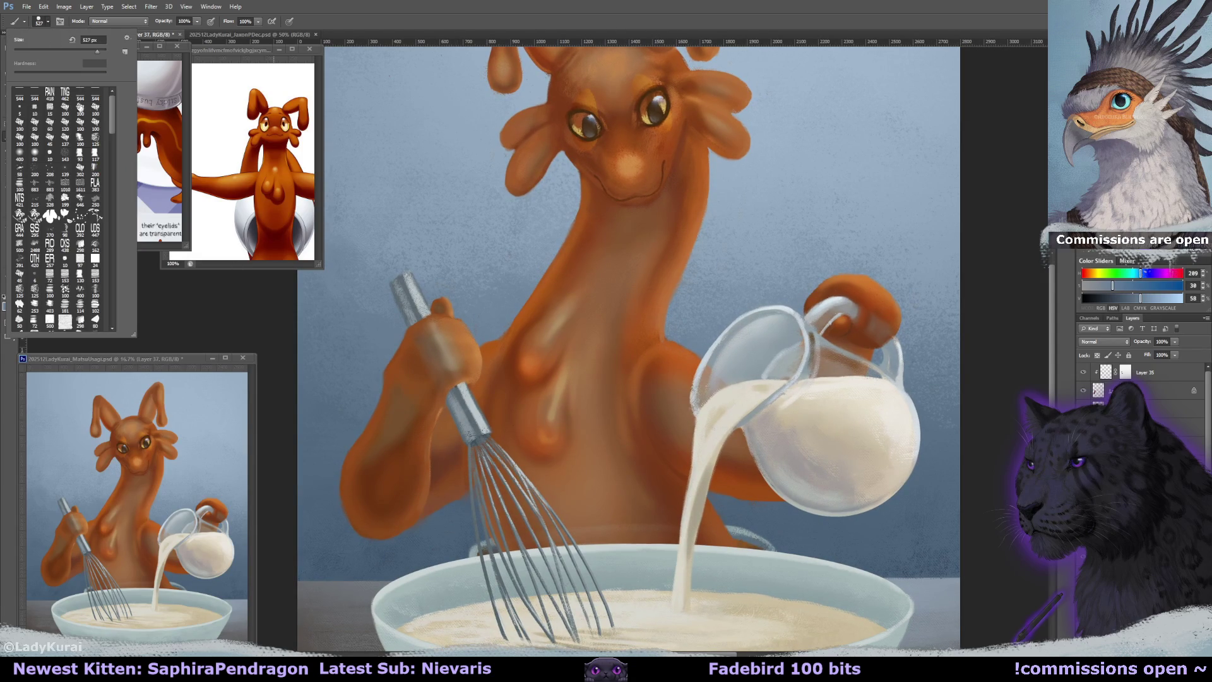
click(50, 152)
click(507, 361)
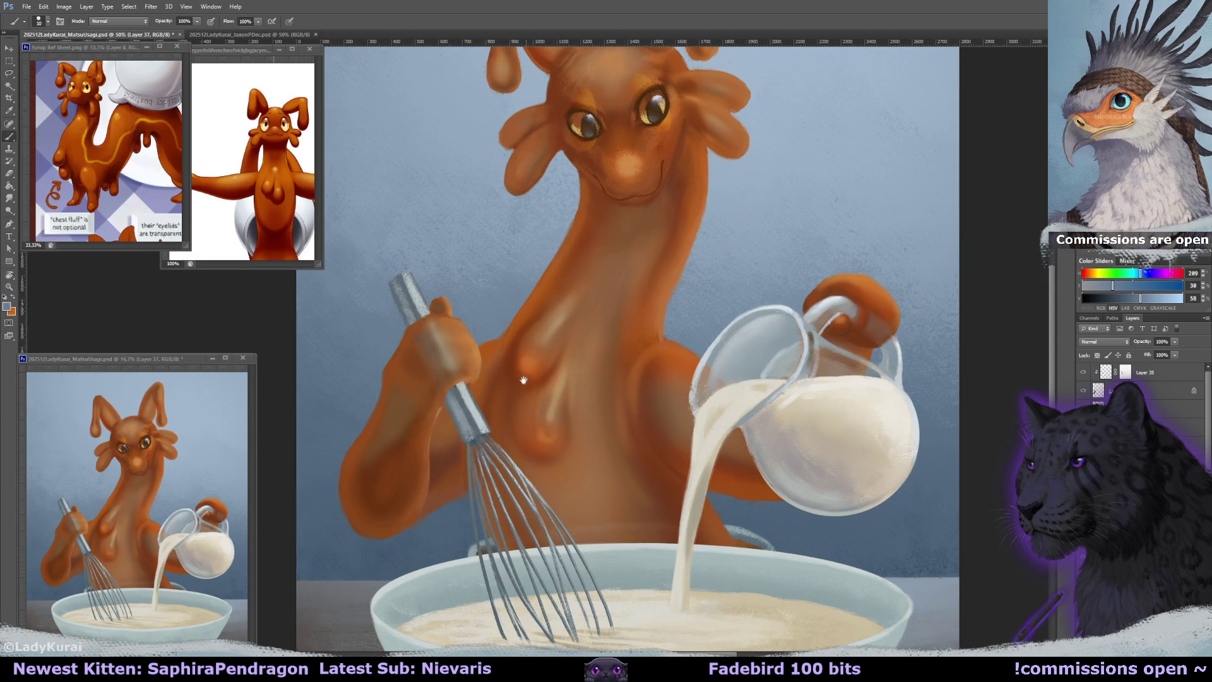
alt+click(524, 316)
alt+click(519, 326)
alt+click(529, 325)
alt+click(522, 316)
alt+click(577, 329)
Paint darker orange shading around the drip bumps on the lower chest.
drag(561, 377, 558, 378)
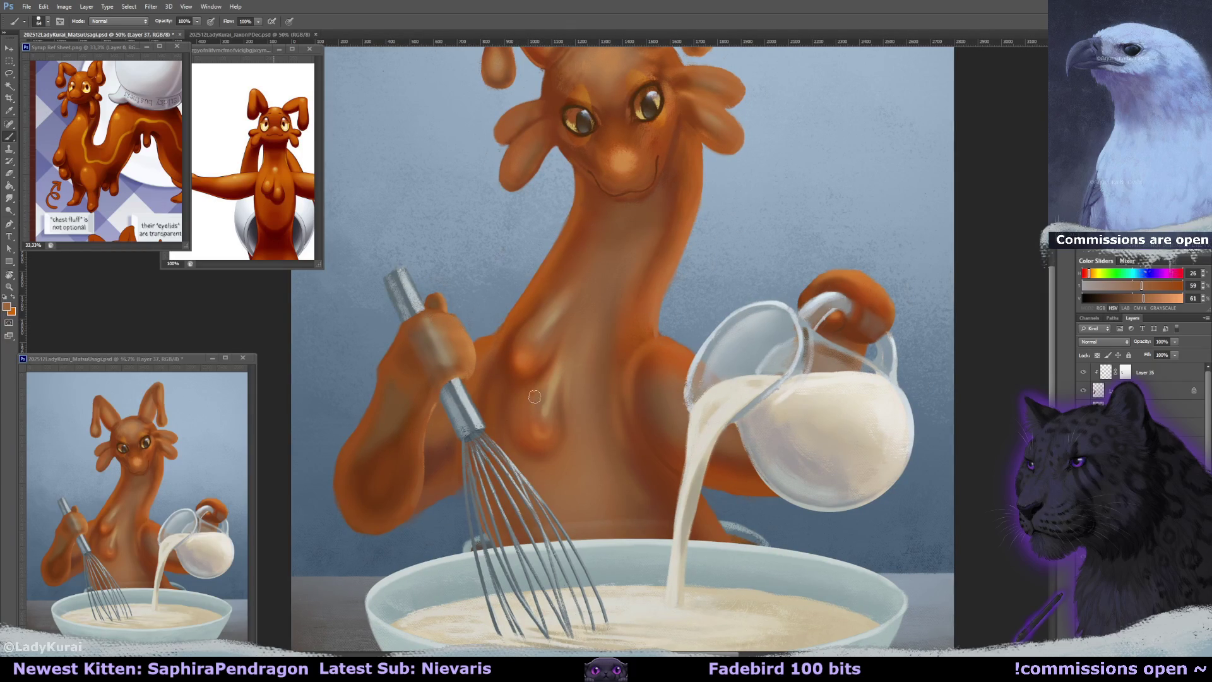
alt+click(513, 382)
alt+click(512, 381)
alt+click(519, 344)
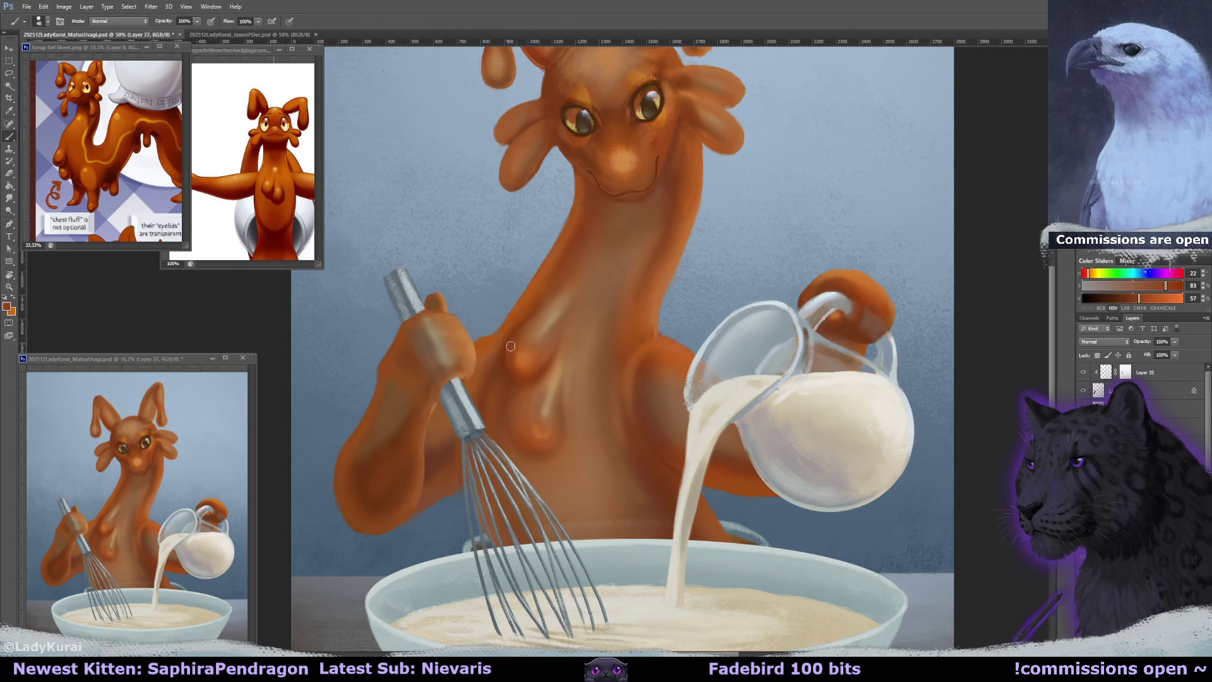
alt+click(514, 378)
drag(515, 378, 512, 440)
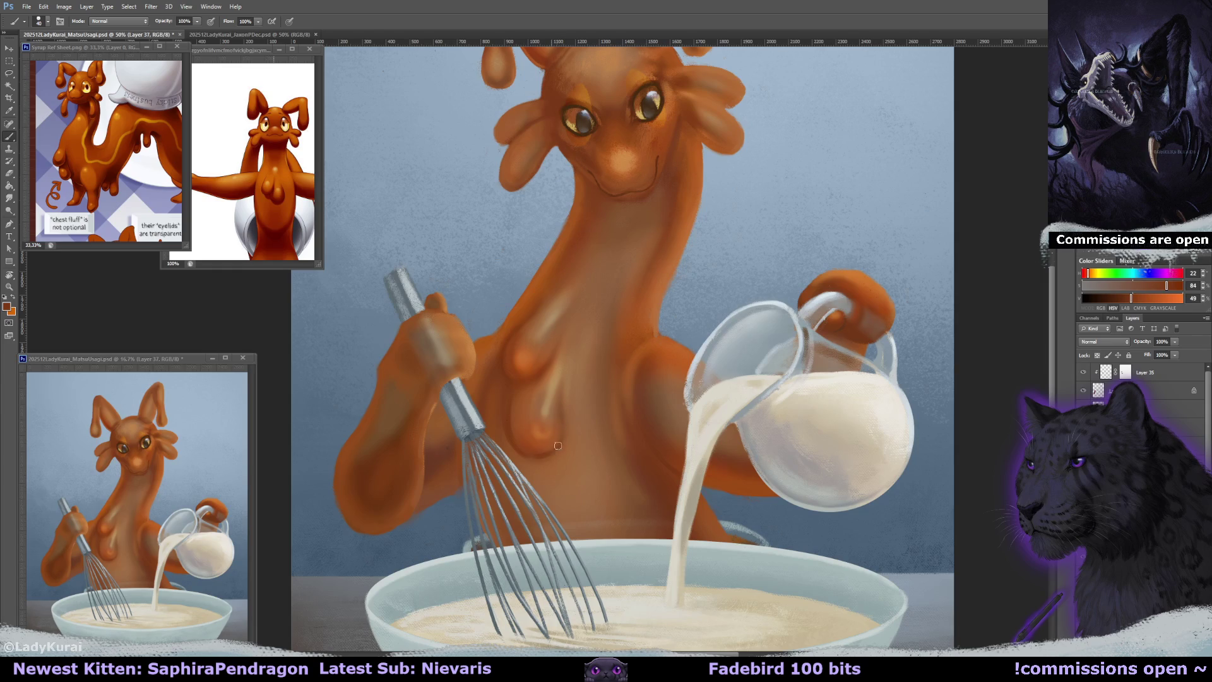
Set the eraser to the small 10 px tip, resized to 109.
key(e)
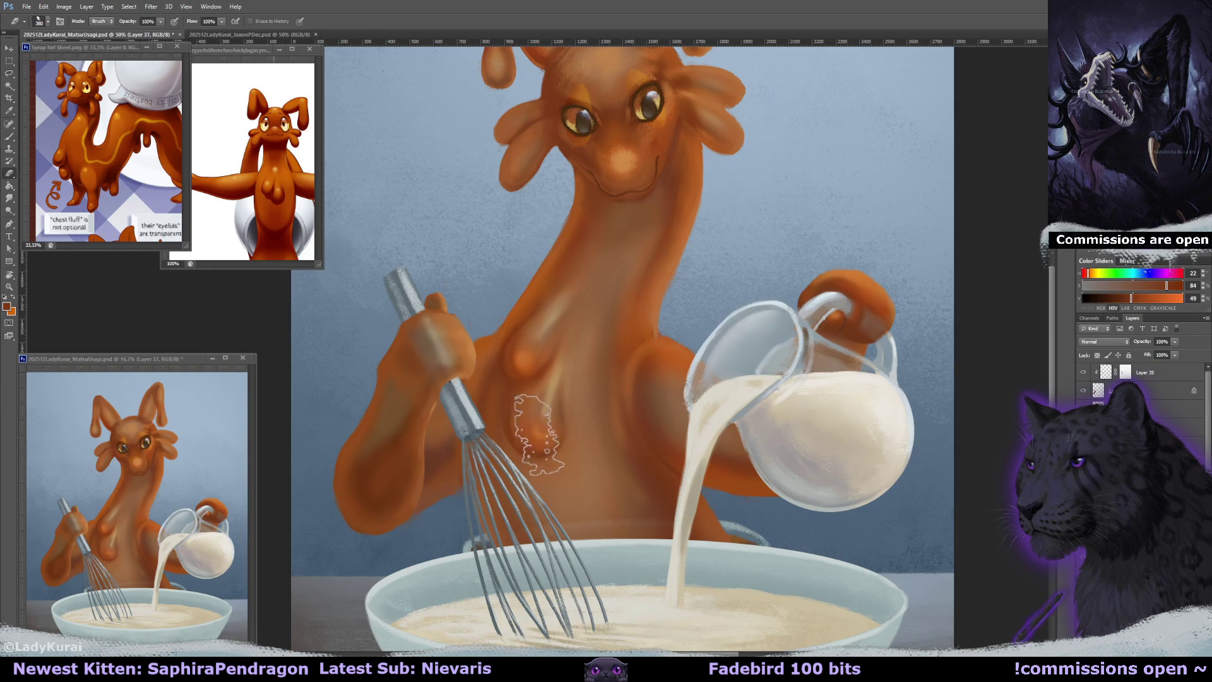
click(48, 21)
click(49, 153)
click(521, 433)
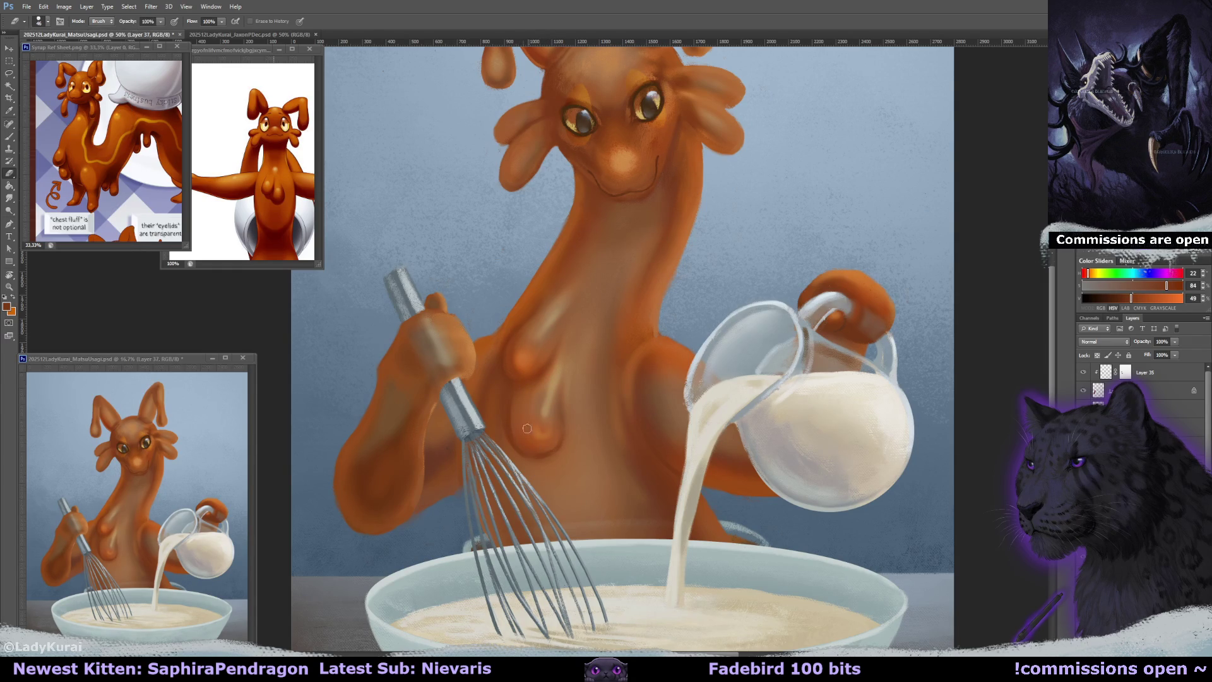
drag(505, 406, 498, 407)
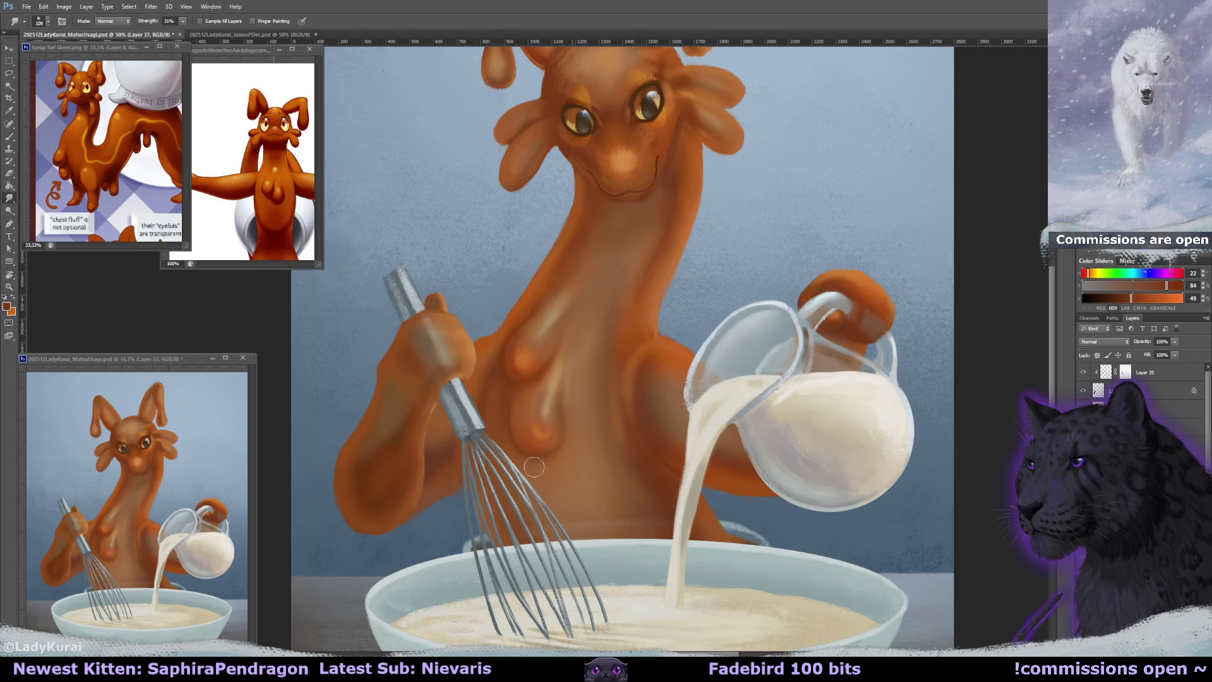
Smudge the chest highlight softer, resample chest oranges, and zoom out to check.
key(b)
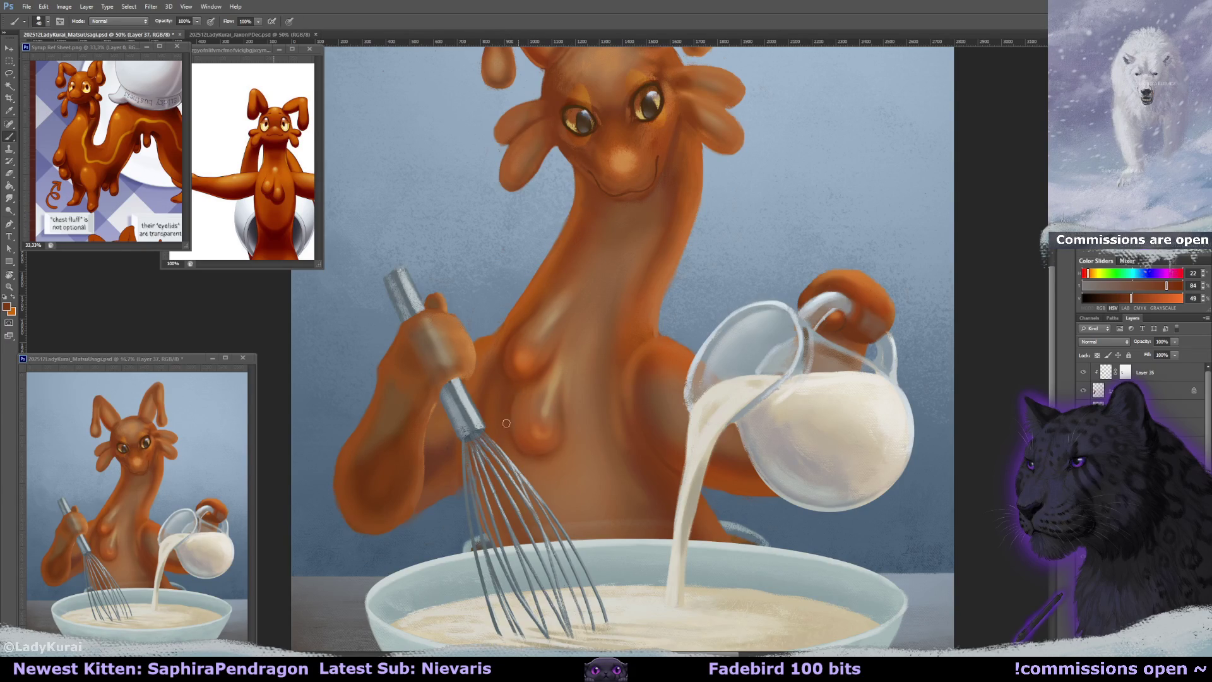
key(r)
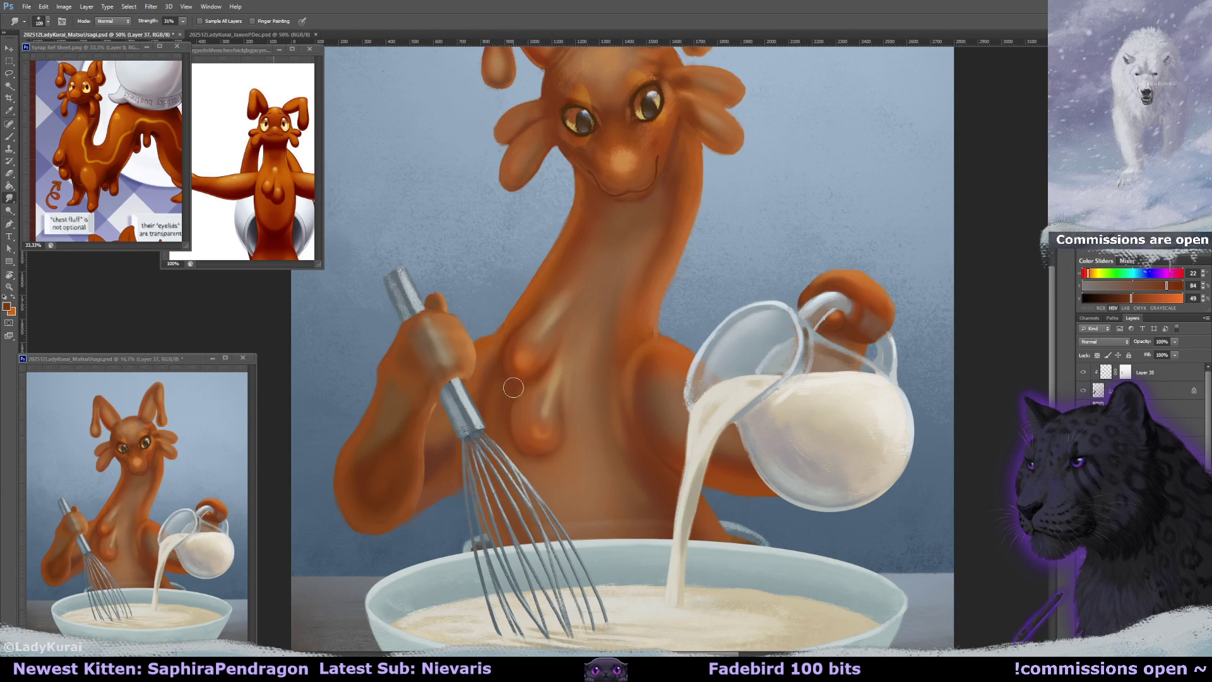
drag(535, 321, 541, 305)
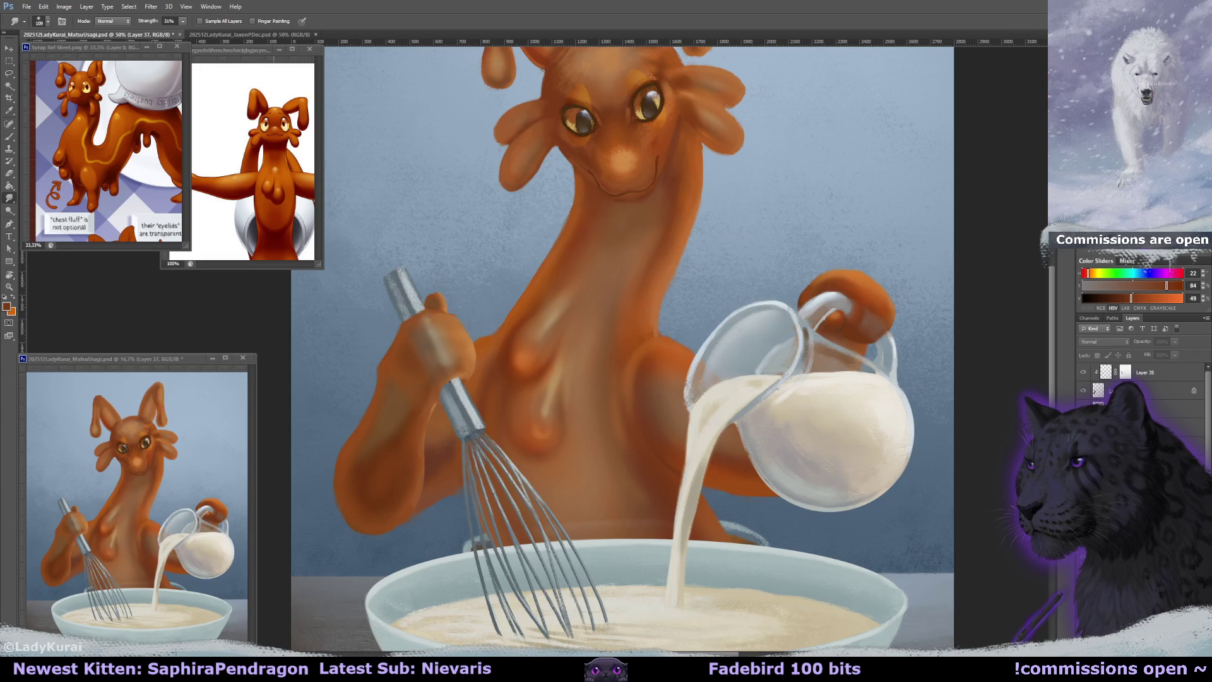
key(b)
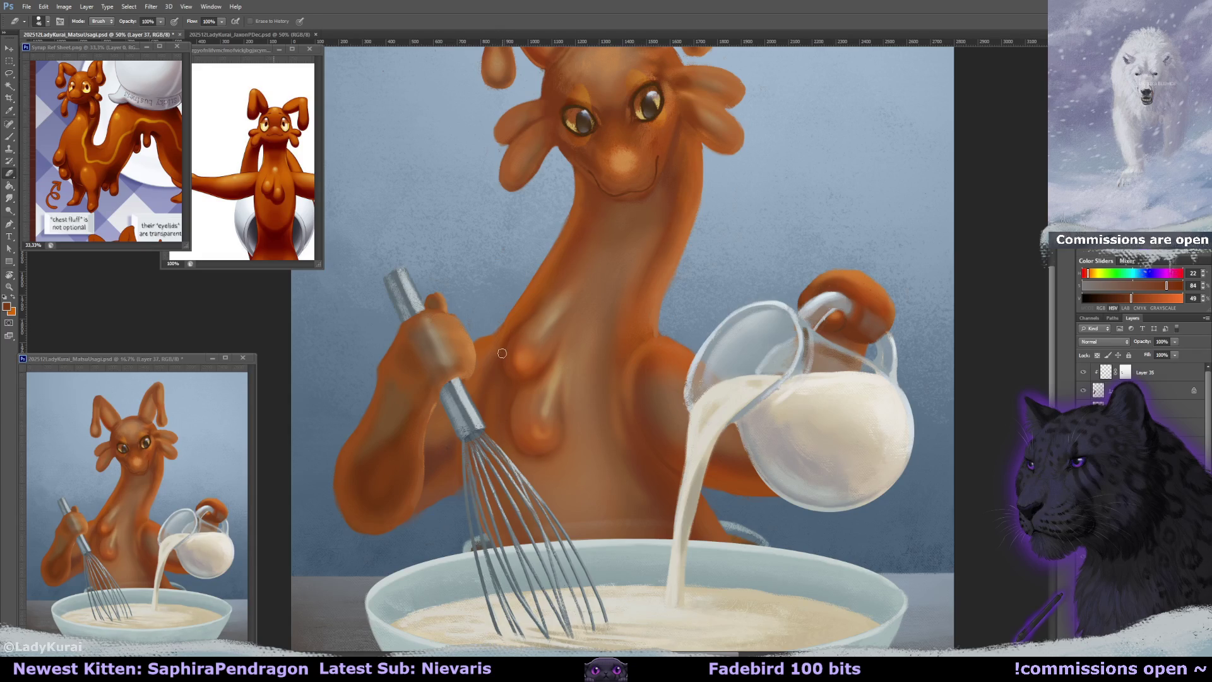
alt+click(507, 340)
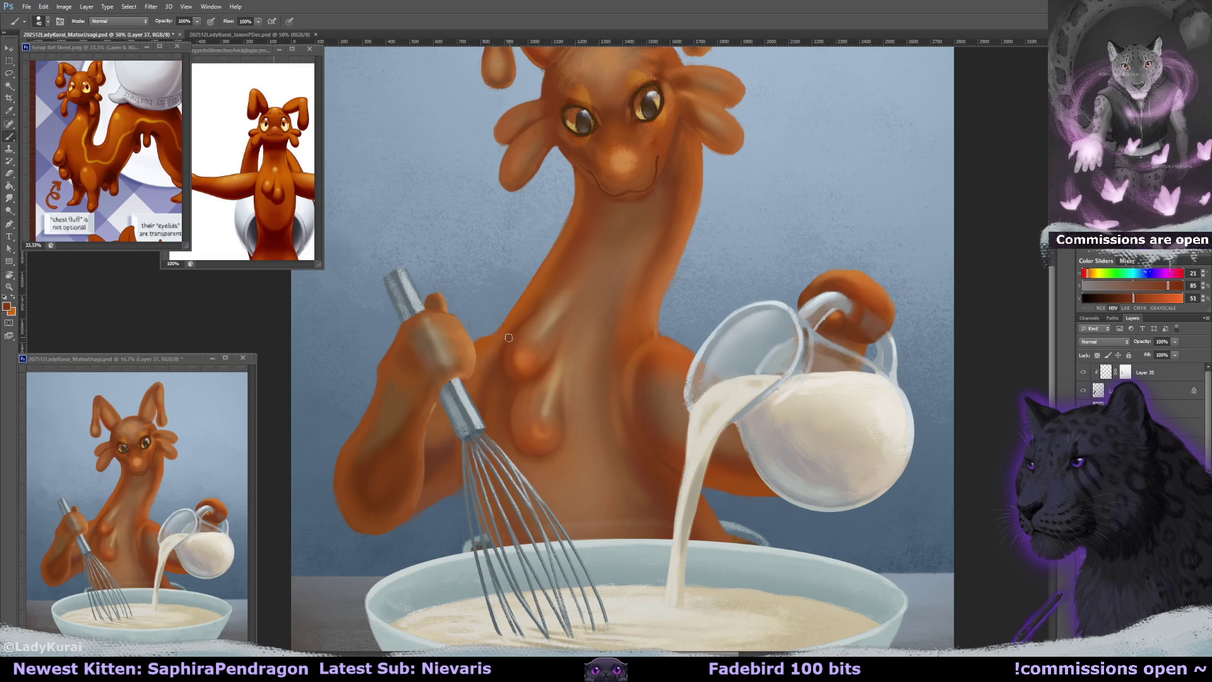
alt+click(514, 380)
key(e)
key(r)
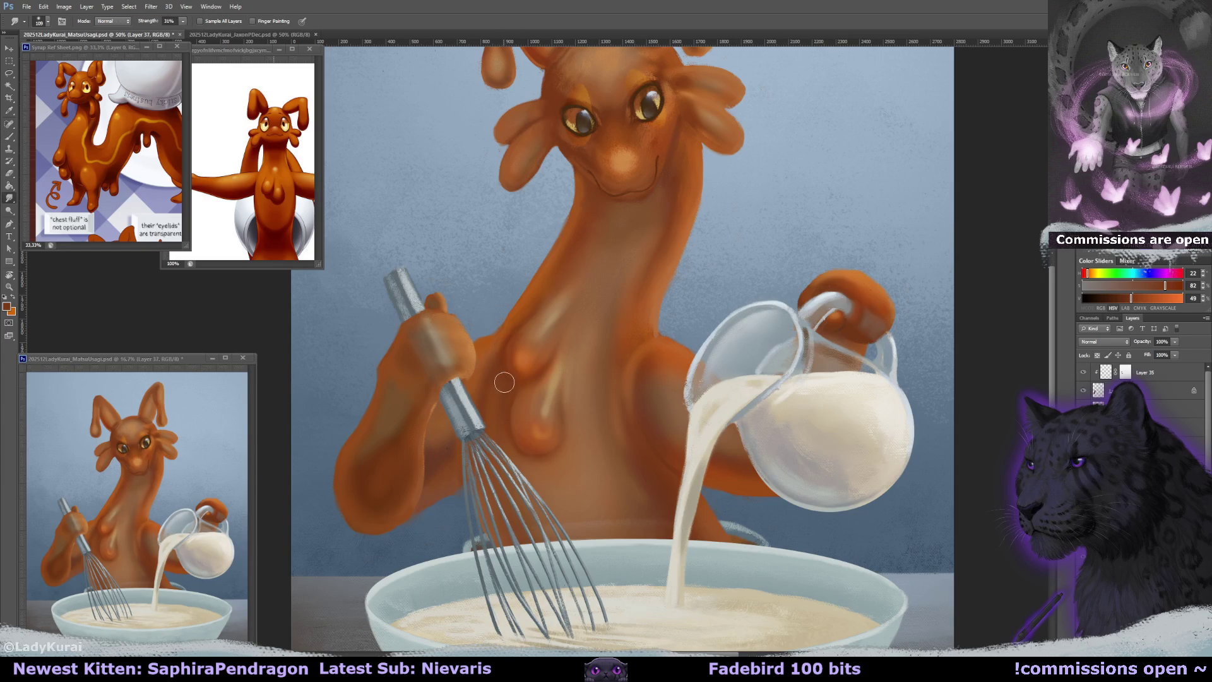
key(b)
alt+click(514, 343)
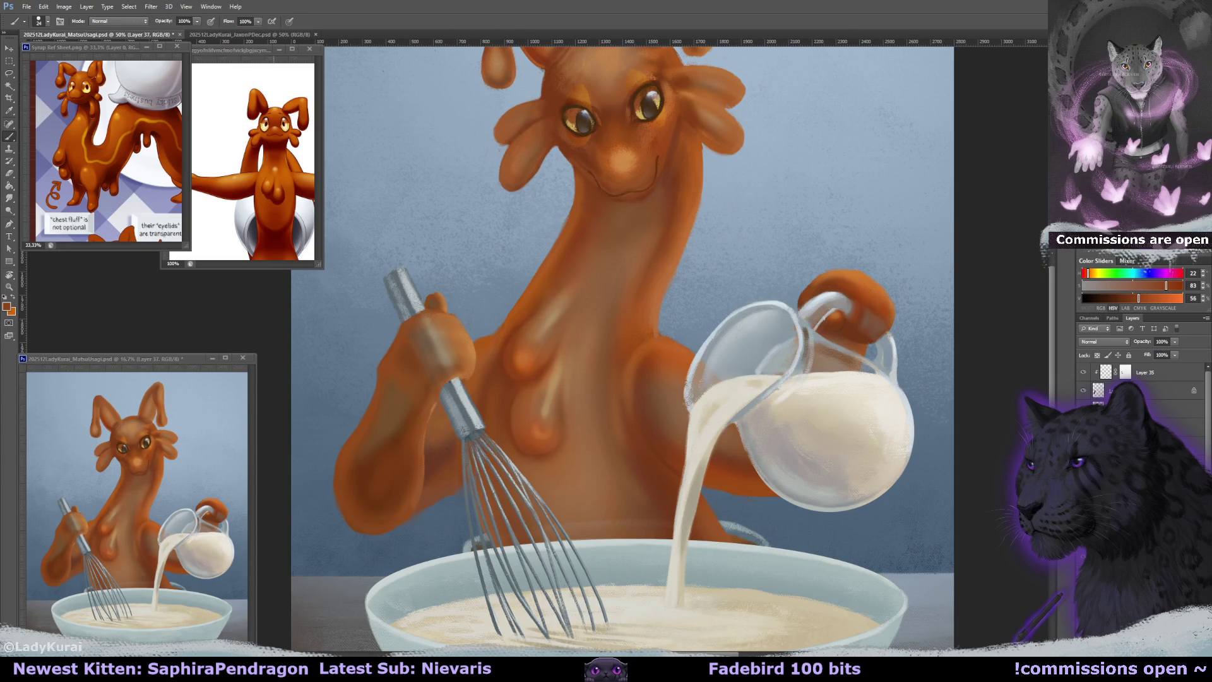
key(ctrl+minus)
key(ctrl+minus)
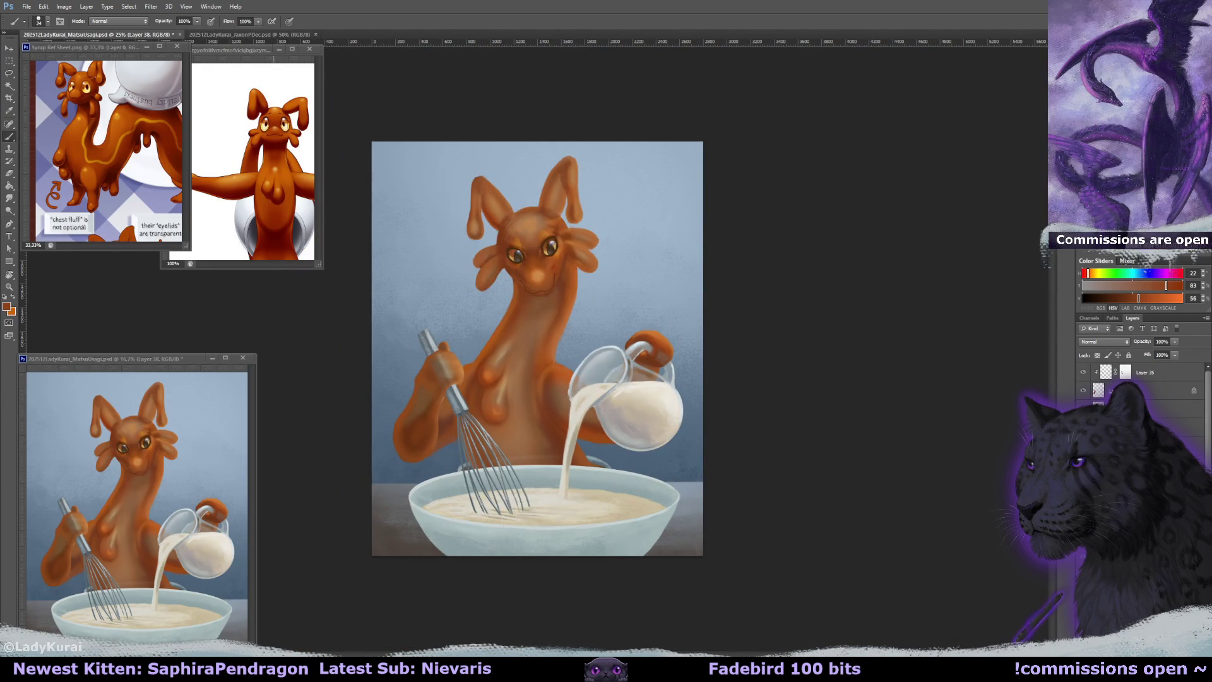
Swap to the pale blue colour and paint glossy highlights down the right ear.
key(ctrl+plus)
key(ctrl+plus)
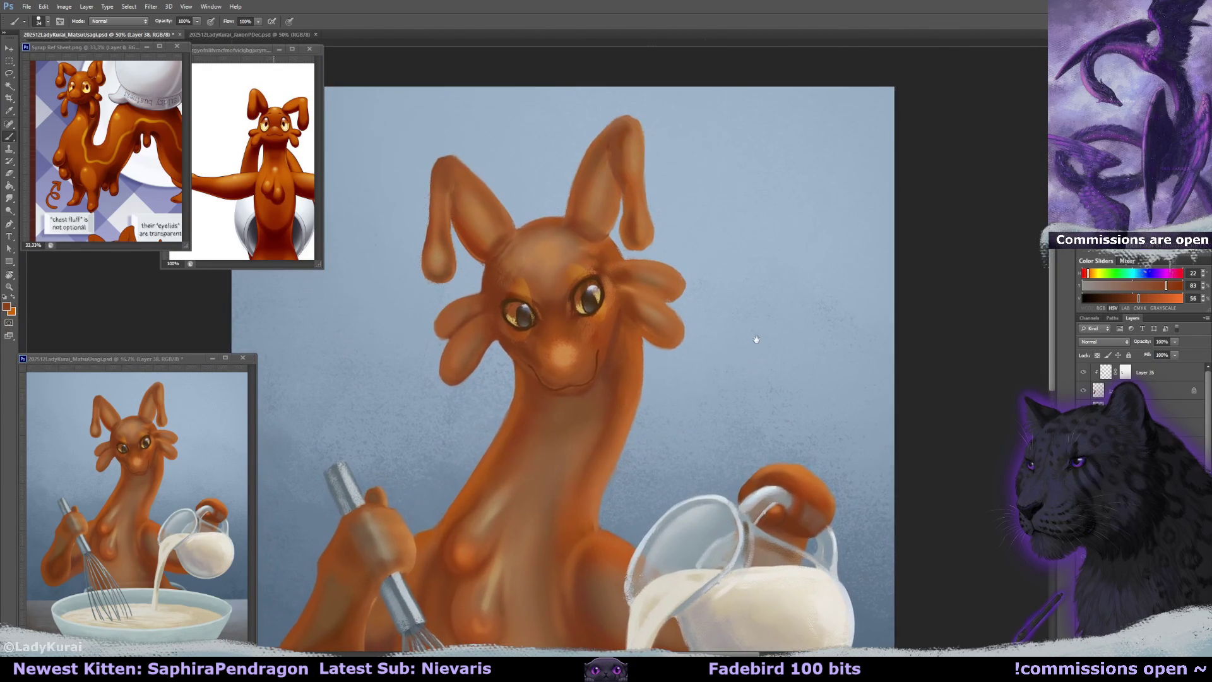
key(x)
drag(652, 135, 663, 147)
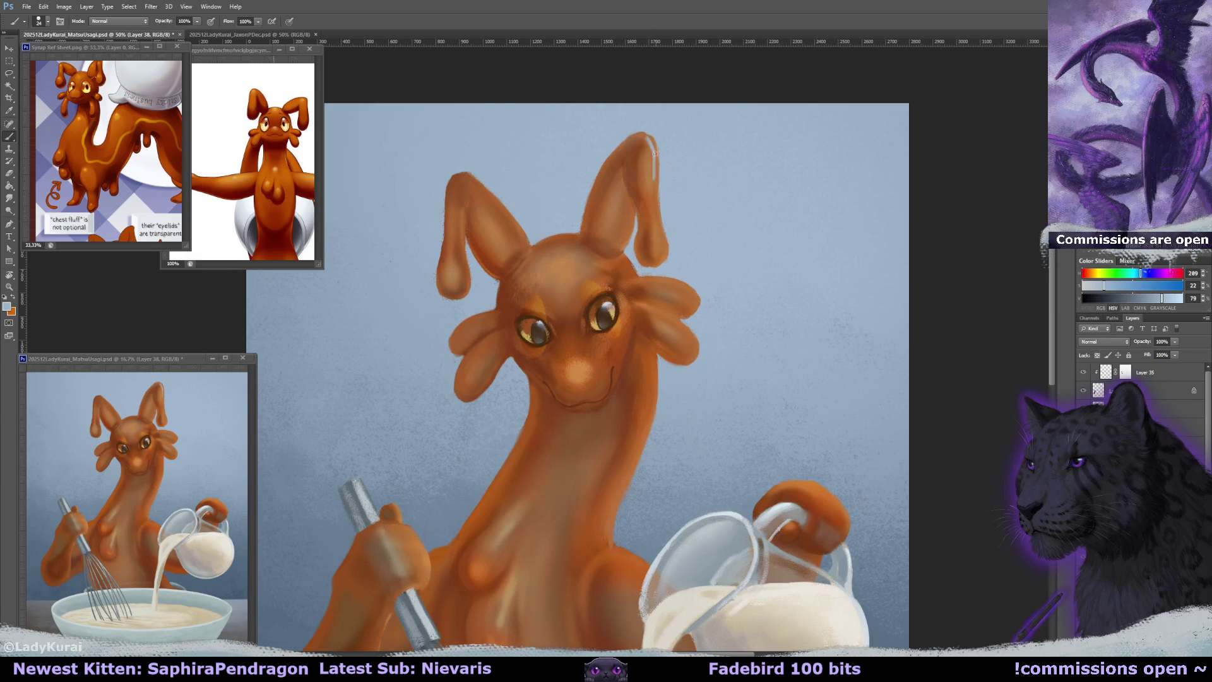
key(9)
key(9)
mouse_move(648, 152)
mouse_down()
mouse_move(647, 183)
mouse_move(648, 173)
mouse_up()
key(0)
key(bracketleft)
key(bracketleft)
drag(657, 218, 660, 255)
drag(654, 210, 646, 205)
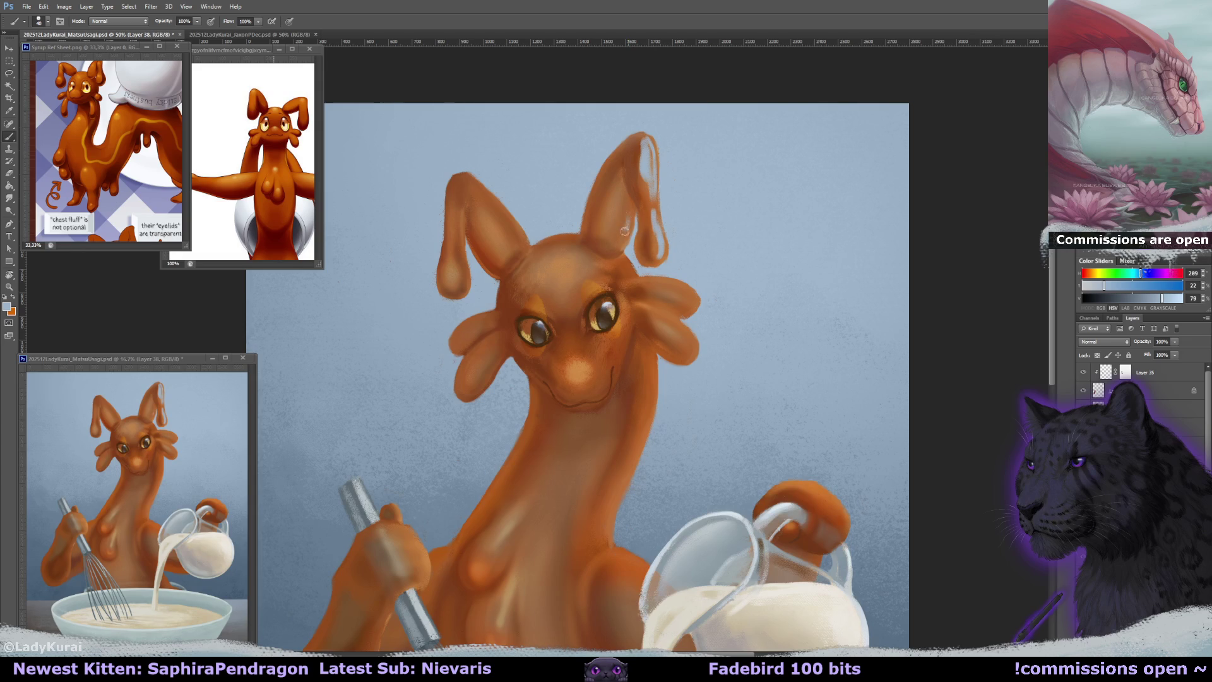
Highlight beside the right eye and across the snout below it.
key(r)
mouse_move(621, 243)
mouse_down()
mouse_move(539, 191)
mouse_move(532, 208)
mouse_up()
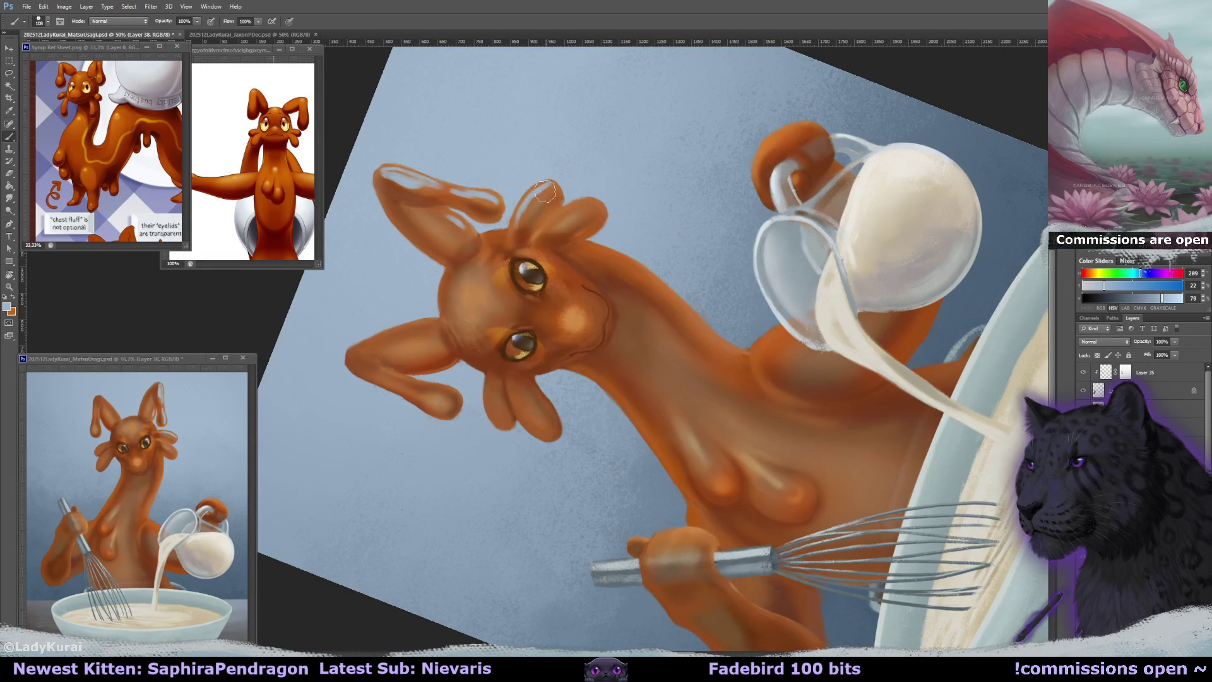
key(r)
mouse_move(536, 209)
mouse_down()
mouse_move(671, 369)
mouse_move(674, 401)
mouse_move(682, 332)
mouse_up()
key(r)
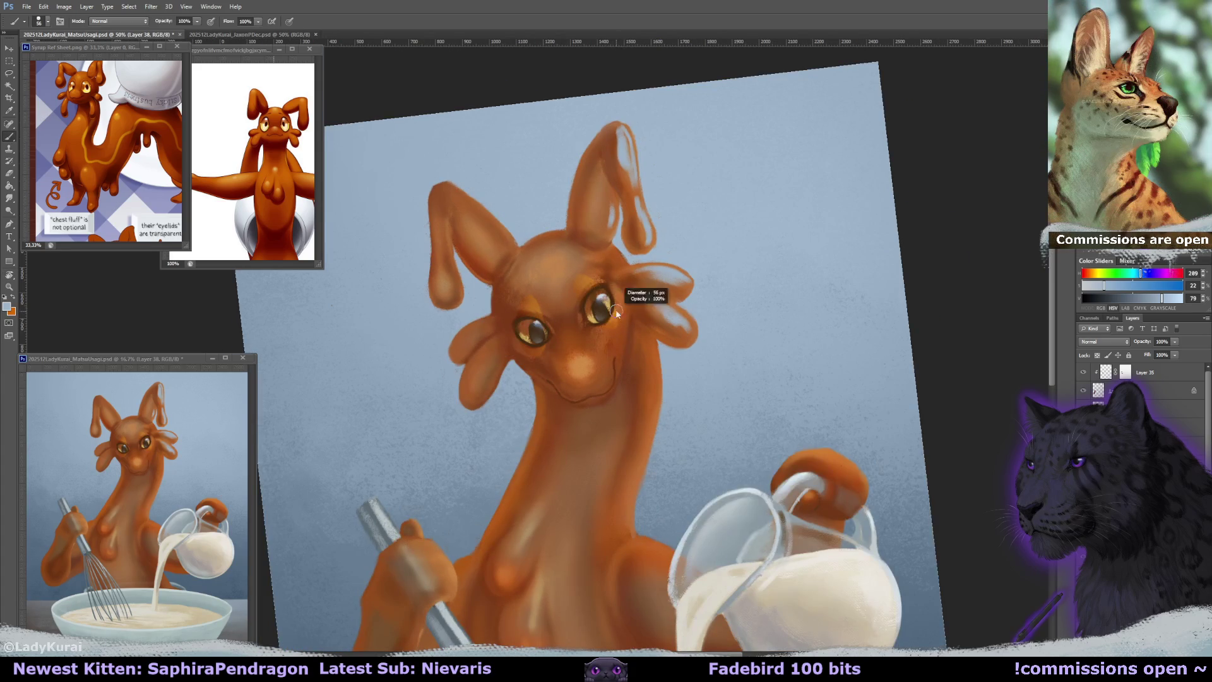
drag(617, 314, 612, 328)
key(bracketright)
mouse_move(588, 349)
mouse_down()
mouse_move(596, 374)
mouse_move(602, 359)
mouse_move(522, 347)
mouse_up()
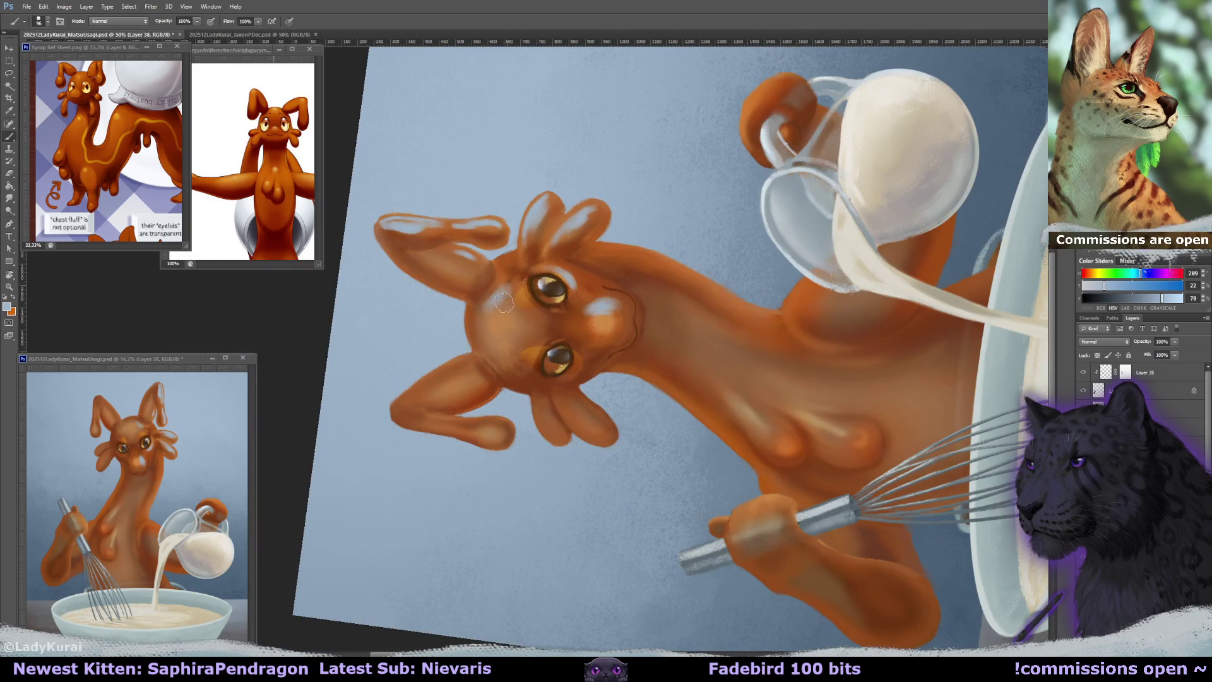
Highlight beside the upper eye at size 168 and the left ear's right edge at 80.
key(bracketright)
key(bracketright)
key(bracketright)
mouse_move(505, 296)
mouse_down()
mouse_move(487, 324)
mouse_move(562, 290)
mouse_move(537, 268)
mouse_up()
key(bracketleft)
key(bracketleft)
key(bracketleft)
key(bracketleft)
key(bracketleft)
key(bracketleft)
mouse_move(551, 255)
mouse_down()
mouse_move(548, 325)
mouse_move(643, 244)
mouse_up()
Repaint the pale highlight along the right ear, redoing the first stroke.
key(r)
key(e)
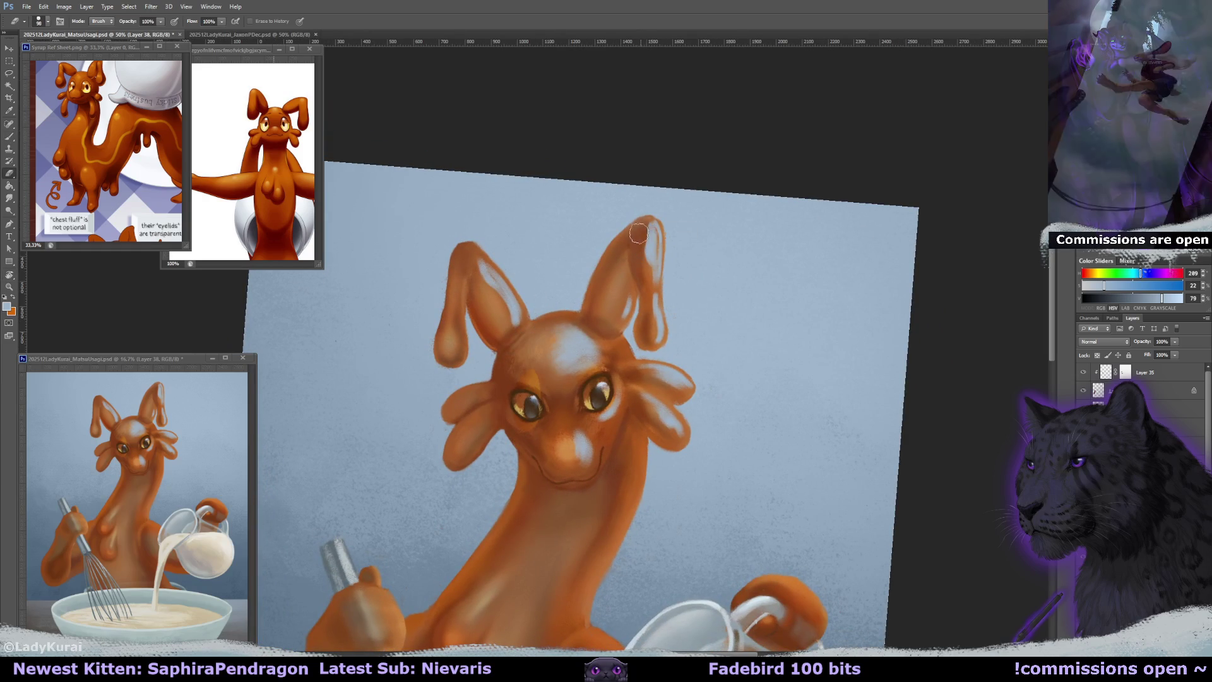
key(b)
drag(652, 238, 652, 280)
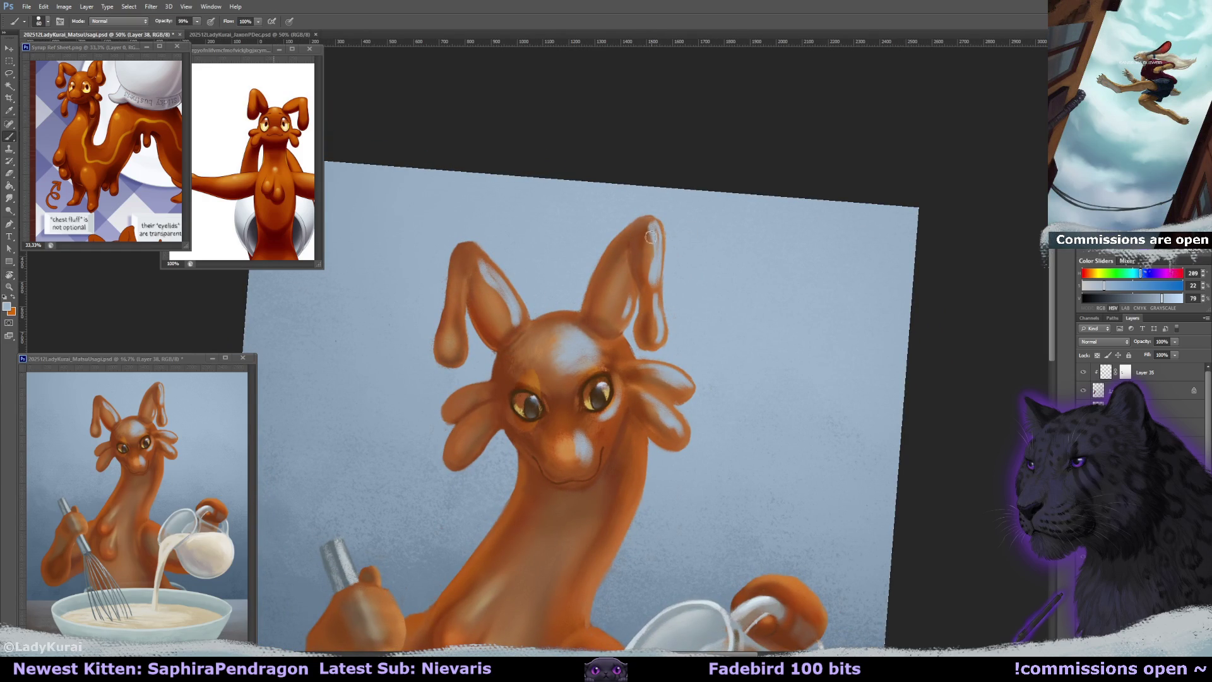
key(ctrl+z)
drag(654, 226, 651, 265)
Add highlights to the left ear's inner area, upper part and drip.
mouse_move(483, 284)
mouse_down()
mouse_move(493, 271)
mouse_move(501, 297)
mouse_up()
key(bracketleft)
key(bracketleft)
key(bracketleft)
drag(470, 360, 467, 300)
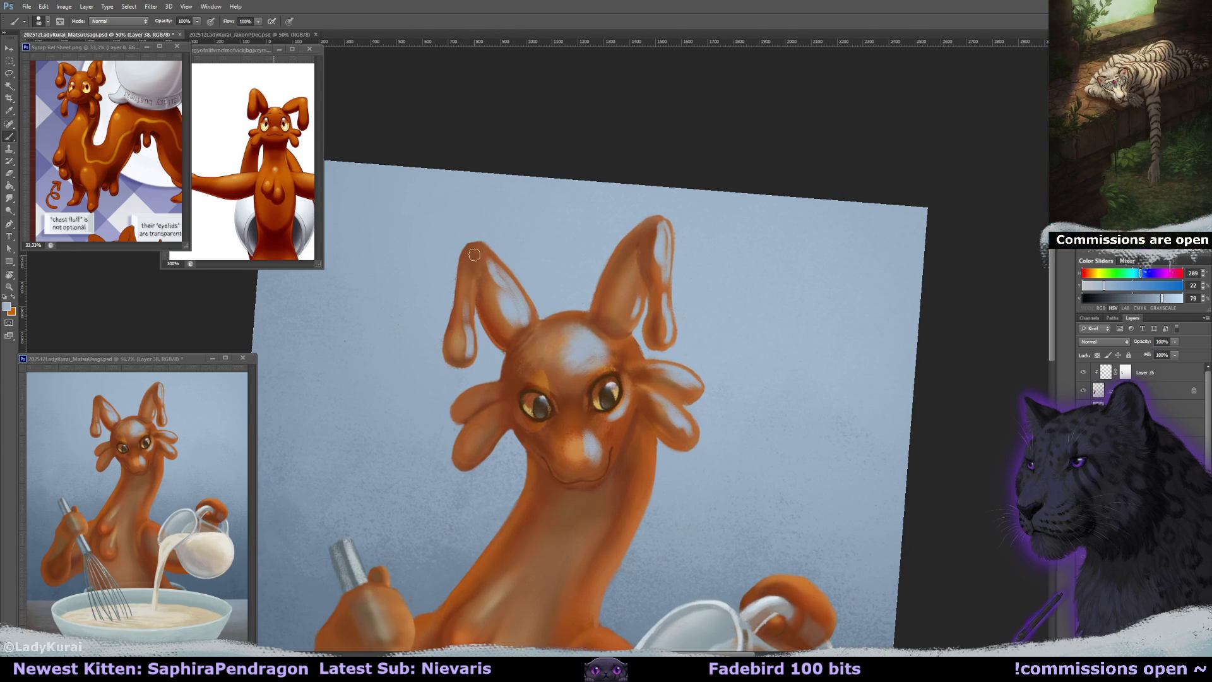
drag(472, 254, 472, 315)
scroll(498, 302, down, 1)
scroll(527, 300, down, 2)
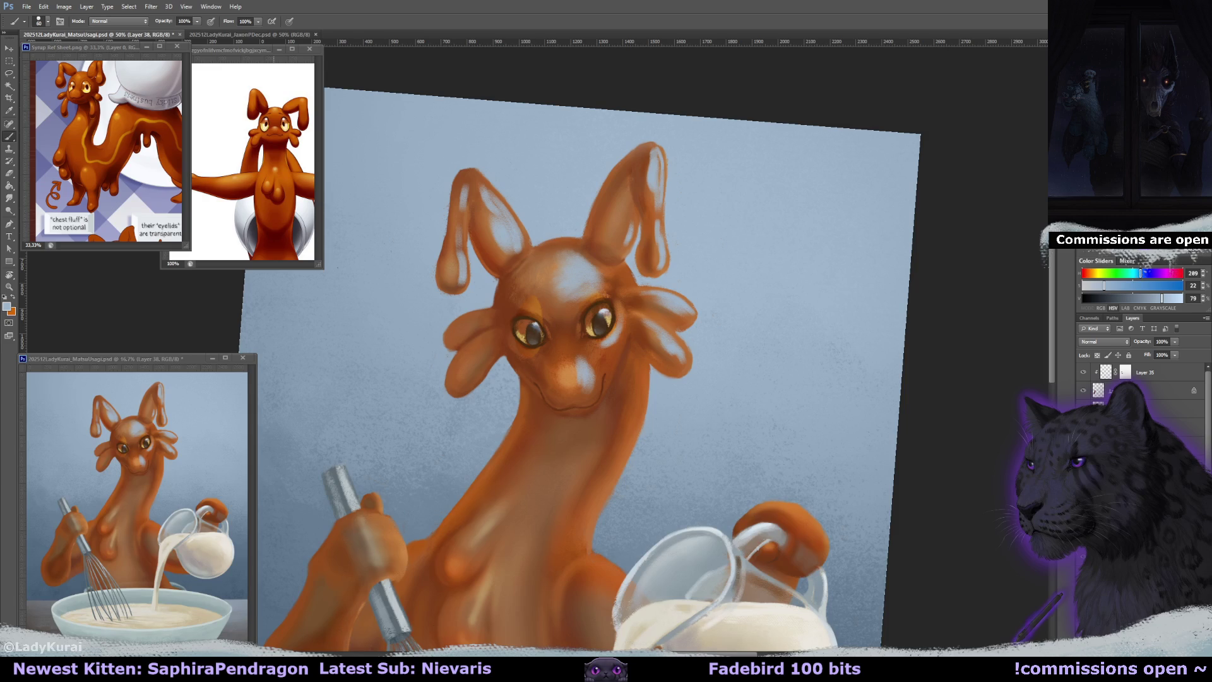
drag(534, 304, 480, 354)
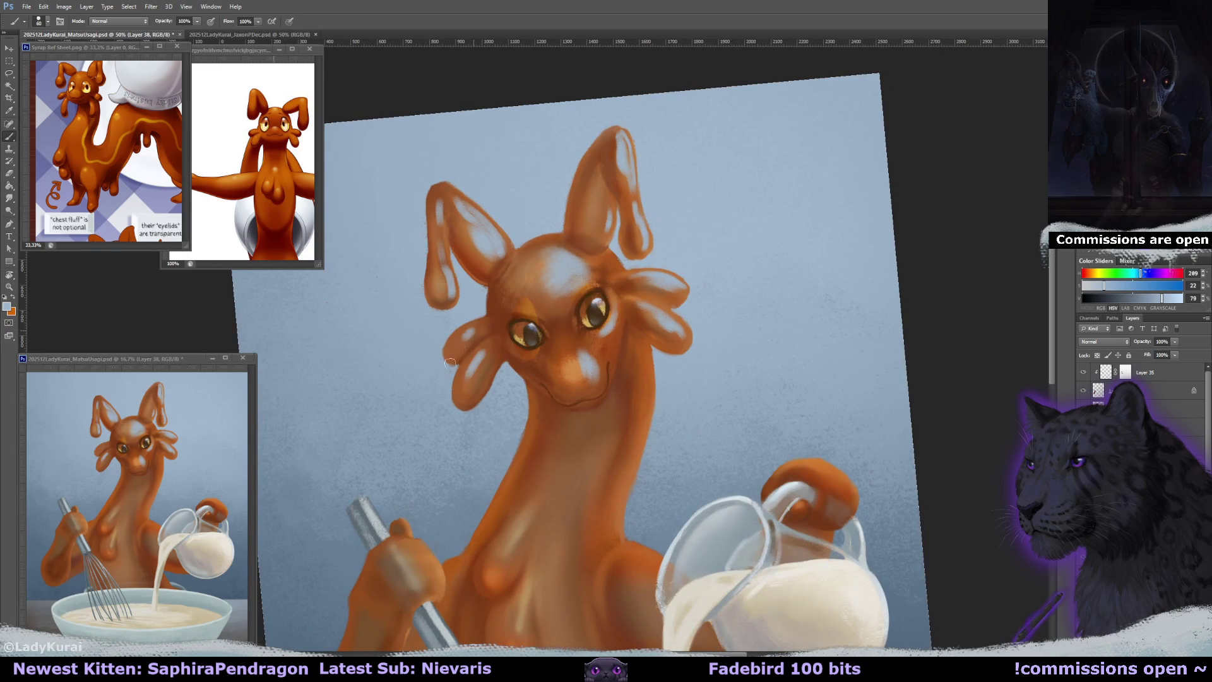
drag(466, 344, 476, 378)
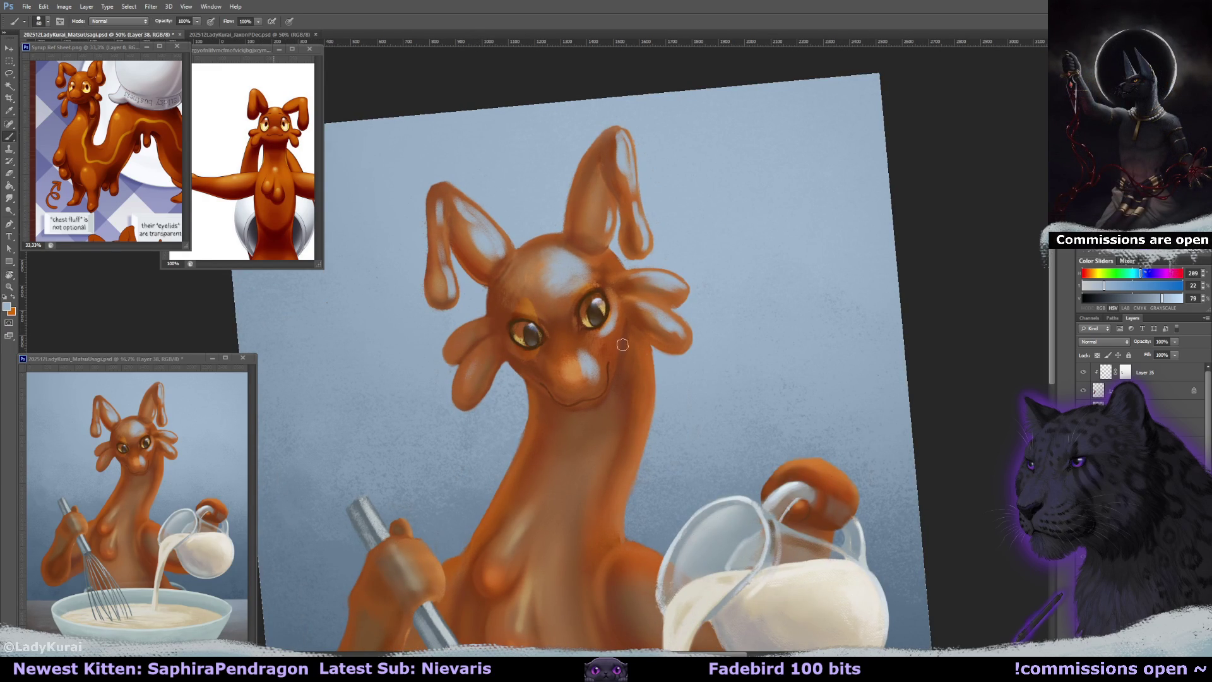
Paint a larger highlight down the neck's right edge and partly erase it to soften.
key(bracketright)
drag(639, 347, 644, 395)
key(e)
drag(652, 392, 650, 341)
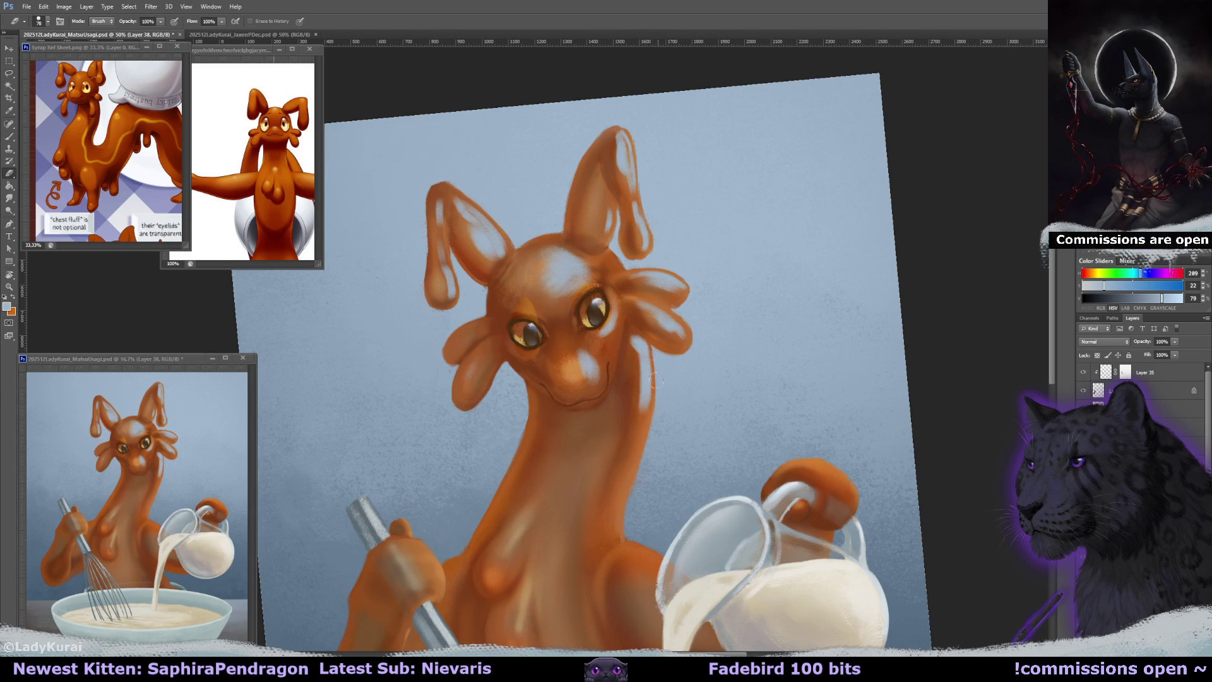
key(b)
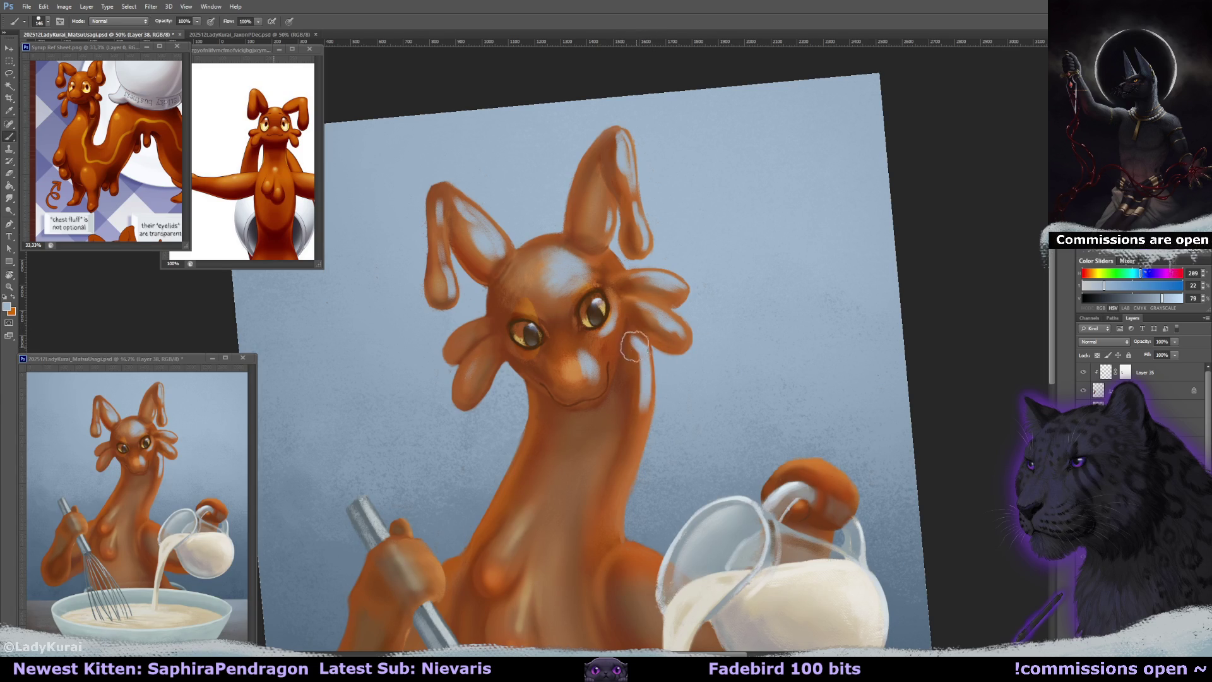
mouse_move(632, 359)
mouse_down()
mouse_move(618, 289)
mouse_move(604, 399)
mouse_up()
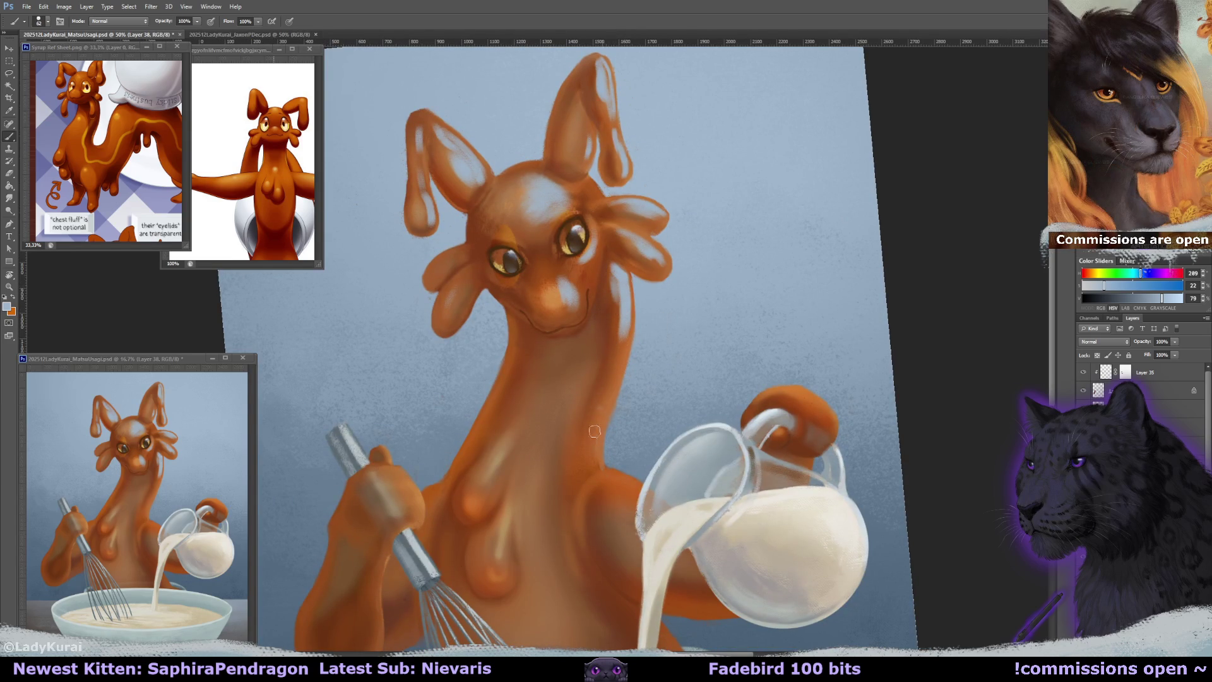
Paint light bluish highlights on the chest, the lower chest drip and the whisk hand.
key(r)
mouse_move(578, 480)
mouse_down()
mouse_move(683, 362)
mouse_move(698, 380)
mouse_move(740, 286)
mouse_move(753, 358)
mouse_up()
key(r)
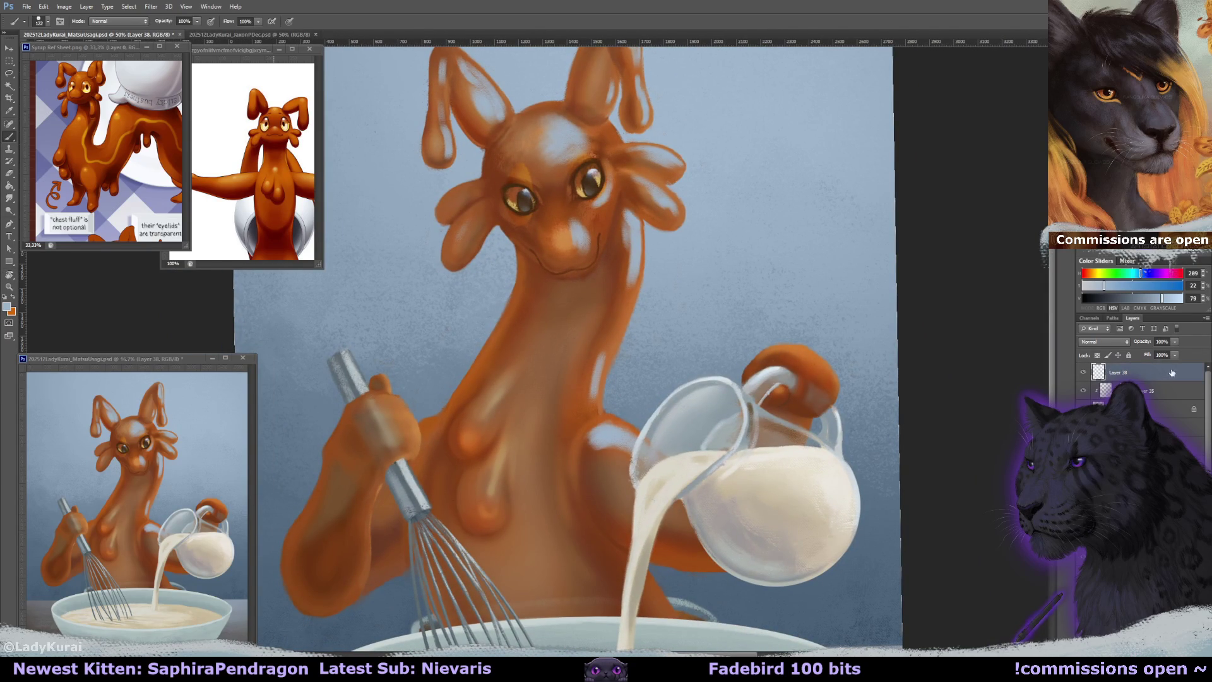
key(r)
mouse_move(785, 359)
mouse_down()
mouse_move(639, 108)
mouse_move(650, 117)
mouse_up()
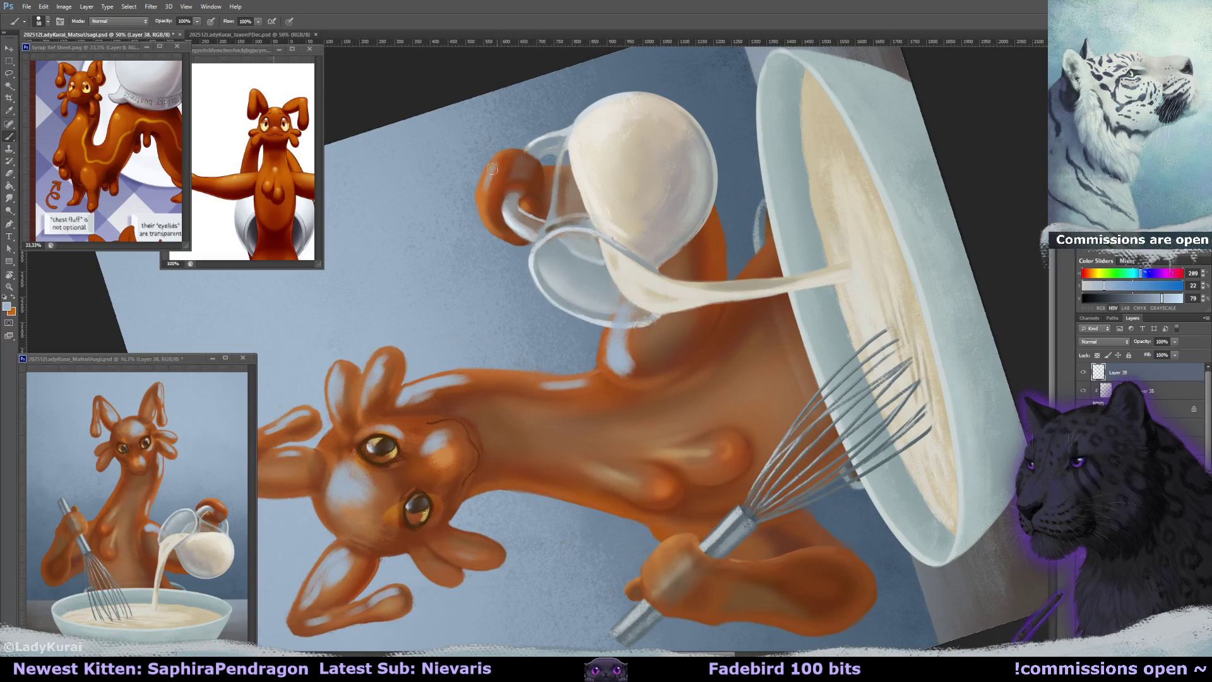
key(r)
drag(493, 171, 627, 157)
key(r)
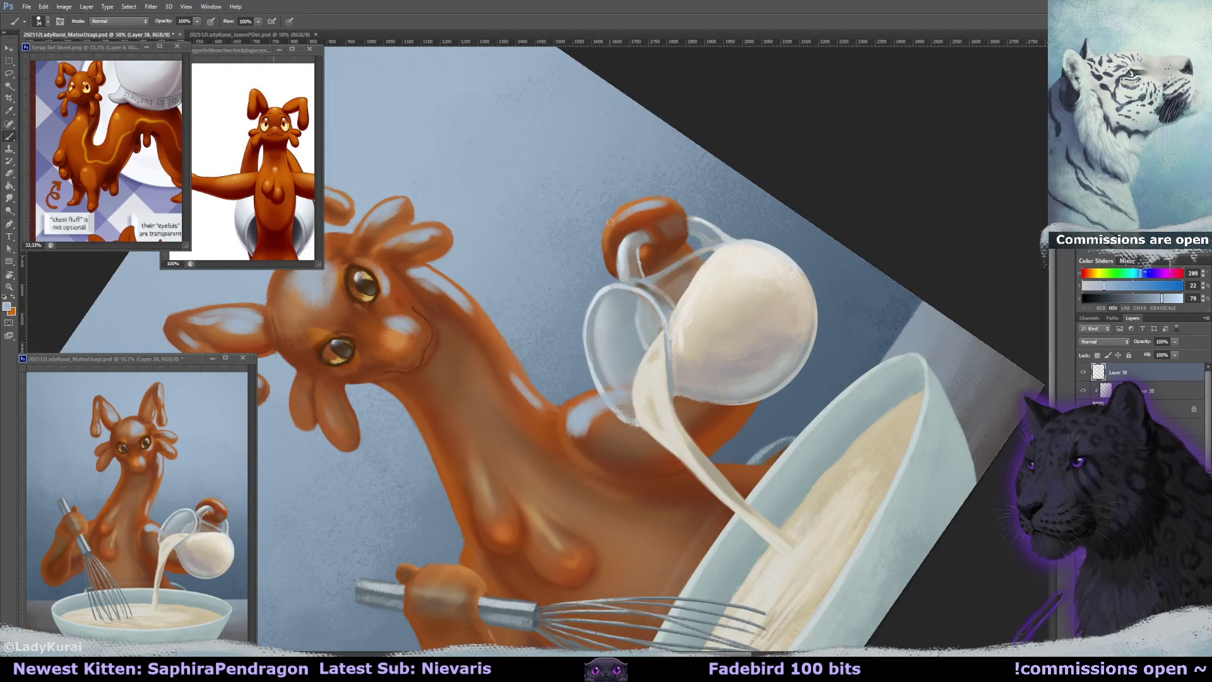
key(r)
mouse_move(642, 206)
mouse_down()
mouse_move(723, 340)
mouse_move(686, 360)
mouse_up()
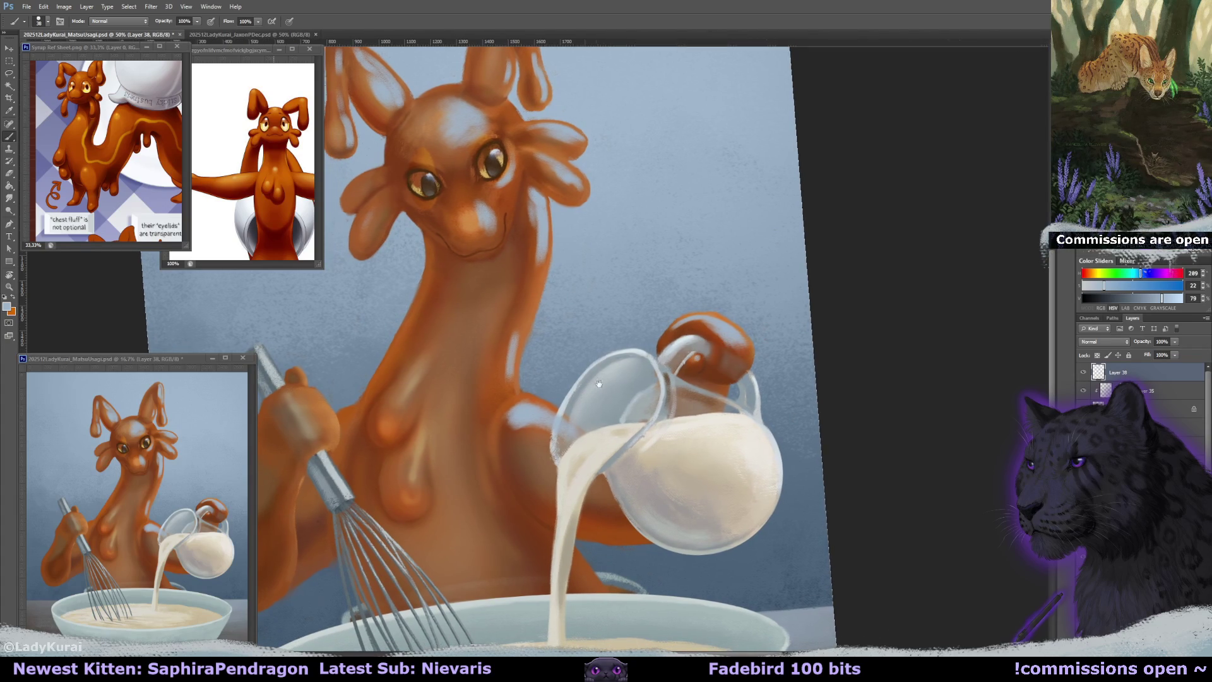
drag(589, 383, 712, 385)
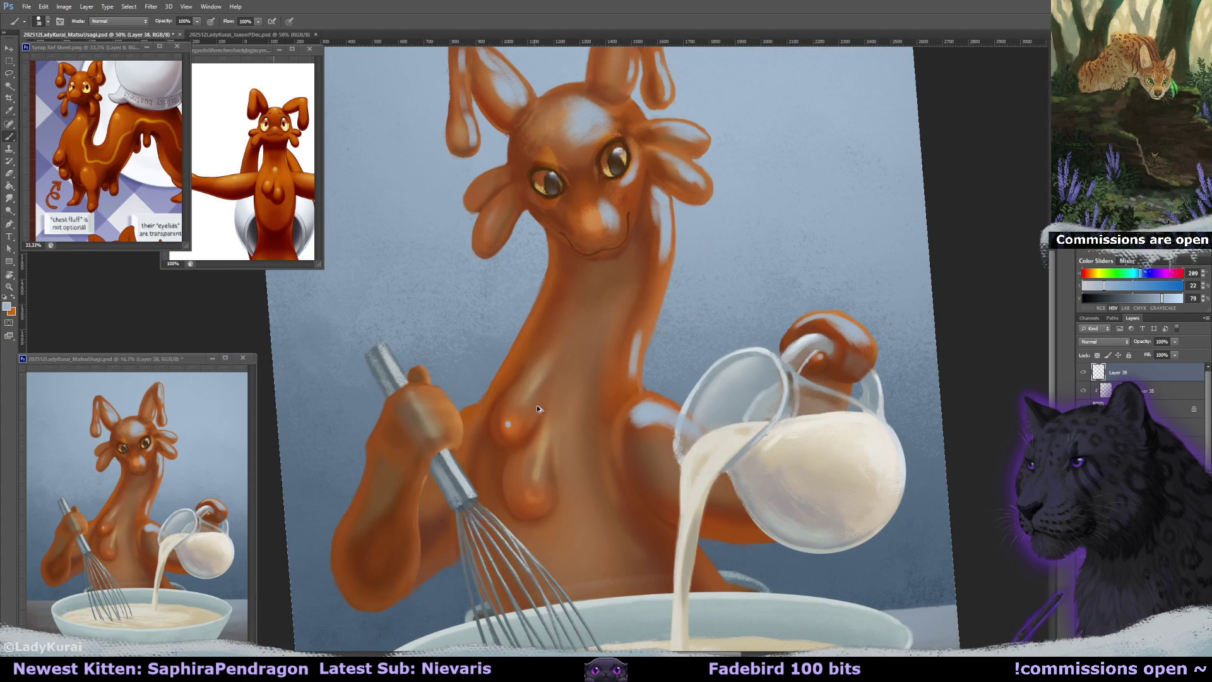
mouse_move(547, 365)
mouse_down()
mouse_move(514, 423)
mouse_move(518, 412)
mouse_up()
drag(529, 497, 538, 456)
mouse_move(425, 402)
mouse_down()
mouse_move(452, 436)
mouse_move(635, 367)
mouse_move(611, 457)
mouse_up()
Add small highlights on the whisk hand's knuckles with a 30 px brush and on the neck's right side.
key(r)
key(b)
alt+right_click(611, 459)
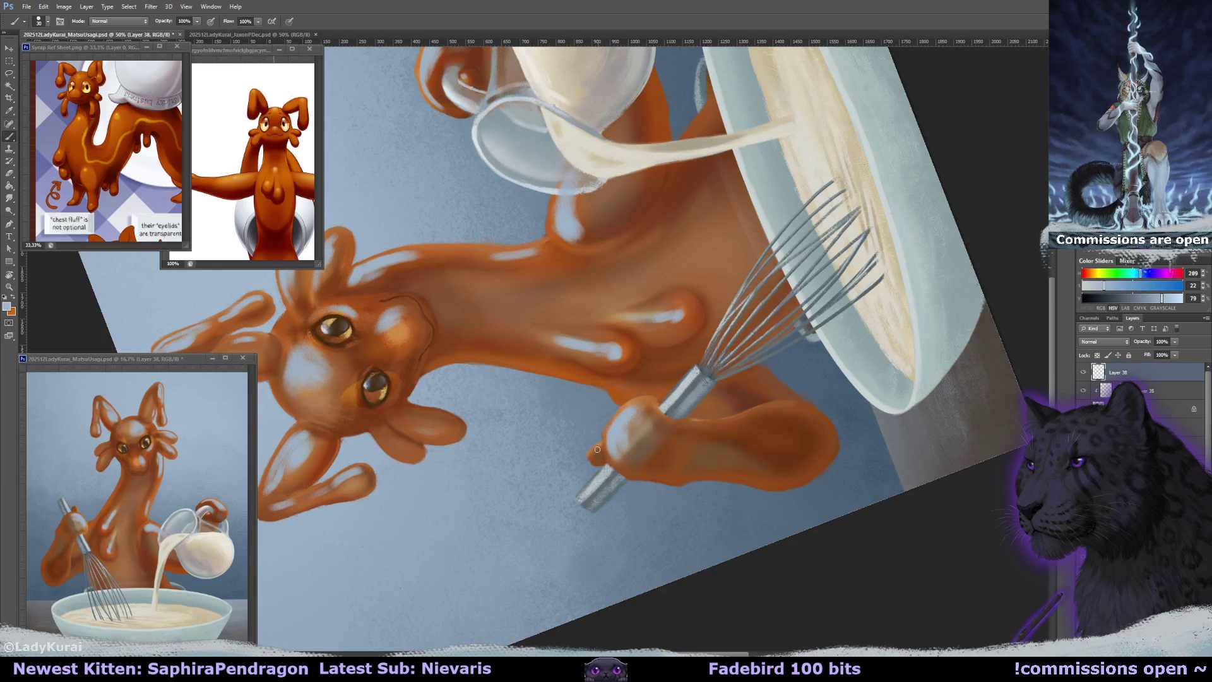
key(r)
mouse_move(594, 452)
mouse_down()
mouse_move(614, 347)
mouse_move(620, 376)
mouse_up()
key(b)
scroll(613, 347, up, 2)
alt+right_click(614, 347)
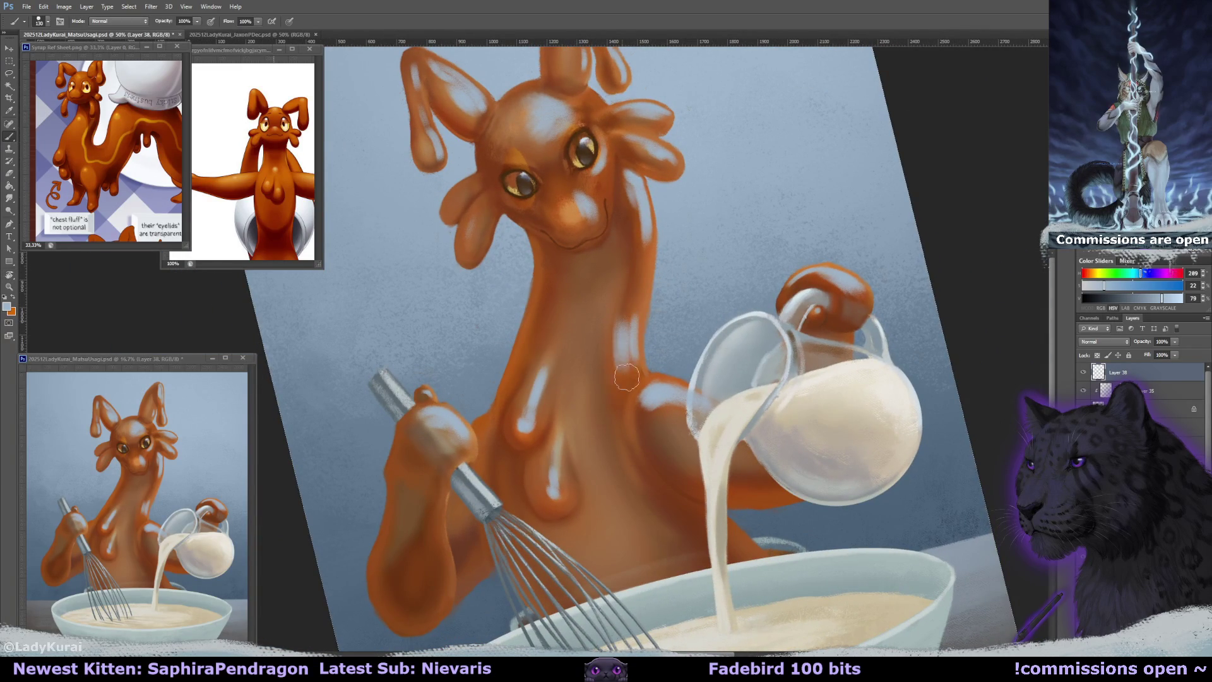
key(r)
drag(587, 101, 563, 98)
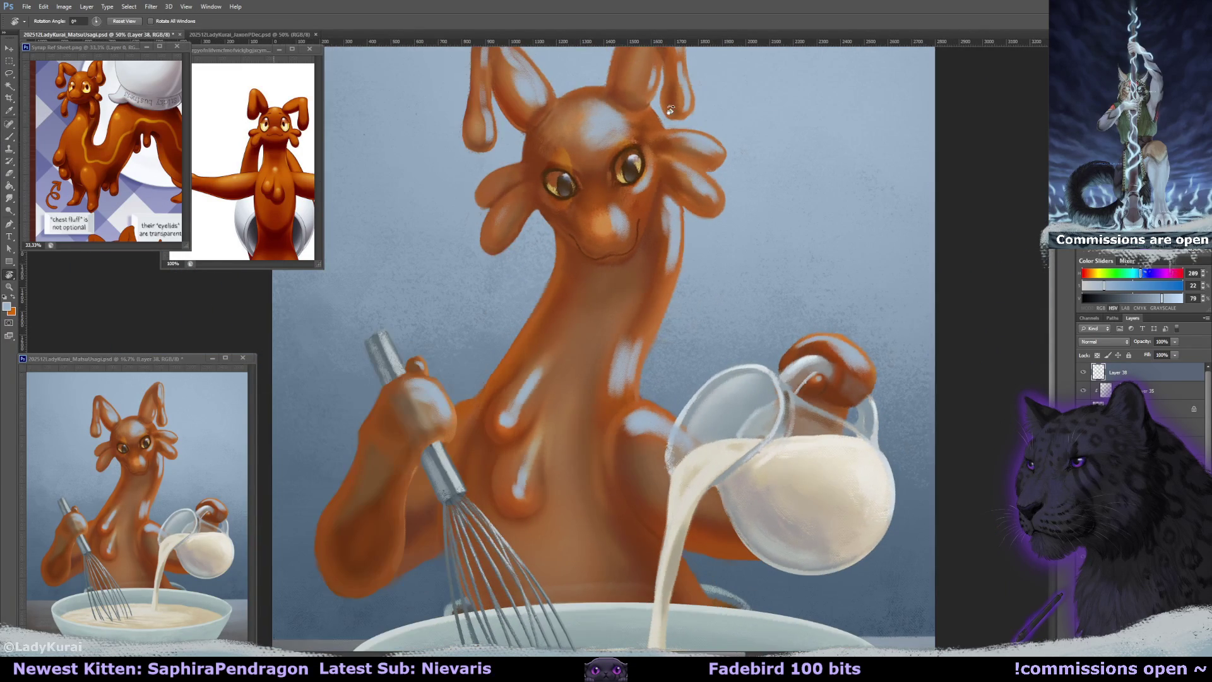
key(ctrl+minus)
key(ctrl+minus)
click(1104, 341)
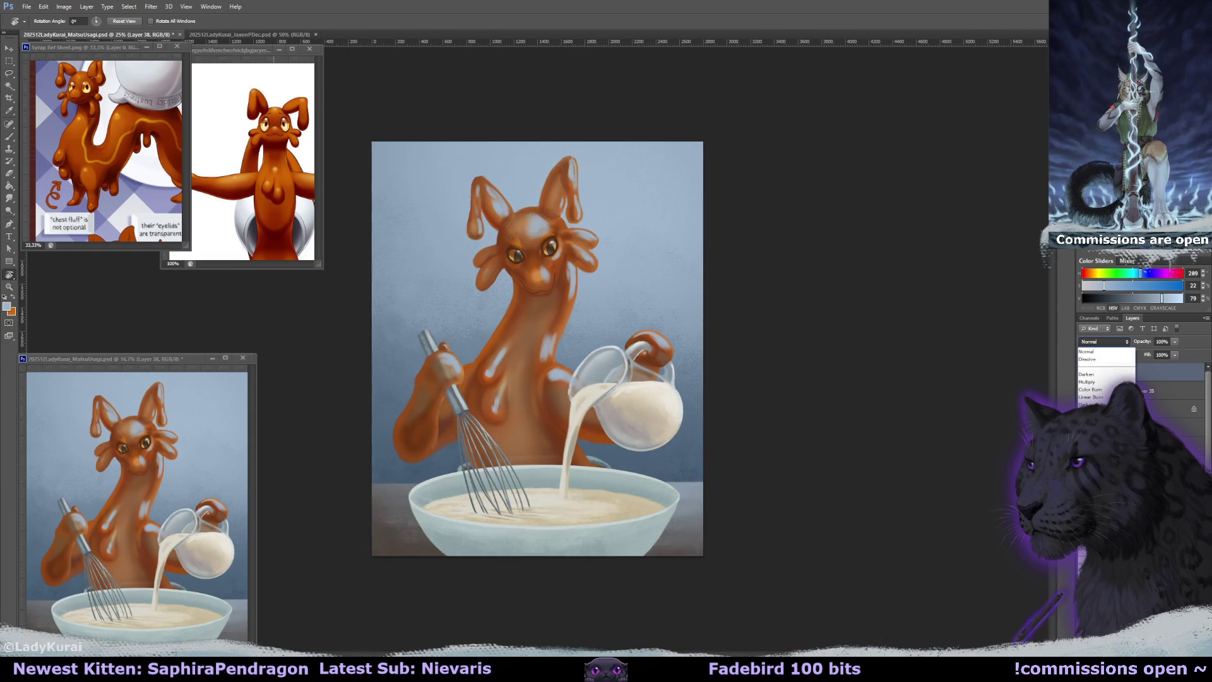
Set the highlight layer's blend mode to Hard Light.
click(1098, 480)
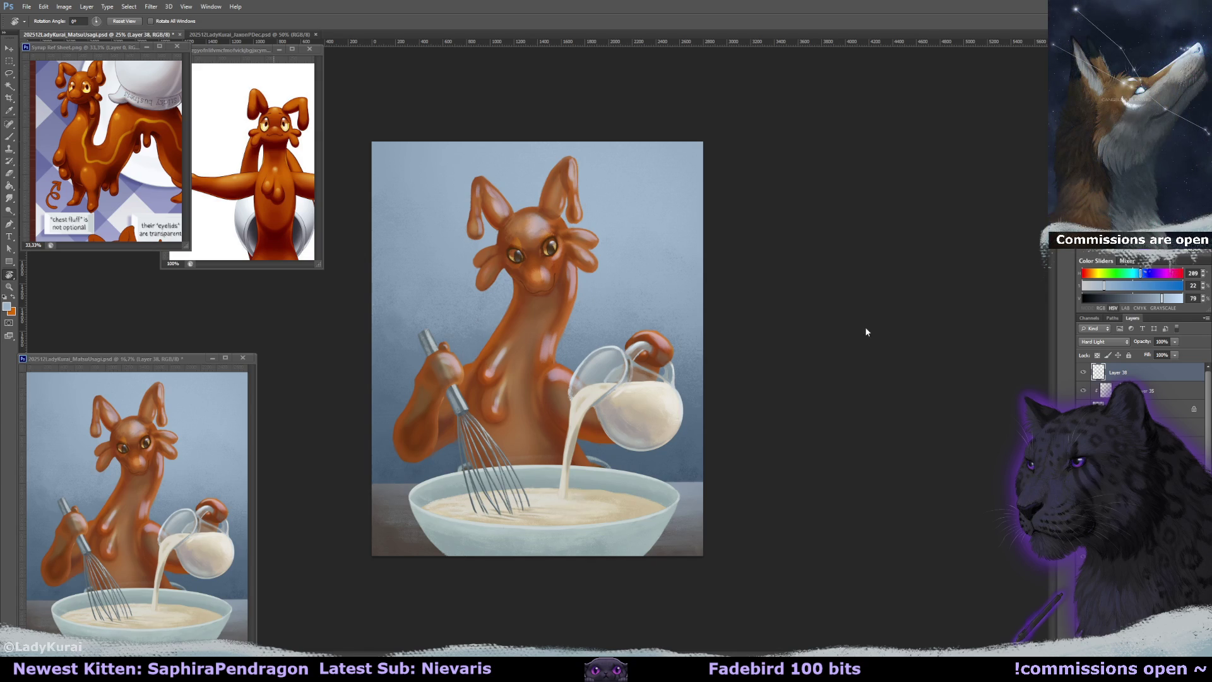
click(1099, 328)
key(Escape)
Create a new layer clipped to the highlights and fill it with light blue.
key(ctrl+shift+alt+n)
key(ctrl+alt+g)
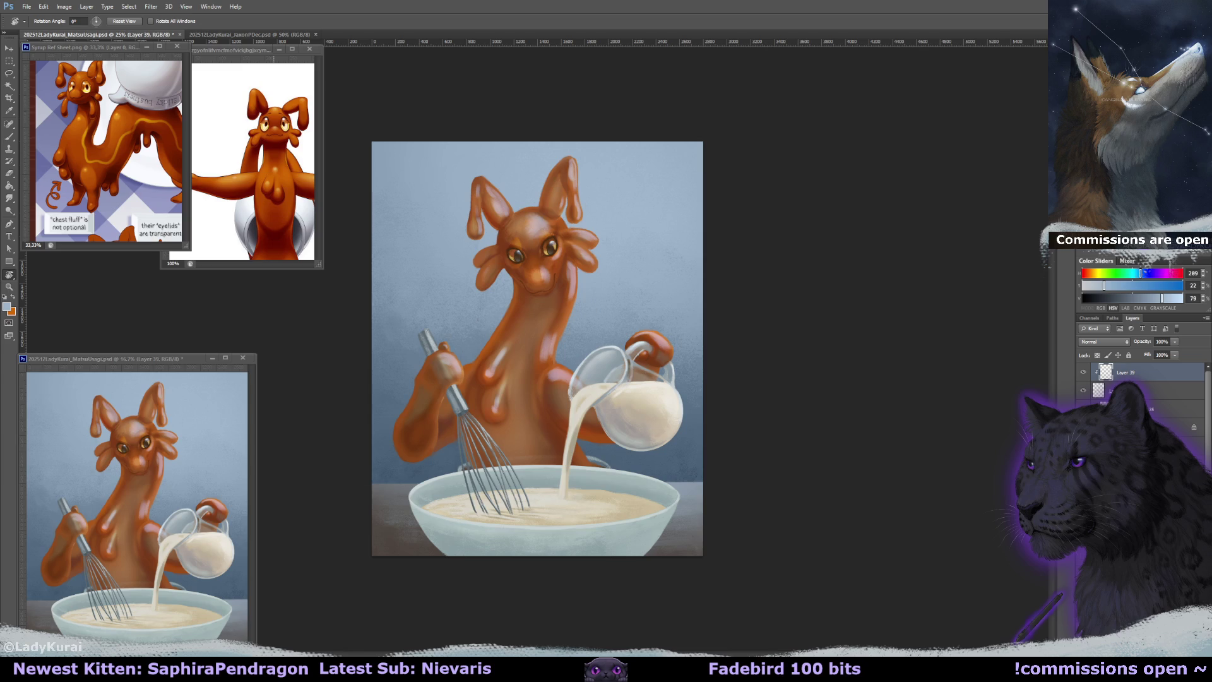
key(g)
click(565, 292)
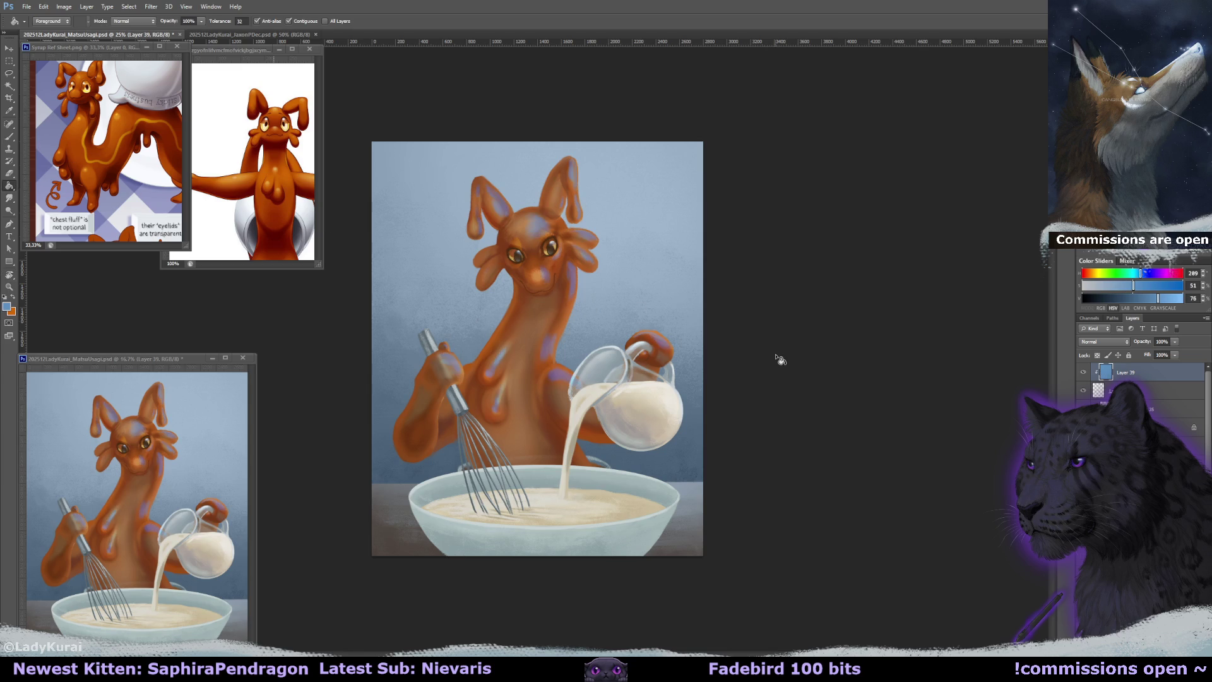
alt+click(669, 314)
click(669, 314)
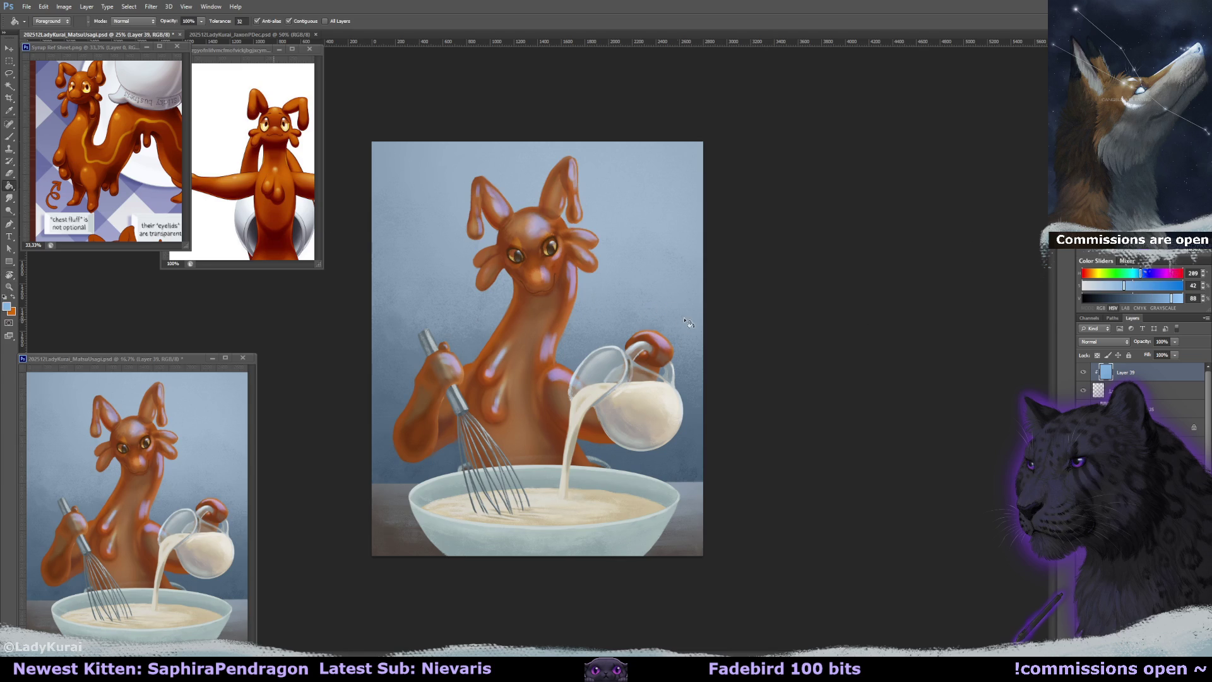
Reselect the Hard Light highlight layer and zoom to 50% on the creature's head.
key(ctrl+plus)
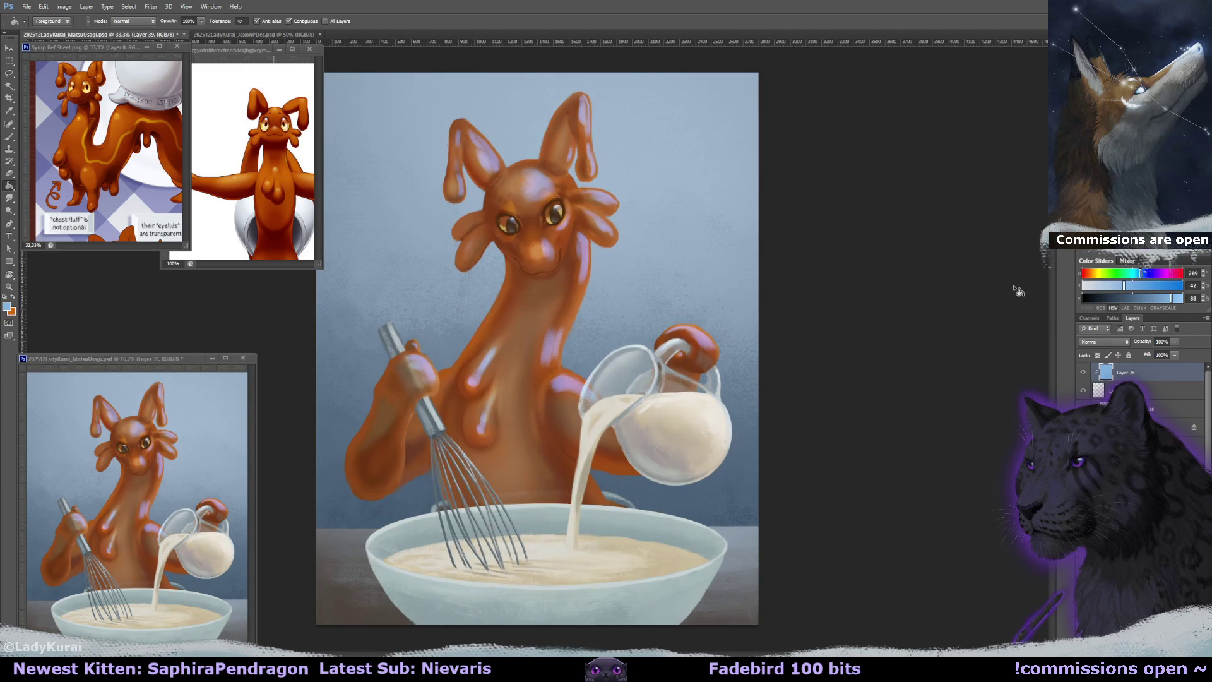
click(1111, 390)
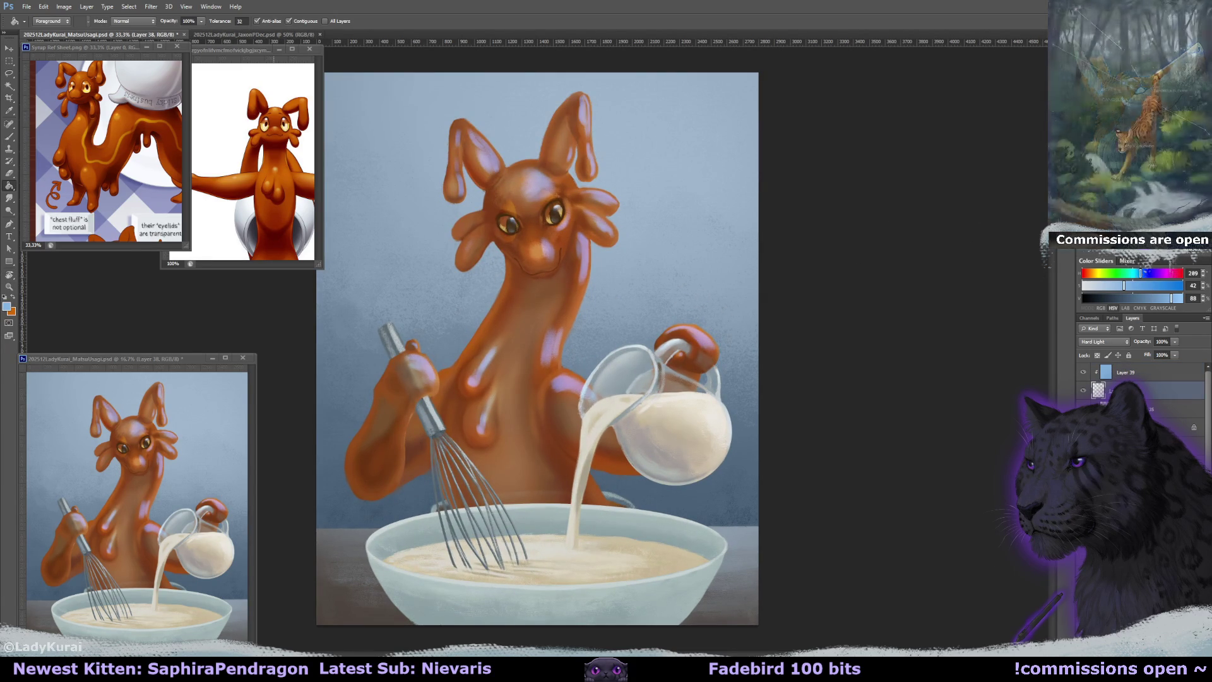
key(ctrl+plus)
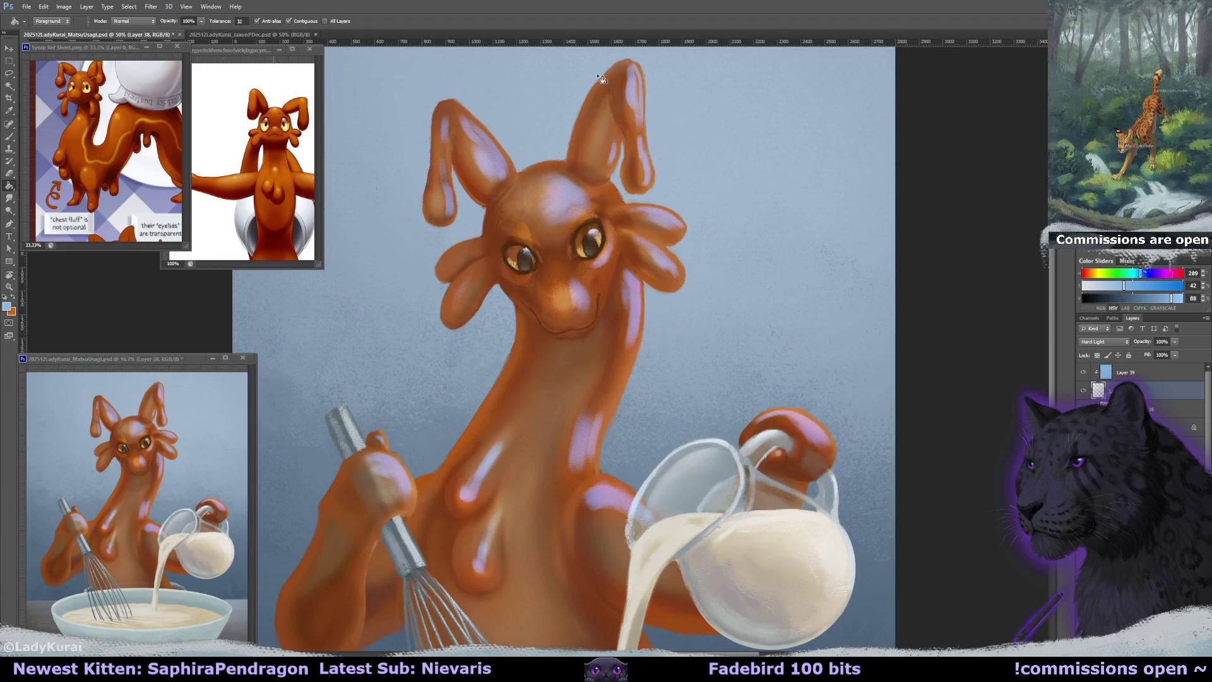
drag(650, 136, 669, 174)
key(ctrl+r)
Smudge the right ear tip, the lower right-ear droop and the left ear droop smooth.
key(r)
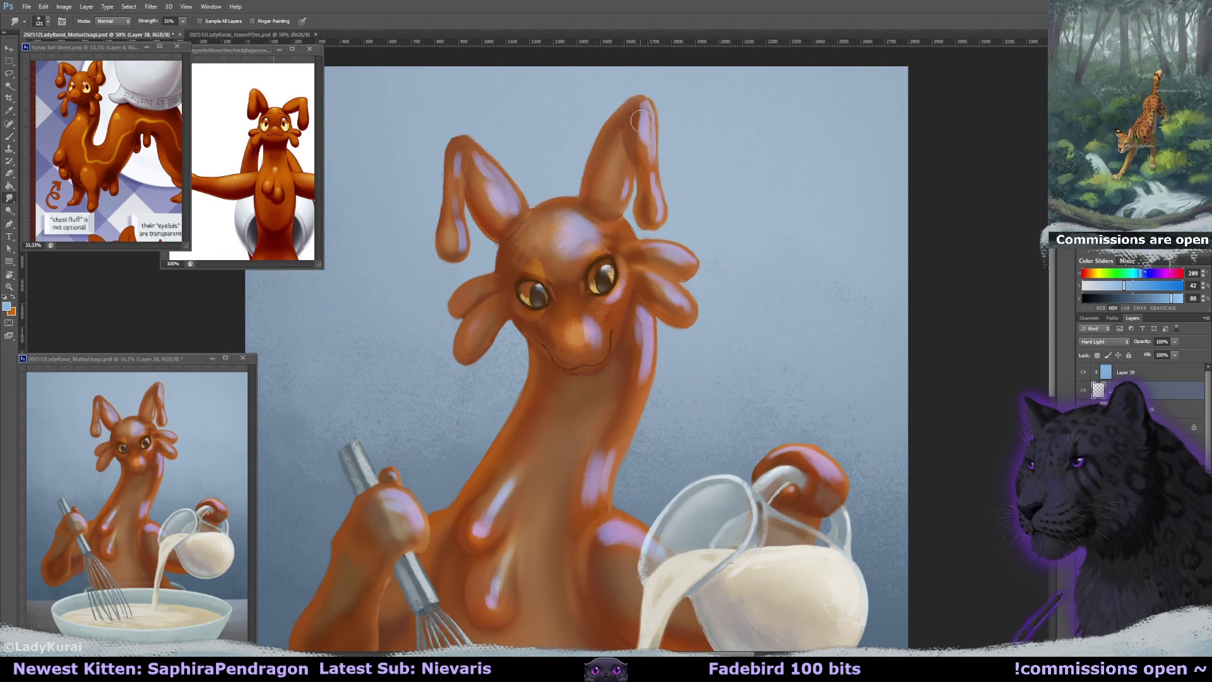
drag(637, 115, 641, 148)
key(bracketleft)
drag(642, 163, 652, 219)
drag(486, 180, 451, 188)
drag(455, 146, 449, 240)
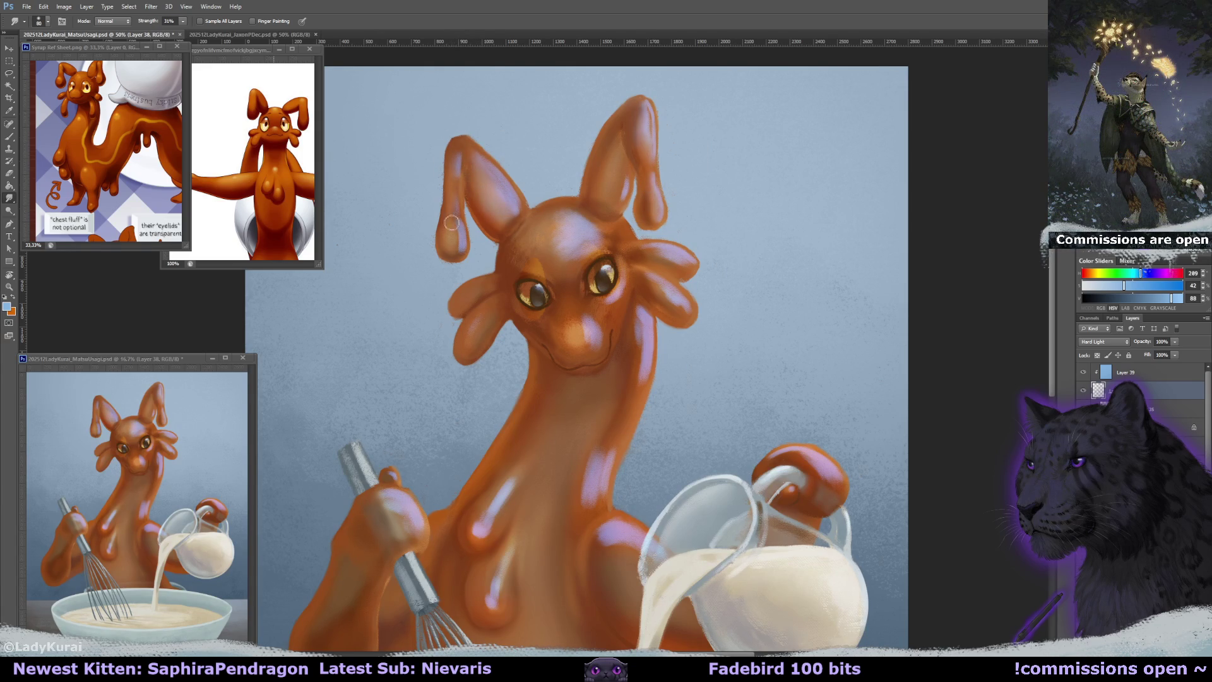
Reshape the lower right head tentacle with a resized smudge brush.
mouse_move(559, 221)
mouse_down()
mouse_move(551, 248)
mouse_move(537, 250)
mouse_up()
drag(644, 252, 697, 275)
drag(663, 293, 677, 309)
drag(622, 282, 606, 282)
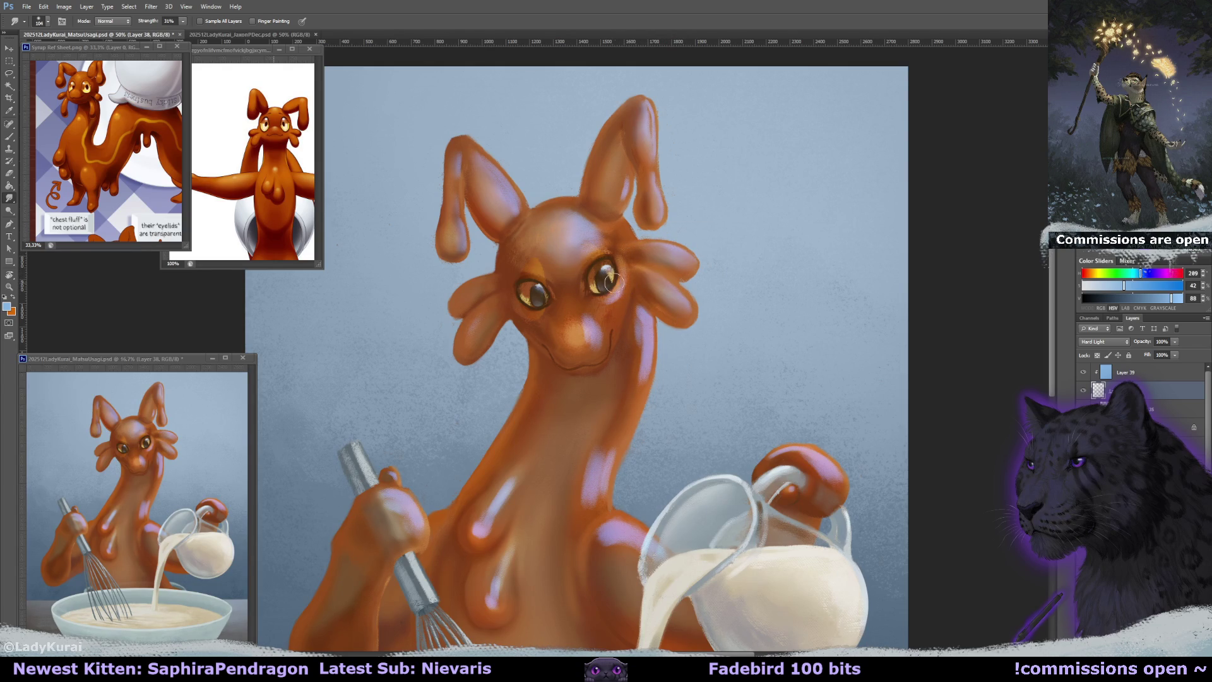
drag(593, 352, 616, 352)
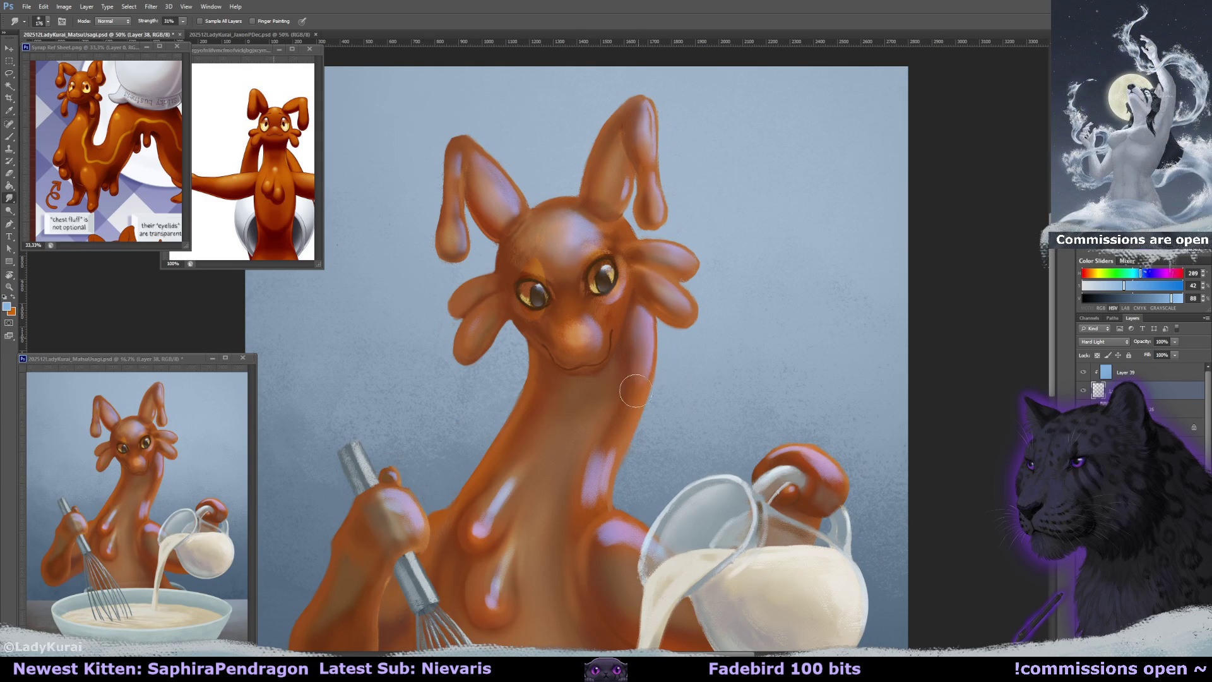
Soften the shoulder edge beside the jug, the jug handle knob and the neck highlight.
mouse_move(598, 461)
mouse_down()
mouse_move(597, 348)
mouse_move(587, 390)
mouse_up()
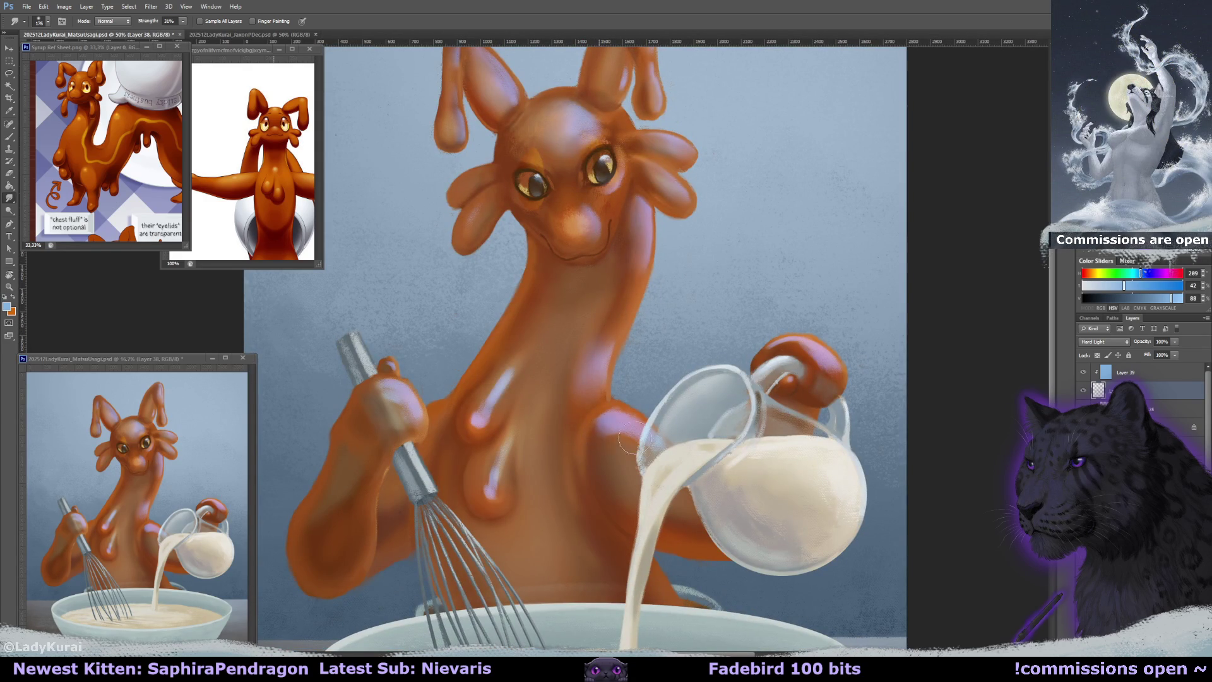
drag(635, 429, 610, 452)
mouse_move(777, 410)
mouse_down()
mouse_move(816, 331)
mouse_move(809, 355)
mouse_move(771, 373)
mouse_move(793, 385)
mouse_up()
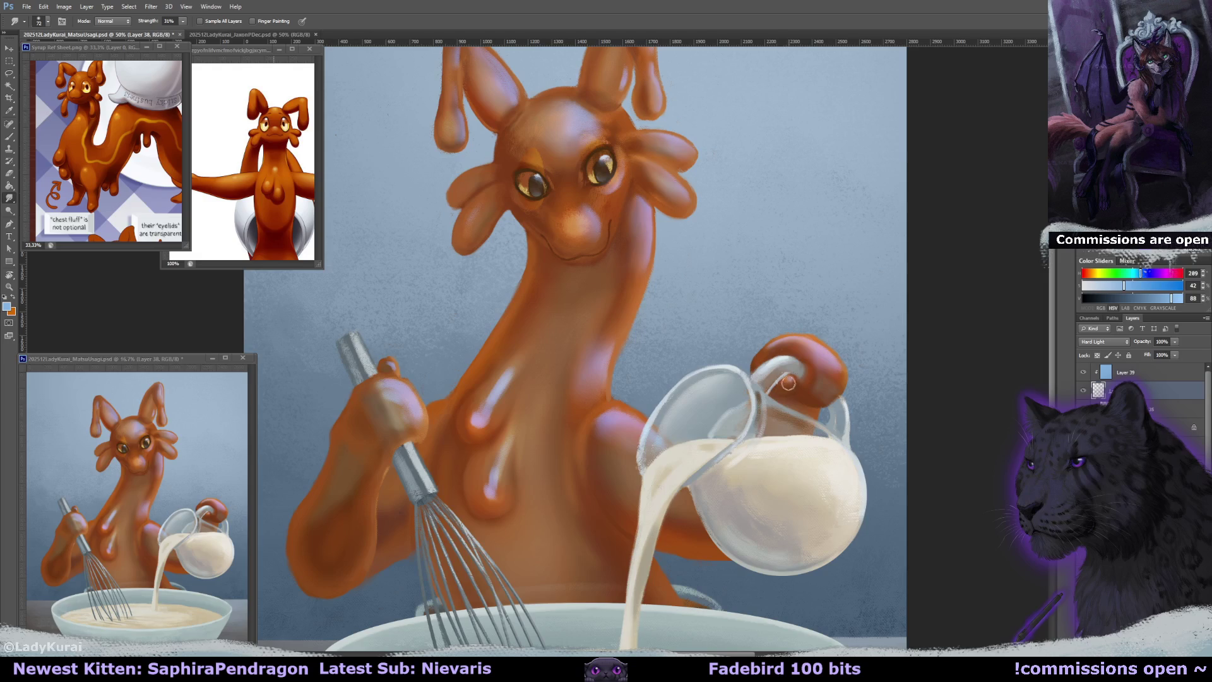
drag(494, 380, 474, 410)
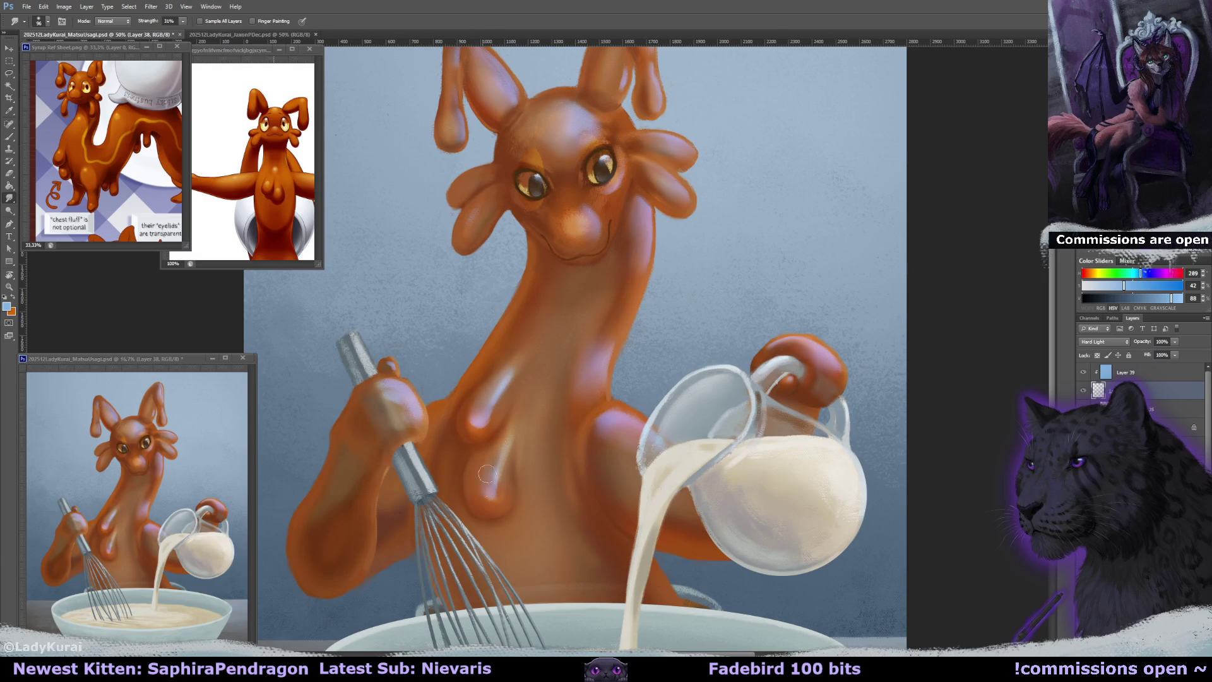
drag(392, 394, 397, 423)
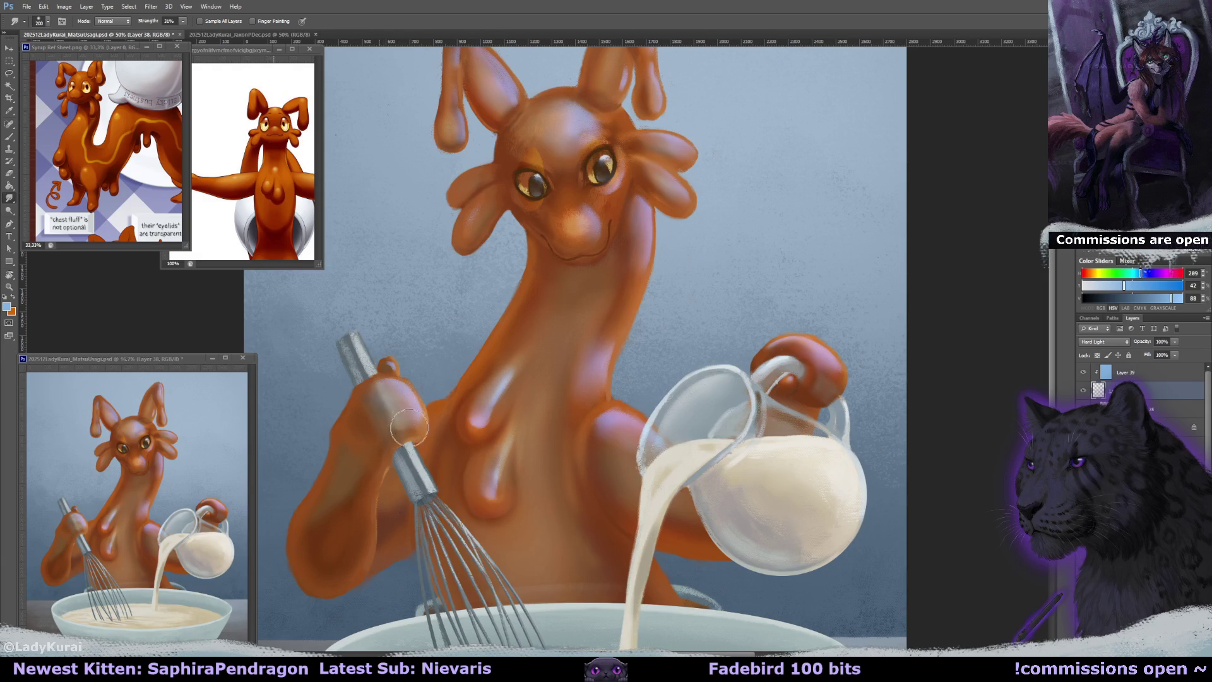
key(bracketleft)
key(bracketleft)
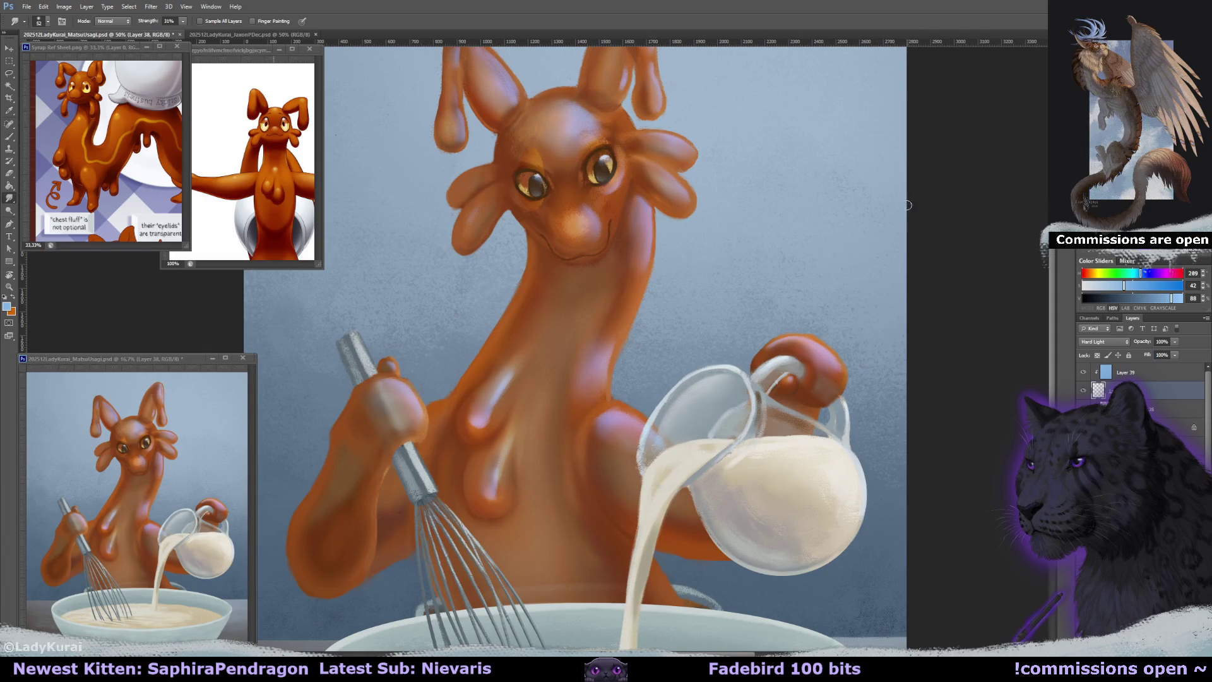
key(ctrl+minus)
key(ctrl+minus)
key(ctrl+minus)
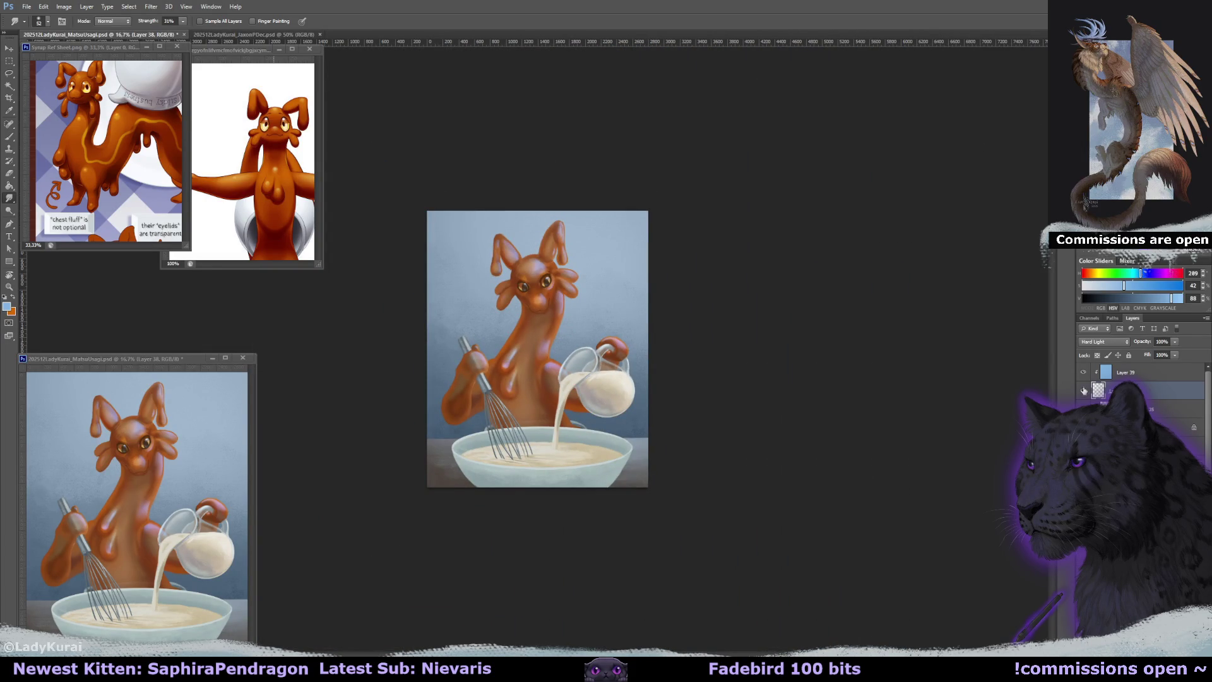
click(1084, 391)
click(1083, 390)
click(1083, 391)
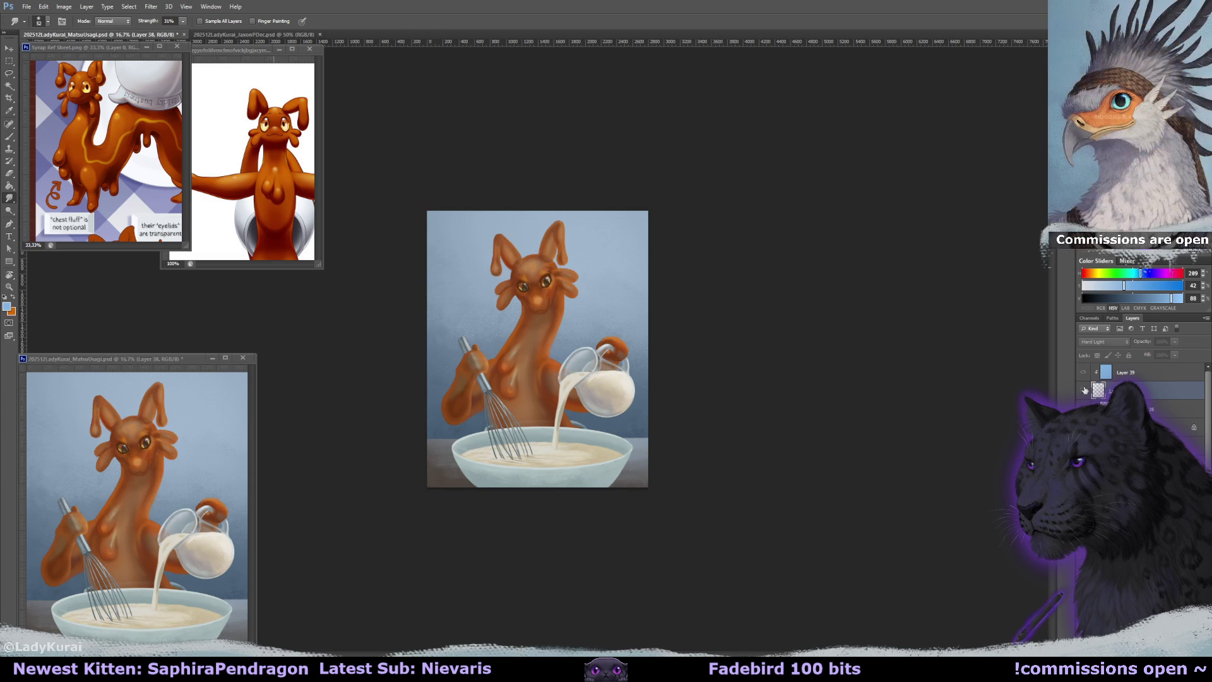
click(1083, 391)
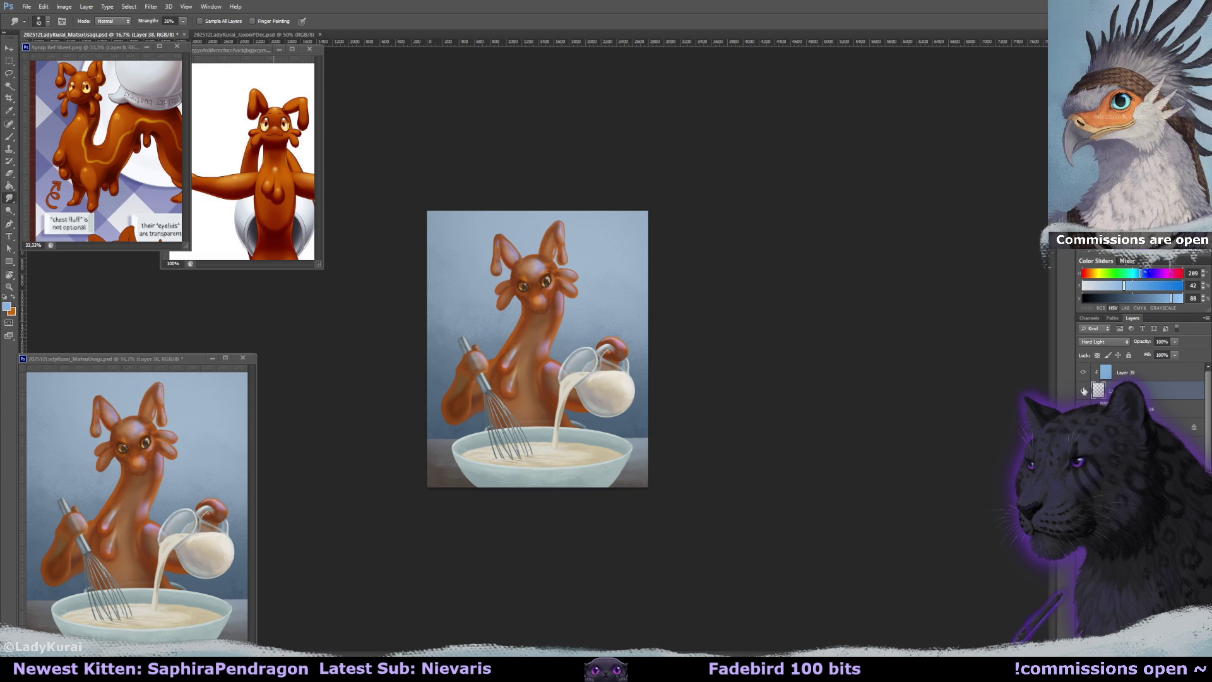
key(ctrl+plus)
key(ctrl+plus)
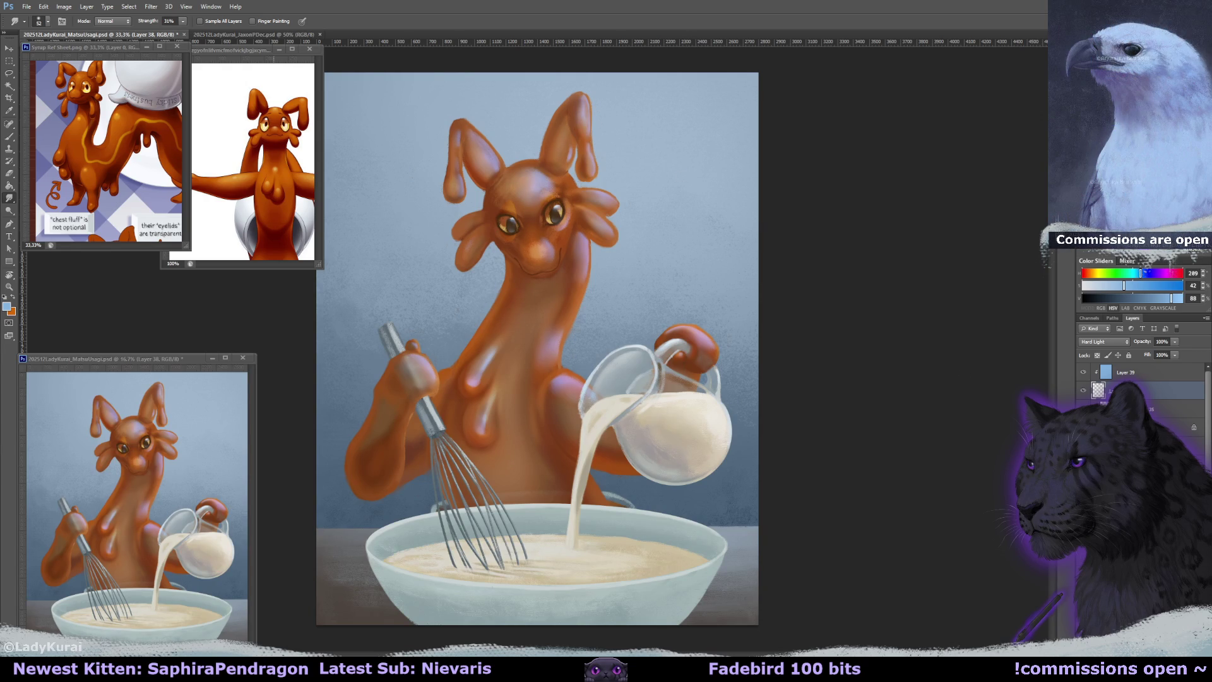
click(1168, 427)
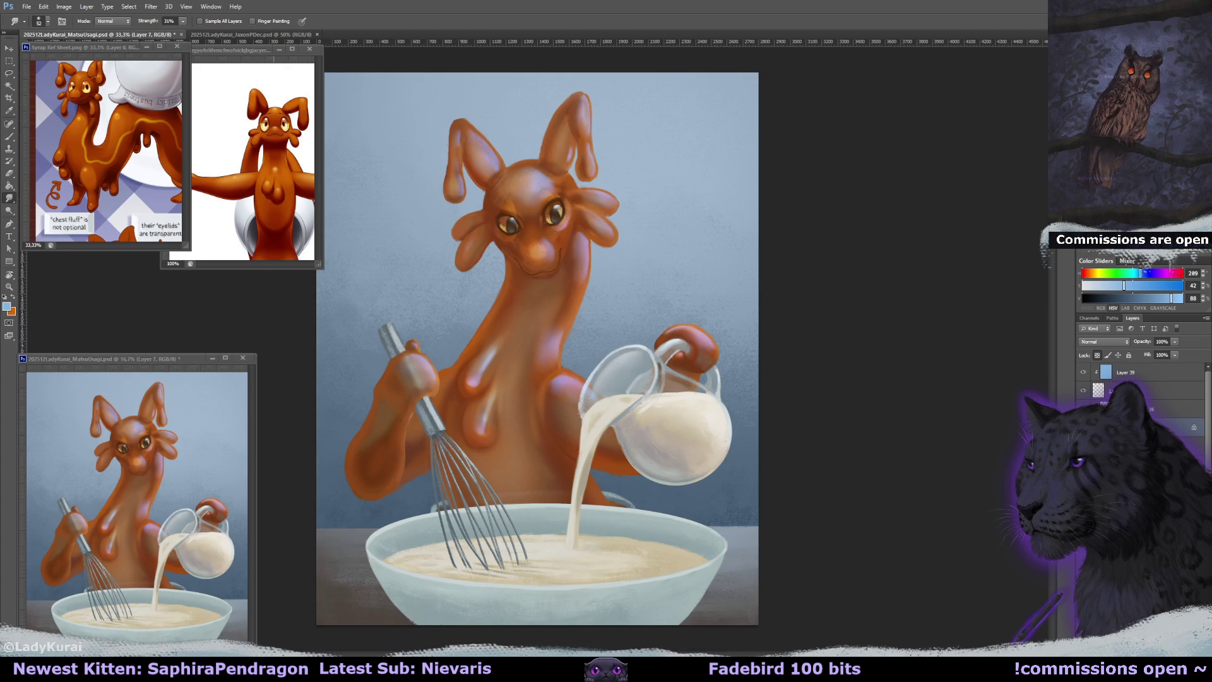
scroll(1183, 419, down, 3)
Load the creature's outline as a selection and add a new layer above Layer 35.
click(1137, 417)
ctrl+click(1099, 397)
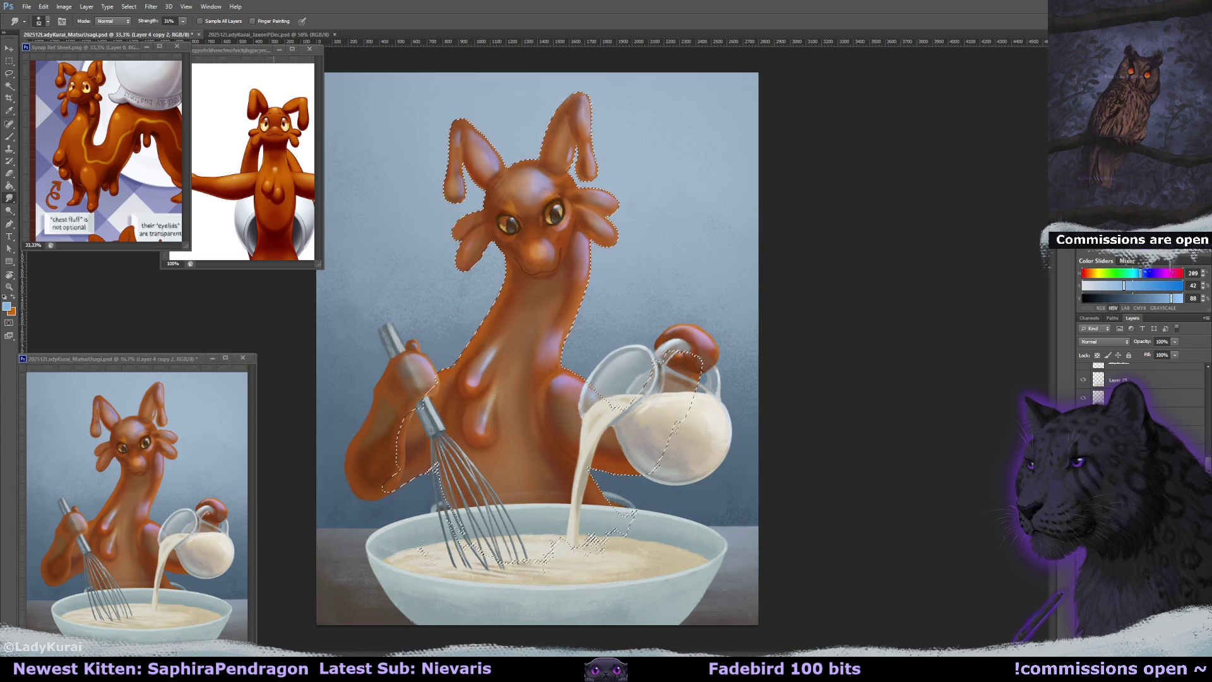
scroll(1136, 392, up, 3)
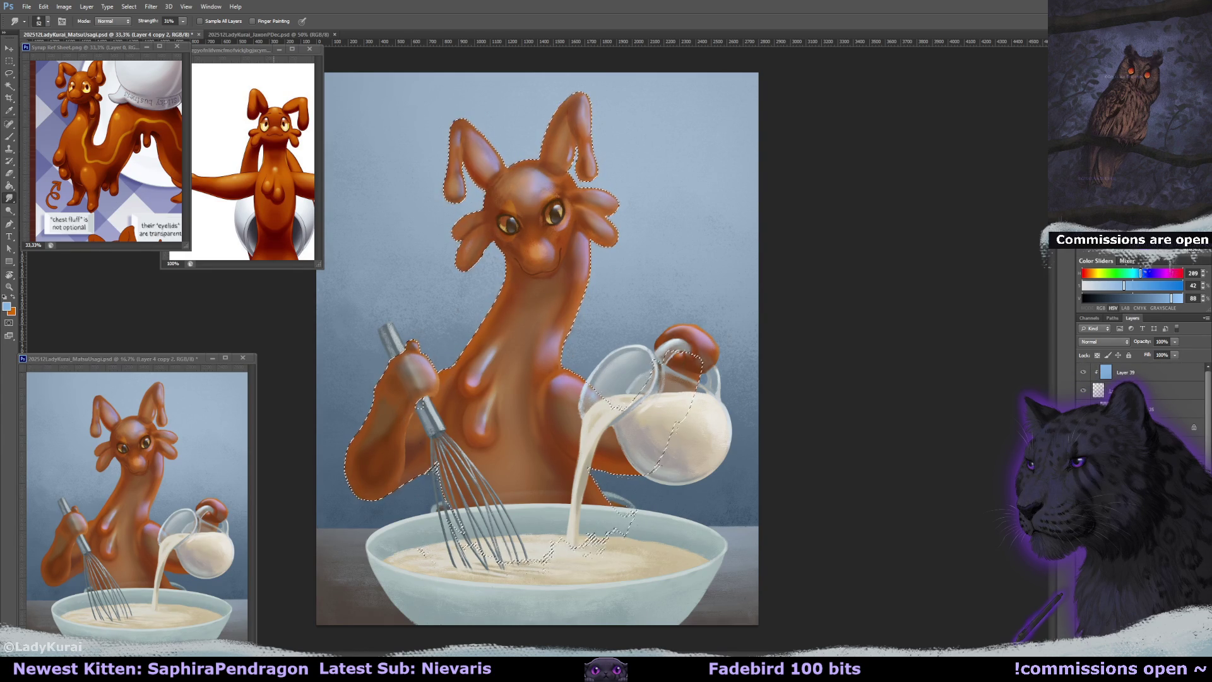
click(1130, 408)
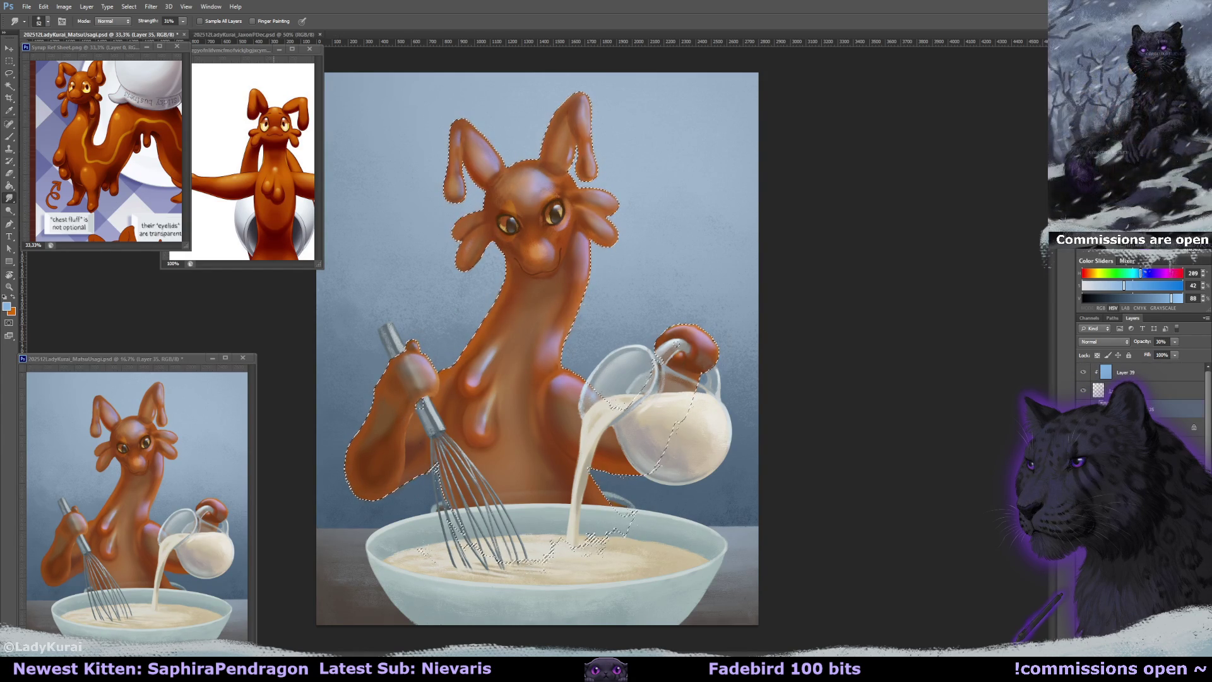
key(ctrl+shift+alt+n)
Fill the selection with a saturated orange using the Paint Bucket, then deselect.
click(10, 186)
alt+click(568, 281)
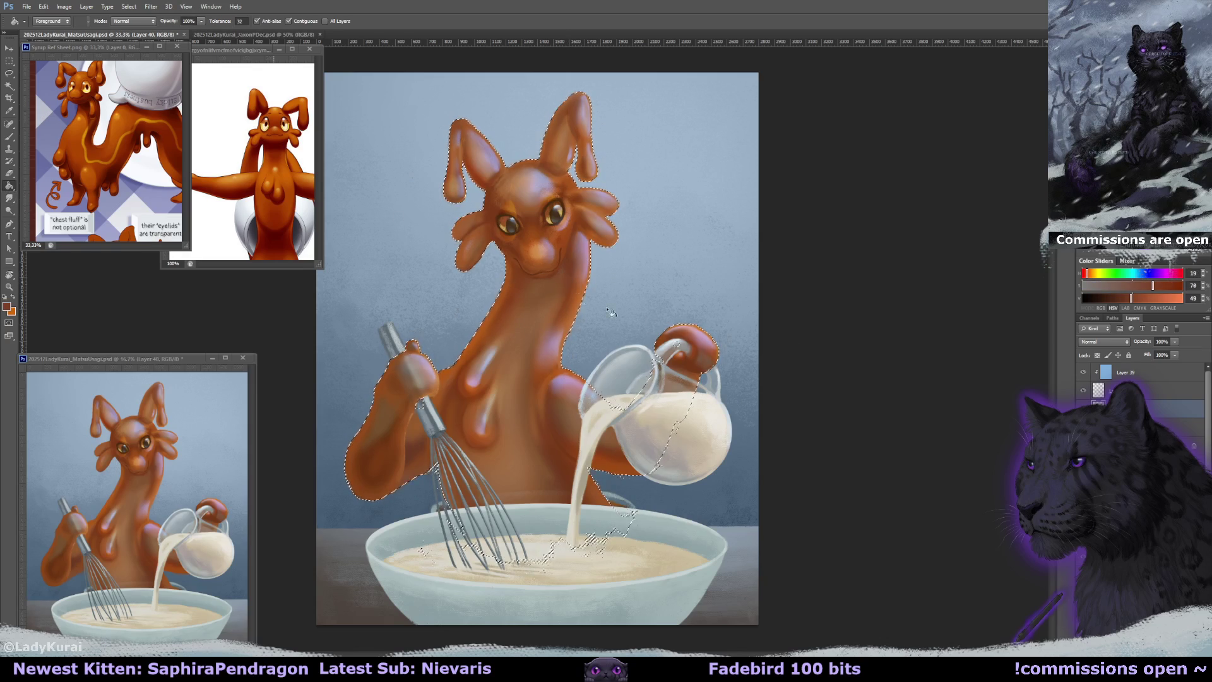
scroll(1162, 409, down, 10)
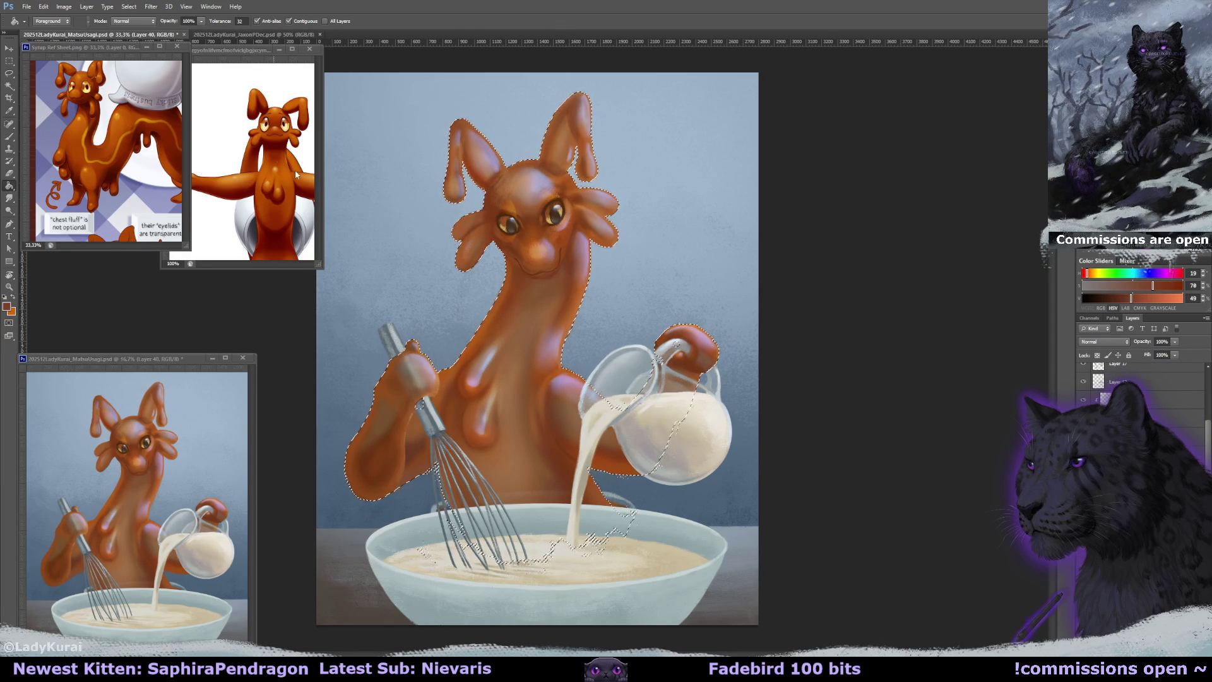
alt+click(280, 153)
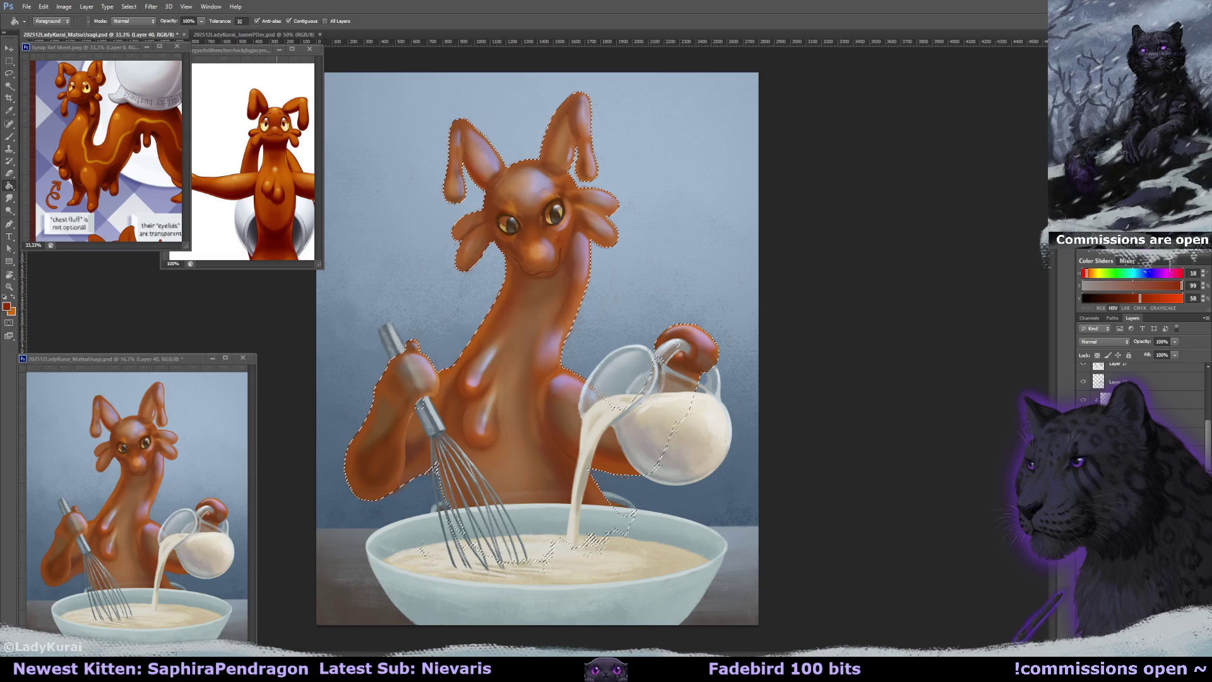
key(ctrl+d)
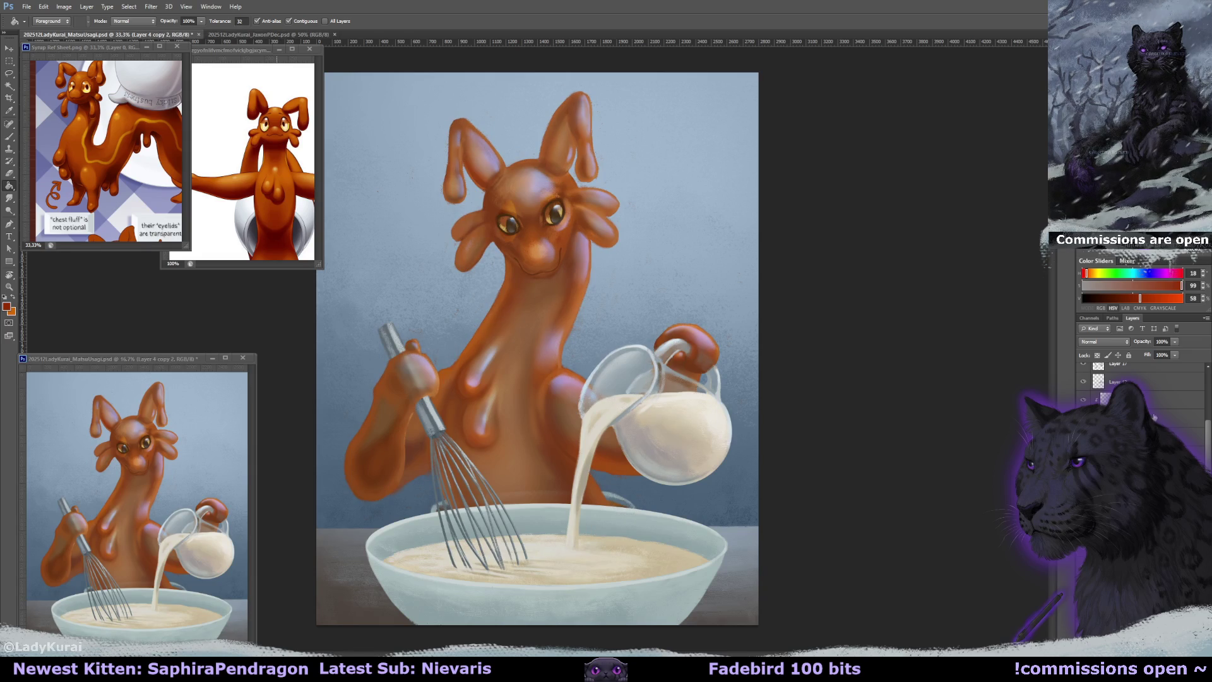
Try lowering the orange layer's opacity, then revert it to full through the History panel.
mouse_move(1209, 428)
mouse_down()
mouse_move(1209, 385)
mouse_move(1164, 356)
mouse_up()
click(1175, 341)
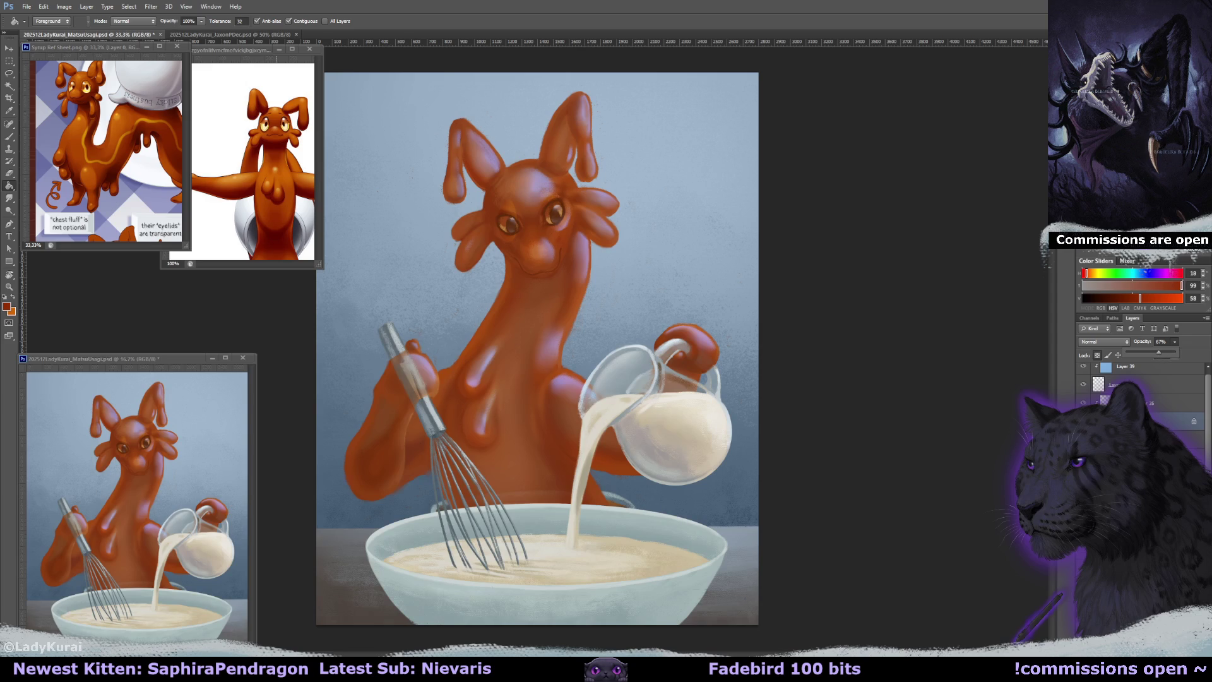
key(alt+F9)
click(994, 364)
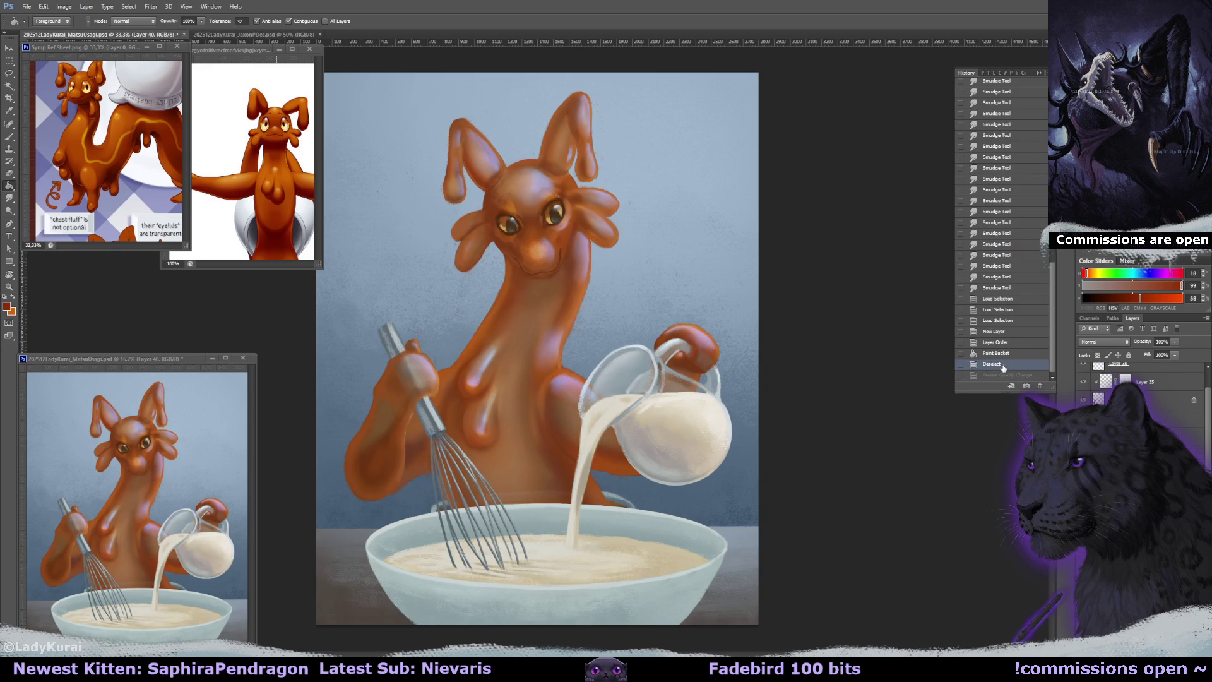
Add a clipped layer and fill it with a brown-orange colour.
key(ctrl+minus)
key(ctrl+shift+alt+n)
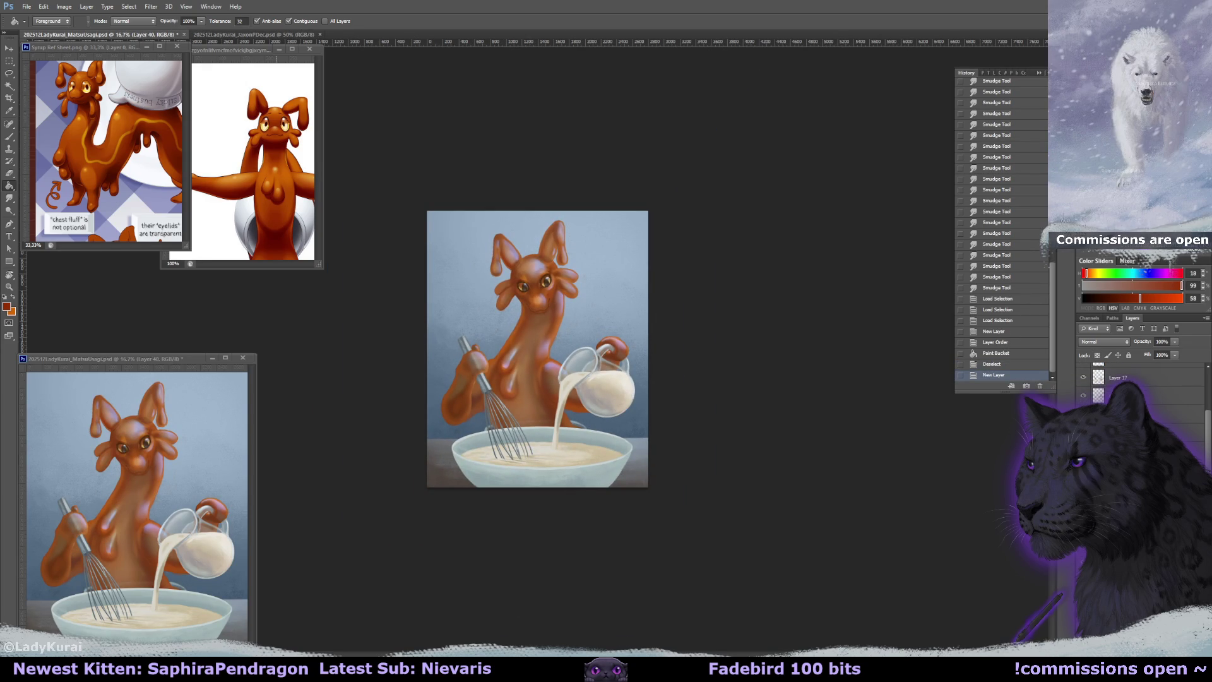
double_click(1130, 365)
key(Escape)
key(ctrl+alt+g)
alt+click(536, 310)
click(544, 330)
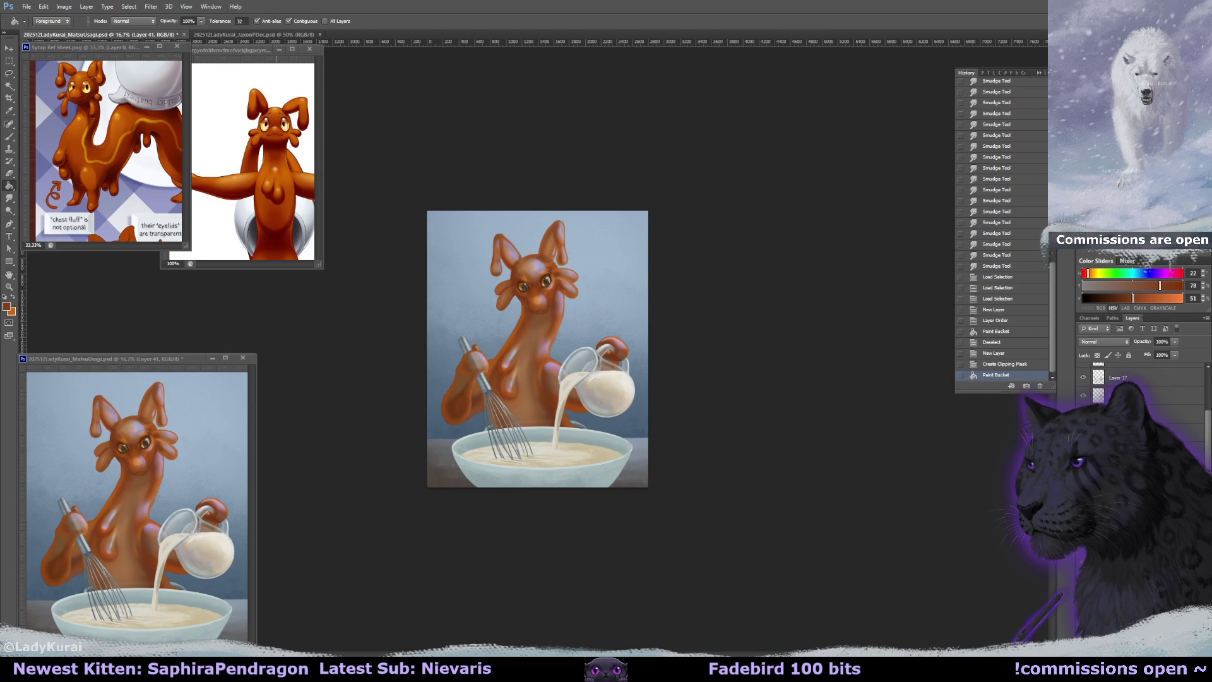
Test the fill layer's opacity at 76% and 45%, then undo the changes.
key(alt+bracketleft)
click(1186, 434)
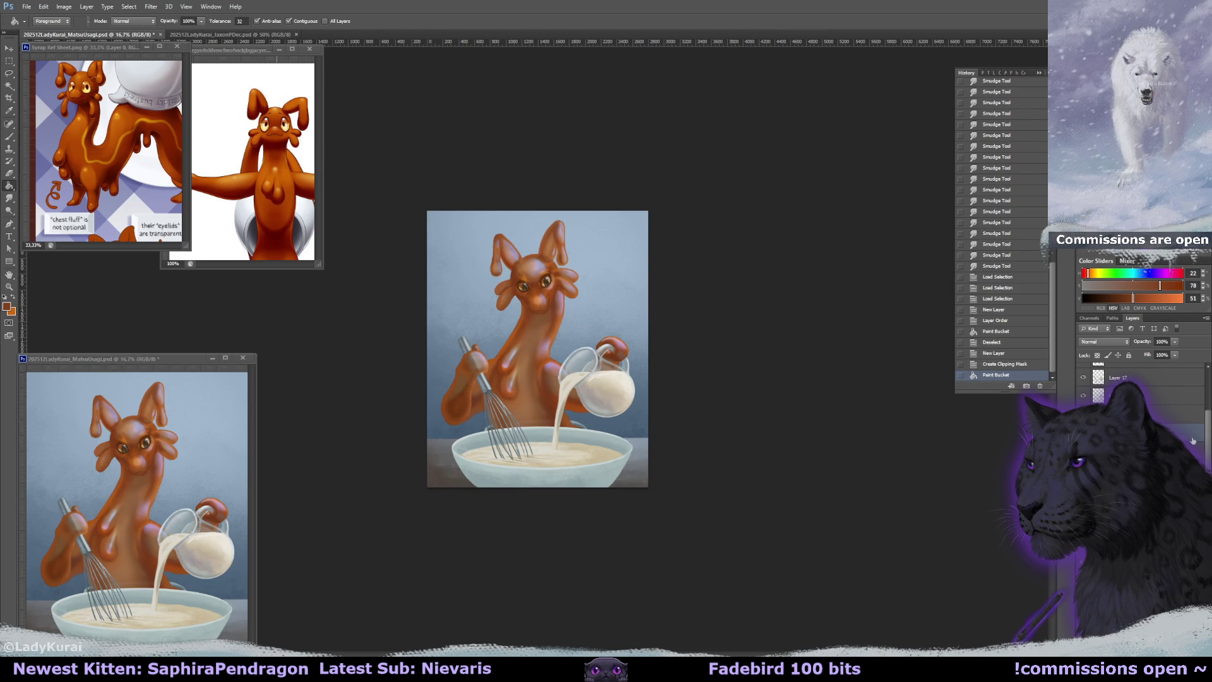
scroll(1164, 385, up, 3)
drag(1175, 342, 1164, 354)
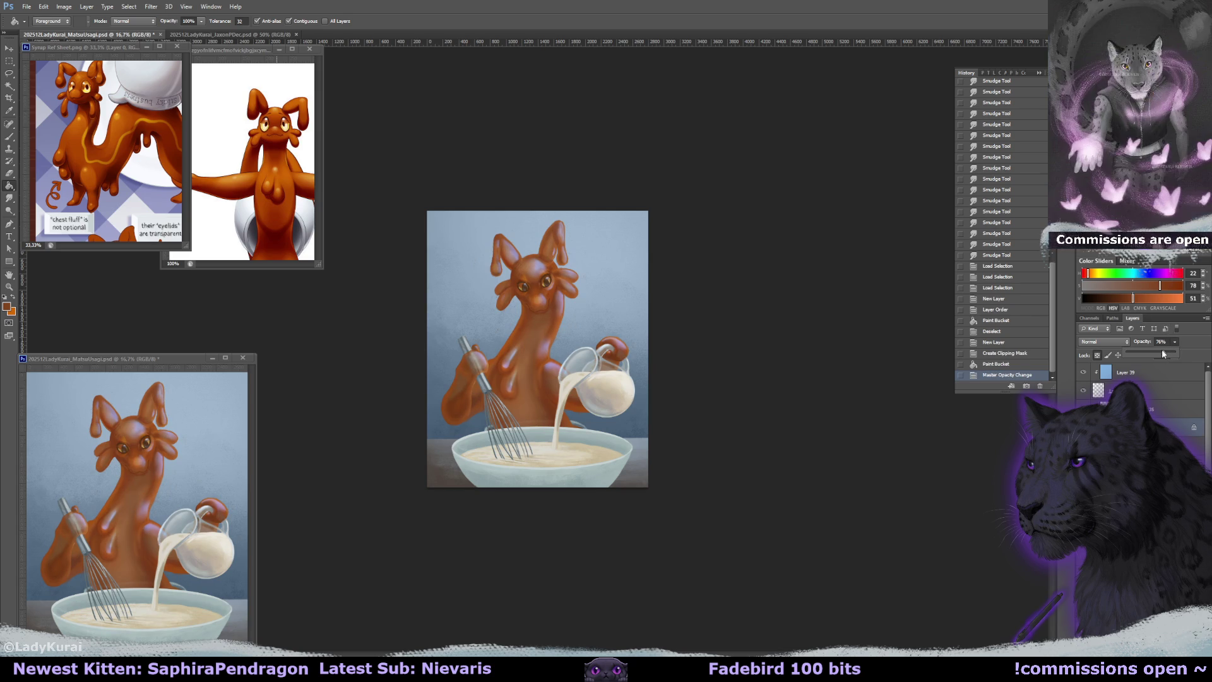
drag(1153, 355, 1148, 352)
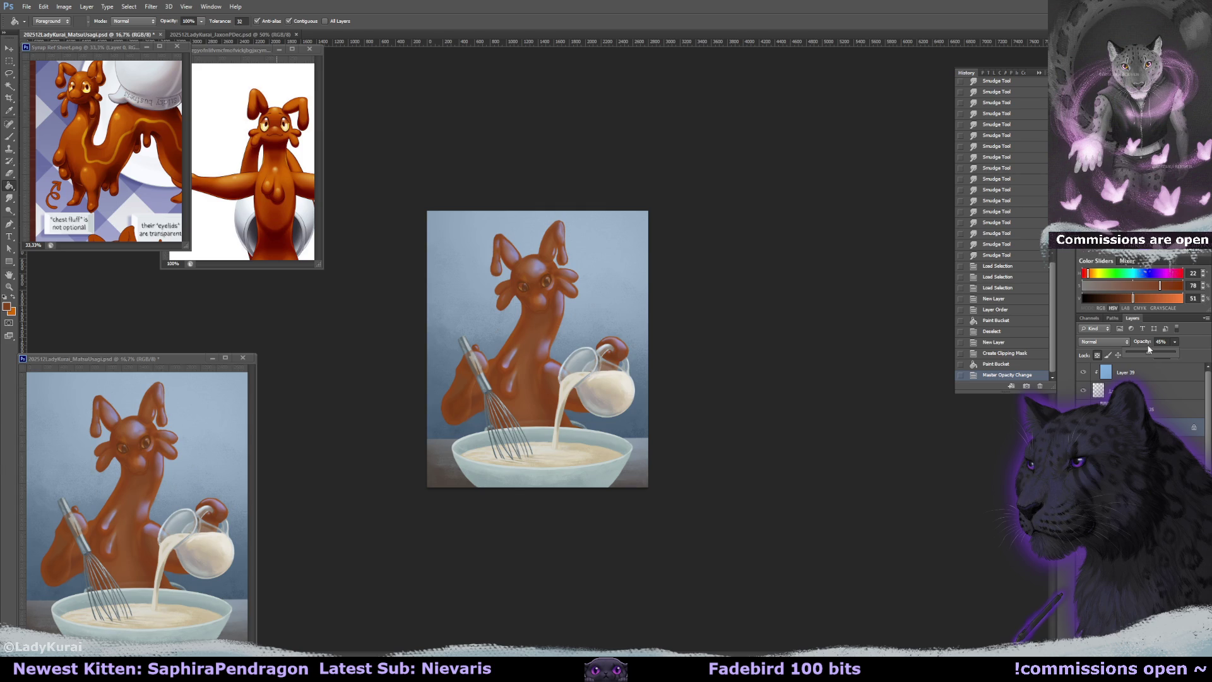
click(1010, 364)
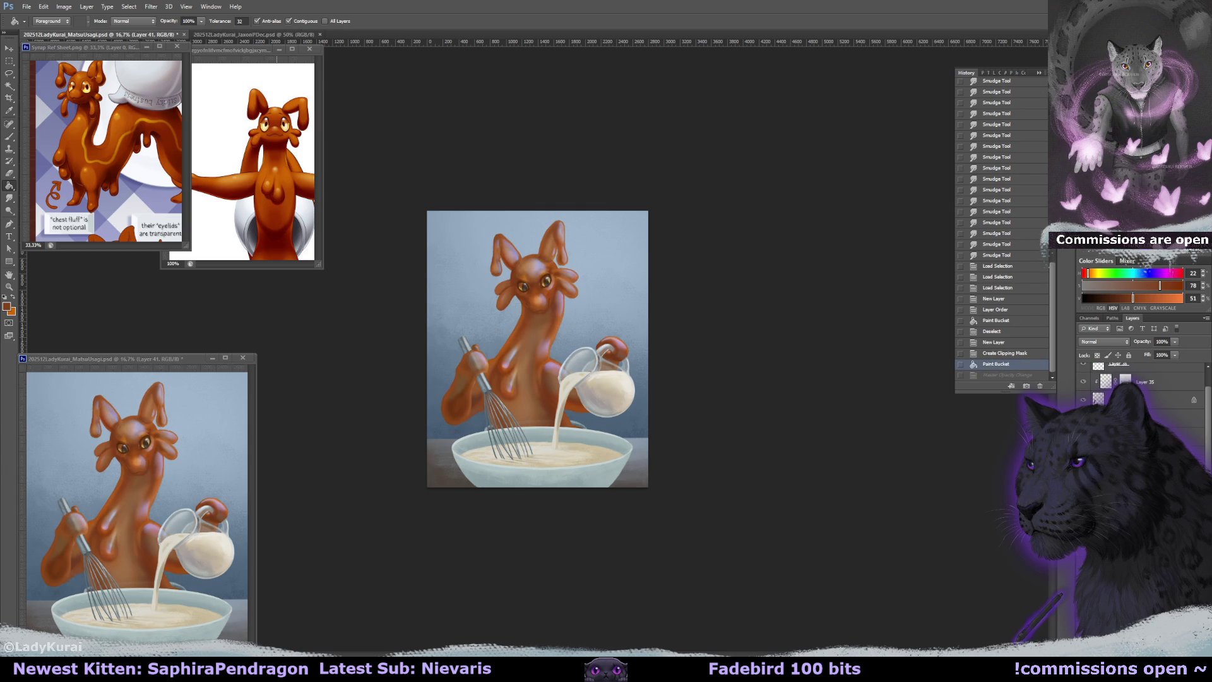
Merge the fill layer down and set Layer 40 to 58% opacity in Darken mode.
key(ctrl+e)
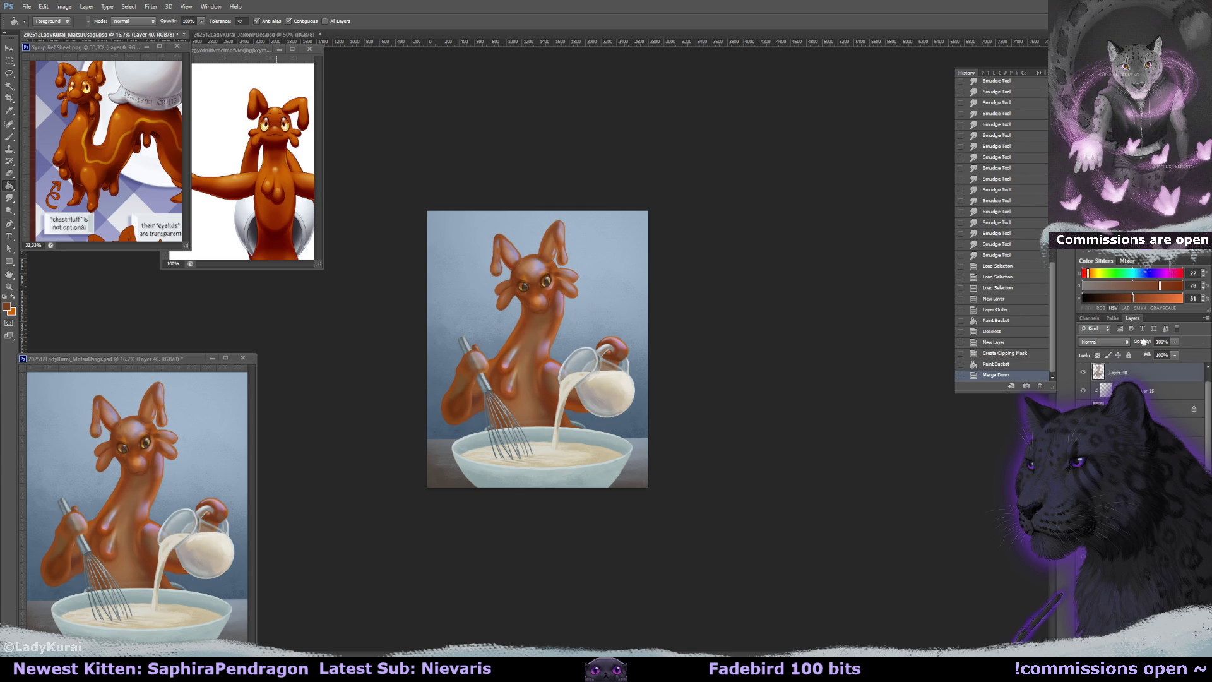
click(1177, 343)
drag(1175, 351, 1154, 354)
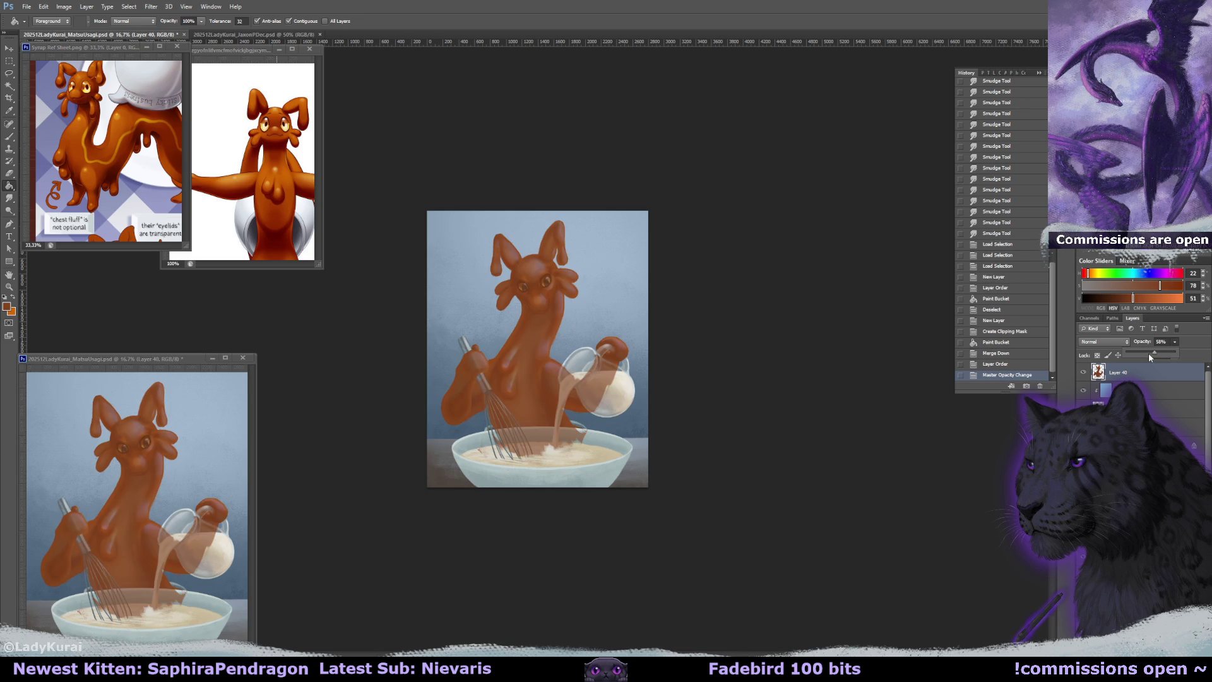
click(1105, 342)
click(1113, 372)
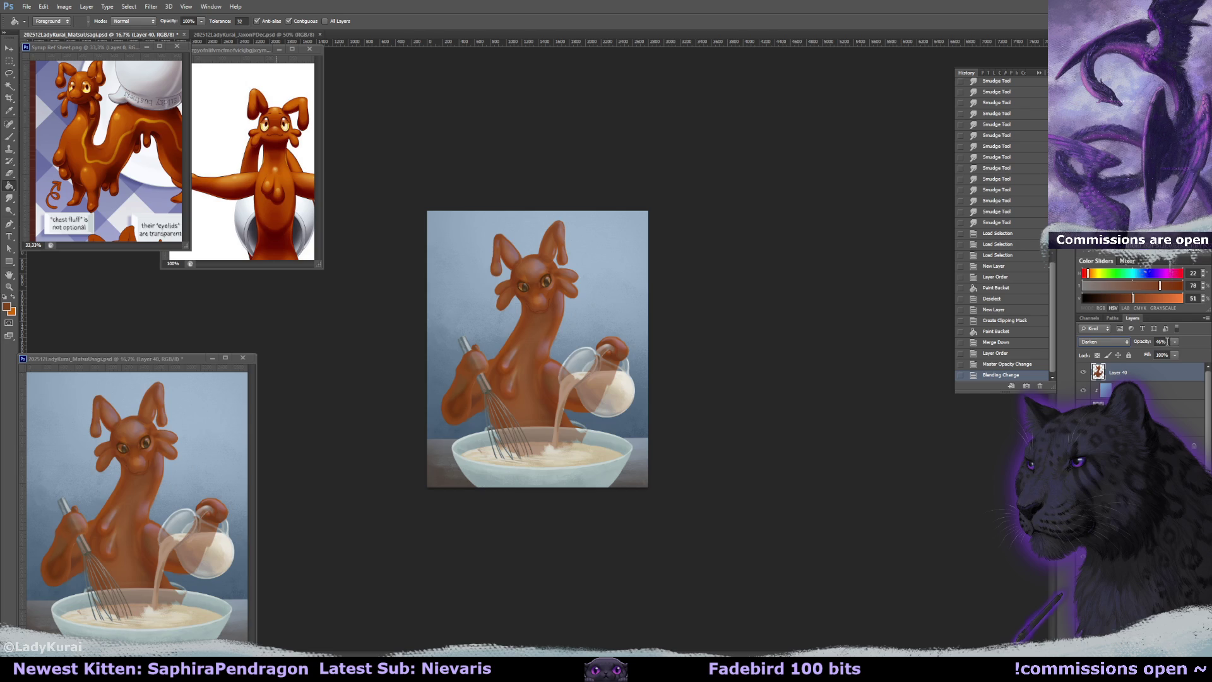
Delete Layer 40 and add a Gradient Map masked to the creature's outline.
ctrl+click(1099, 372)
click(1083, 373)
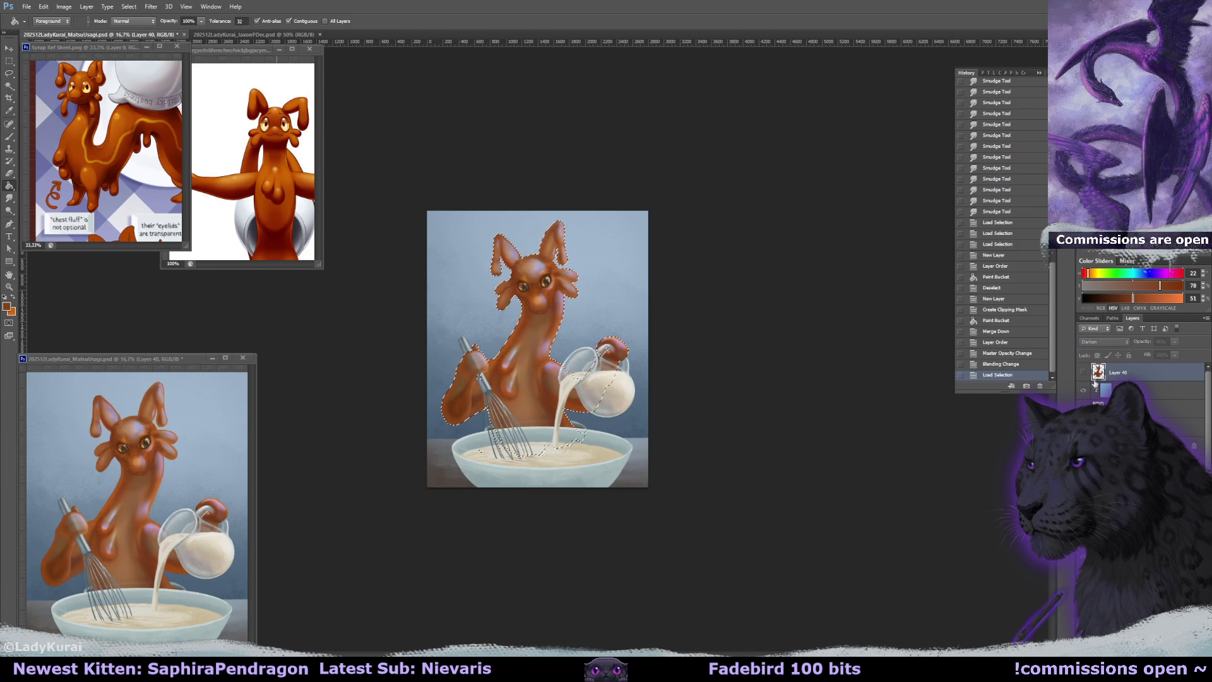
key(Delete)
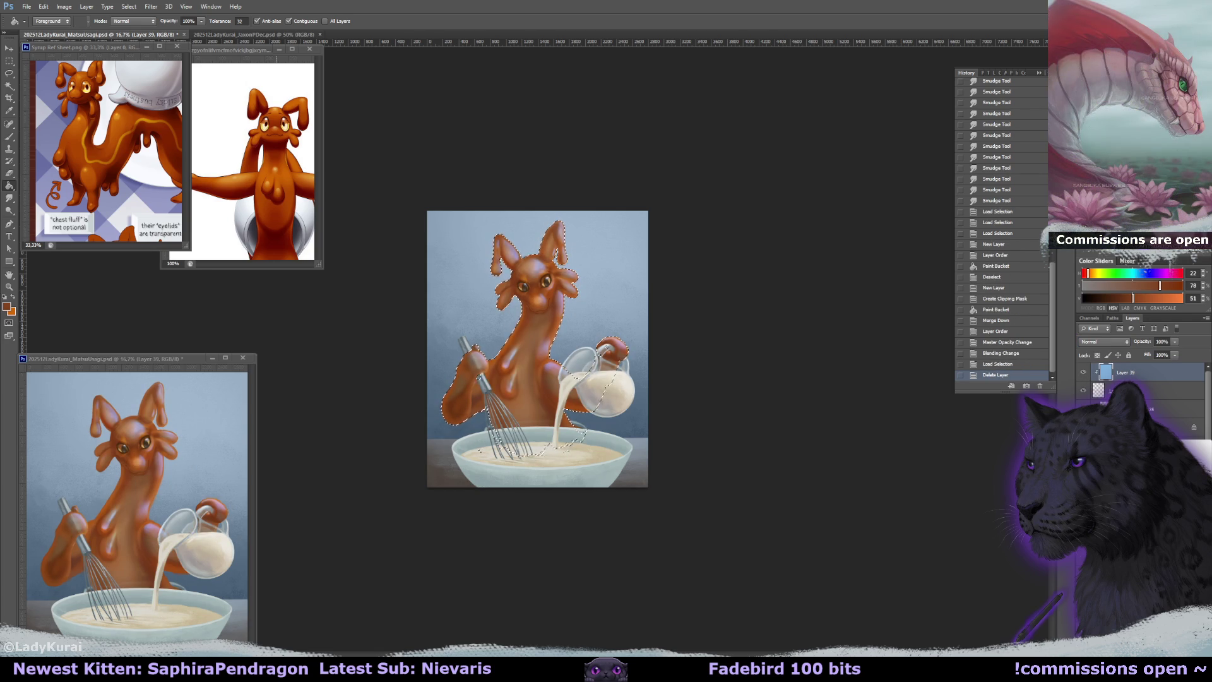
key(F2)
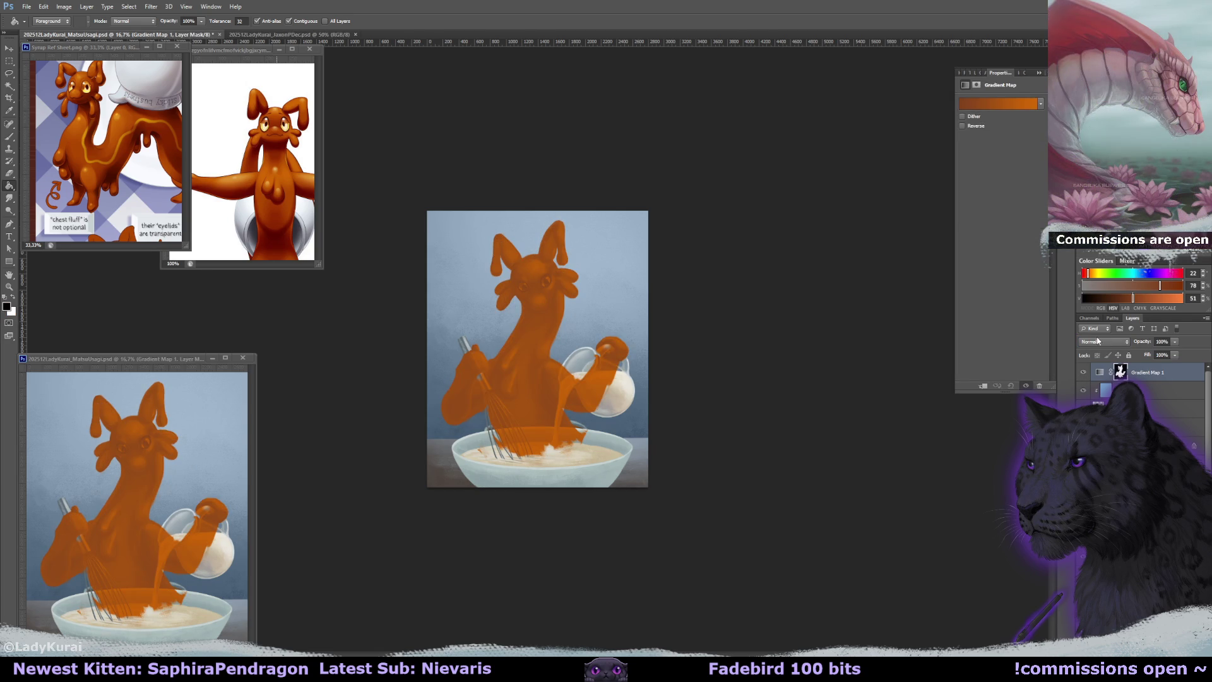
Try several gradient presets for the Gradient Map and settle on Gold 1.
click(1100, 372)
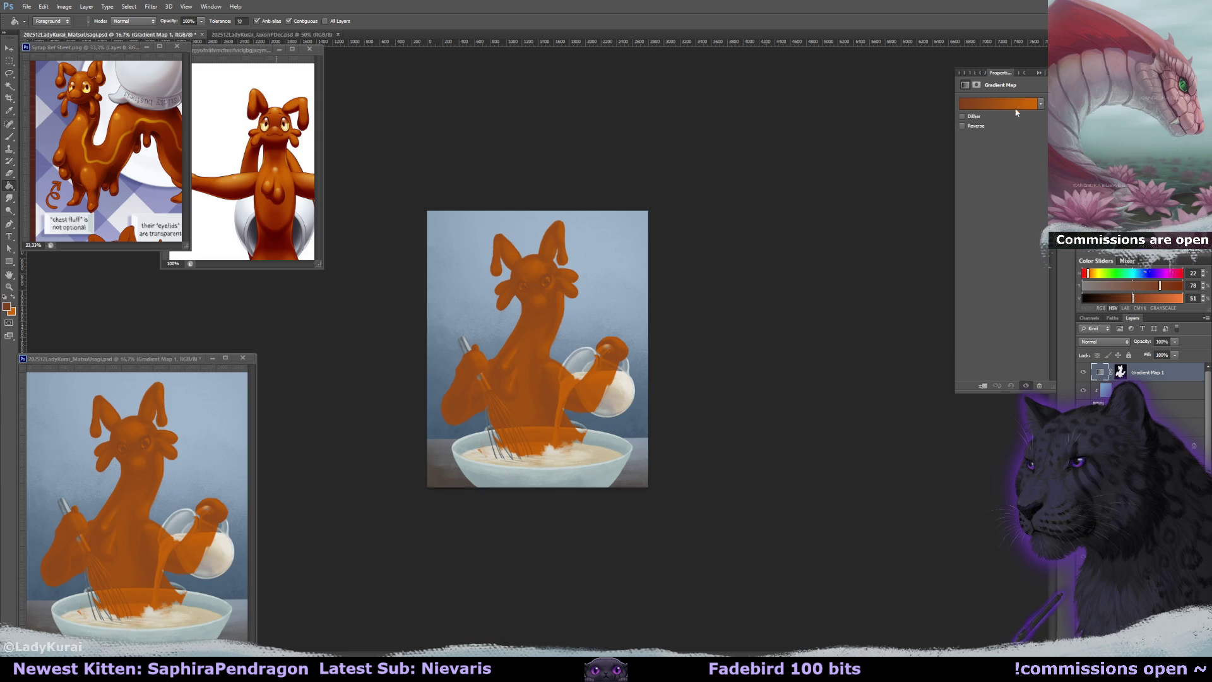
click(1017, 103)
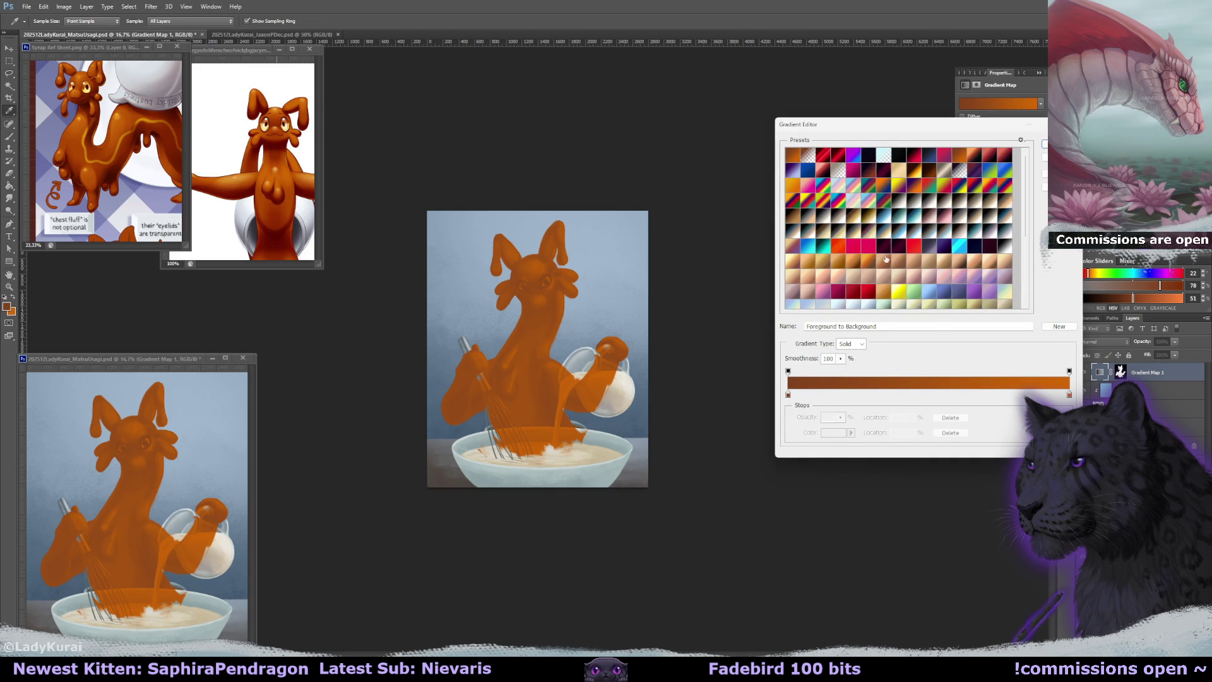
click(882, 259)
click(903, 212)
click(863, 216)
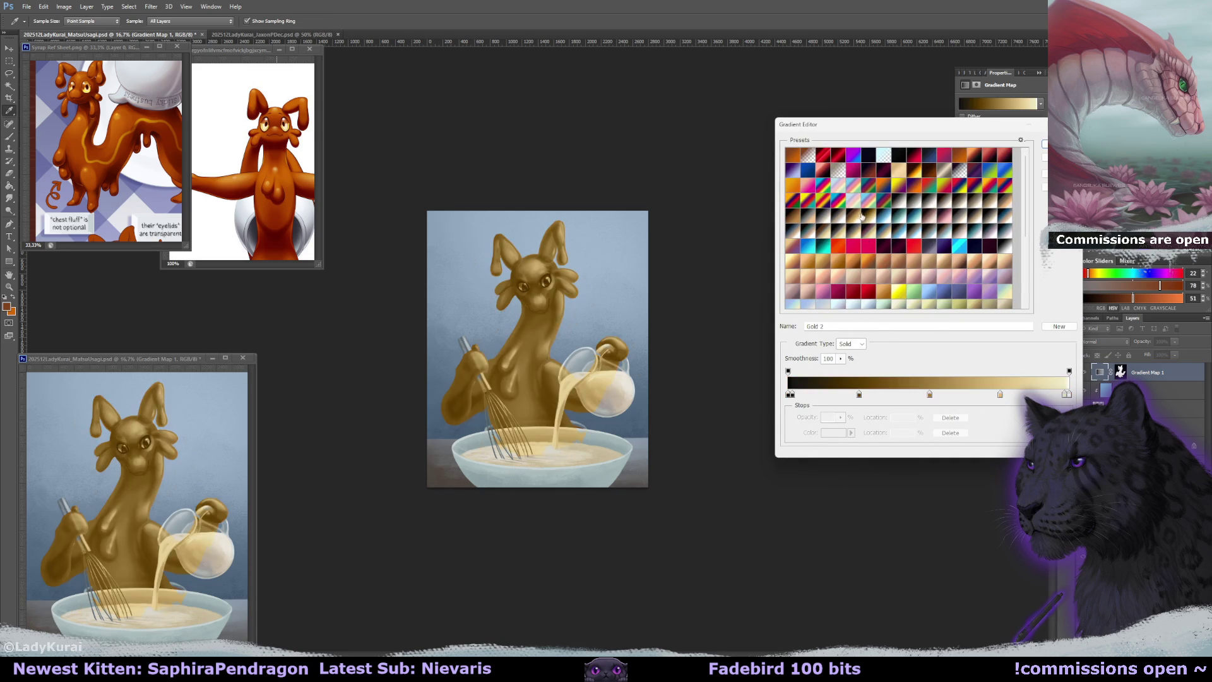
click(857, 218)
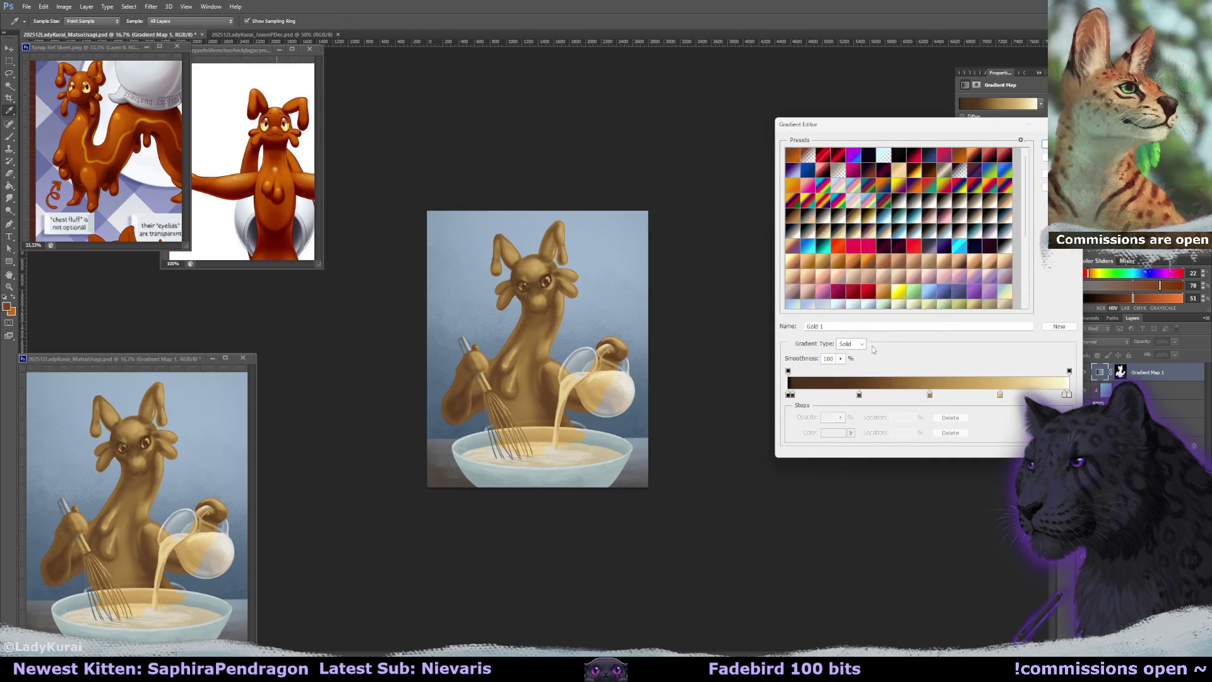
Recolour two gradient stops with a dark red and an orange sampled from the reference.
double_click(859, 395)
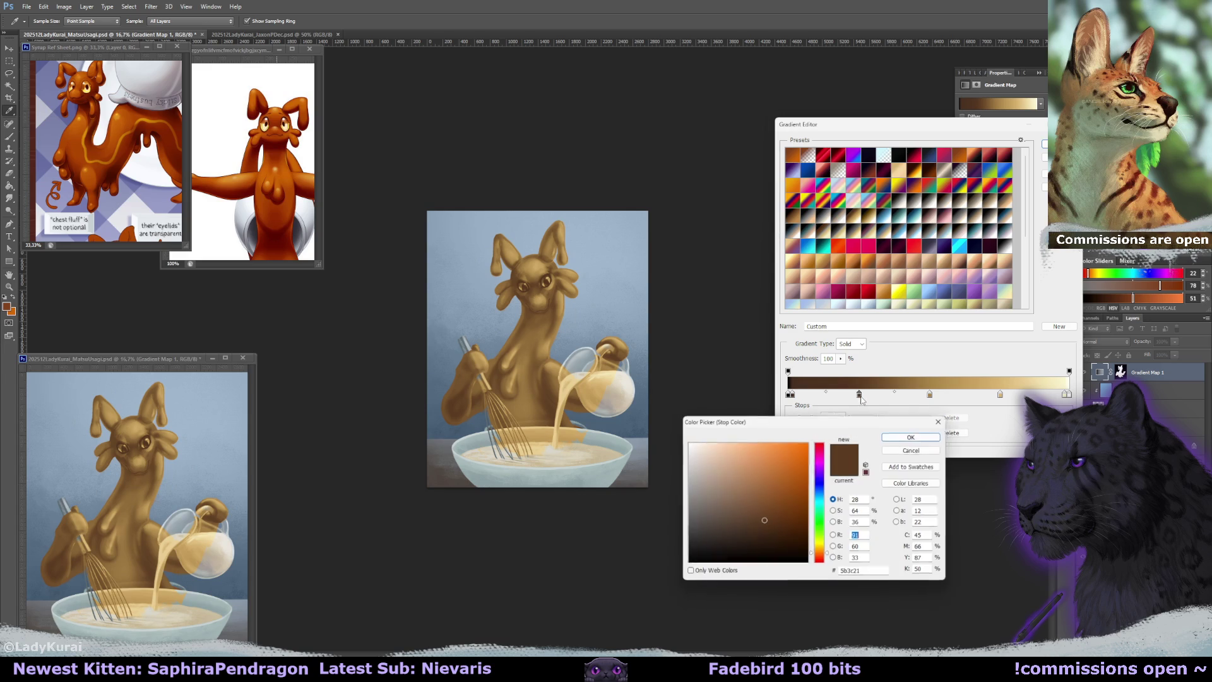
click(277, 228)
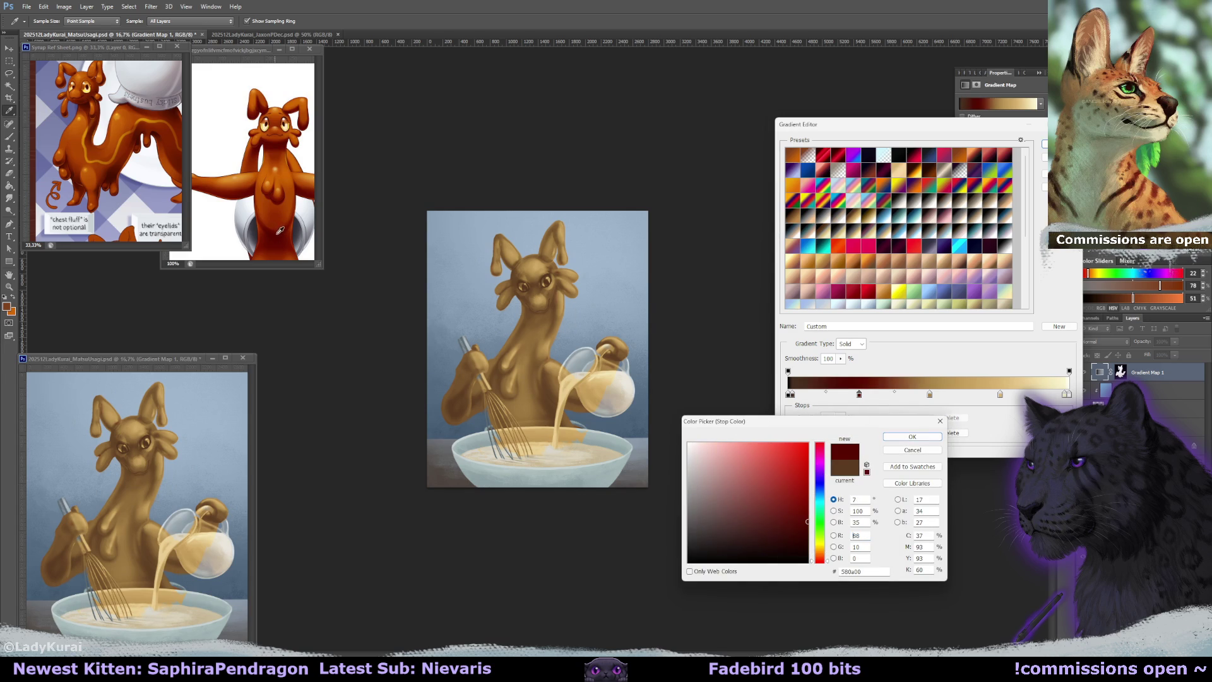
click(926, 437)
click(930, 394)
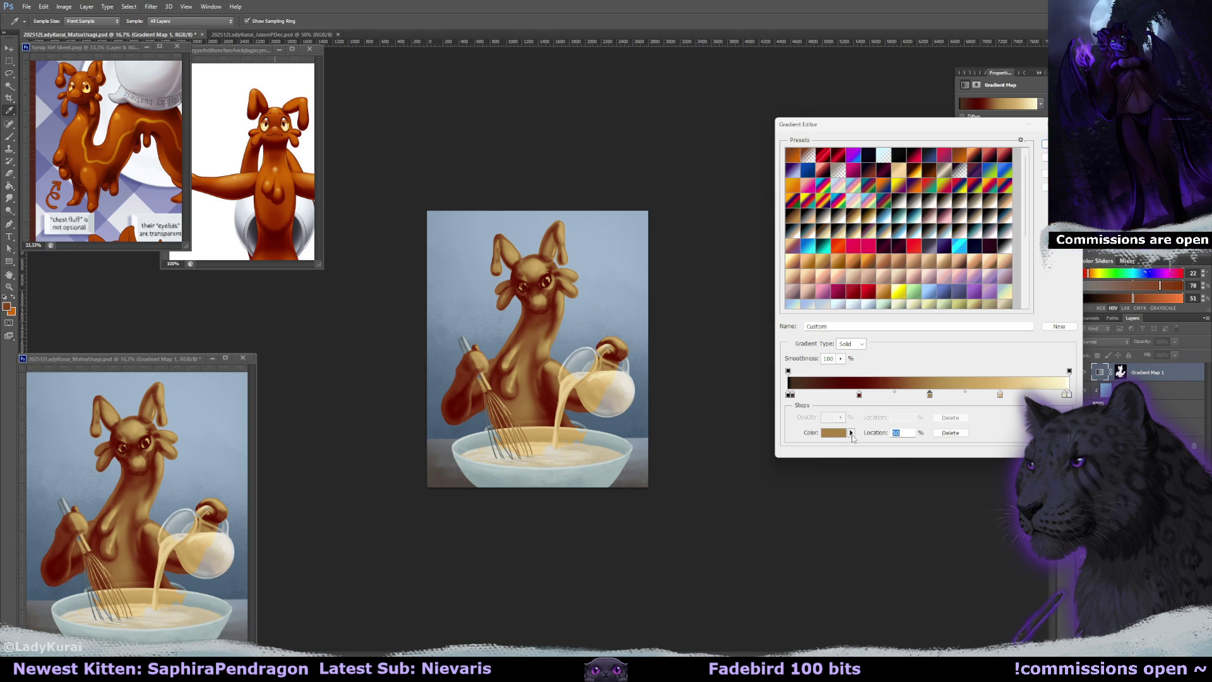
click(852, 435)
click(835, 433)
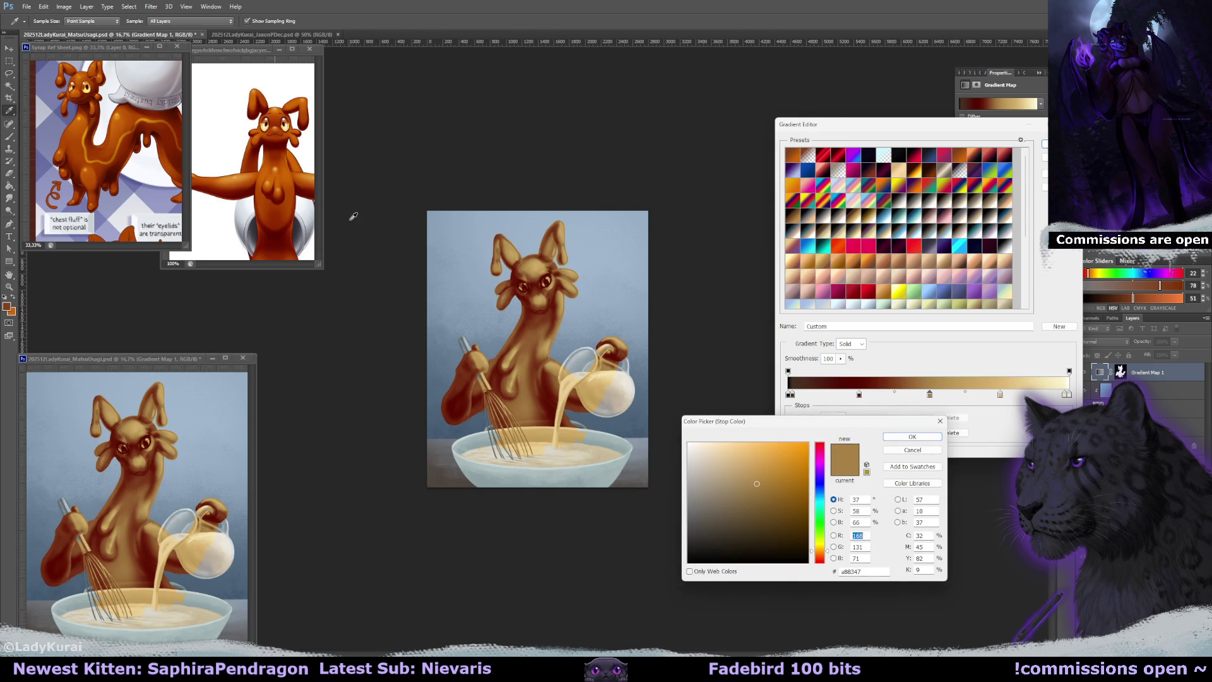
click(289, 179)
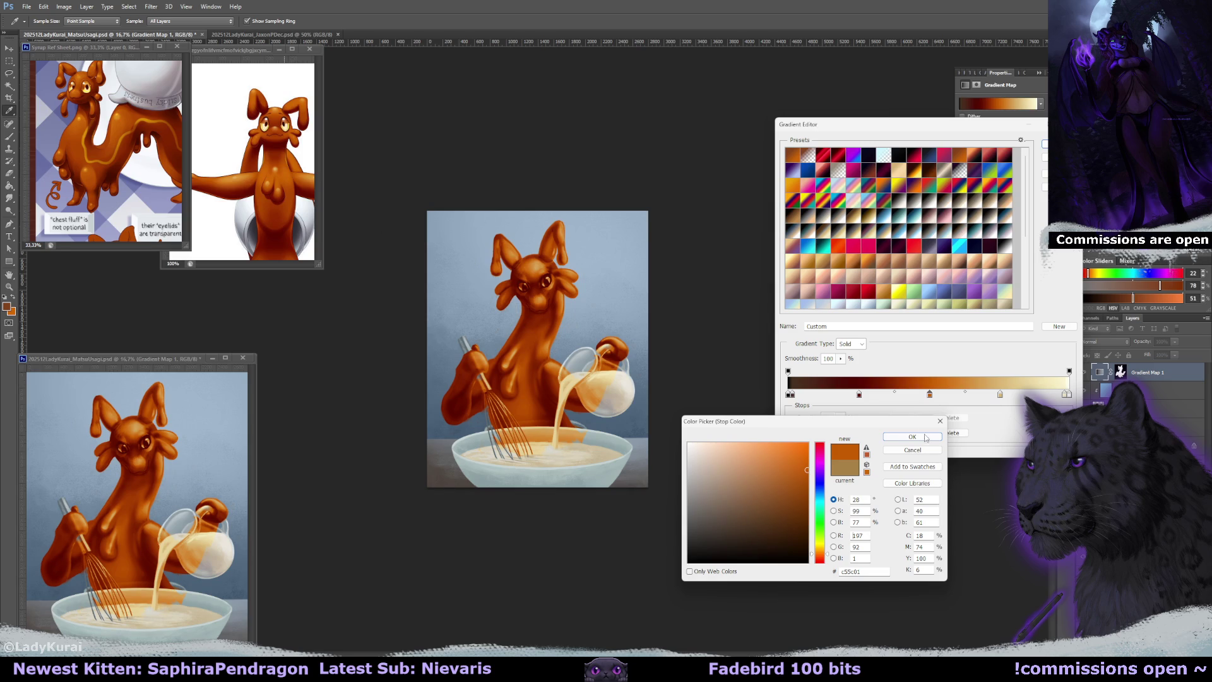
click(912, 436)
Set the light gradient stop to a golden tan from the reference and confirm the gradient.
click(1000, 394)
click(835, 433)
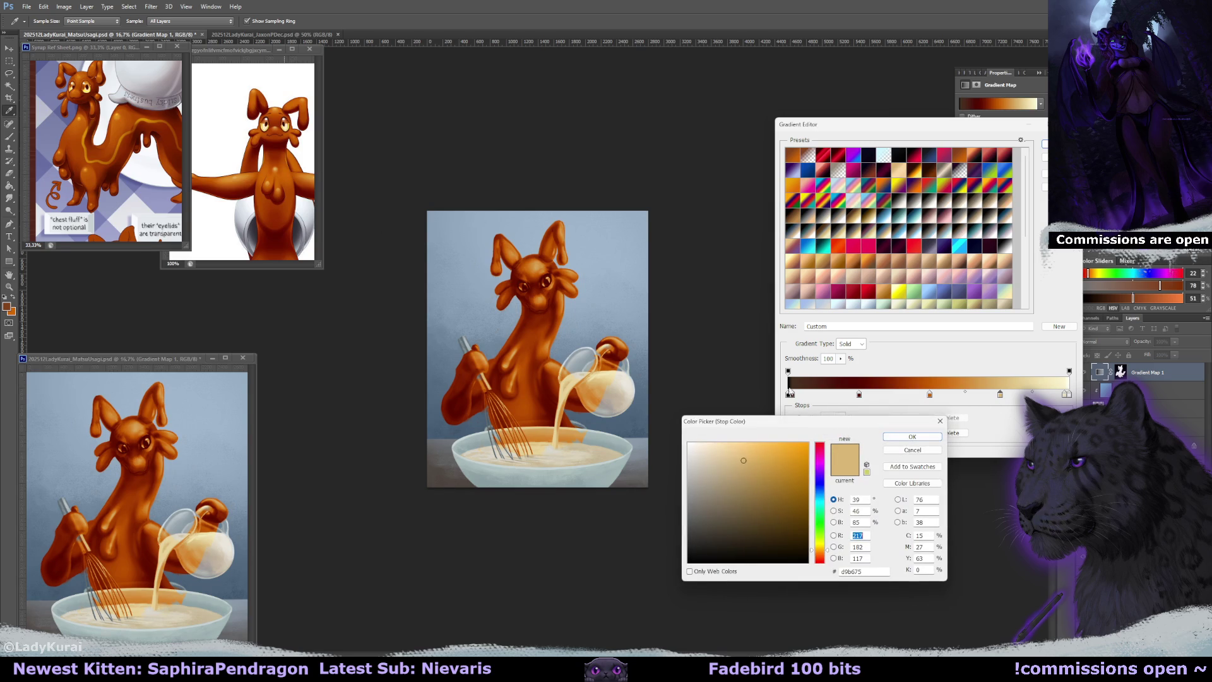
click(278, 172)
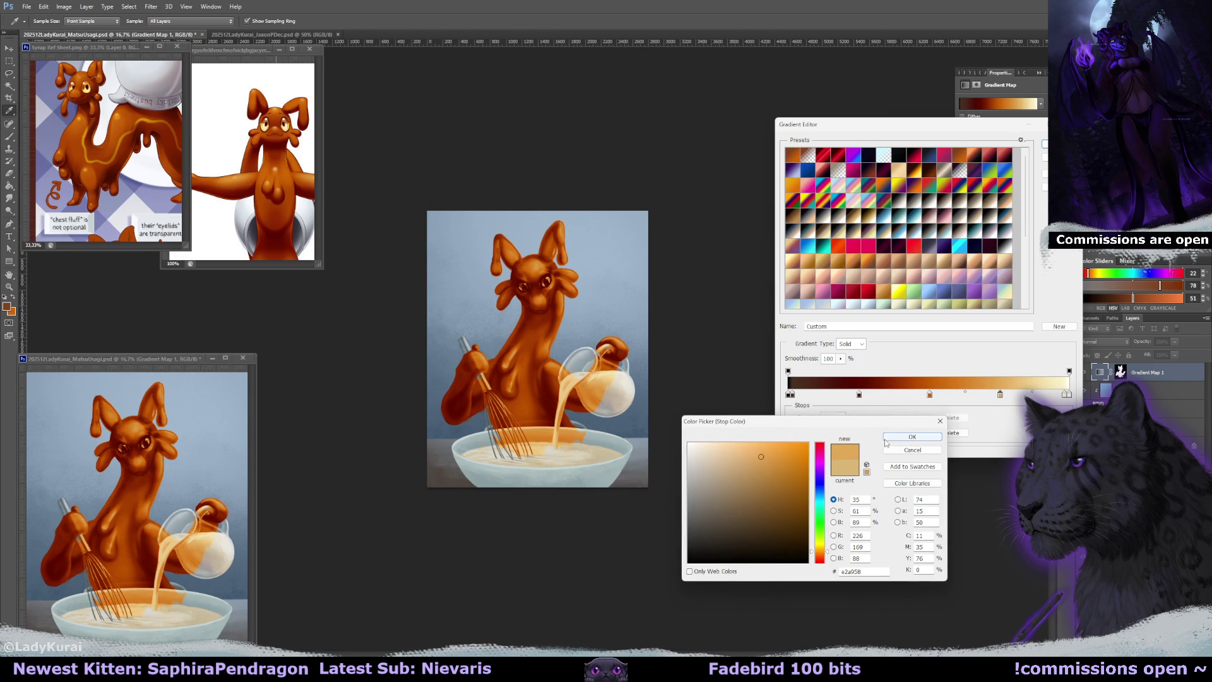
click(886, 439)
key(Return)
Lower the Gradient Map's opacity to 41%.
key(g)
click(1130, 409)
click(1175, 341)
drag(1137, 351, 1146, 353)
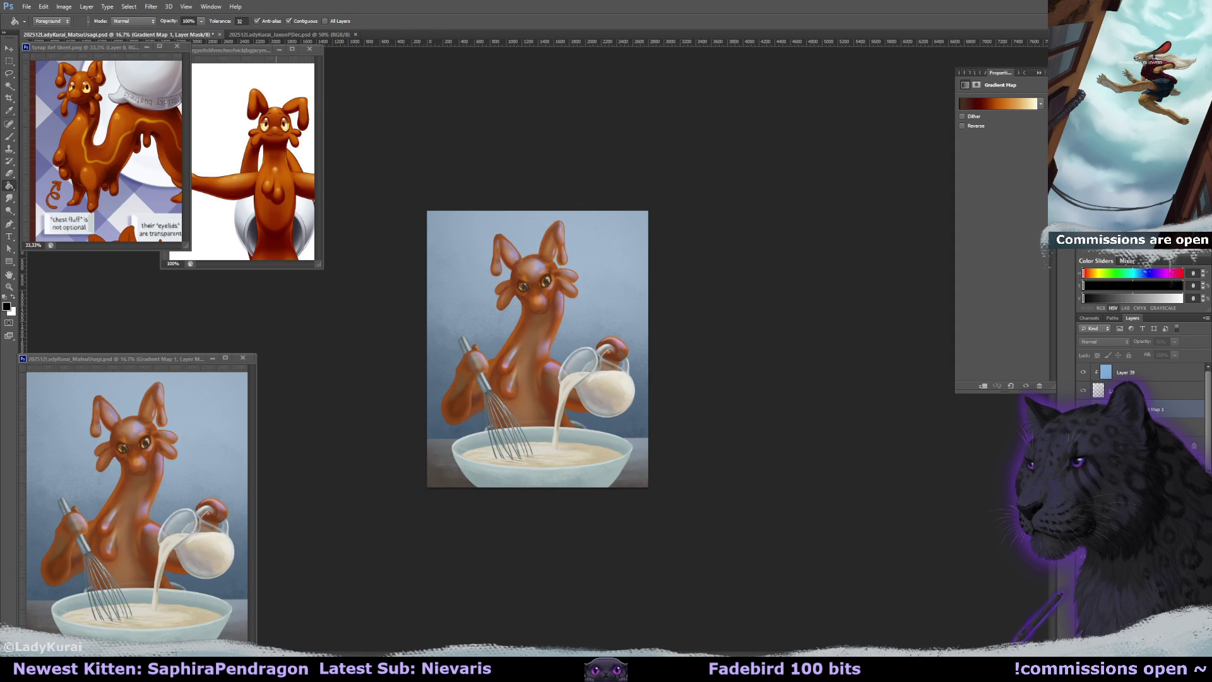
Duplicate the Gradient Map layer twice, reorder a copy, and save the painting with Ctrl+S.
key(ctrl+plus)
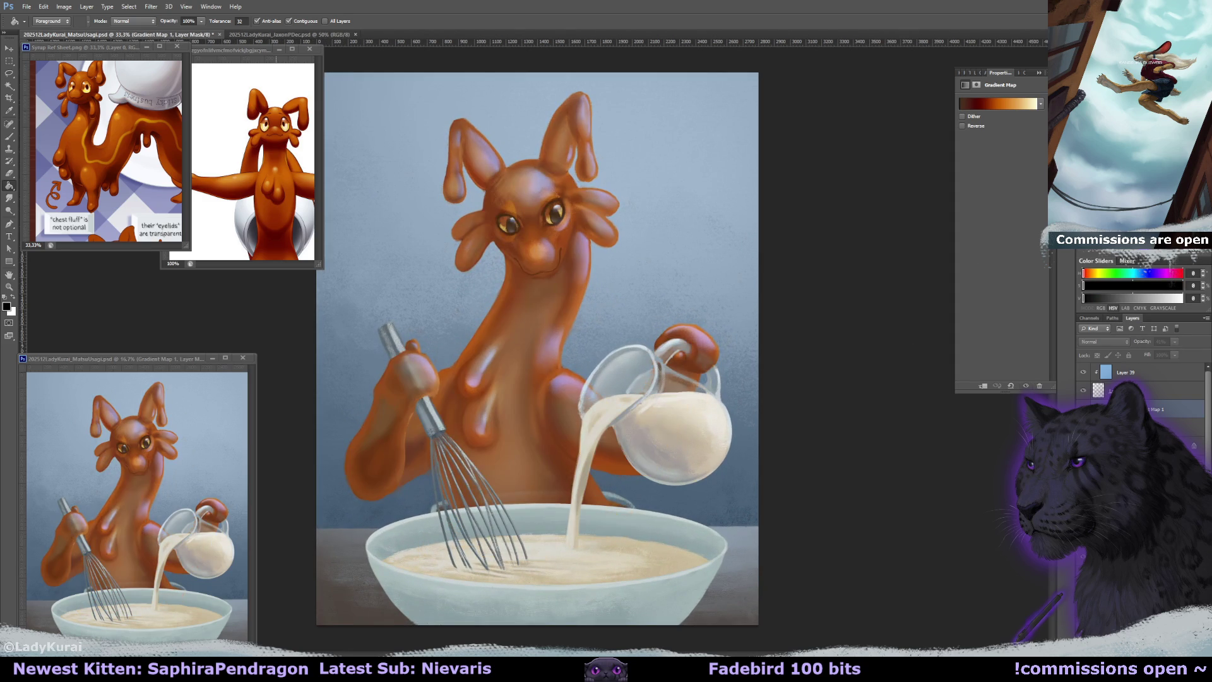
click(1175, 354)
key(ctrl+j)
drag(1176, 422, 1176, 442)
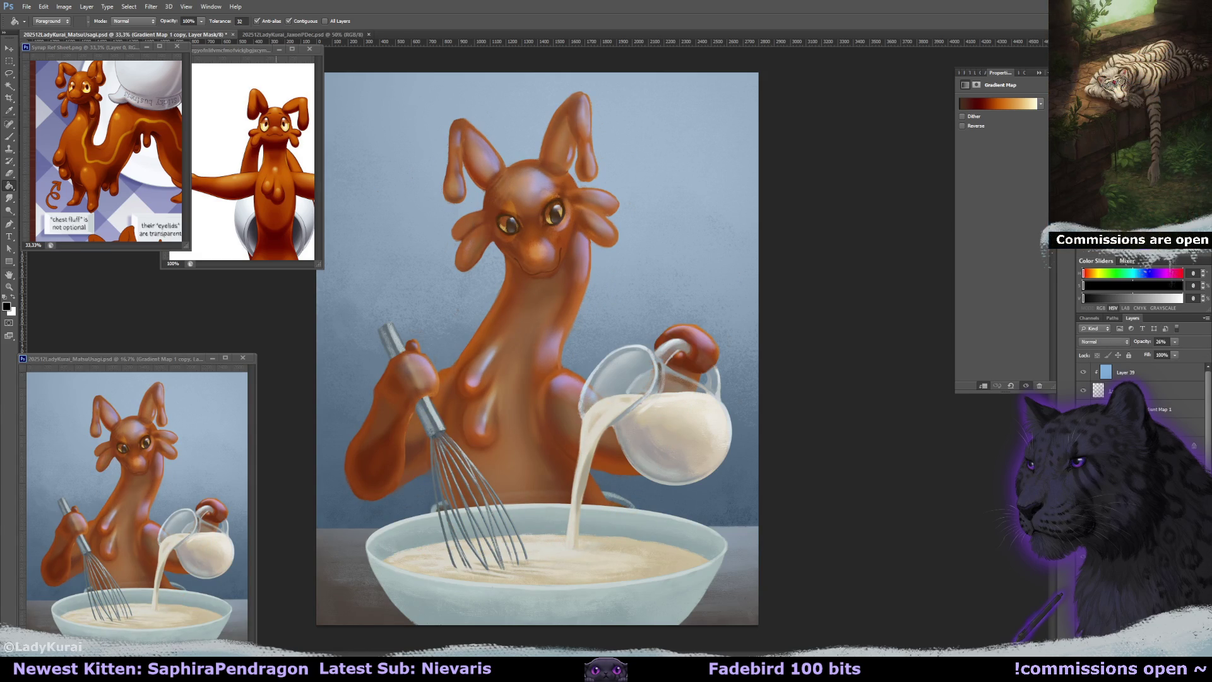
key(ctrl+j)
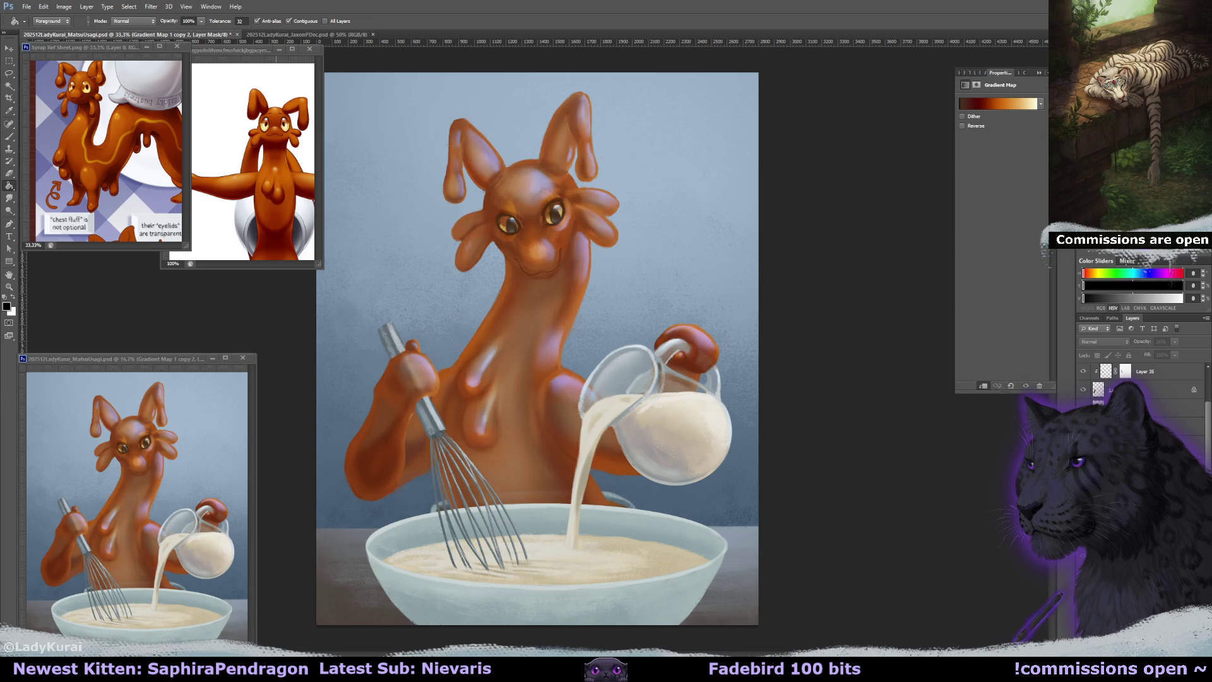
key(ctrl+s)
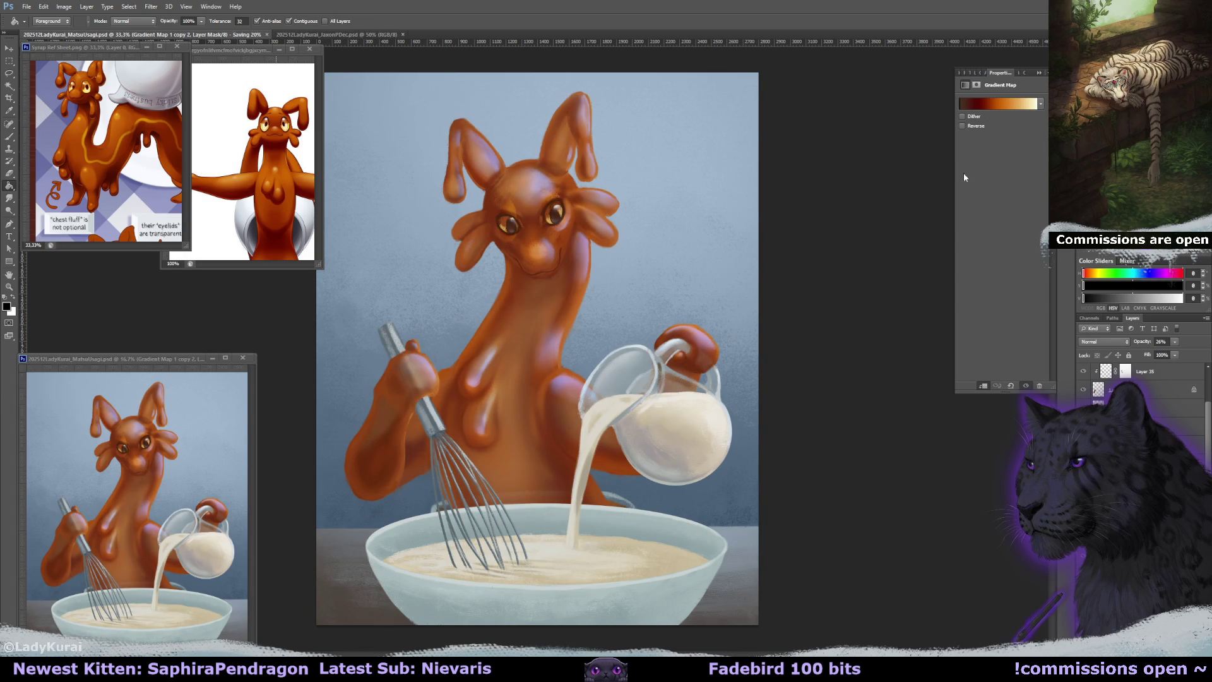
click(1038, 73)
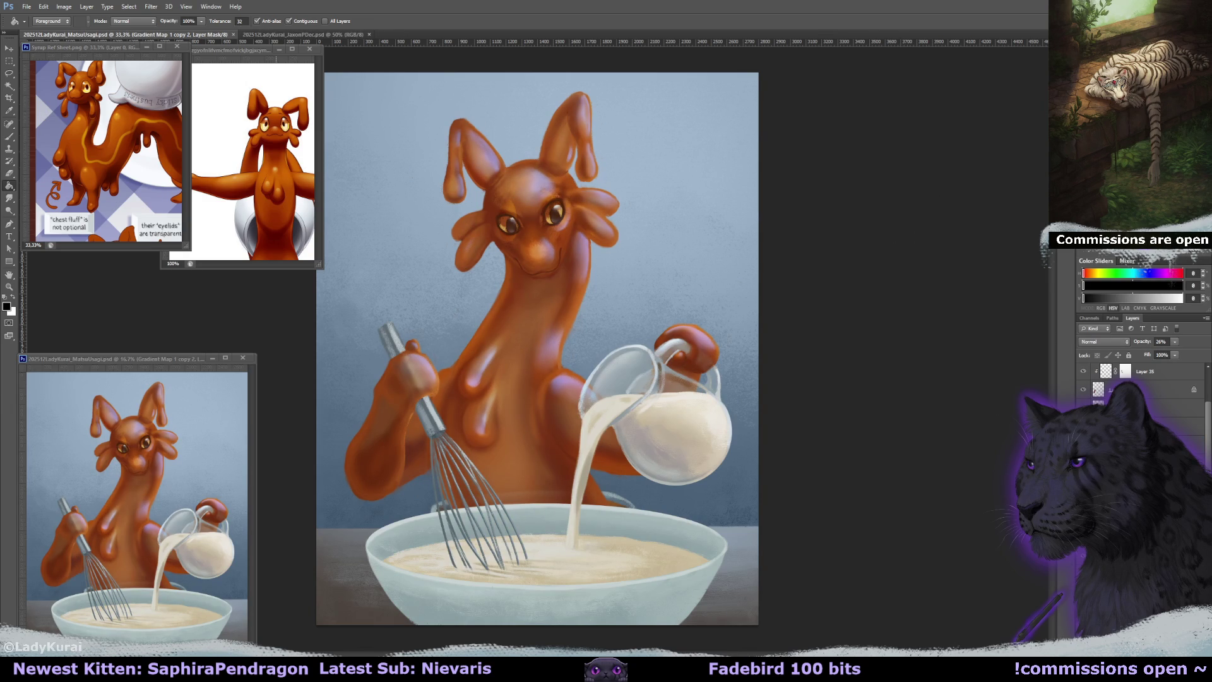
Reduce the top Gradient Map copy's middle orange stop to 79 saturation.
key(ctrl+2)
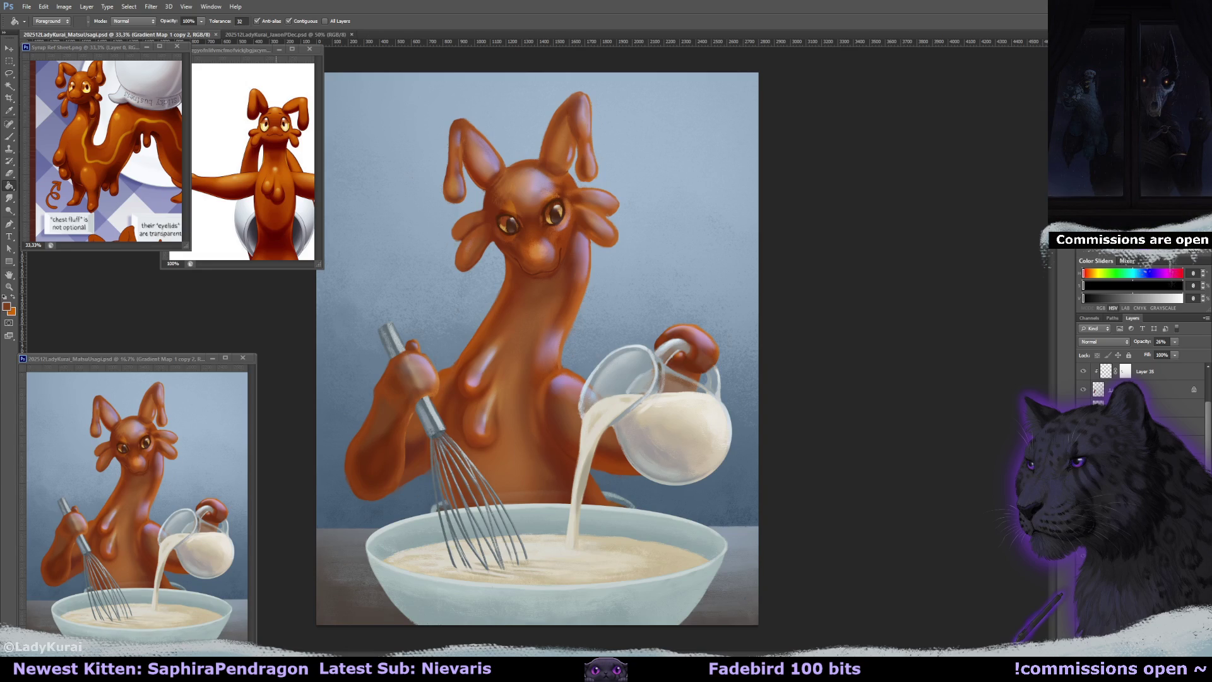
double_click(1099, 389)
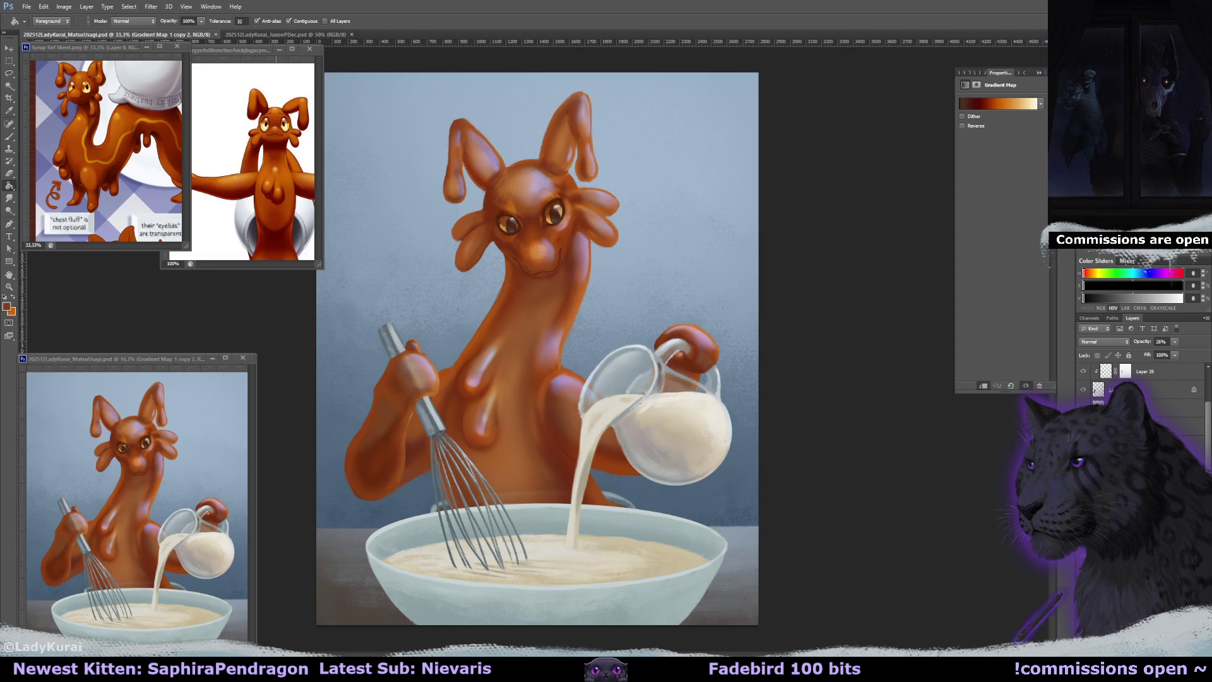
click(998, 103)
click(930, 395)
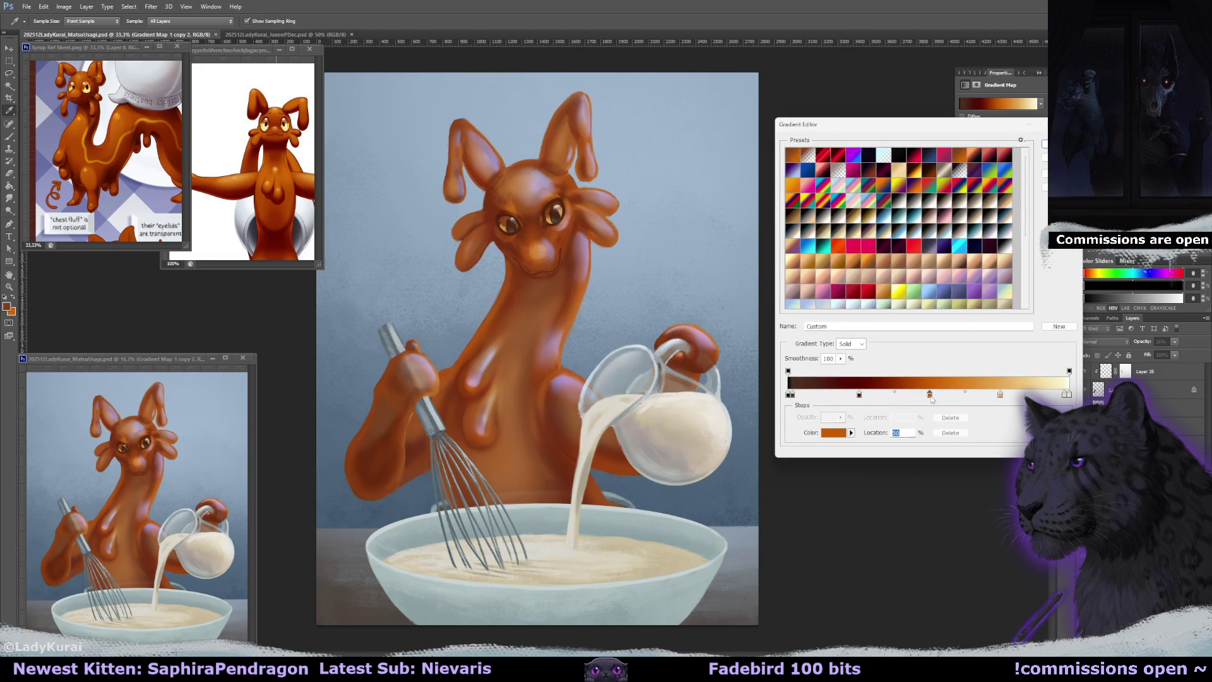
click(850, 433)
click(835, 433)
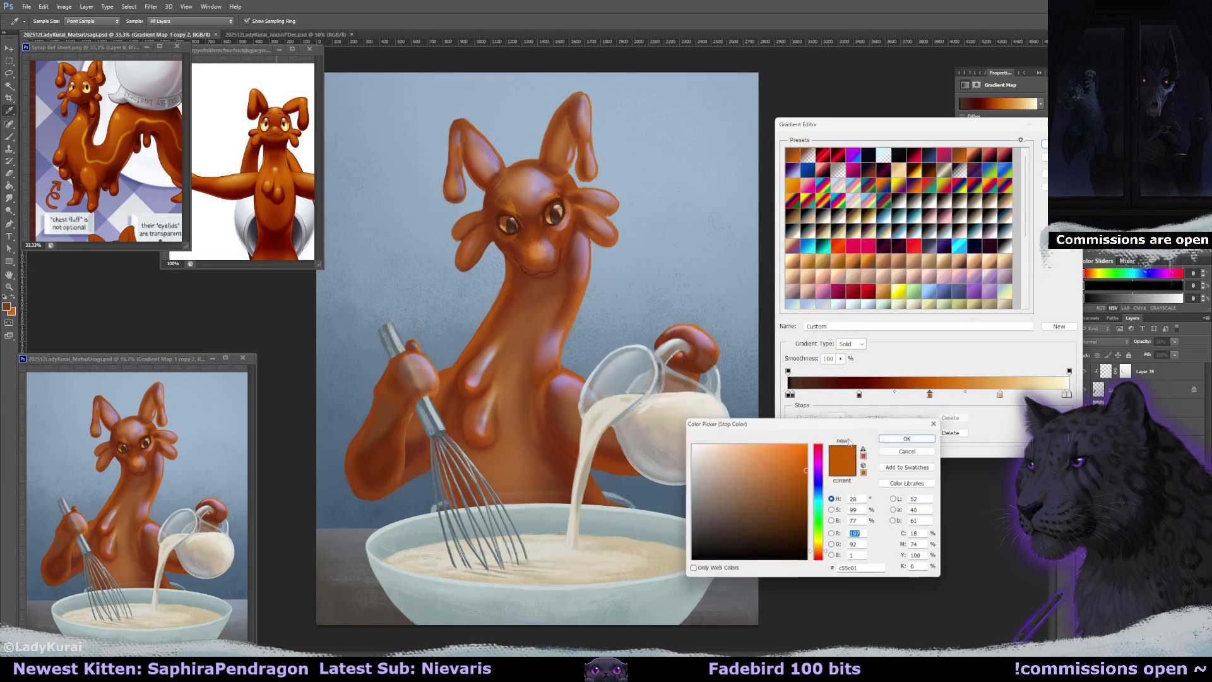
click(834, 510)
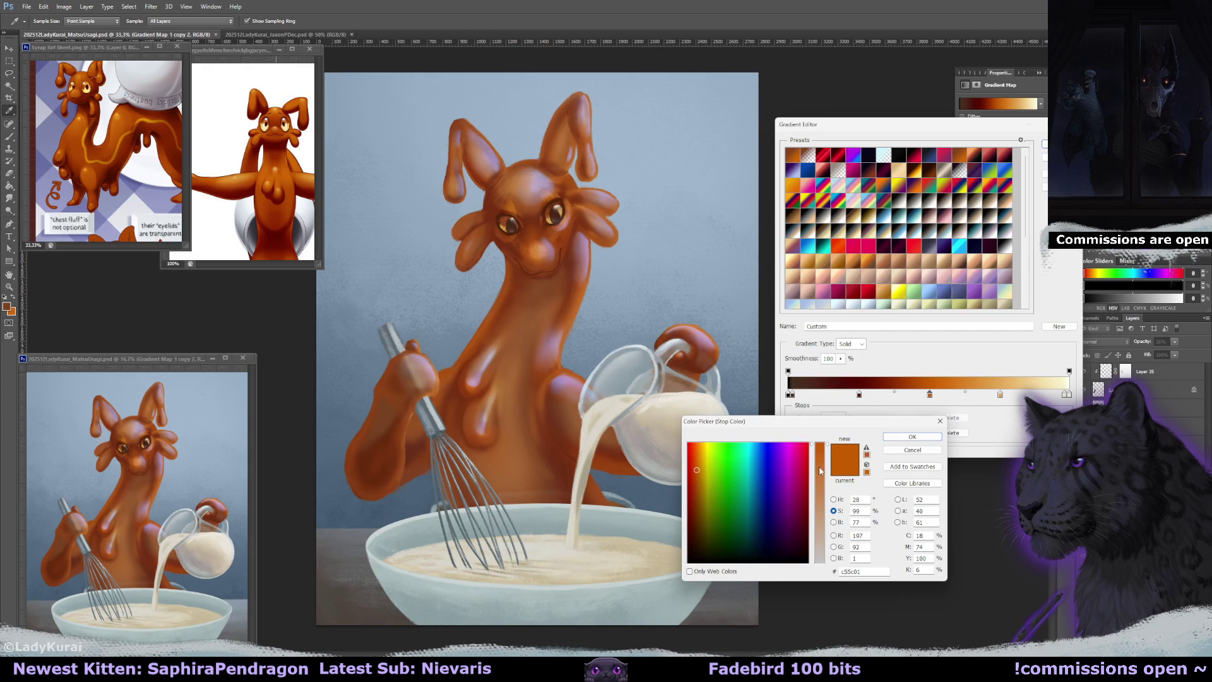
click(821, 470)
click(912, 436)
Recolour the 25% gradient stop a deeper dark red and confirm the gradient.
click(859, 395)
click(851, 433)
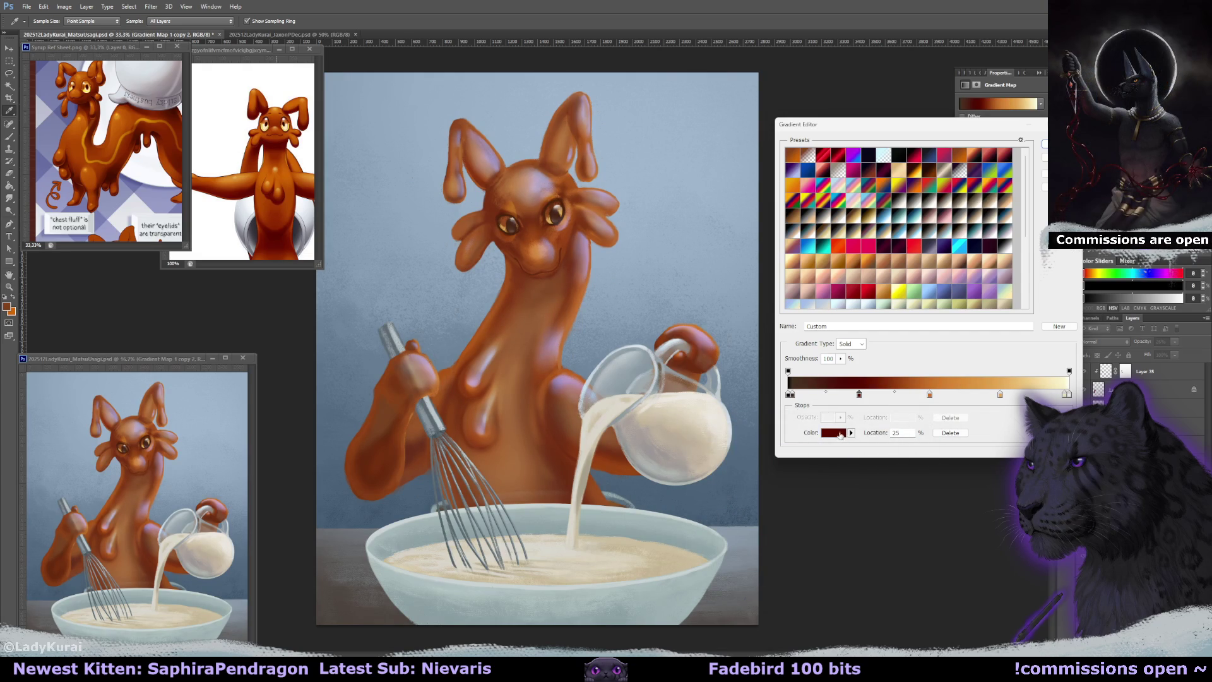
click(834, 433)
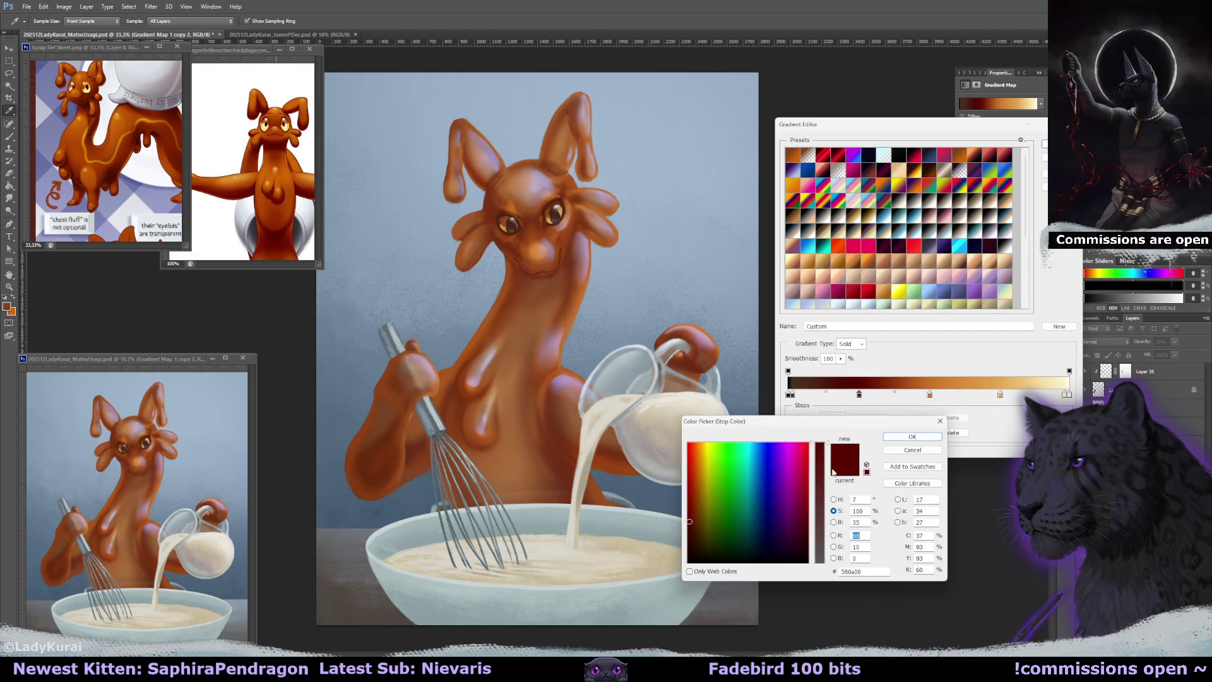
click(913, 436)
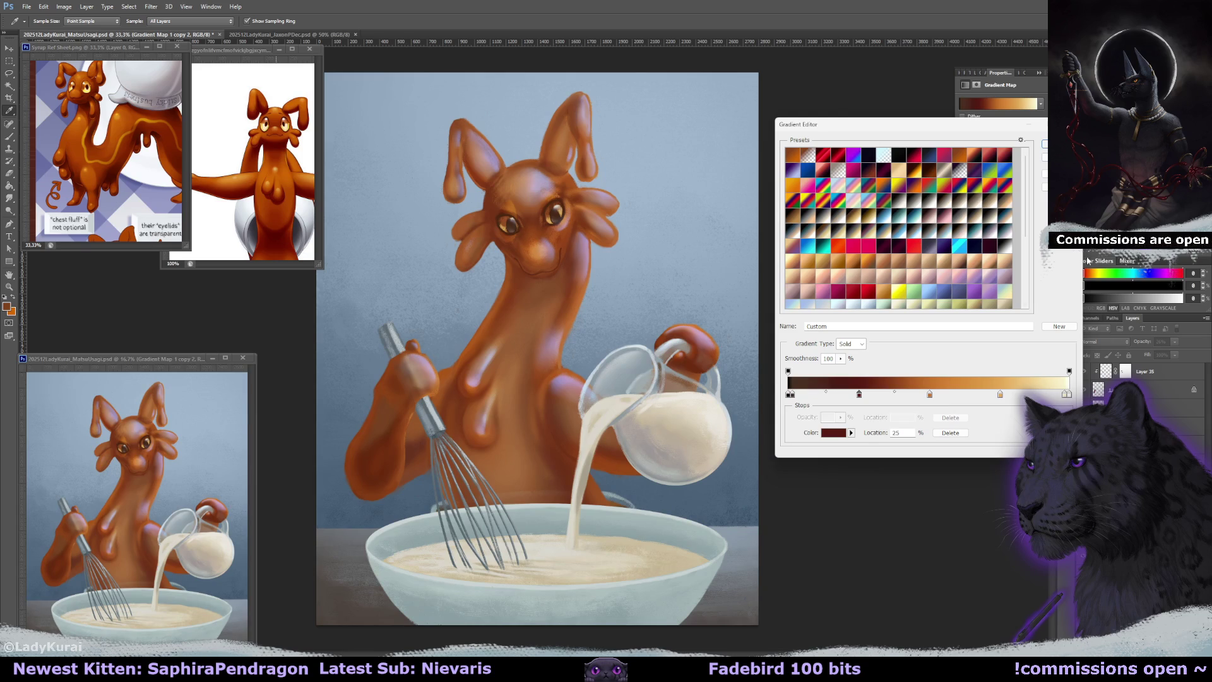
key(Return)
key(g)
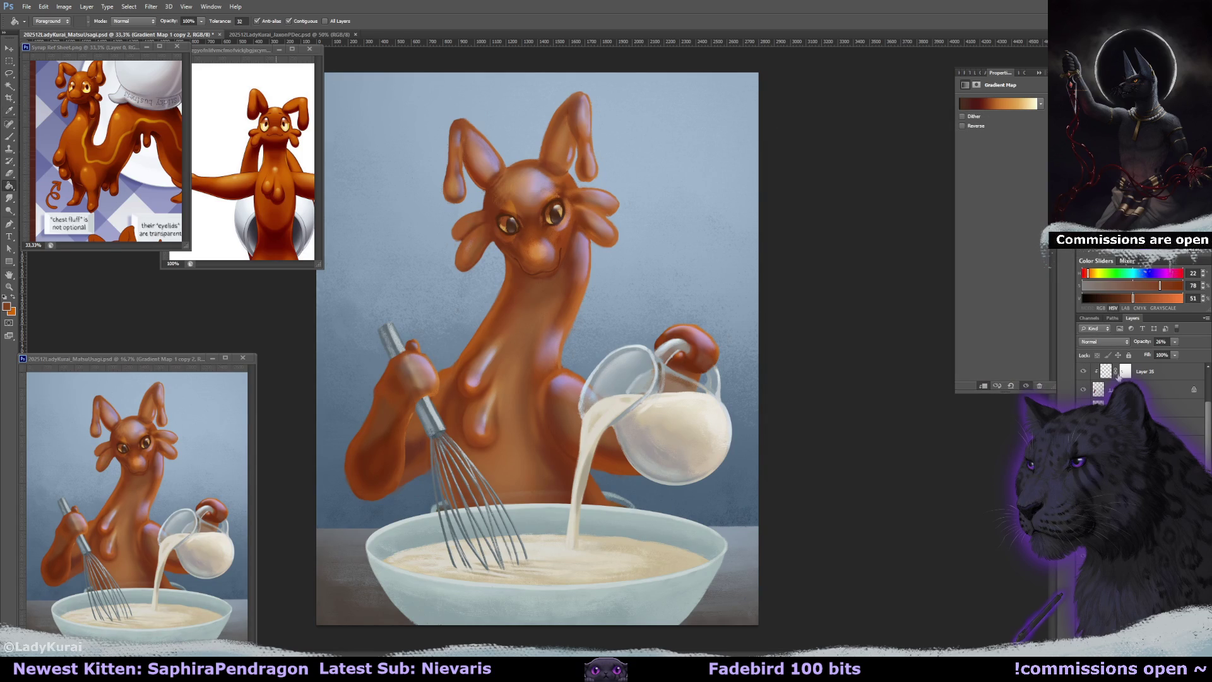
scroll(1207, 420, up, 1)
Delete the original Gradient Map 1 layer, keeping Gradient Map 1 copy 2 selected.
click(1171, 415)
click(1128, 366)
key(ctrl+e)
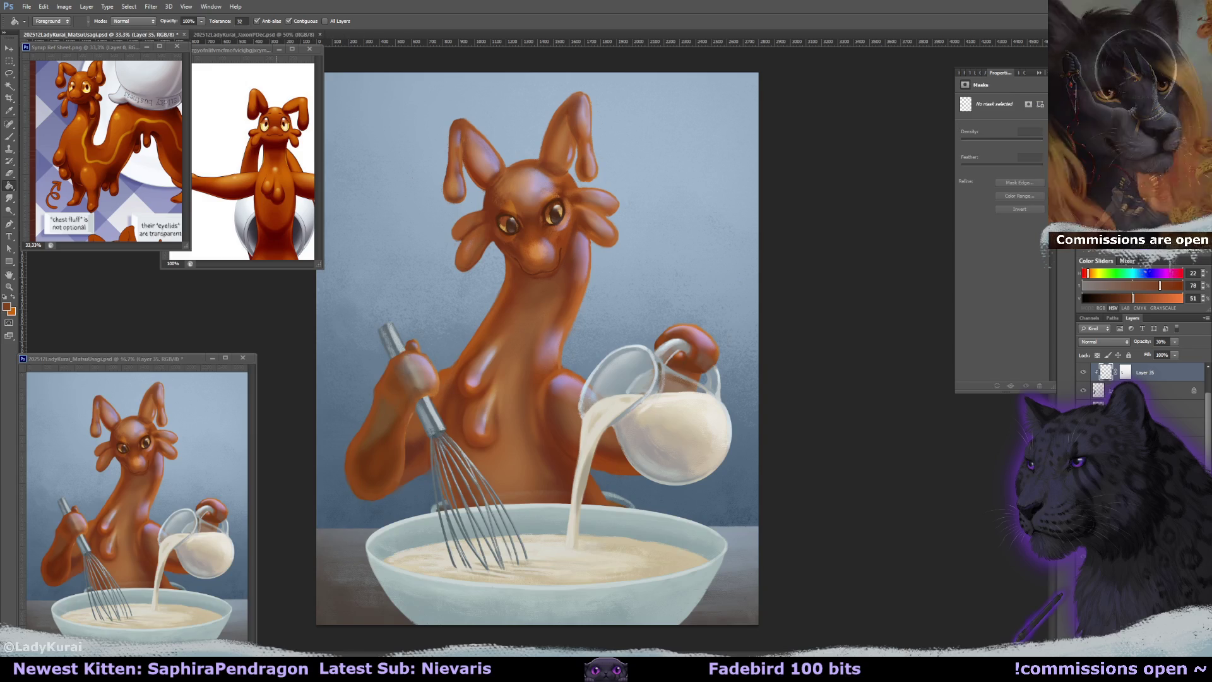
key(ctrl+z)
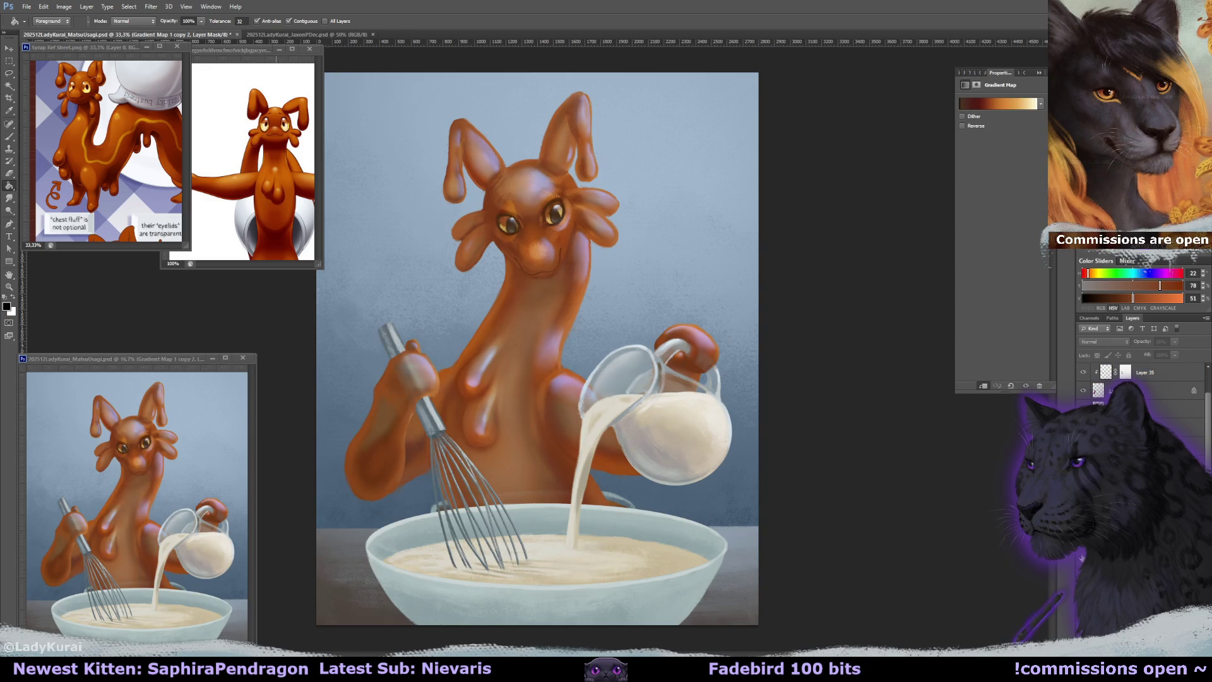
Duplicate the adjusted gradient map twice for a deeper orange, then review the whole painting.
key(ctrl+j)
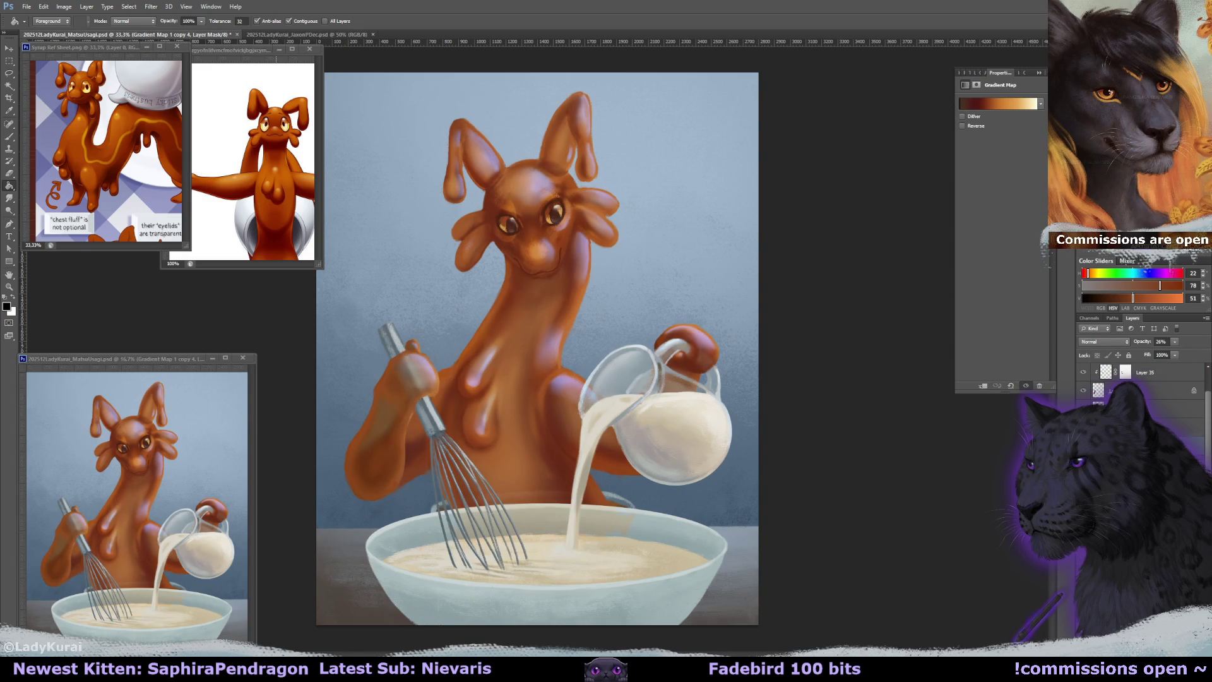
key(ctrl+j)
key(ctrl+minus)
key(ctrl+minus)
key(ctrl+minus)
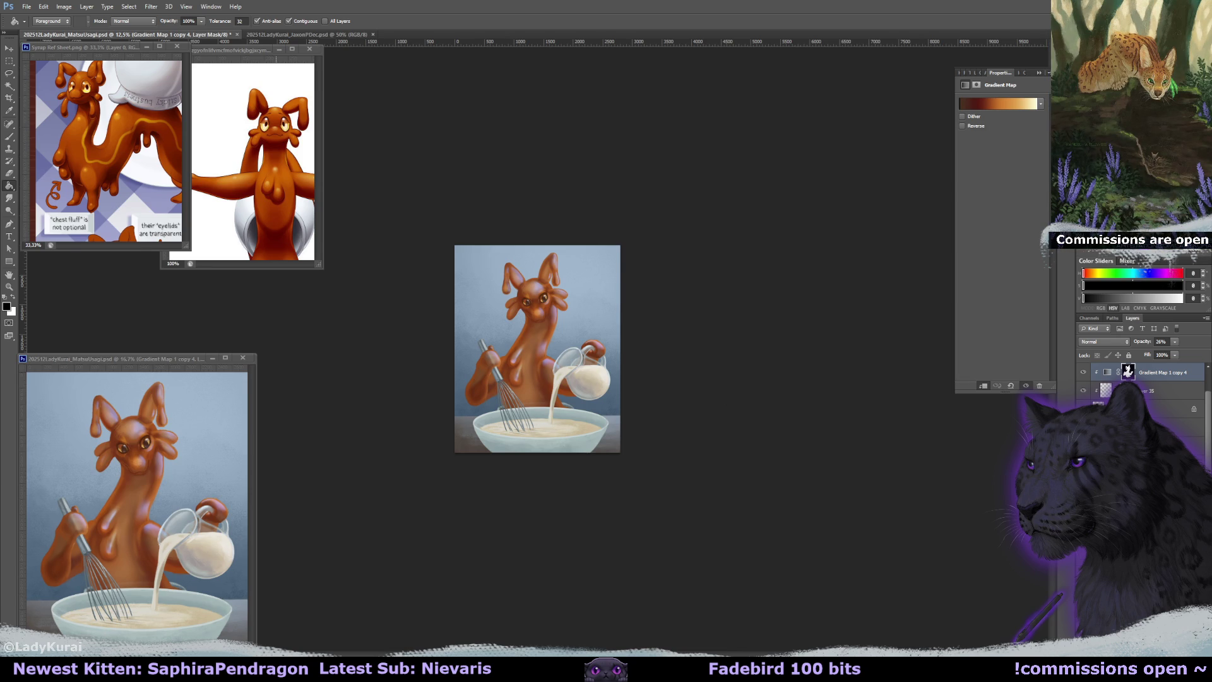
key(ctrl+plus)
scroll(1136, 391, up, 3)
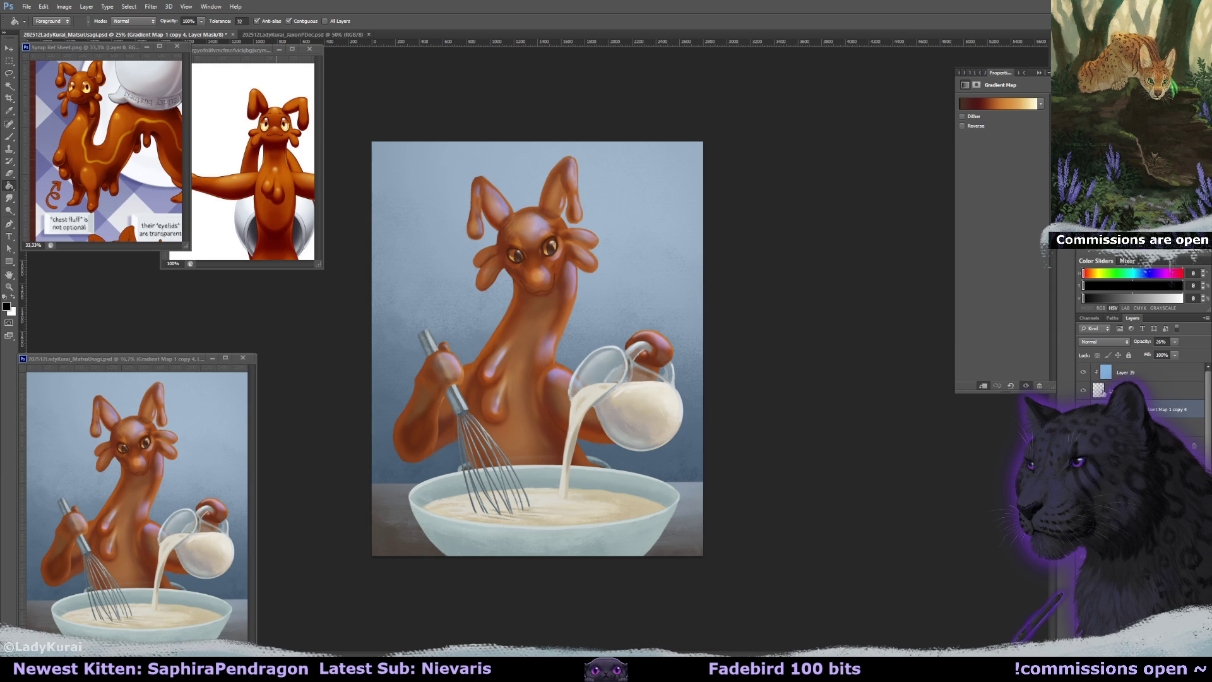
click(1130, 442)
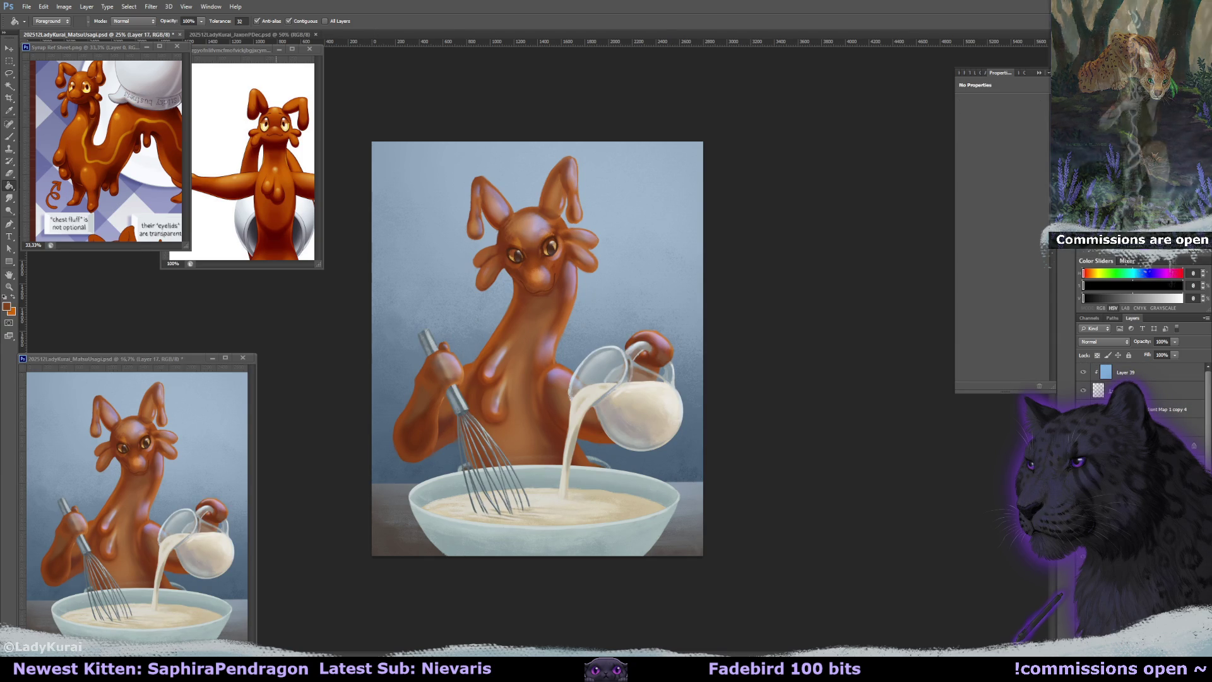
Set the new layer to Multiply and pick a dark brown with the Brush tool.
click(1081, 557)
click(1082, 557)
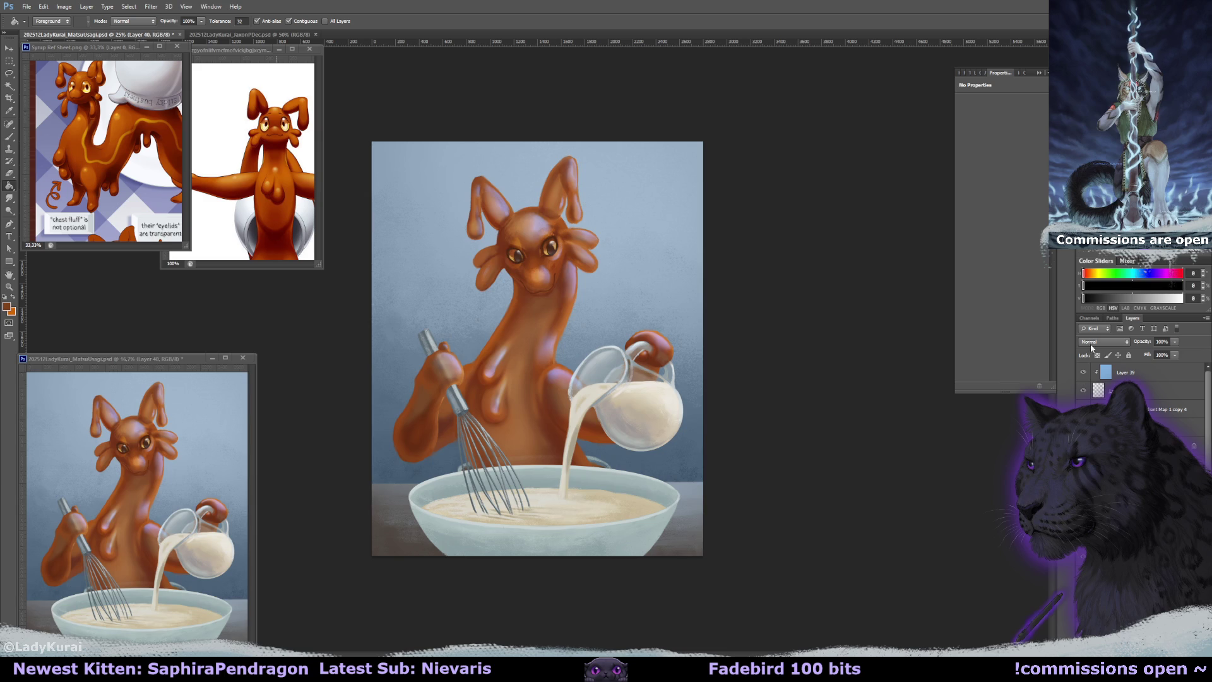
click(1104, 342)
click(1105, 379)
click(10, 136)
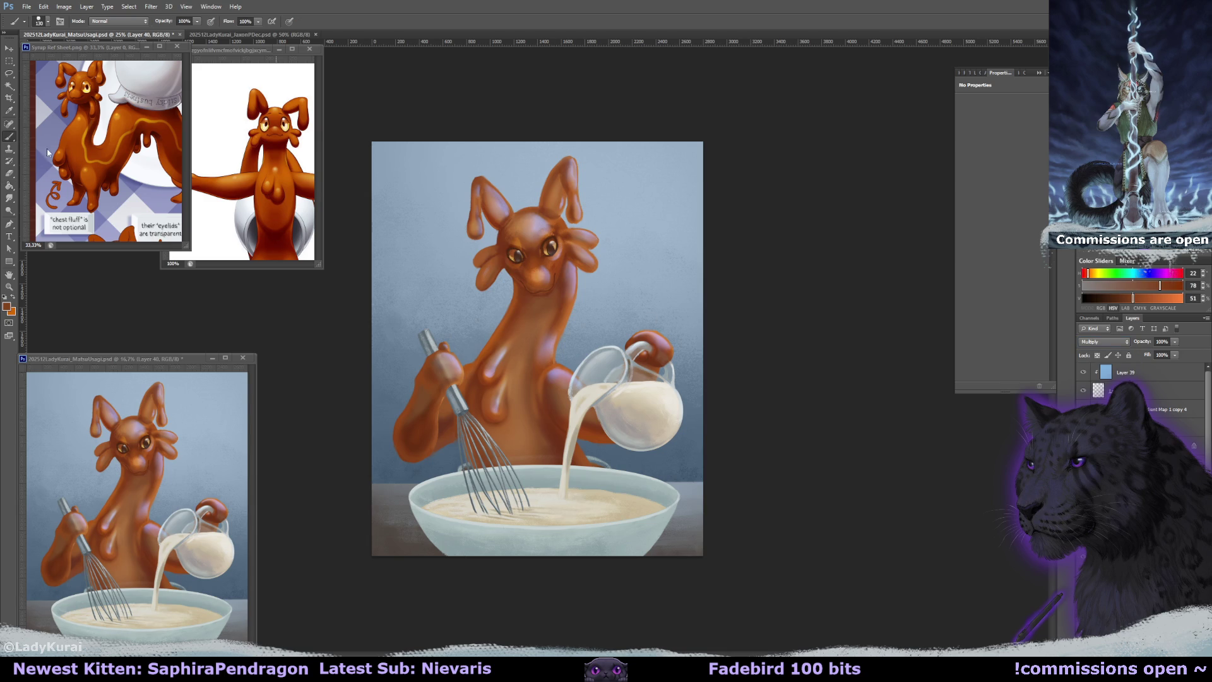
Shade the batter along the back rim, beside the milk stream and whisk, at 37% opacity.
mouse_move(663, 505)
mouse_down()
mouse_move(581, 489)
mouse_move(438, 495)
mouse_up()
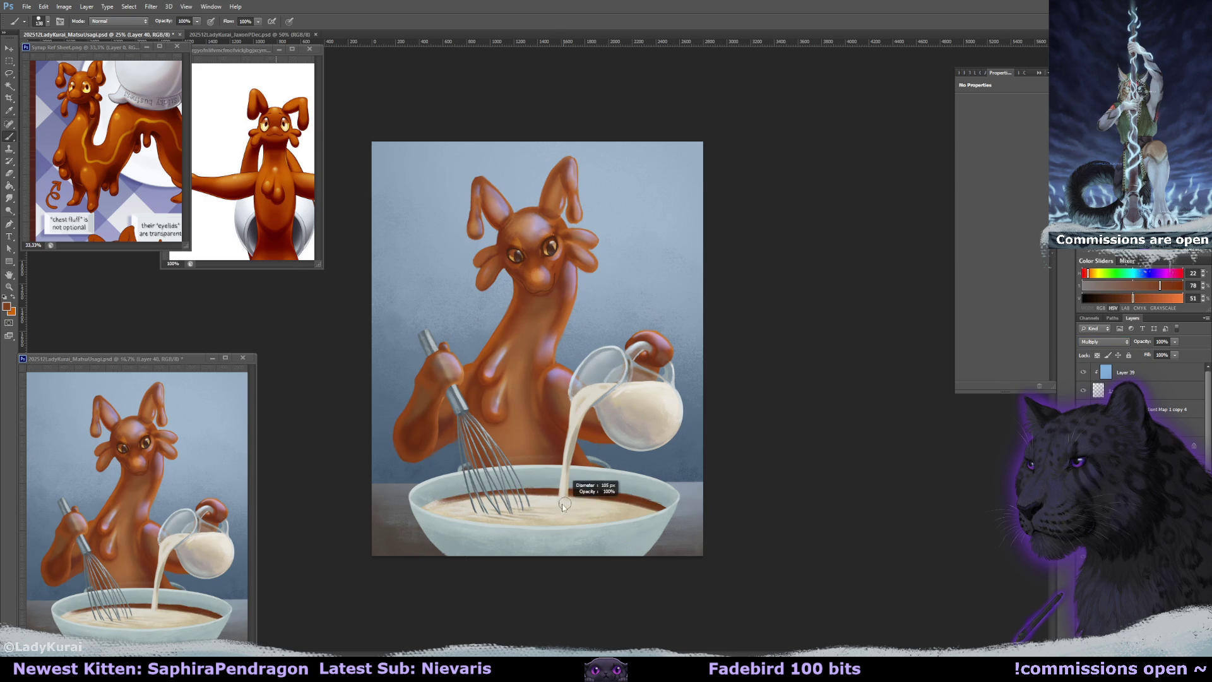
mouse_move(563, 502)
mouse_down()
mouse_move(445, 515)
mouse_move(462, 521)
mouse_up()
drag(499, 511, 522, 512)
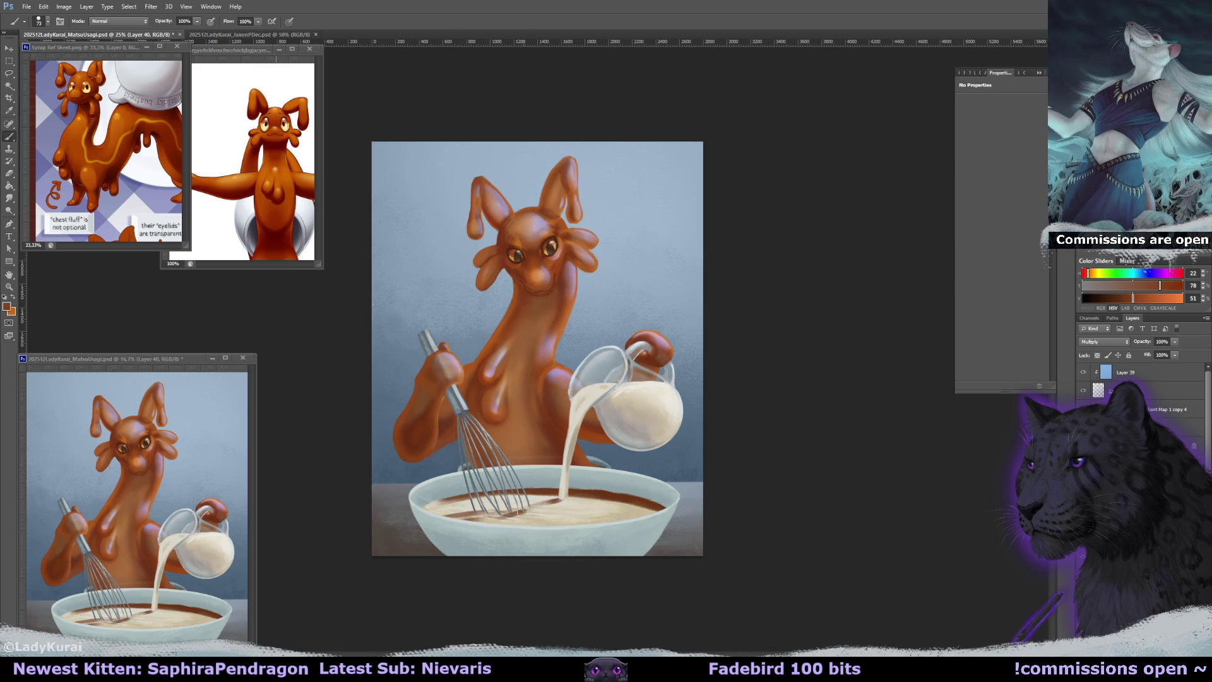
drag(1144, 352, 1143, 353)
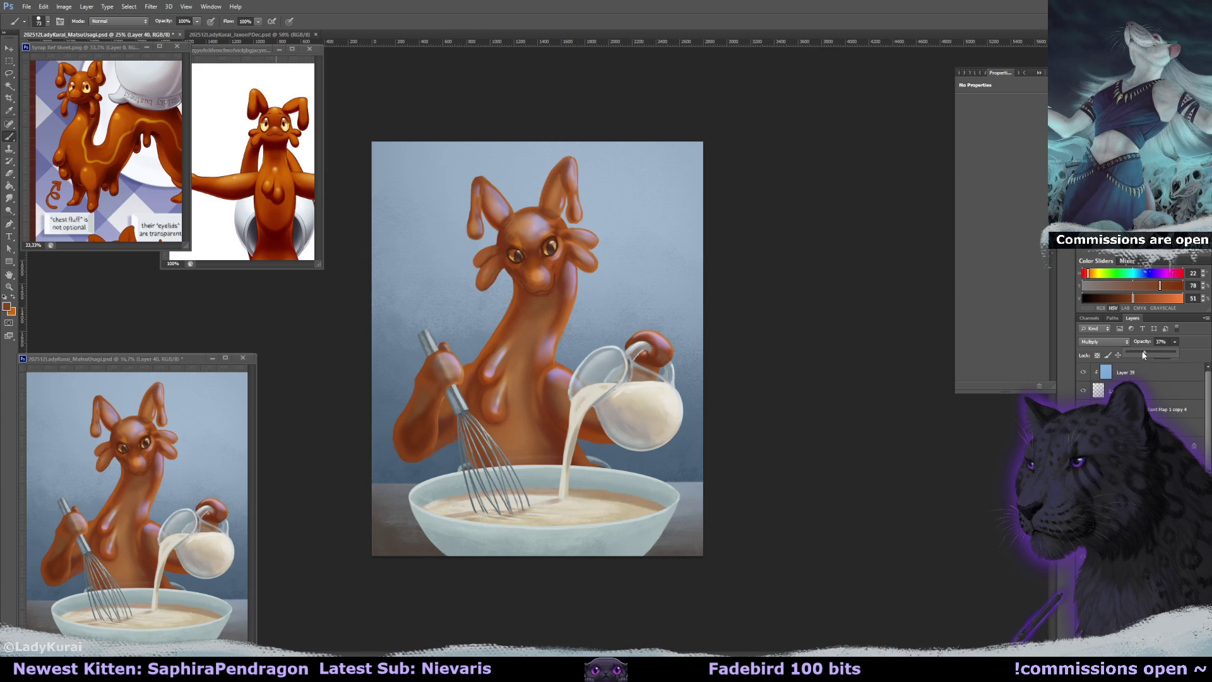
click(560, 607)
key(ctrl+plus)
key(ctrl+plus)
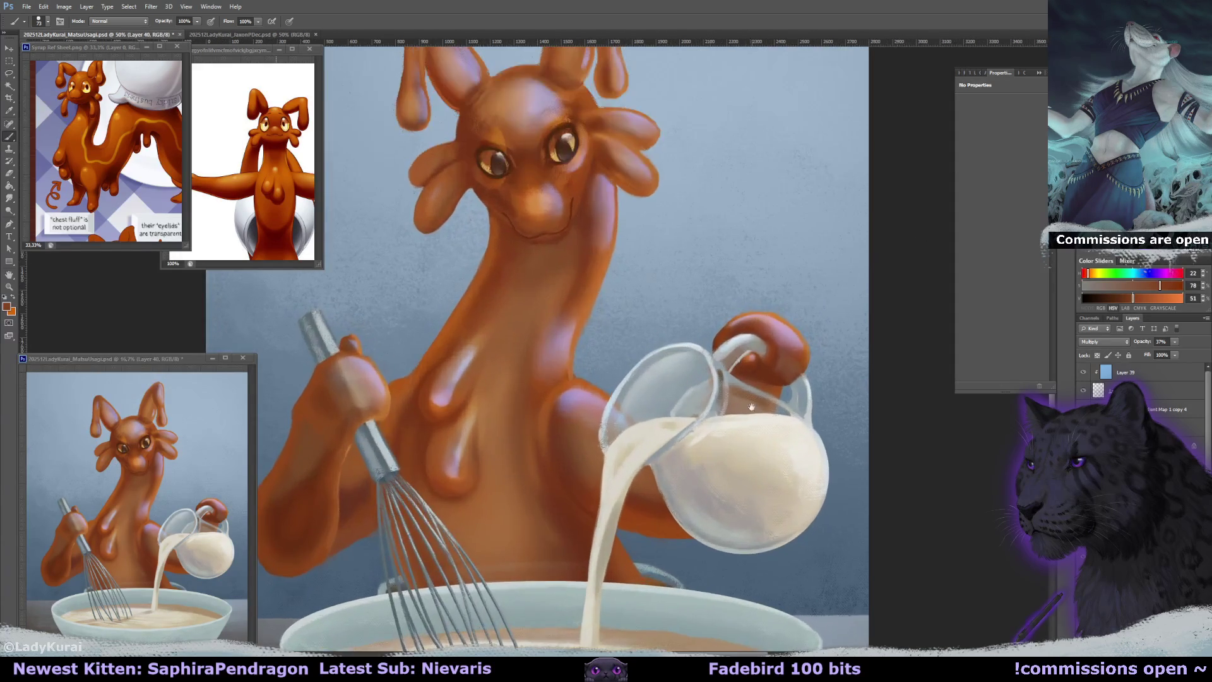
Save the painting and reframe the view on the bowl, jug and whisk.
drag(700, 457, 717, 398)
key(bracketright)
key(bracketright)
key(bracketright)
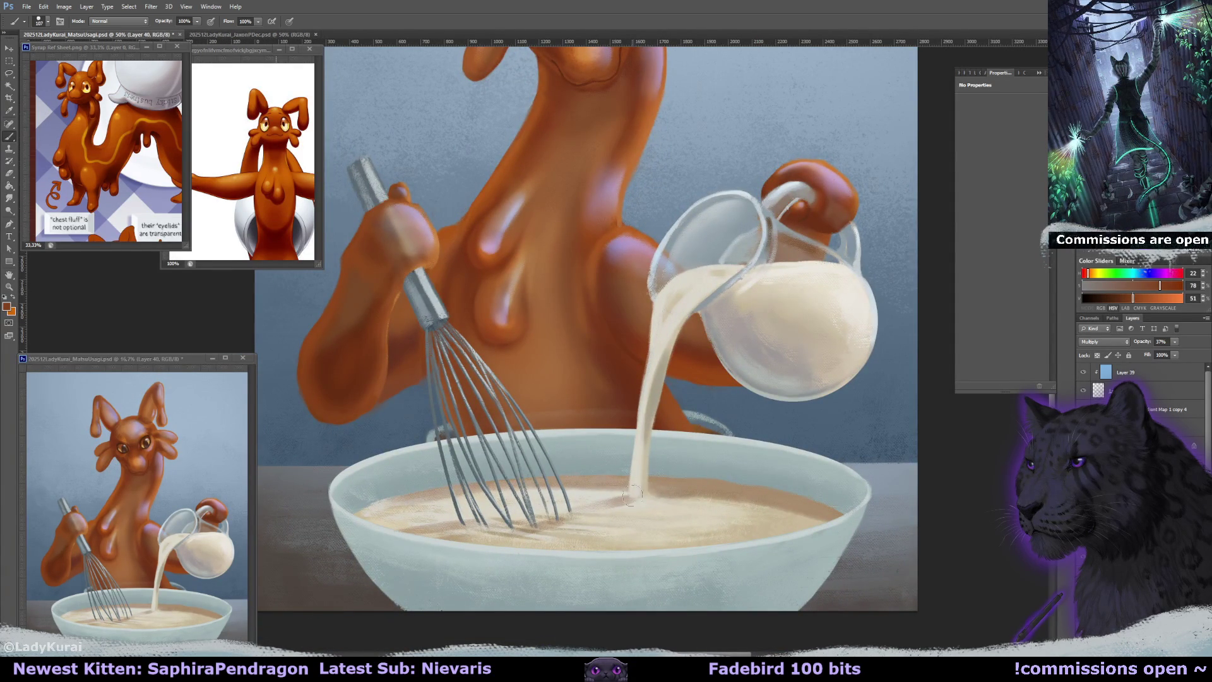
key(r)
key(ctrl+minus)
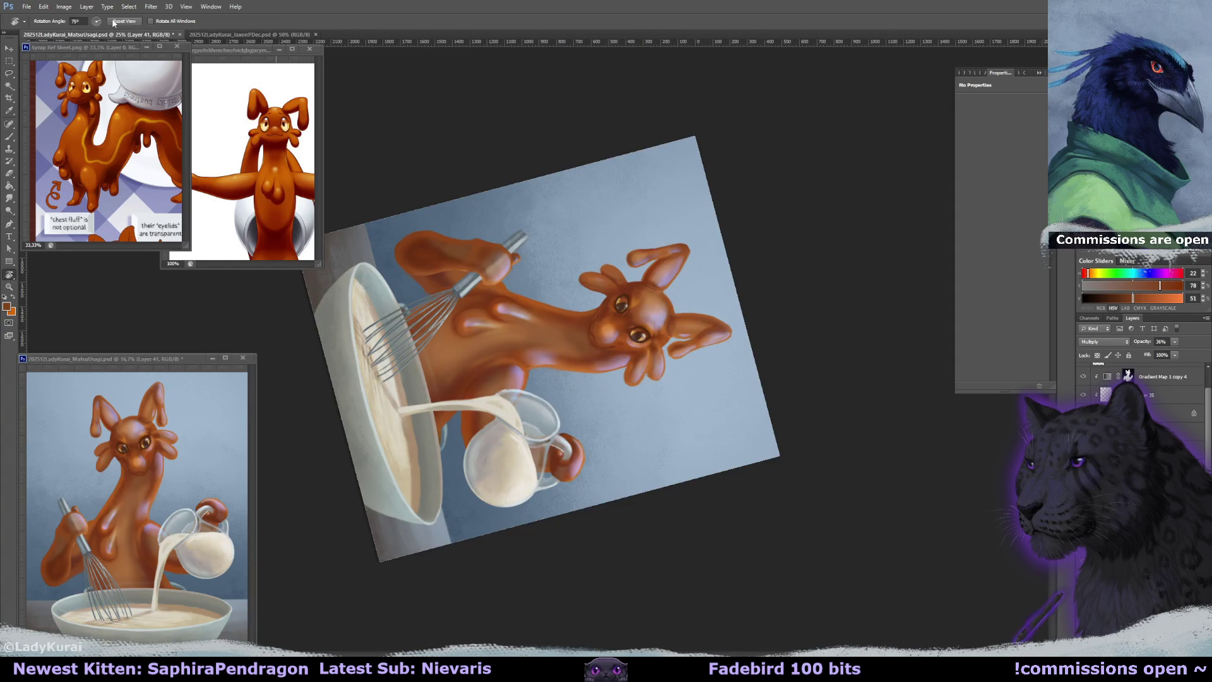
key(ctrl+s)
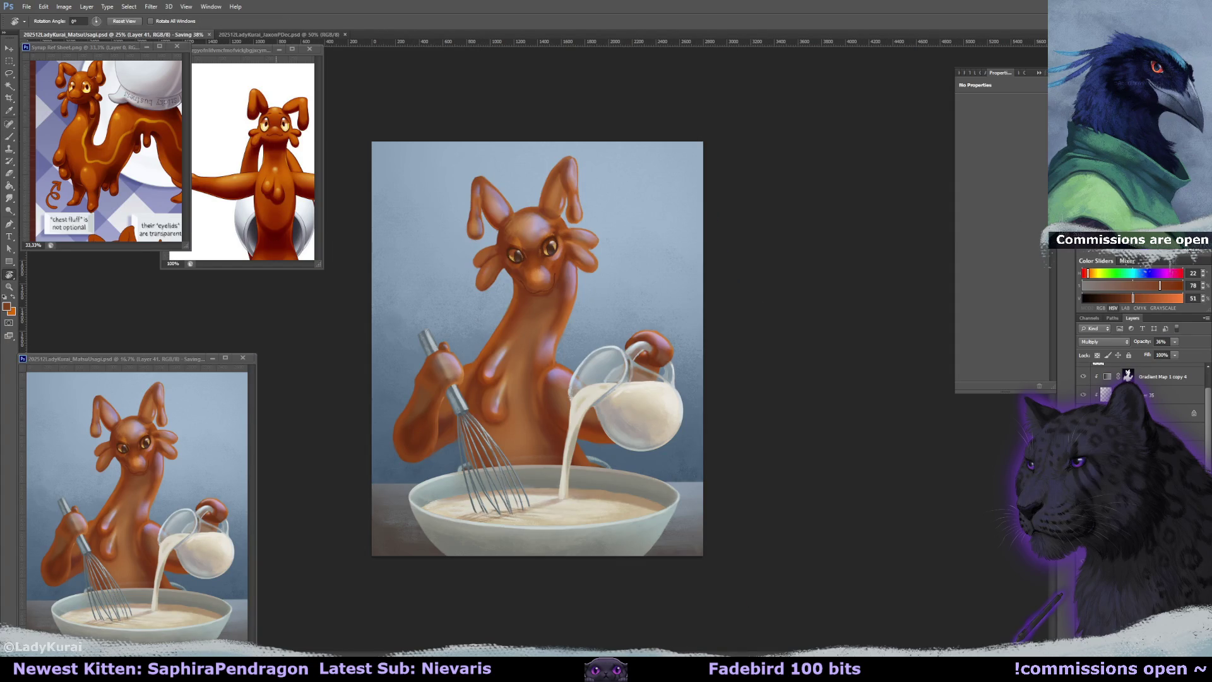
key(ctrl+plus)
drag(852, 372, 891, 356)
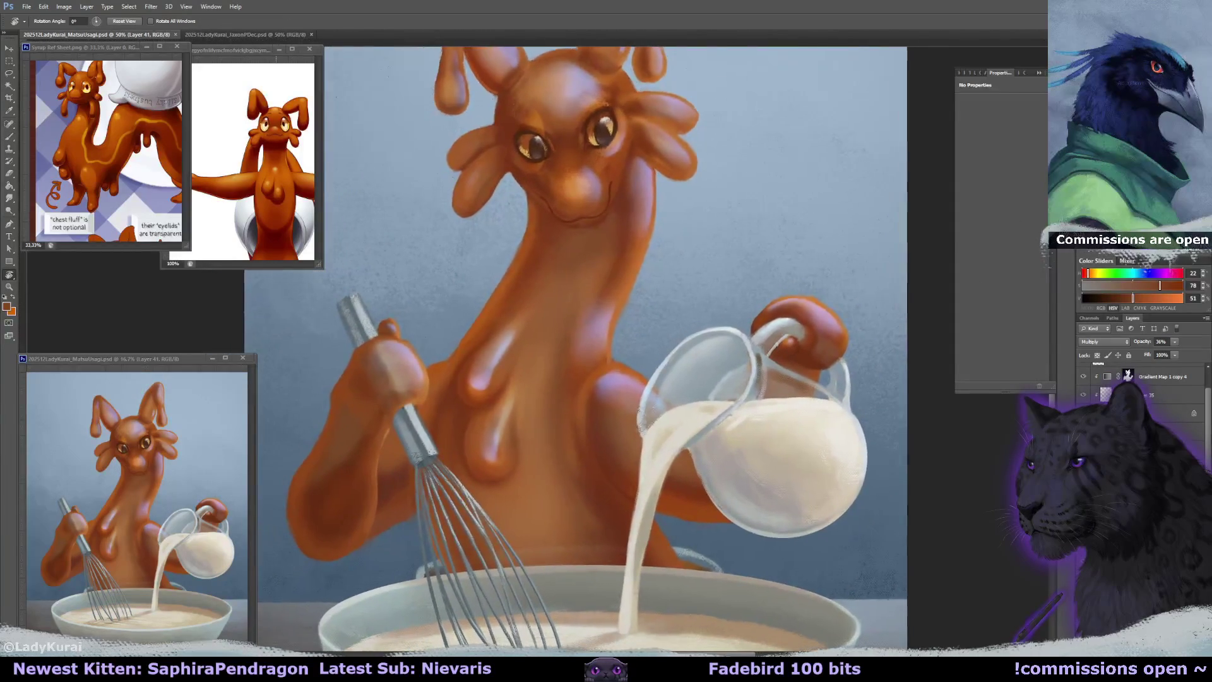
key(ctrl+comma)
key(ctrl+comma)
Choose a 10 px round hard brush and sample the whisk's bluish grey and hand's orange.
key(b)
alt+click(417, 404)
click(47, 22)
click(50, 154)
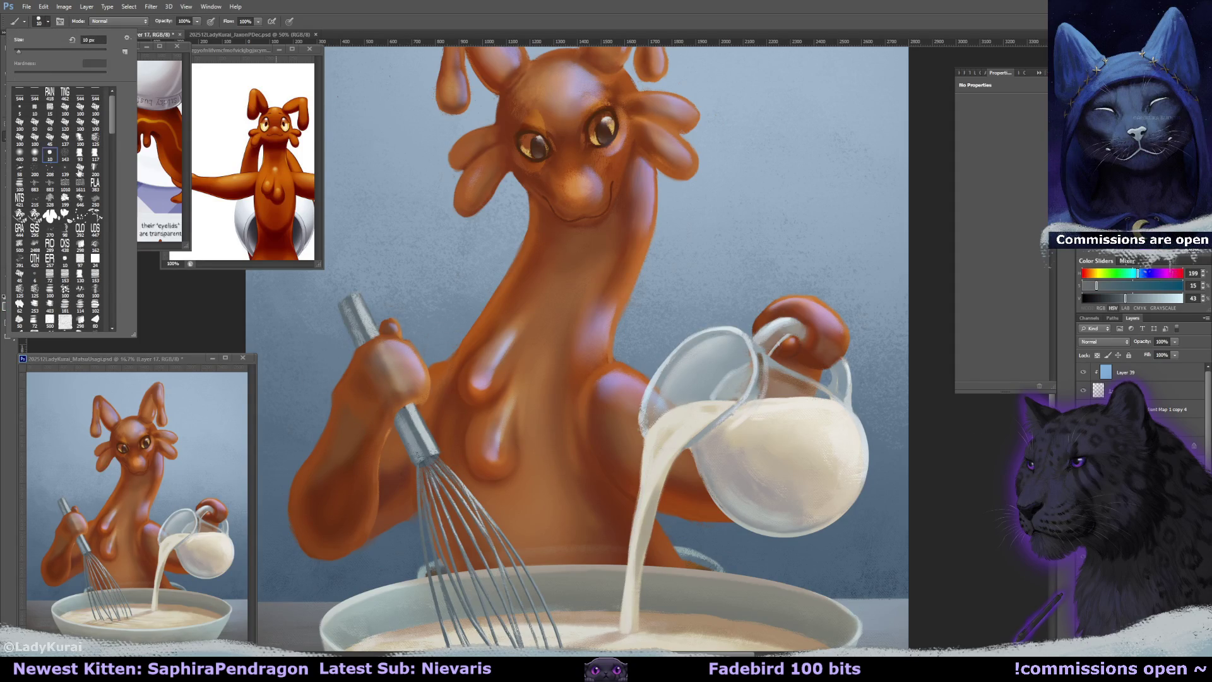
key(Return)
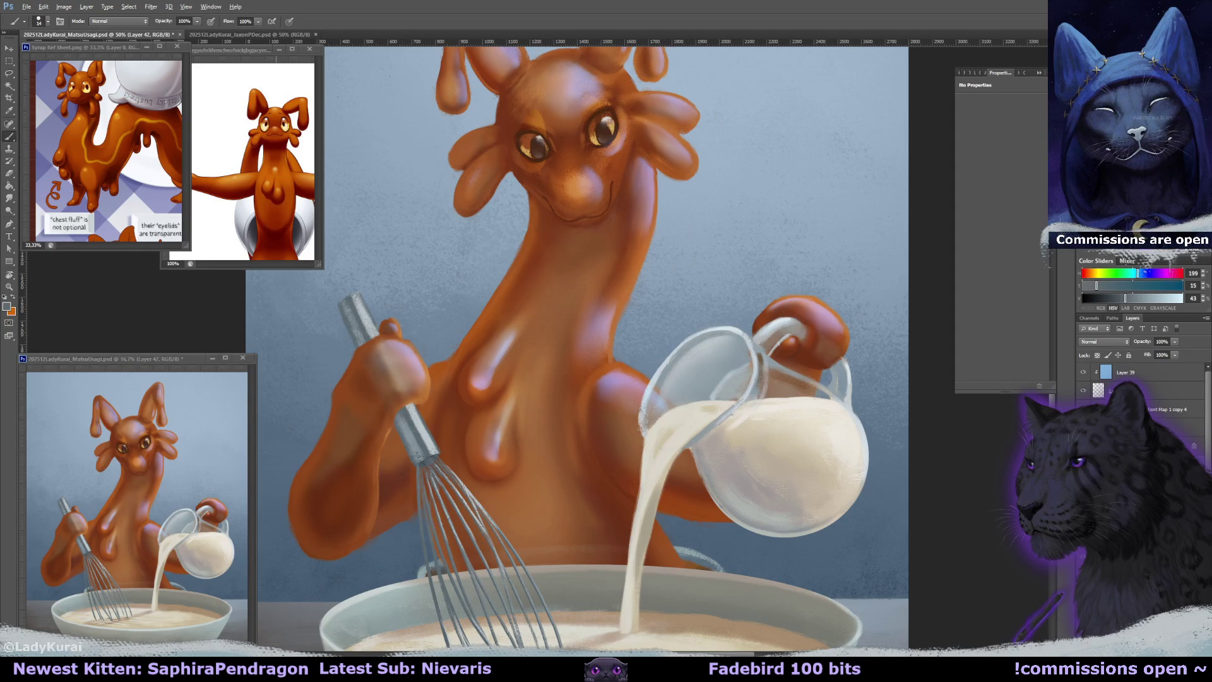
alt+click(396, 397)
key(bracketright)
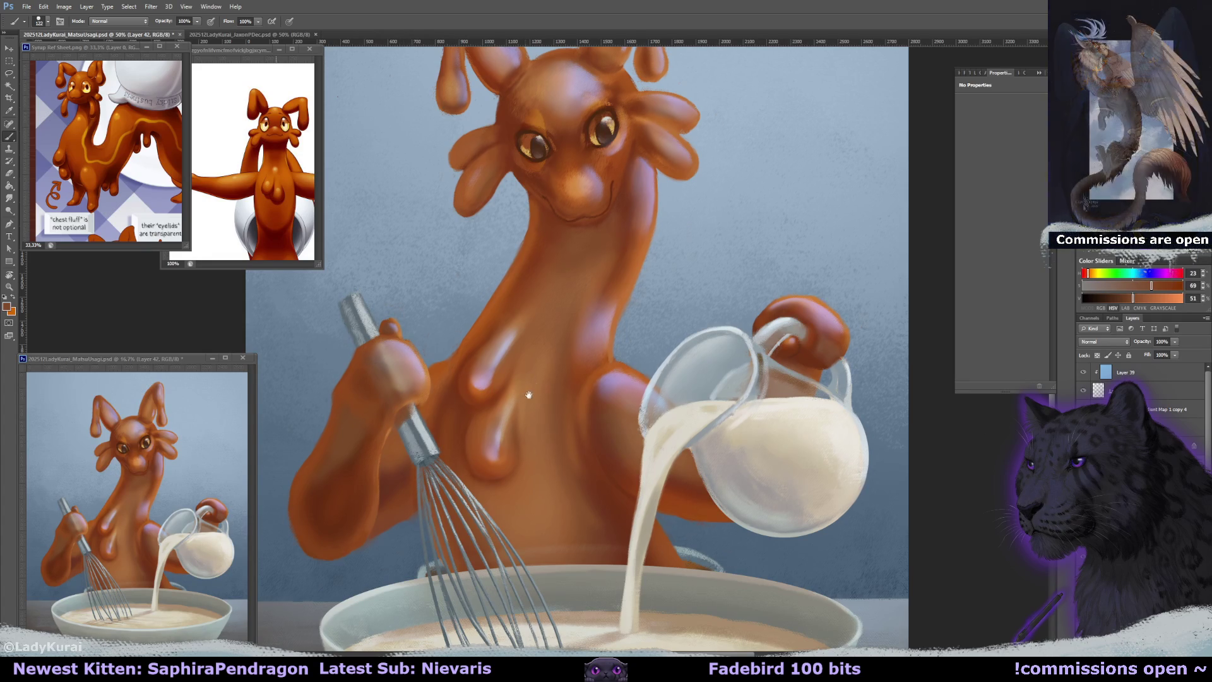
Fade Layer 39's blue highlight tint to about 65% opacity.
drag(526, 398, 552, 379)
drag(1175, 342, 1158, 354)
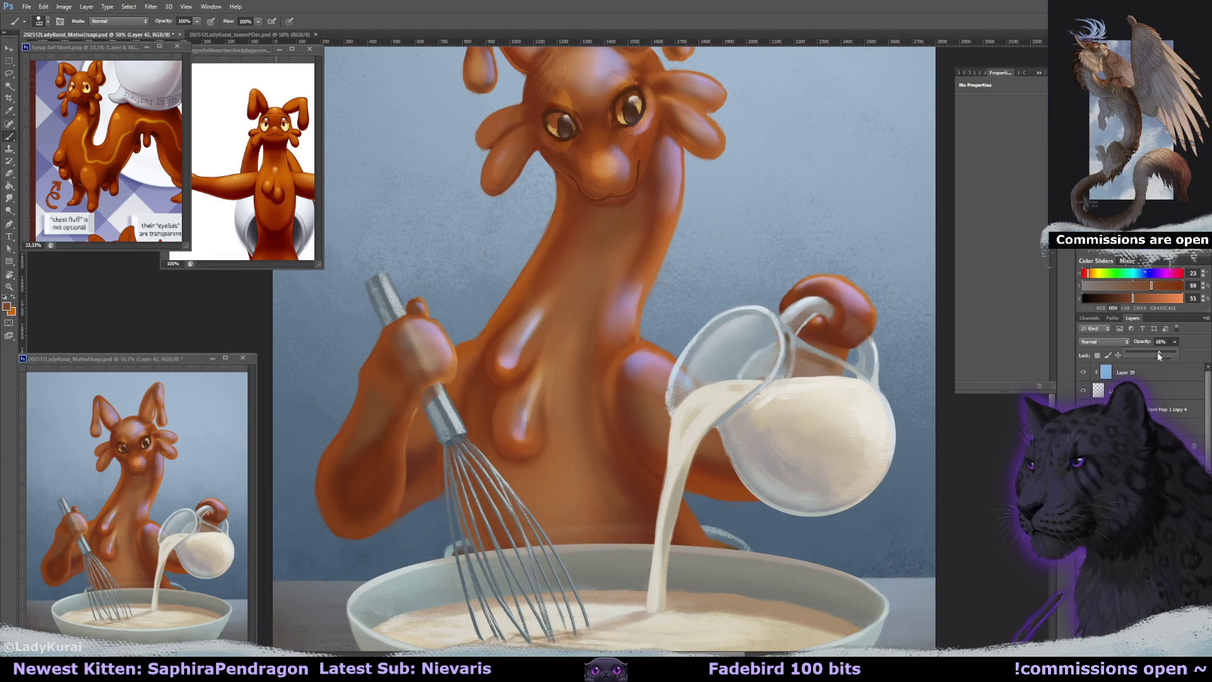
drag(748, 399, 774, 404)
key(e)
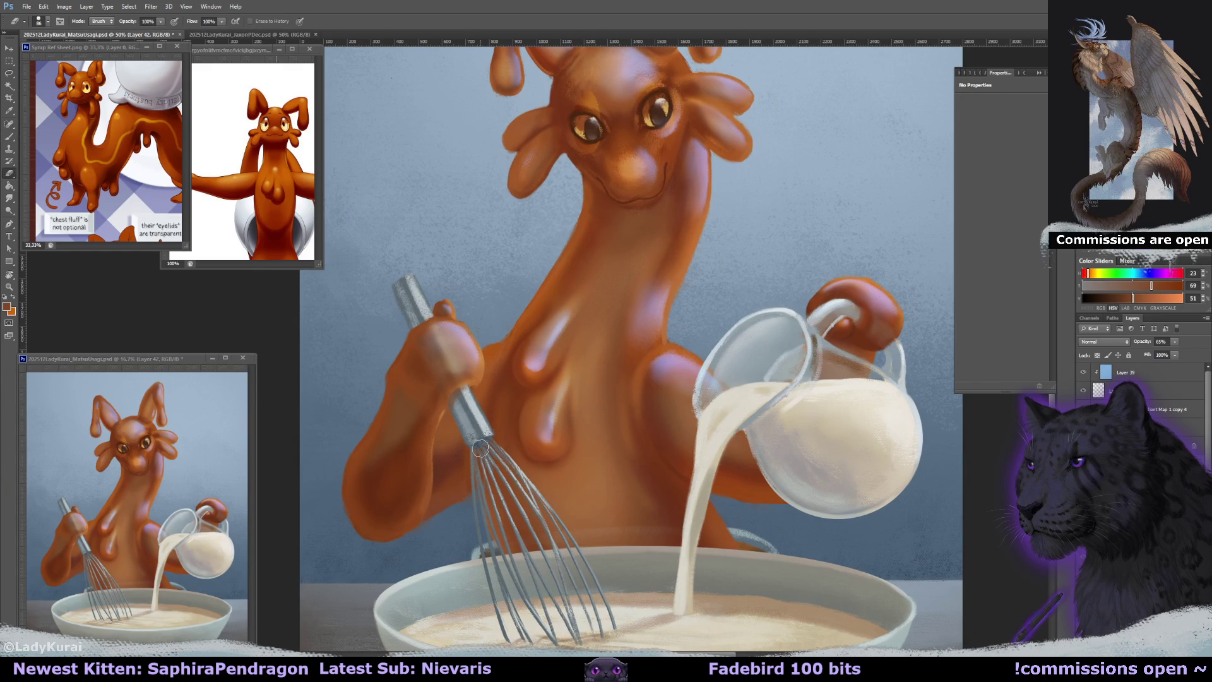
key(r)
drag(473, 408, 455, 408)
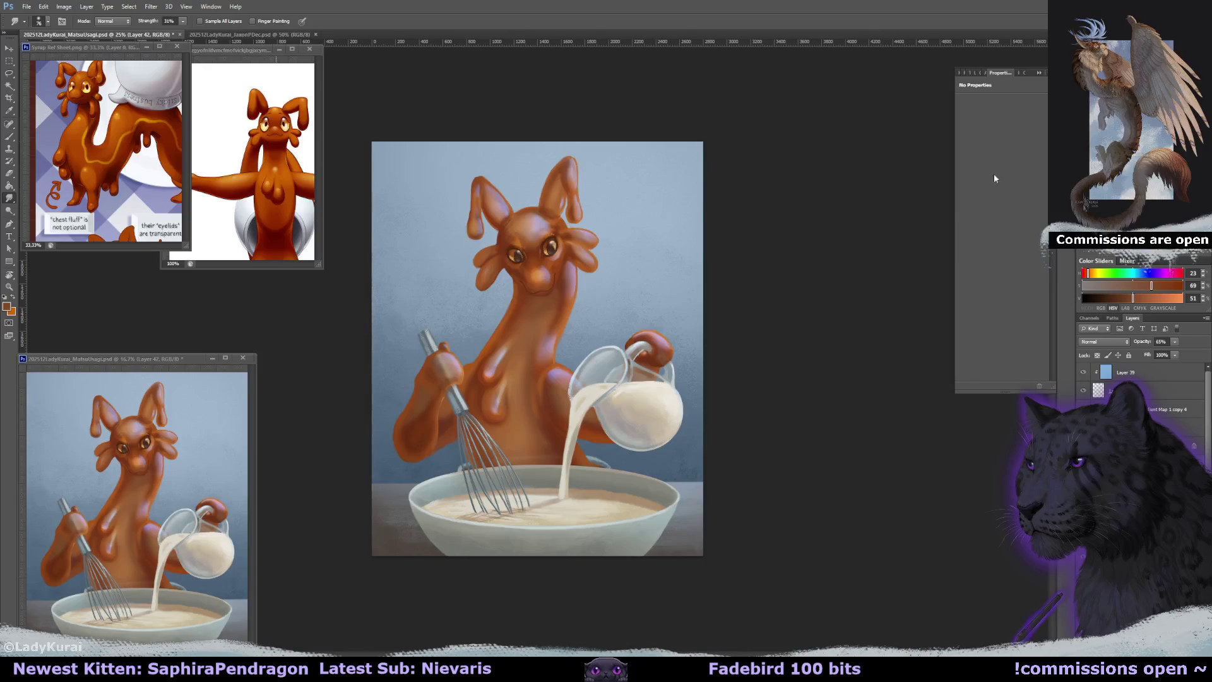
key(ctrl+minus)
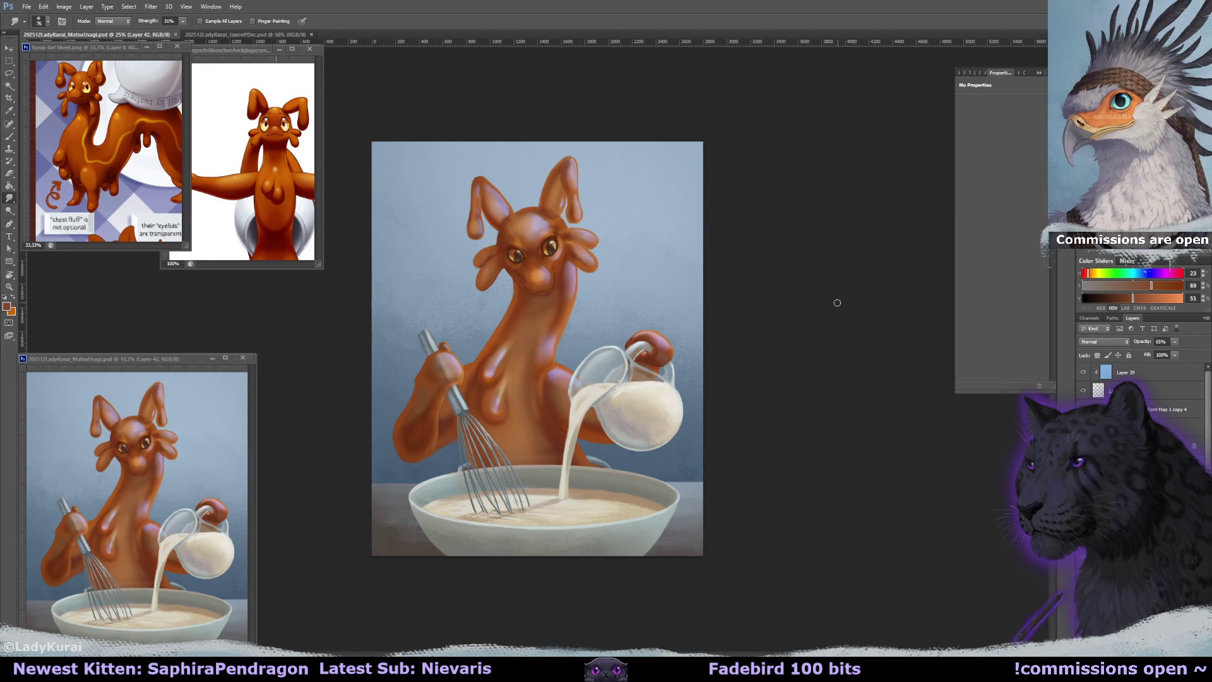
scroll(557, 205, up, 2)
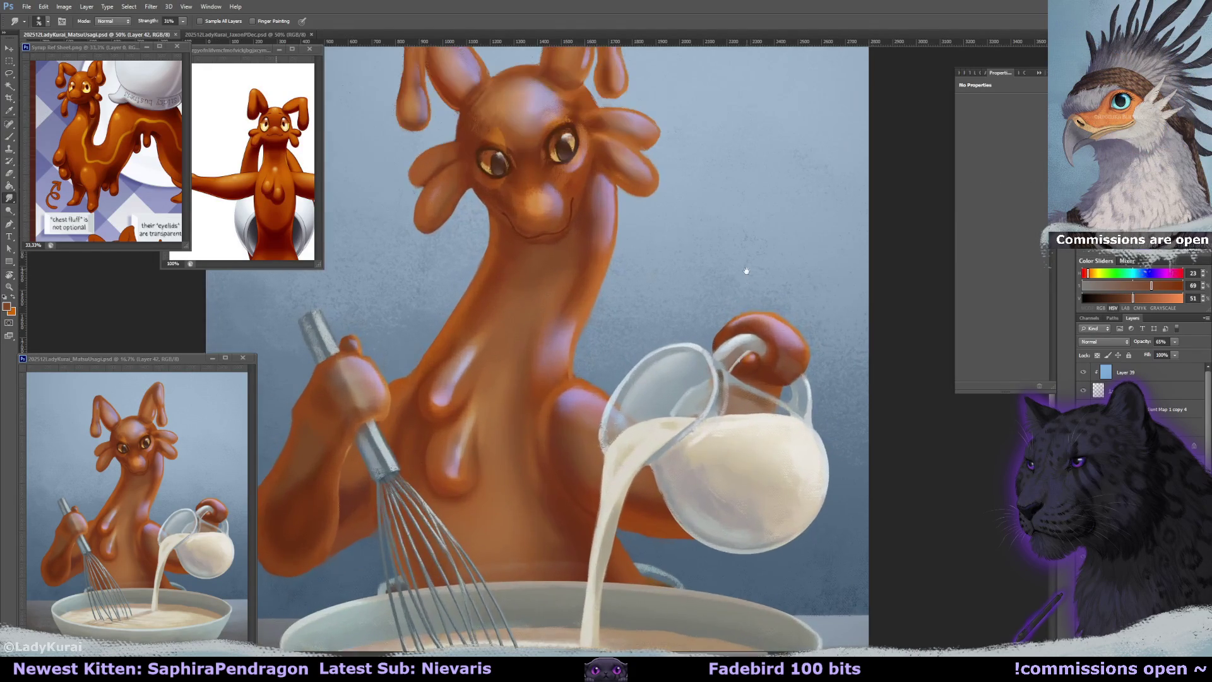
key(ctrl+r)
scroll(1136, 392, down, 3)
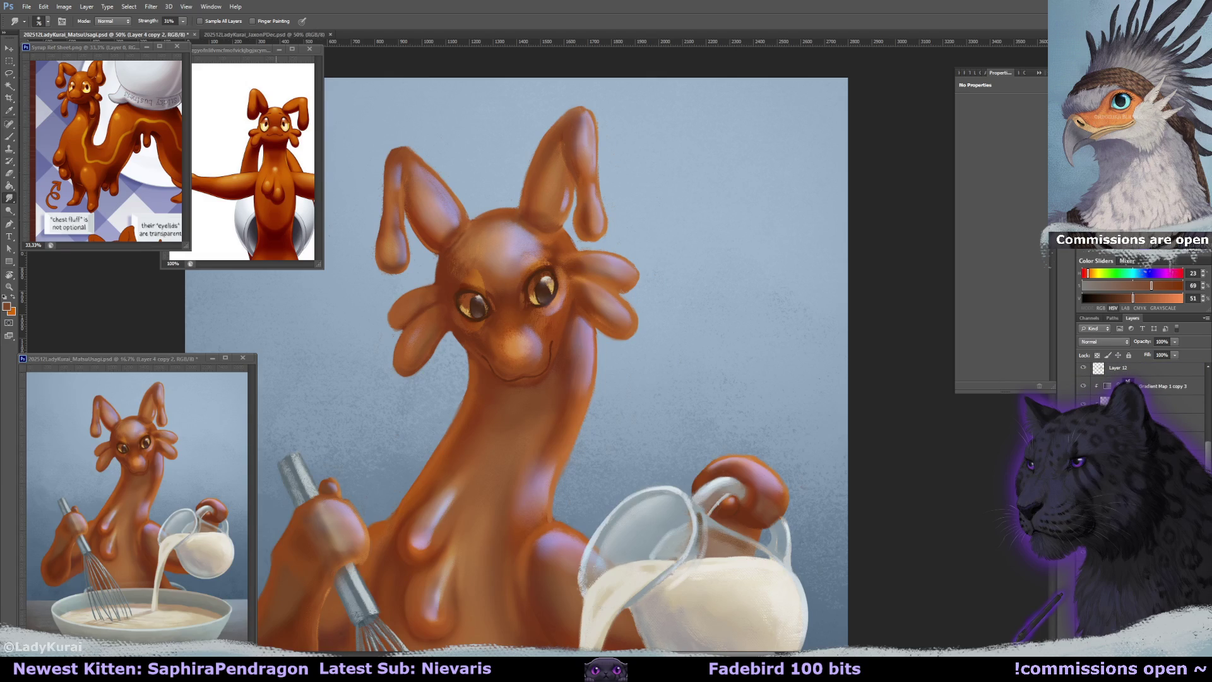
click(1117, 404)
key(alt+bracketleft)
key(alt+bracketleft)
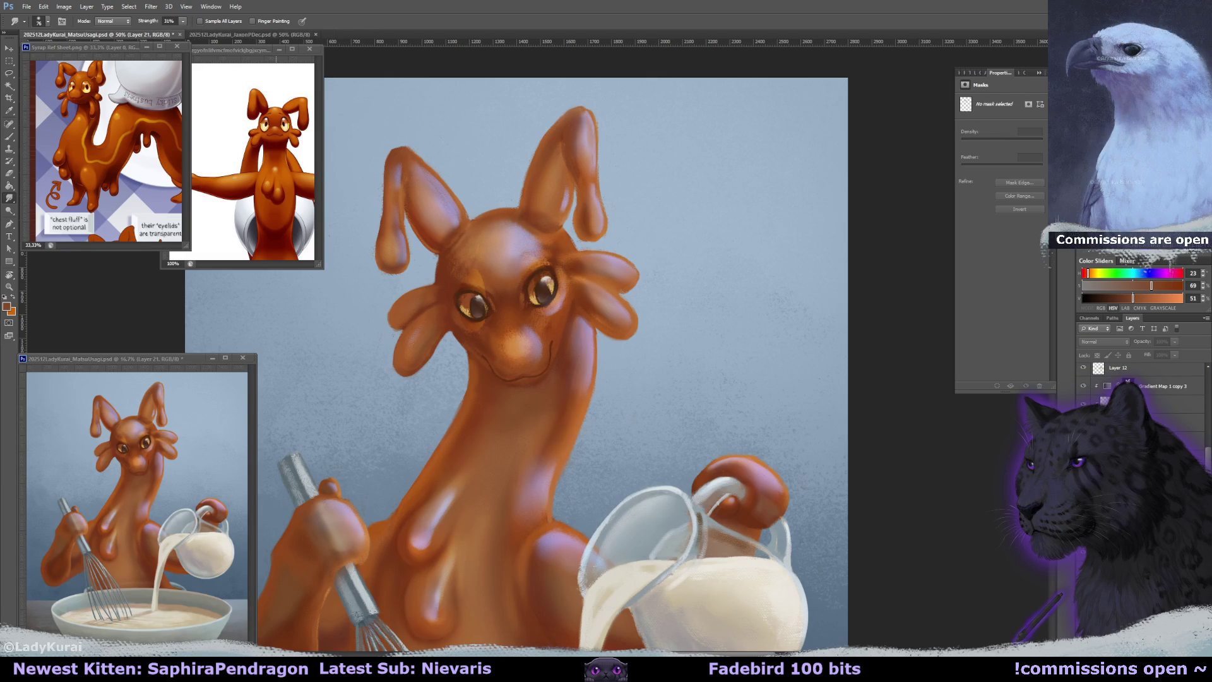
key(alt+bracketleft)
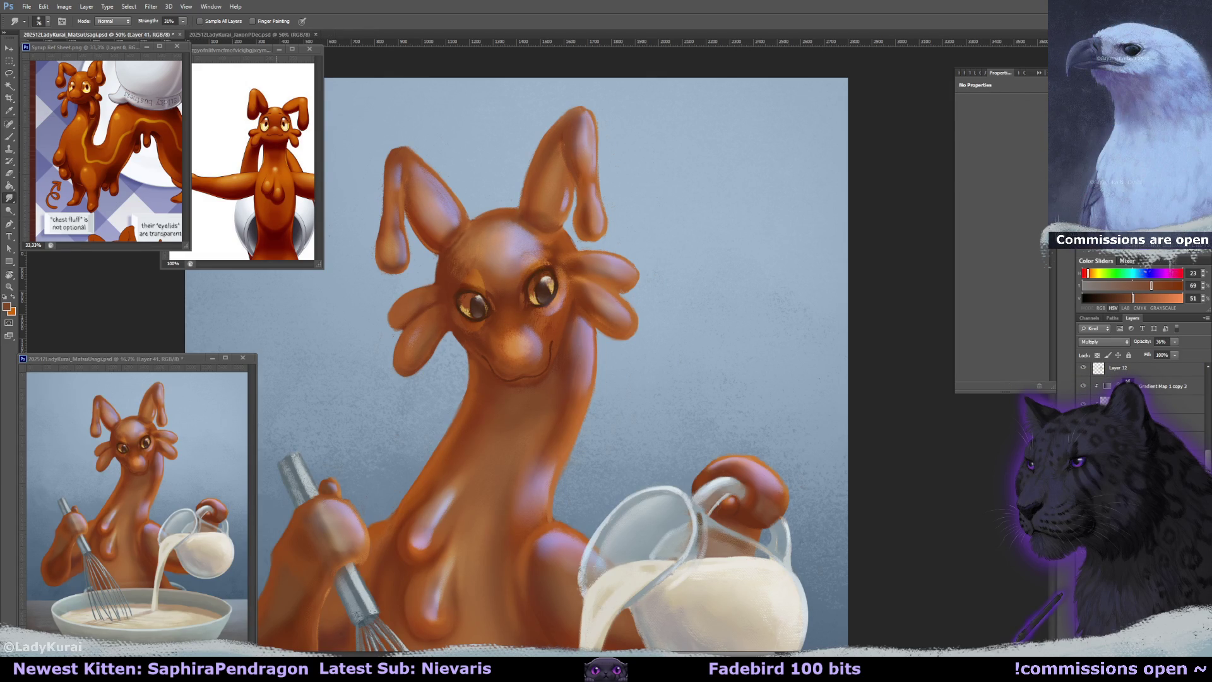
key(alt+bracketleft)
key(alt+bracketleft)
key(alt+bracketleft)
key(alt+bracketleft)
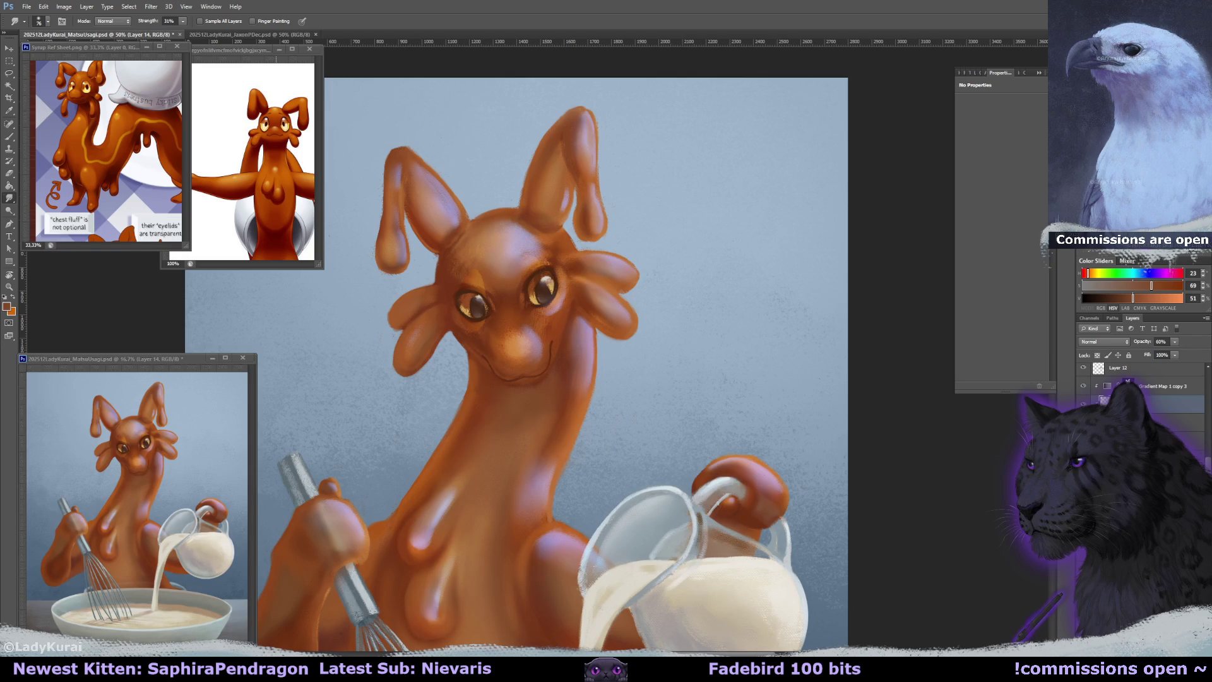
key(alt+bracketleft)
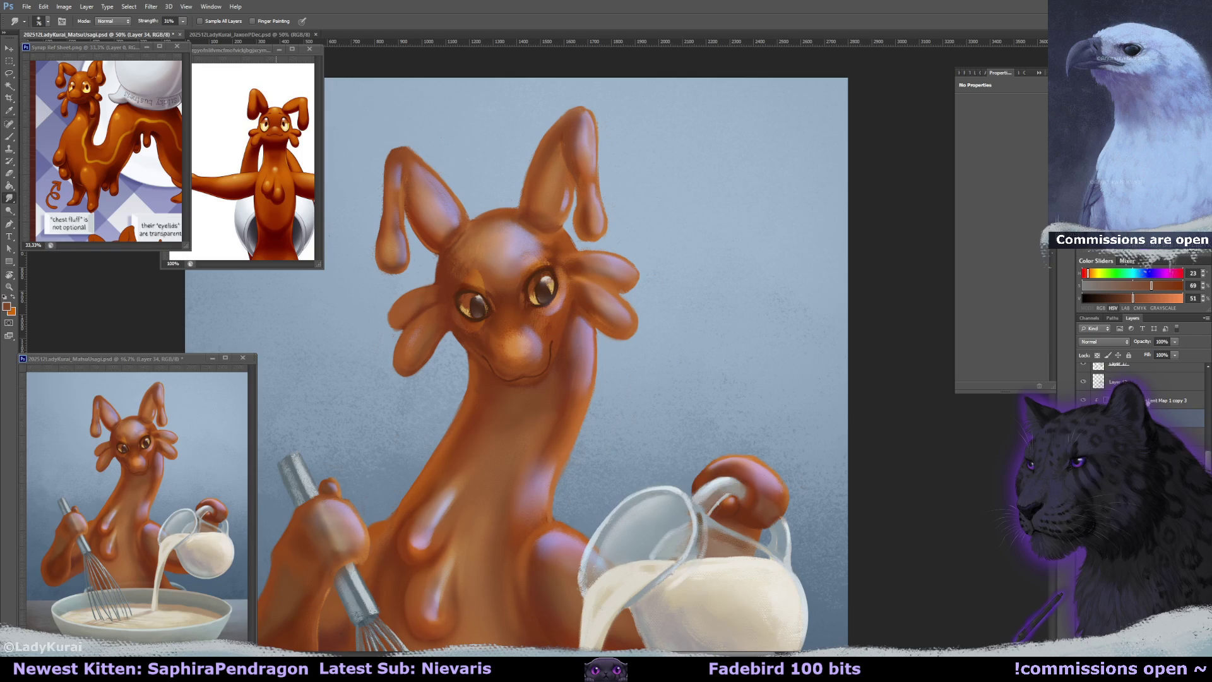
key(alt+bracketright)
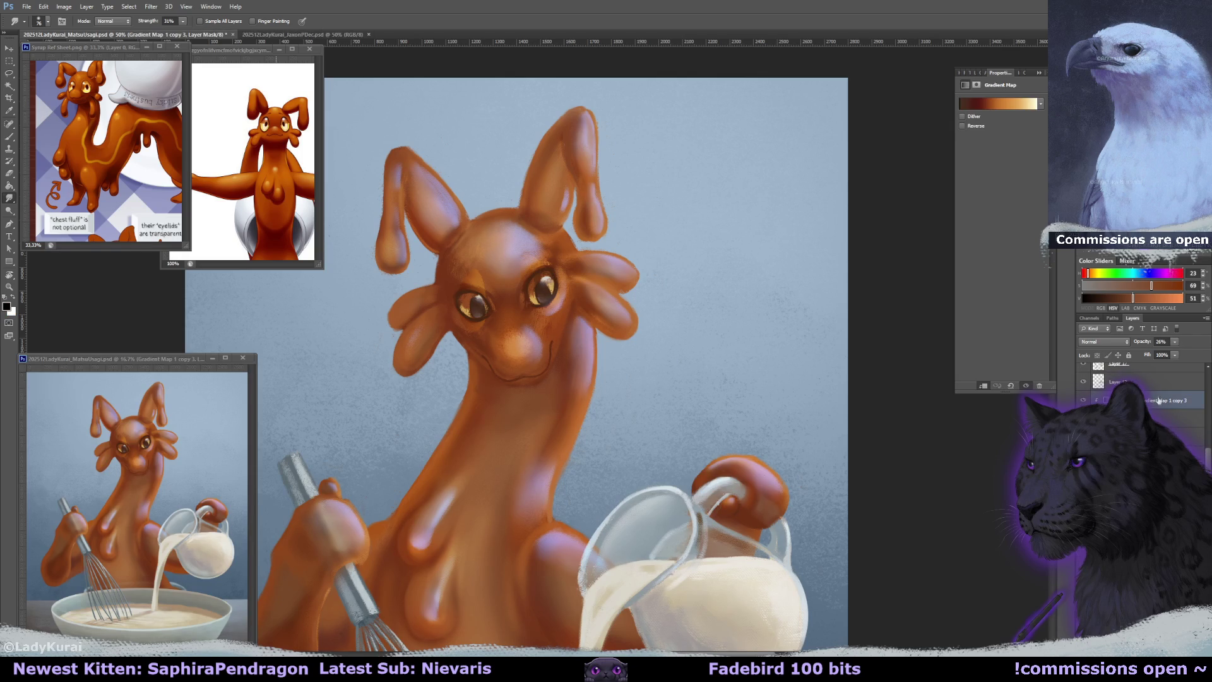
key(alt+bracketleft)
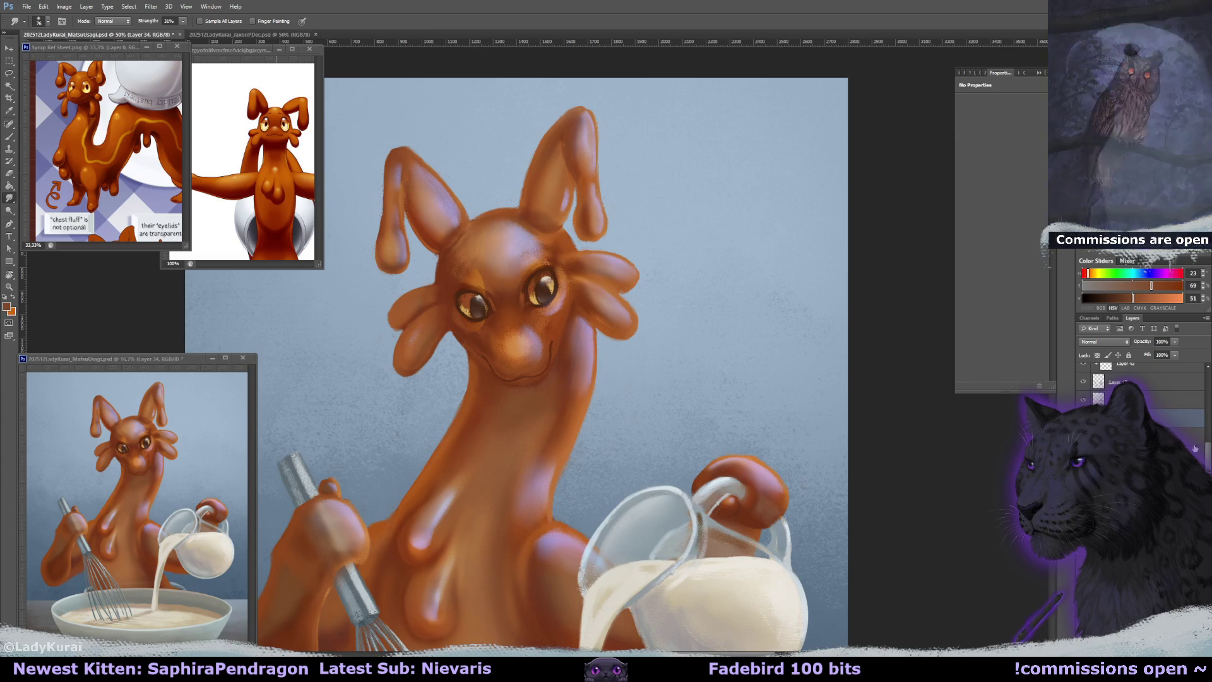
key(alt+bracketright)
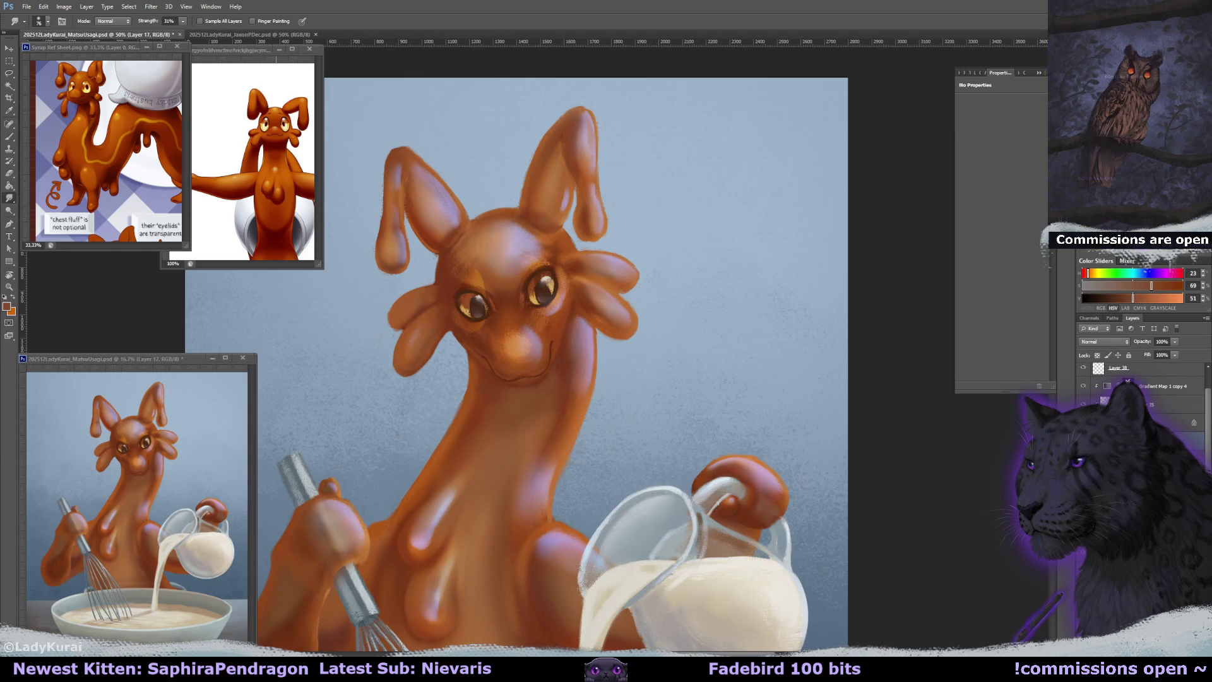
key(alt+bracketleft)
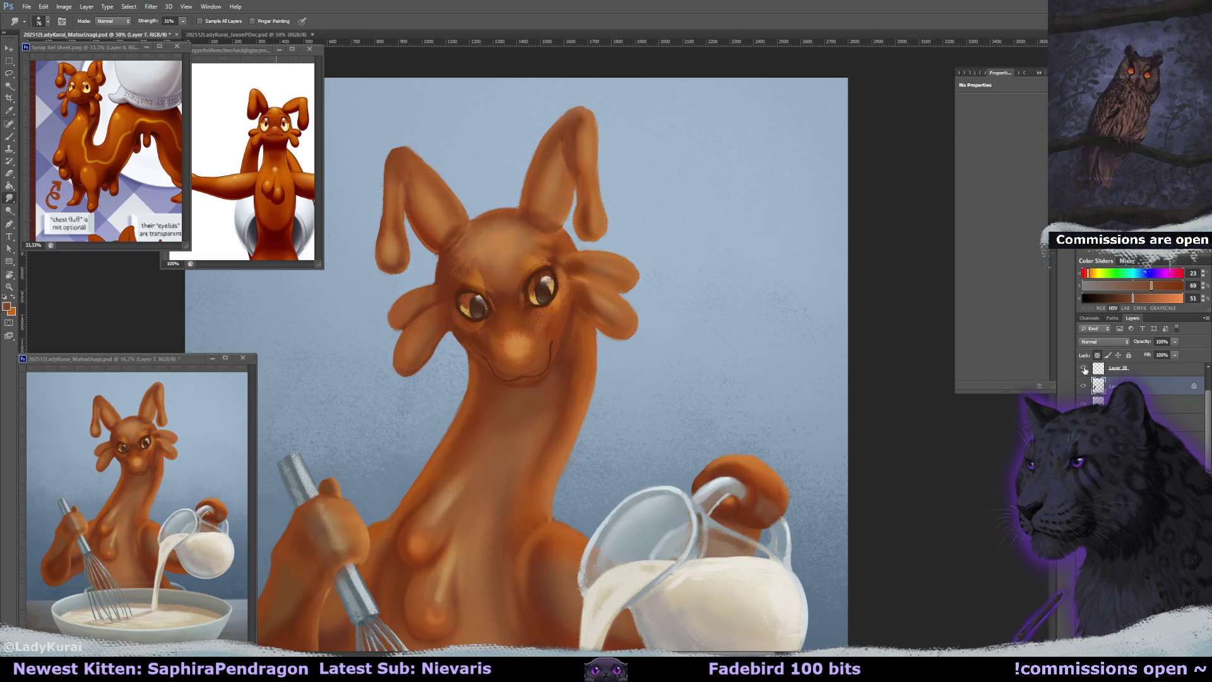
key(alt+bracketleft)
drag(736, 368, 760, 402)
key(alt+bracketleft)
key(alt+bracketleft)
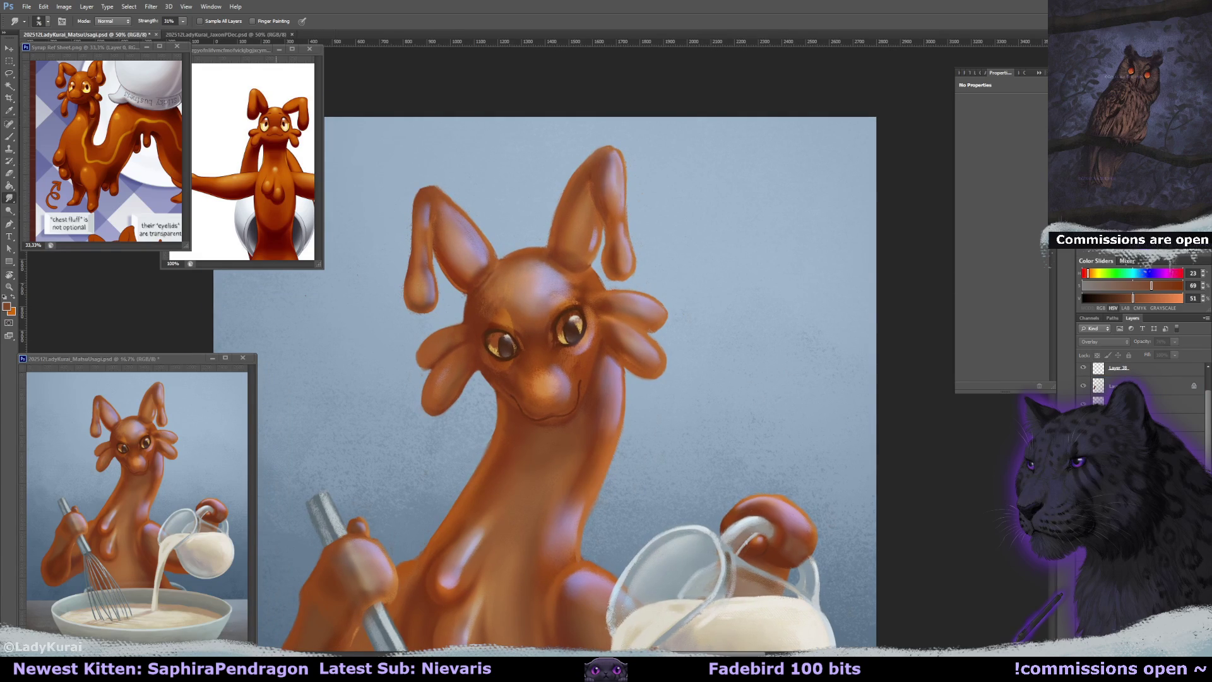
key(alt+bracketleft)
key(alt+bracketleft)
key(alt+bracketleft)
key(alt+bracketleft)
key(alt+bracketleft)
key(alt+bracketleft)
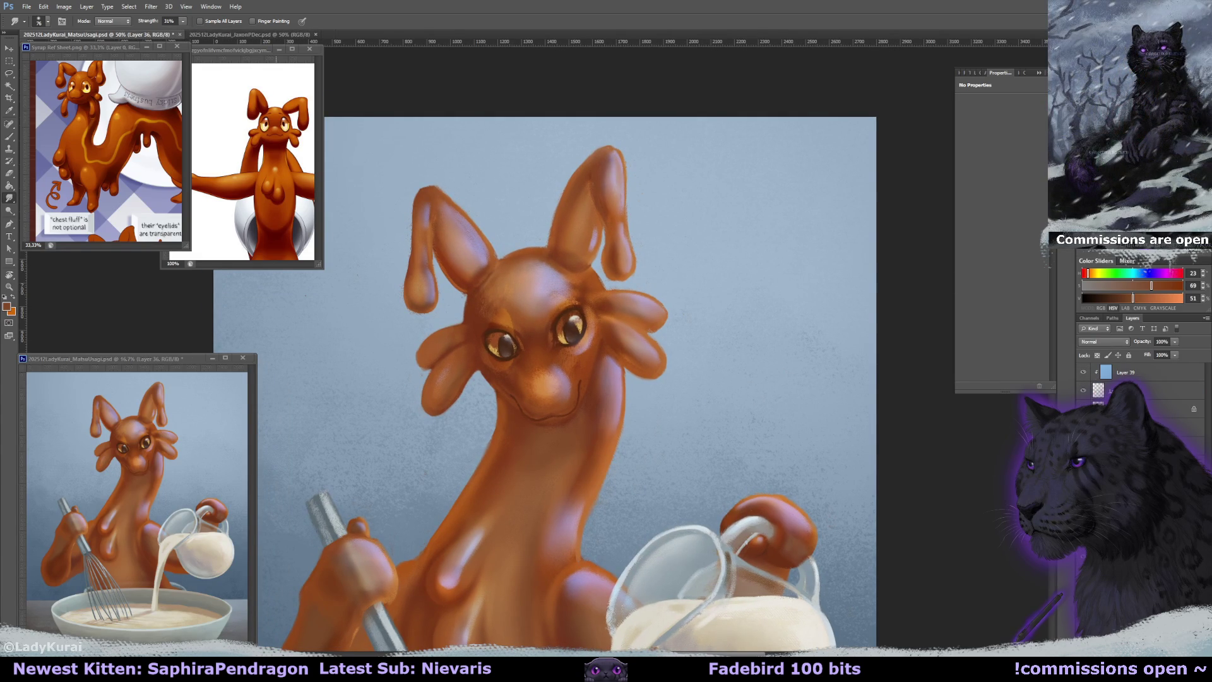
key(alt+bracketright)
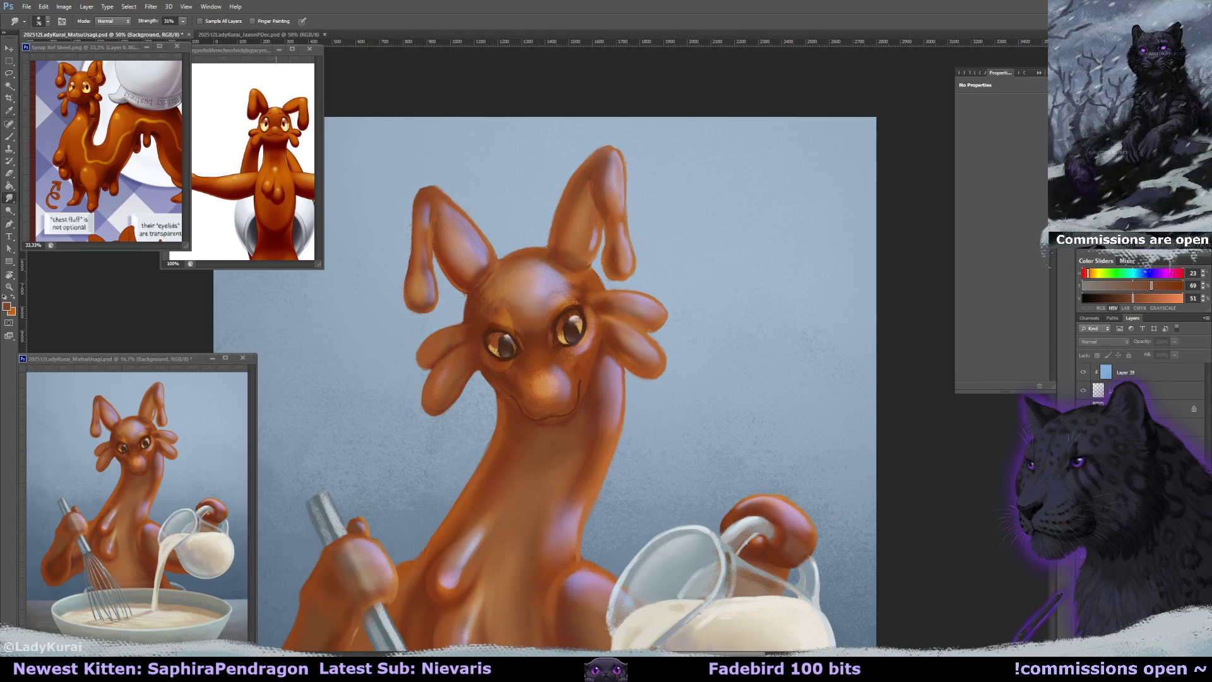
key(alt+bracketright)
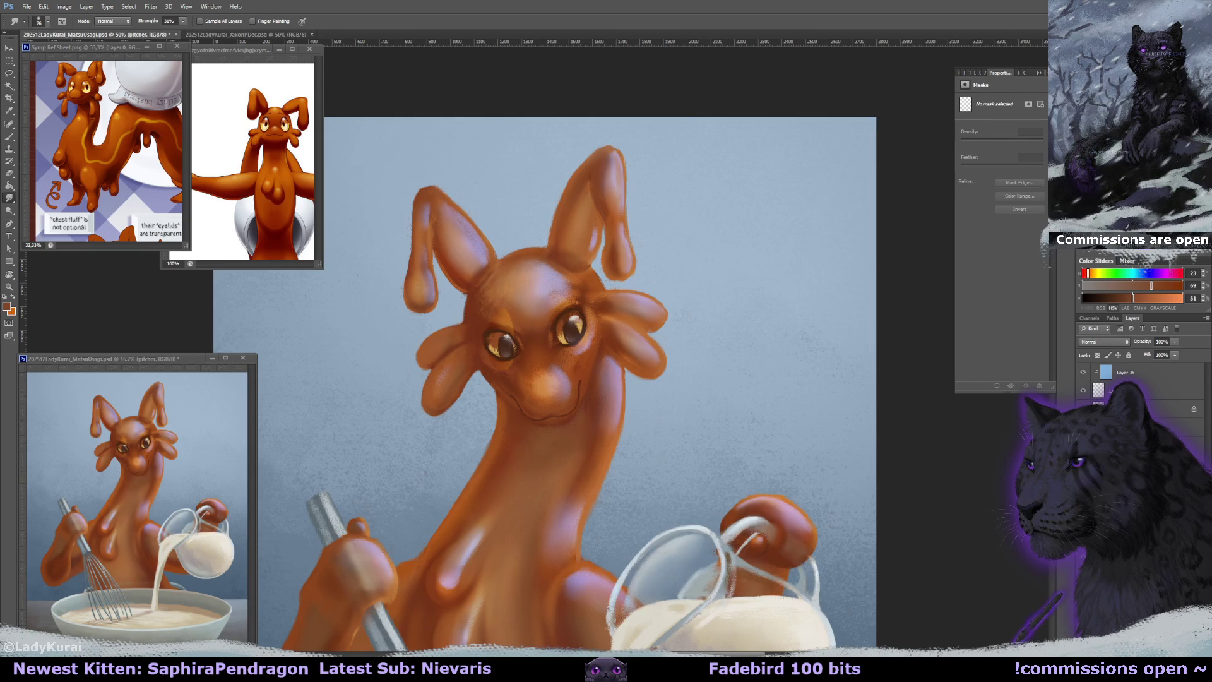
click(1090, 389)
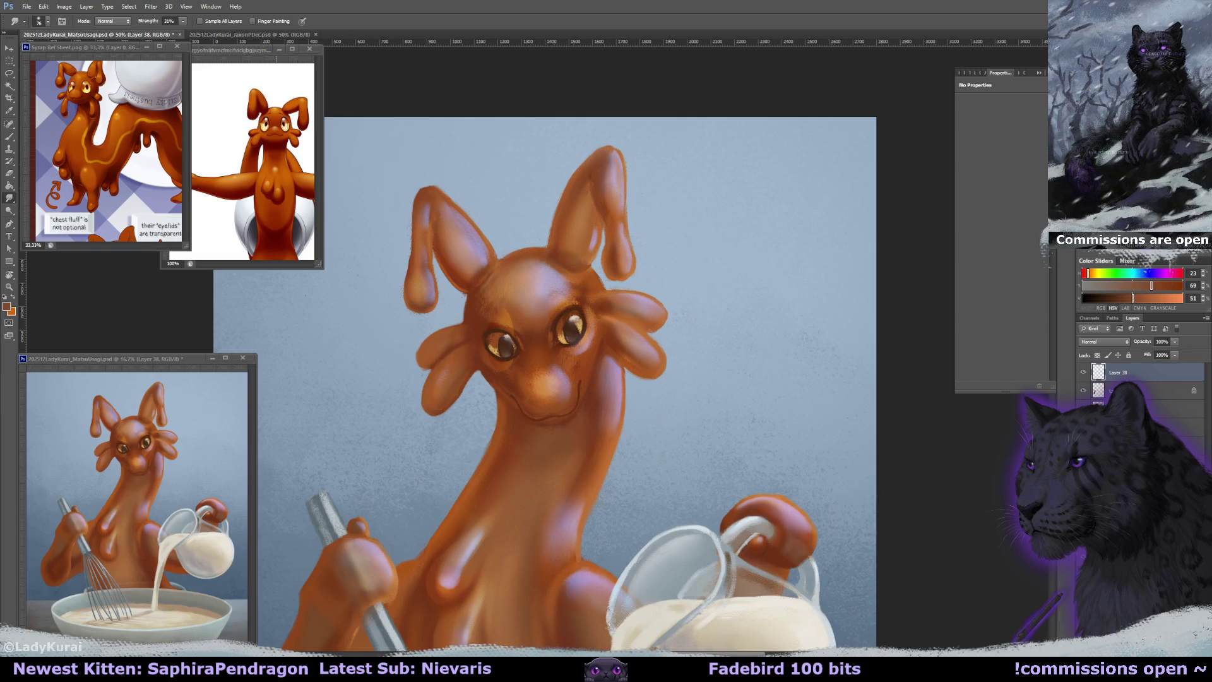
key(alt+bracketleft)
key(ctrl+plus)
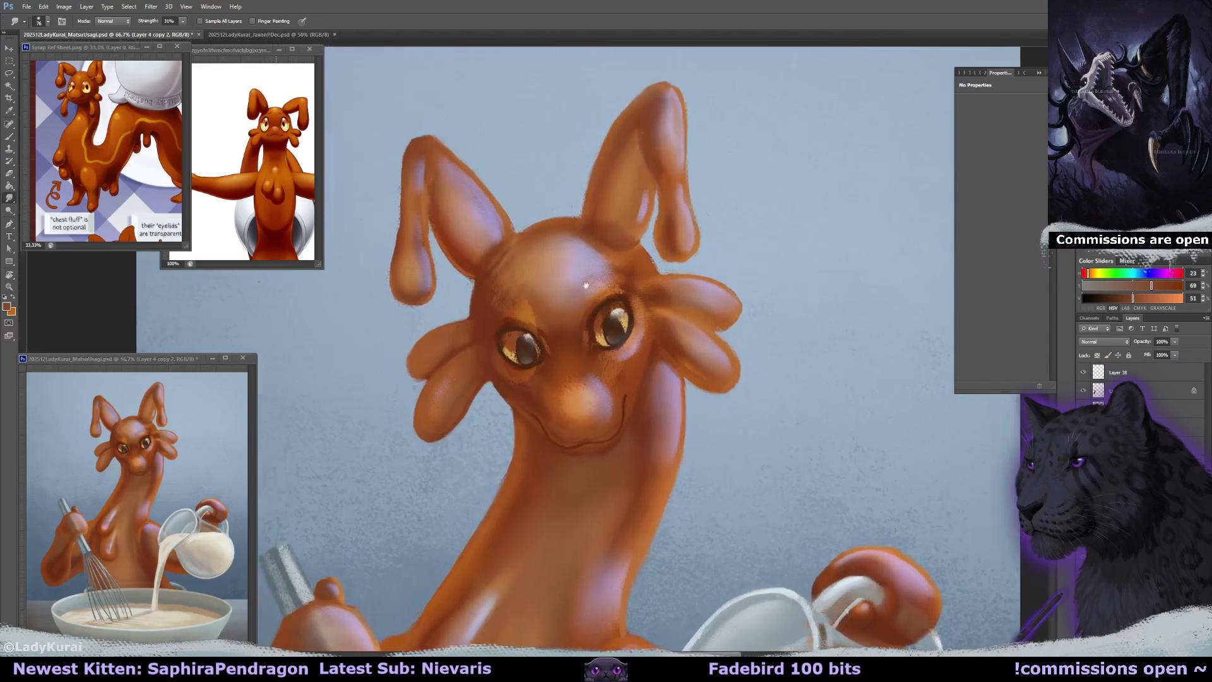
Sample a lighter golden orange and shrink the brush to repaint the irises.
key(ctrl+r)
key(b)
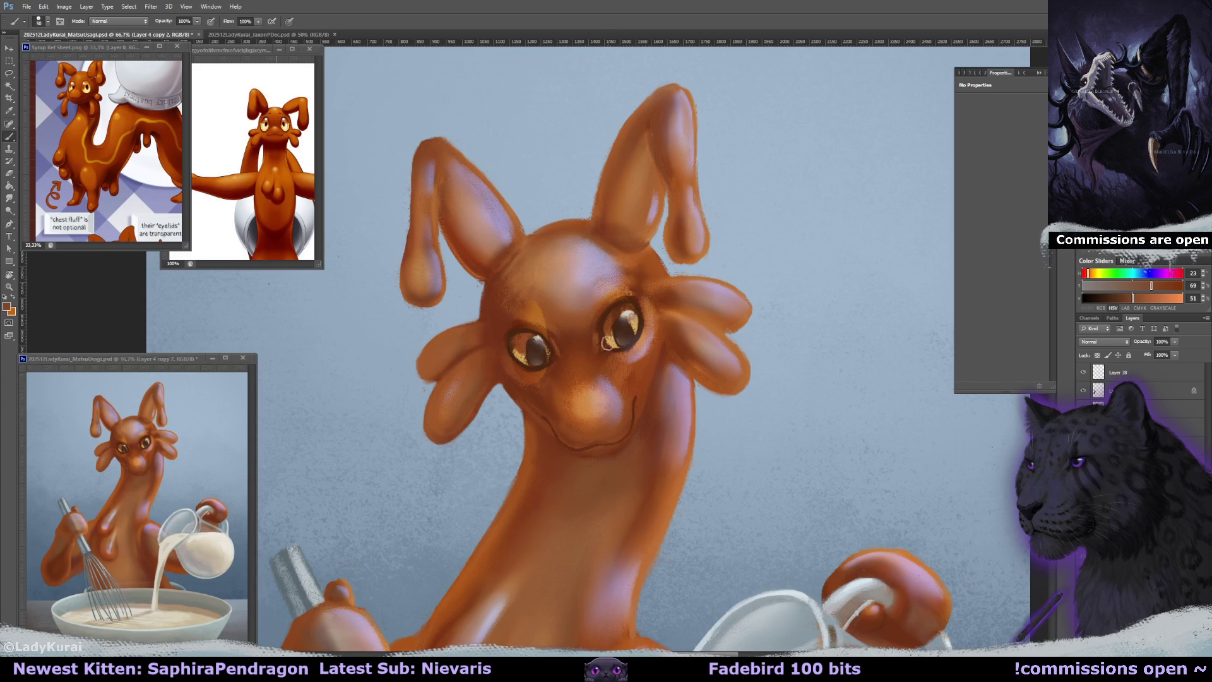
drag(515, 319, 517, 327)
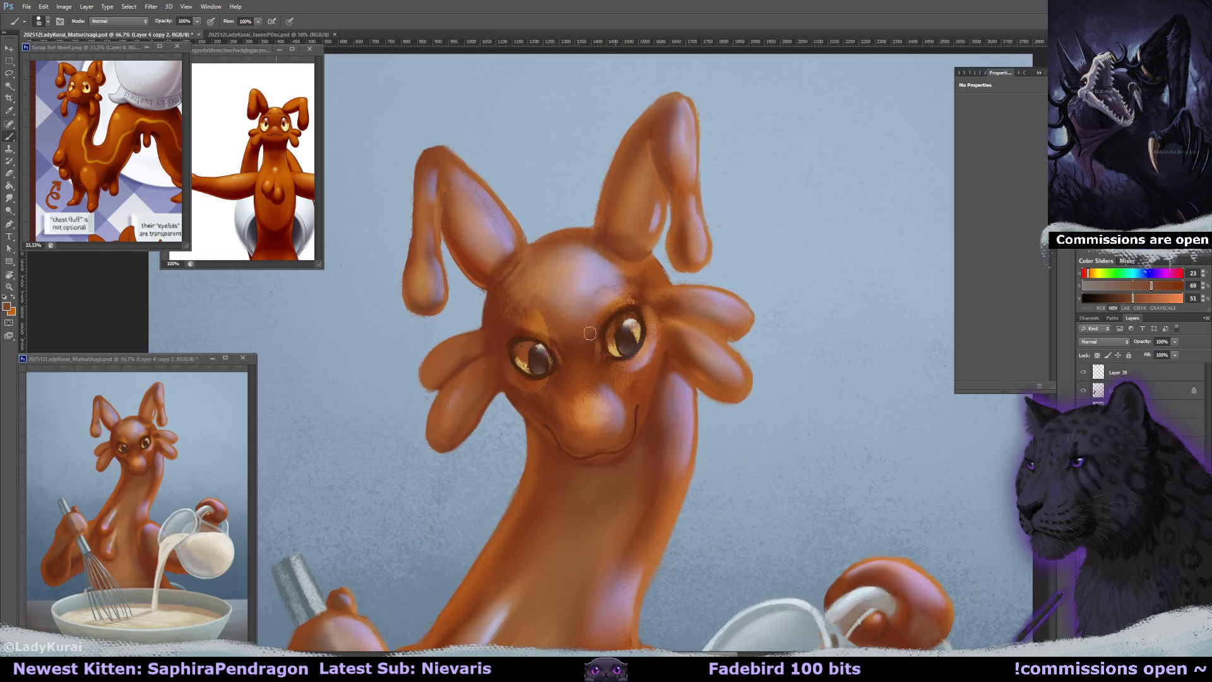
alt+click(520, 352)
alt+click(522, 361)
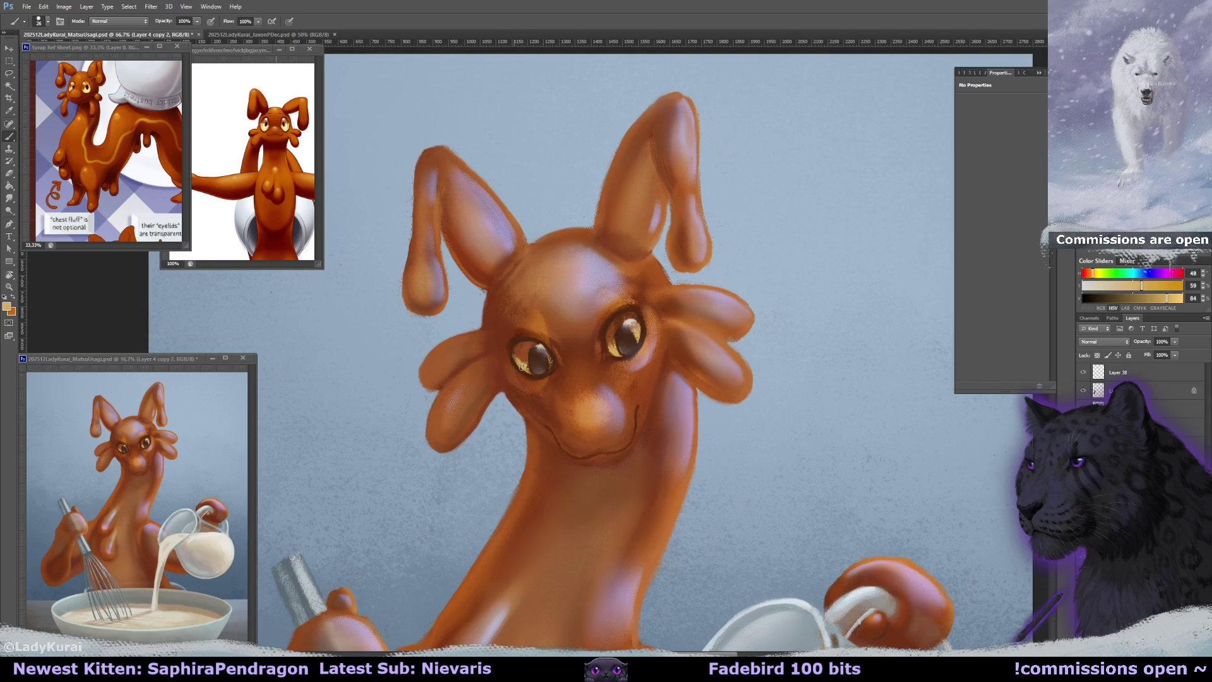
key(bracketleft)
Deepen the pupil shading with dark and reddish browns.
alt+click(552, 359)
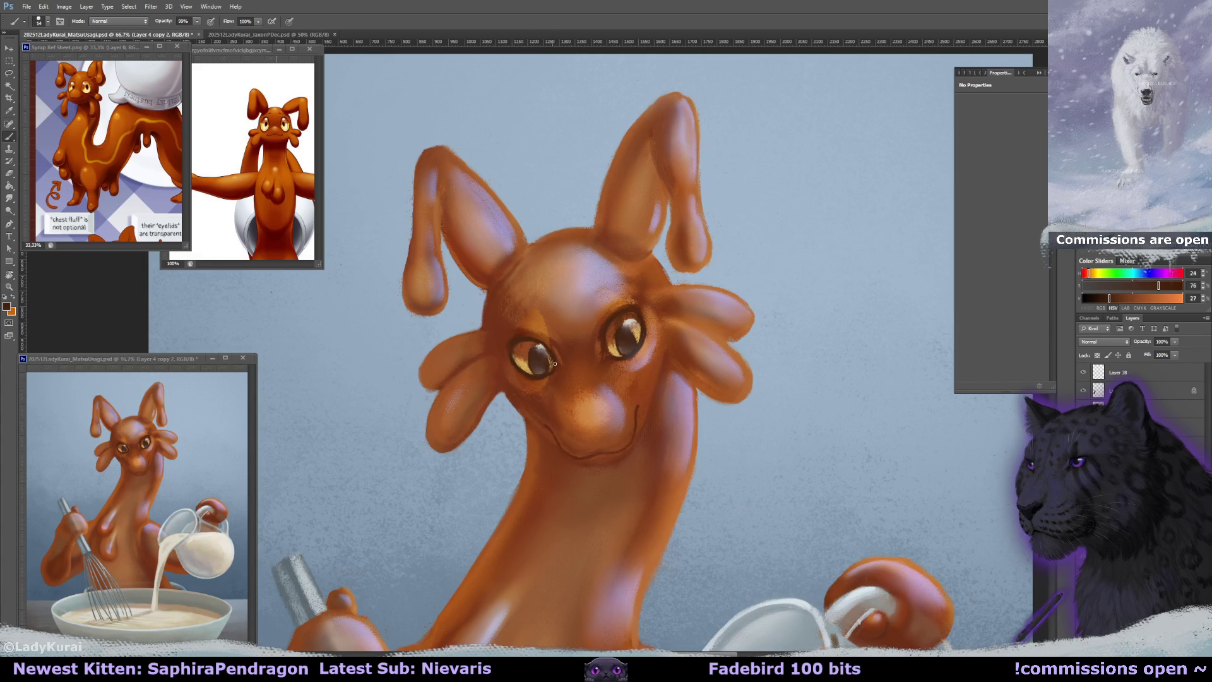
alt+click(616, 344)
alt+click(617, 325)
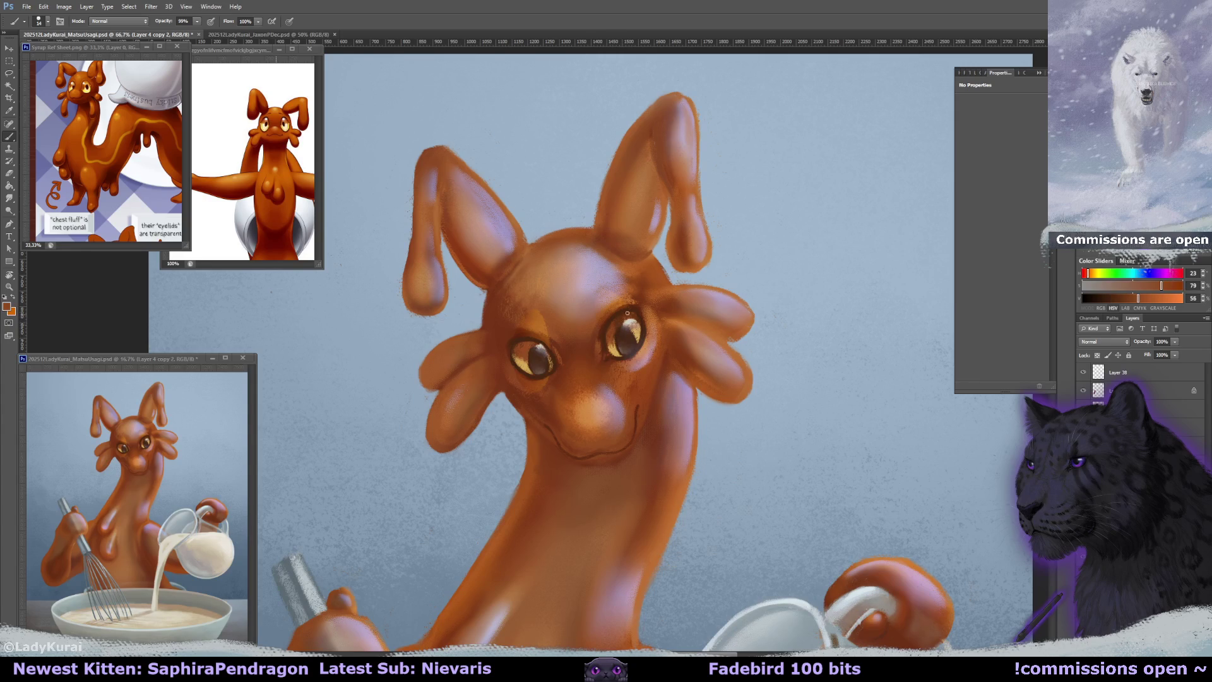
drag(560, 382, 564, 387)
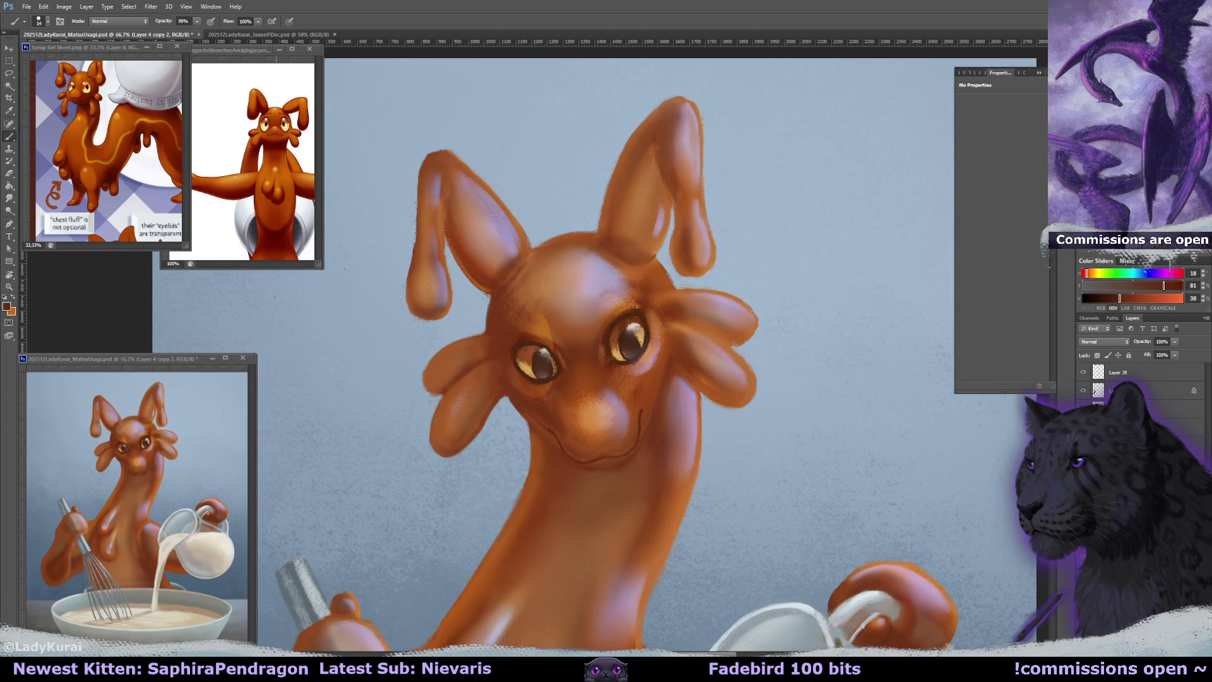
drag(675, 257, 648, 366)
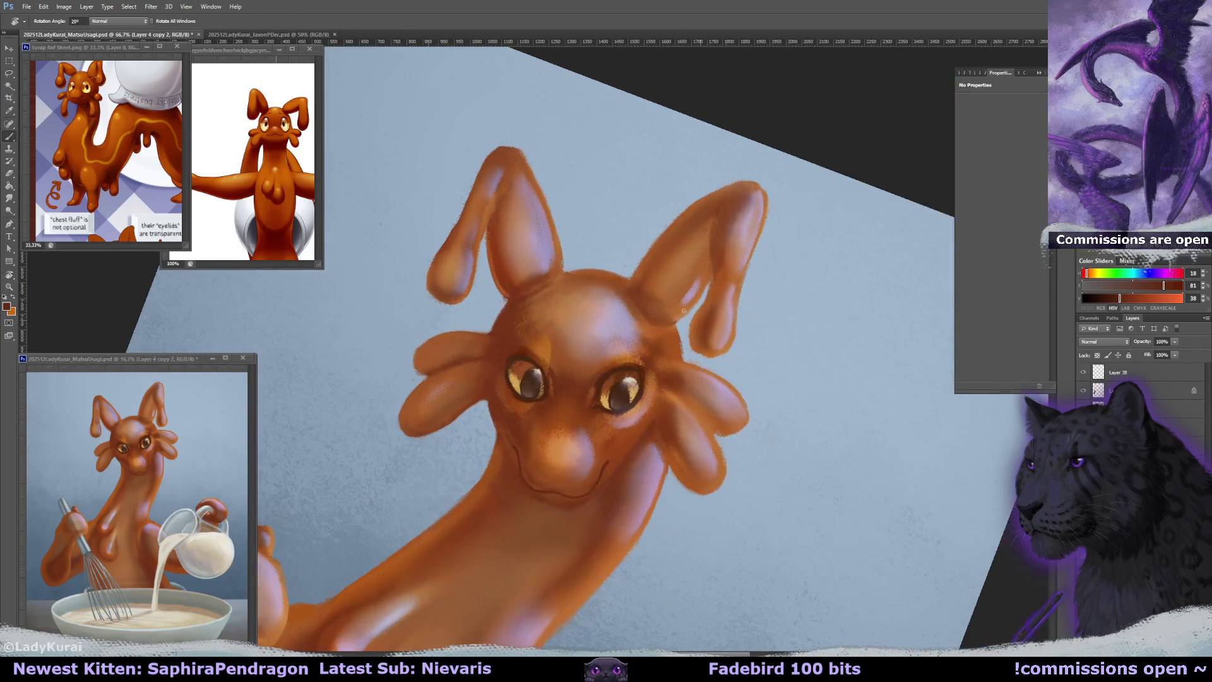
Tilt and reset the canvas, then clean up the head edges with a smaller eraser.
alt+click(648, 366)
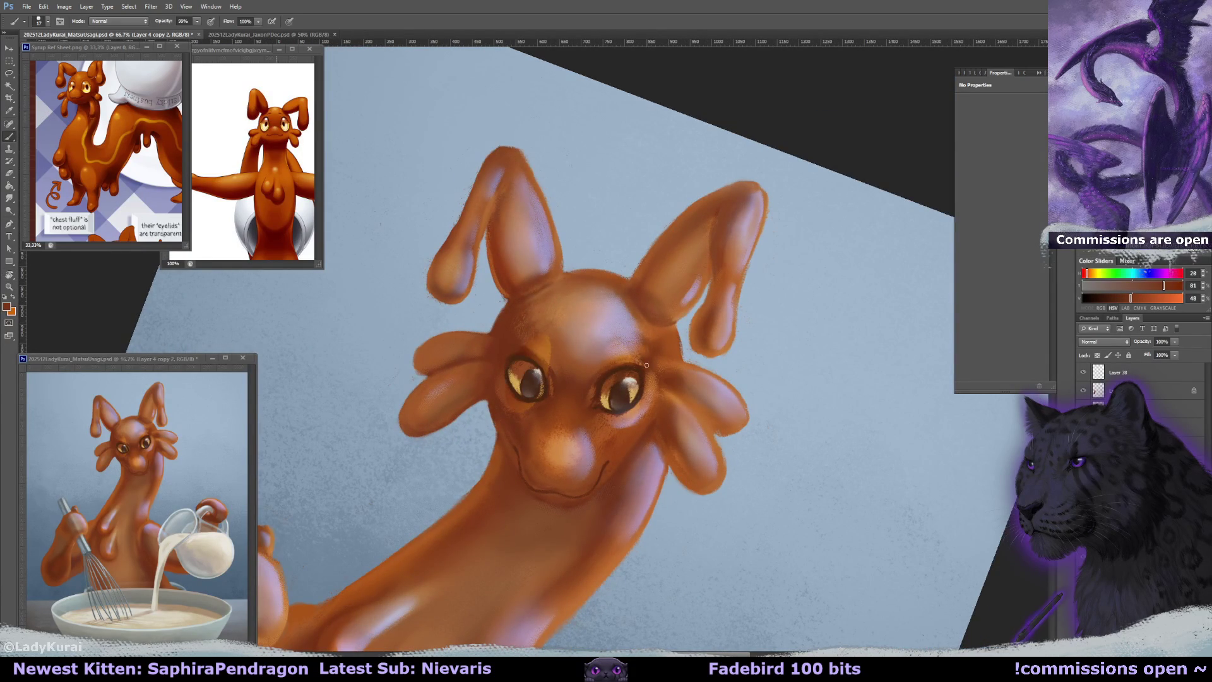
key(r)
drag(660, 354, 657, 331)
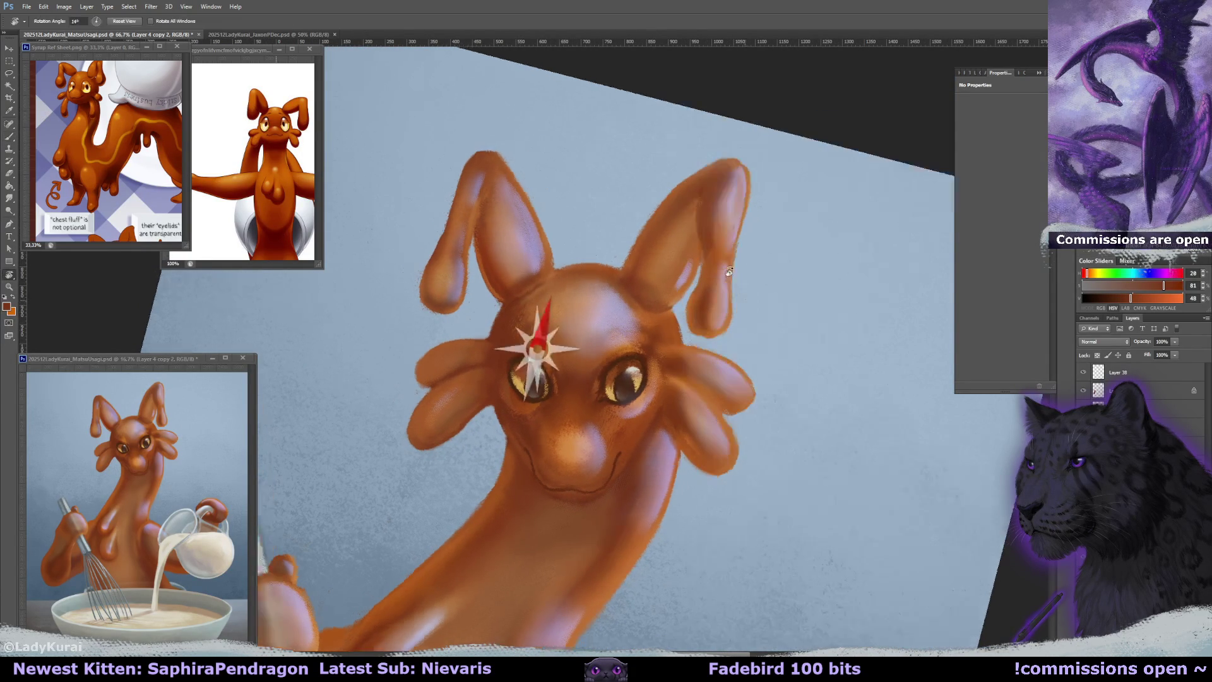
click(115, 24)
key(b)
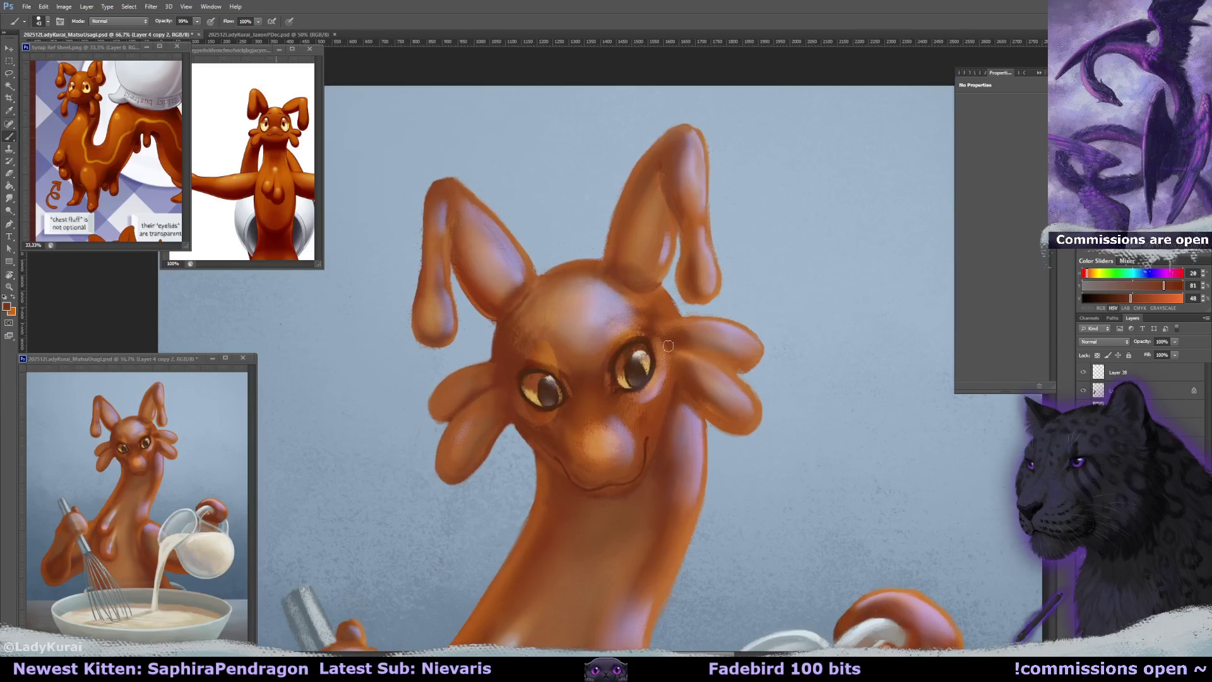
key(e)
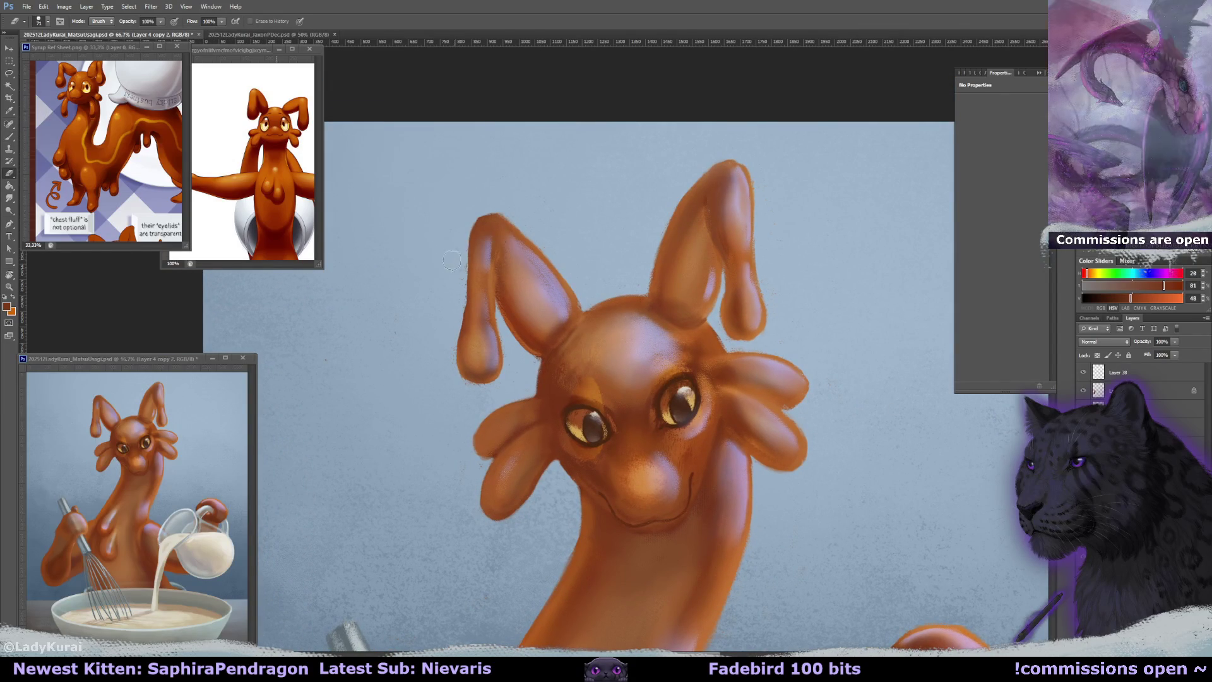
key(bracketleft)
key(bracketleft)
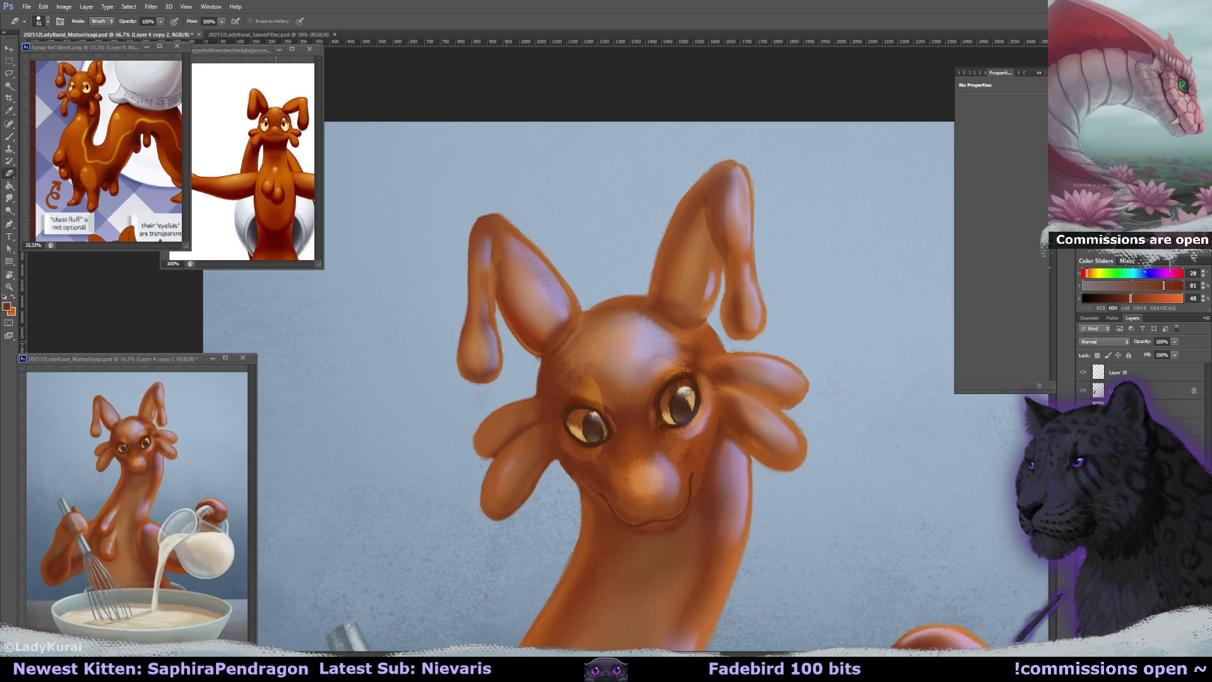
drag(506, 332, 503, 317)
drag(554, 346, 553, 350)
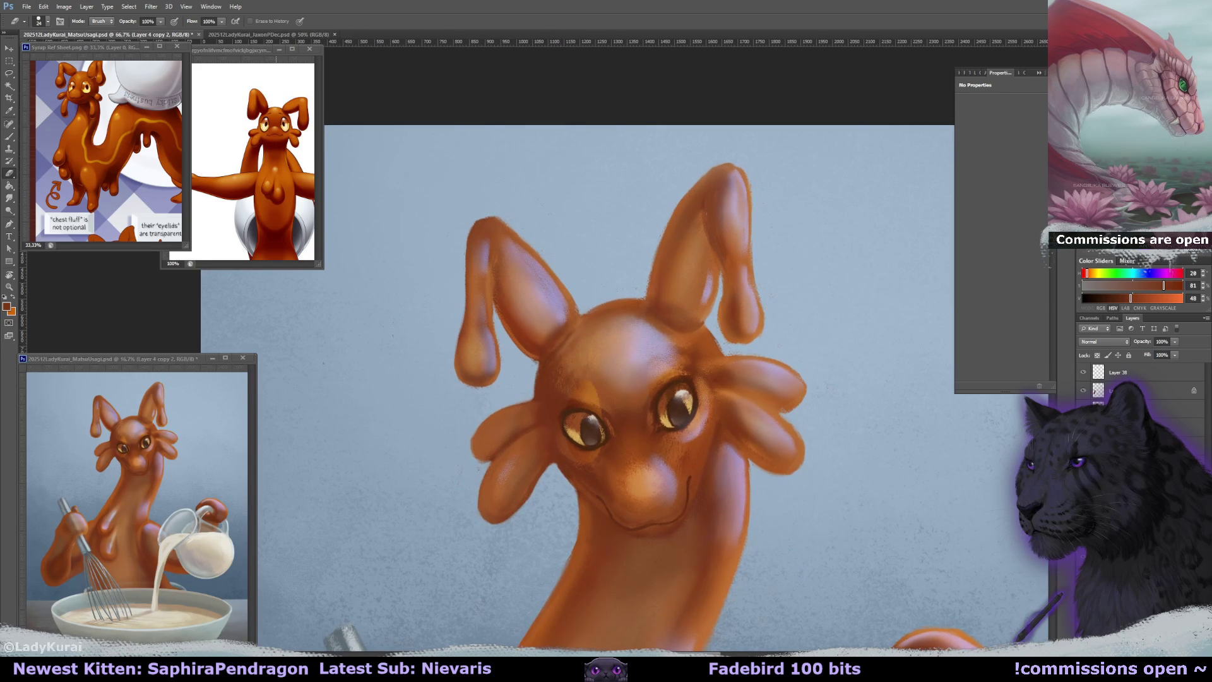
Add new Layer 39, sample the left ear's orange, and make Layer 4 copy 2 active.
key(ctrl+shift+alt+n)
key(b)
alt+click(532, 341)
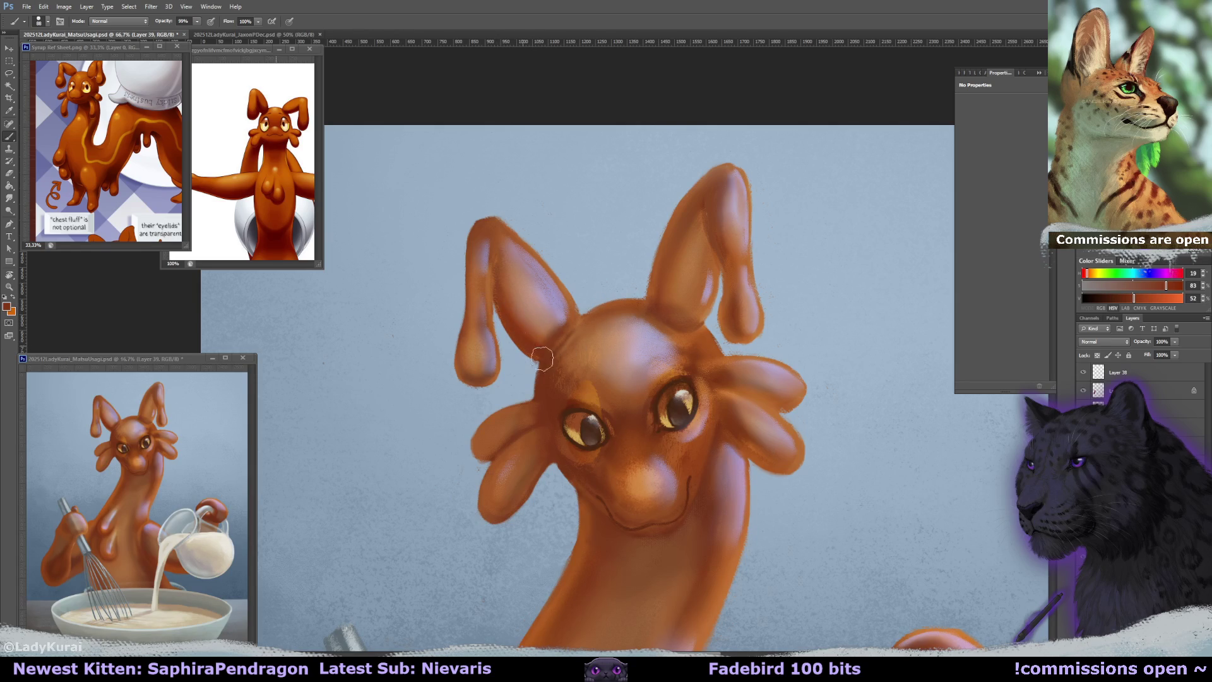
drag(709, 350, 700, 318)
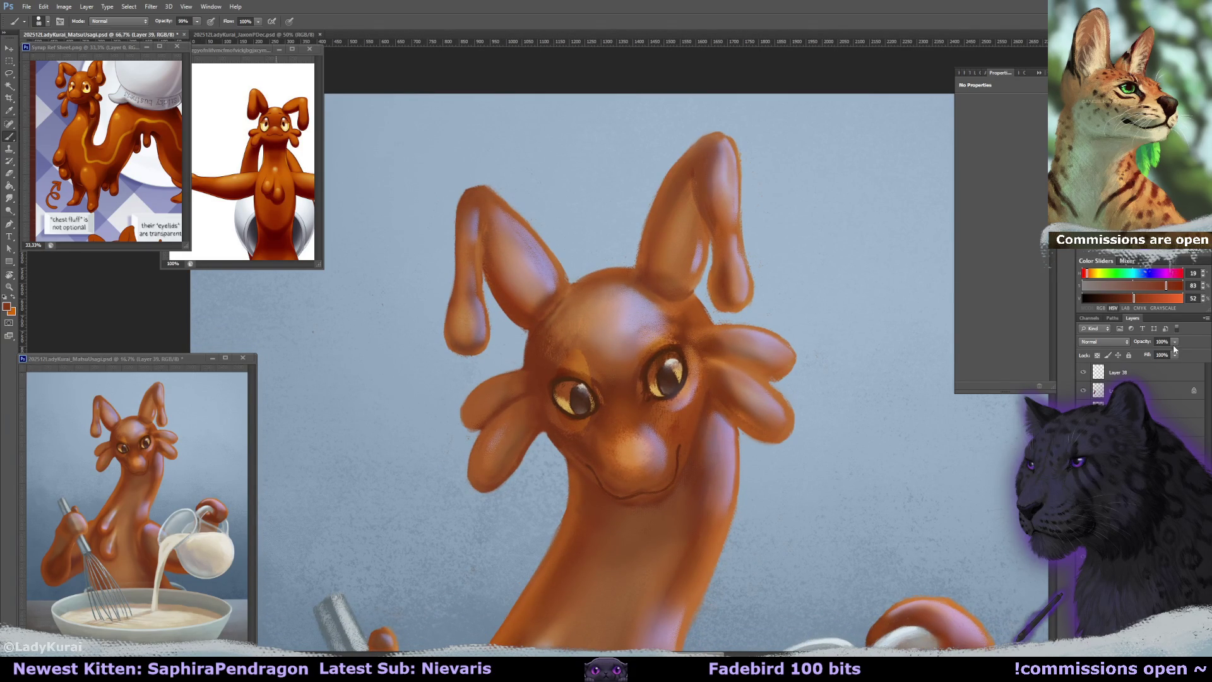
key(alt+bracketleft)
key(ctrl+minus)
key(ctrl+minus)
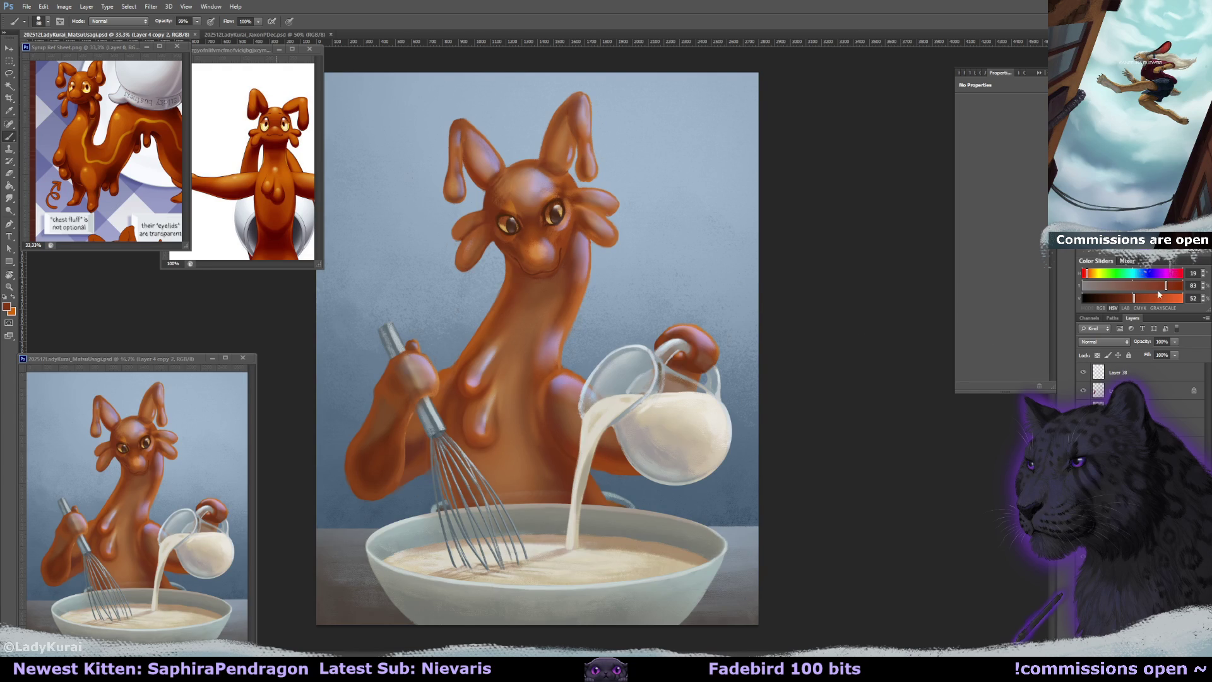
Shade along the neck edge and switch to a 100 px textured brush.
scroll(579, 427, up, 2)
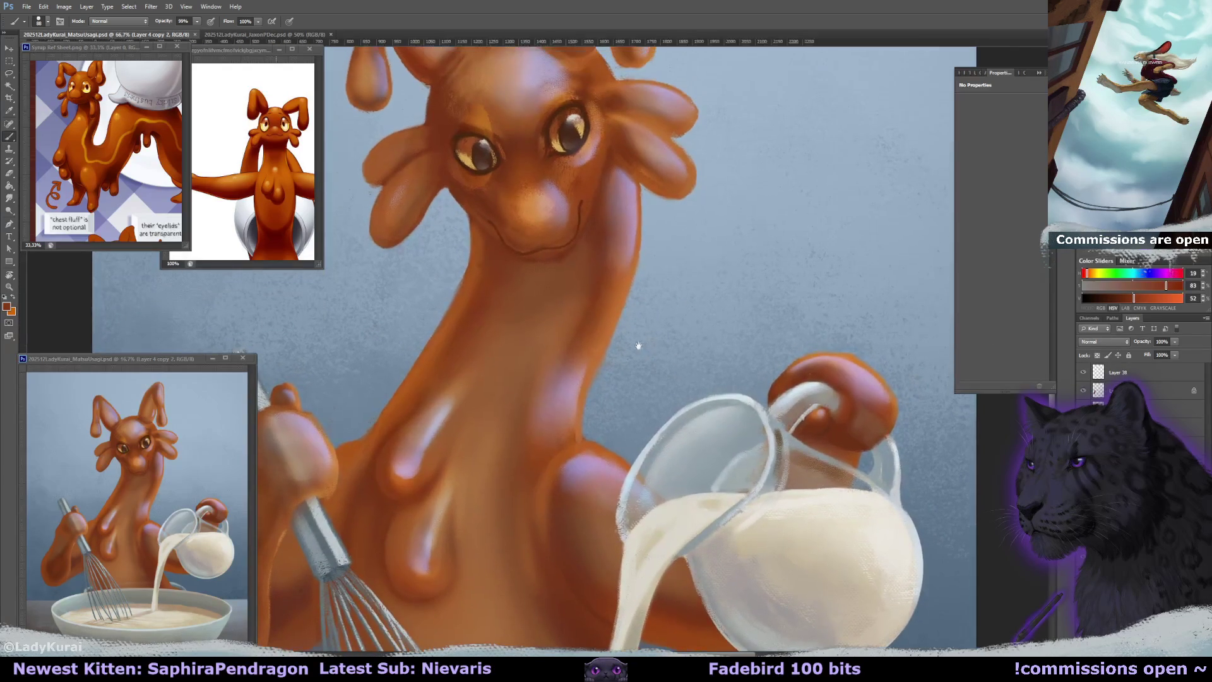
alt+click(580, 427)
drag(572, 436, 584, 446)
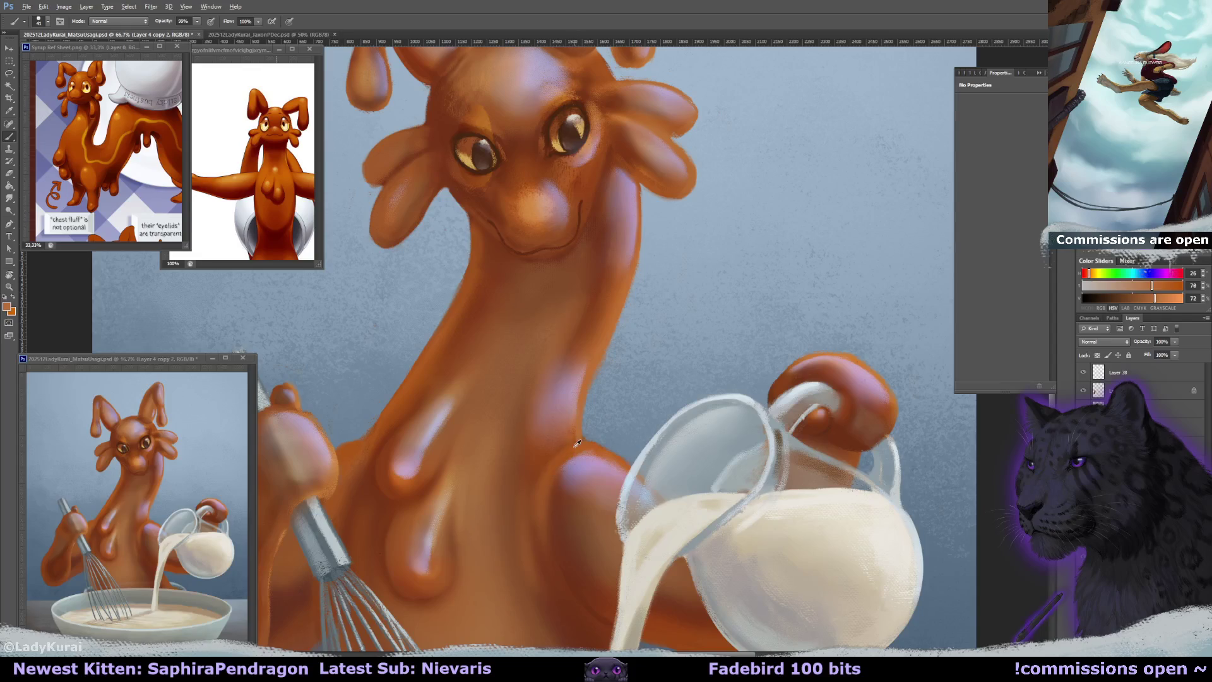
click(42, 21)
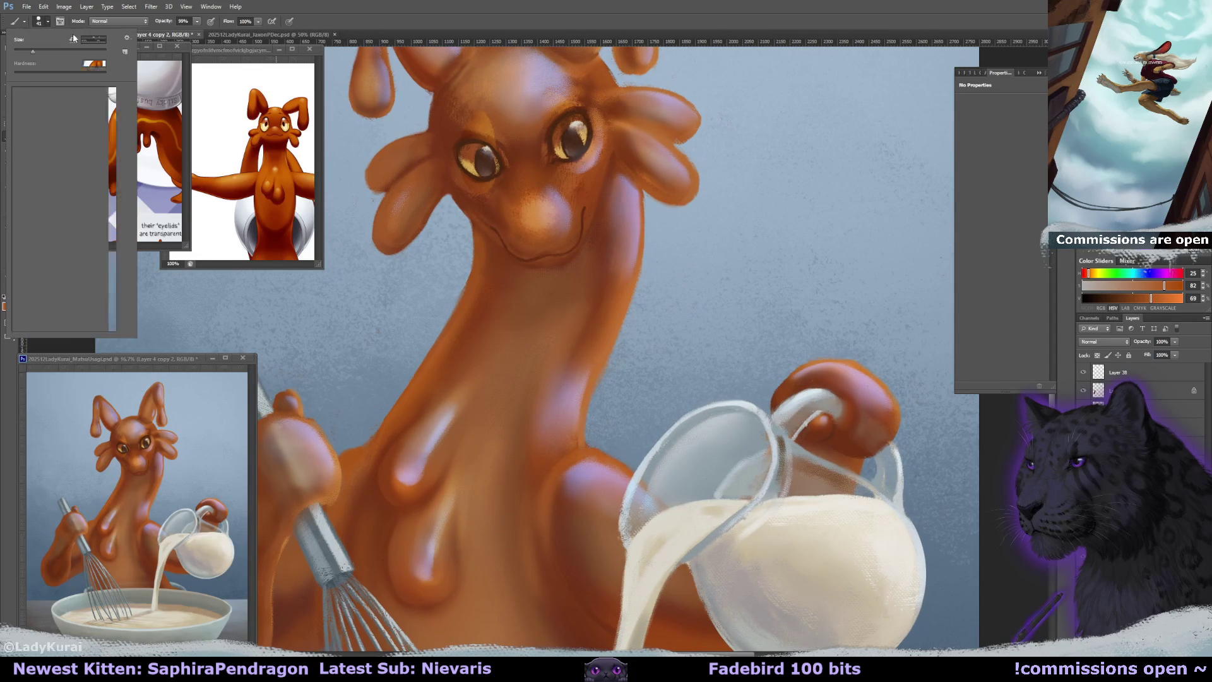
click(80, 124)
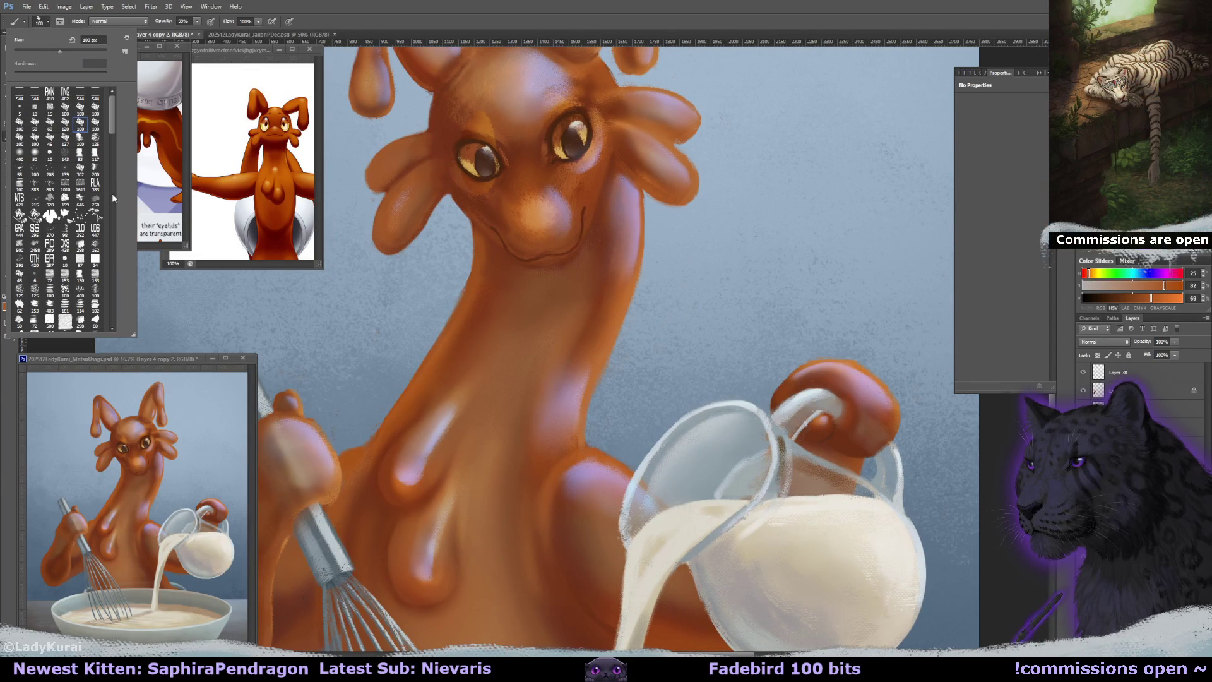
click(81, 138)
key(Escape)
Blend the neck shading with lighter and deeper oranges sampled from the body.
alt+click(642, 201)
key(e)
key(b)
alt+click(584, 451)
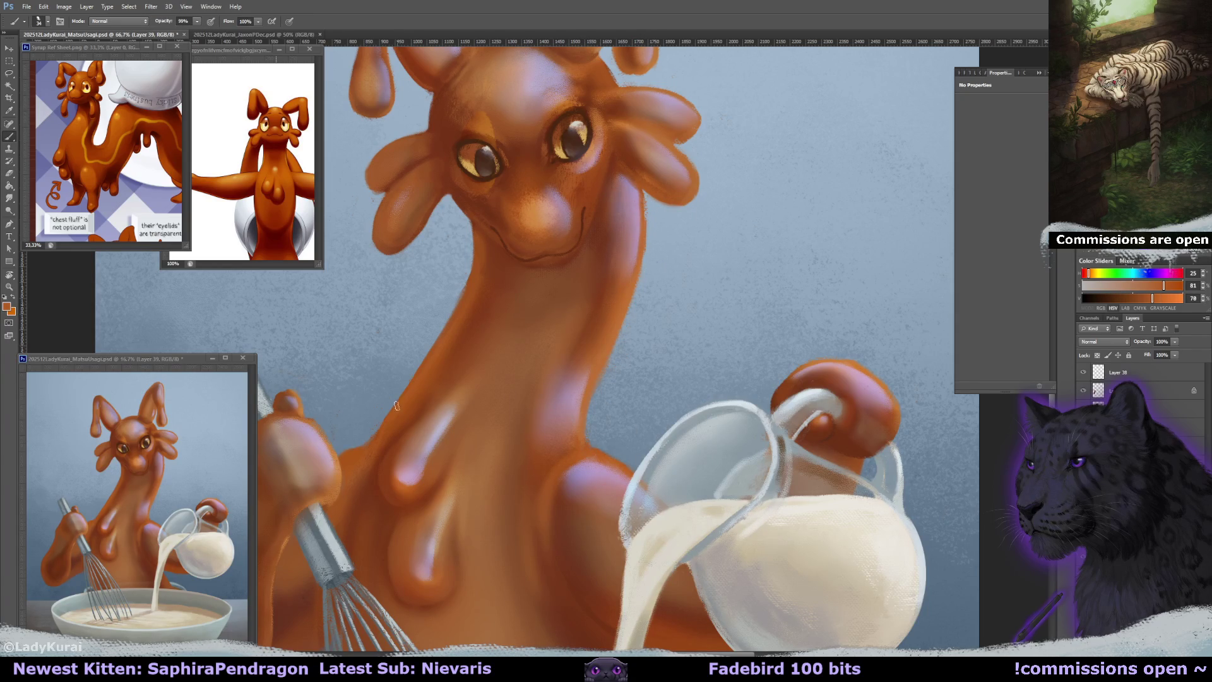
alt+click(377, 444)
drag(514, 321, 555, 381)
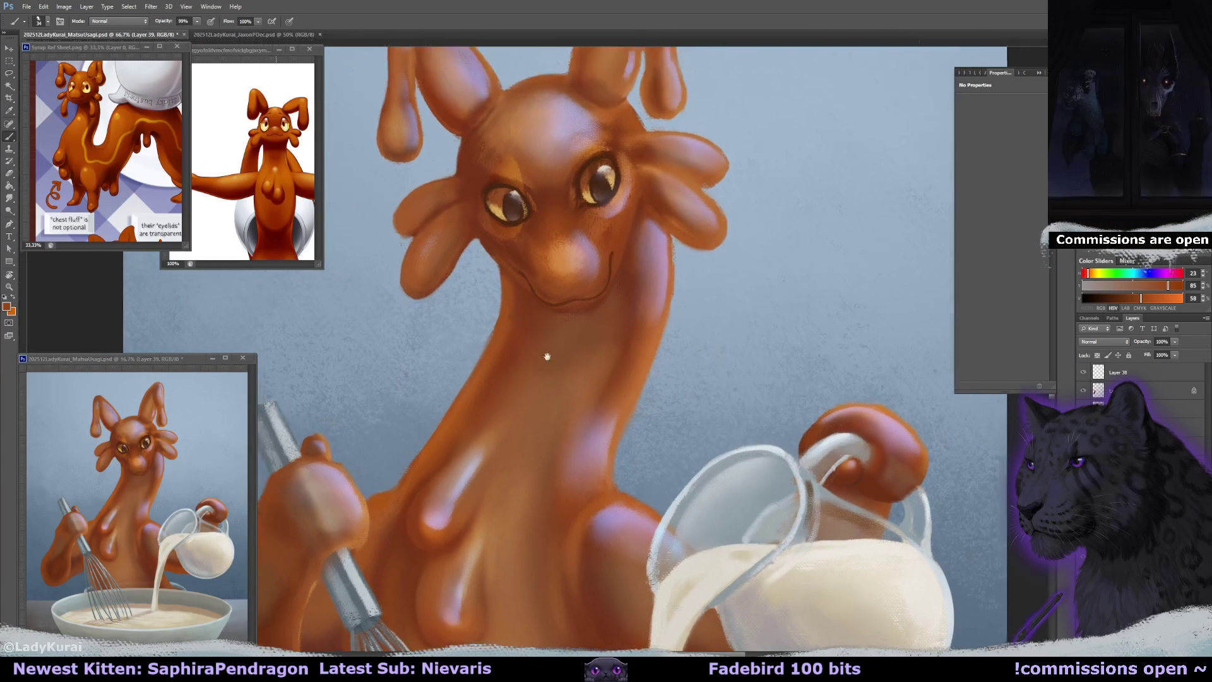
alt+click(508, 281)
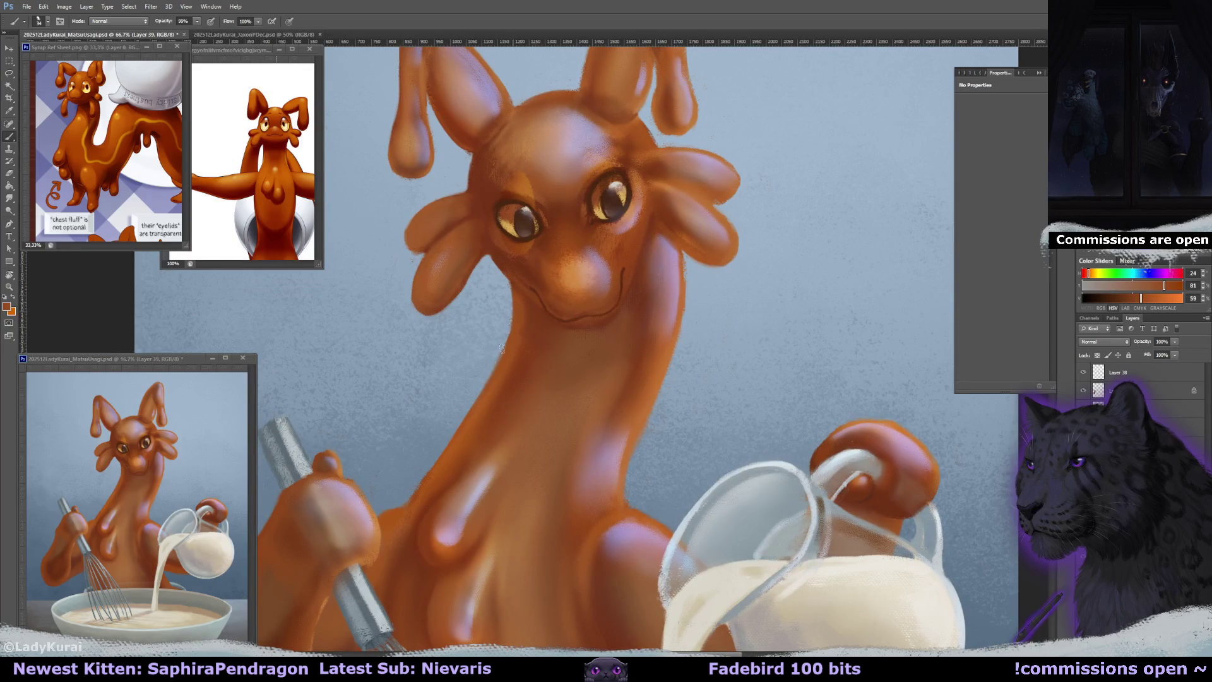
alt+click(496, 367)
Smooth the shoulder shading with brownish and body oranges down toward the whisk arm.
drag(527, 433, 568, 471)
alt+click(514, 310)
key(e)
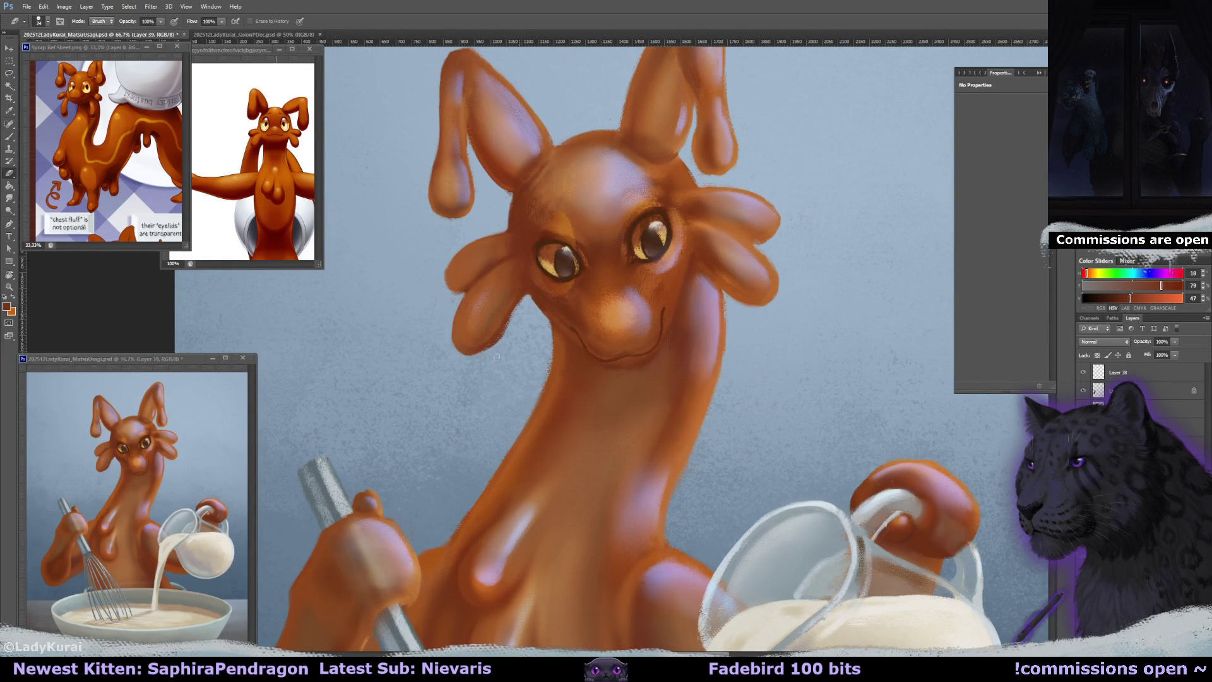
key(b)
alt+click(519, 241)
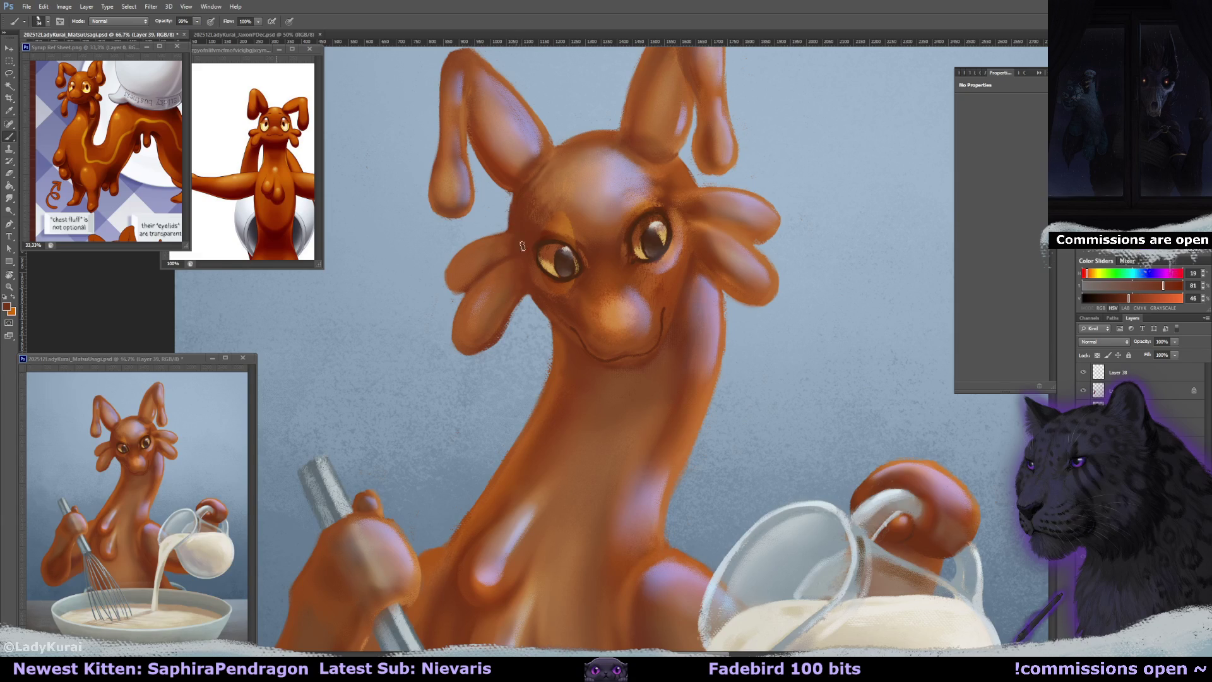
mouse_move(592, 491)
mouse_down()
mouse_move(591, 360)
mouse_move(702, 218)
mouse_up()
key(ctrl+r)
alt+click(396, 404)
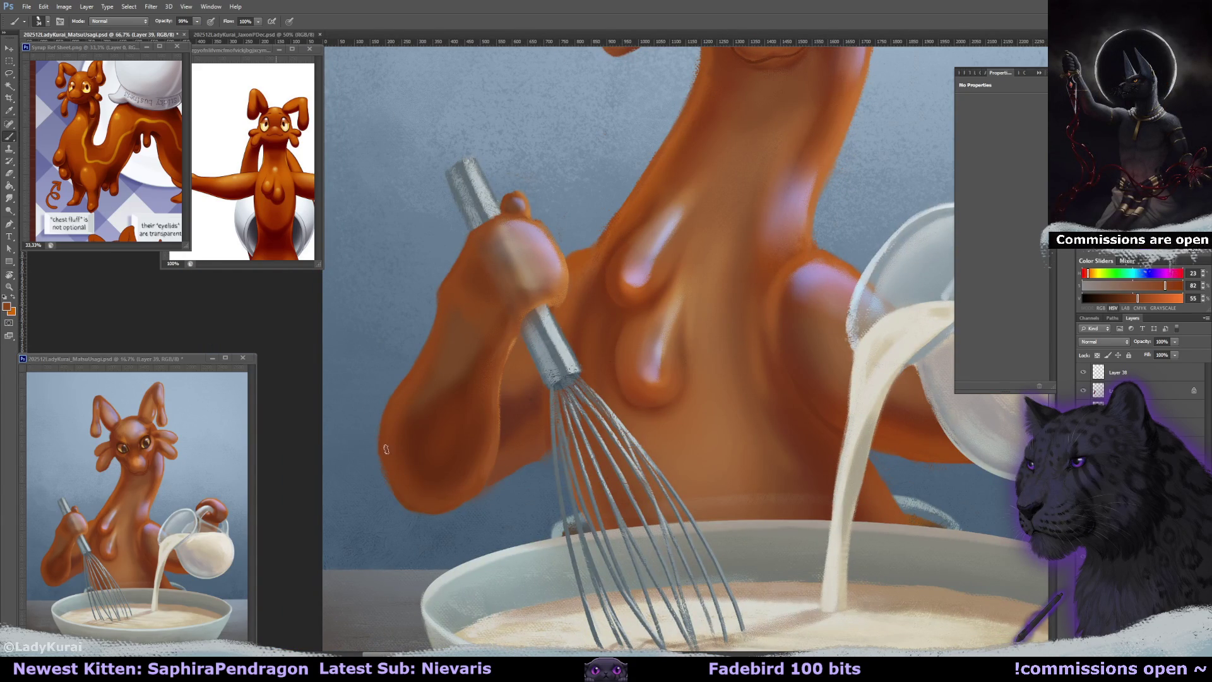
Soften the whisk arm with muted oranges, erasing on Layer 4 copy 2 and painting on Layer 39.
alt+click(481, 469)
key(e)
key(b)
alt+click(508, 464)
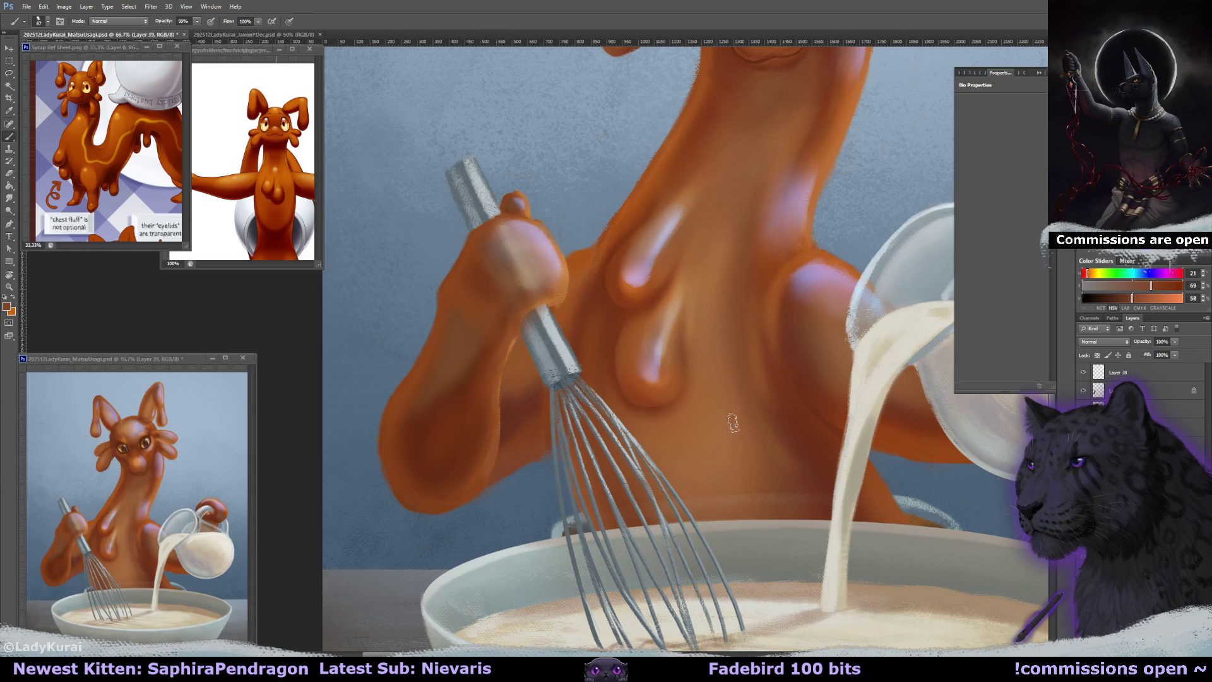
ctrl+click(504, 488)
key(e)
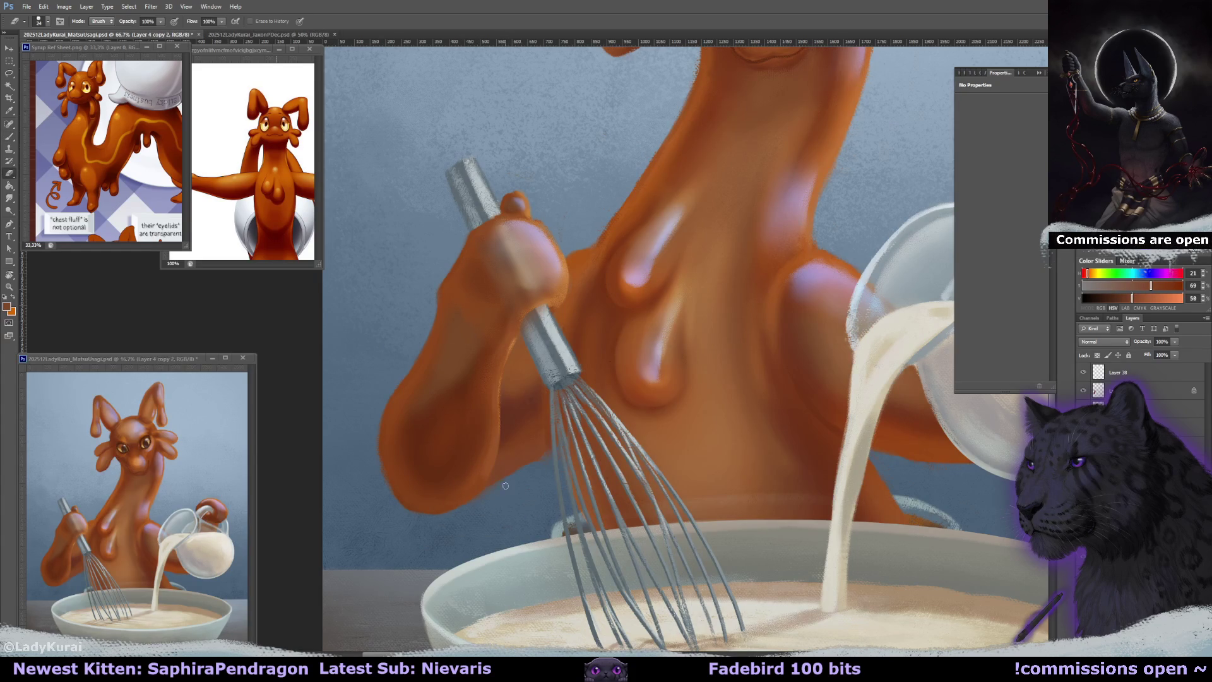
ctrl+click(508, 489)
key(b)
alt+click(517, 466)
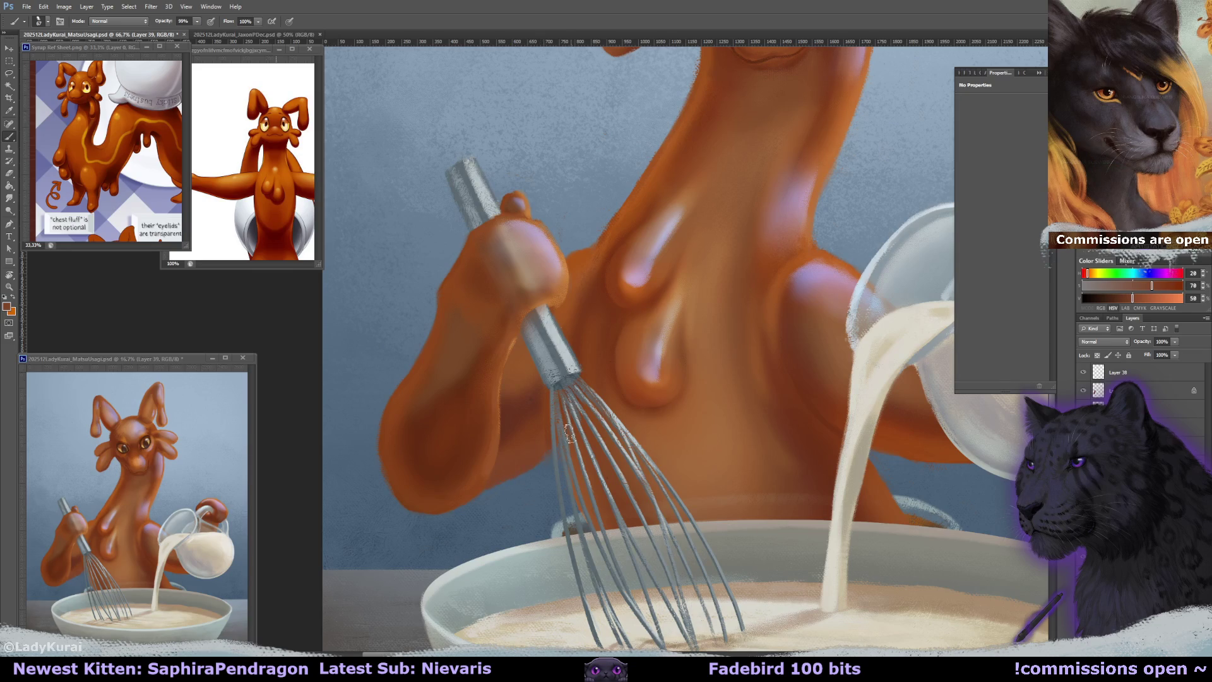
Blend the lower chest with brighter, richer and less saturated oranges.
drag(592, 396, 591, 419)
alt+click(529, 445)
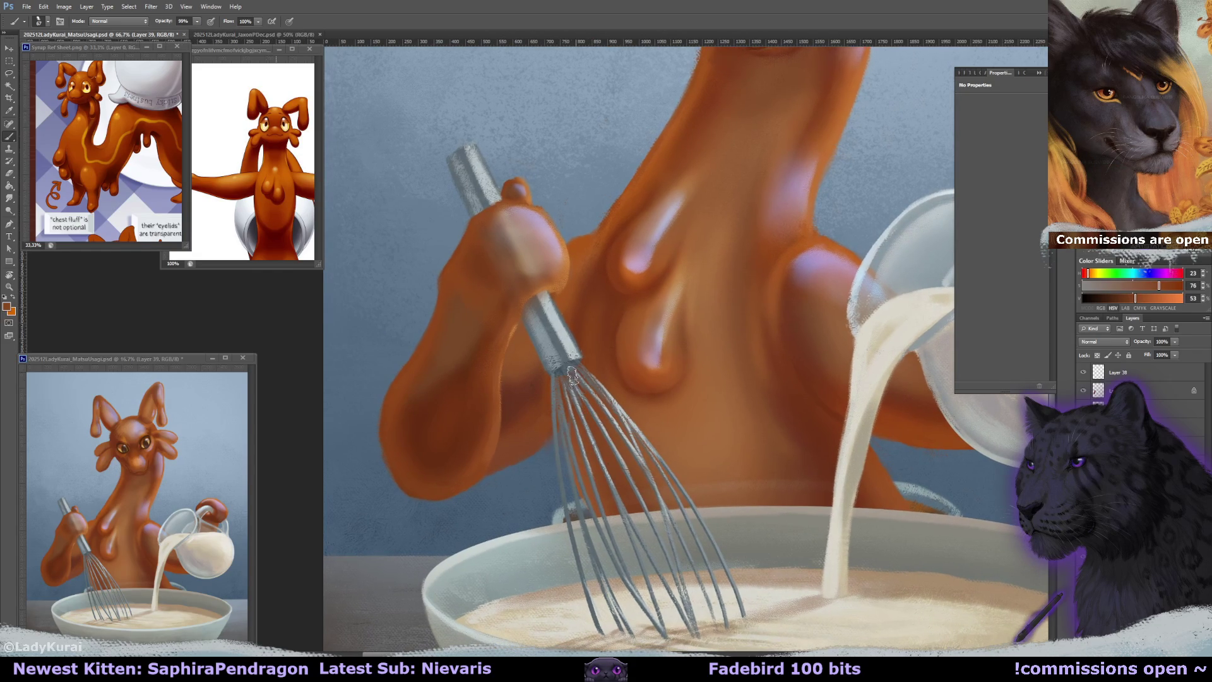
alt+click(539, 414)
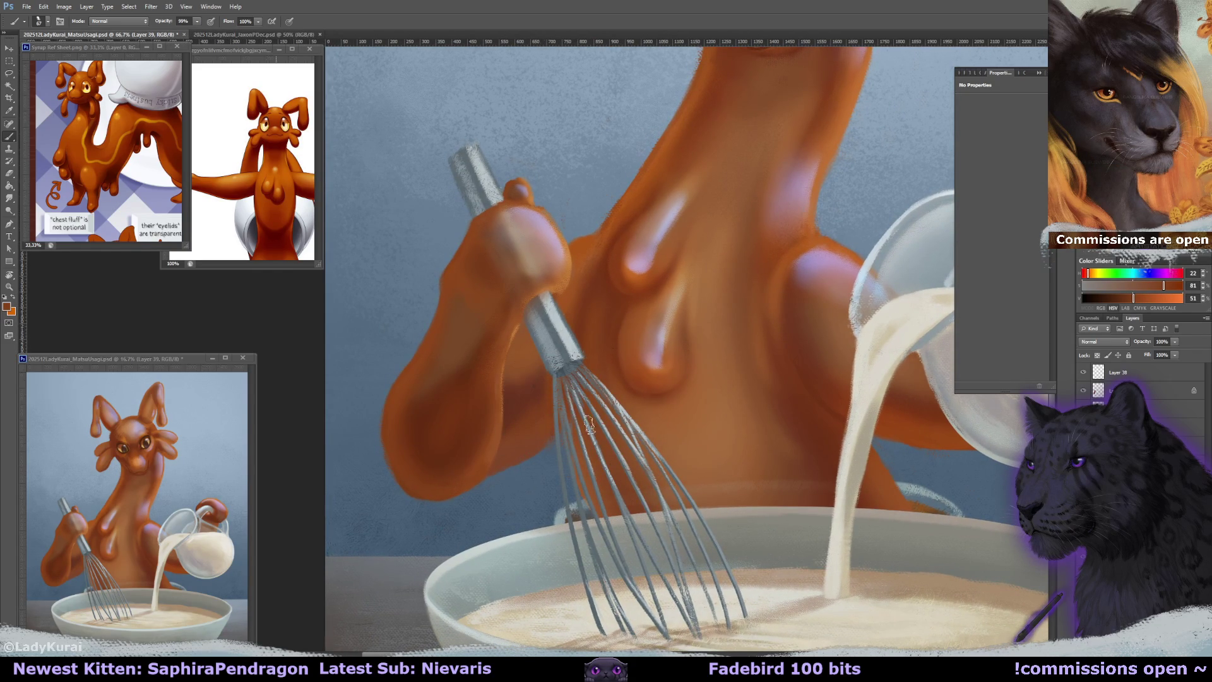
alt+click(600, 454)
alt+click(575, 438)
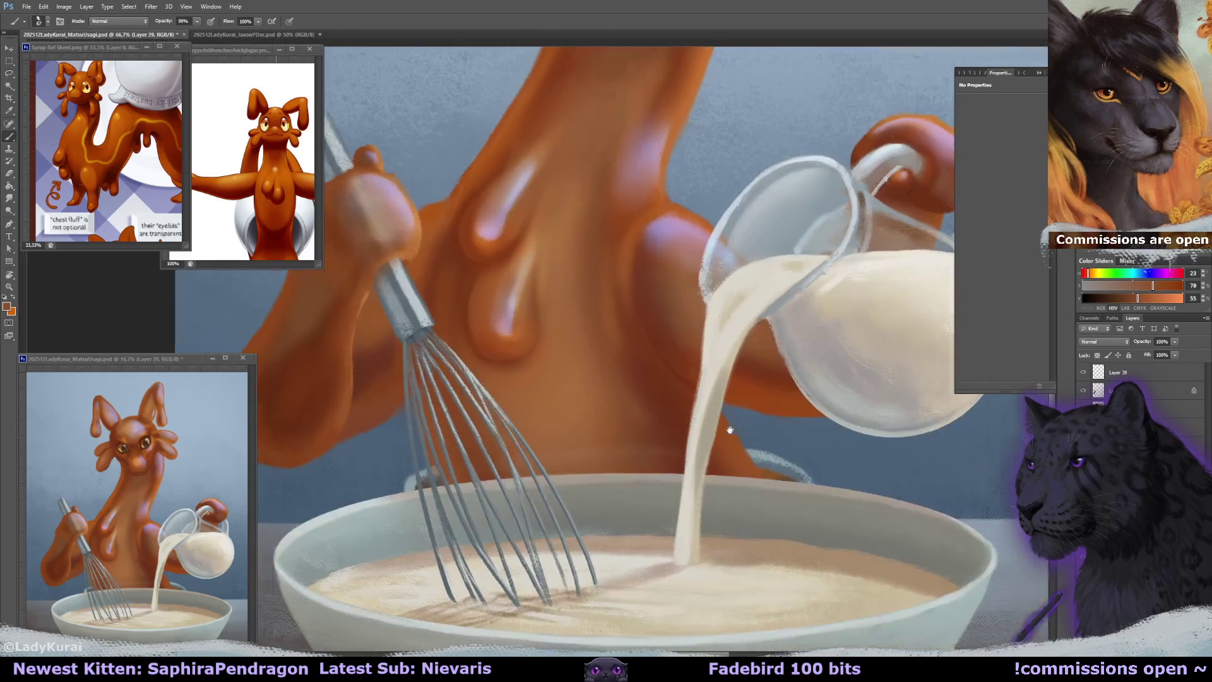
key(r)
mouse_move(777, 432)
mouse_down()
mouse_move(653, 396)
mouse_move(638, 417)
mouse_move(650, 478)
mouse_up()
key(b)
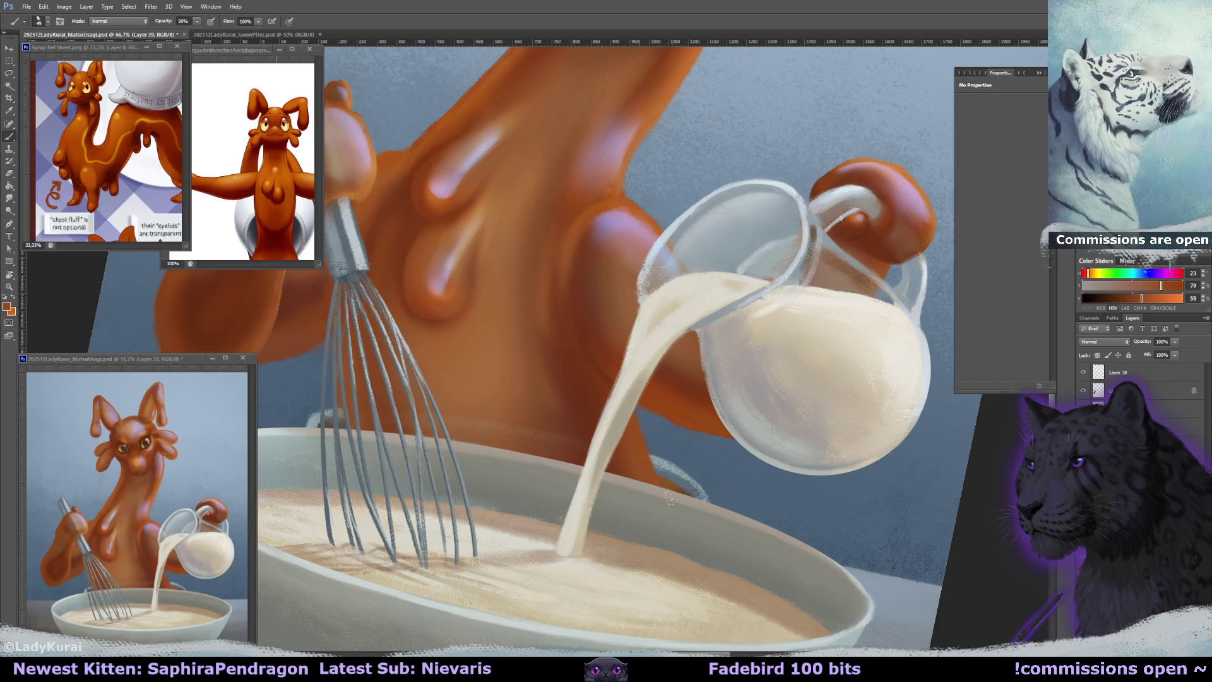
Darken the hand gripping the milk jug with browns sampled from the body and hand.
drag(637, 438, 609, 524)
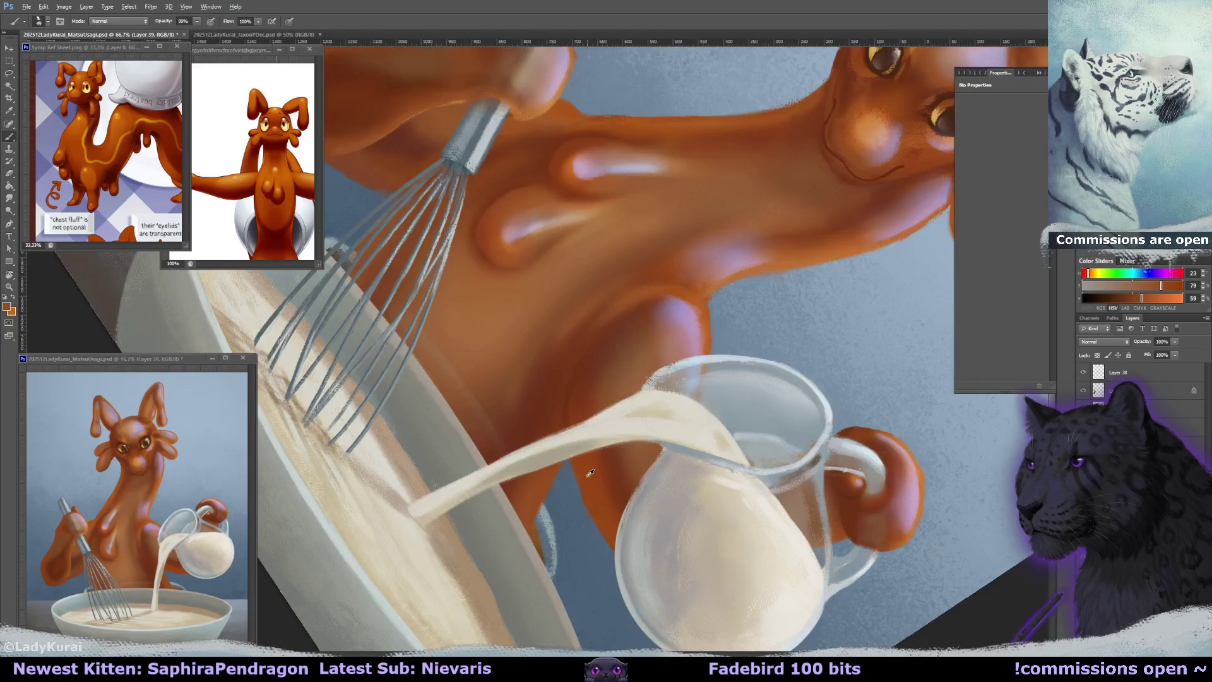
key(r)
mouse_move(594, 514)
mouse_down()
mouse_move(767, 288)
mouse_move(723, 344)
mouse_up()
alt+click(724, 344)
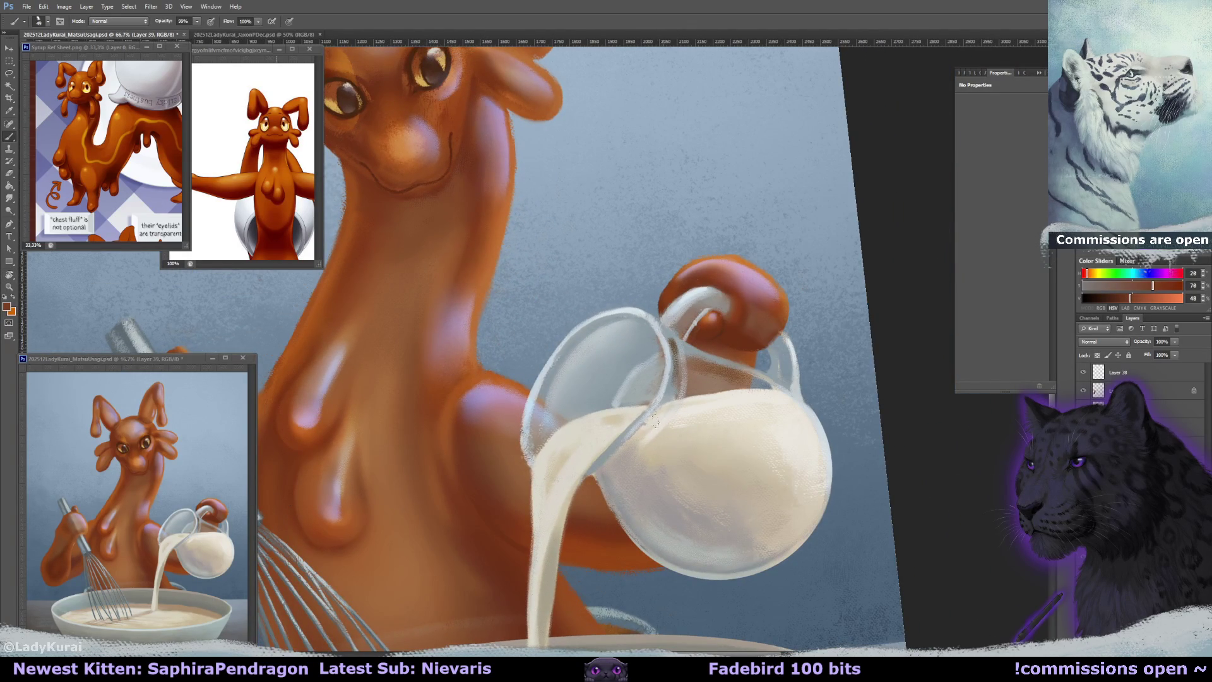
alt+click(666, 298)
alt+click(666, 298)
mouse_move(678, 349)
mouse_down()
mouse_move(674, 330)
mouse_move(474, 274)
mouse_up()
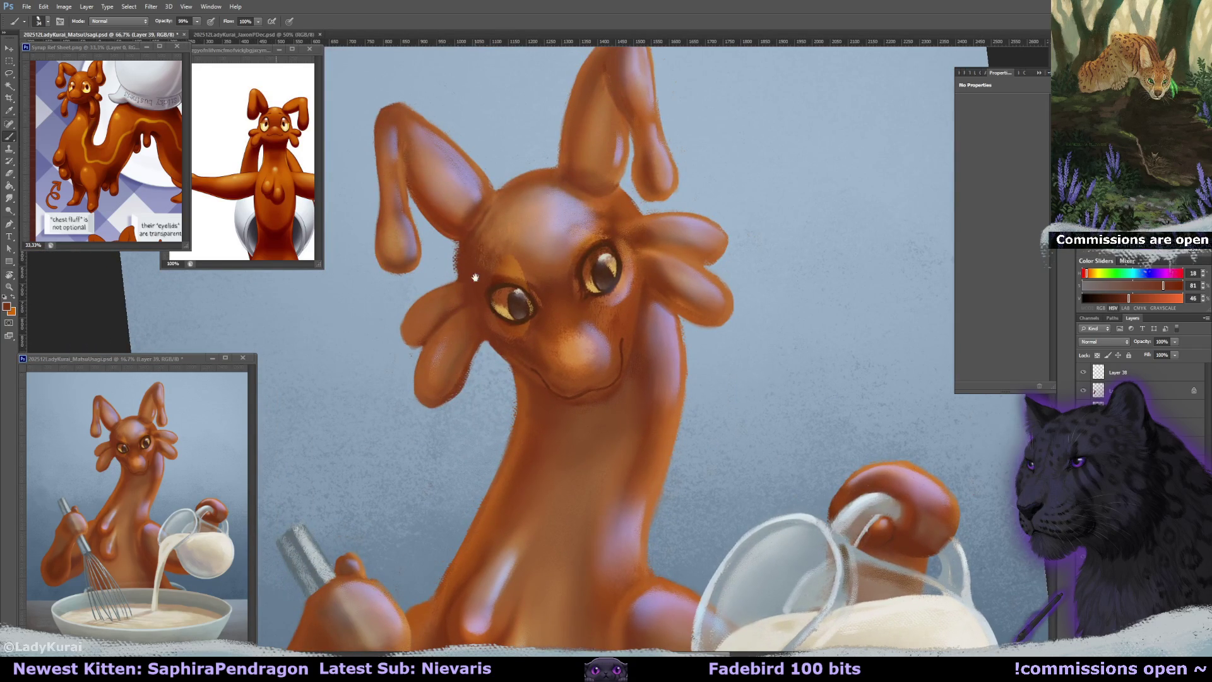
key(e)
key(b)
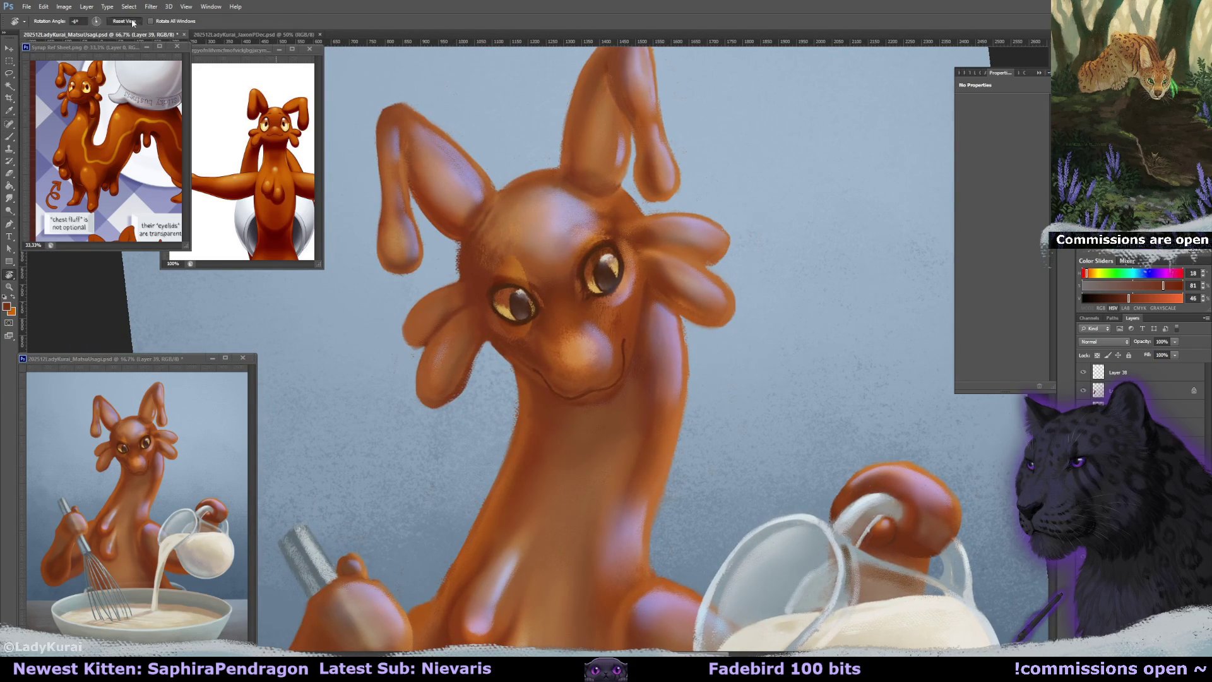
drag(442, 315, 525, 249)
alt+click(525, 249)
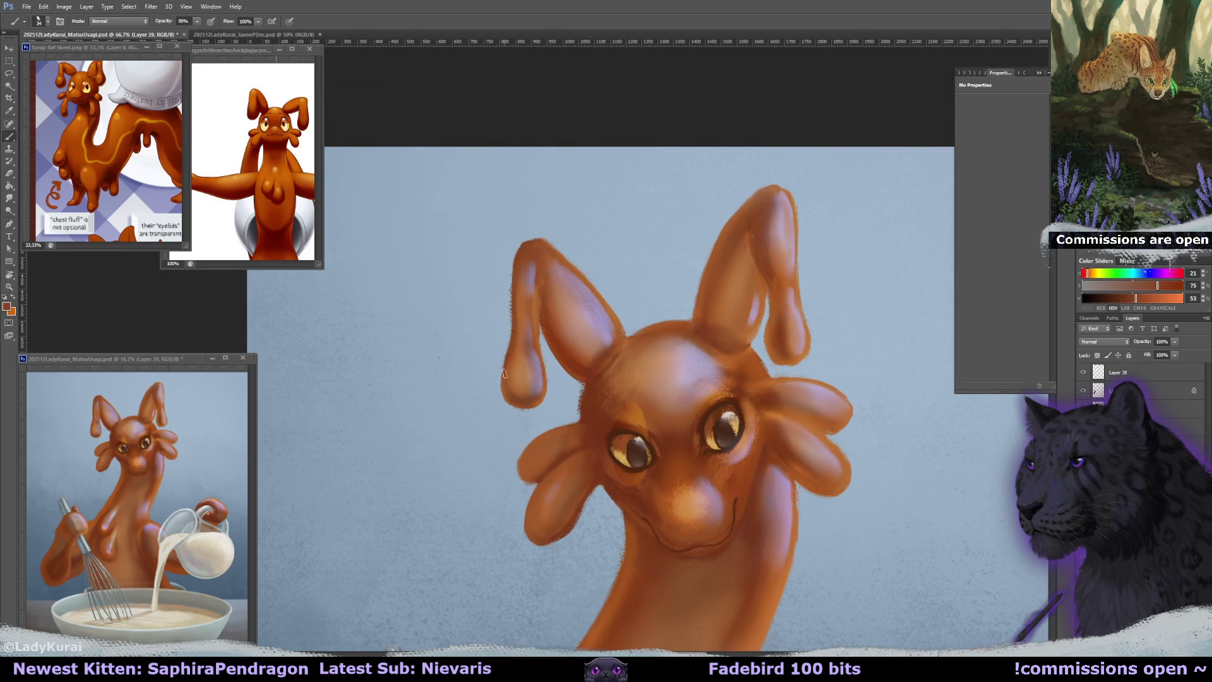
alt+click(717, 264)
key(e)
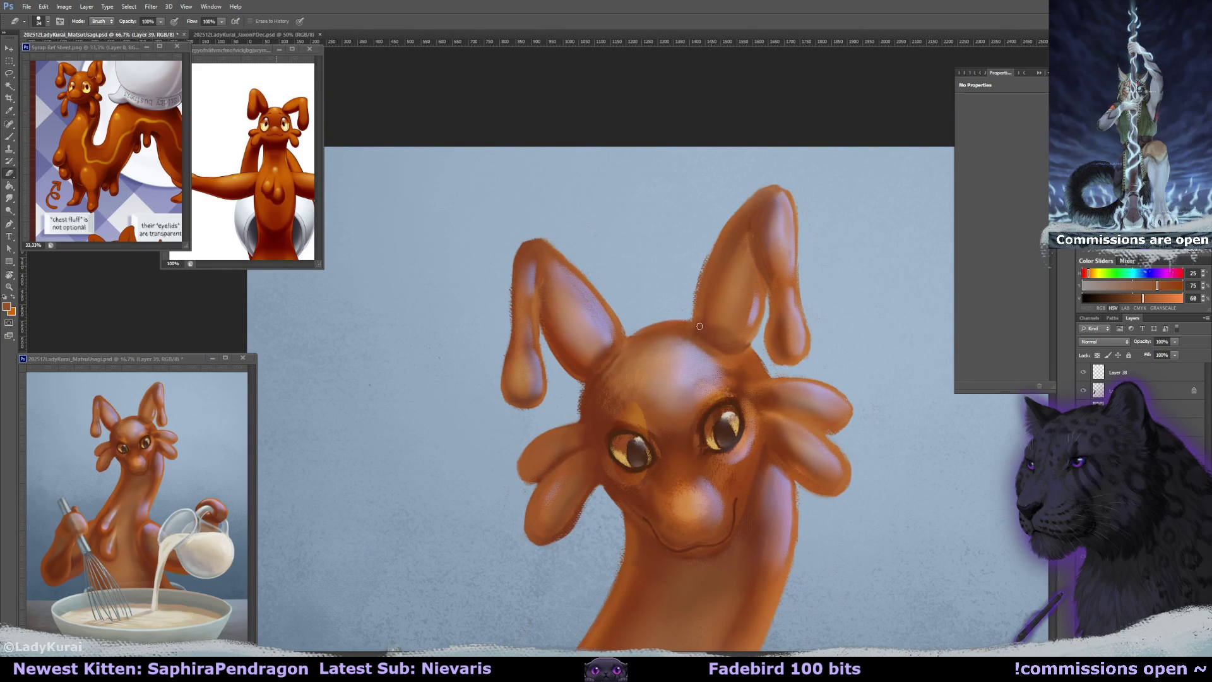
drag(719, 289, 739, 289)
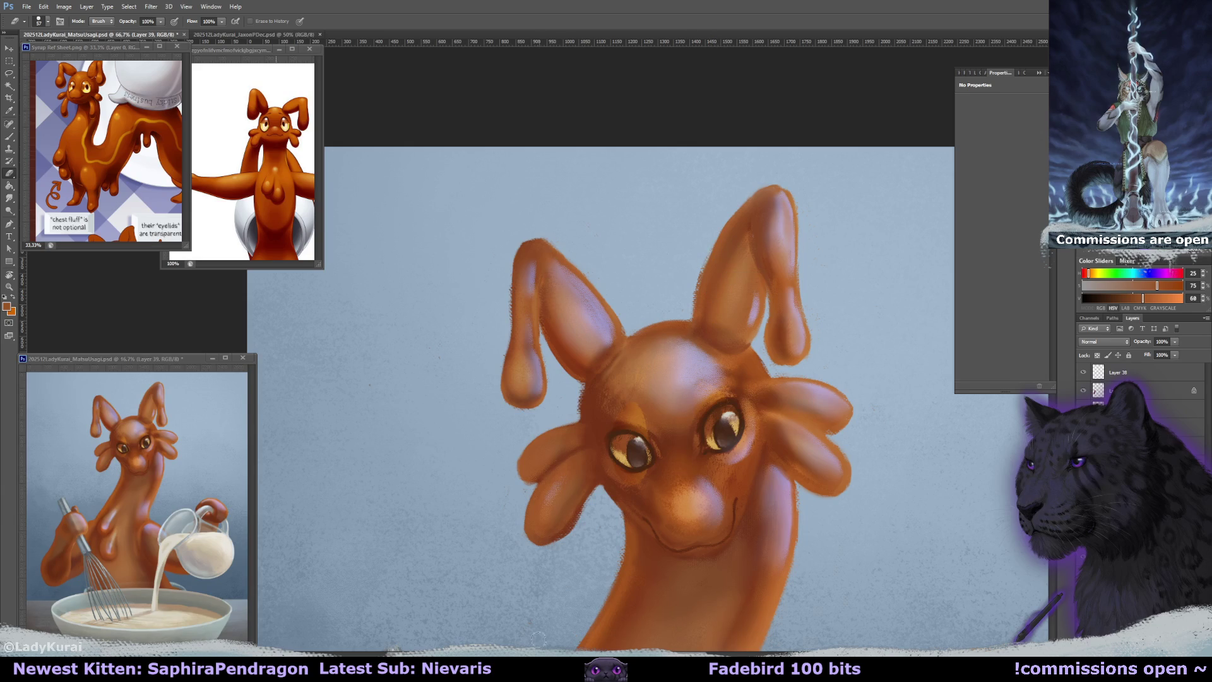
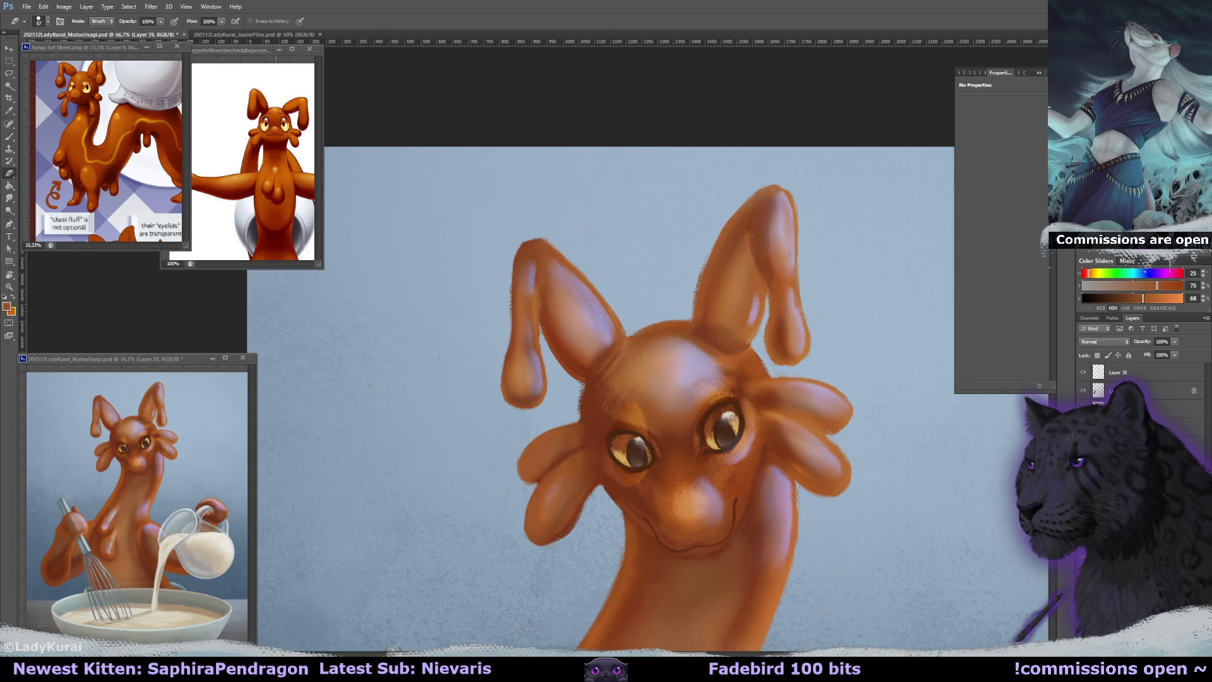
Sample caramel and darker ear browns, then dab lighter caramel onto the forehead beside the ear.
drag(630, 207, 602, 216)
key(b)
alt+click(576, 301)
key(e)
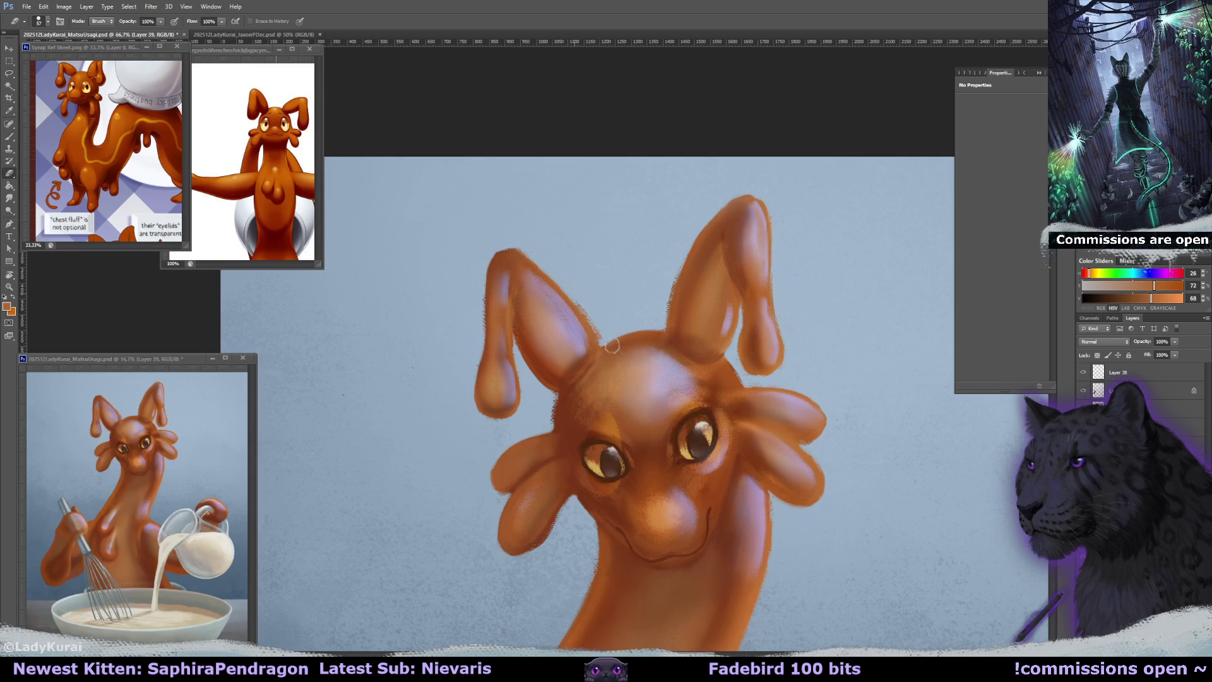
key(ctrl+minus)
key(ctrl+minus)
key(ctrl+minus)
key(ctrl+plus)
key(ctrl+plus)
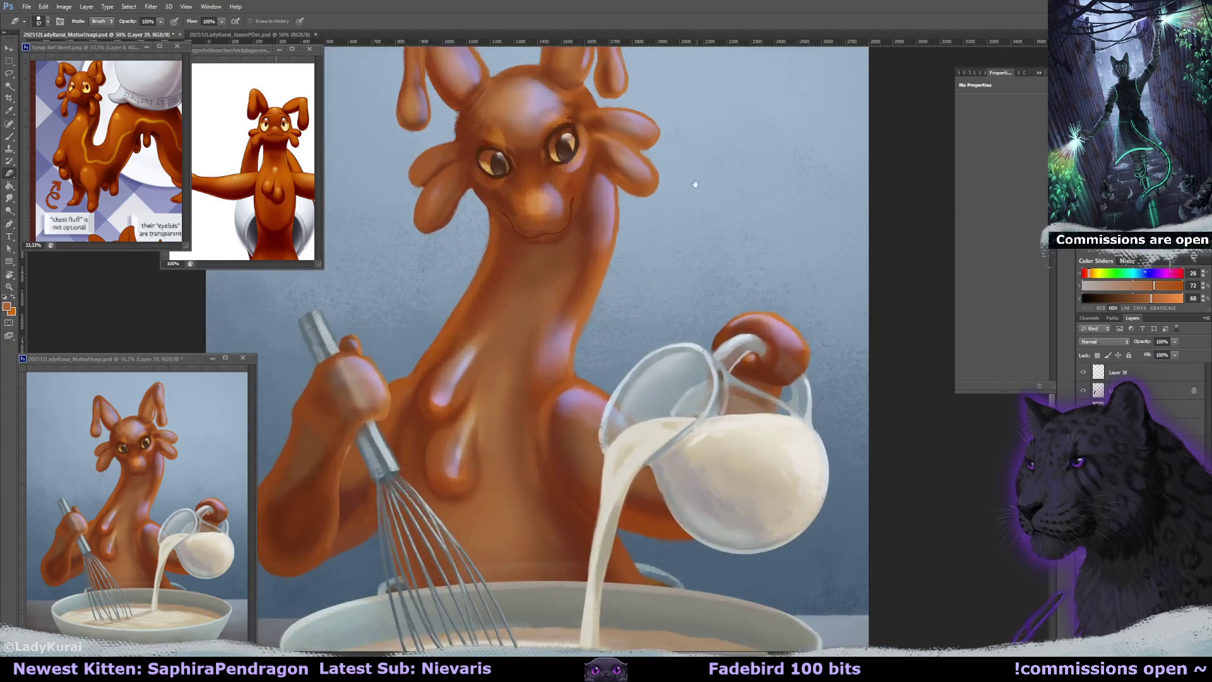
key(b)
key(b)
alt+click(581, 141)
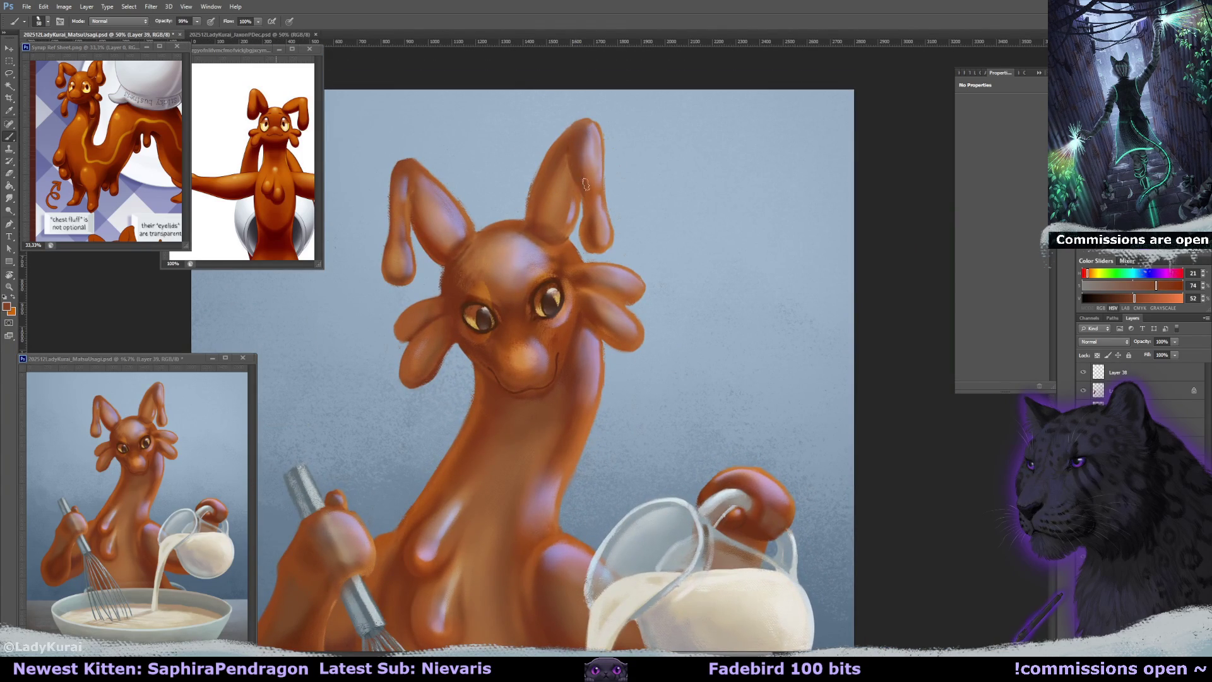
key(ctrl+plus)
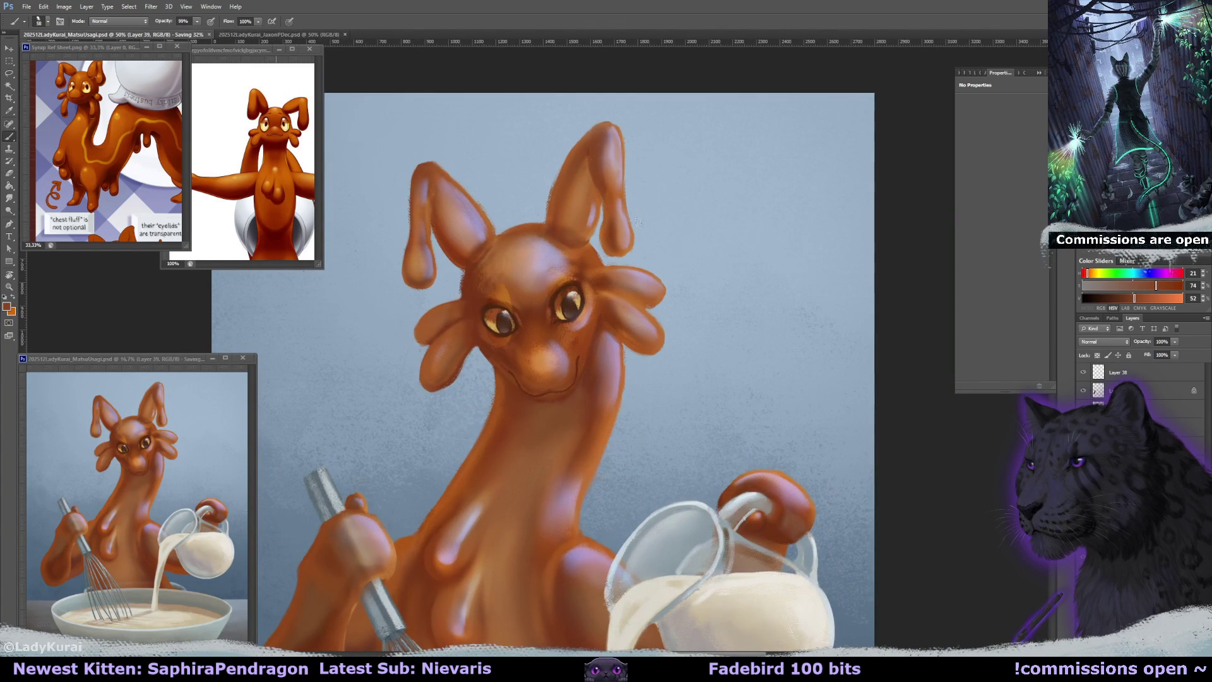
key(ctrl+plus)
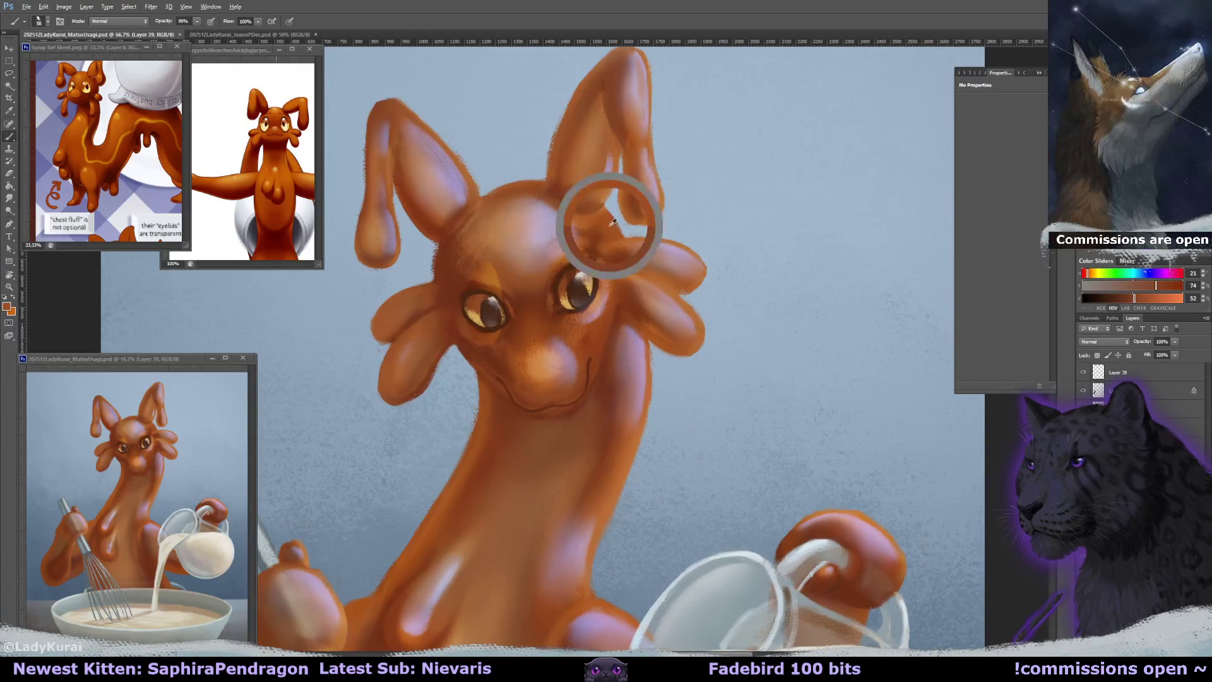
alt+click(609, 221)
click(619, 233)
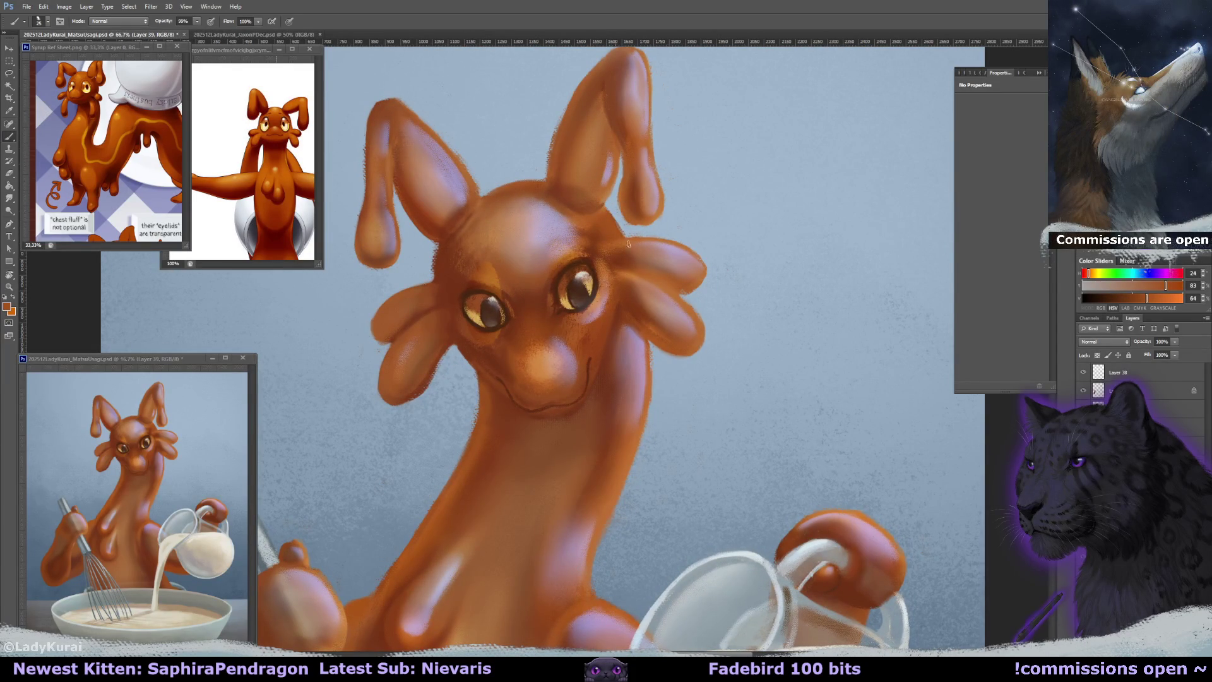
Rotate the view and paint a dark caramel accent on a lower head lobe.
key(r)
mouse_move(936, 147)
mouse_down()
mouse_move(551, 399)
mouse_move(561, 342)
mouse_up()
alt+click(551, 399)
alt+click(570, 390)
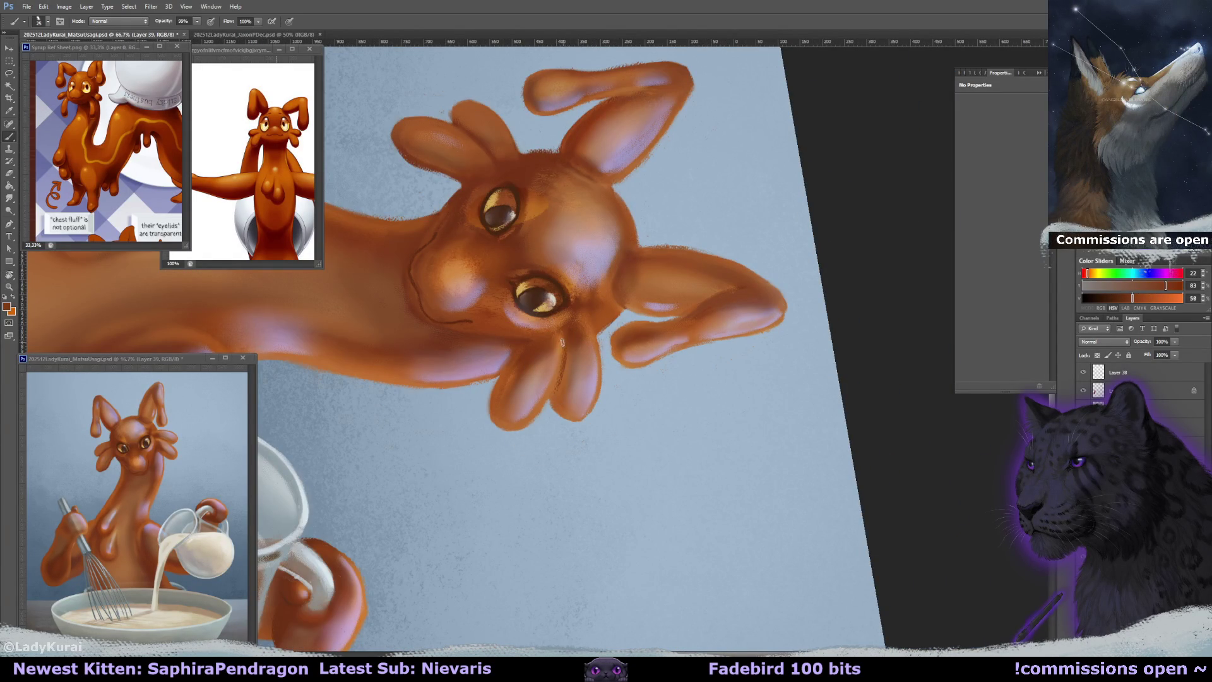
key(e)
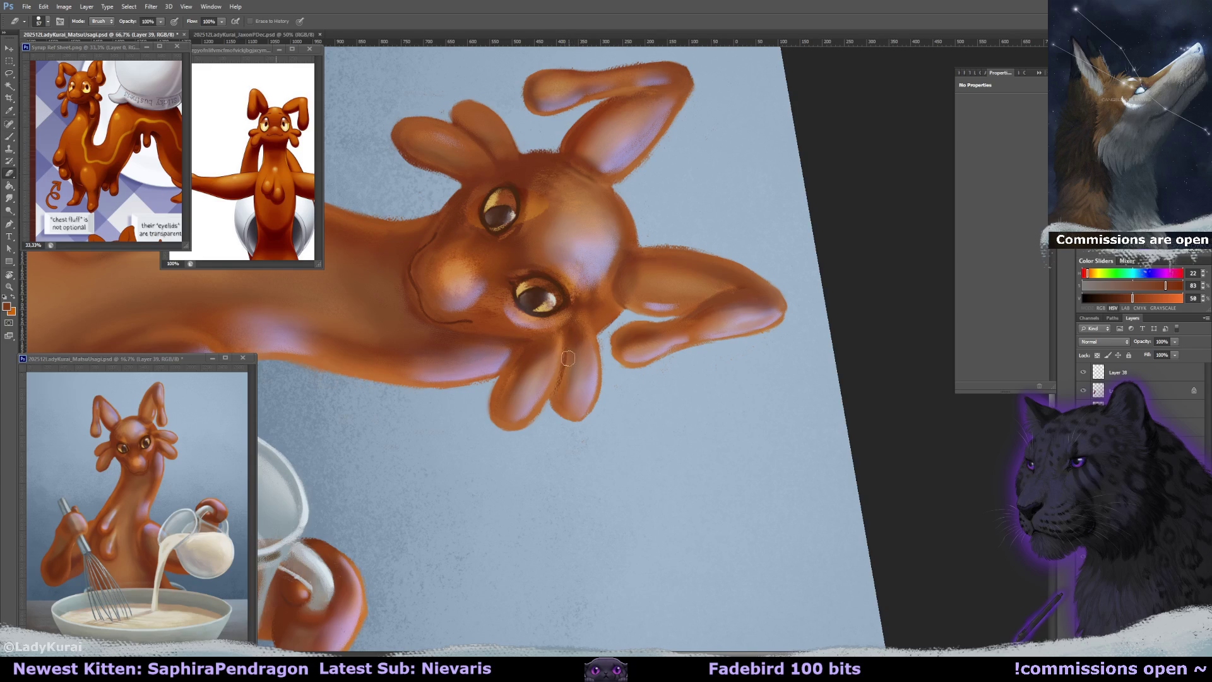
Smudge the head highlights smooth from a further rotated angle, then reset the view upright and zoom out.
key(r)
drag(602, 333, 475, 282)
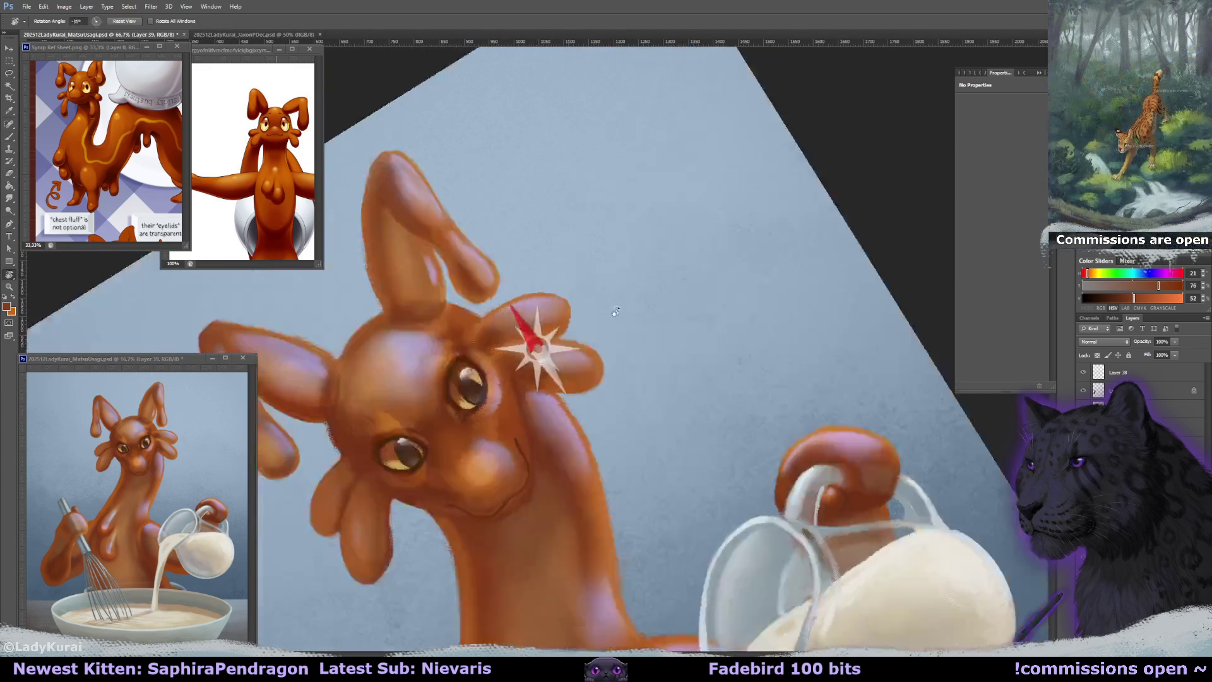
key(r)
drag(475, 282, 549, 310)
key(r)
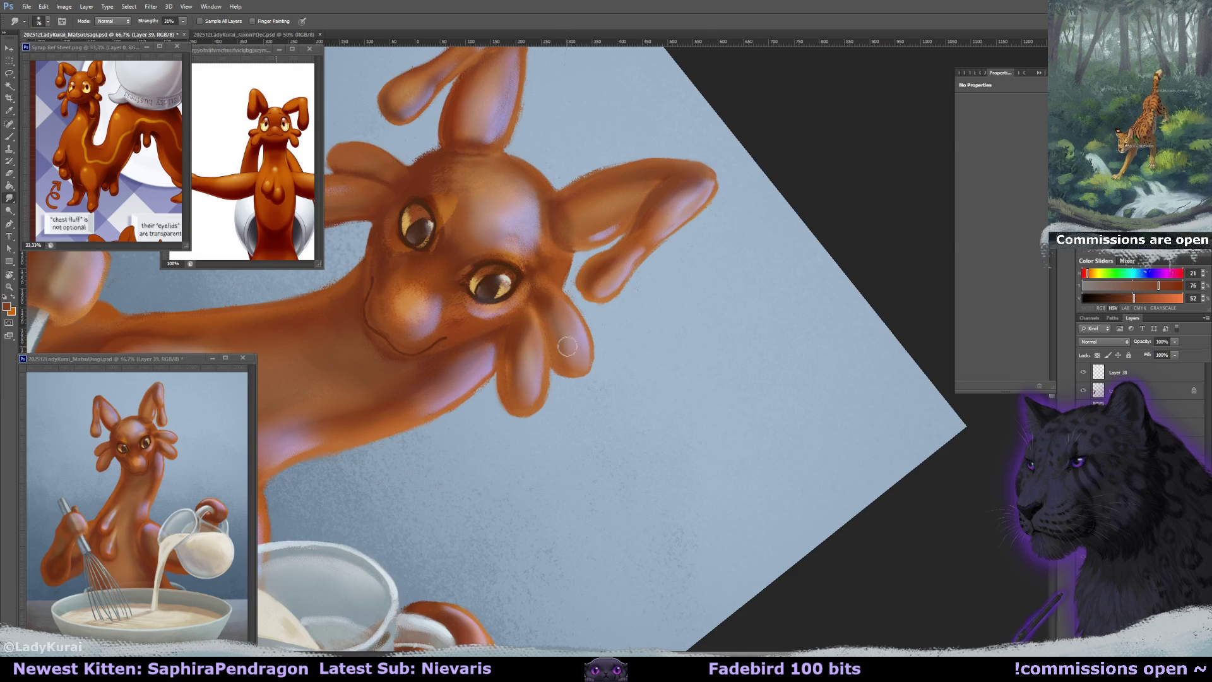
key(r)
key(Escape)
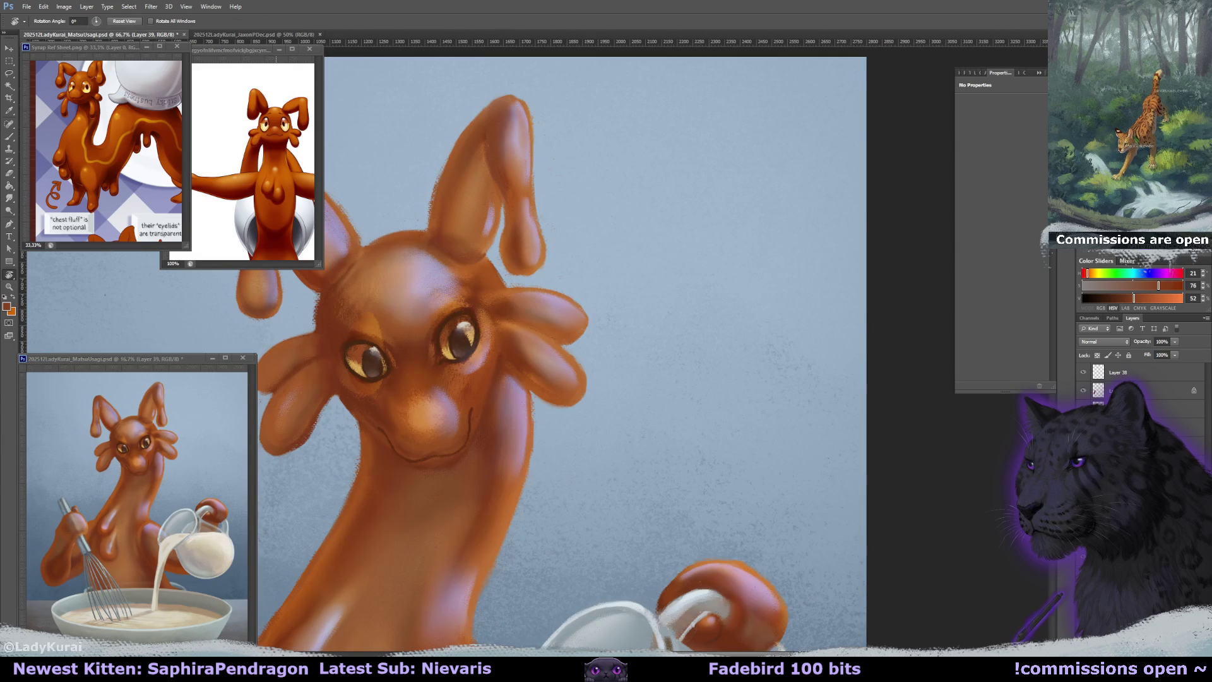
key(ctrl+minus)
key(ctrl+minus)
key(ctrl+minus)
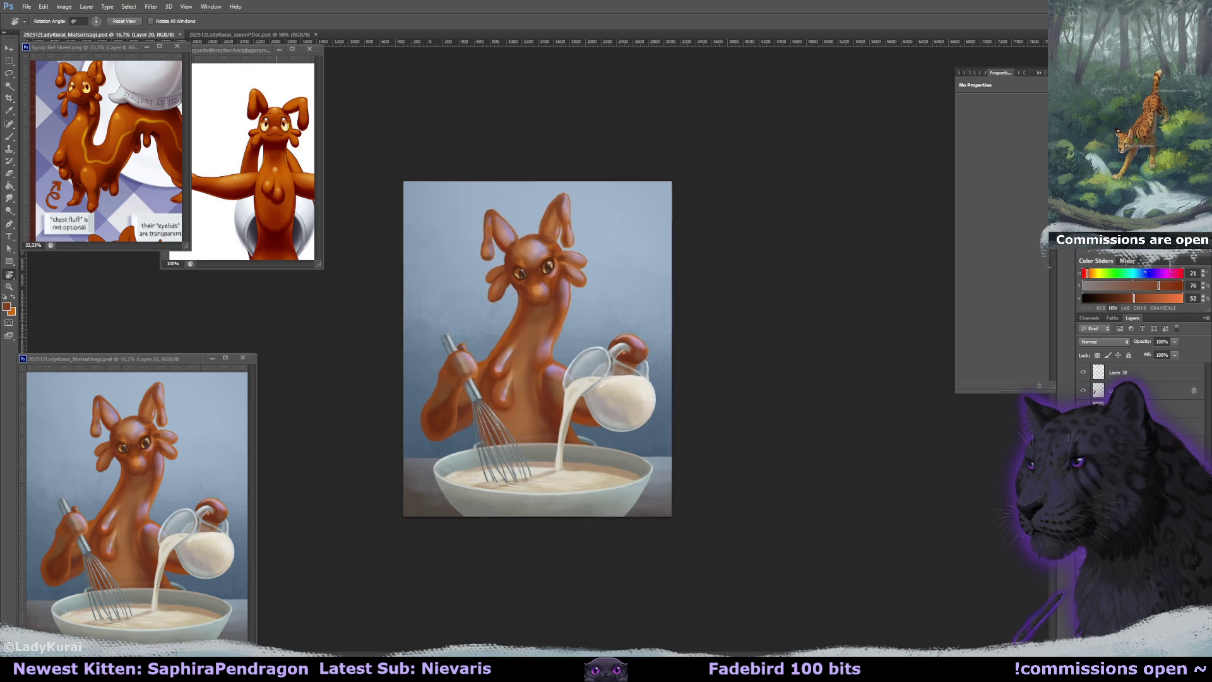
Zoom in and paint sampled grey shading along the bowl's lower edge.
key(ctrl+plus)
key(ctrl+plus)
key(ctrl+plus)
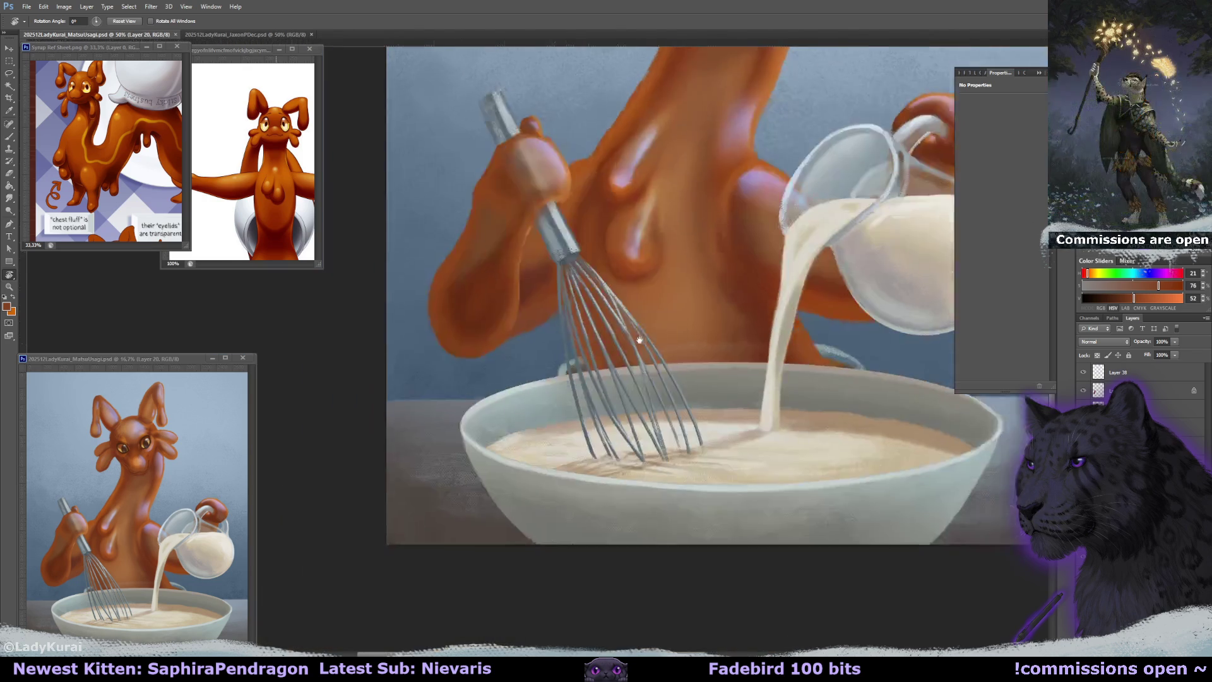
drag(639, 339, 483, 378)
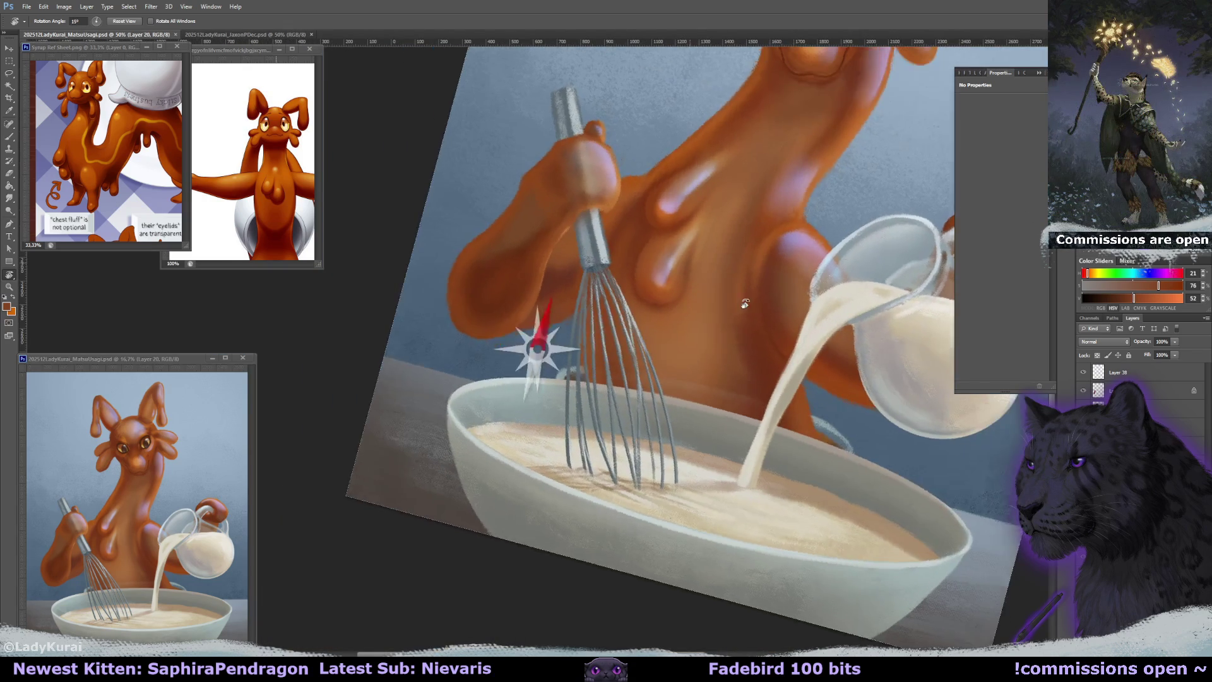
alt+click(483, 496)
mouse_move(471, 519)
mouse_down()
mouse_move(498, 551)
mouse_move(797, 483)
mouse_up()
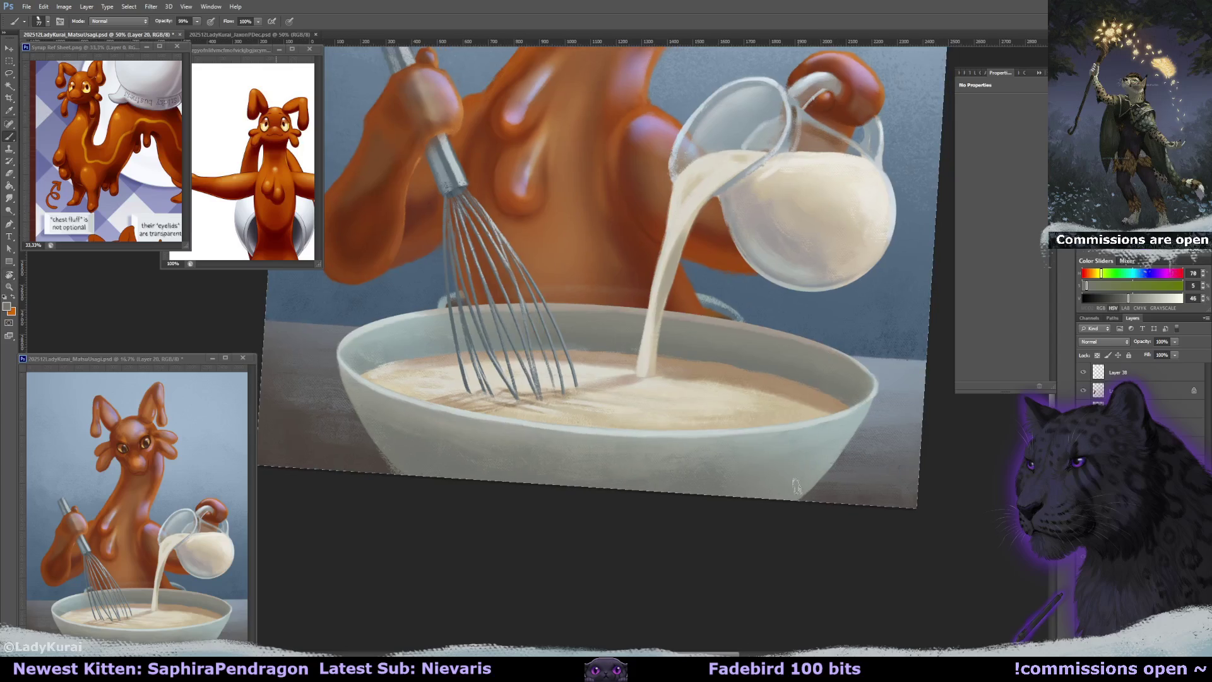
Touch up the bowl base with blue-grey and dark grey, erase excess, and reset the view.
key(e)
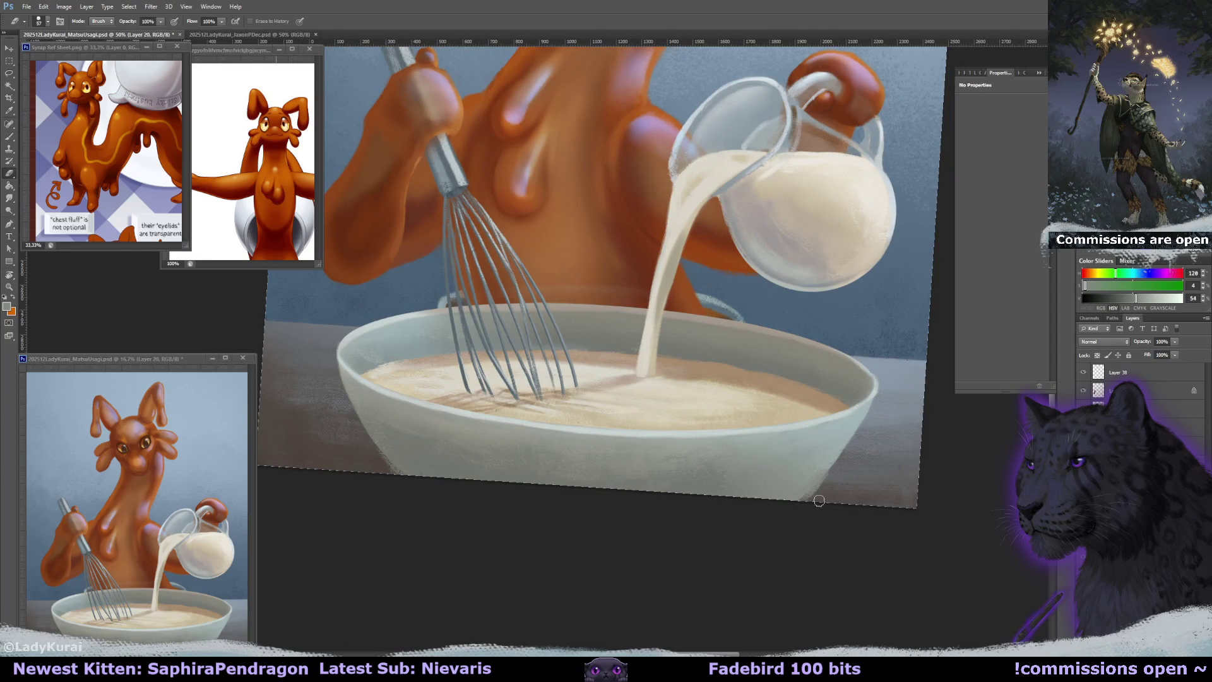
key(b)
alt+click(820, 471)
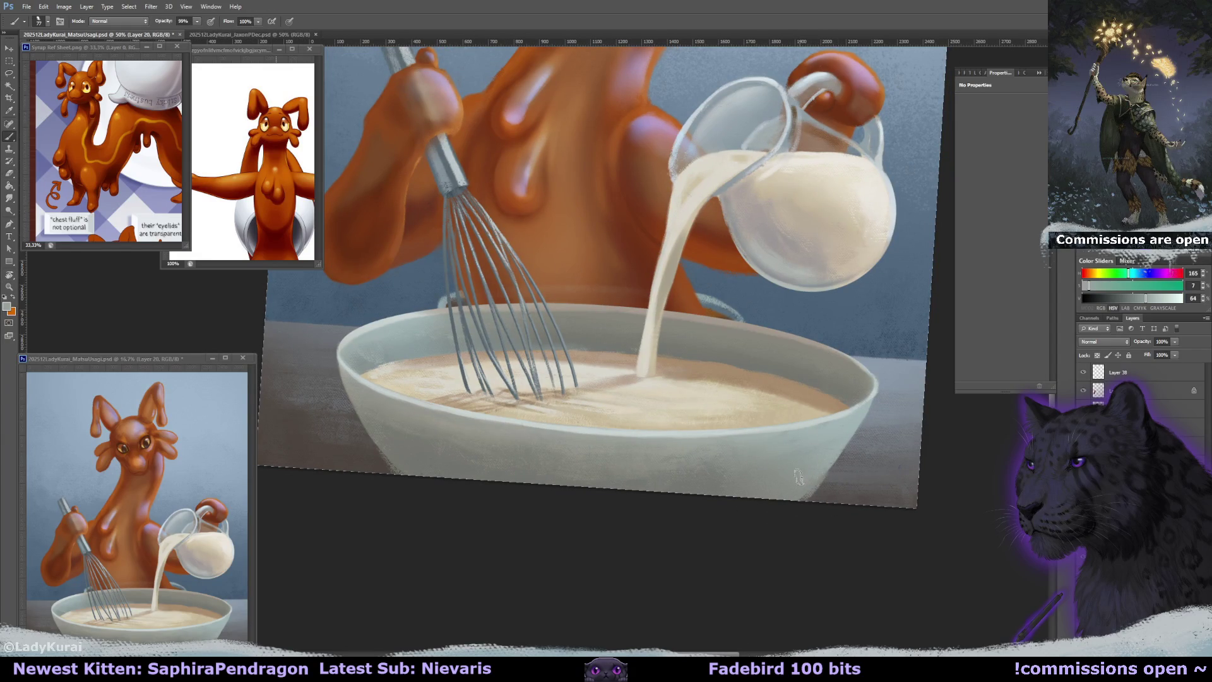
alt+click(383, 448)
key(e)
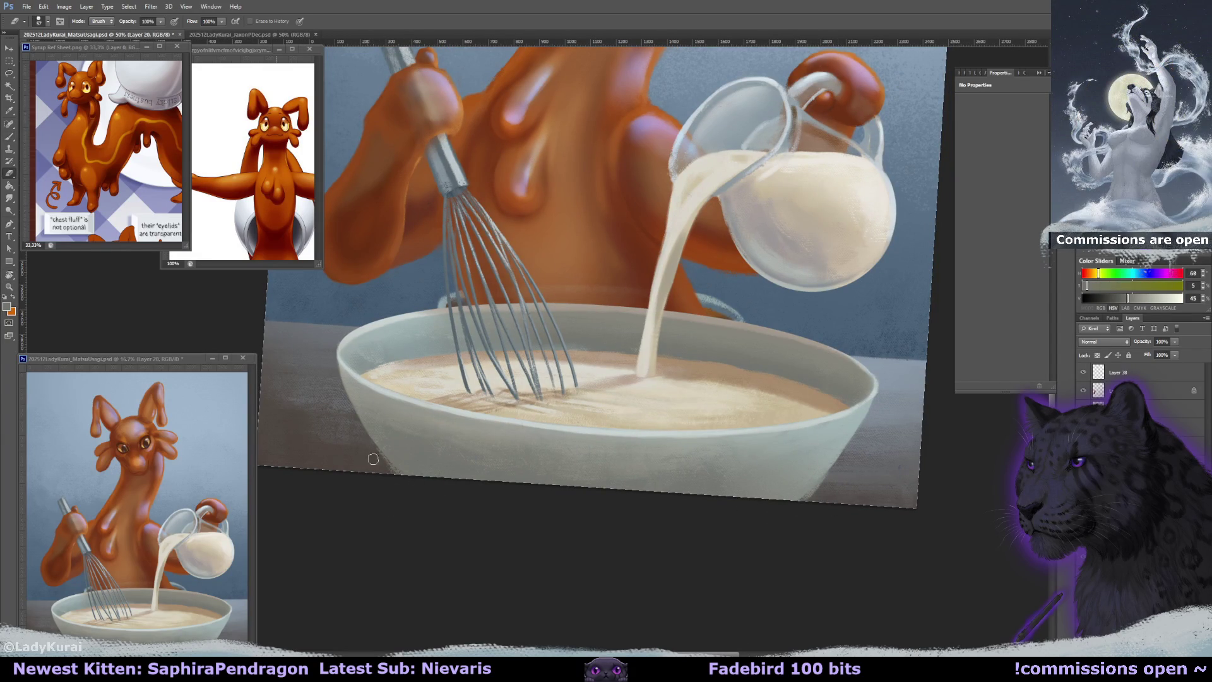
key(r)
key(Escape)
key(ctrl+minus)
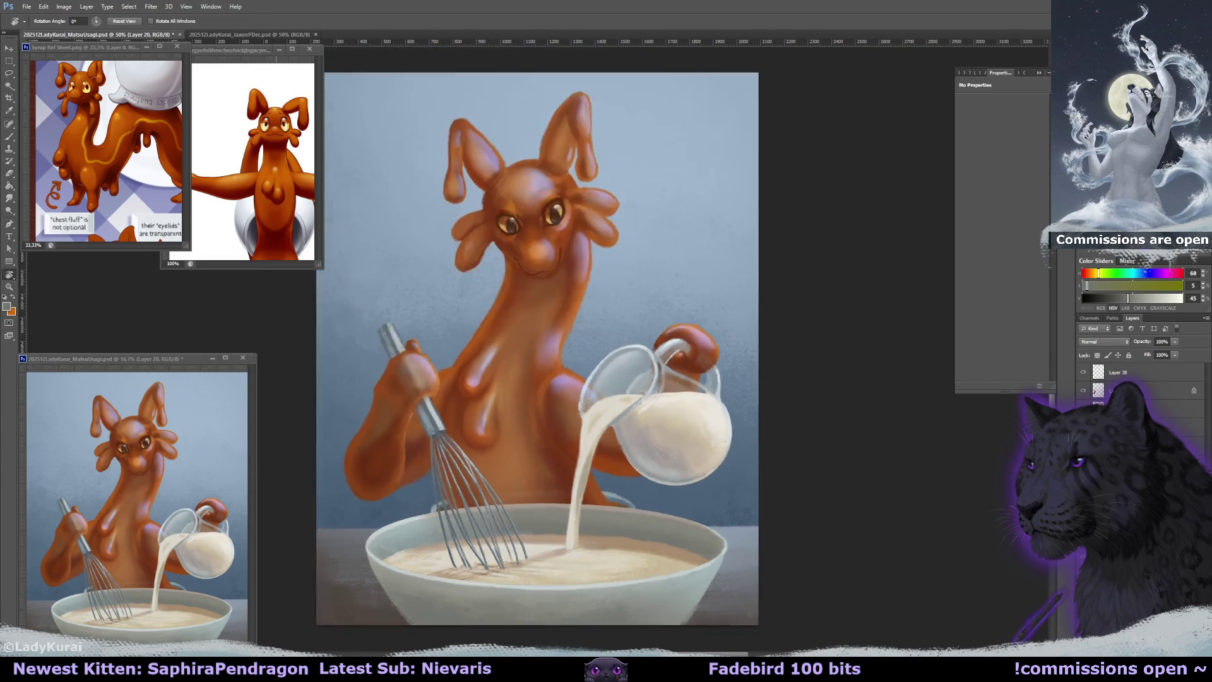
key(ctrl+minus)
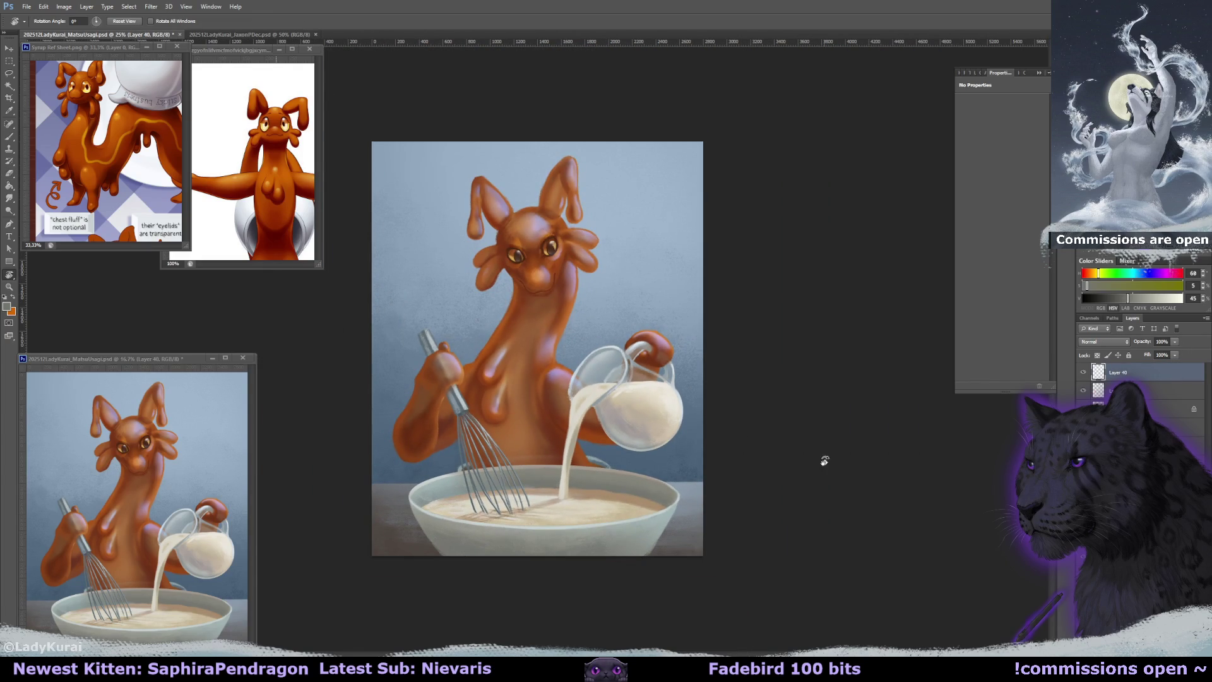
Stamp the signature brush preset dated 2025 over the bowl's lower left and open its Layer Style.
key(b)
click(41, 21)
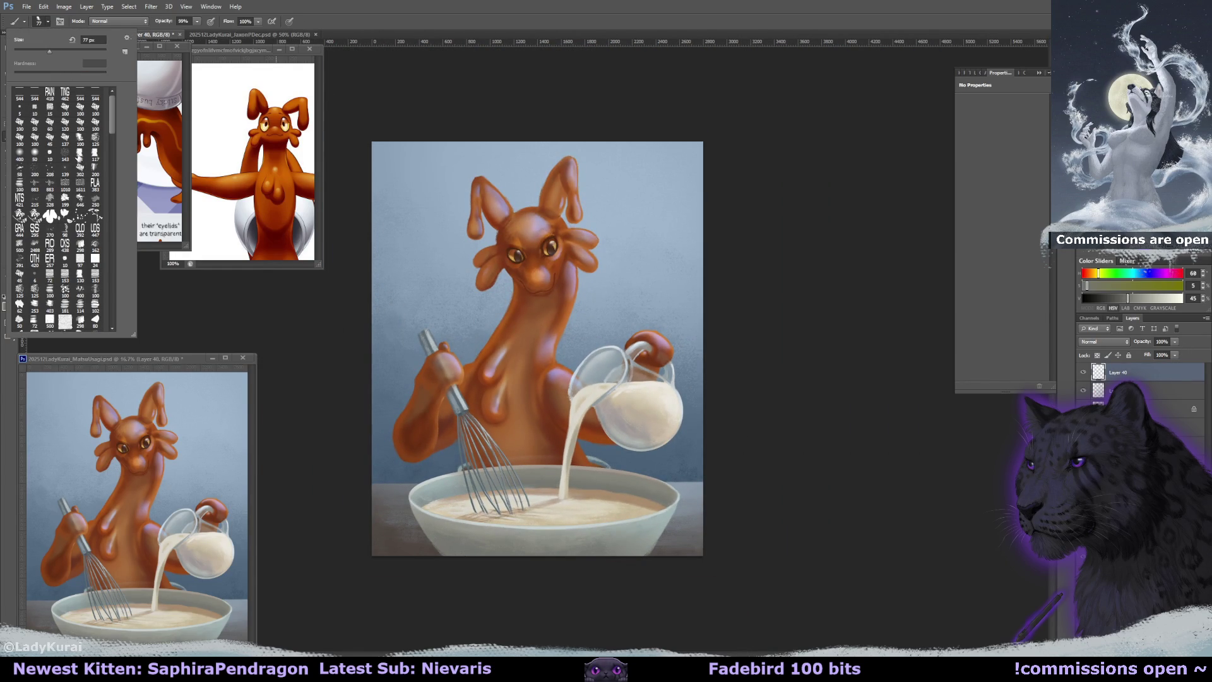
scroll(111, 116, down, 3)
click(51, 162)
click(538, 332)
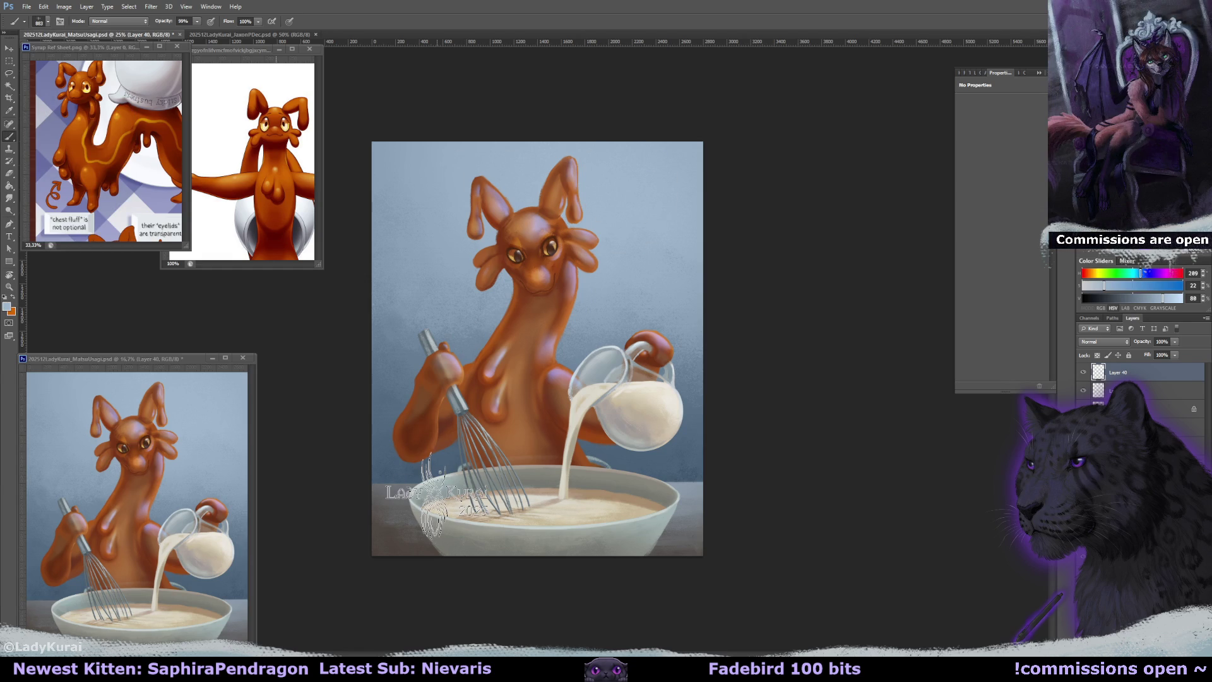
click(437, 494)
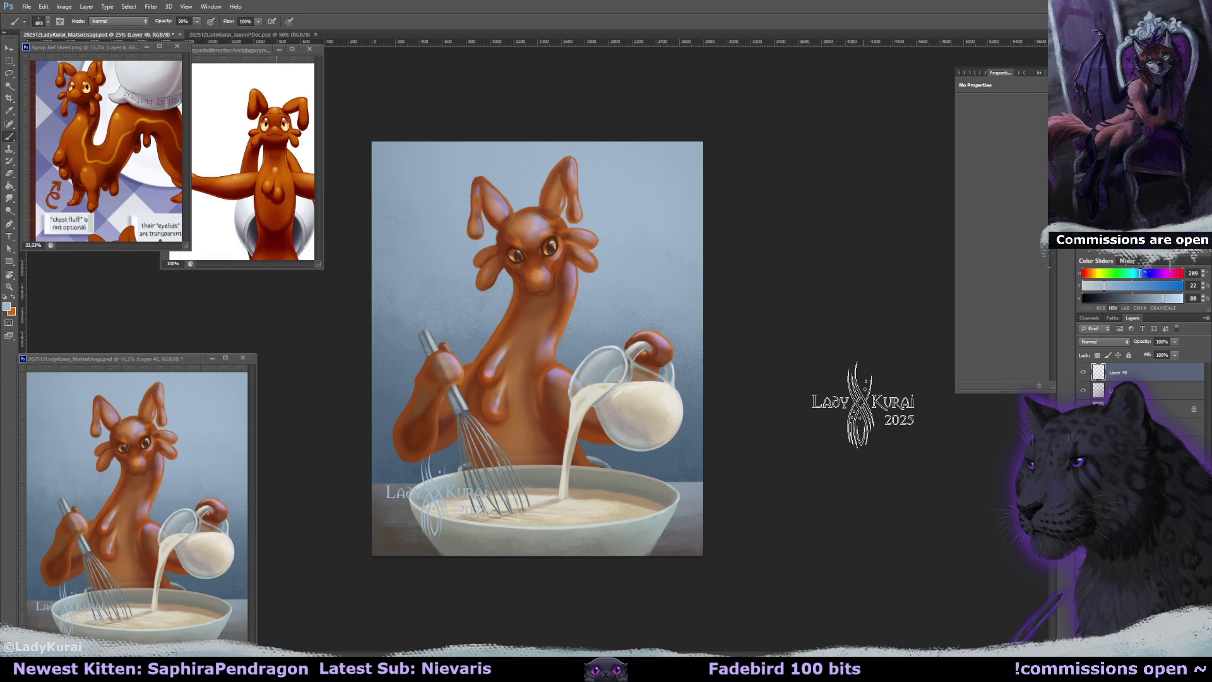
double_click(1162, 374)
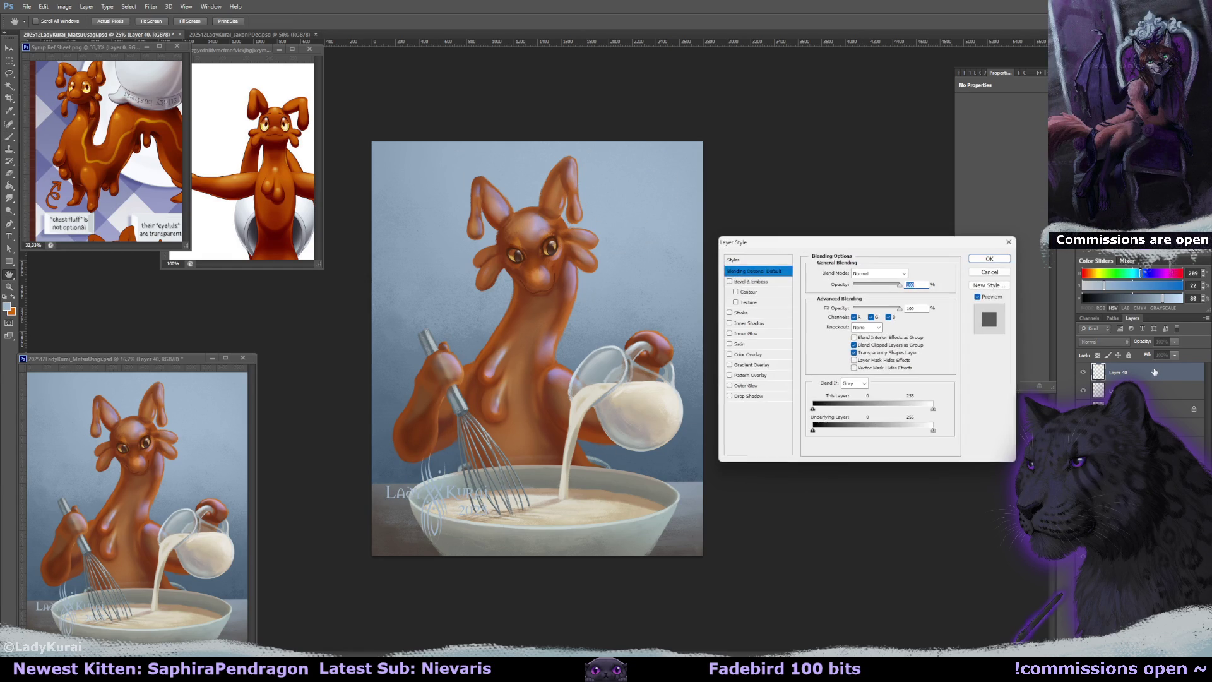
Set the signature layer to 50% opacity and scale it to 60% in the bottom-left corner.
click(988, 259)
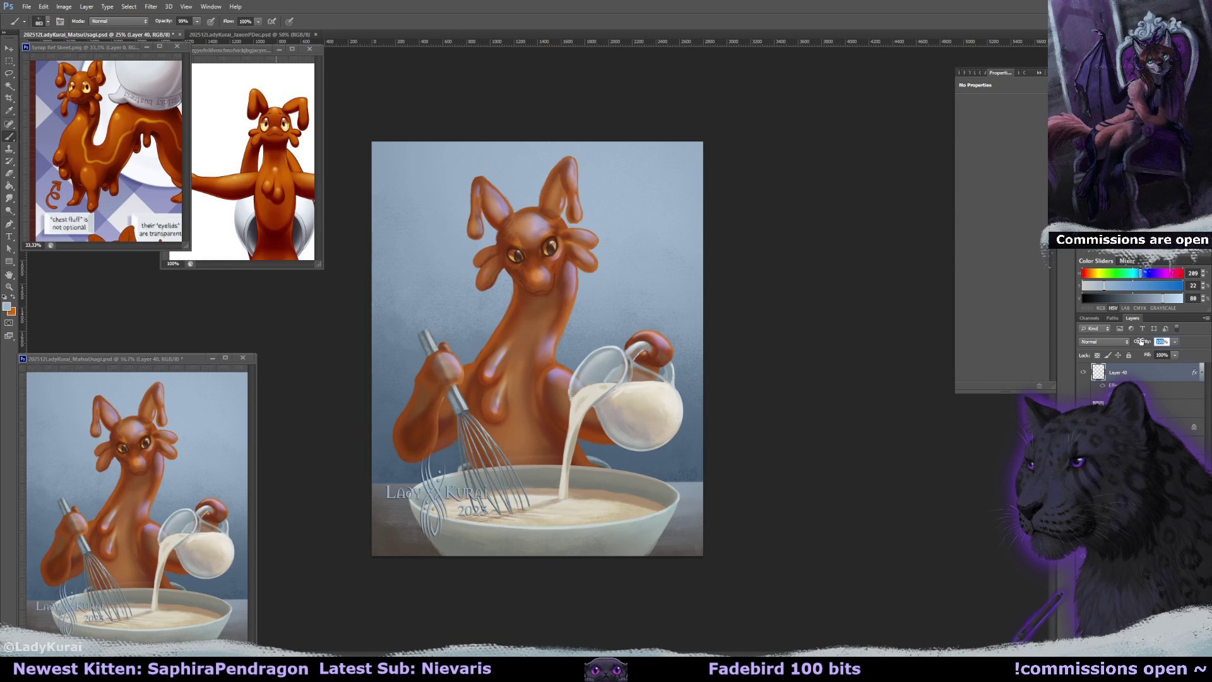
text(50)
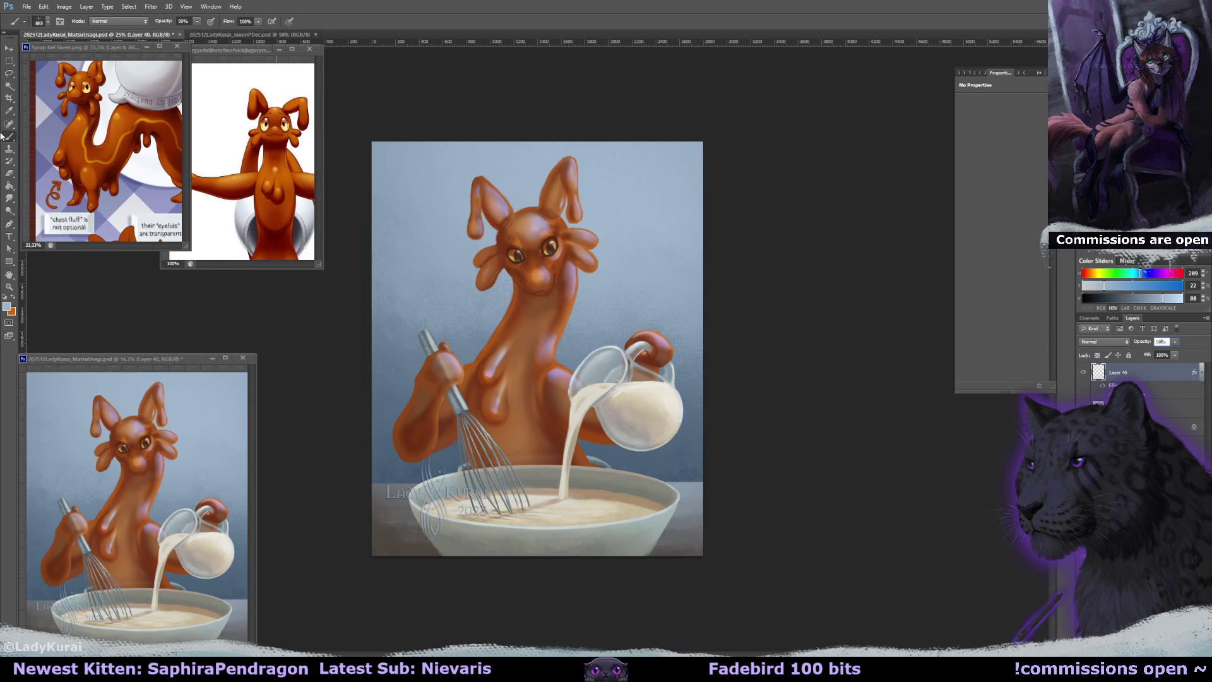
key(ctrl+t)
drag(466, 465, 434, 494)
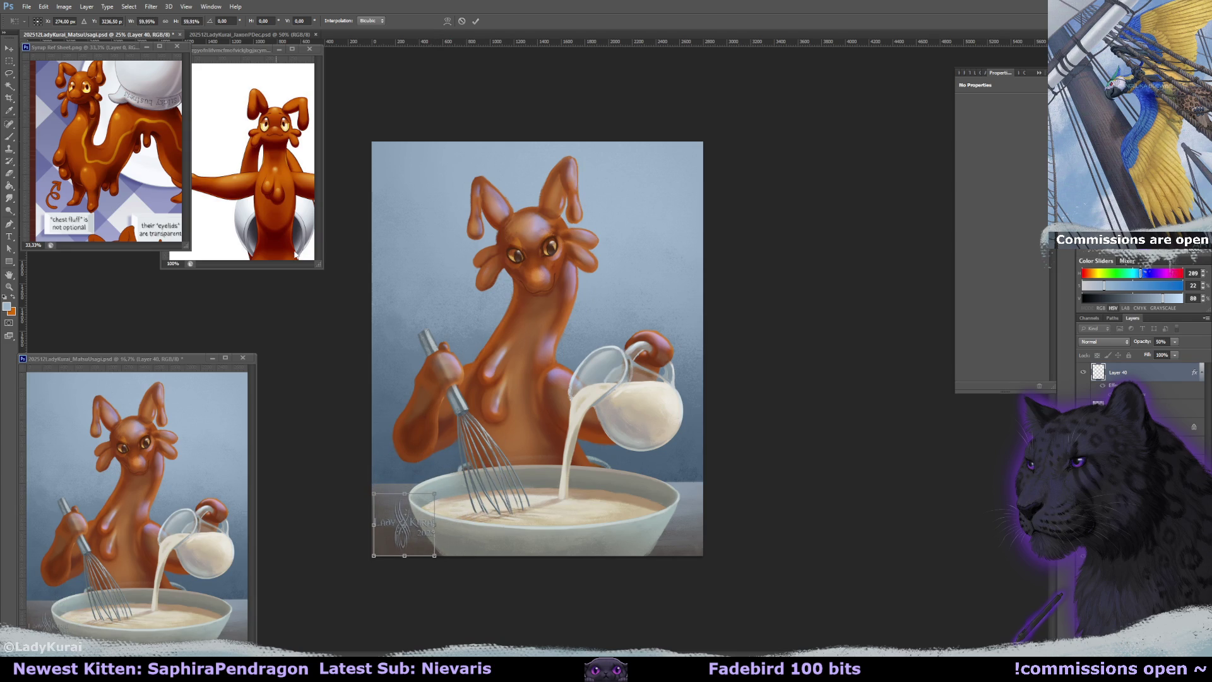
click(147, 21)
text(60)
click(14, 54)
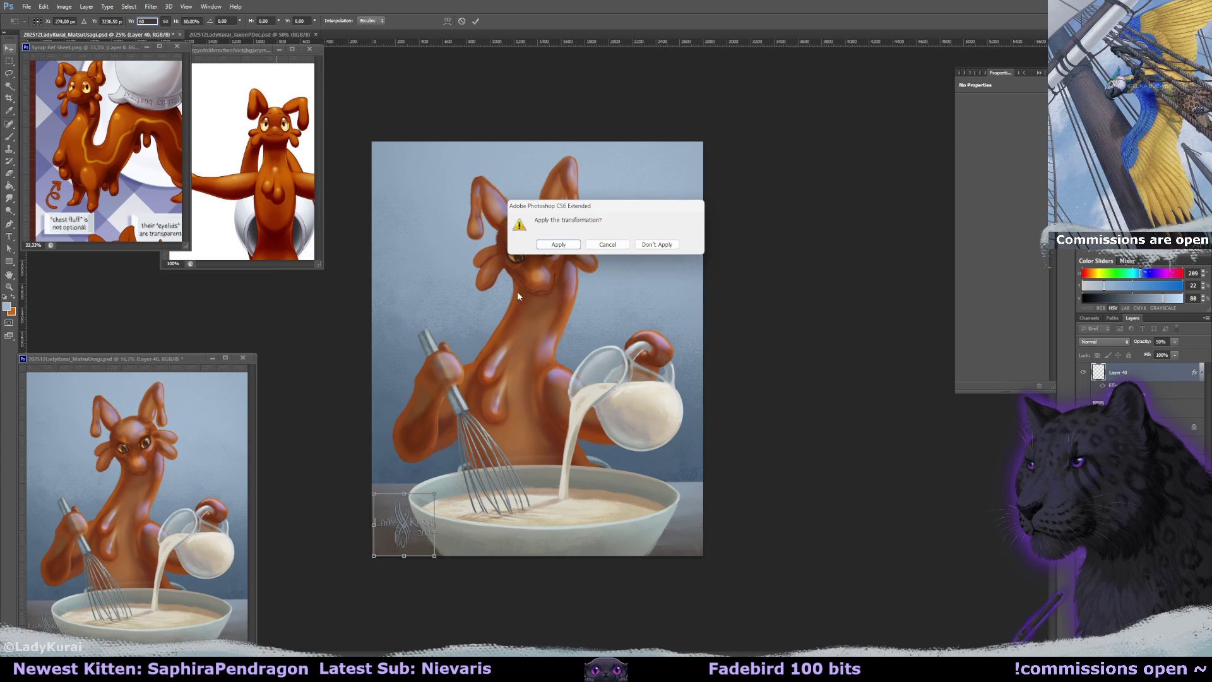
click(558, 244)
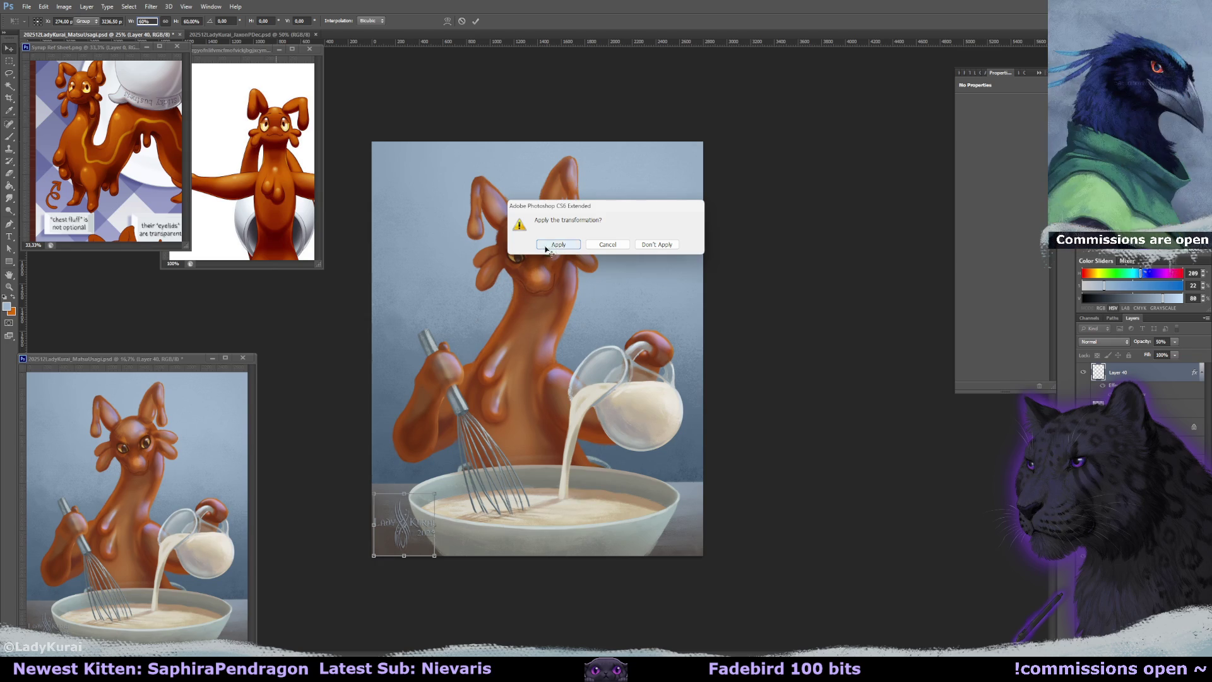
click(10, 49)
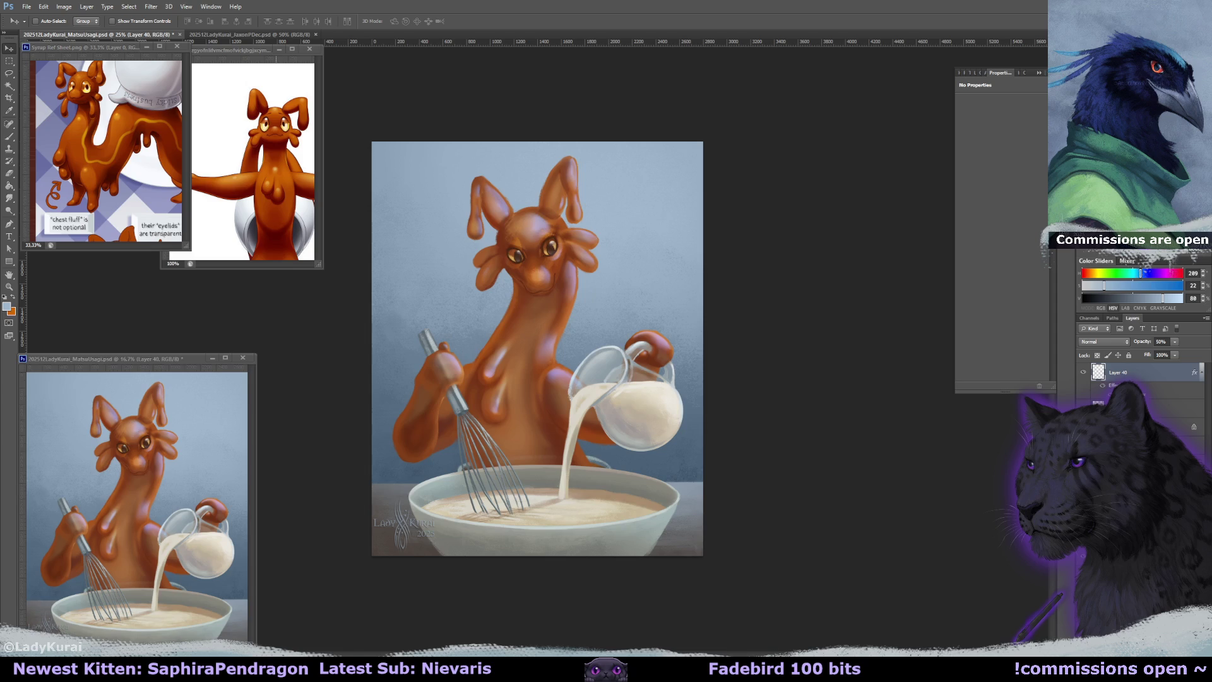
On a new Color Dodge layer, stamp the full copyright watermark along the bottom edge.
key(ctrl+shift+alt+n)
click(1092, 341)
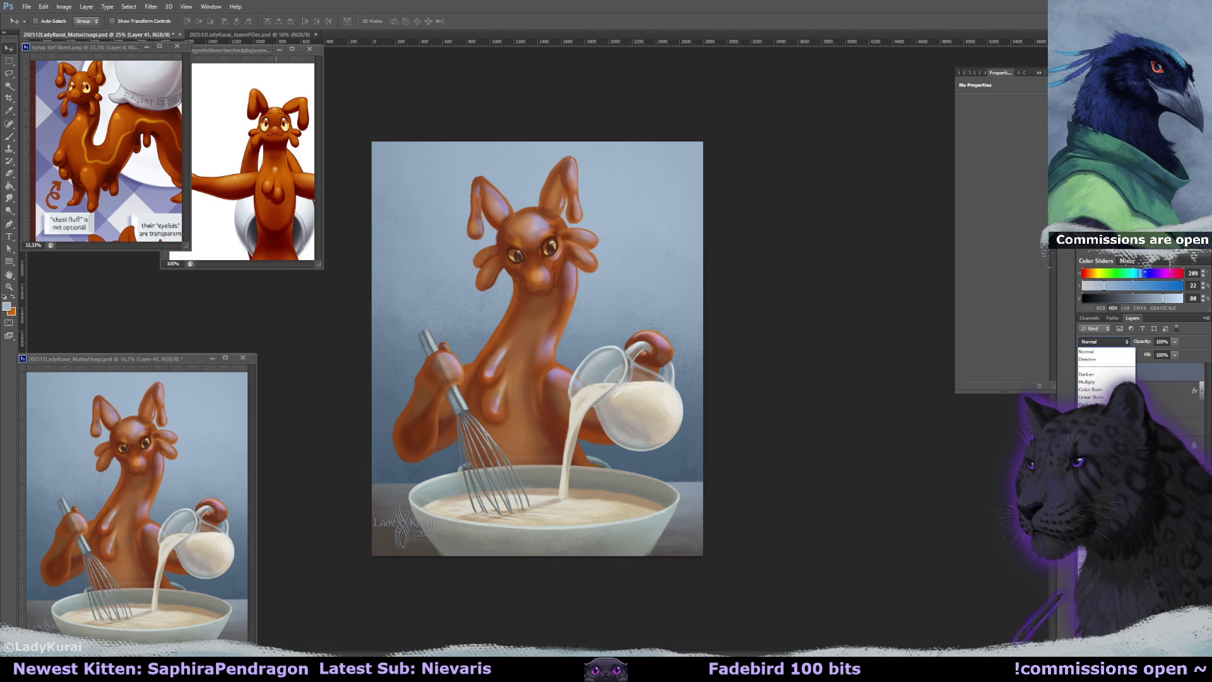
click(1092, 435)
click(10, 136)
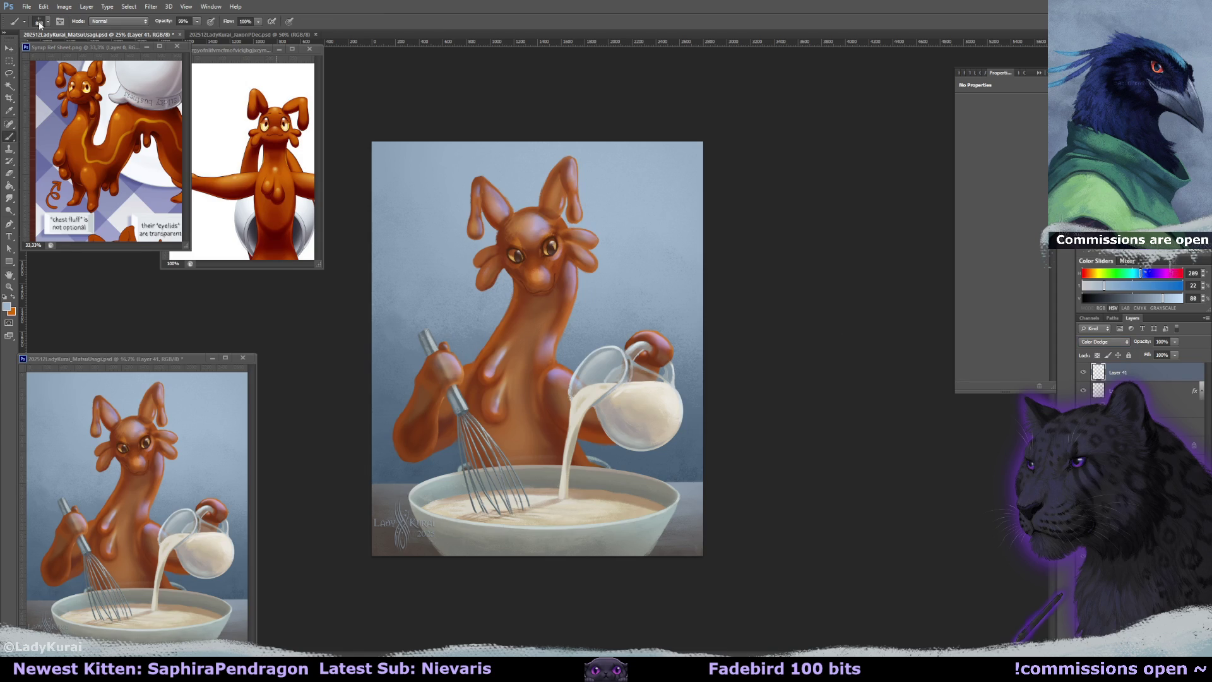
click(39, 22)
click(81, 161)
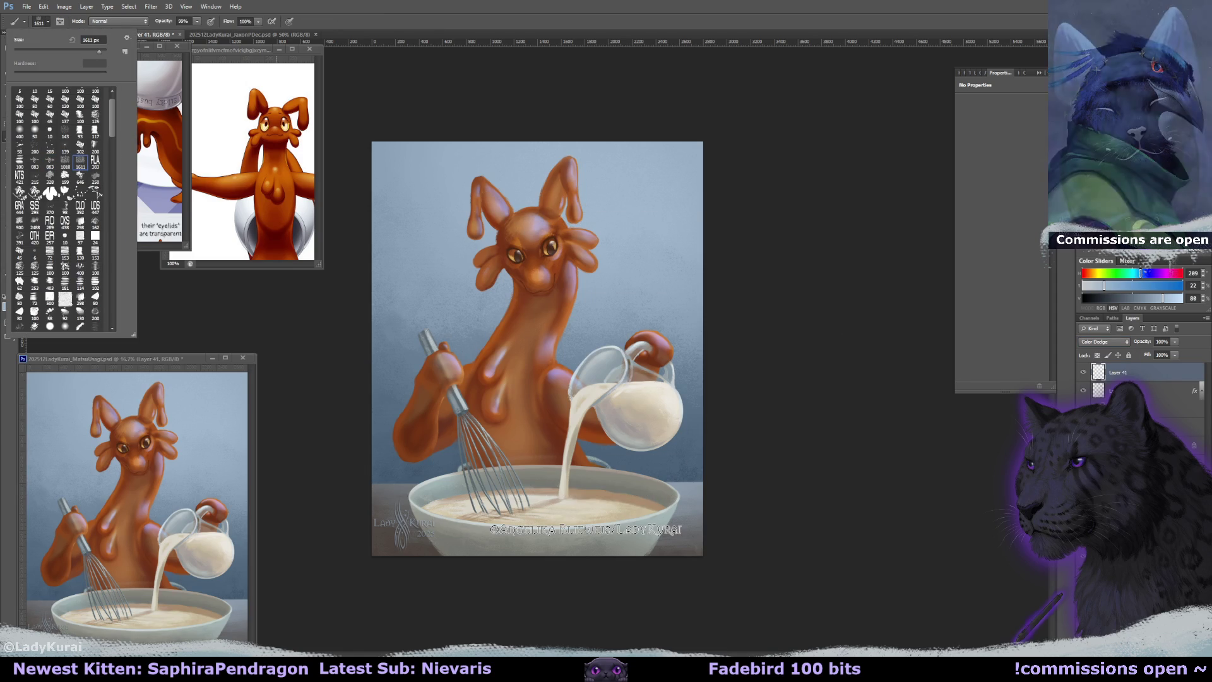
click(585, 529)
click(585, 529)
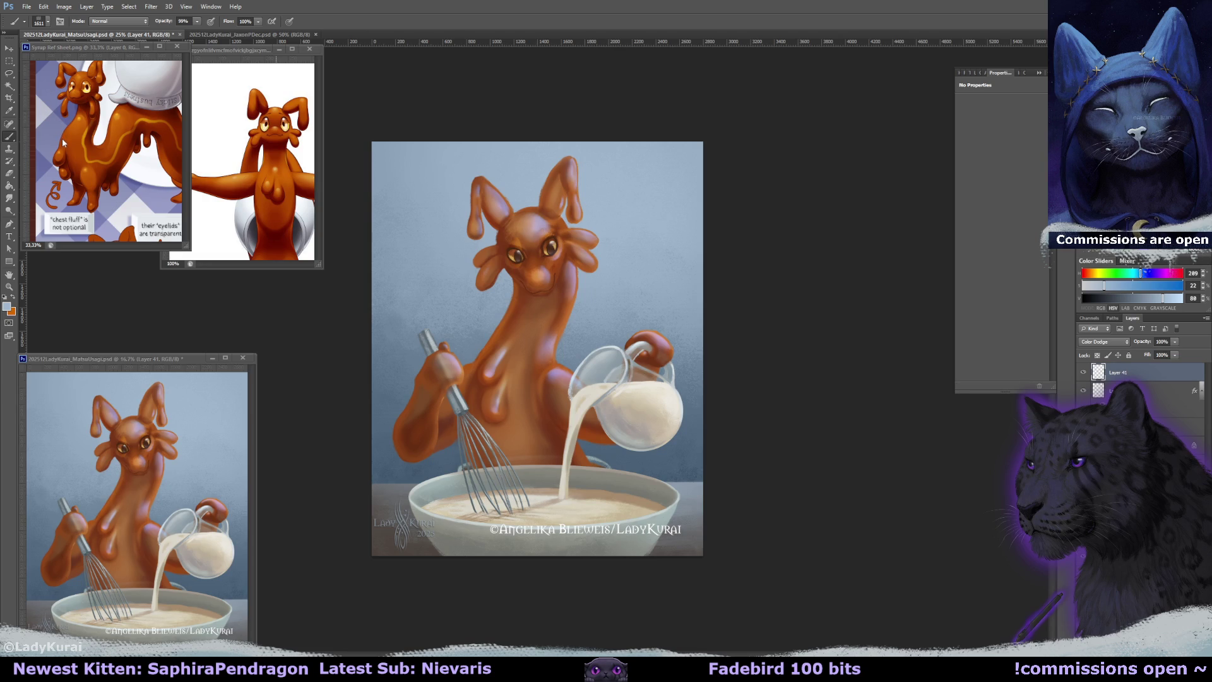
Stamp the shorter copyright watermark above the bowl on its own new layer.
click(43, 21)
click(66, 163)
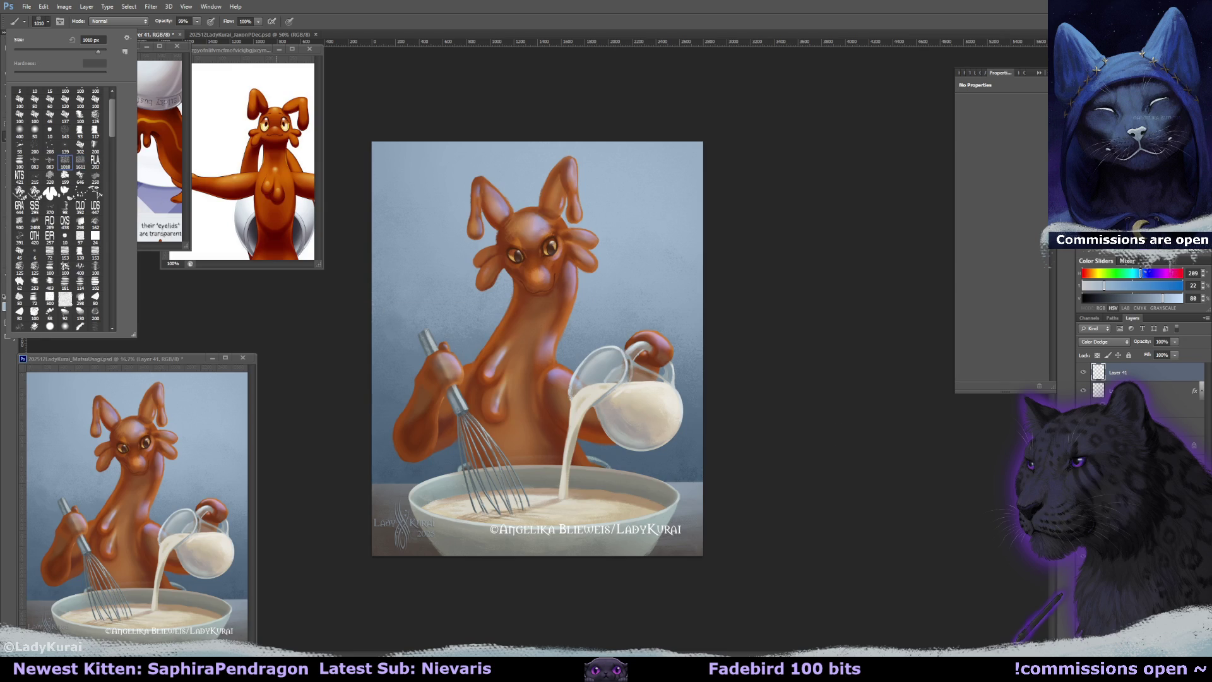
key(Return)
key(ctrl+shift+alt+n)
click(624, 489)
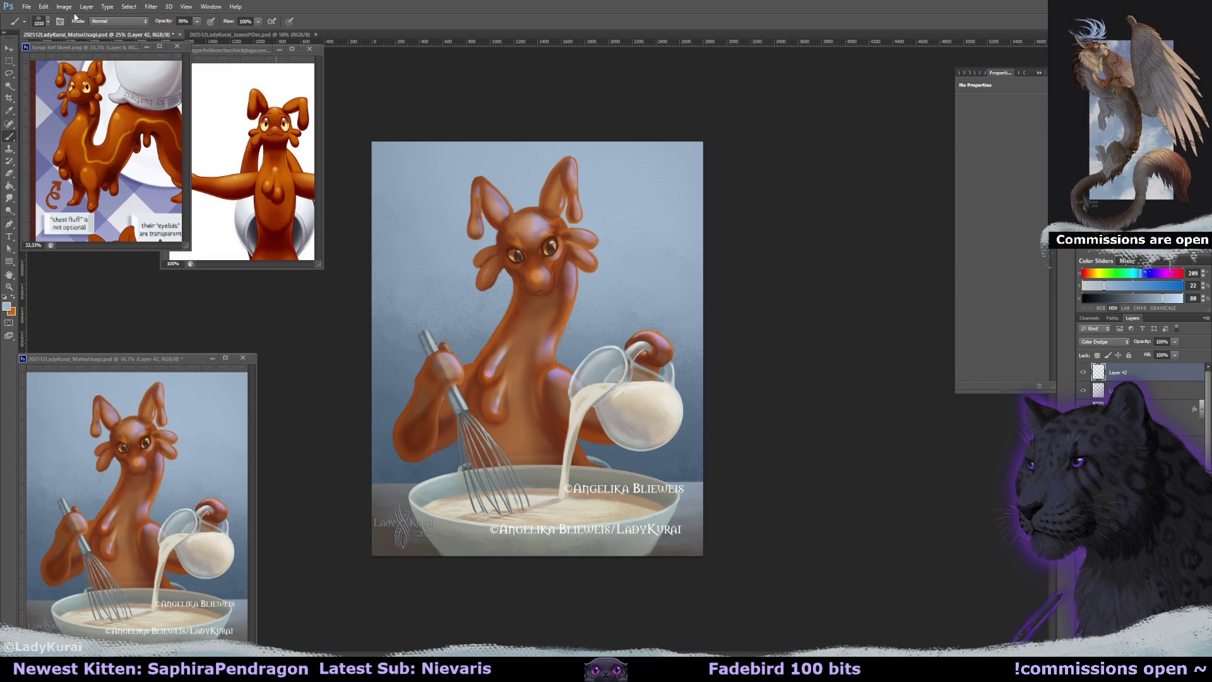
Switch back to the 100 px round brush preset.
right_click(82, 75)
click(81, 132)
click(81, 99)
key(Return)
Fade both watermarks to about half opacity and move the long one down and right.
shift+click(1135, 390)
drag(1175, 341, 1153, 352)
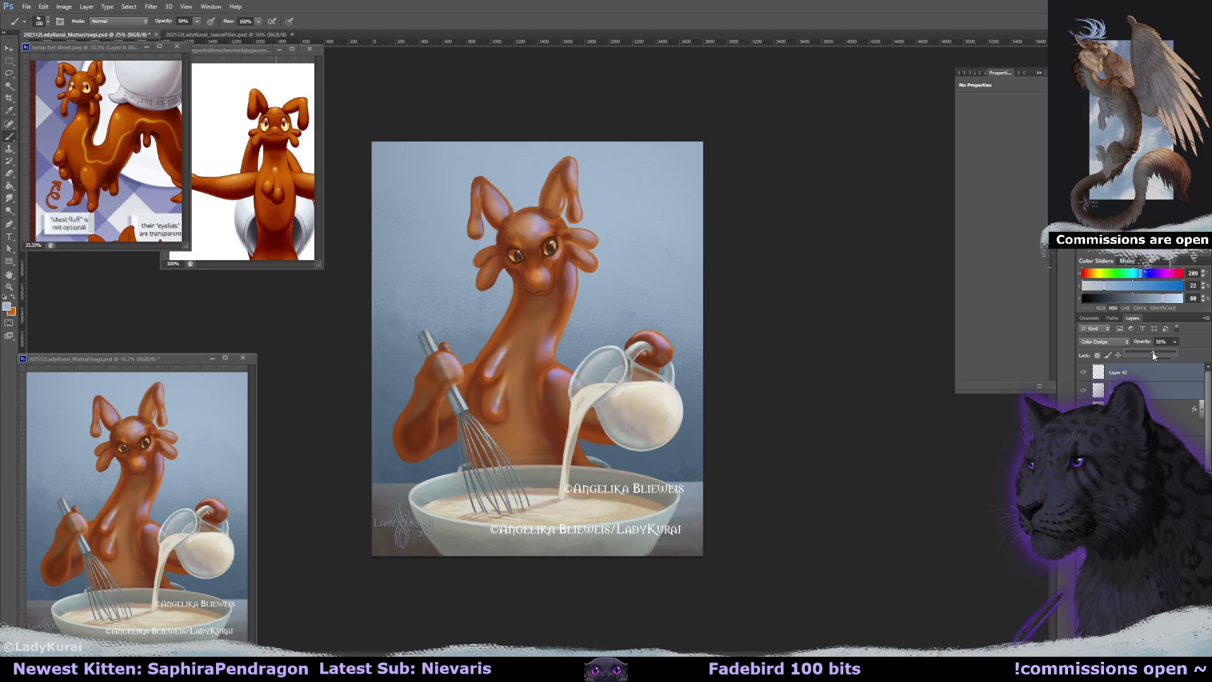
click(1149, 390)
key(v)
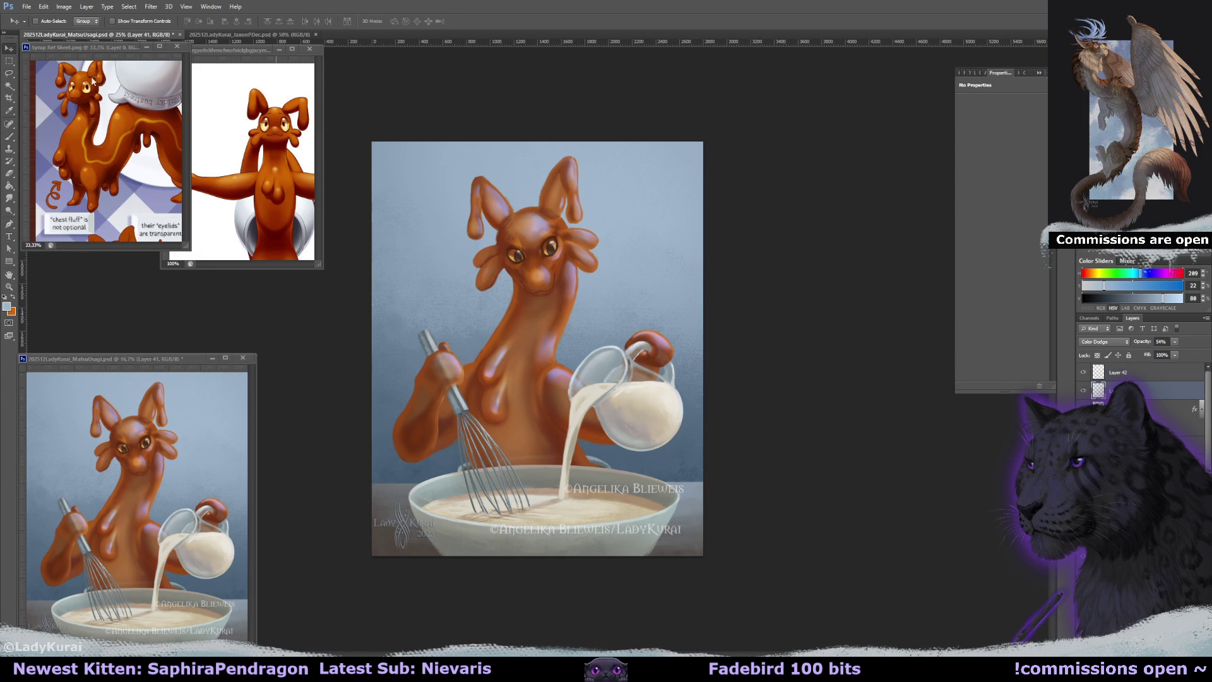
drag(711, 500, 738, 515)
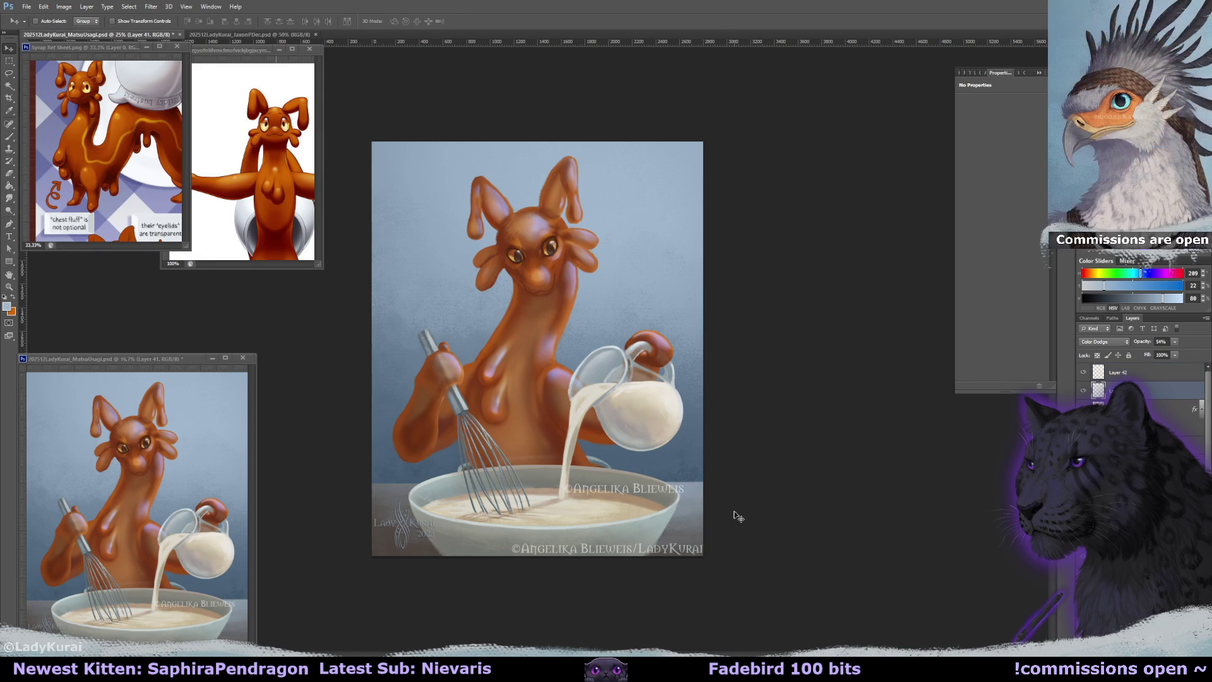
key(shift+Left)
Scale both watermarks to 95% and nudge them slightly right.
shift+click(1102, 377)
key(ctrl+t)
mouse_move(510, 483)
mouse_down()
mouse_move(541, 485)
mouse_move(517, 471)
mouse_up()
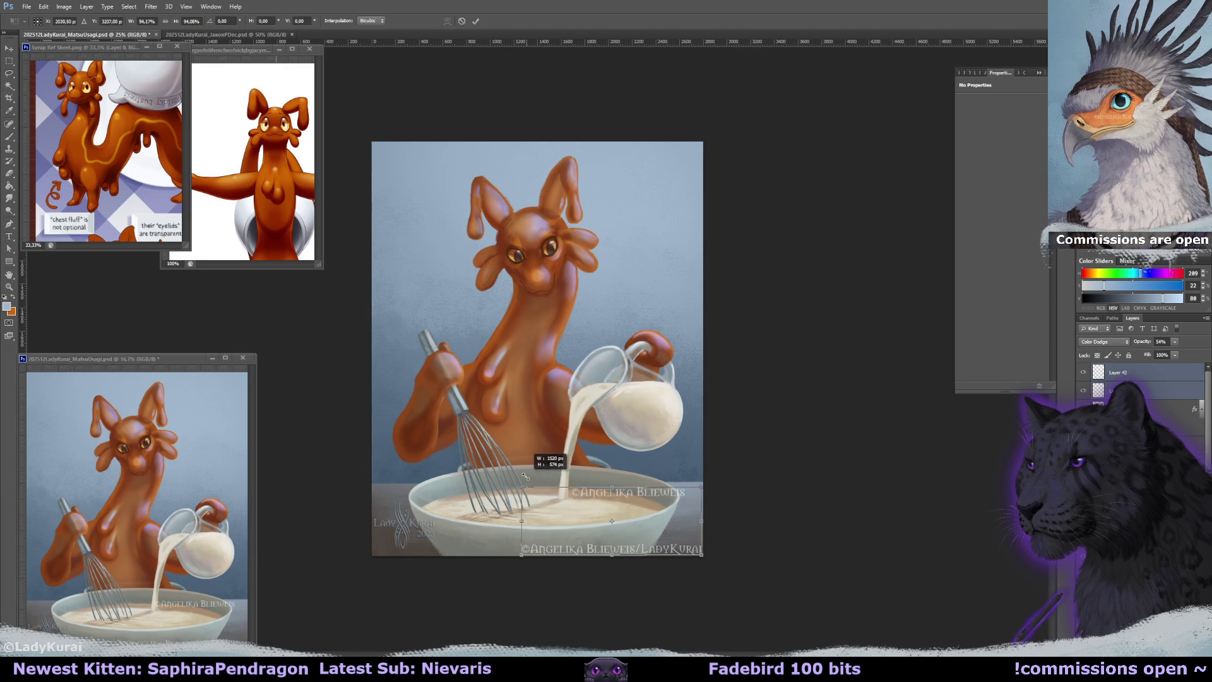
mouse_move(528, 482)
mouse_down()
mouse_move(540, 488)
mouse_move(517, 487)
mouse_up()
click(191, 21)
click(146, 21)
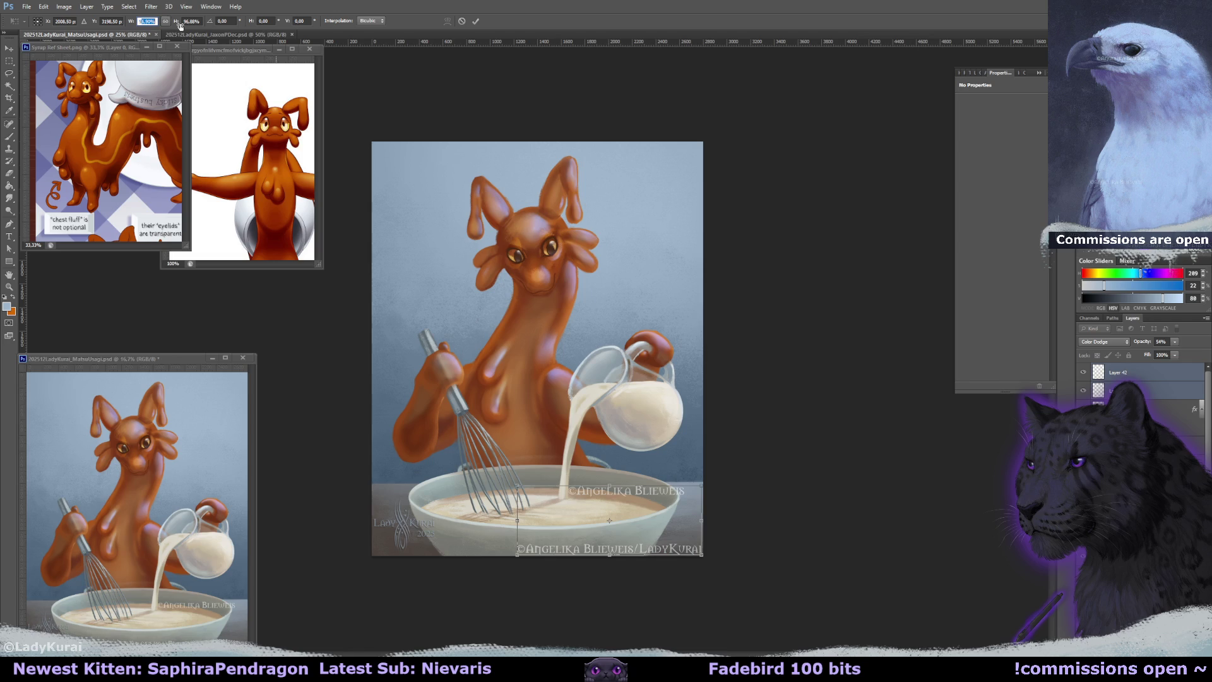
text(95)
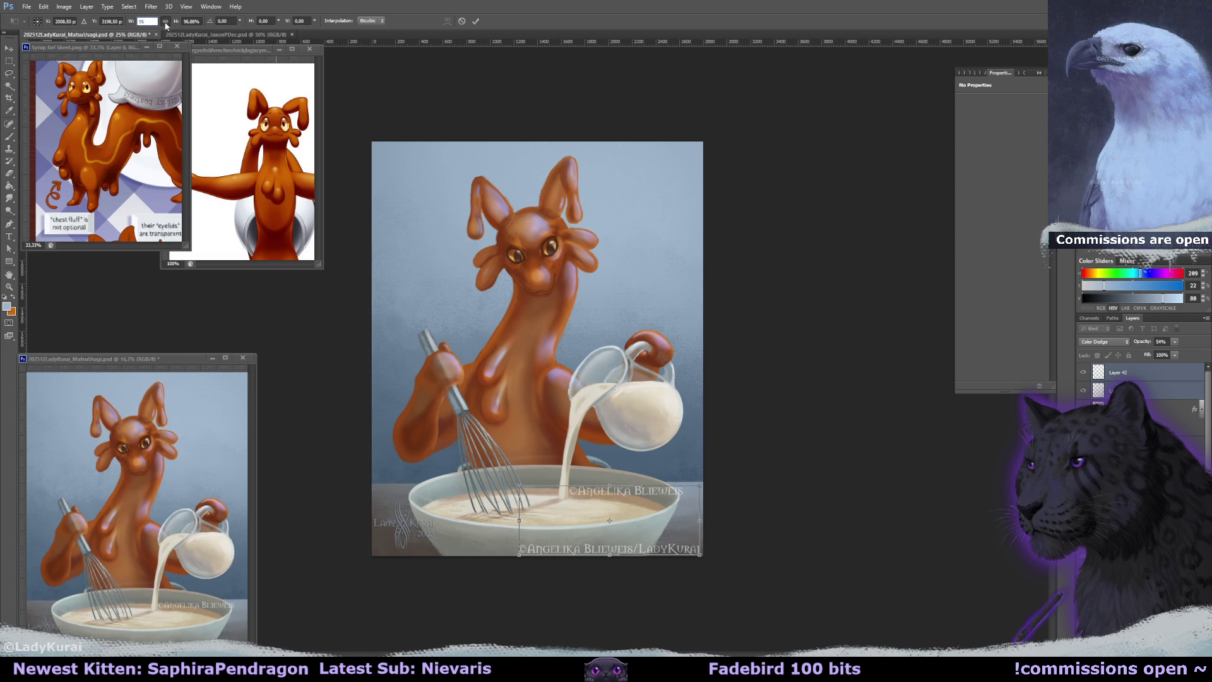
click(9, 48)
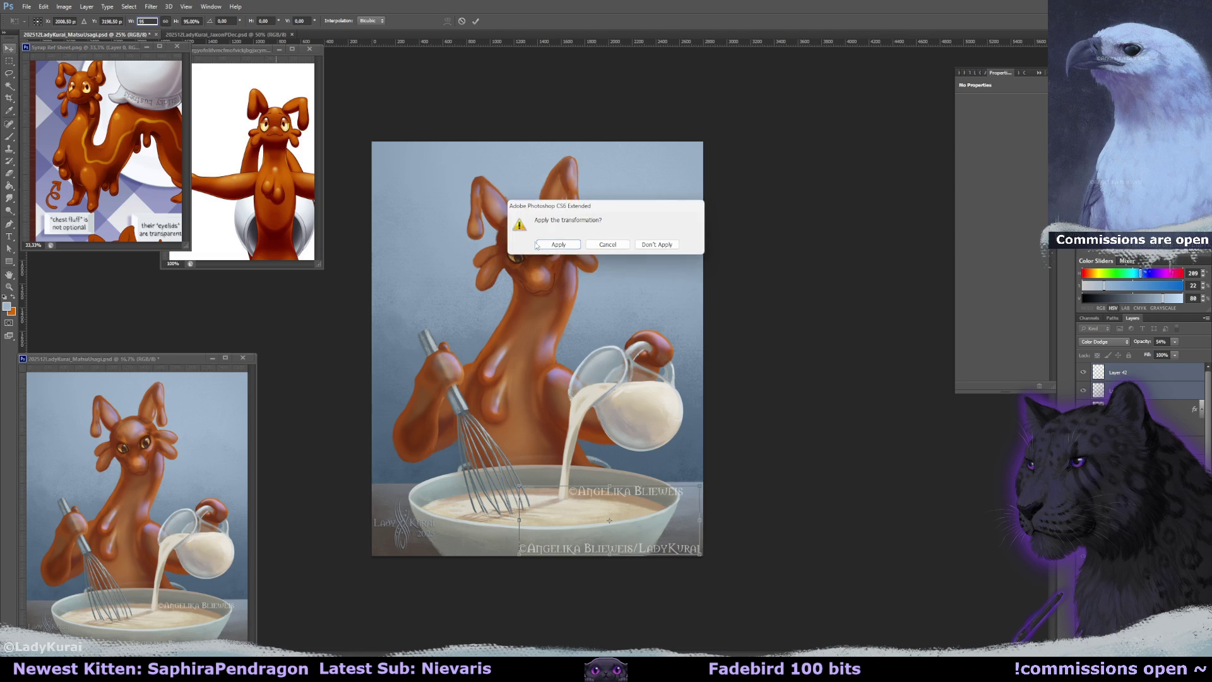
click(559, 242)
key(shift+Right)
key(shift+Right)
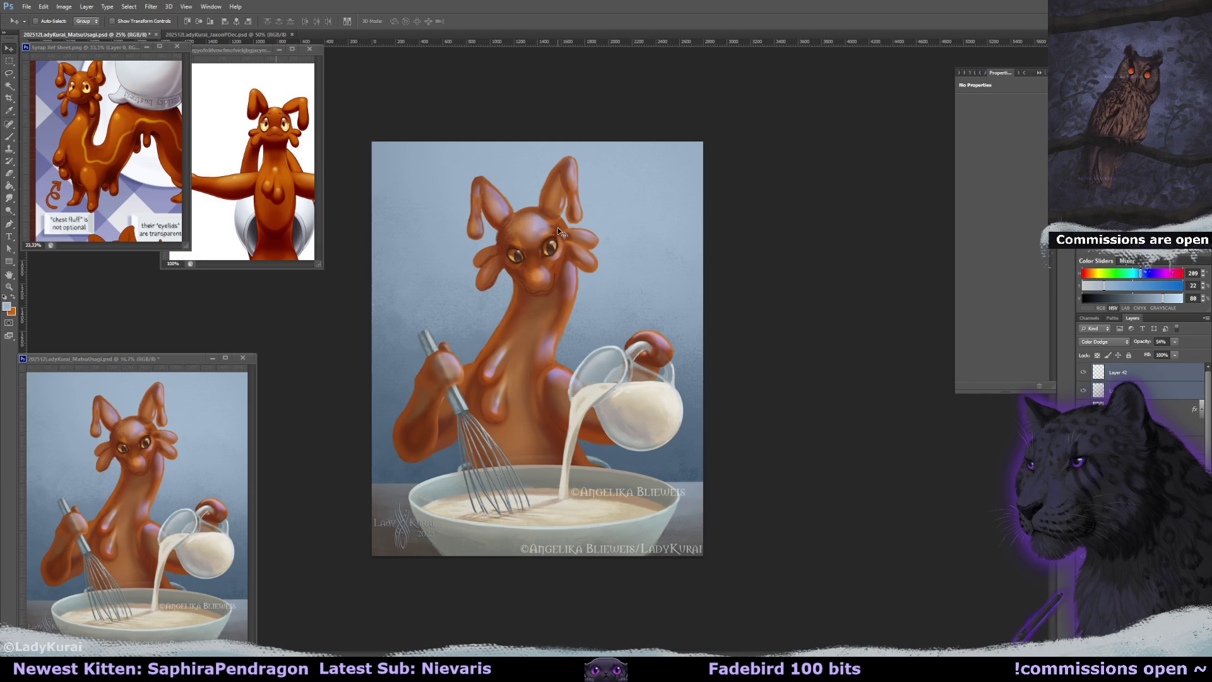
Move the short watermark up onto the chest and scale it to 65%.
click(1113, 374)
mouse_move(661, 458)
mouse_down()
mouse_move(610, 332)
mouse_move(544, 254)
mouse_up()
key(ctrl+t)
drag(445, 263, 477, 265)
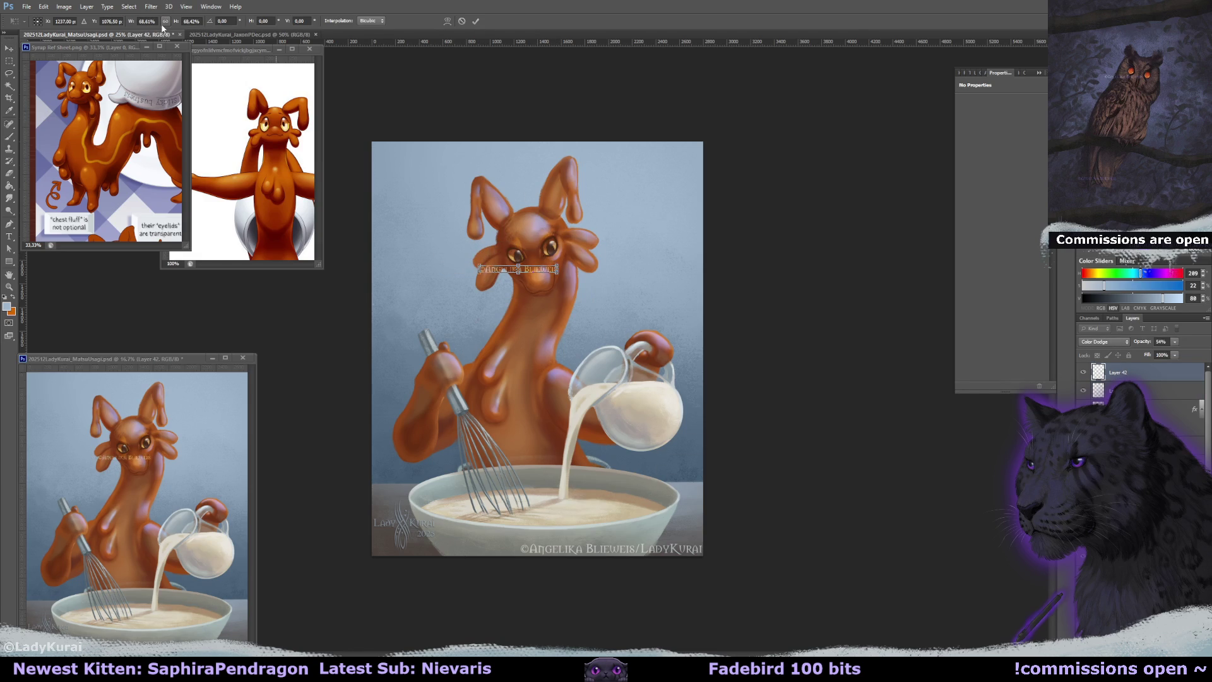
click(165, 21)
text(65)
click(8, 49)
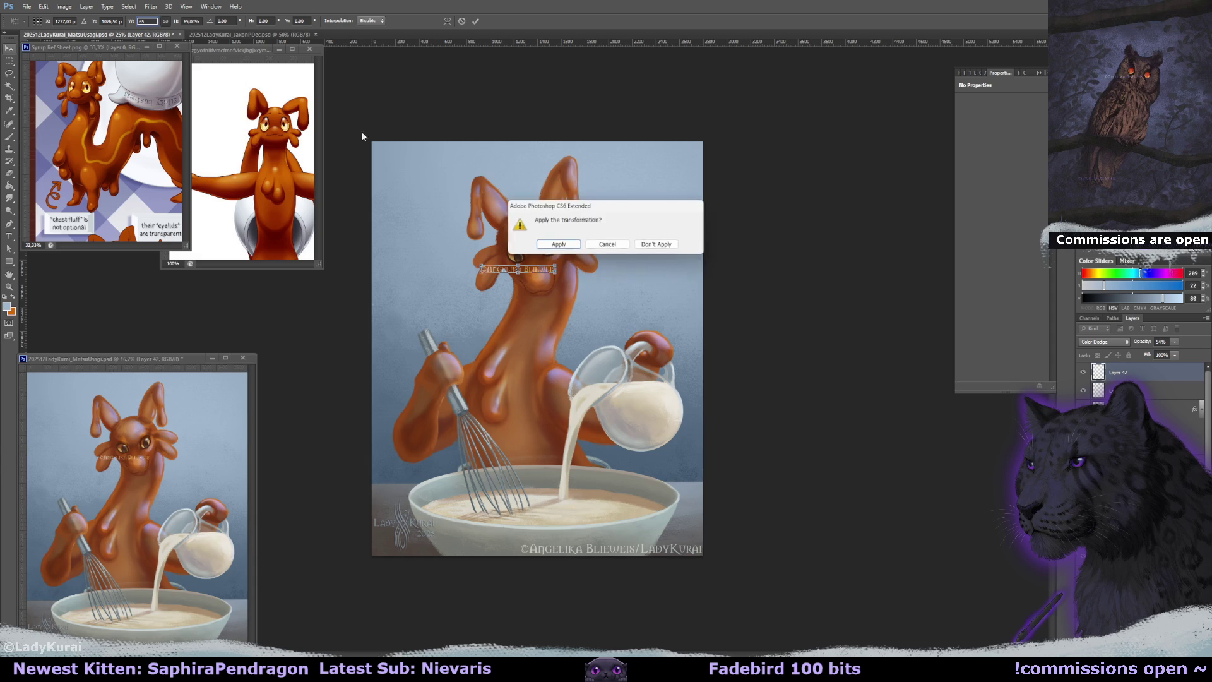
click(568, 248)
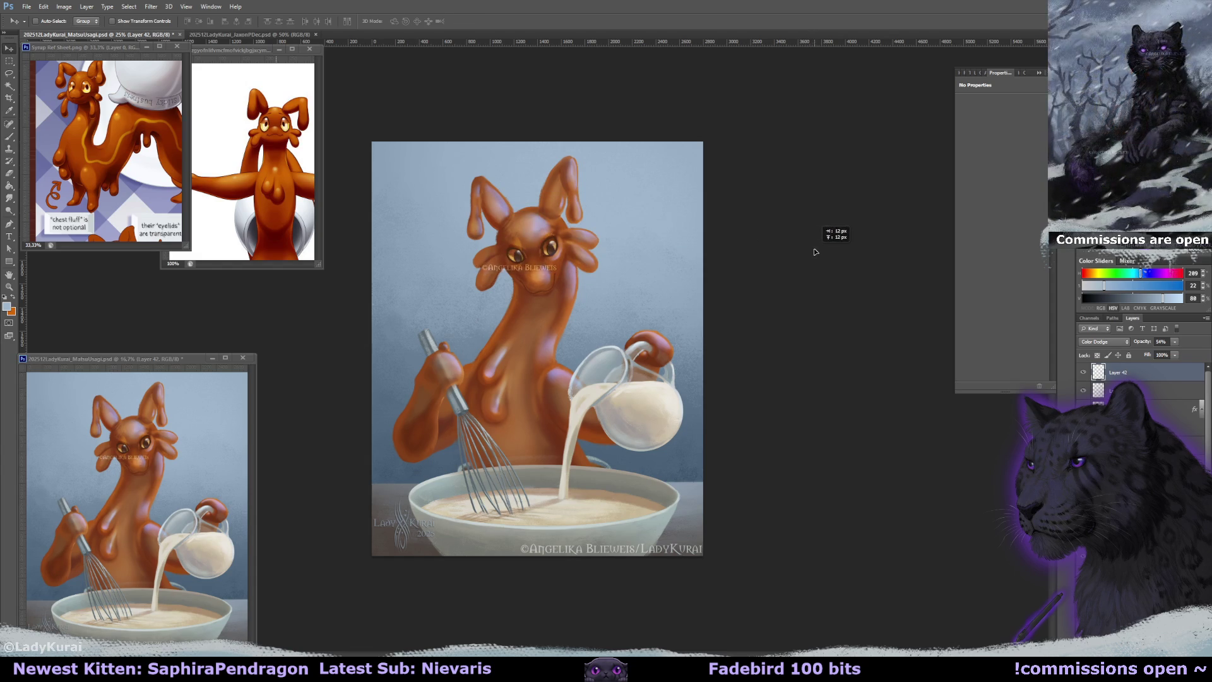
drag(812, 252, 822, 250)
Try a duplicate of the short watermark on the milk jug, then delete it.
key(ctrl+j)
mouse_move(691, 295)
mouse_down()
mouse_move(790, 496)
mouse_move(826, 434)
mouse_move(860, 426)
mouse_up()
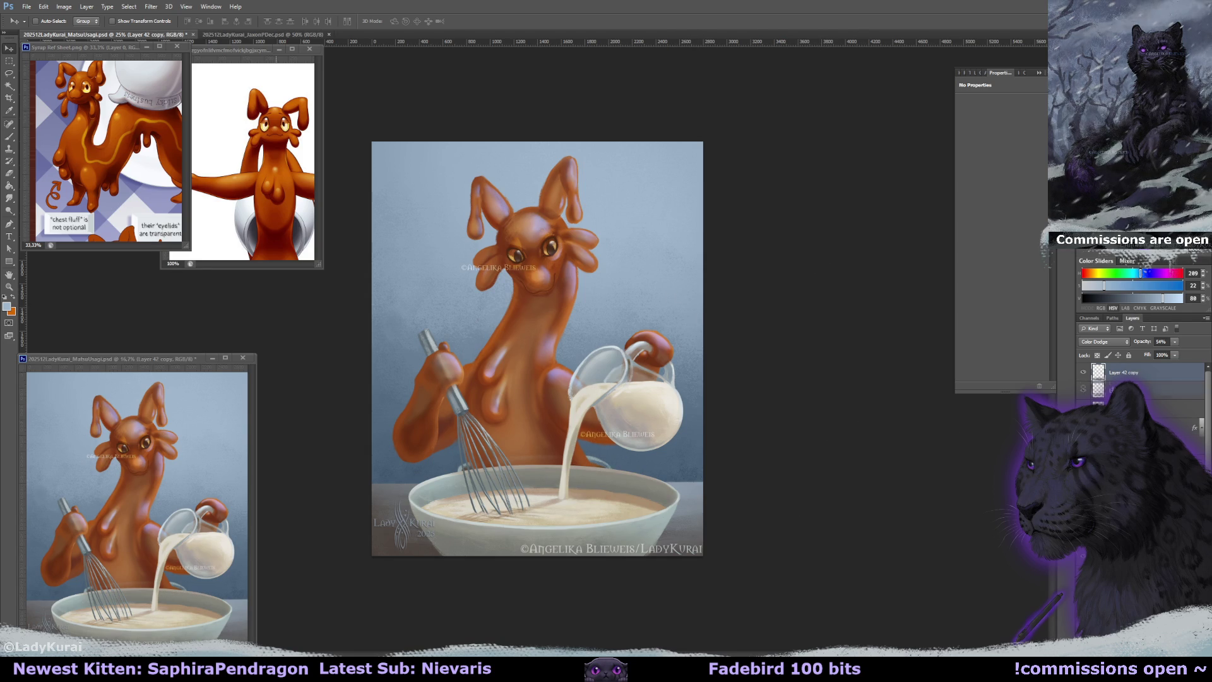
key(Delete)
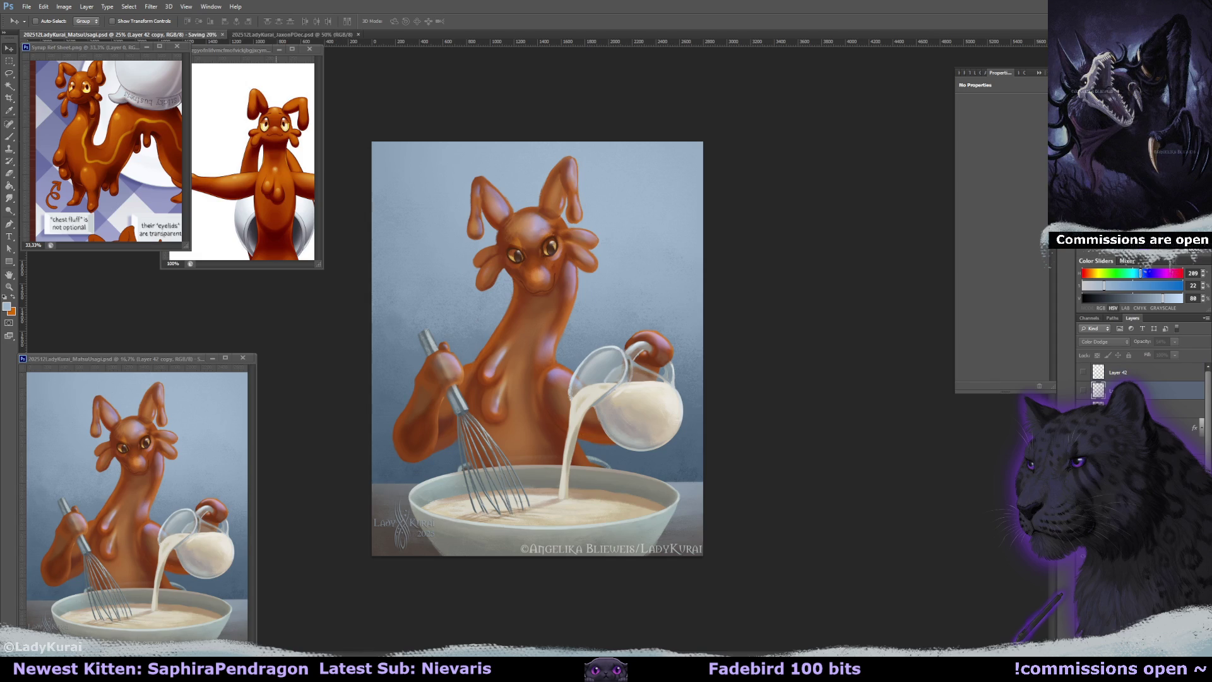
Set the long watermark to 54% opacity, hide the short watermark, and save the painting.
click(1111, 408)
click(1161, 341)
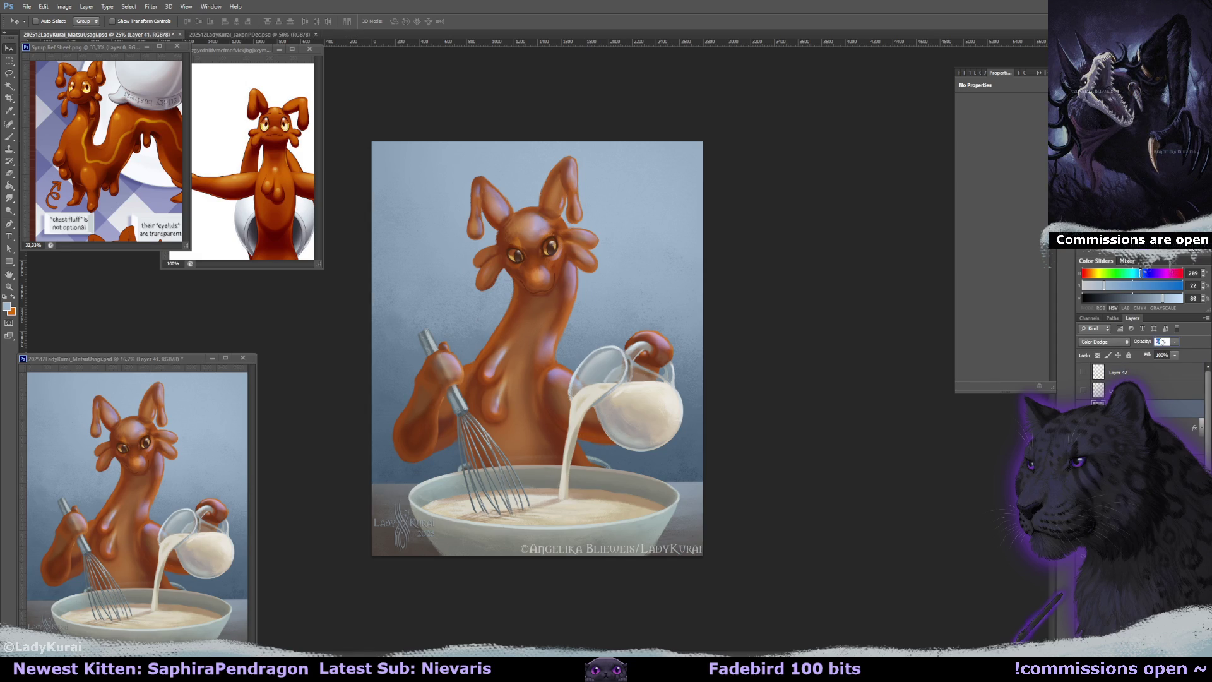
key(ctrl+alt+a)
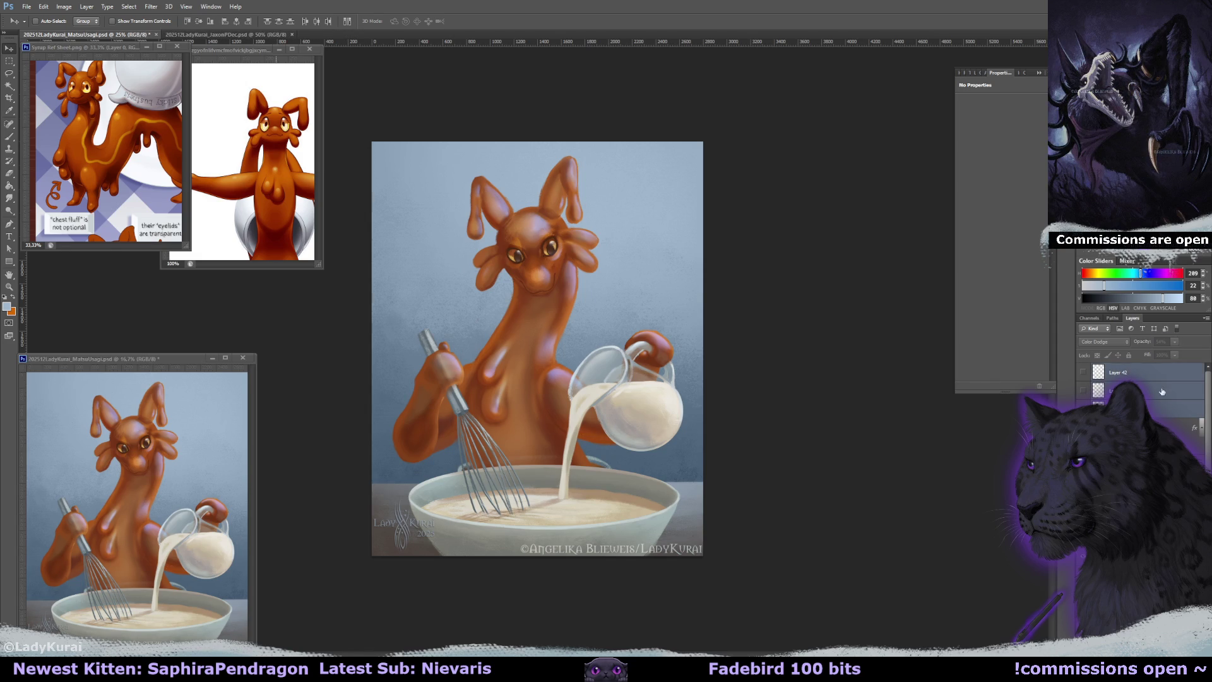
drag(1084, 372, 1084, 390)
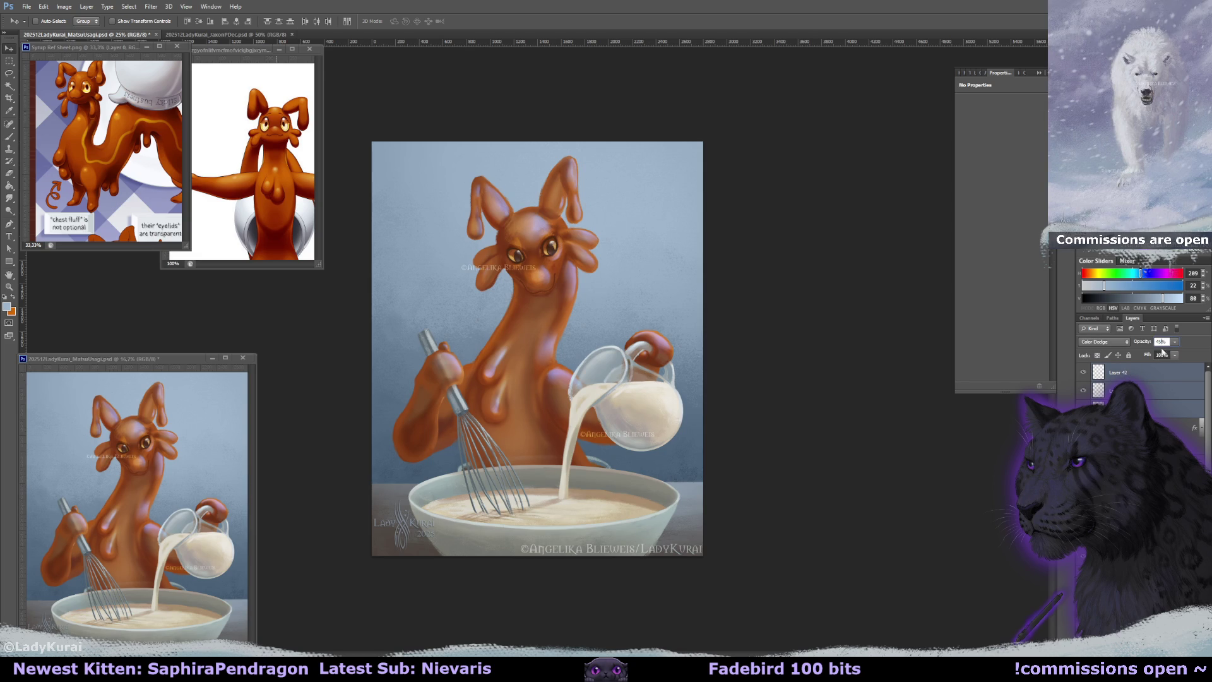
click(1130, 390)
drag(1084, 372, 1084, 390)
key(ctrl+s)
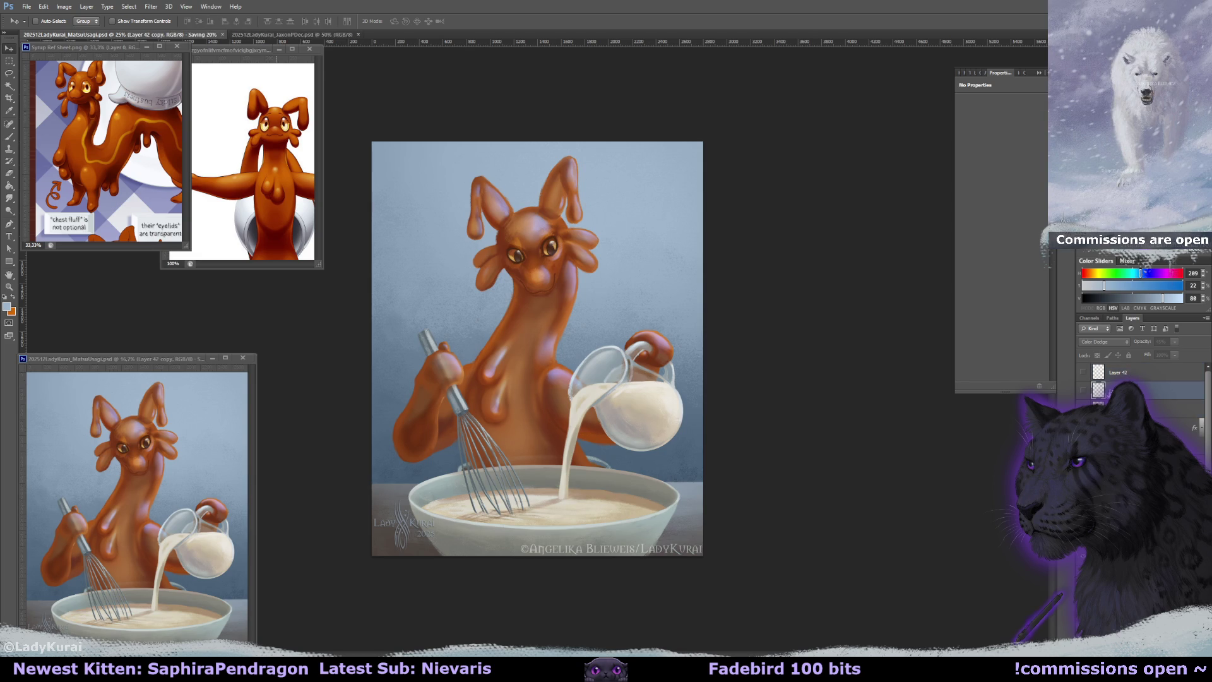
key(ctrl+shift+alt+n)
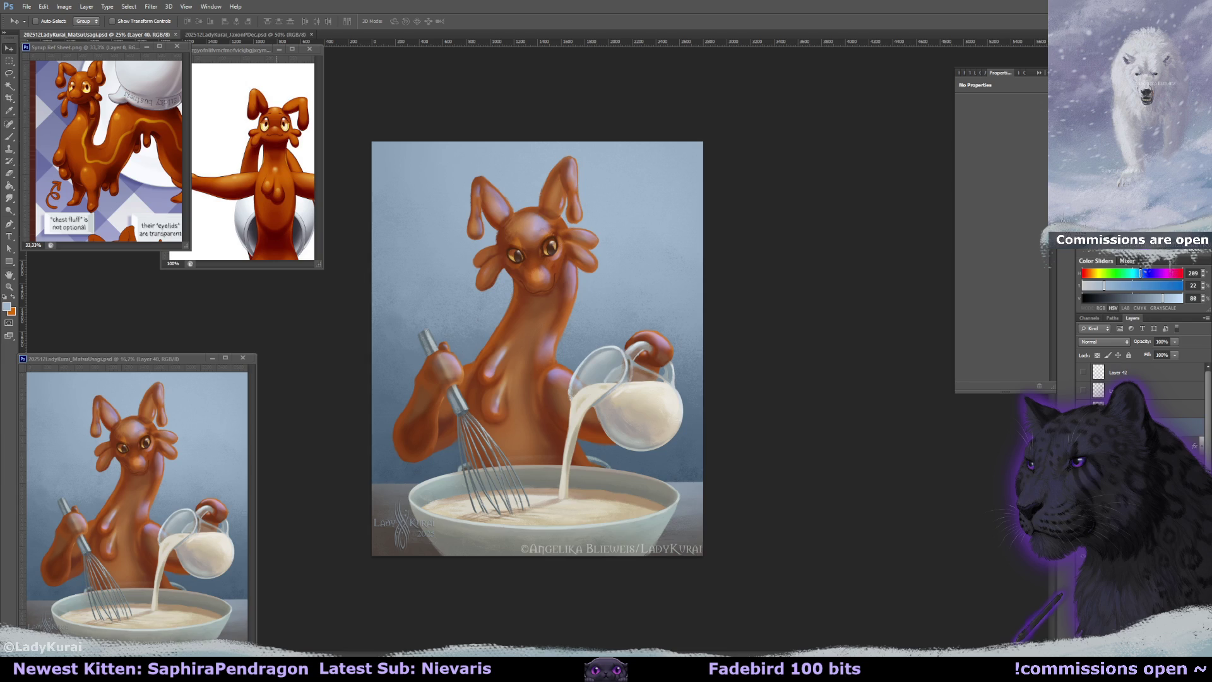
Select the Paint Bucket, sample pale tones from the painting, and save.
click(10, 185)
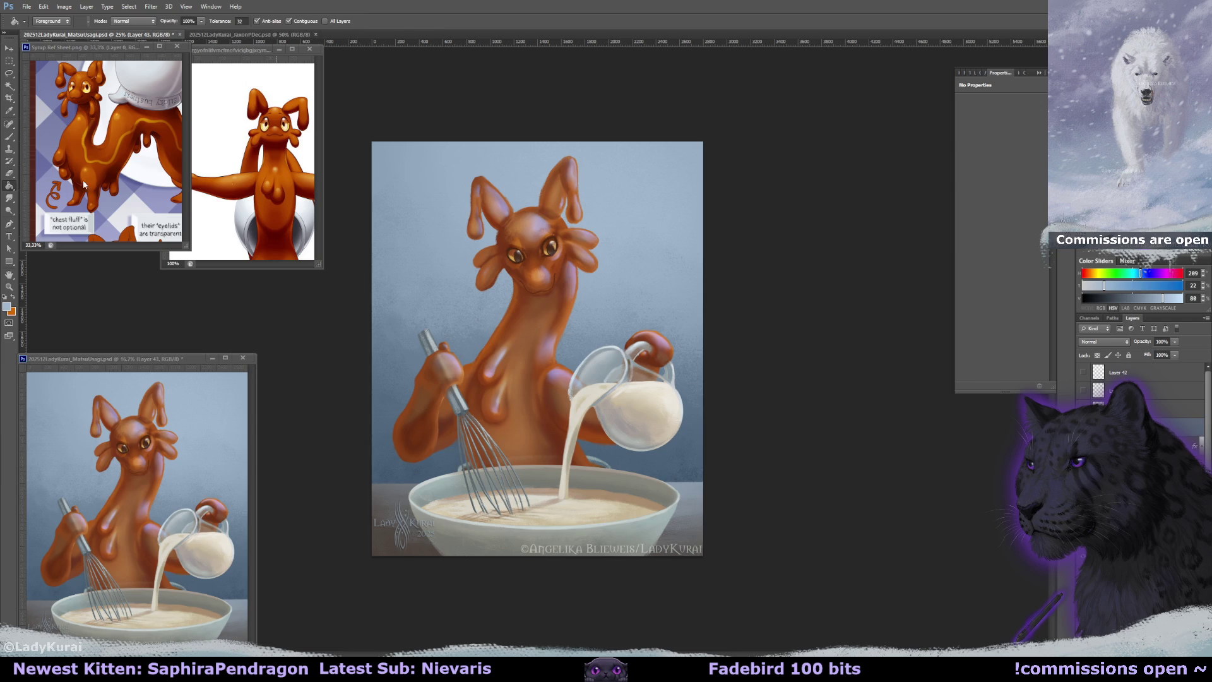
alt+click(634, 301)
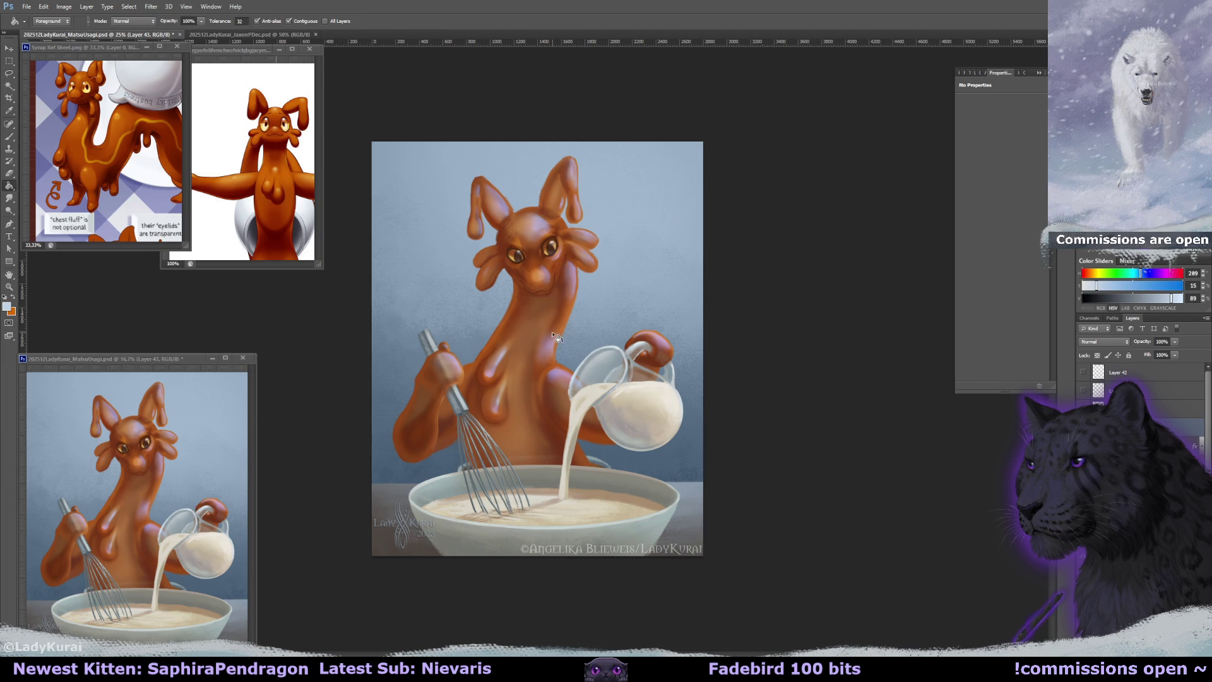
ctrl+click(565, 351)
key(ctrl+s)
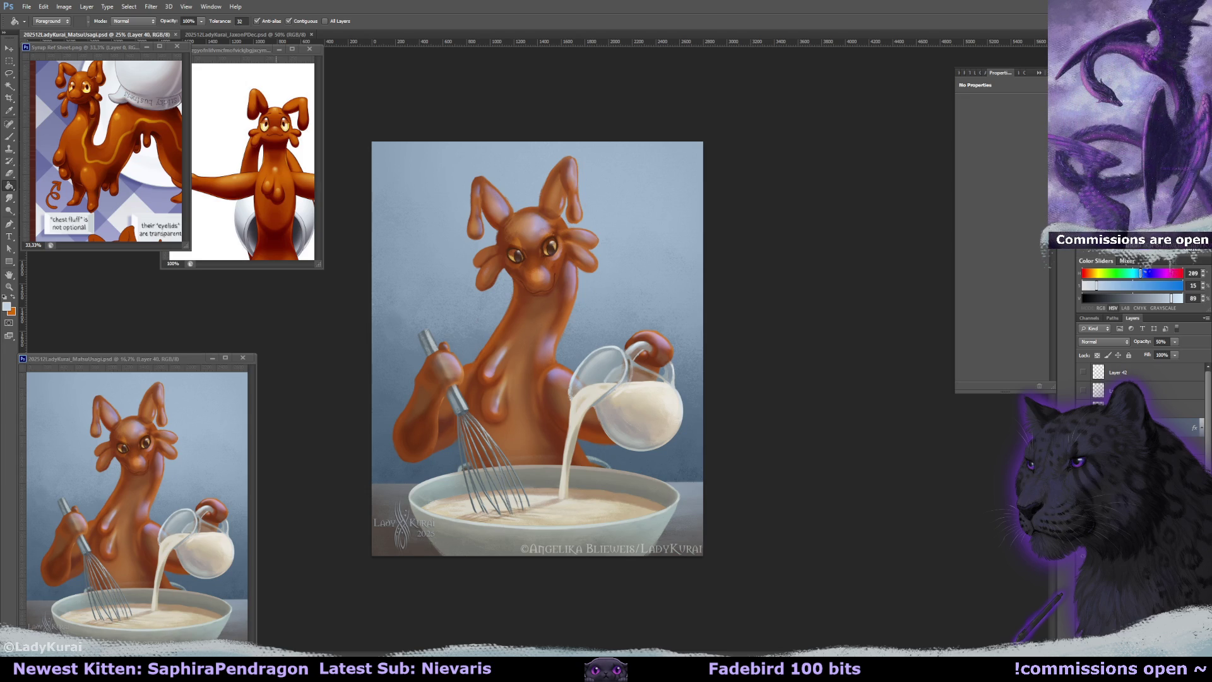
Fill the batter with sampled tan on a Multiply layer faded to about 33% opacity.
click(1130, 480)
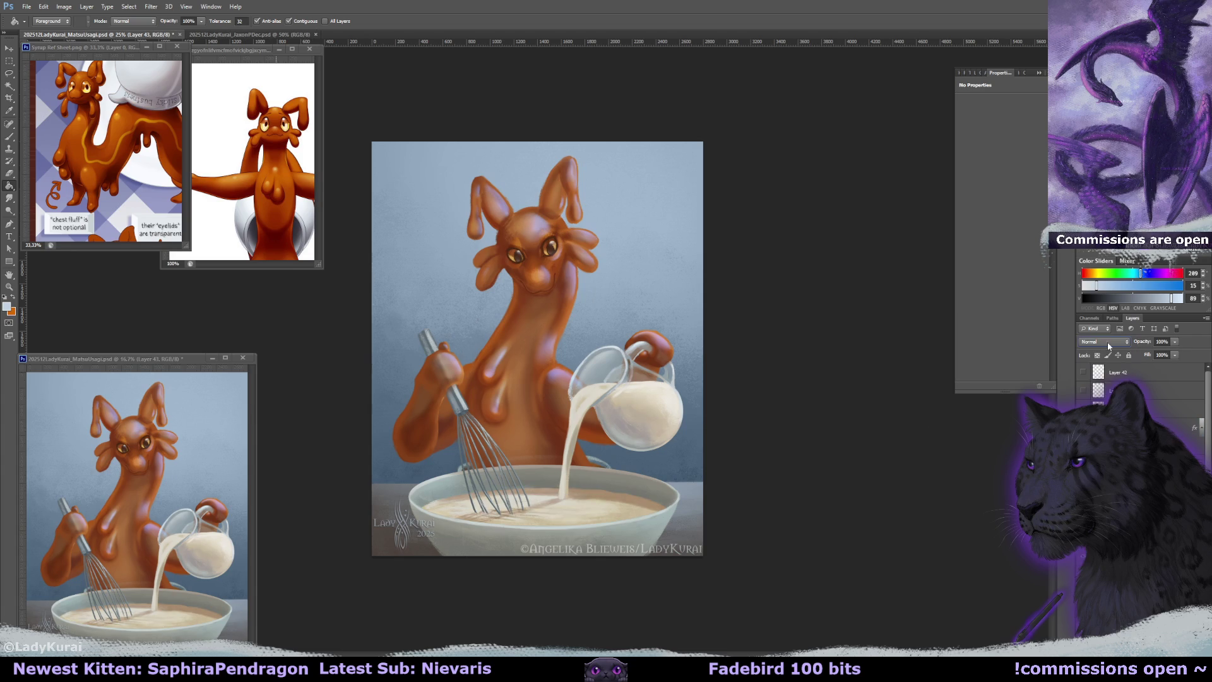
key(alt+shift+m)
alt+click(589, 488)
click(620, 498)
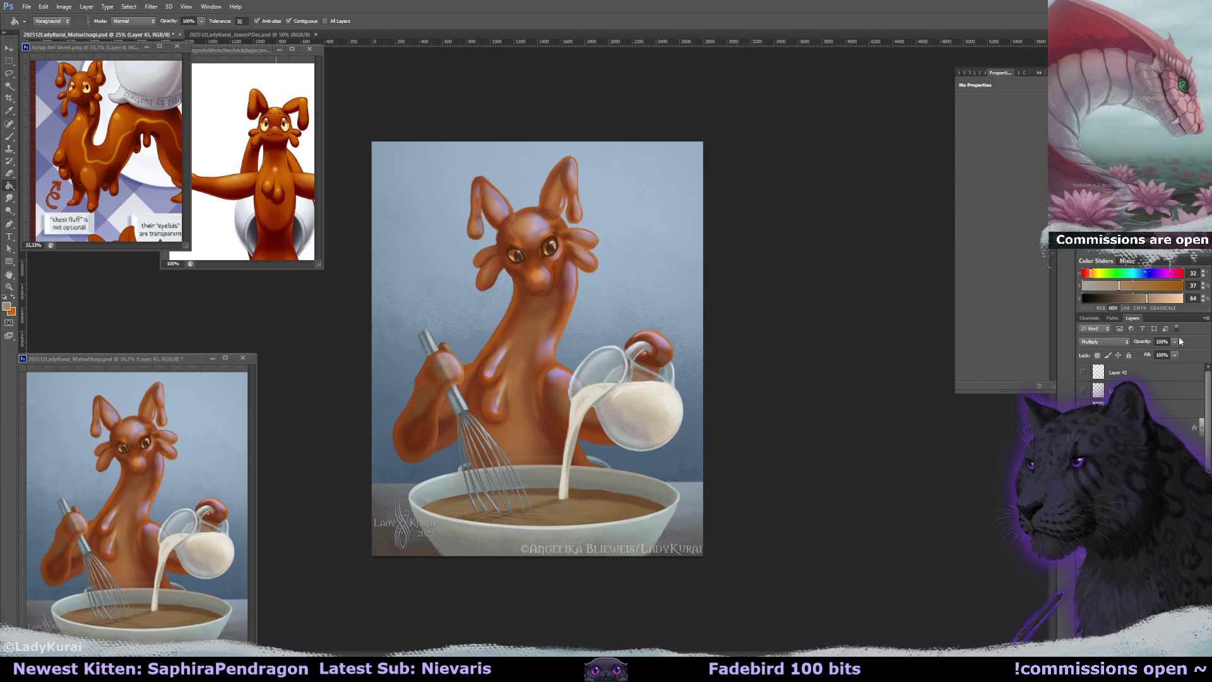
drag(1153, 354, 1144, 357)
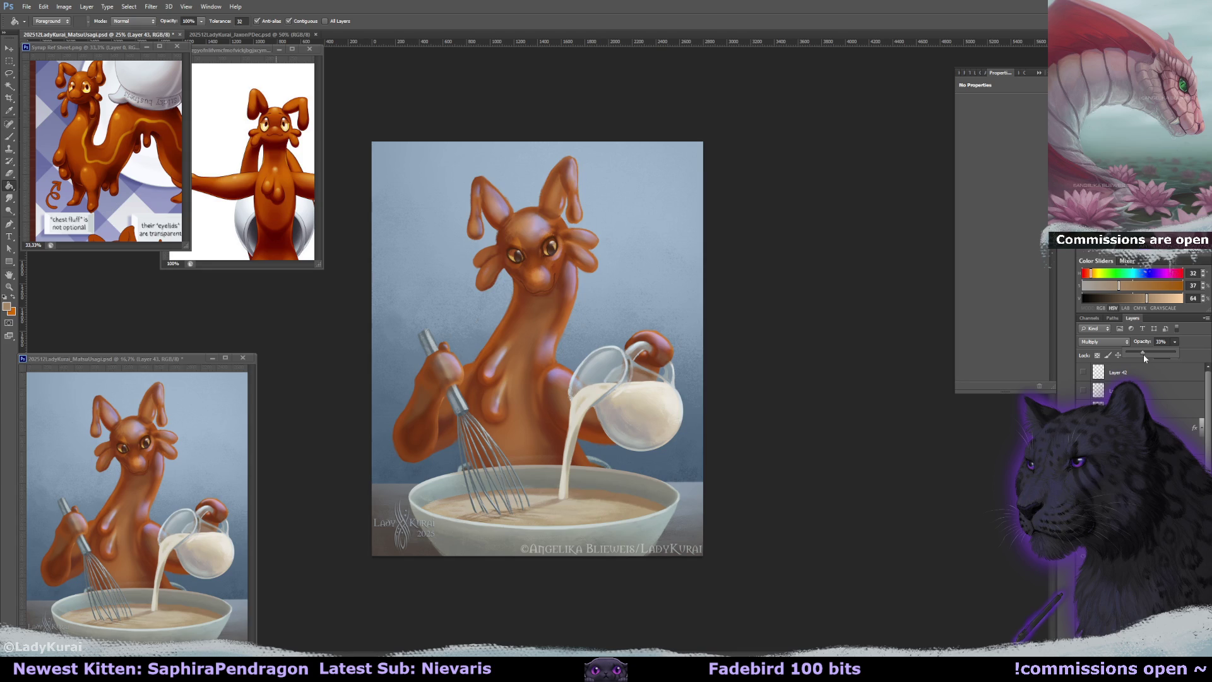
key(Delete)
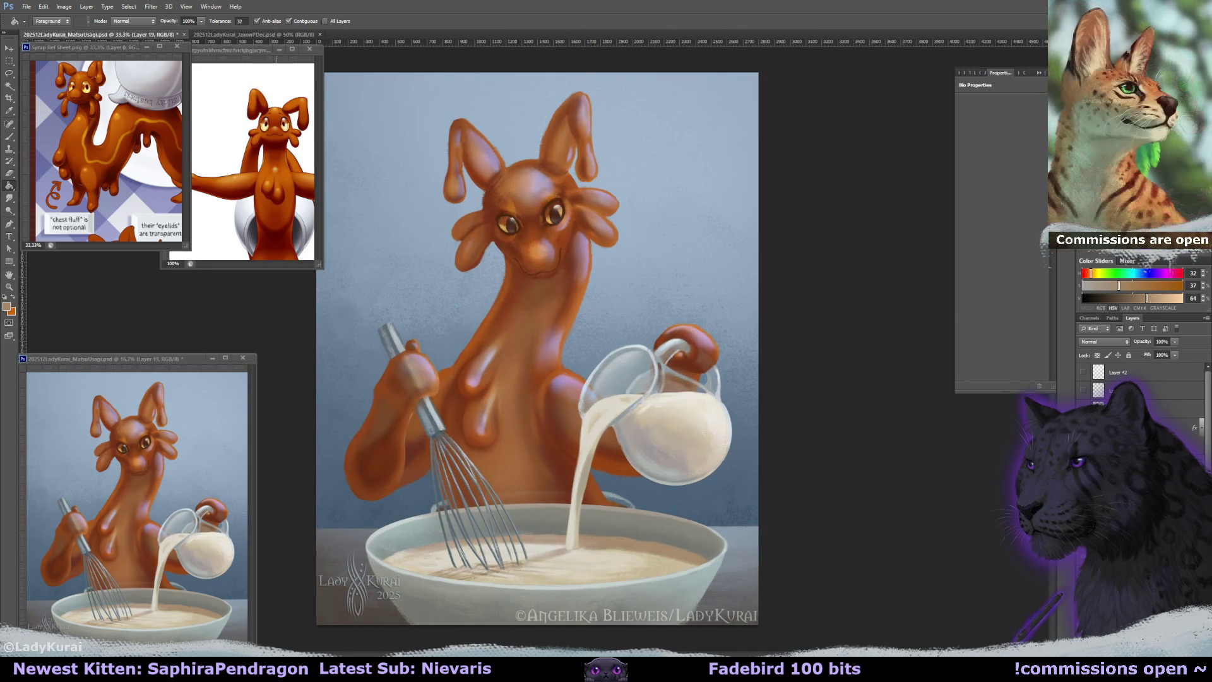
Darken the lower milk stream with a Multiply stroke, lower the layer to 46%, and return it to Normal.
key(ctrl+plus)
key(ctrl+plus)
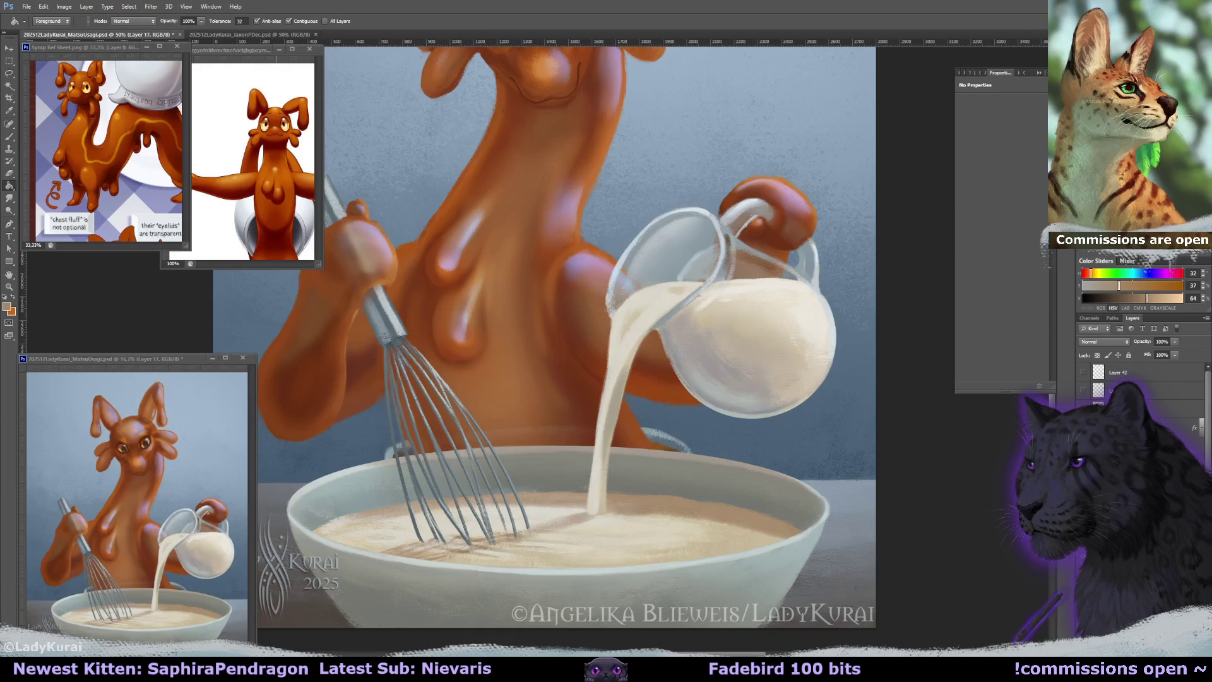
click(1105, 342)
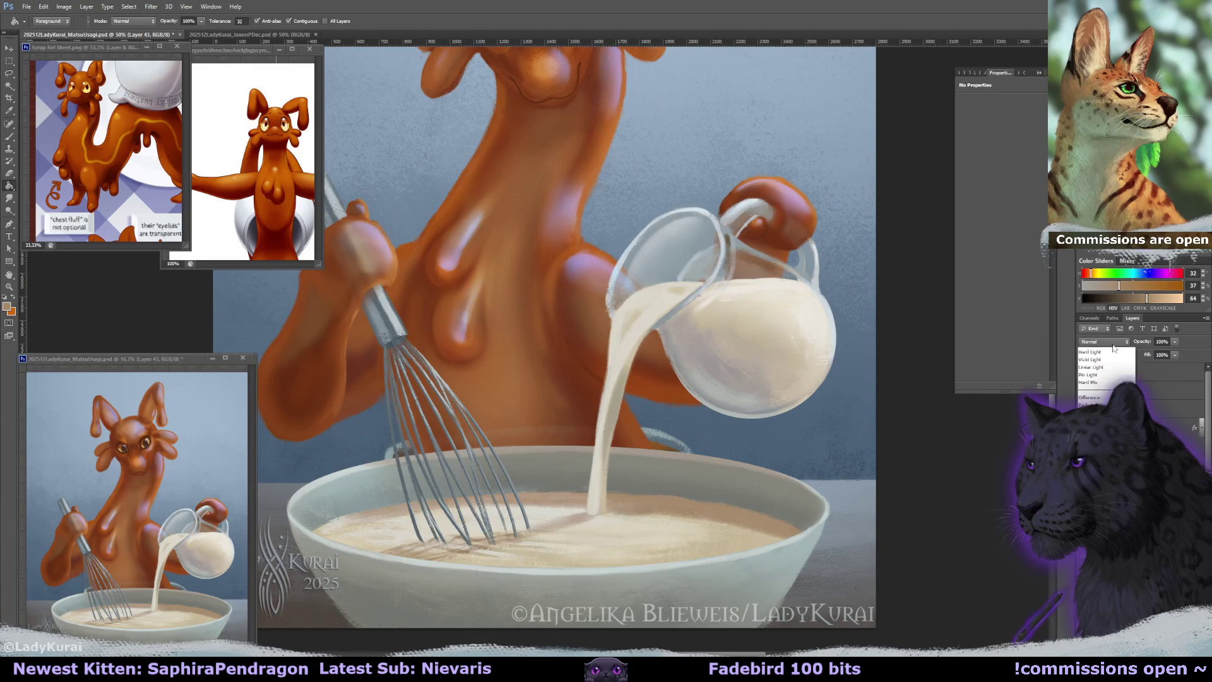
click(1112, 382)
key(b)
click(39, 21)
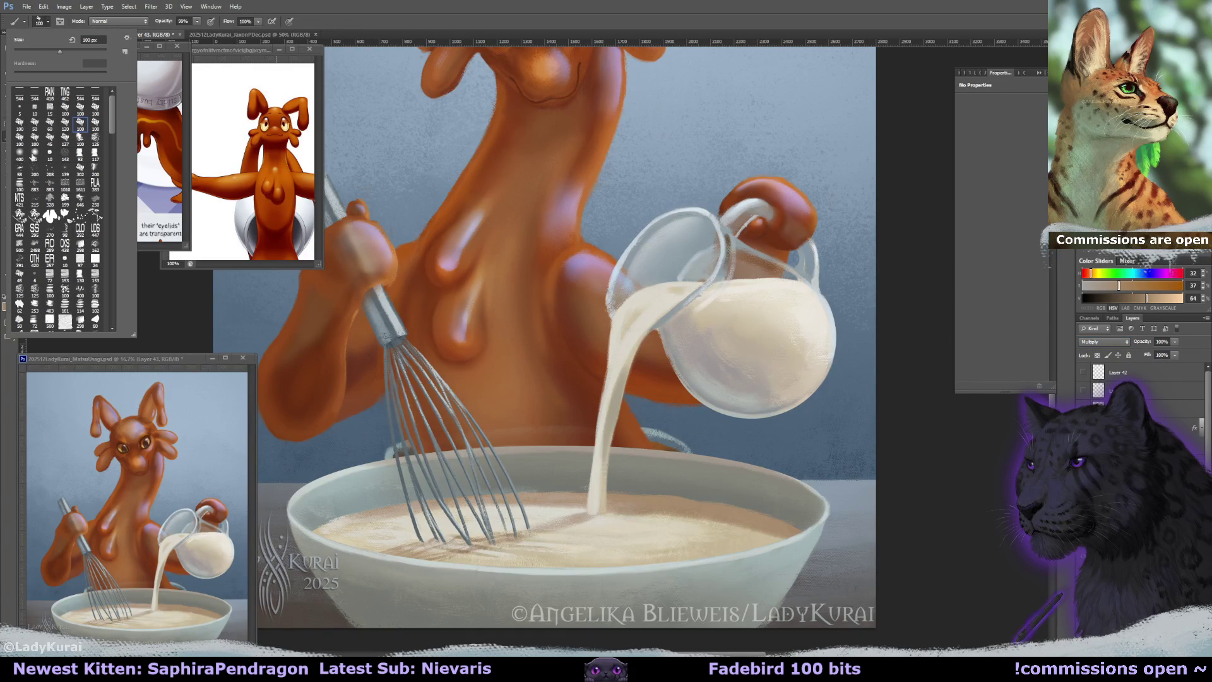
drag(597, 442, 594, 512)
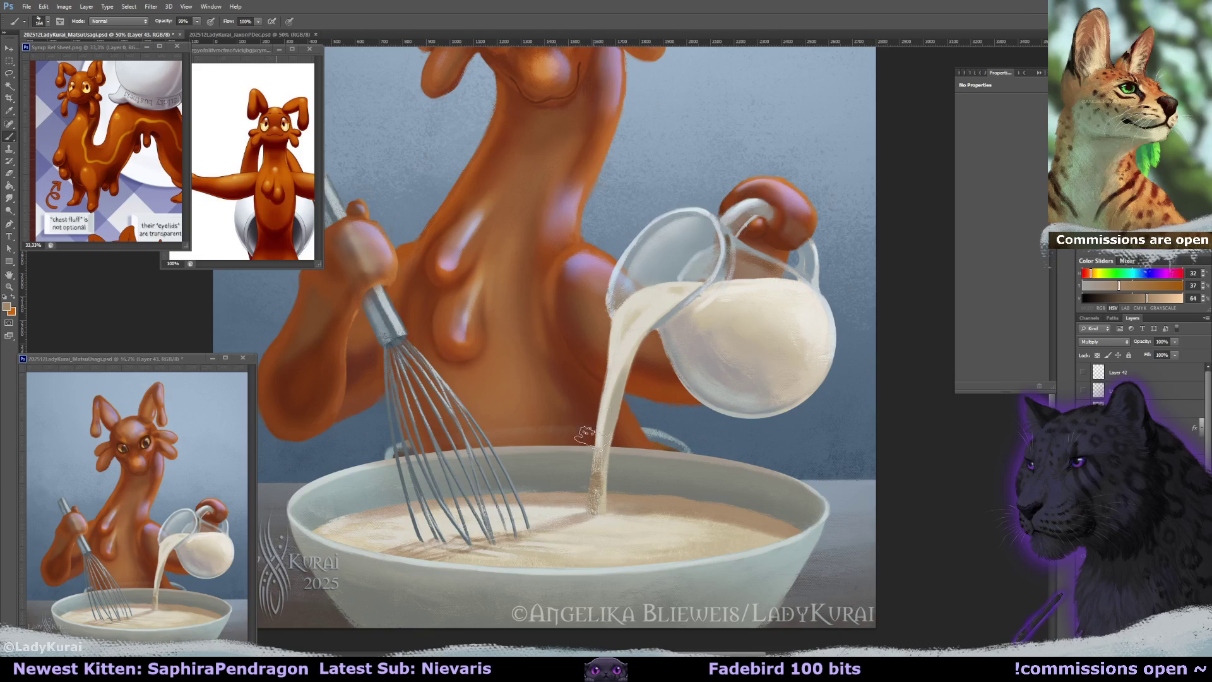
click(1175, 341)
drag(1173, 352, 1147, 351)
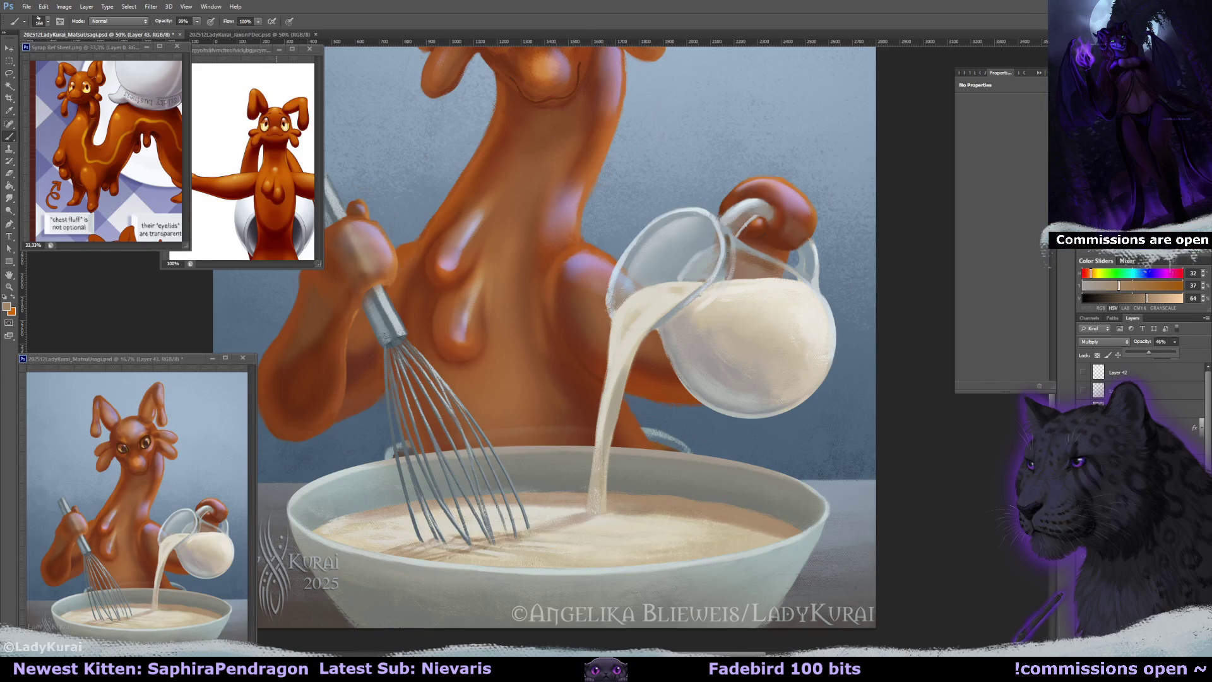
click(1104, 341)
click(1099, 303)
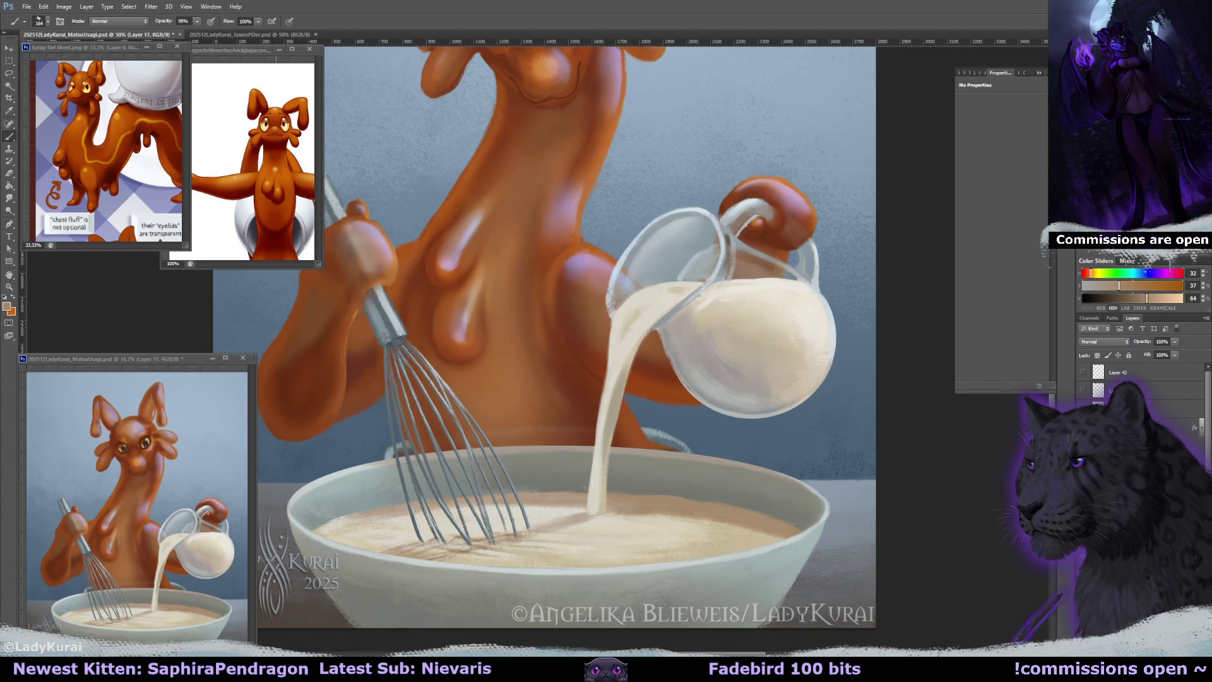
Paint grainy cream texture and a brighter highlight onto the lower milk stream with a 136 px brush.
alt+click(593, 497)
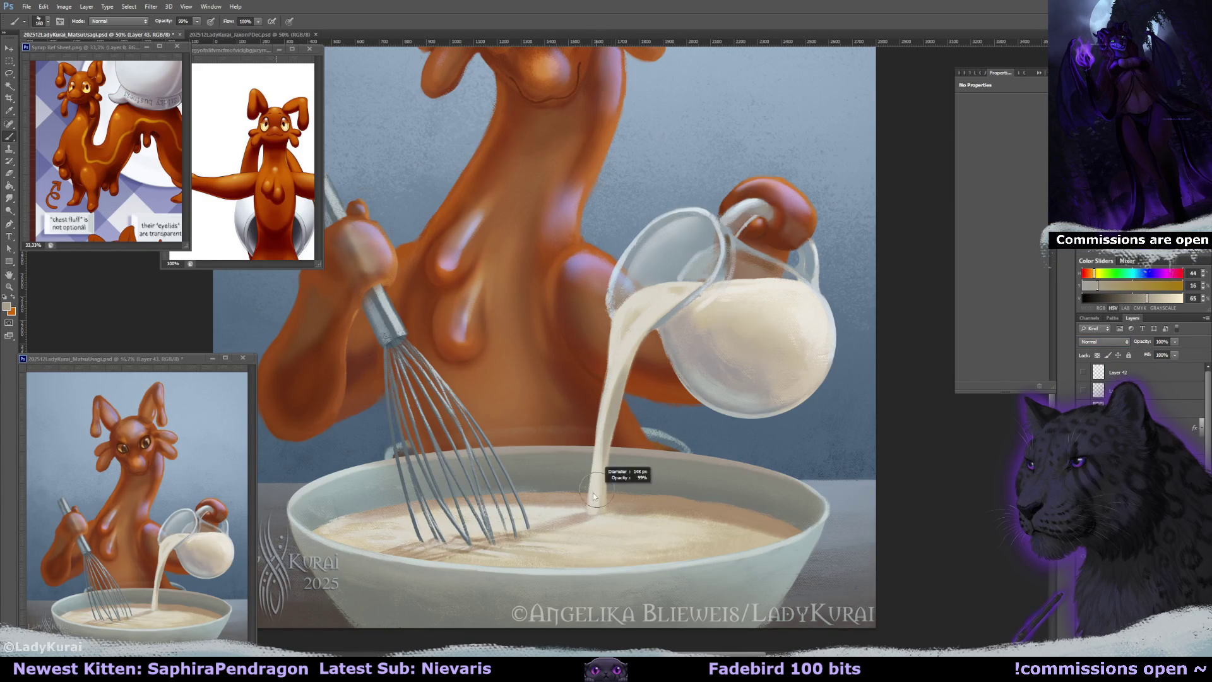
drag(593, 509, 597, 435)
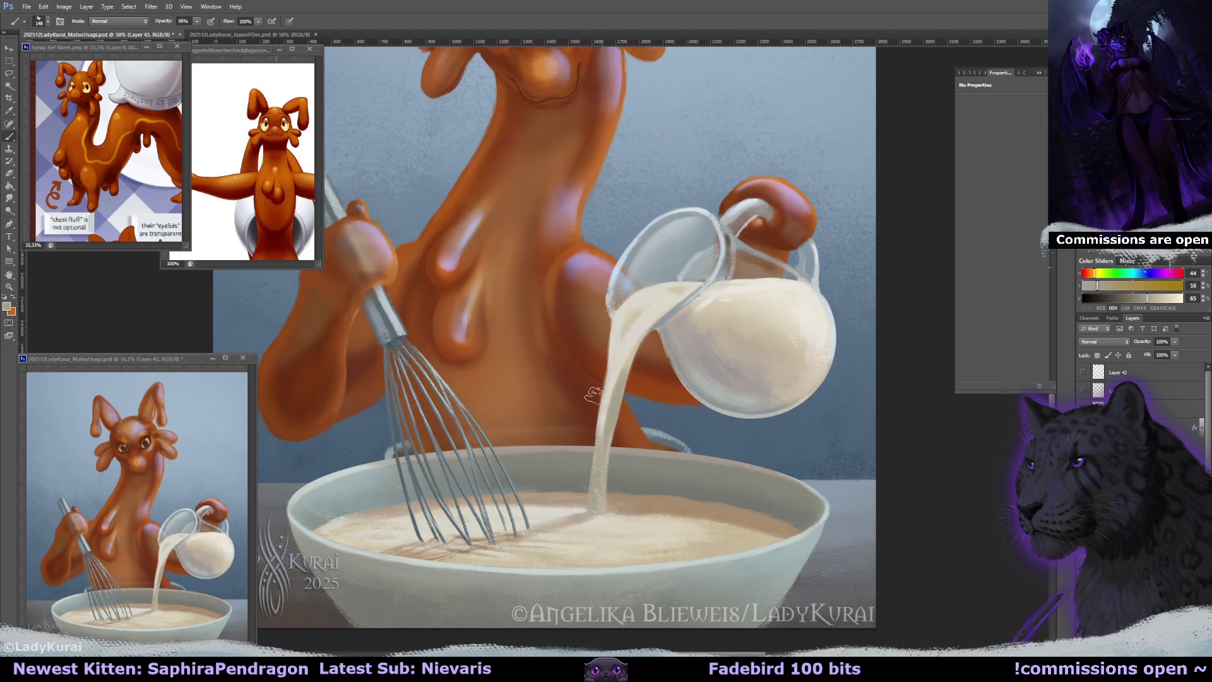
alt+click(595, 410)
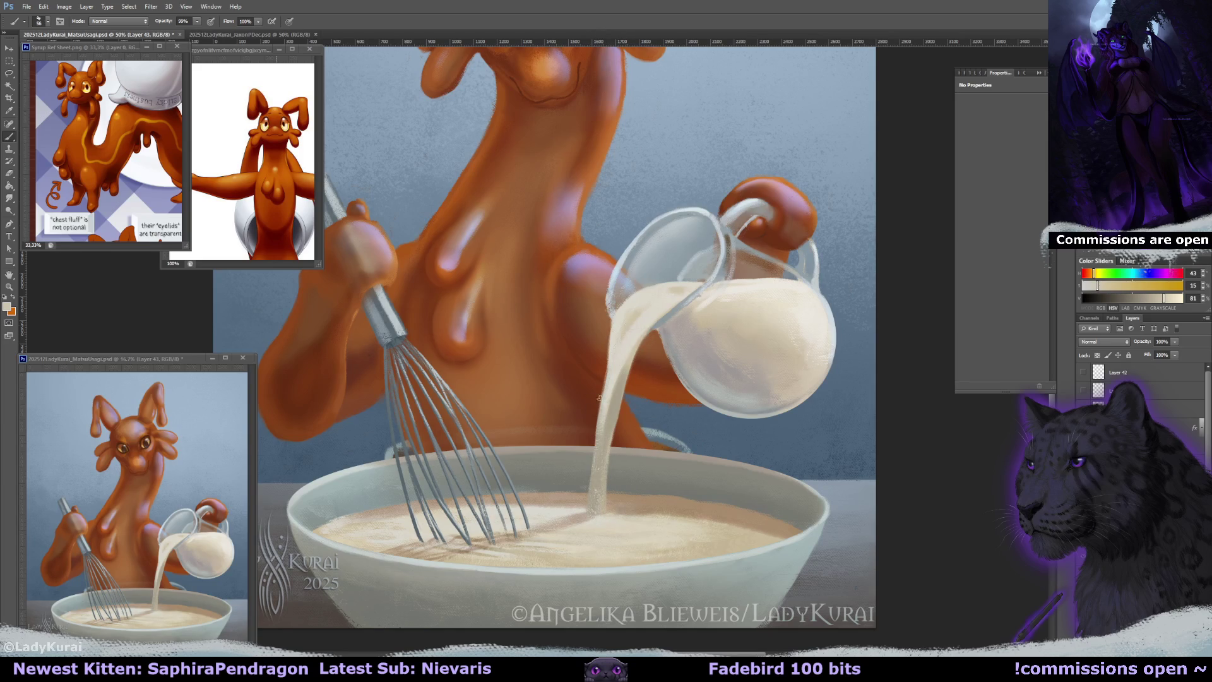
drag(599, 452, 597, 433)
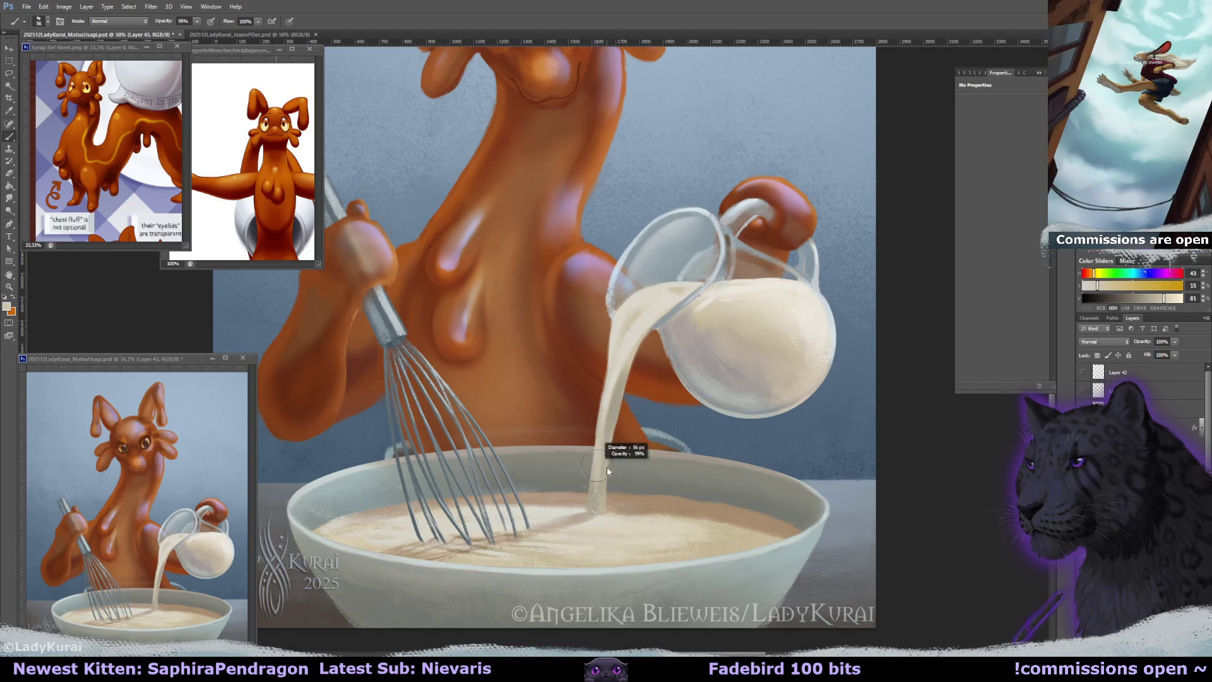
key(bracketright)
key(bracketright)
key(bracketright)
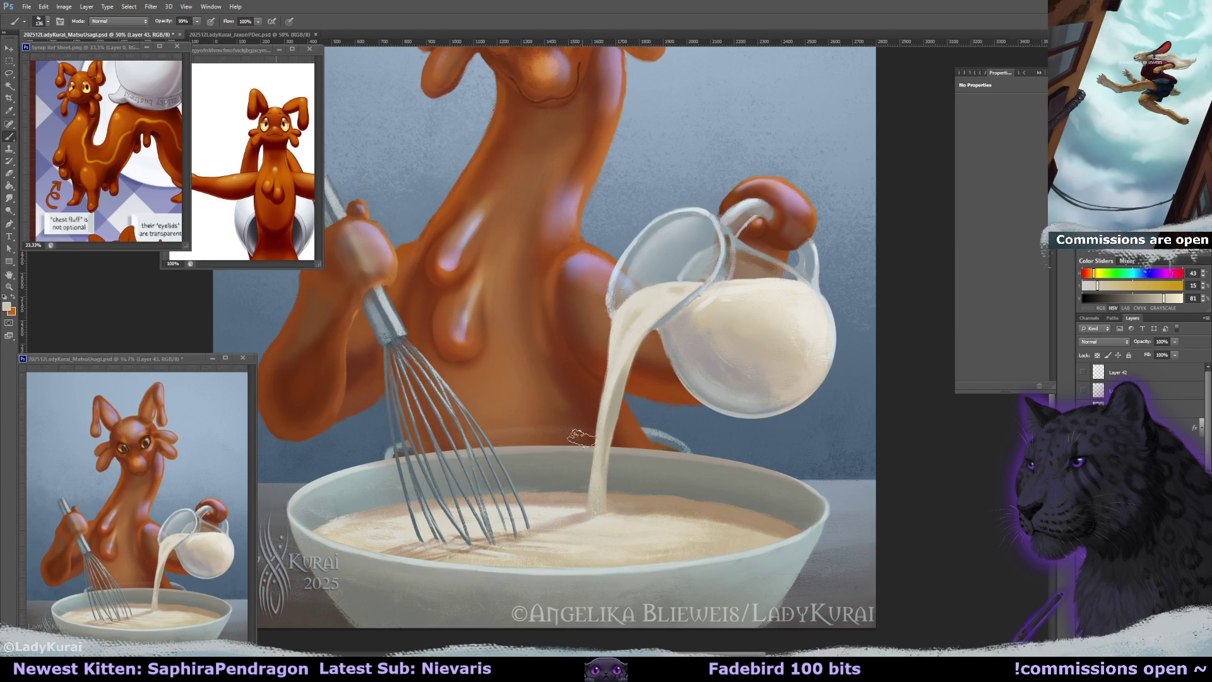
alt+click(594, 420)
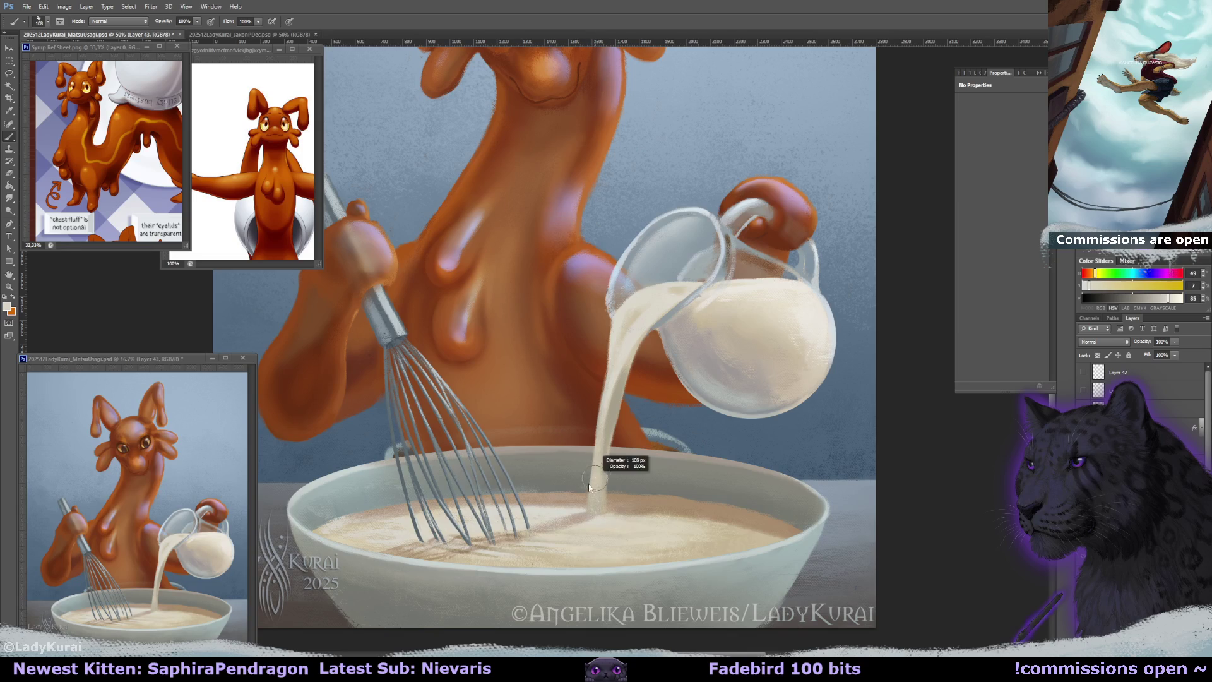
alt+click(619, 494)
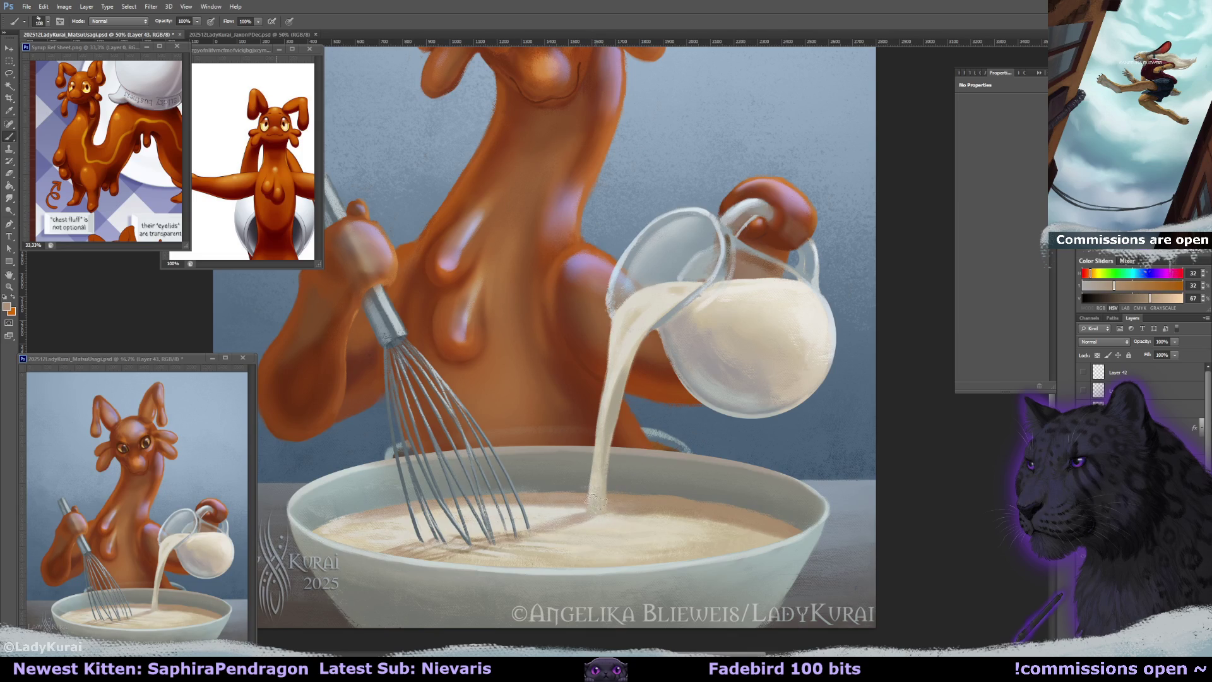
alt+click(589, 464)
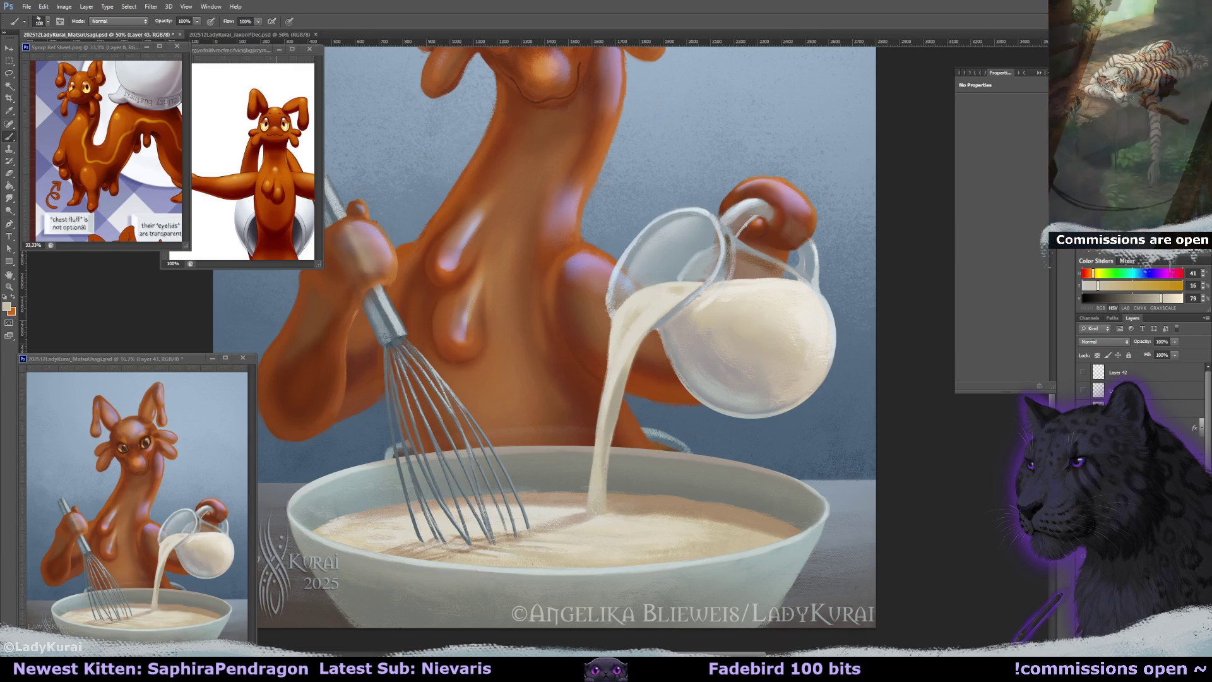
key(e)
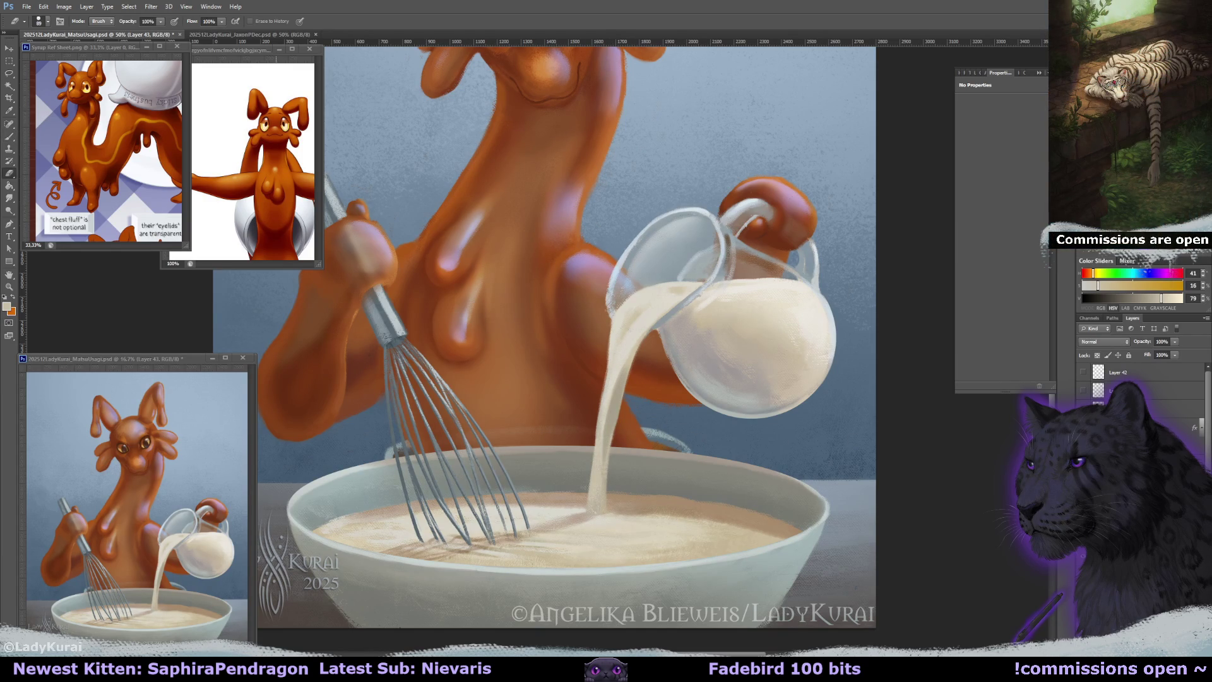
Sample a darker cream from the milk, then smudge a brighter stroke down the milk stream.
key(i)
click(629, 344)
key(e)
key(r)
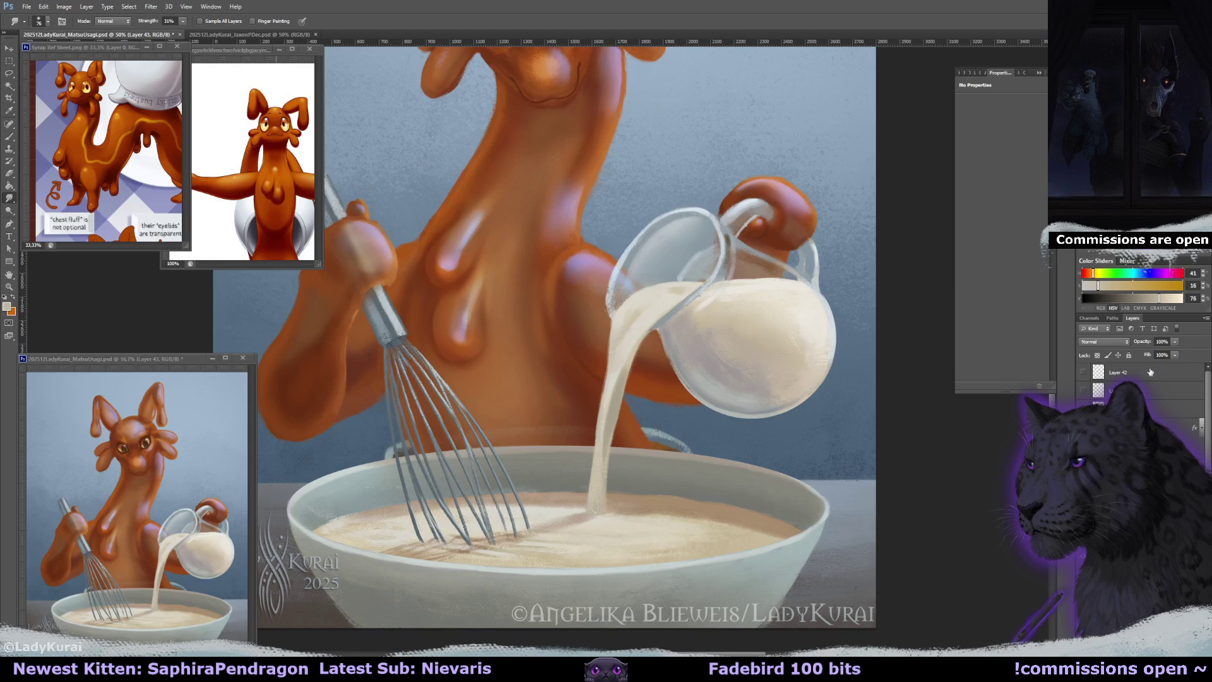
text(56)
key(Return)
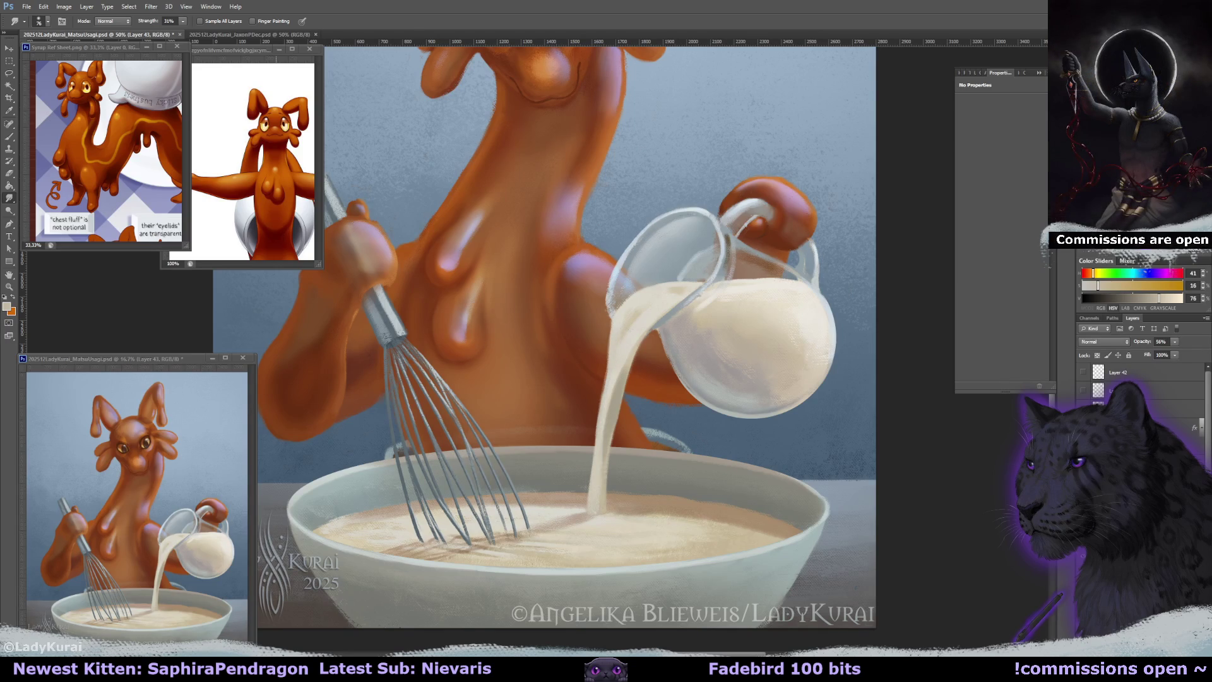
drag(596, 429, 594, 513)
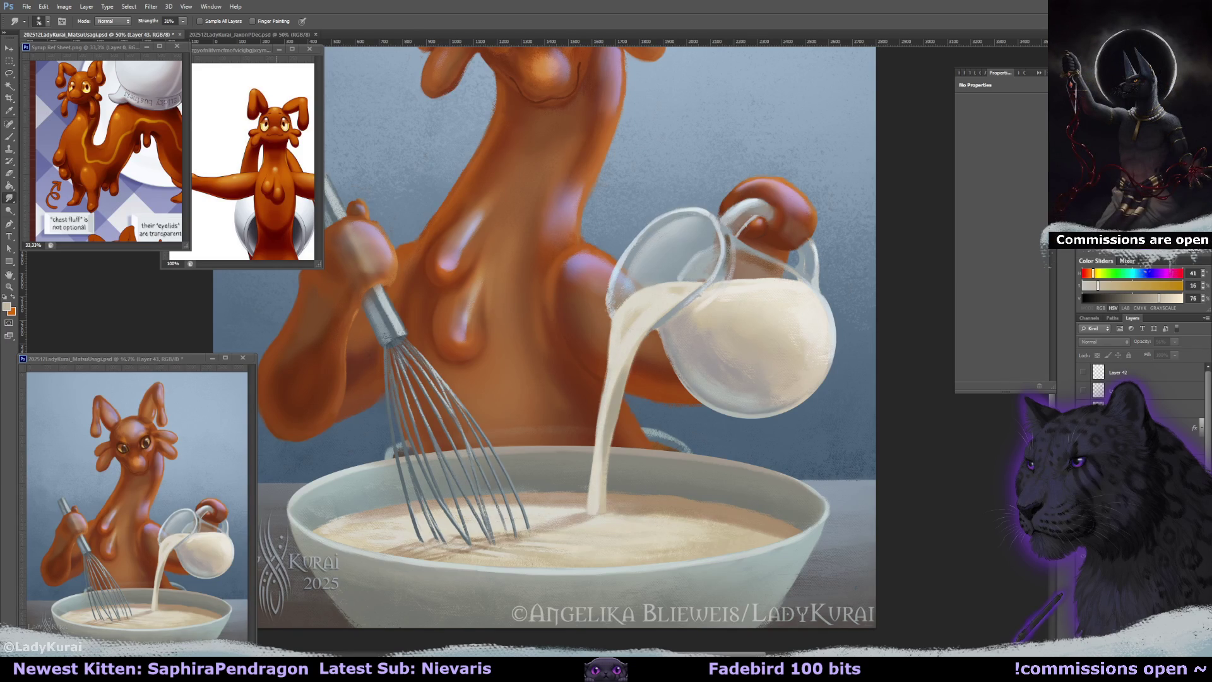
Return to the Brush and sample a lighter cream and a darker batter tone from the canvas.
key(b)
alt+click(590, 429)
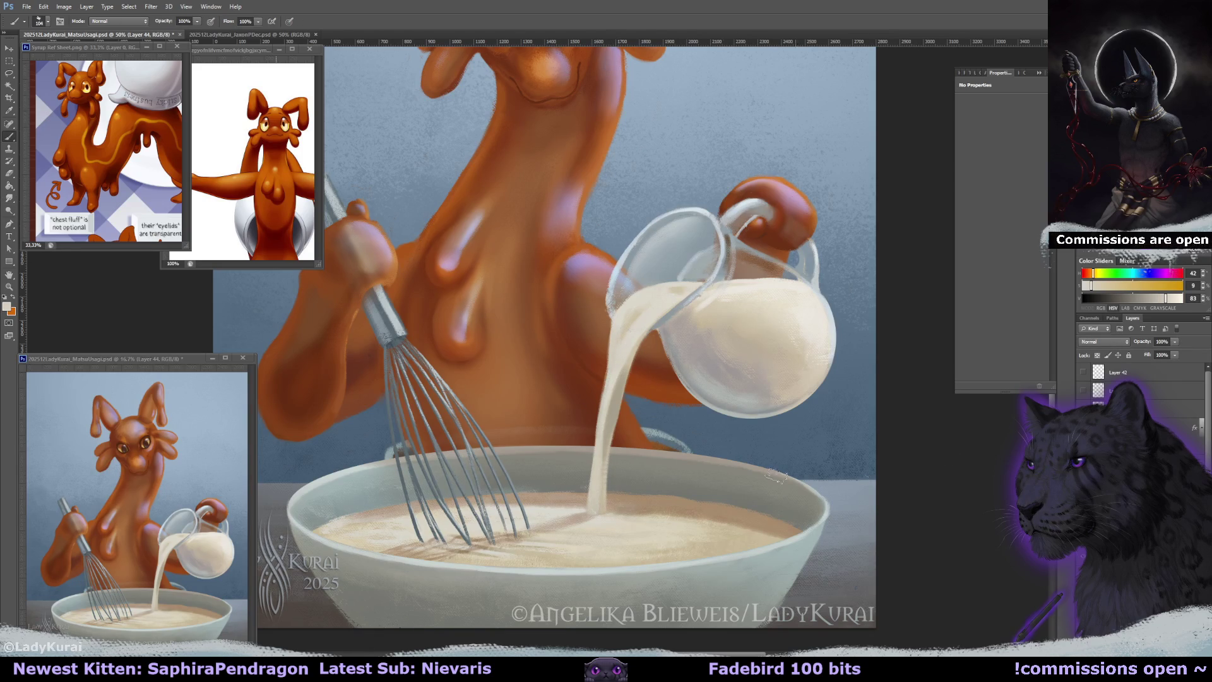
drag(623, 483, 625, 484)
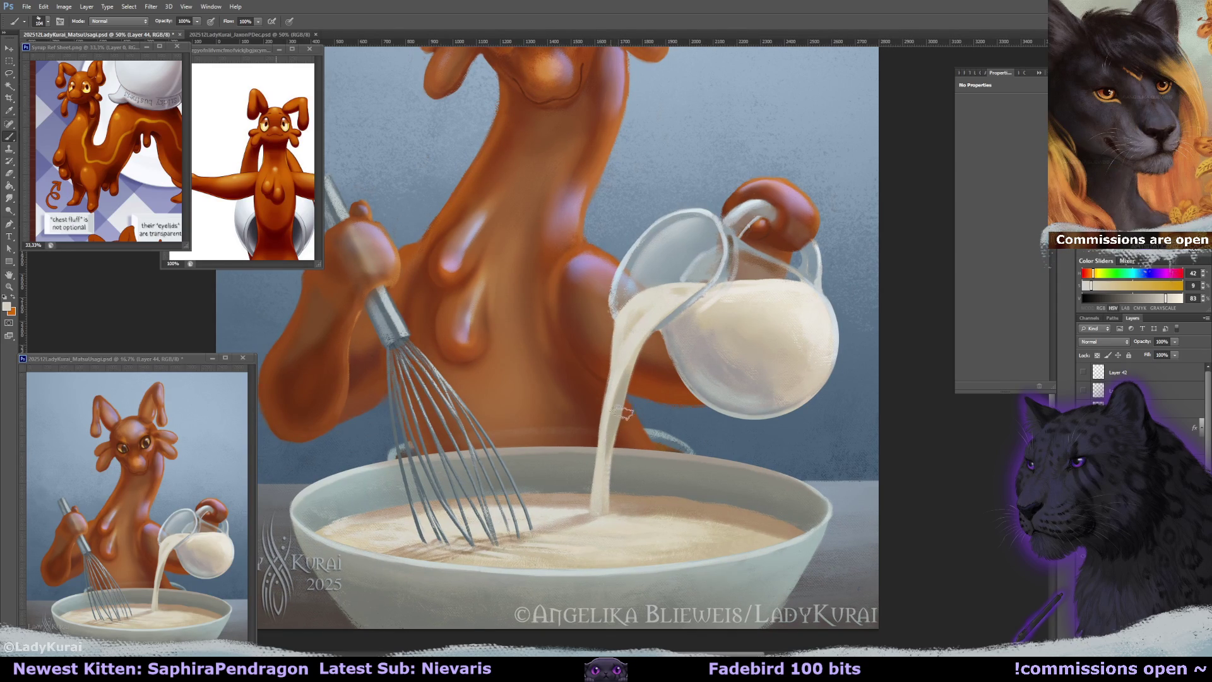
alt+click(596, 535)
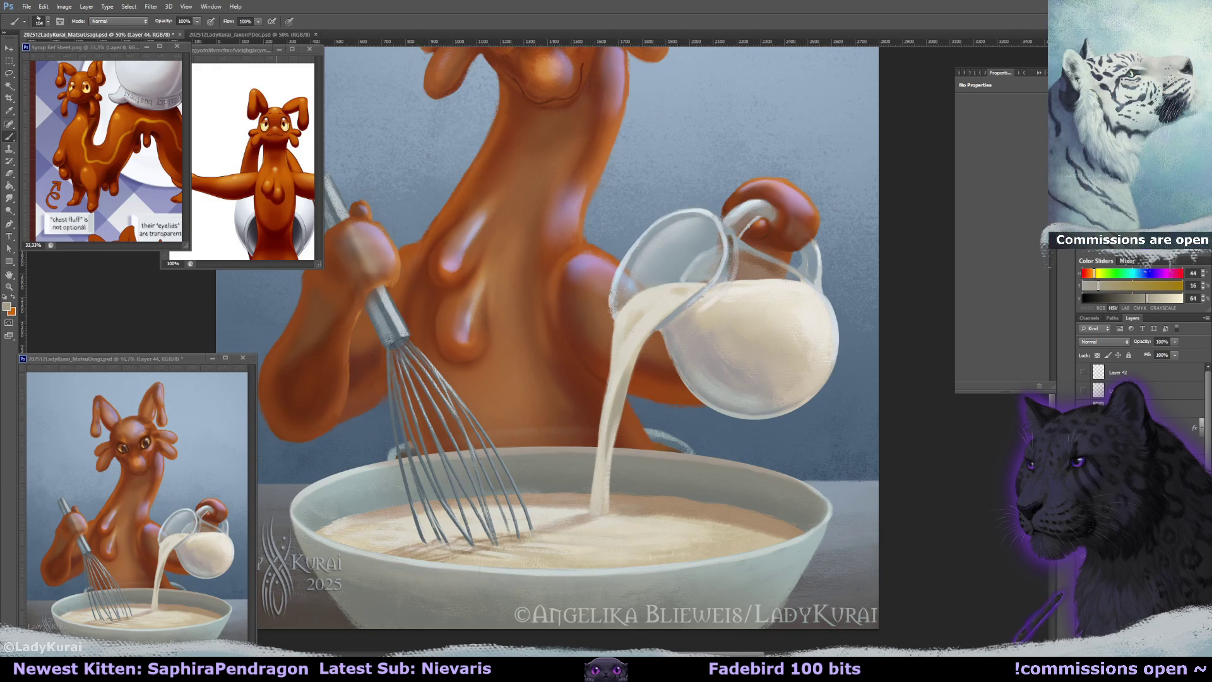
key(super)
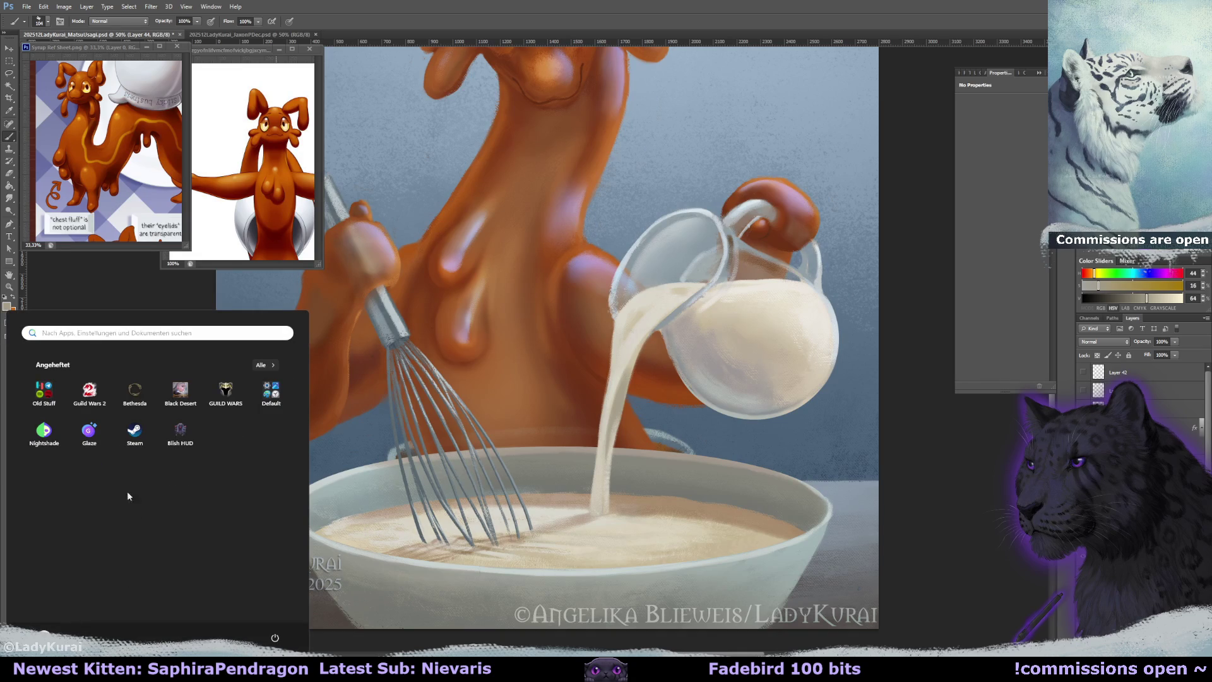
Dismiss the Windows Start menu, reopen it, then close it again.
click(912, 461)
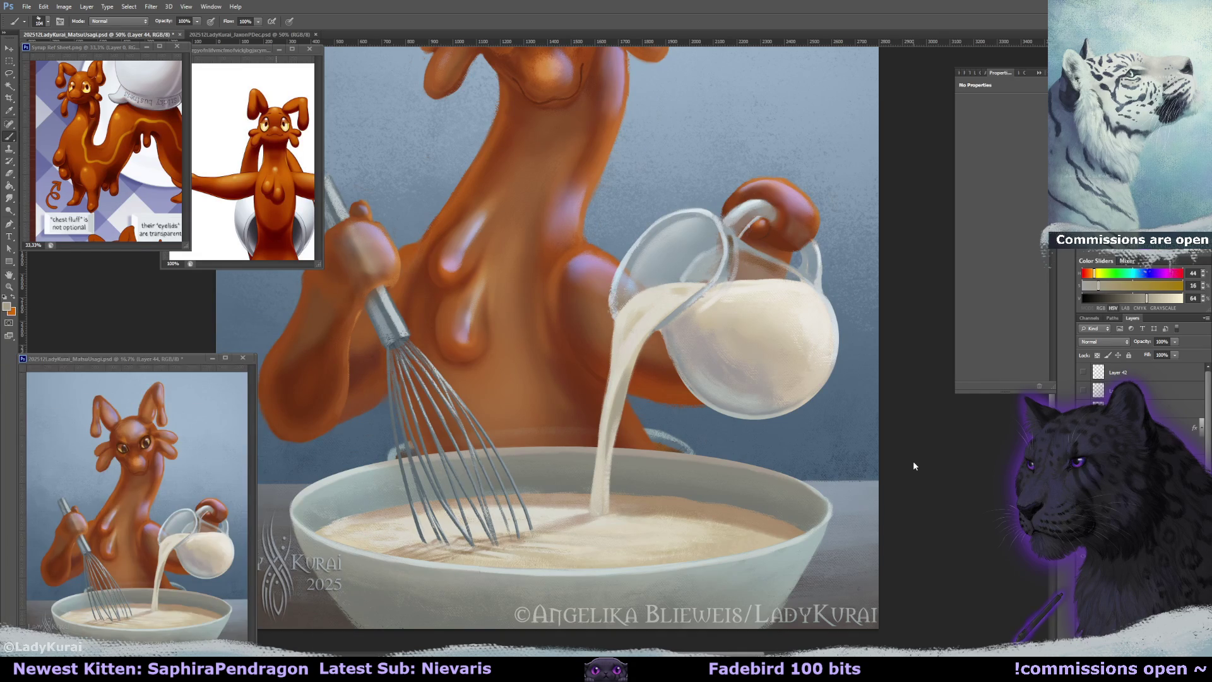
key(super)
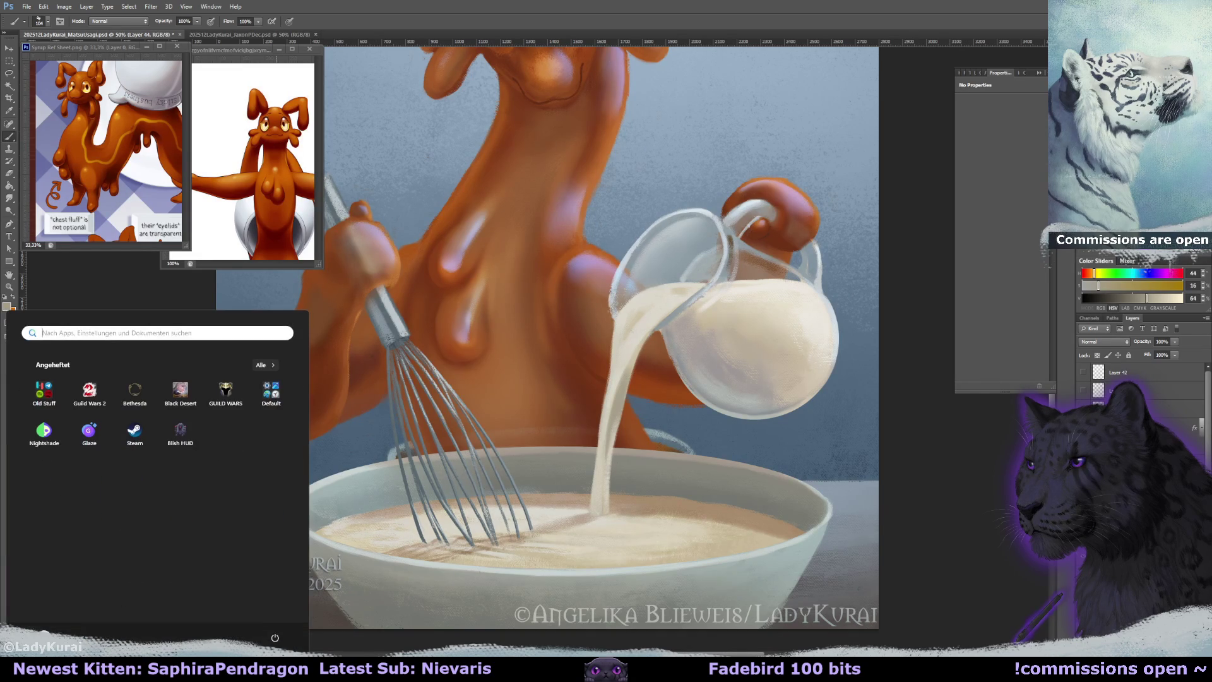
key(super)
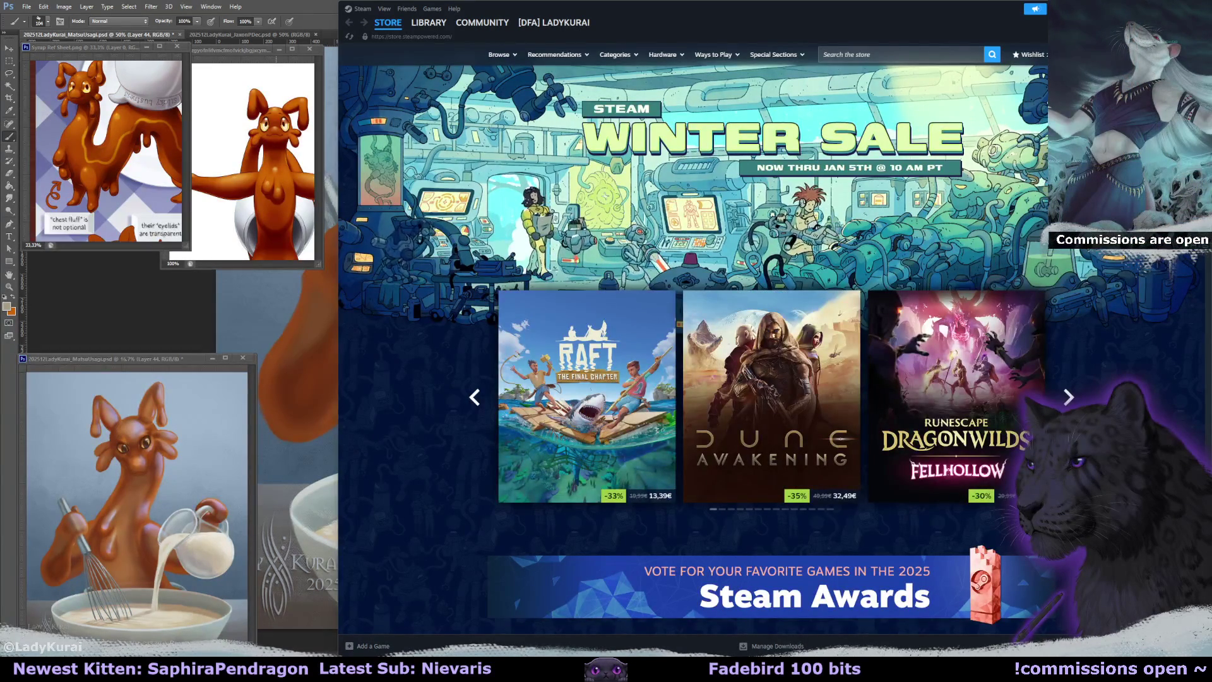
Maximize Steam and view the community profile, briefly highlighting the 60% average completion rate.
key(super+Up)
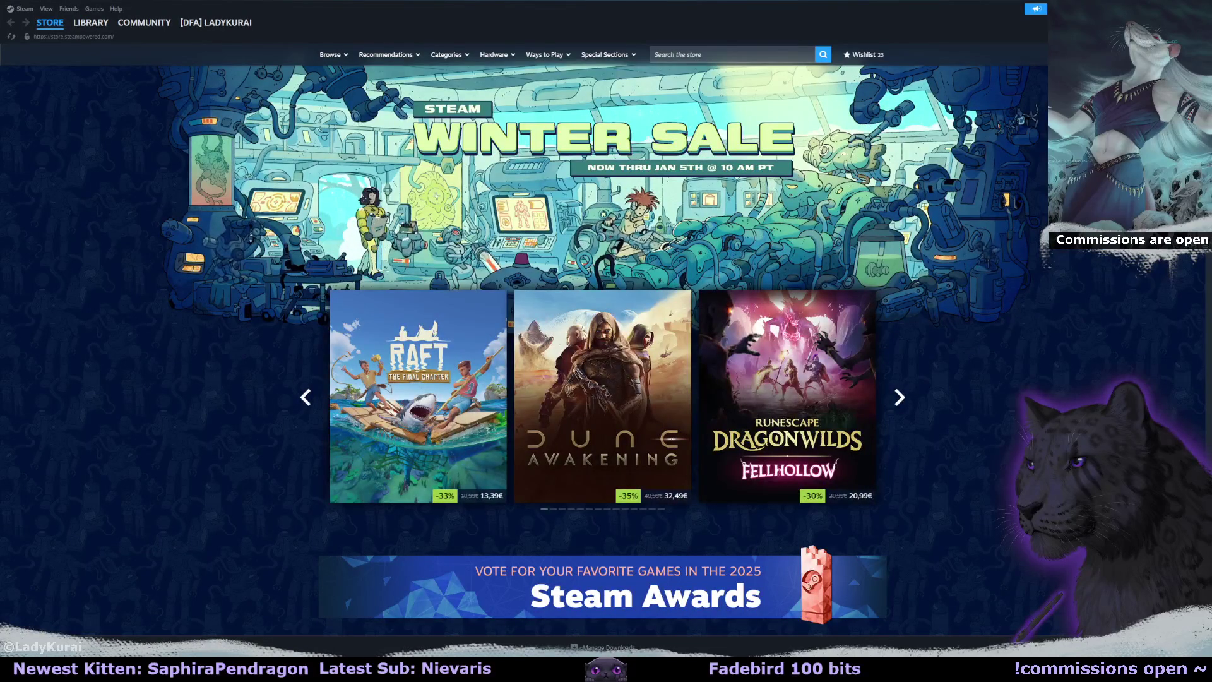
click(216, 23)
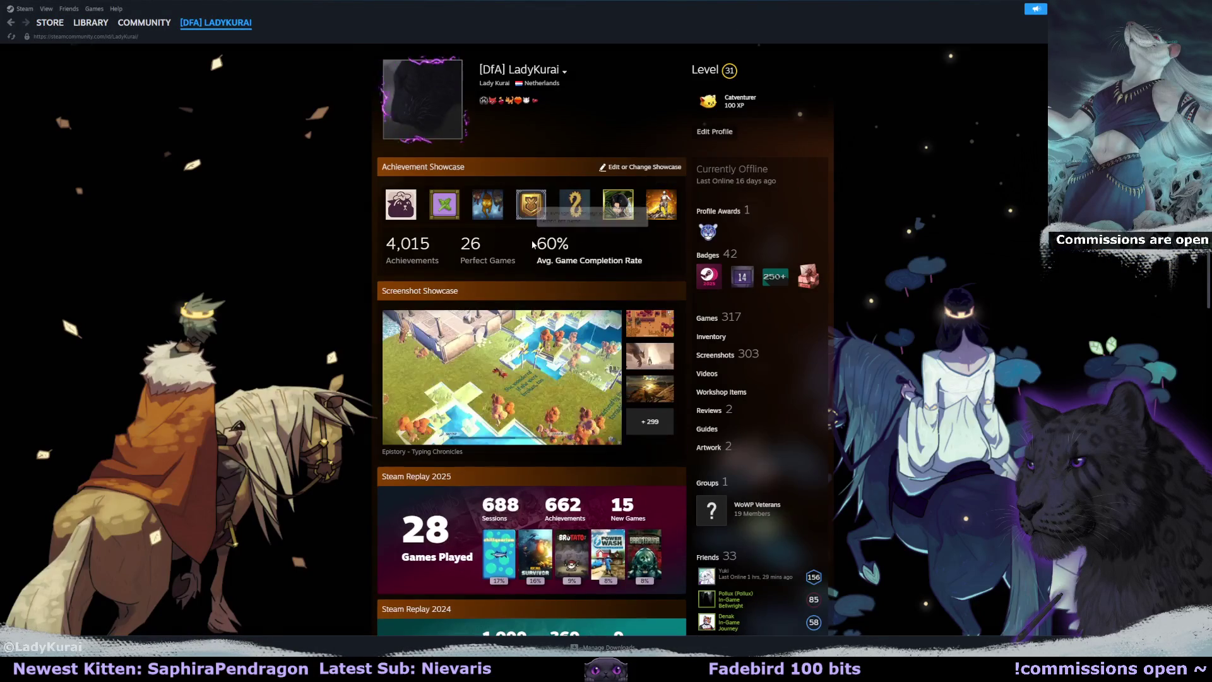
drag(537, 238, 658, 273)
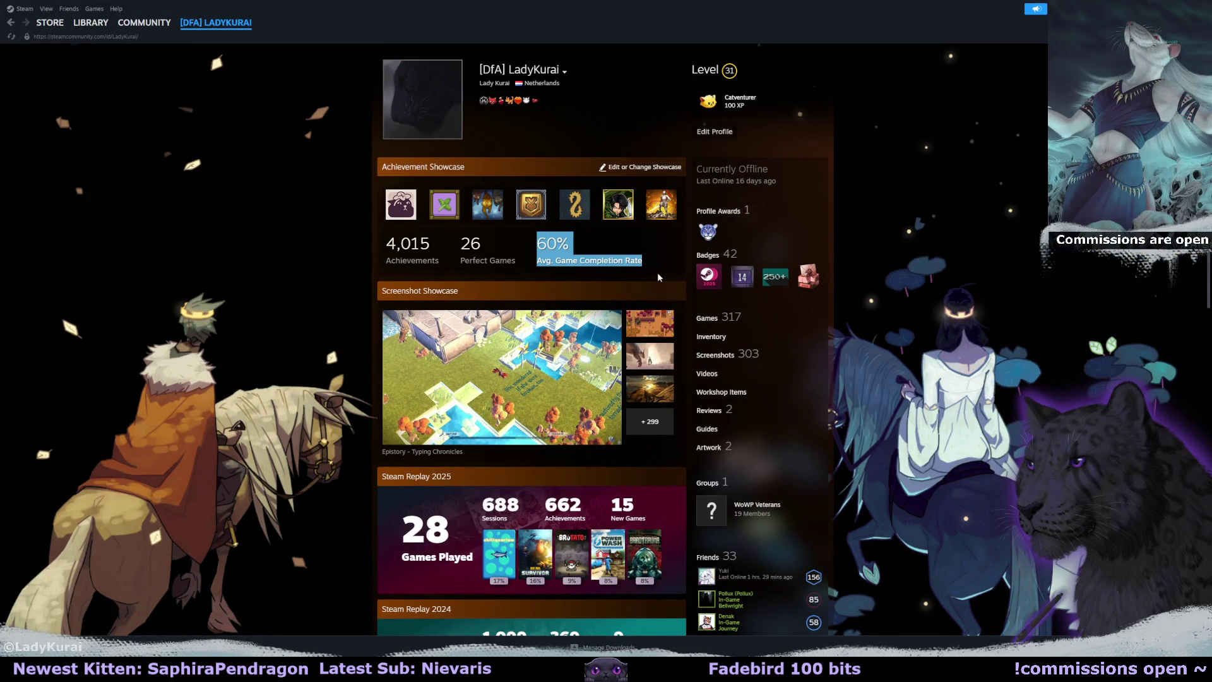
click(658, 272)
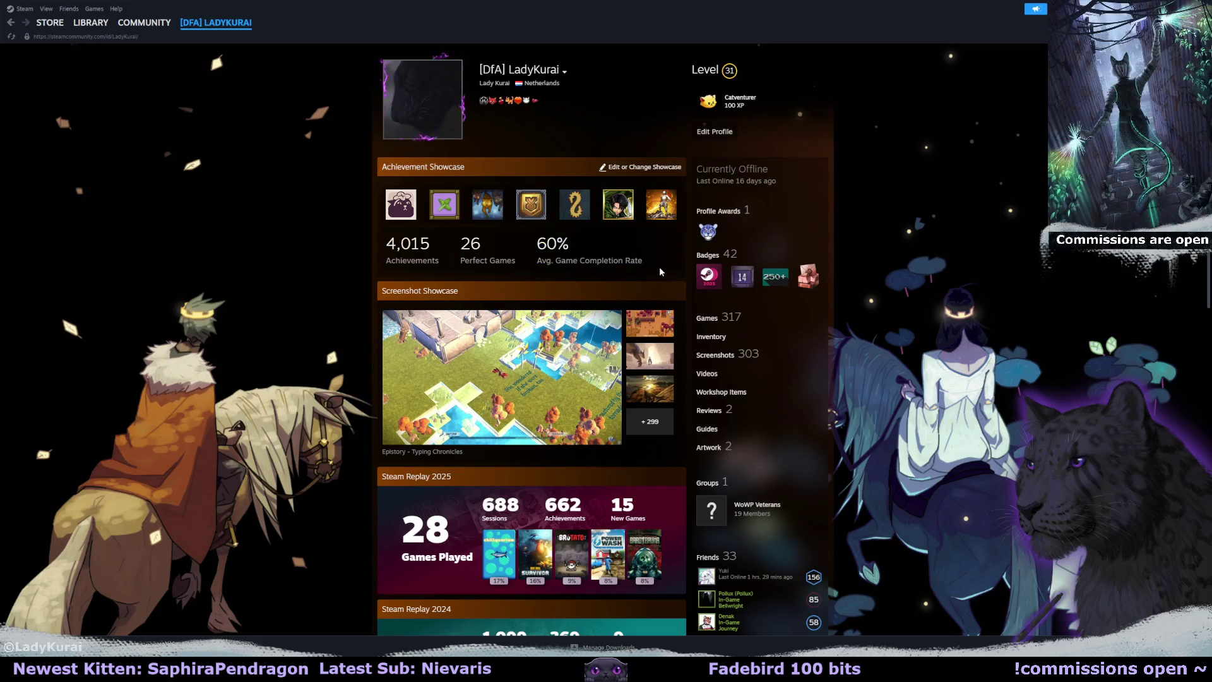
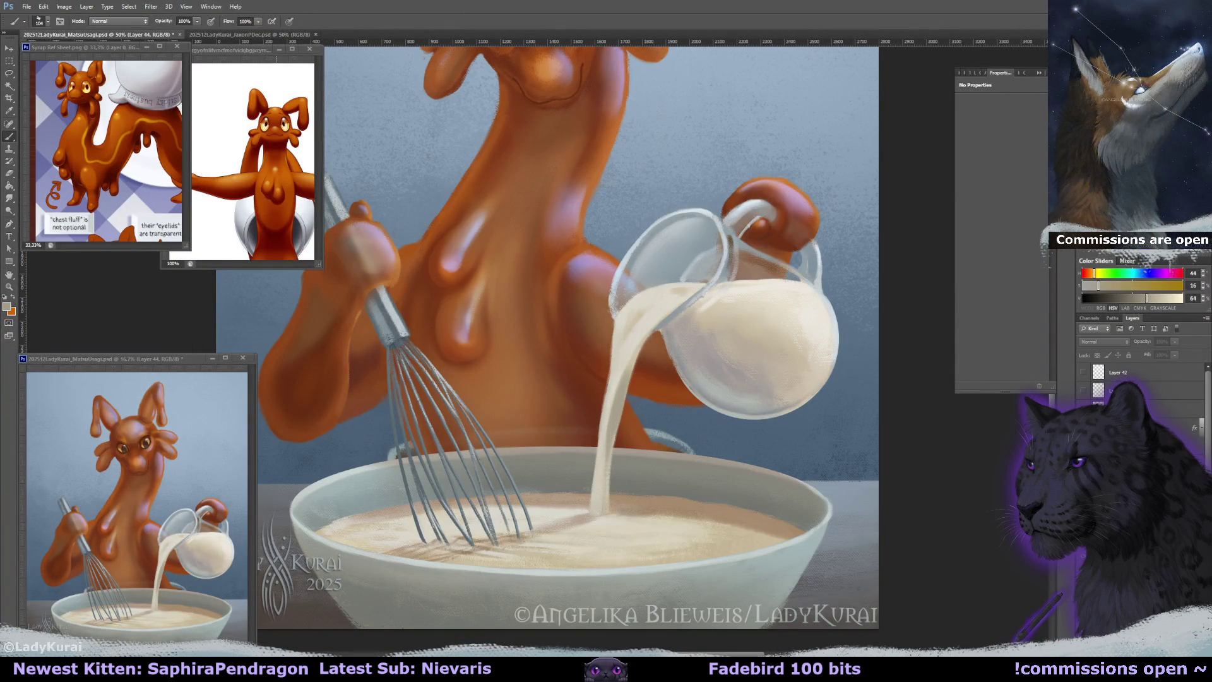
Sample milk and warm tones and touch up the milk stream's left edge with a smaller brush.
alt+click(620, 405)
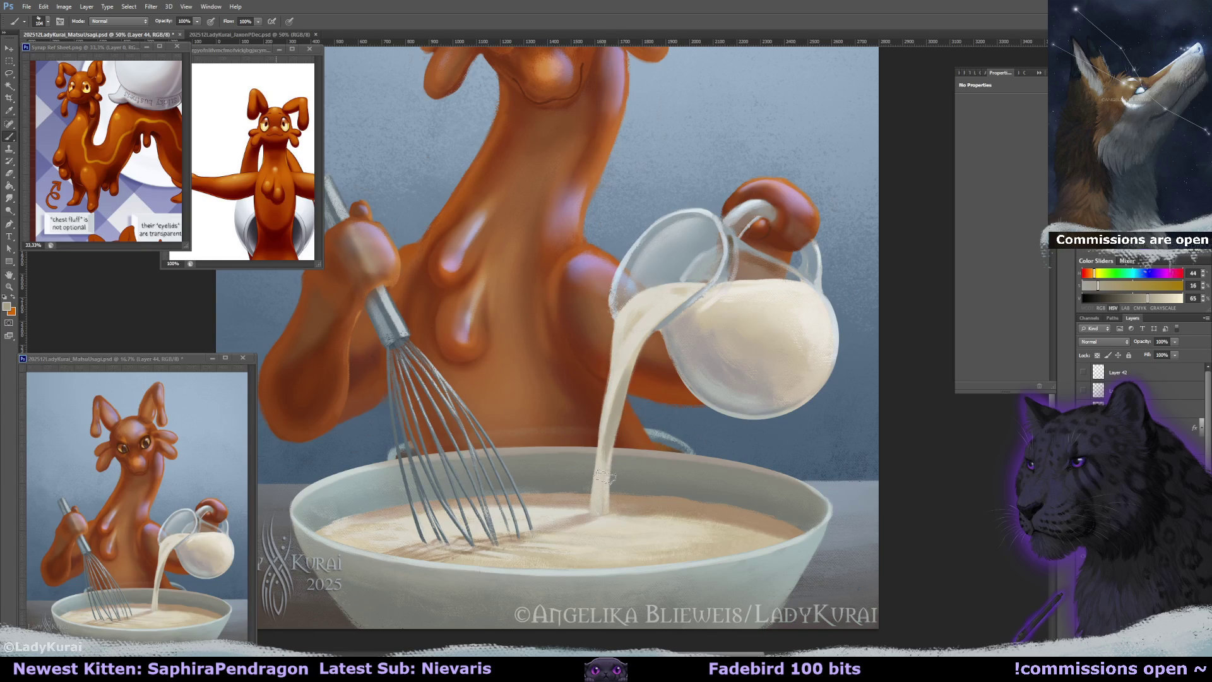
mouse_move(606, 471)
mouse_down()
mouse_move(609, 420)
mouse_move(594, 525)
mouse_up()
alt+click(621, 504)
drag(596, 442, 596, 512)
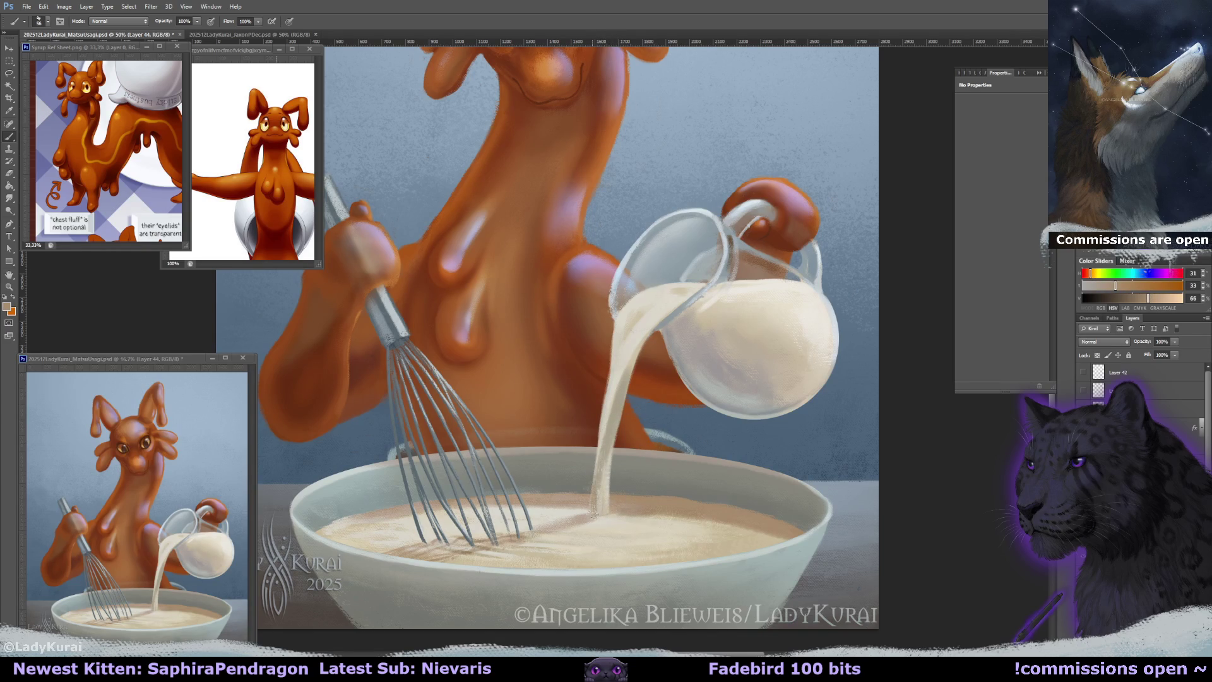
alt+click(597, 505)
drag(601, 460, 601, 502)
alt+click(596, 495)
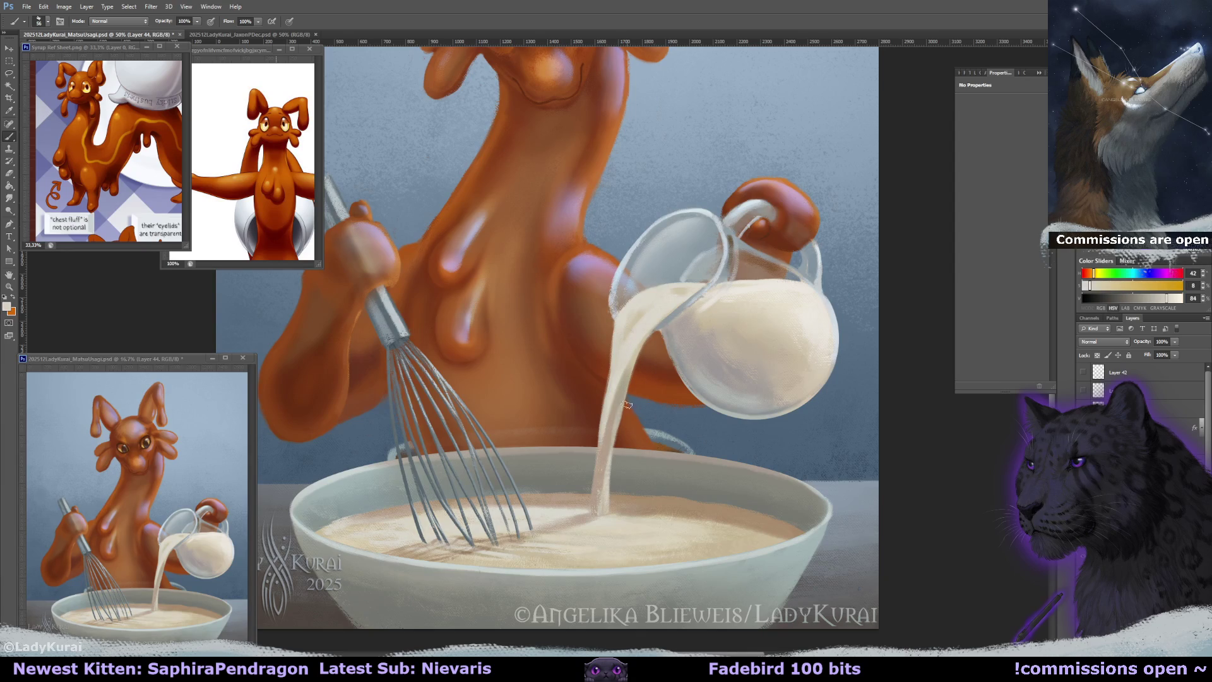
alt+click(625, 391)
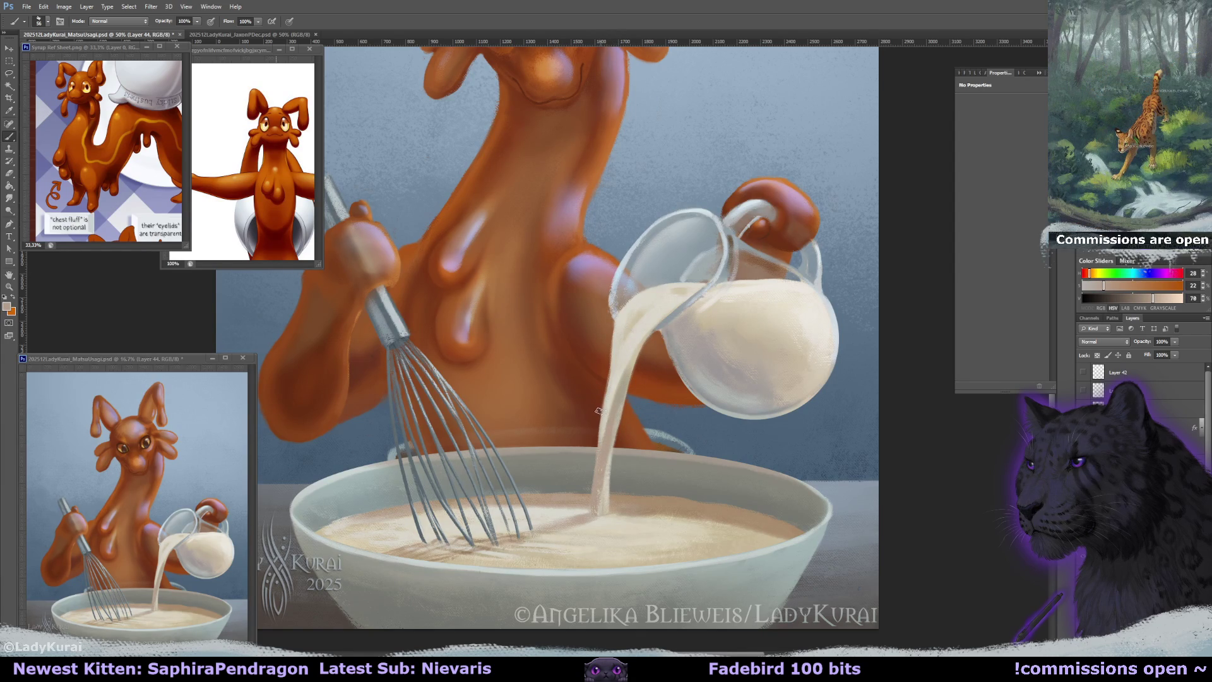
Lasso the milk stream and smooth and lighten it below the spout with a large soft brush.
key(l)
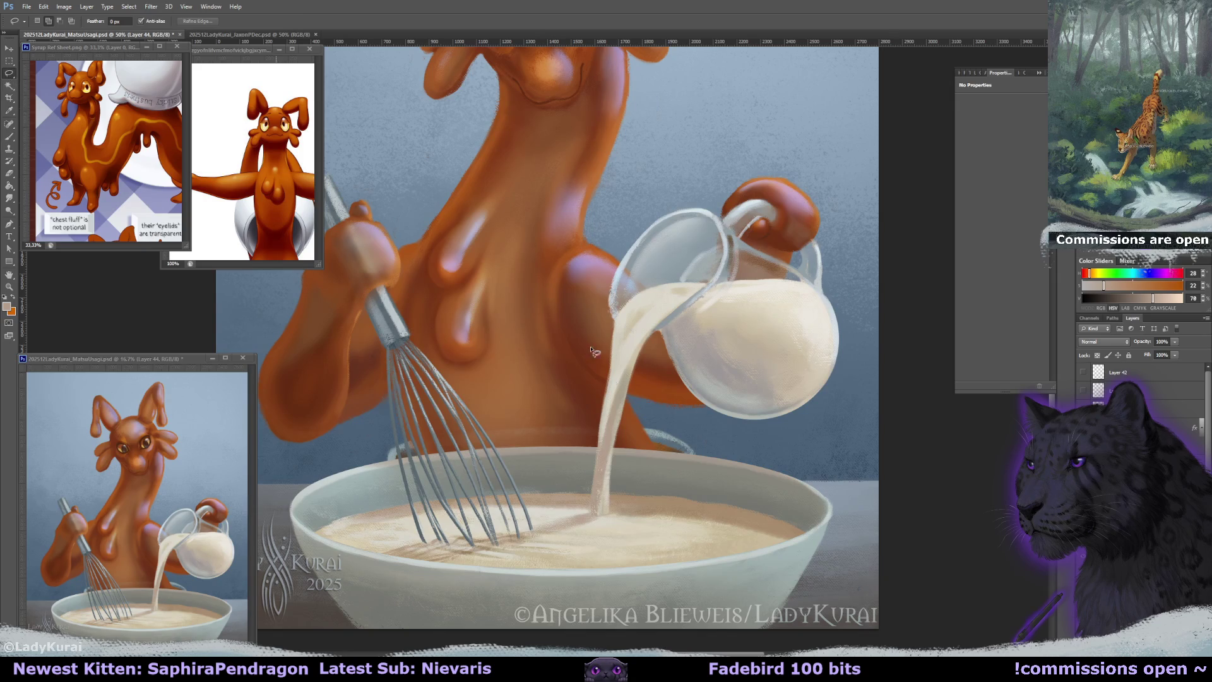
drag(576, 477, 590, 312)
key(b)
click(44, 21)
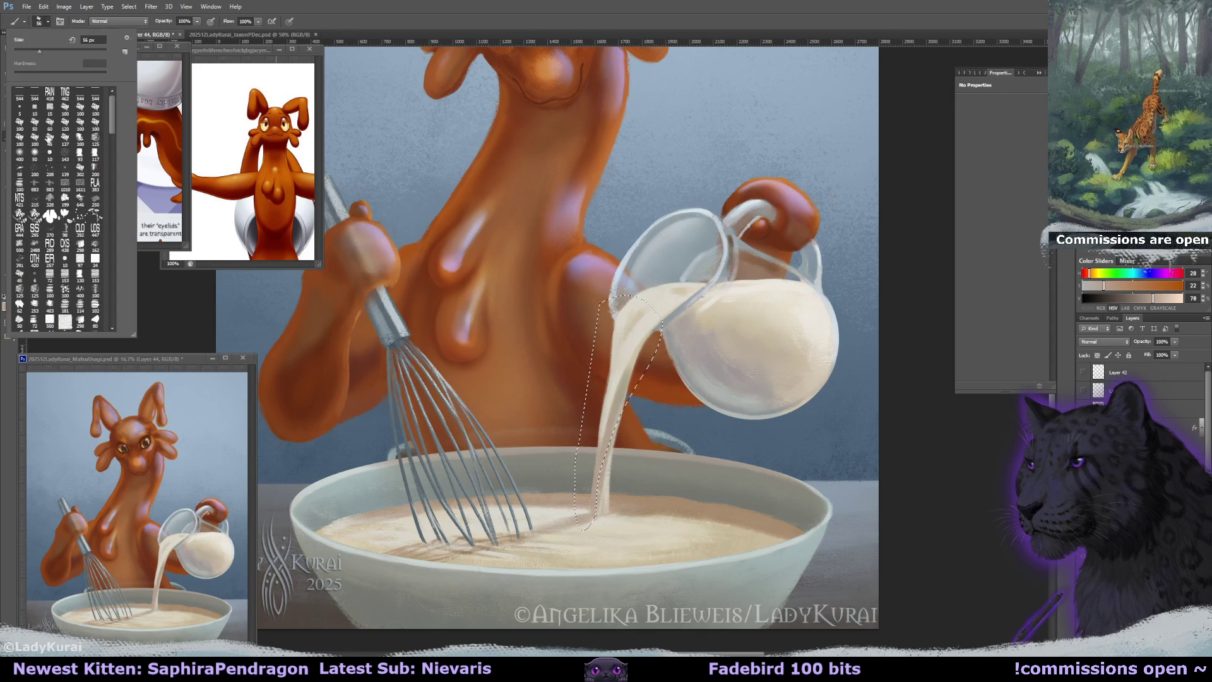
click(603, 382)
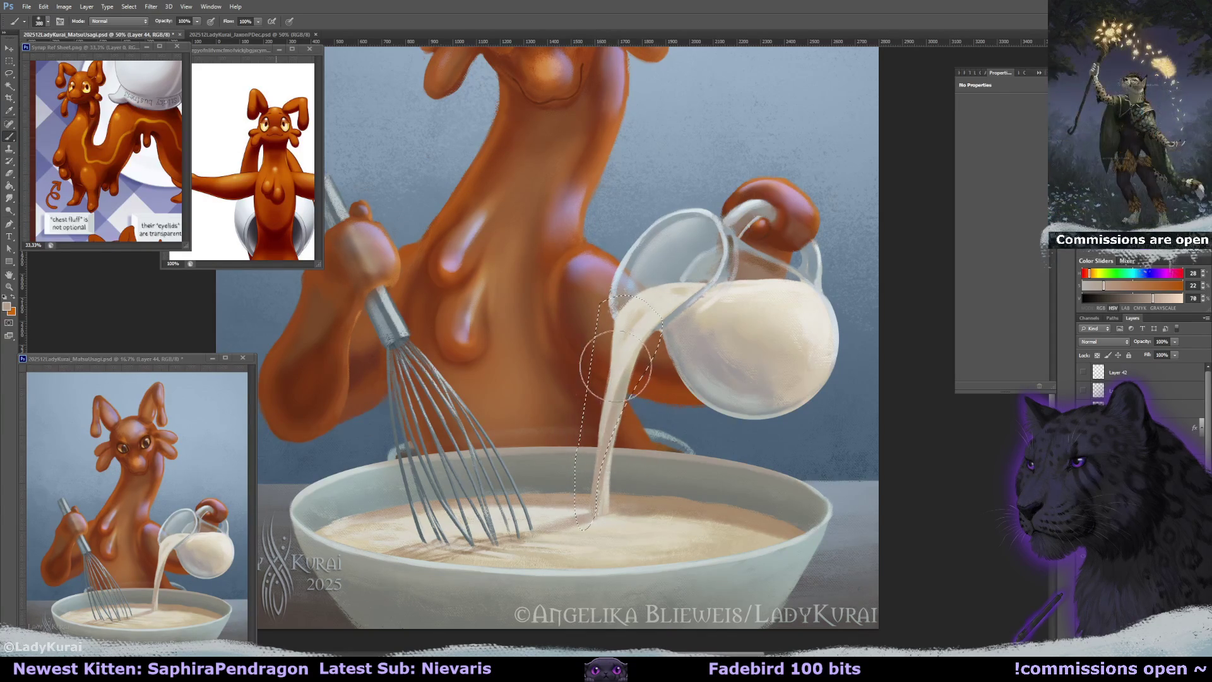
key(ctrl+d)
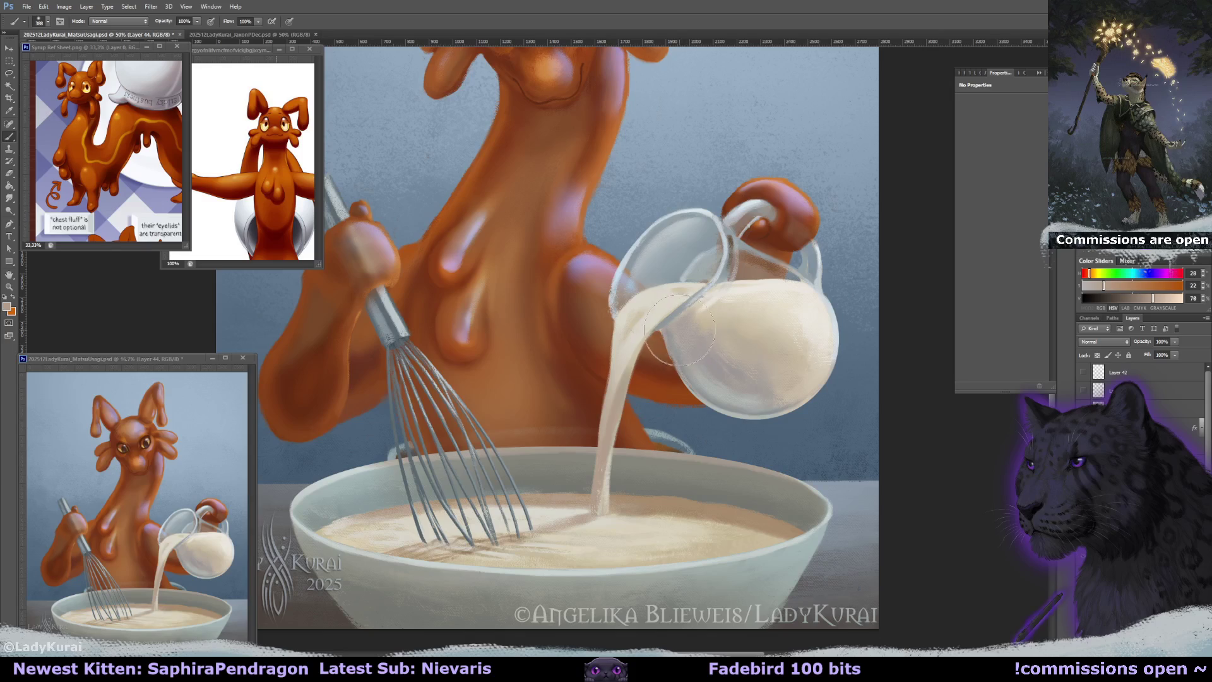
drag(653, 339, 660, 397)
Touch up the stream edge with a 160 px brush and eraser, and add a faint bowl-rim stroke.
key(e)
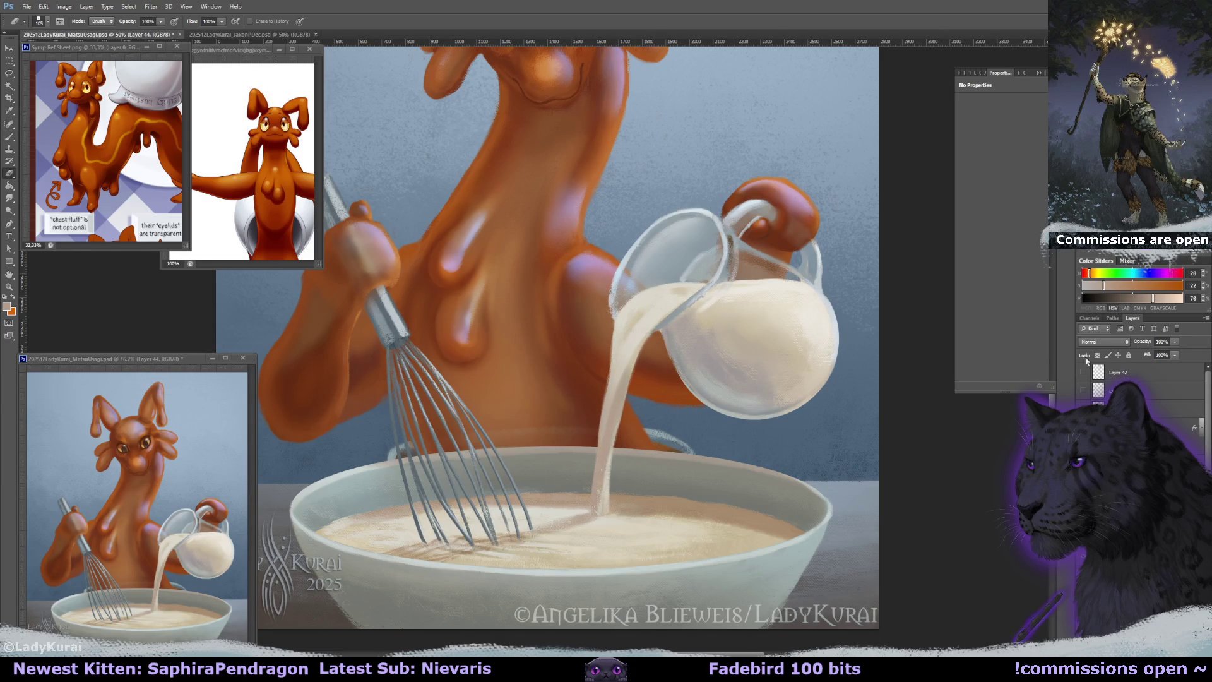
key(b)
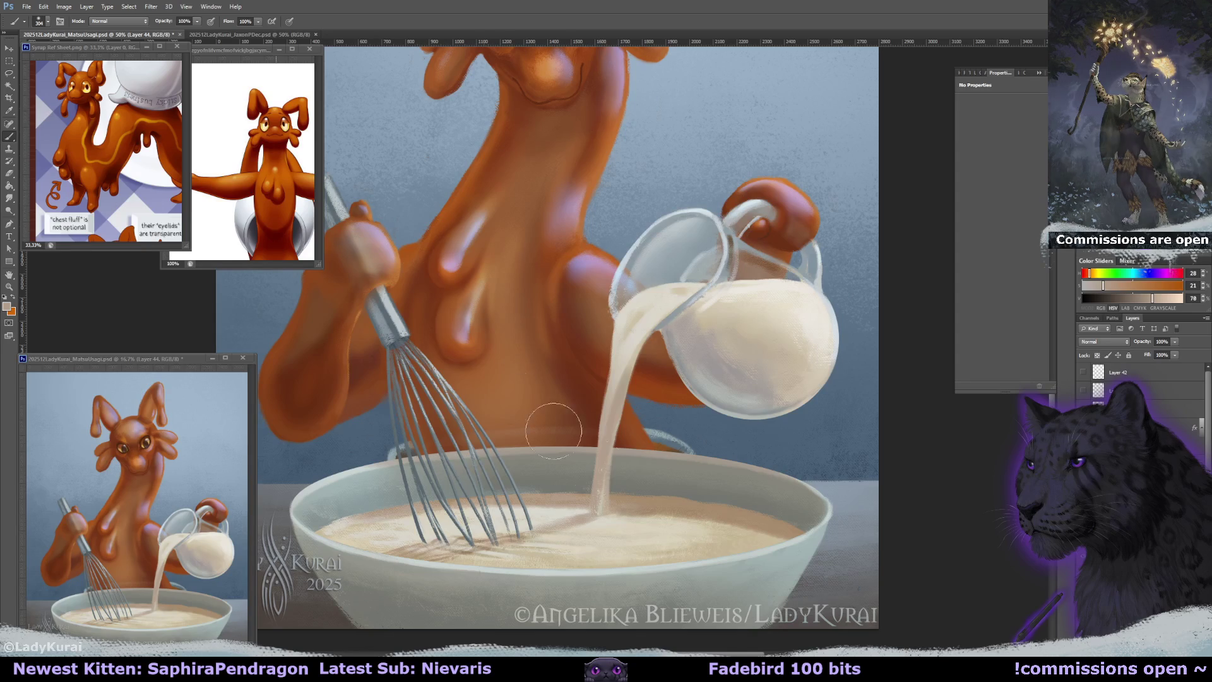
drag(628, 492, 597, 472)
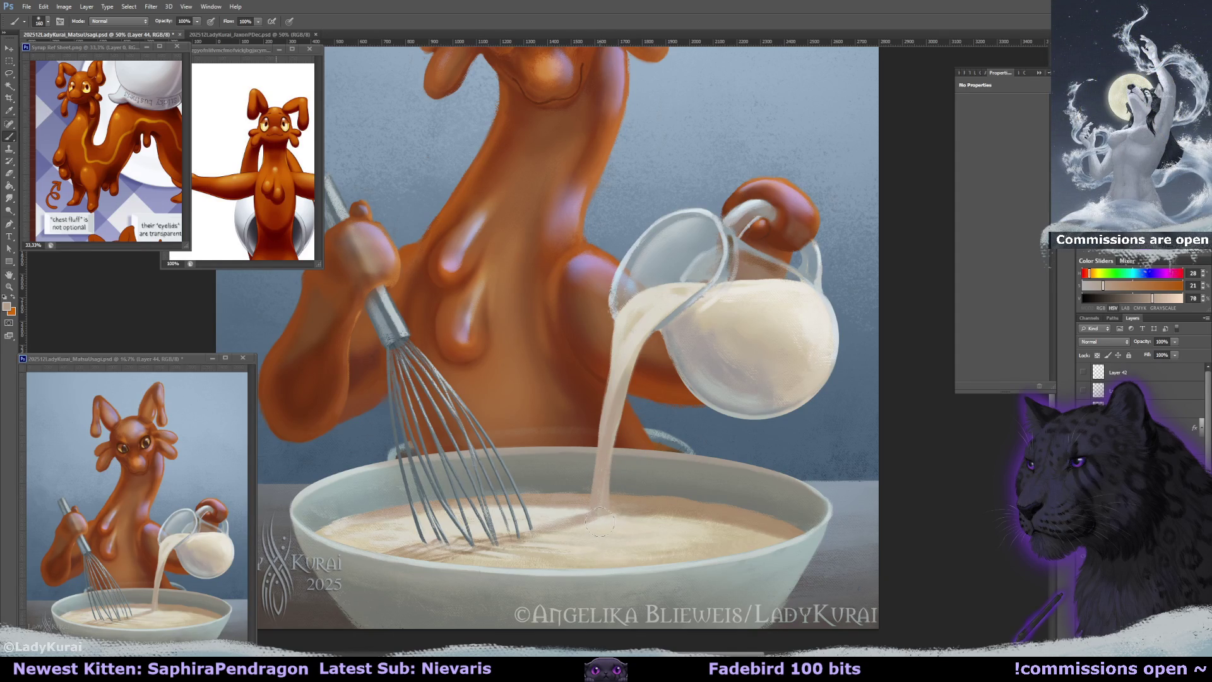
key(e)
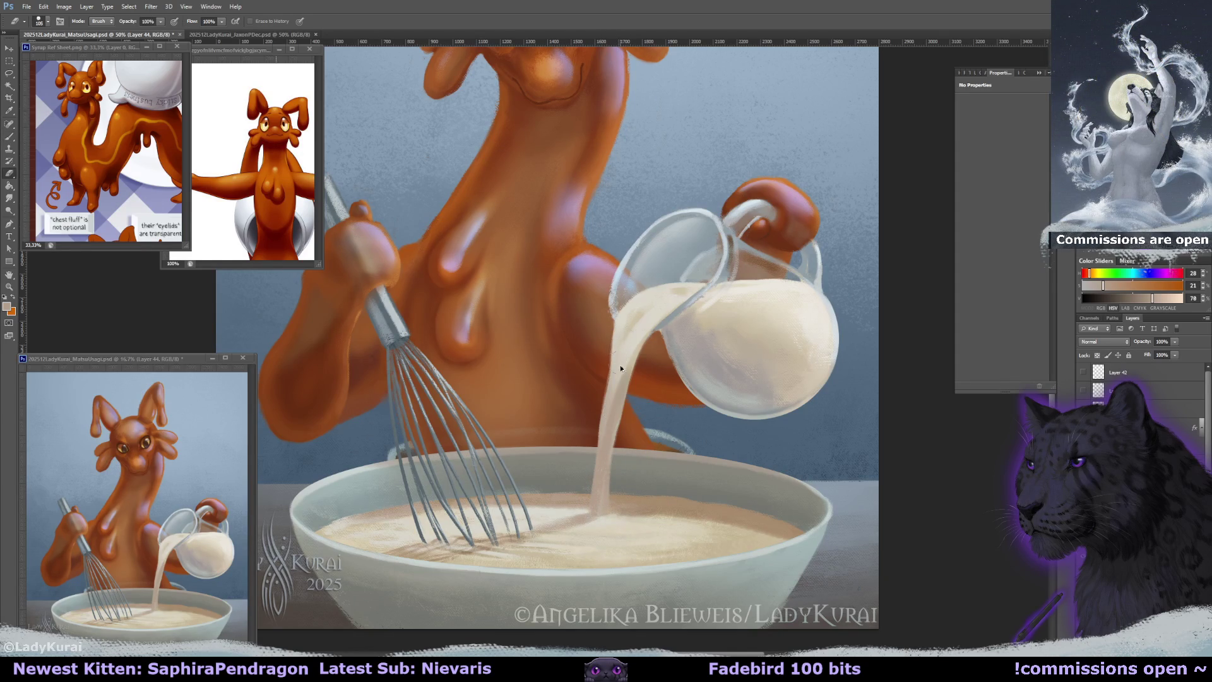
drag(613, 410, 617, 396)
key(ctrl+z)
key(ctrl+z)
key(ctrl+z)
key(b)
alt+click(627, 417)
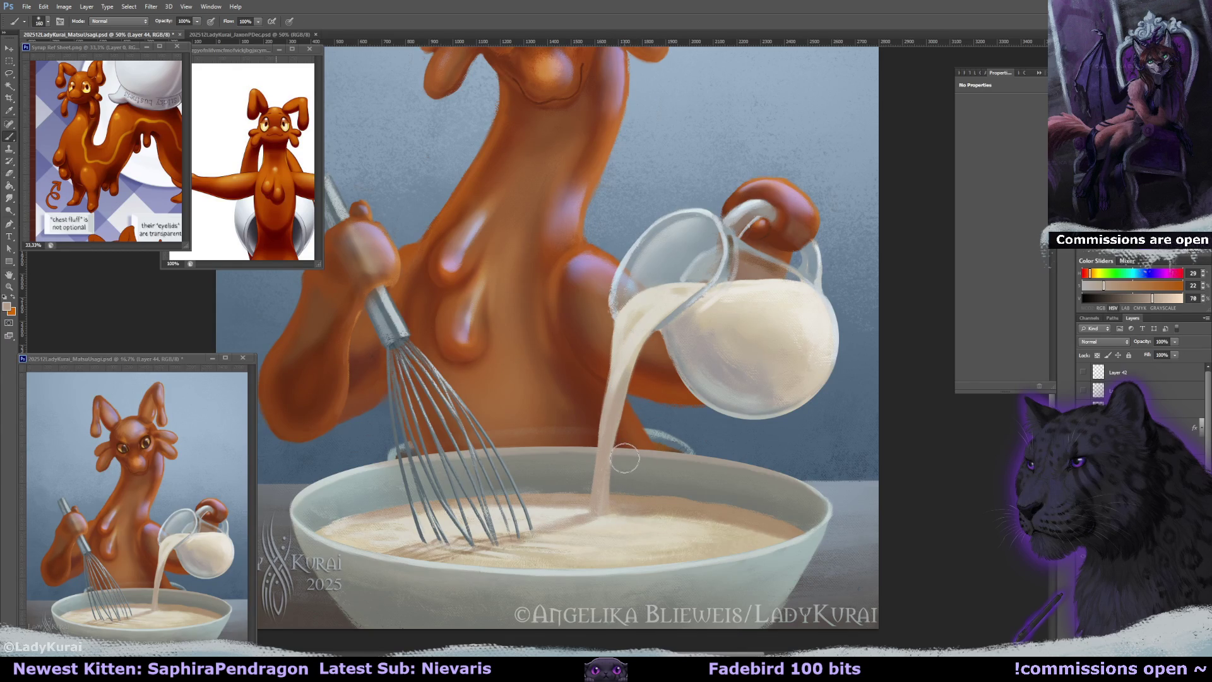
drag(624, 459, 648, 462)
Paint a warm tint over the jug's milk on the new layer, blended in Color mode.
click(1105, 341)
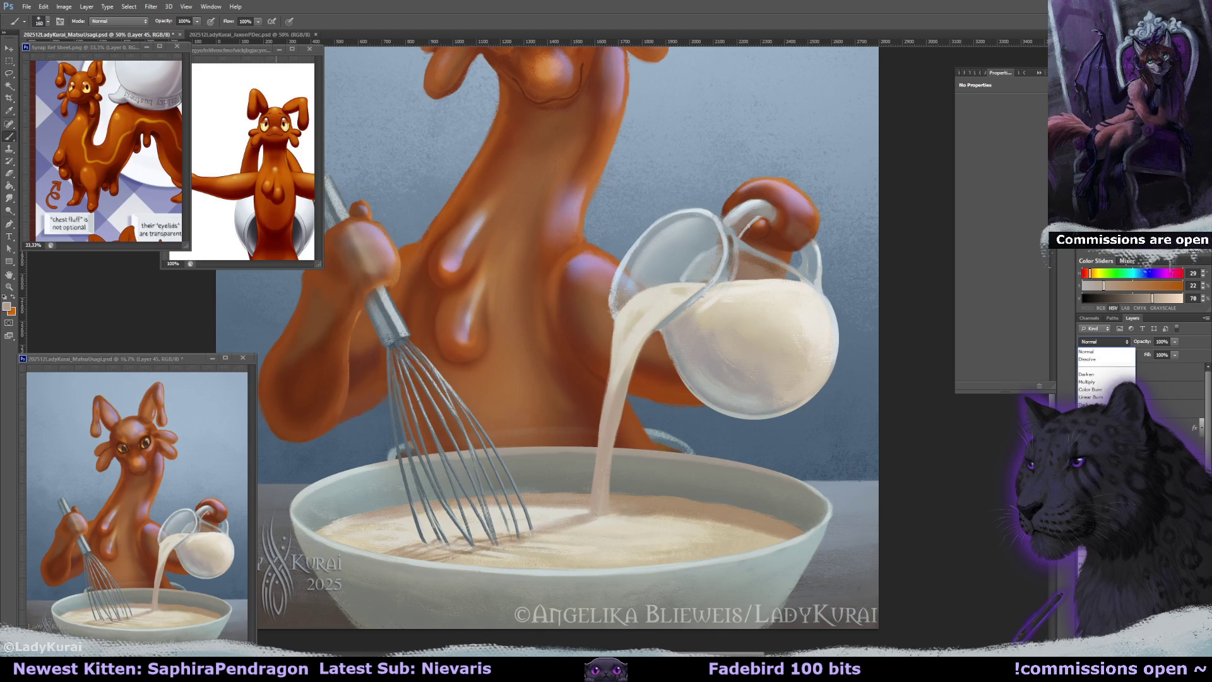
click(1087, 563)
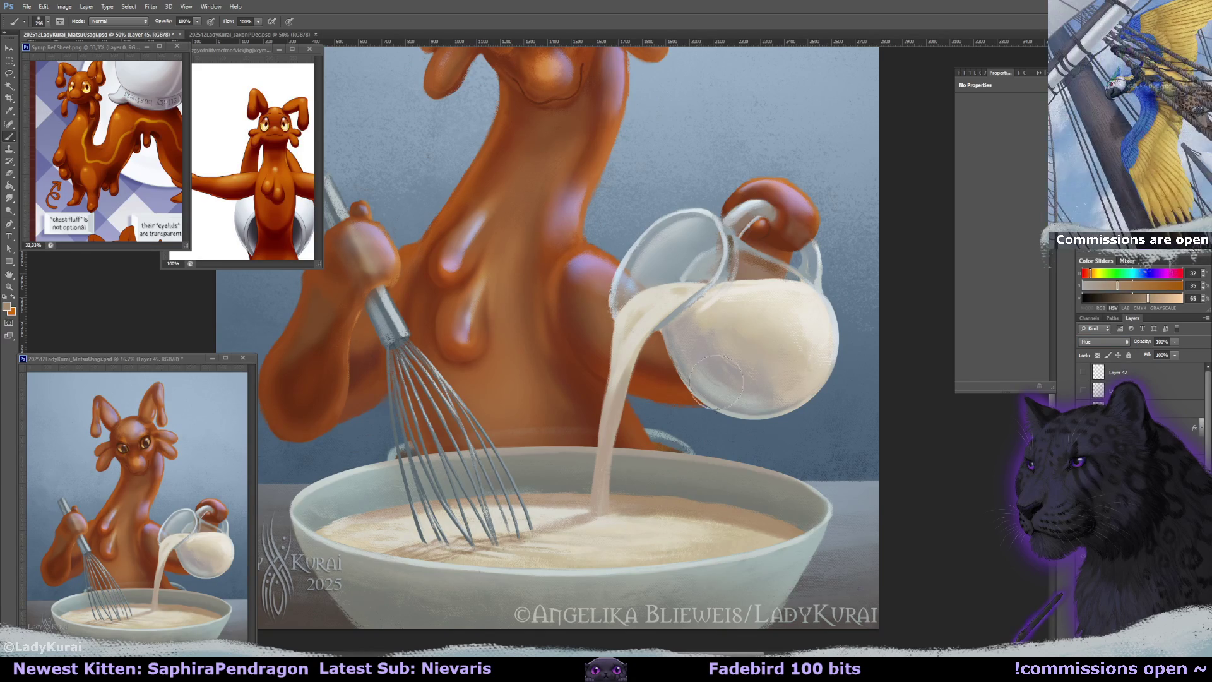
drag(724, 330, 686, 385)
click(1104, 342)
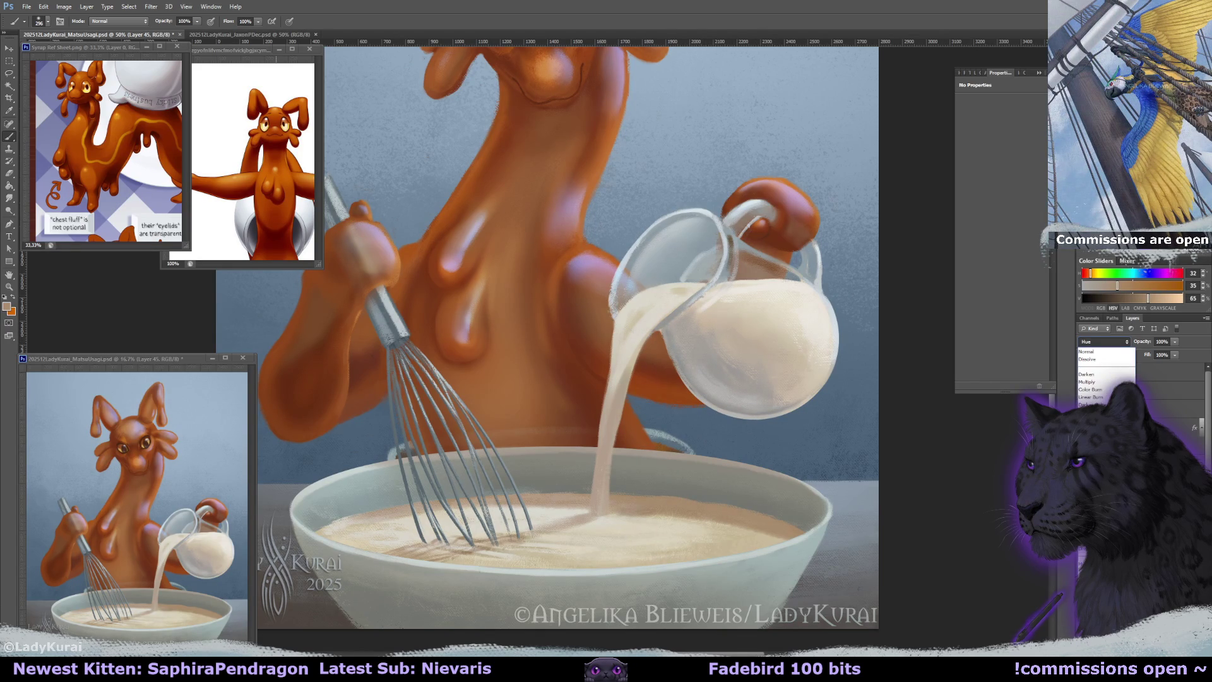
click(1088, 578)
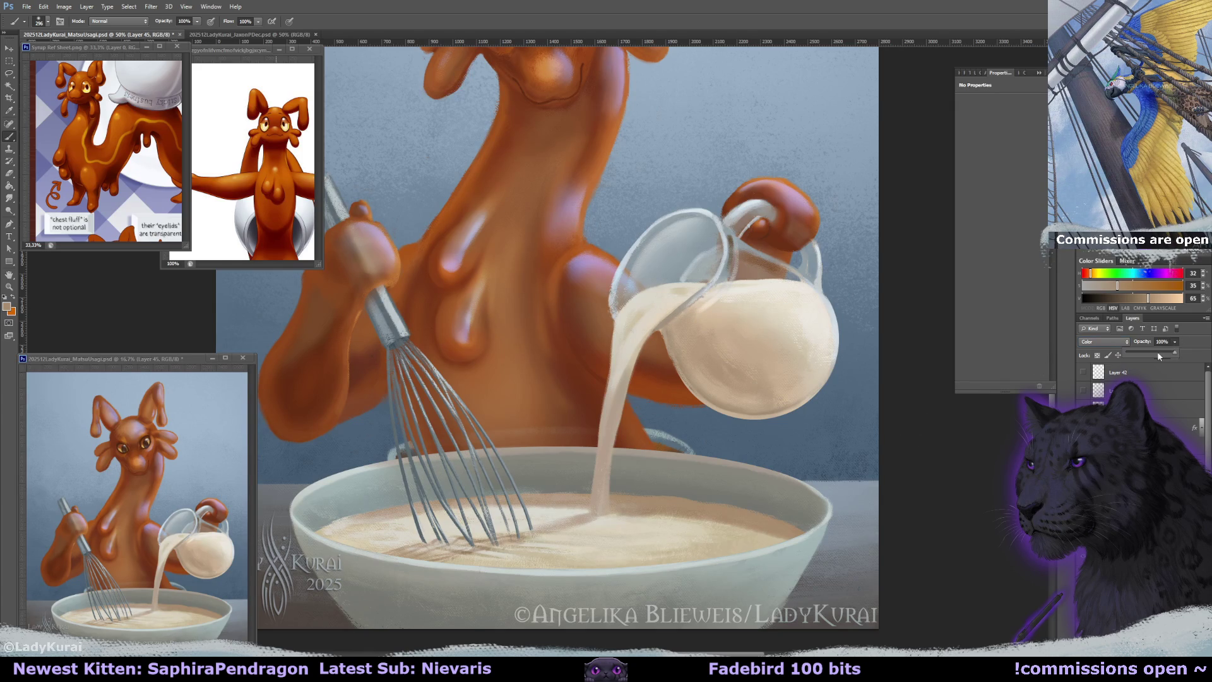
Lower the tint layer's opacity to 50% and shrink the eraser to 46 px.
click(1175, 341)
key(e)
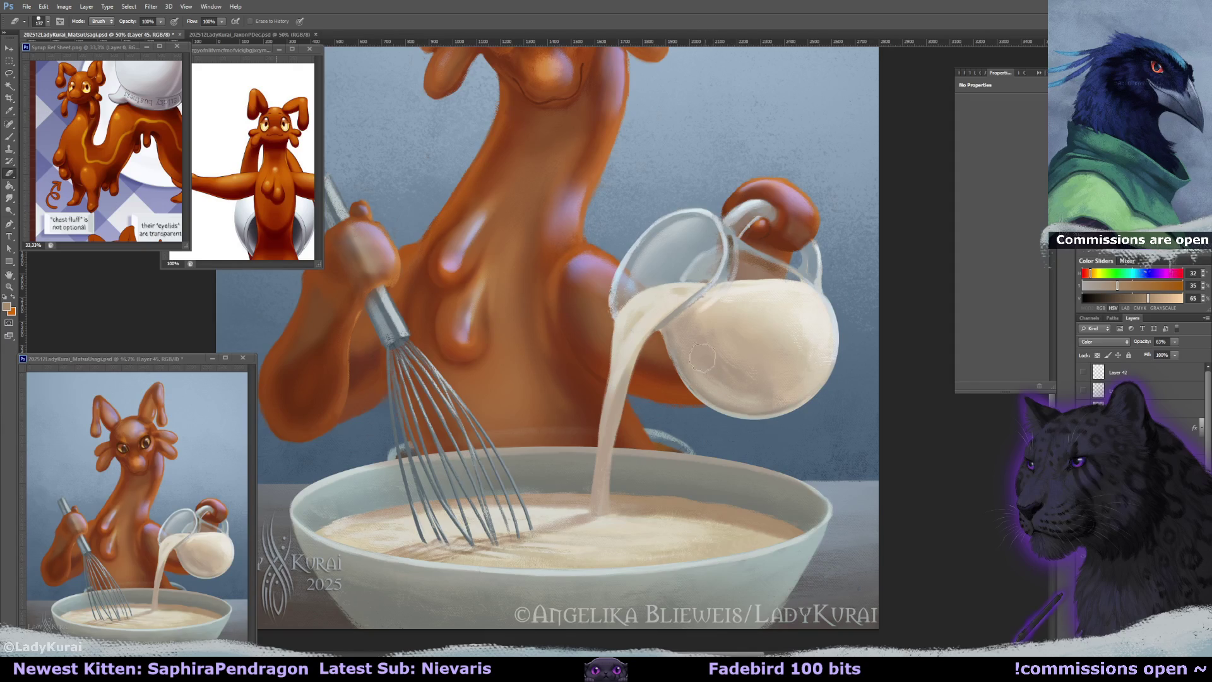
key(bracketleft)
key(bracketleft)
key(bracketleft)
click(1175, 345)
key(Return)
key(b)
click(10, 172)
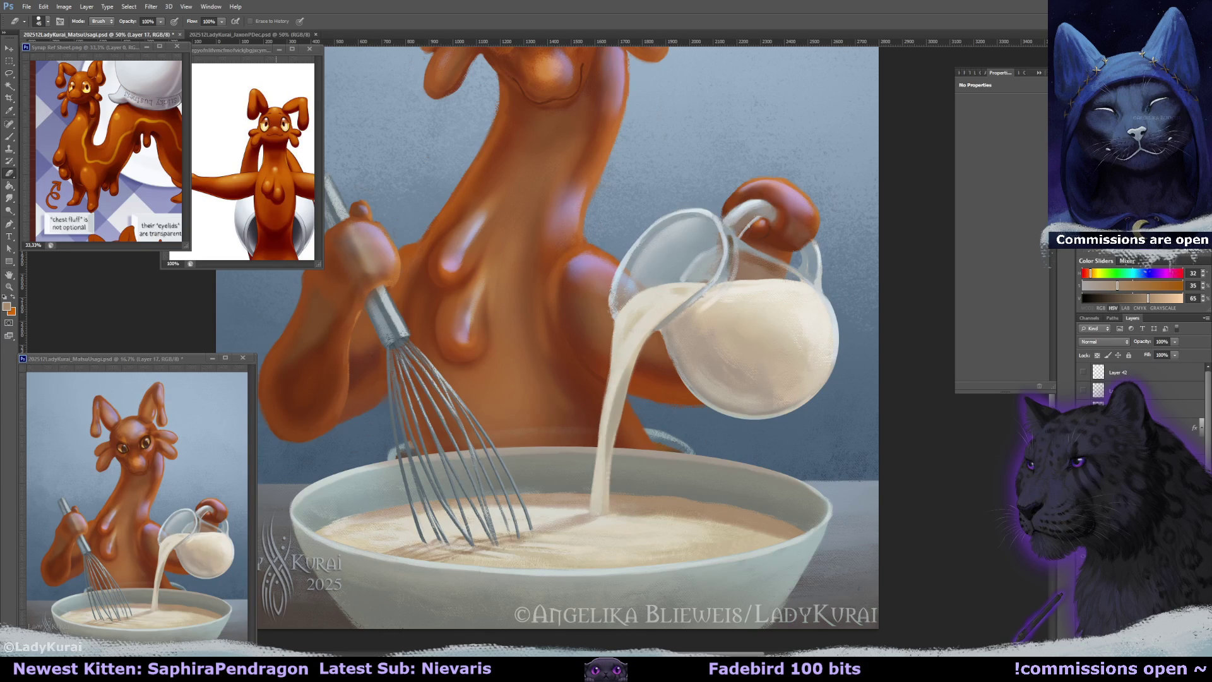
Tilt the view about 35°, zoom in on the jug, and select the 10 px round brush.
key(r)
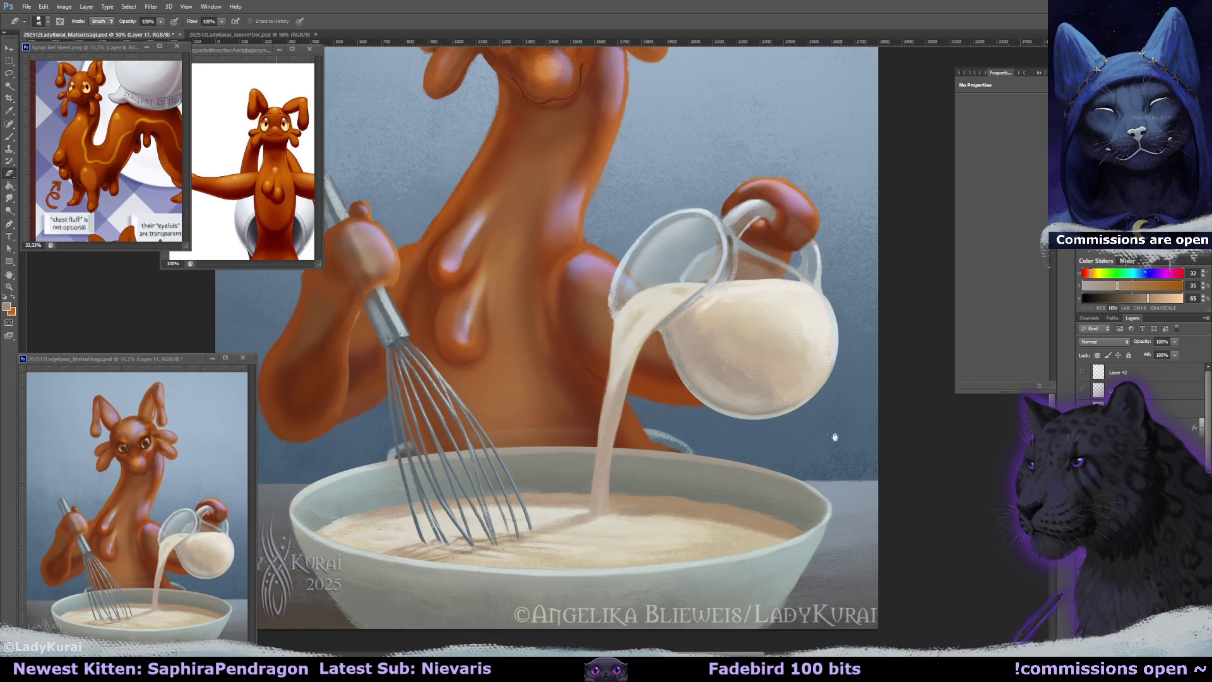
drag(838, 439, 758, 568)
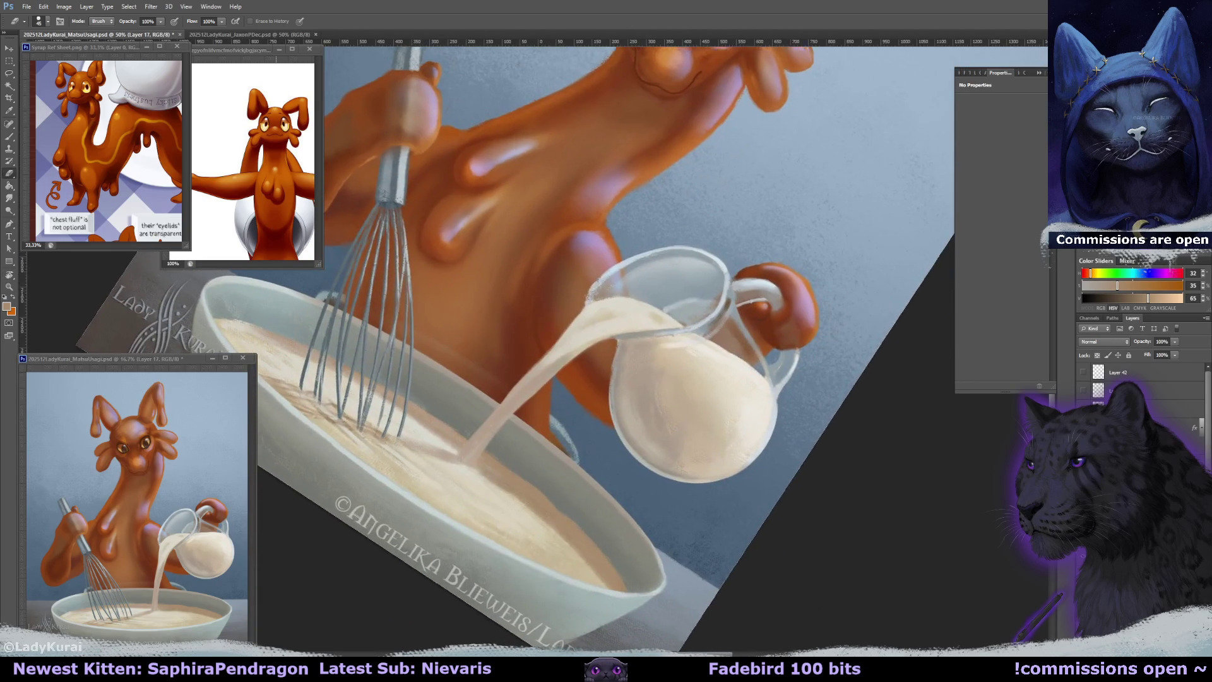
key(ctrl+plus)
drag(549, 354, 480, 328)
key(b)
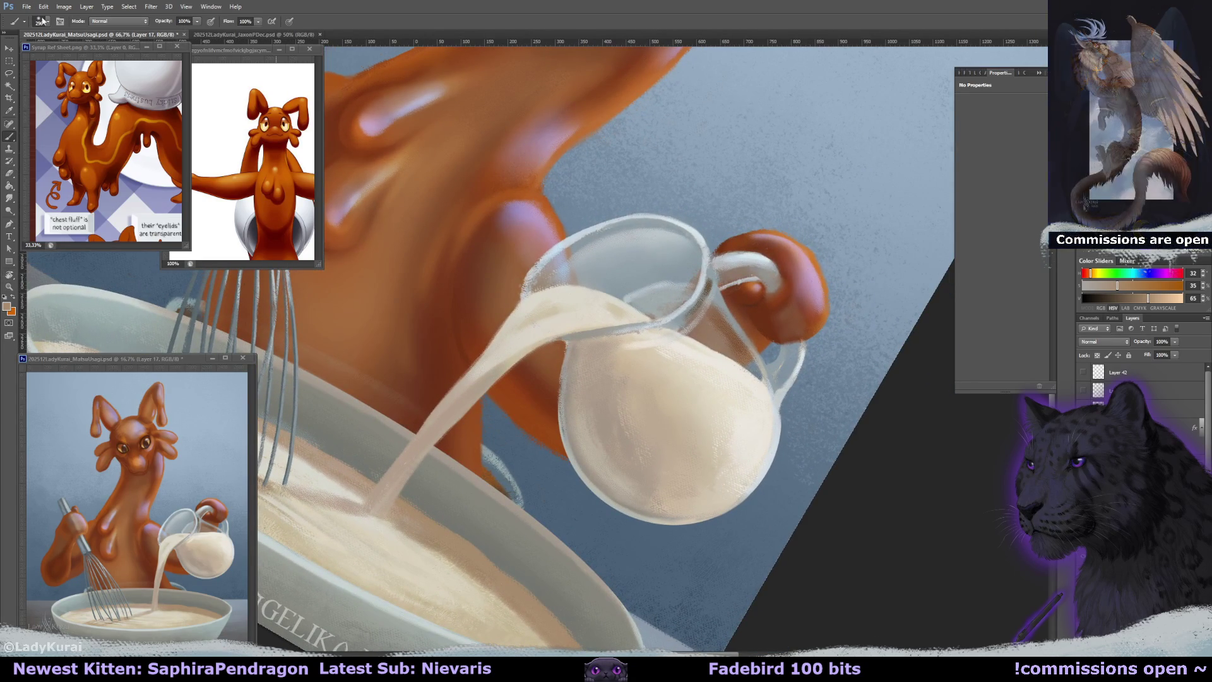
click(47, 21)
click(50, 154)
click(600, 327)
Sample greys and a bluish highlight, level the view, enlarge the brush to 28 px, and save.
alt+click(600, 327)
alt+click(599, 327)
alt+click(569, 431)
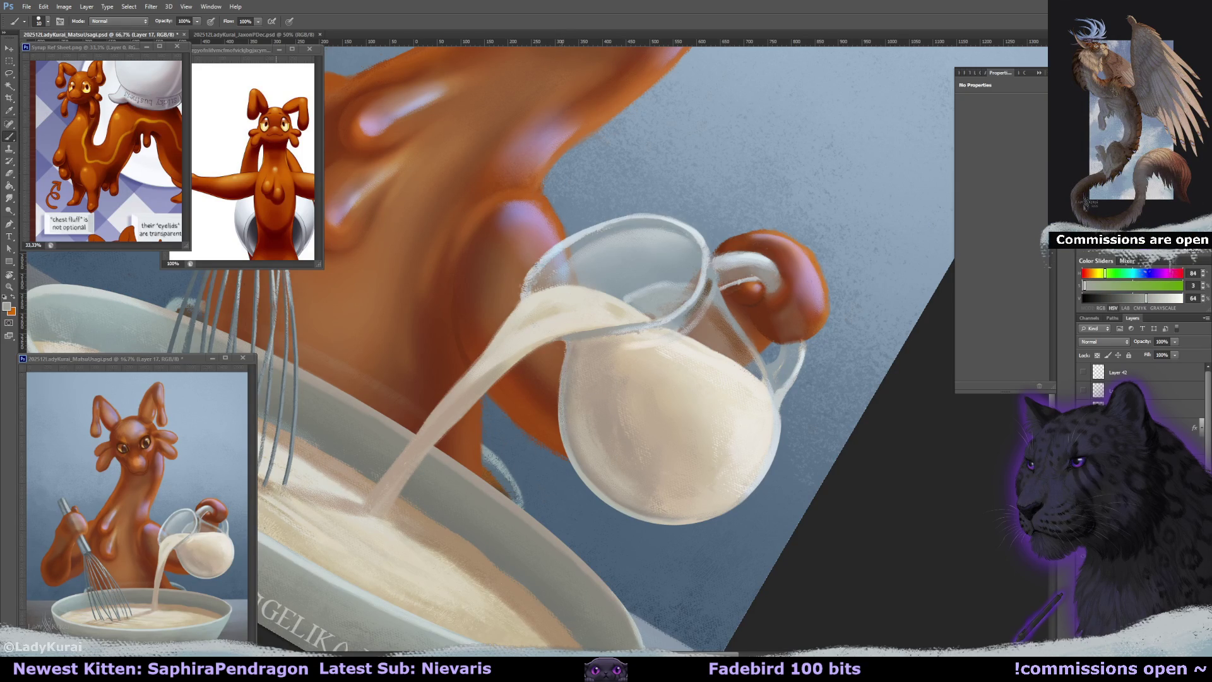
alt+click(549, 254)
drag(549, 254, 606, 209)
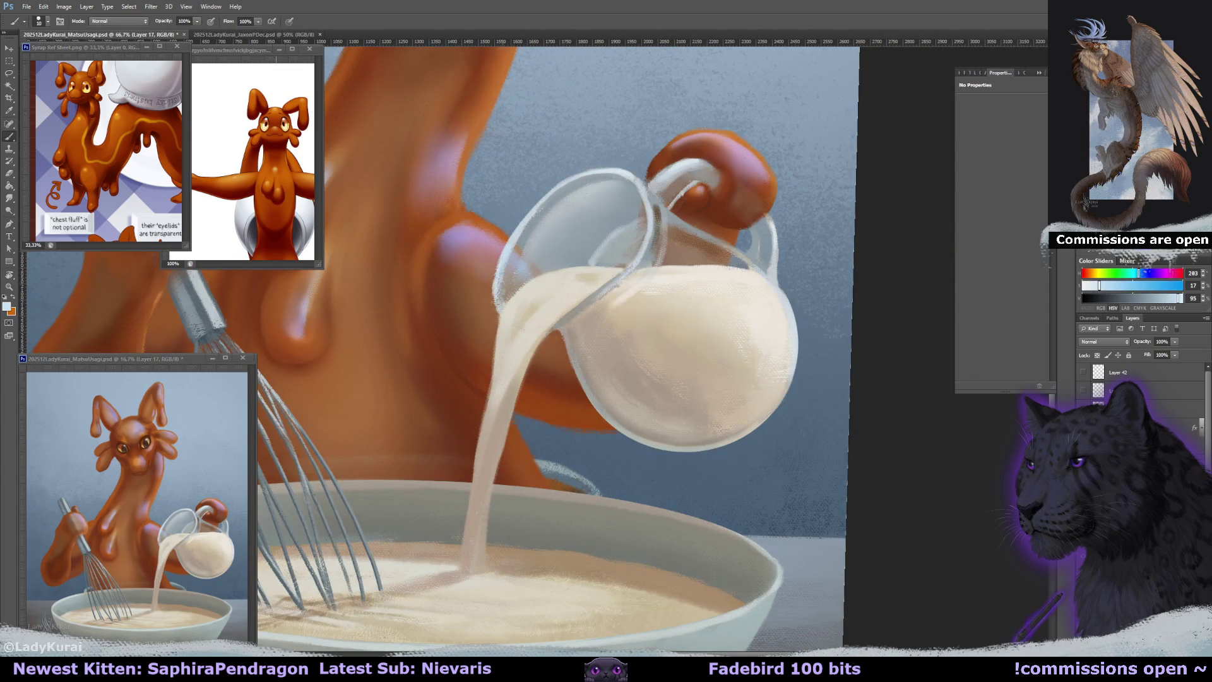
key(bracketright)
key(bracketright)
key(bracketright)
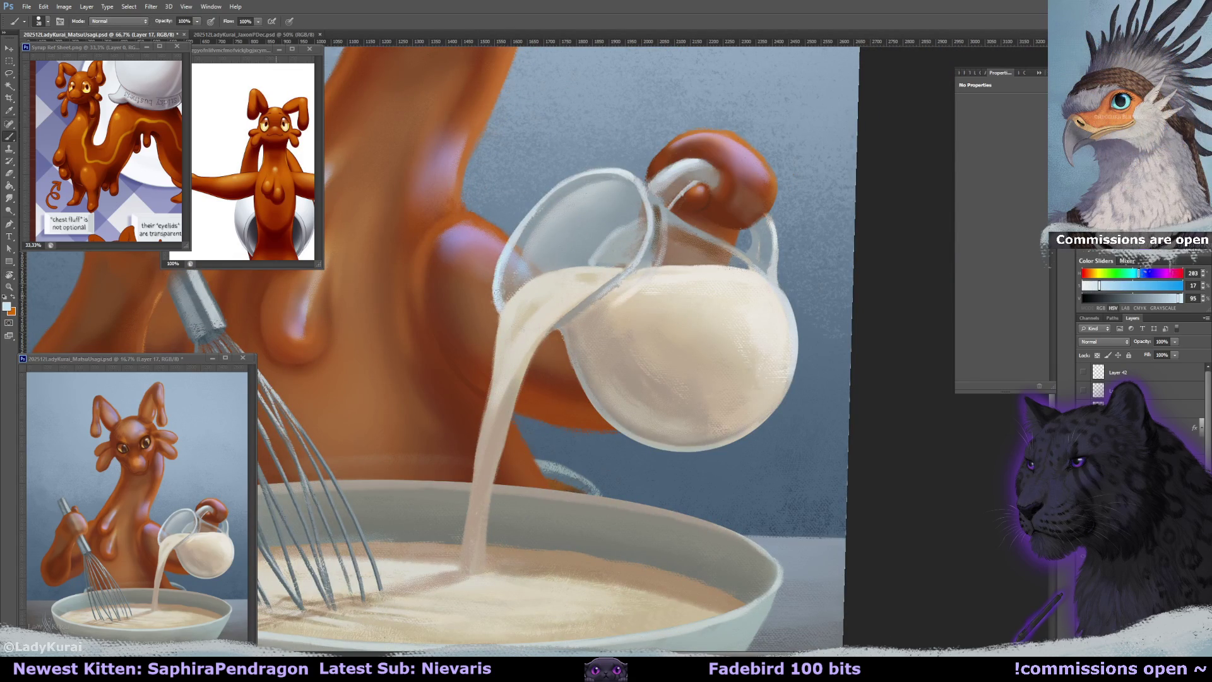
key(r)
drag(505, 258, 464, 250)
key(ctrl+s)
drag(490, 373, 636, 392)
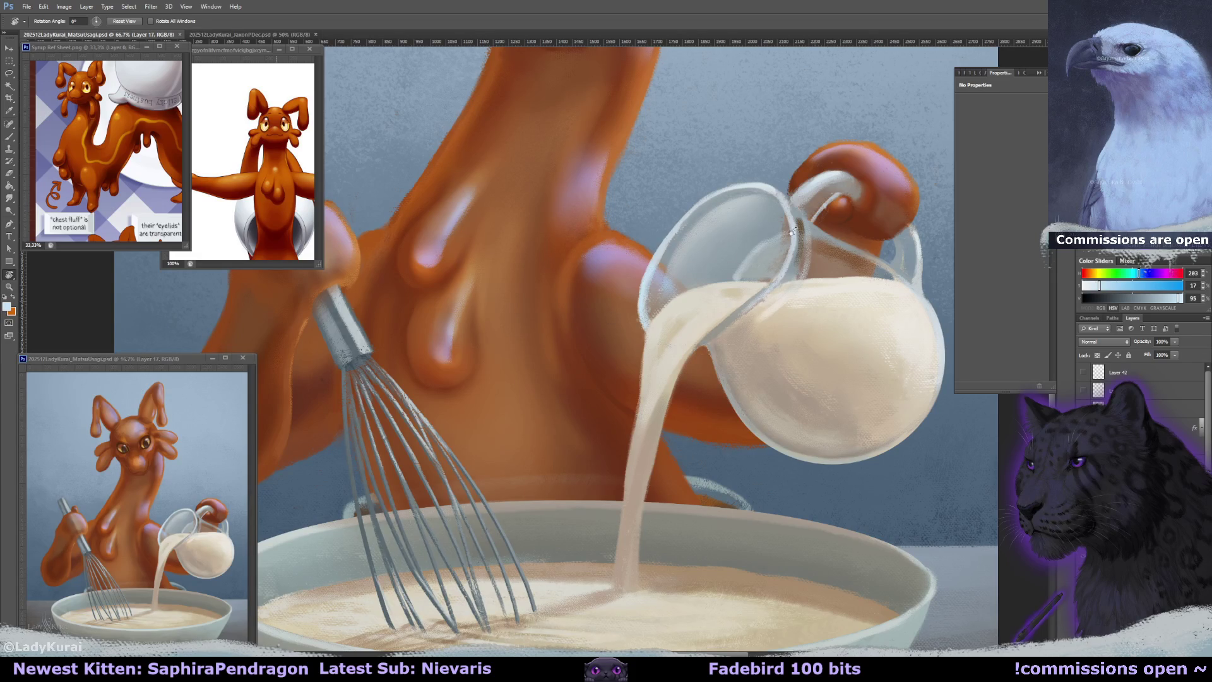
Level the view at 0° and sample orange and skin tones from the figure.
drag(802, 223, 822, 242)
drag(737, 270, 748, 281)
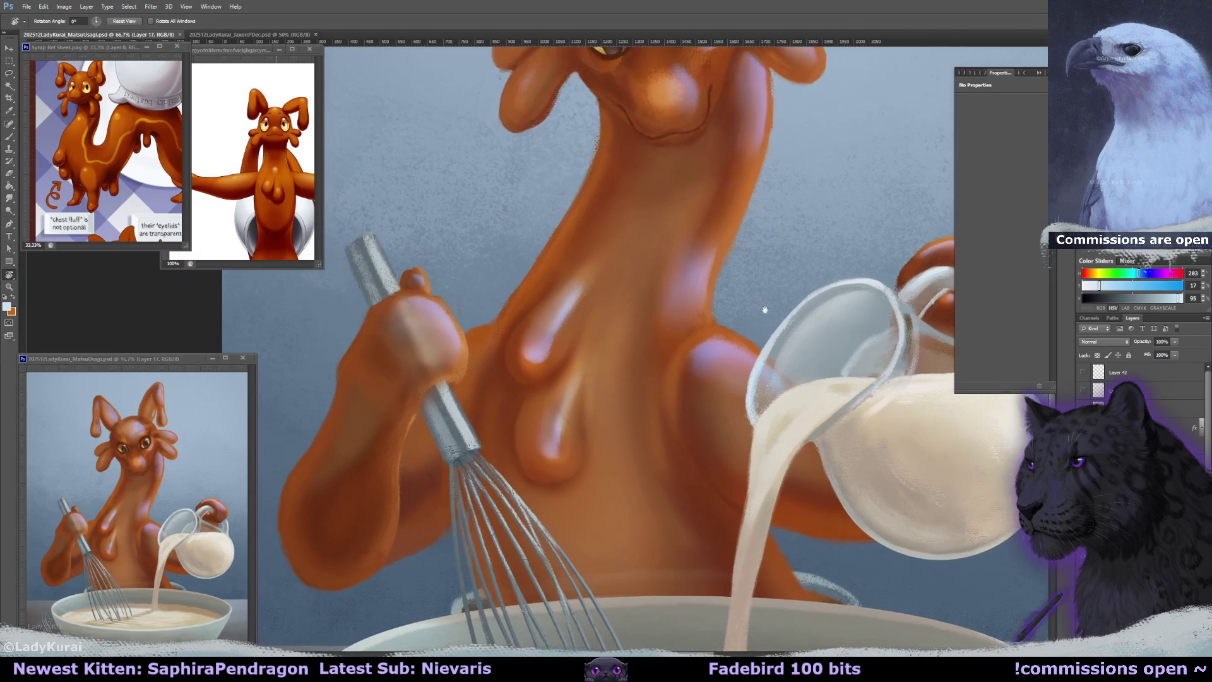
drag(704, 352, 807, 399)
key(b)
alt+click(517, 301)
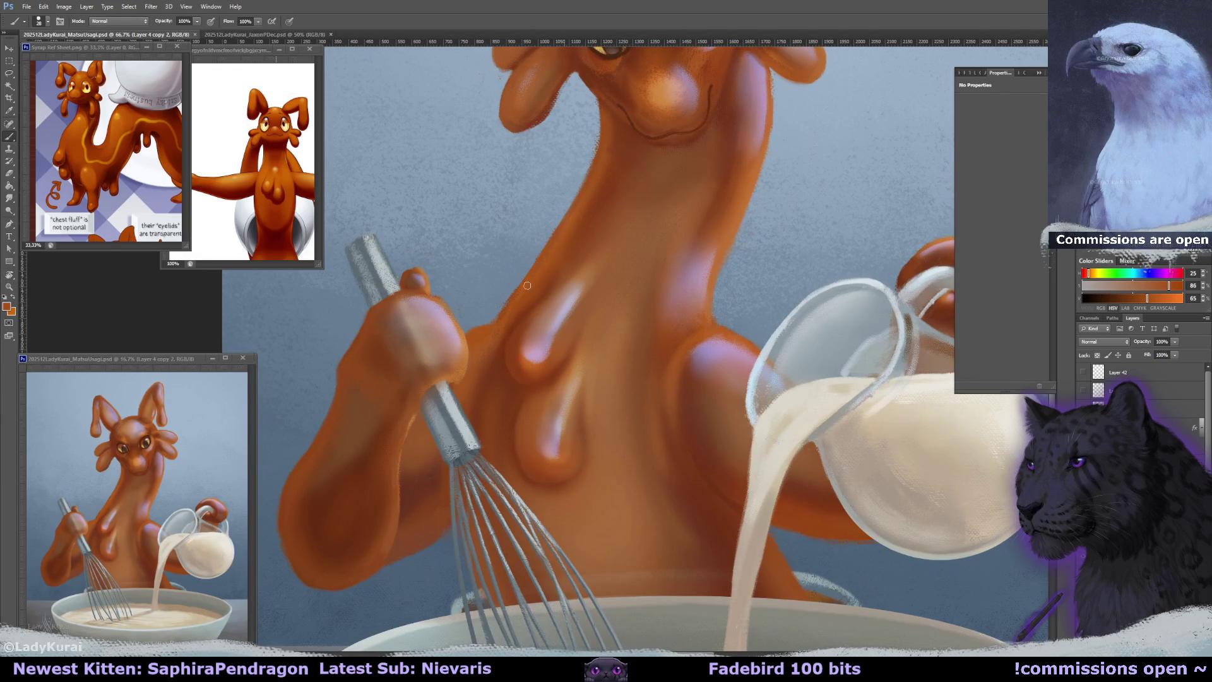
alt+click(578, 208)
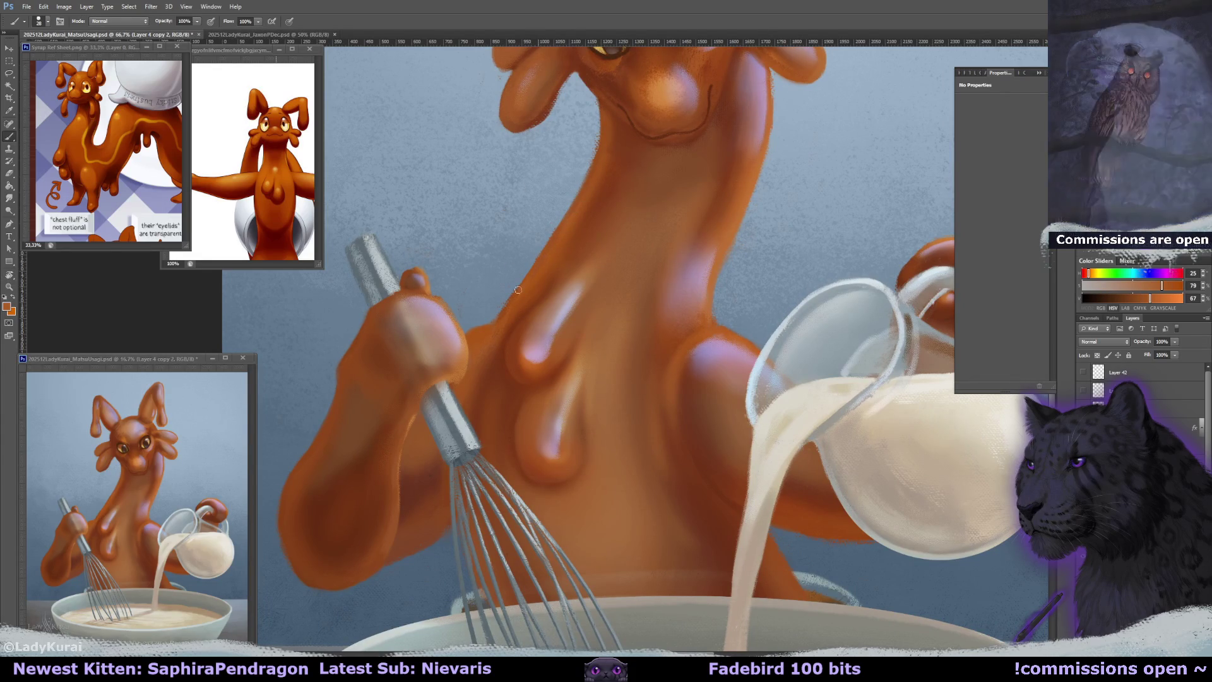
key(ctrl+minus)
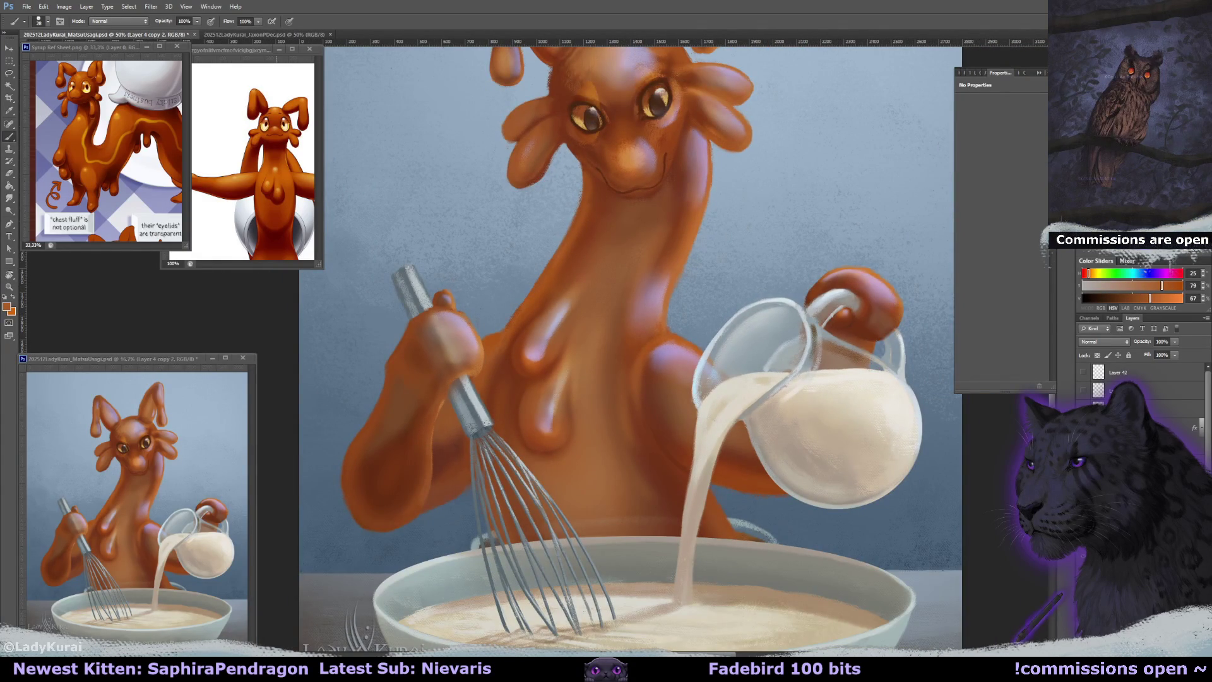
Move to Layer 7, lock its transparent pixels, sample a saturated orange, and save.
key(alt+bracketleft)
key(alt+bracketleft)
click(1098, 355)
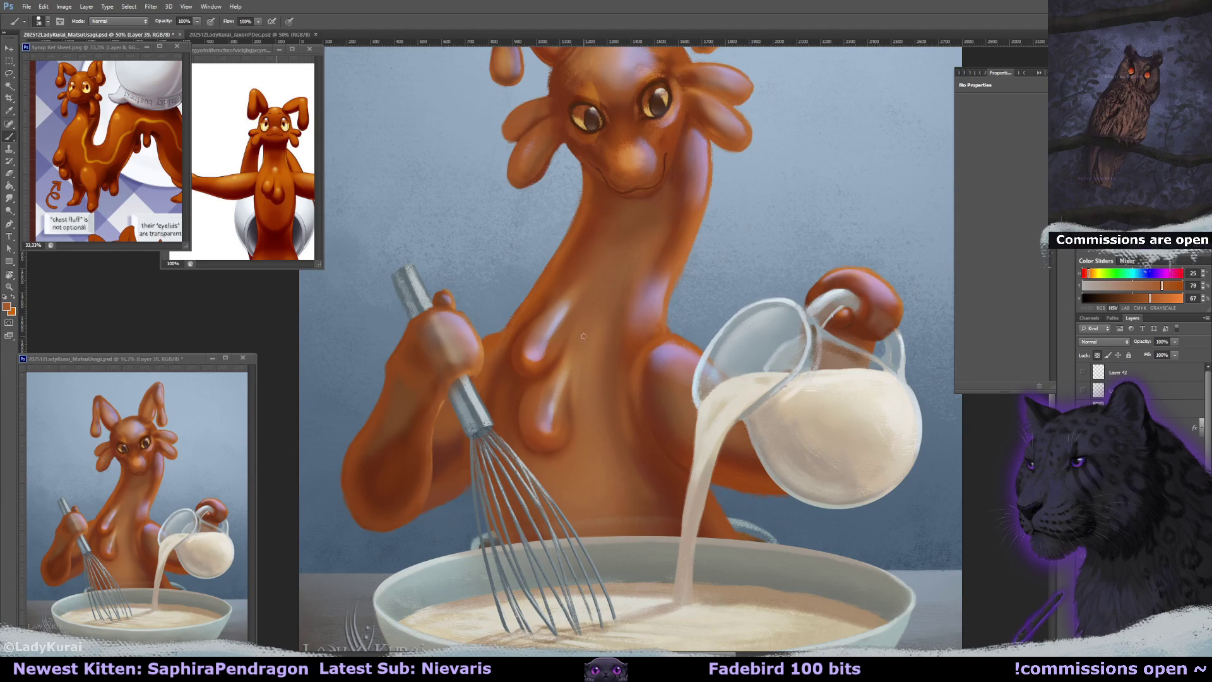
alt+click(540, 287)
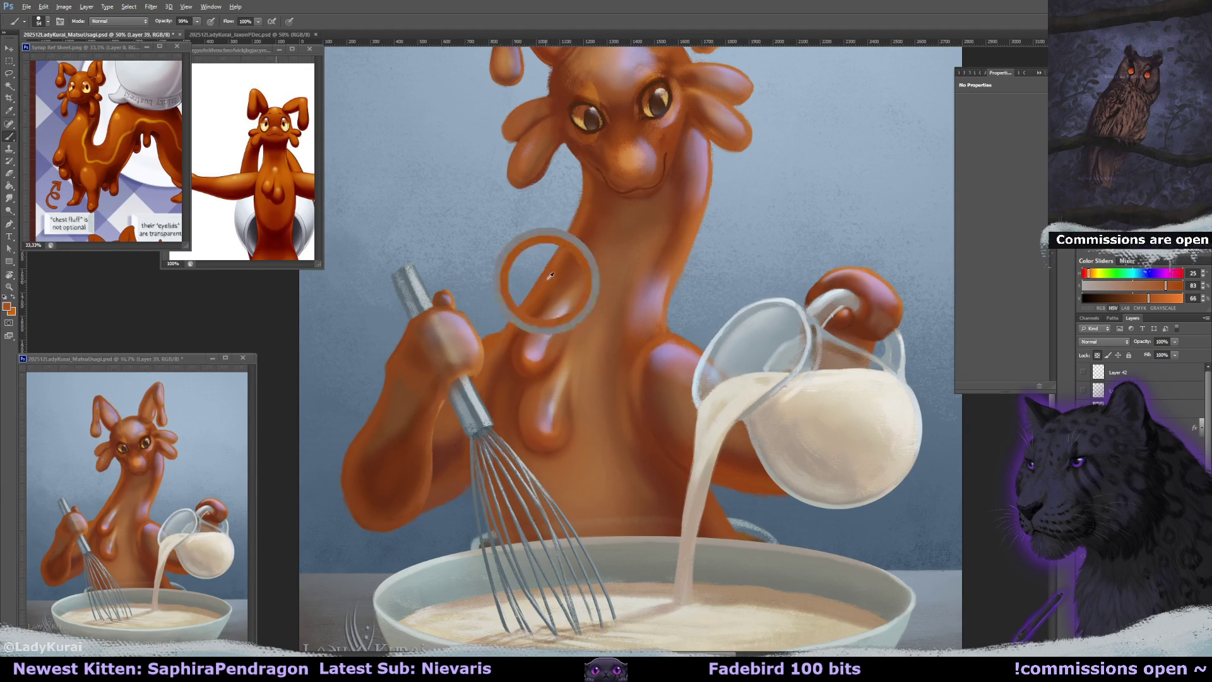
key(ctrl+minus)
key(ctrl+minus)
key(ctrl+s)
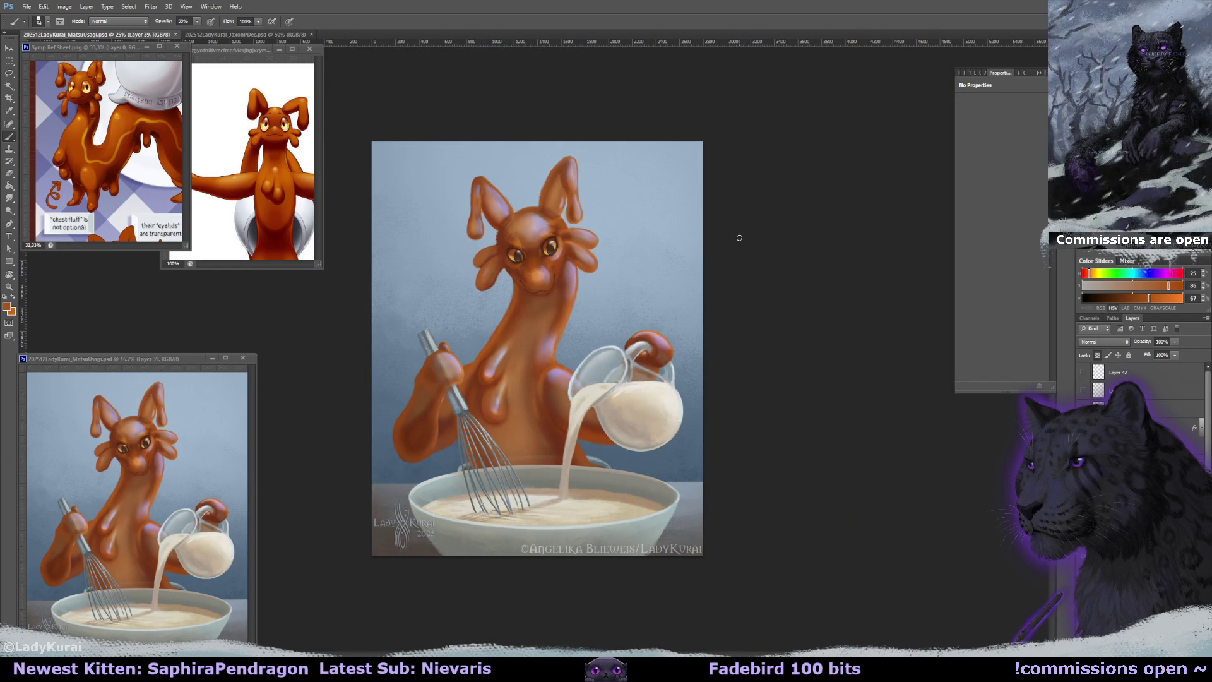
scroll(446, 447, up, 2)
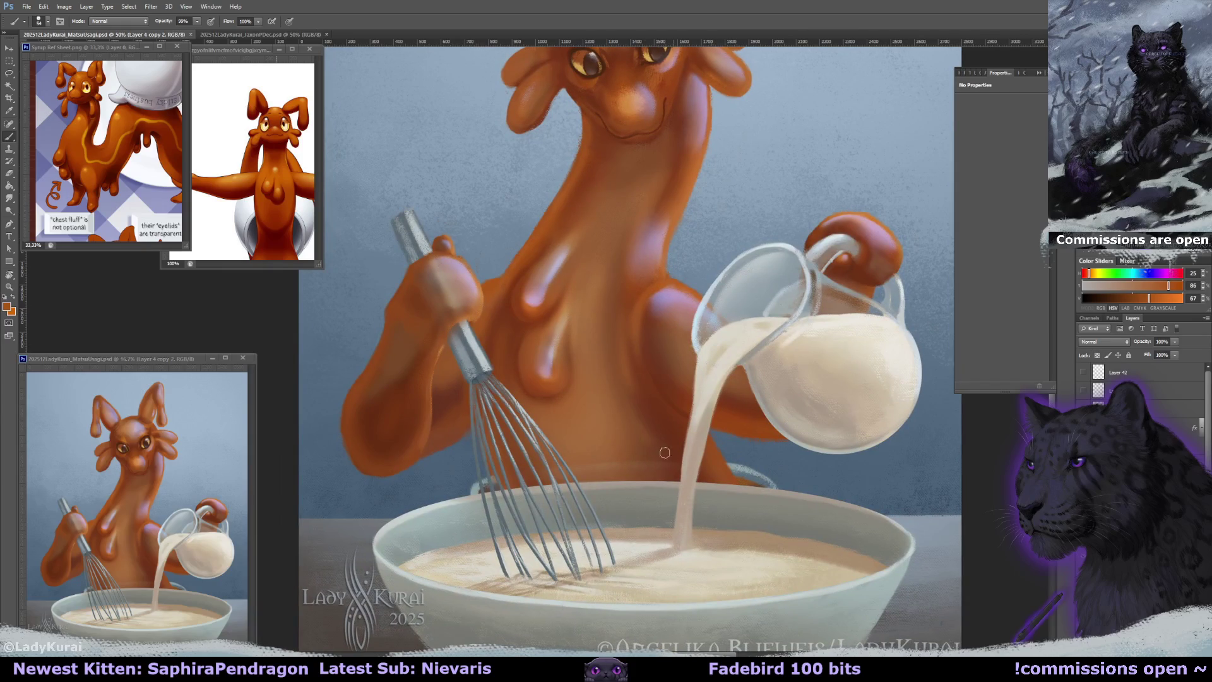
Sample a darker brown and grow the brush from 50 px to 179 px, saving along the way.
click(42, 21)
click(35, 152)
alt+click(489, 297)
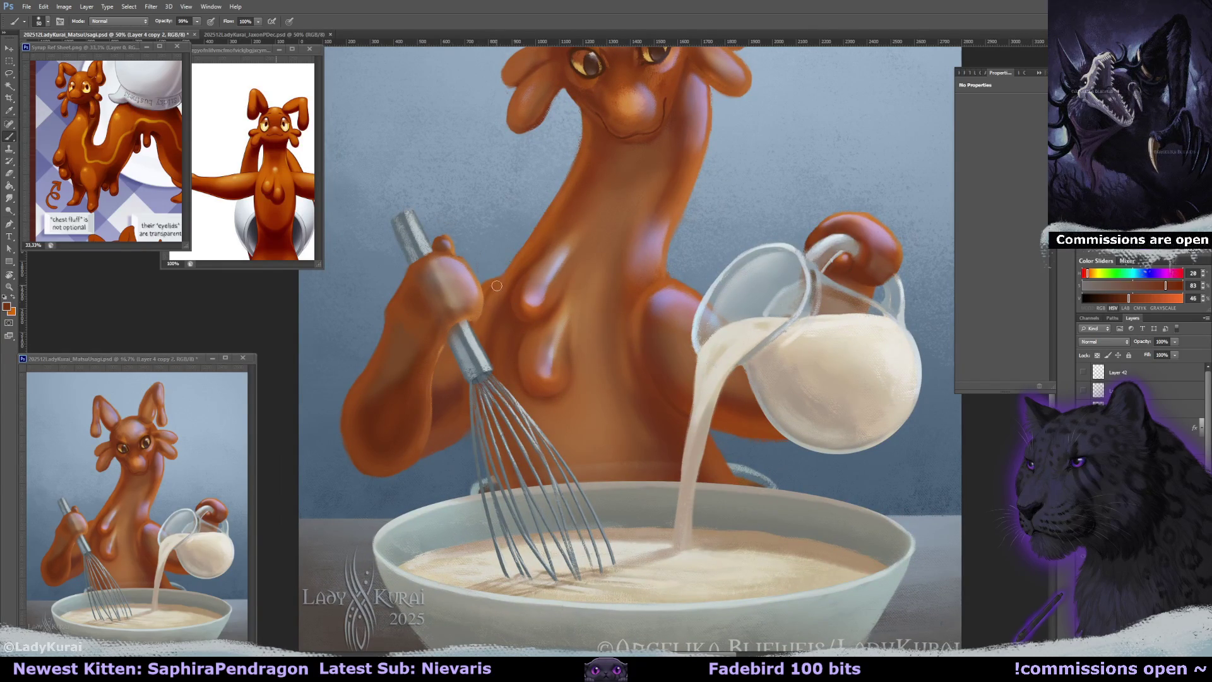
key(bracketright)
key(bracketright)
key(bracketright)
key(ctrl+s)
key(bracketright)
key(bracketright)
key(bracketright)
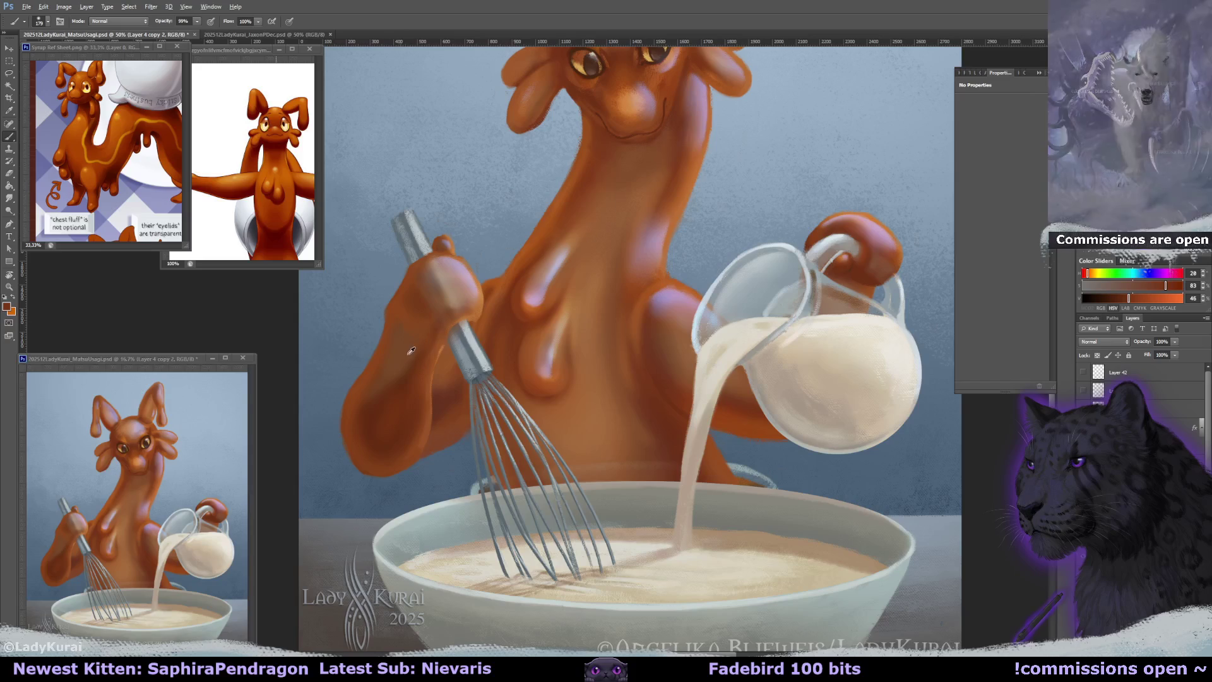
Re-blend the wrist and forearm below the whisk handle in paler and deeper browns, then save.
alt+click(443, 382)
drag(445, 378, 431, 423)
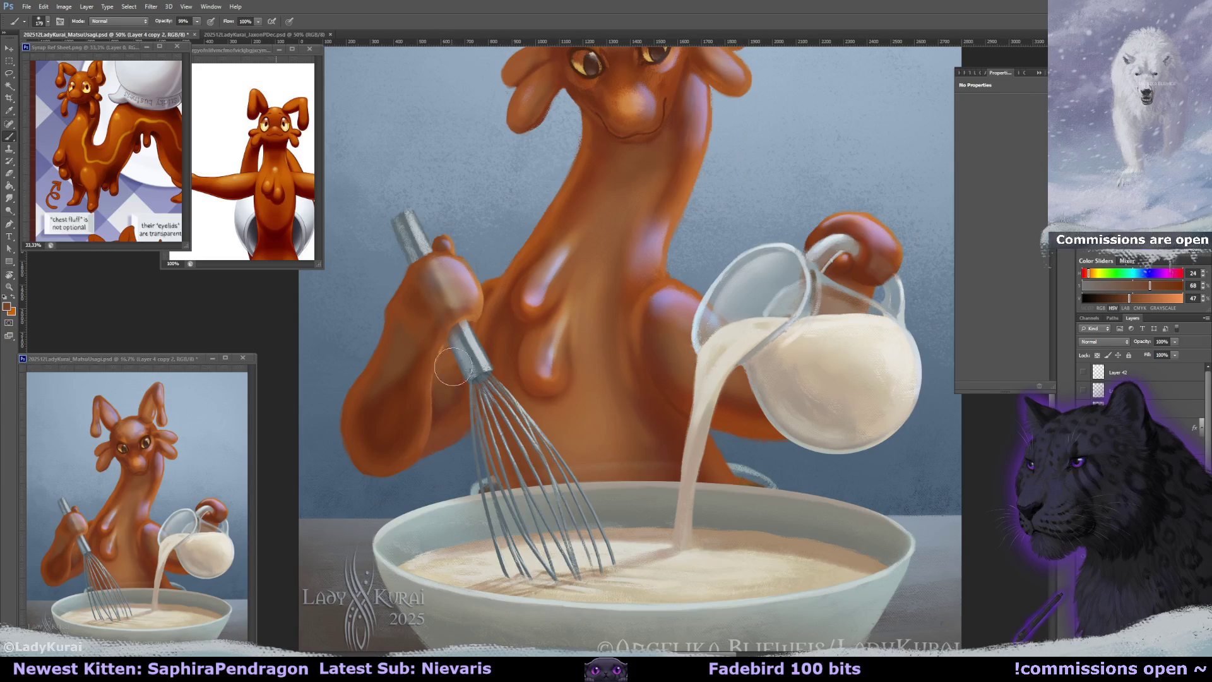
alt+click(431, 423)
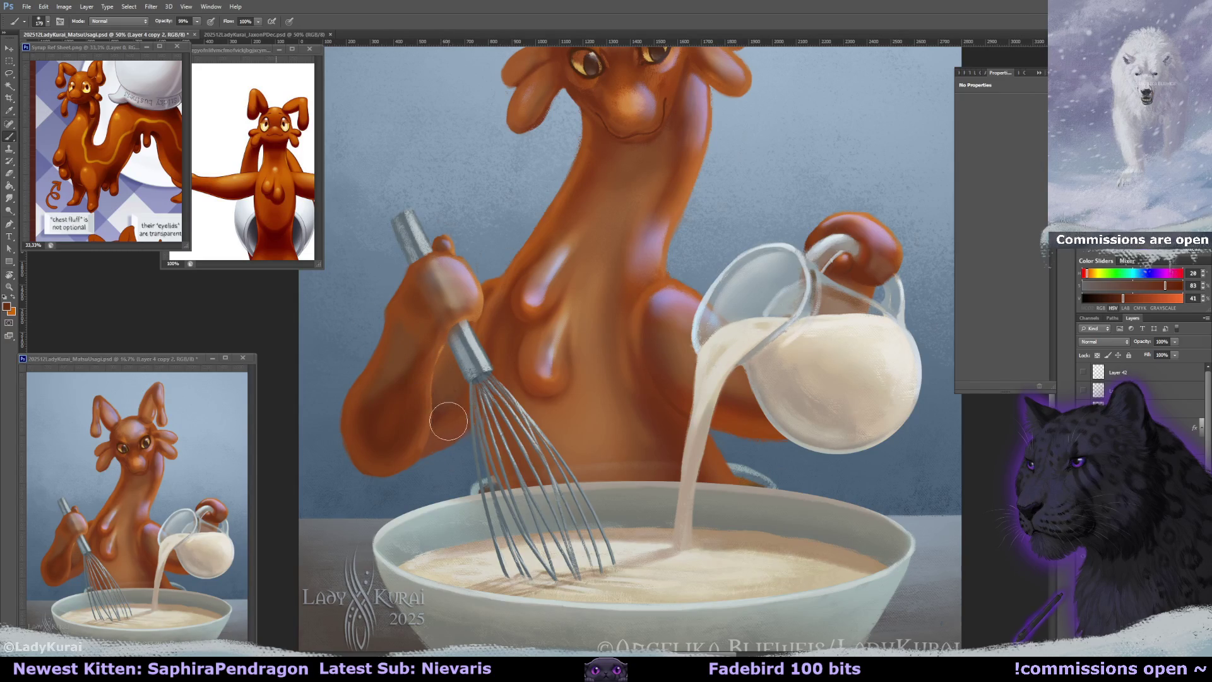
key(alt)
drag(486, 392, 442, 433)
ctrl+click(545, 111)
key(e)
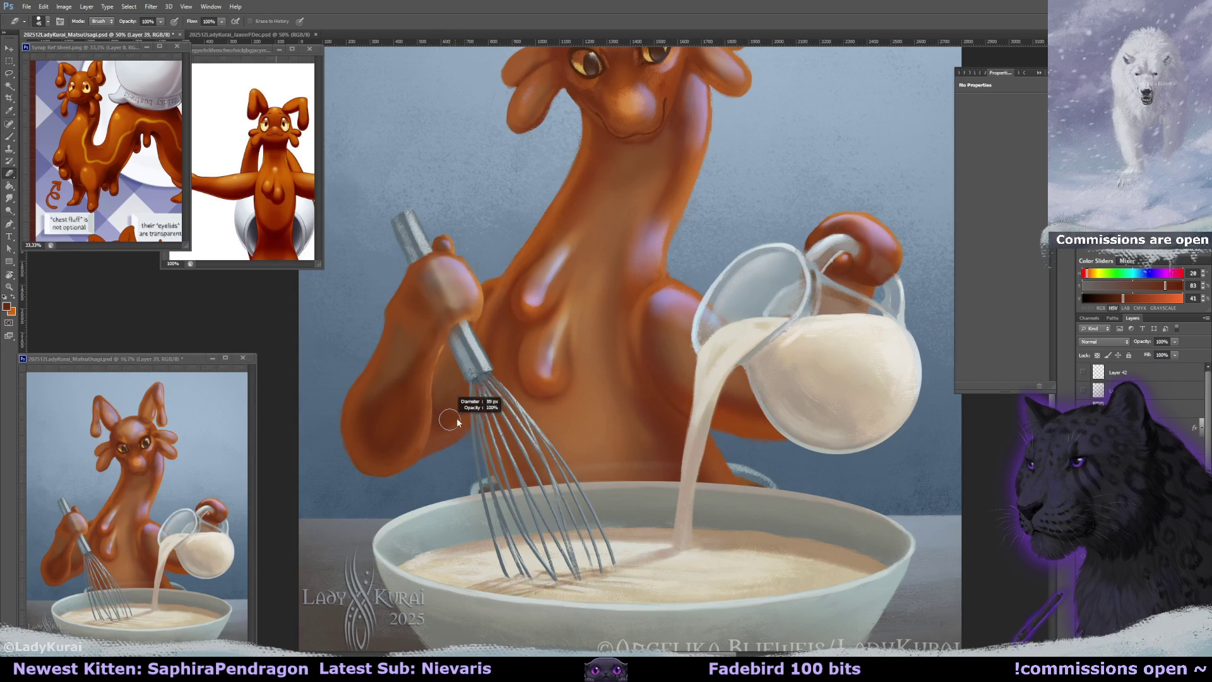
key(ctrl+s)
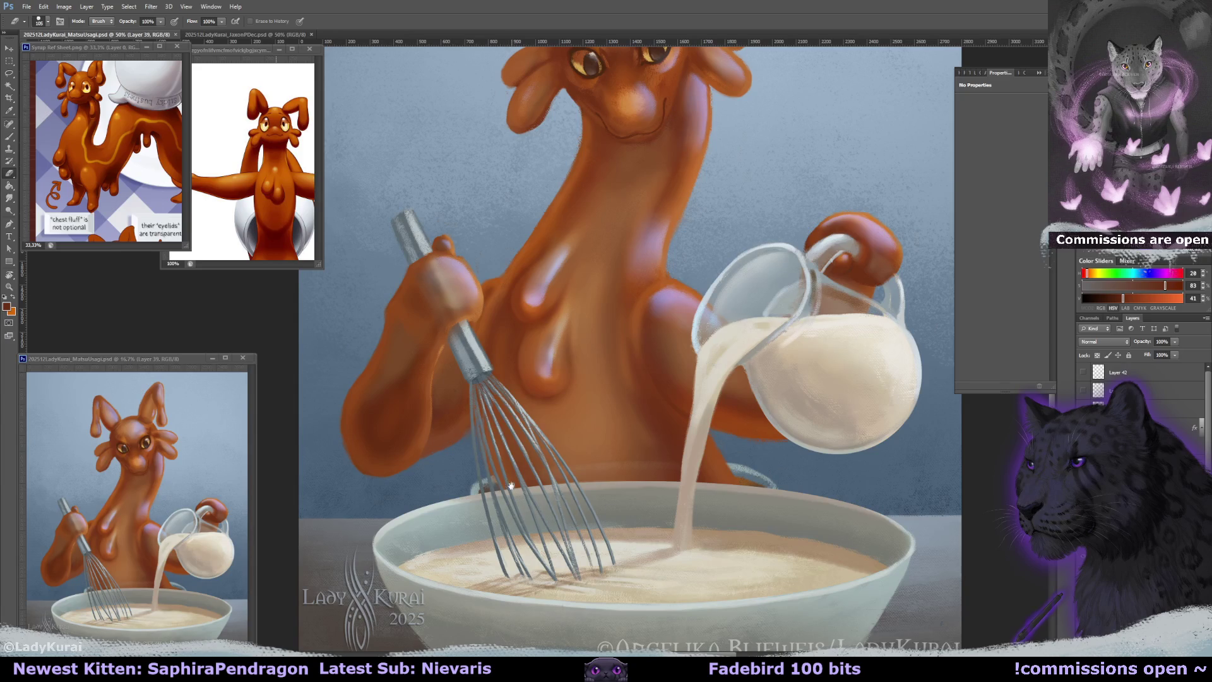
click(28, 8)
Save a JPEG copy over the existing MatsuUsagi JPEG and close the preview and reference windows.
click(39, 120)
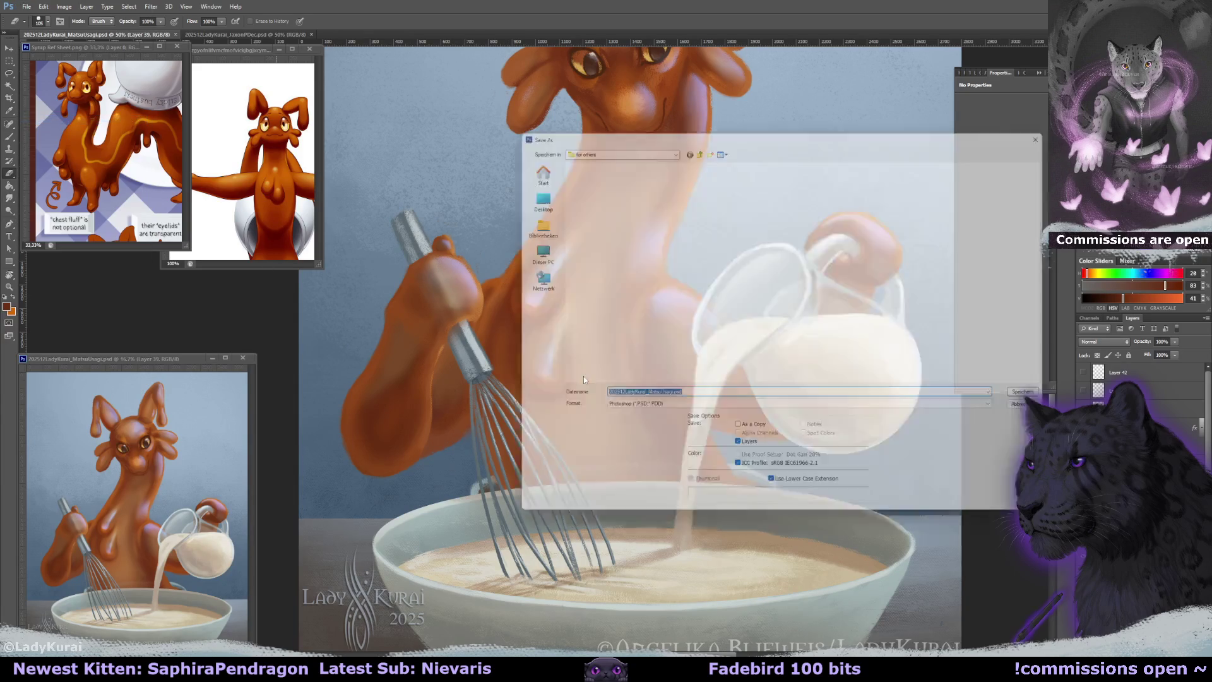
click(628, 410)
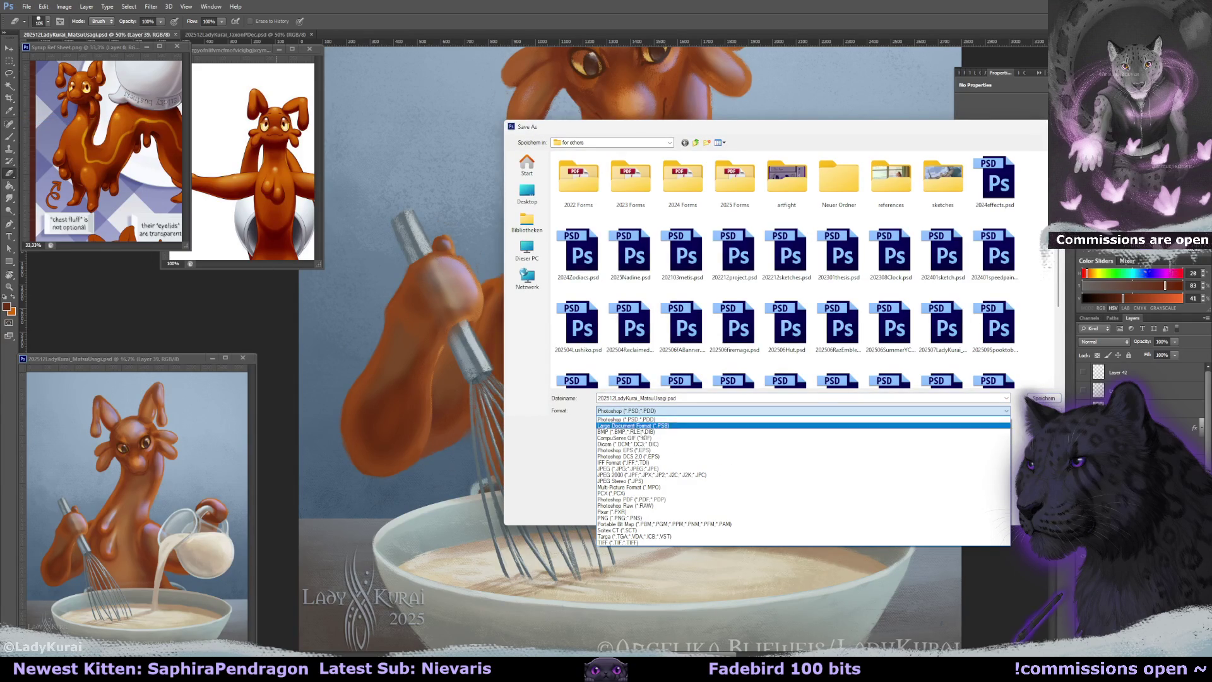
click(656, 470)
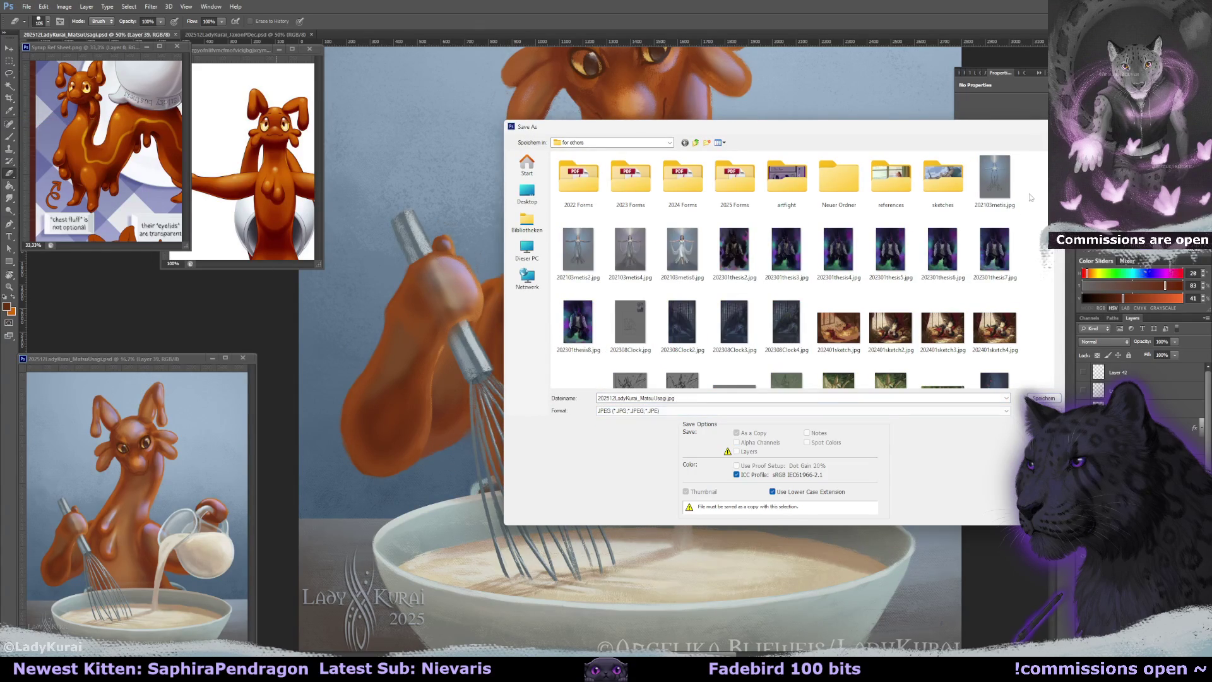
scroll(1062, 259, down, 2)
scroll(1063, 259, down, 3)
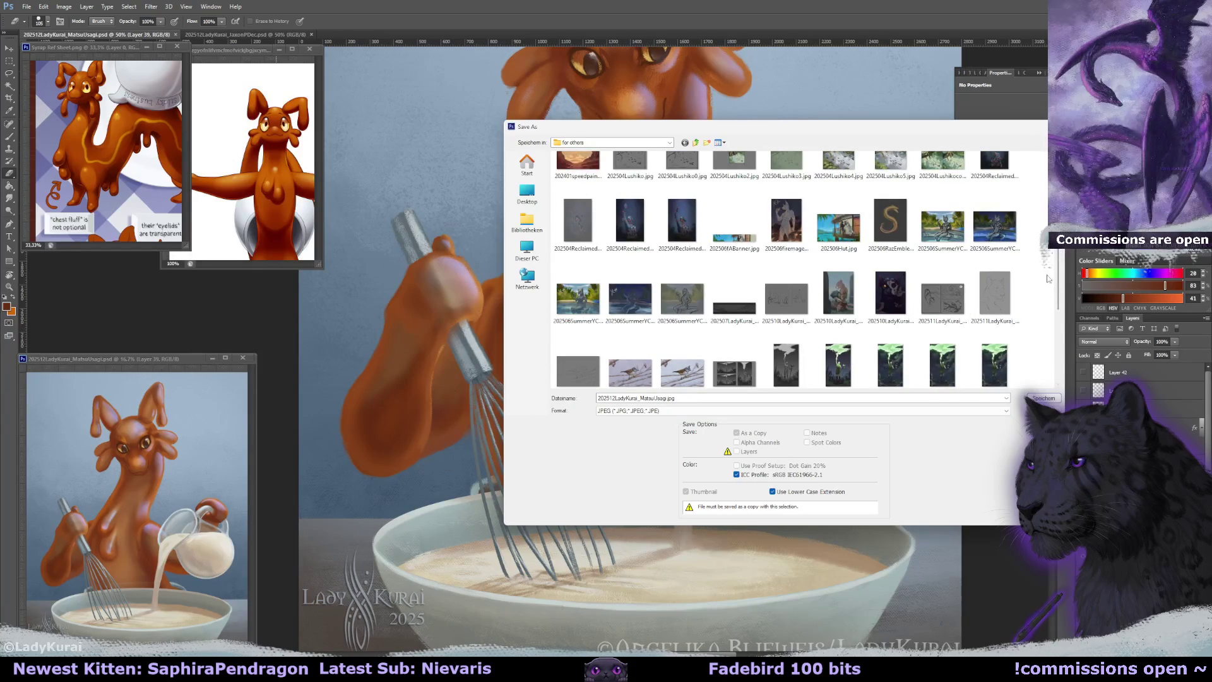
scroll(1048, 281, down, 3)
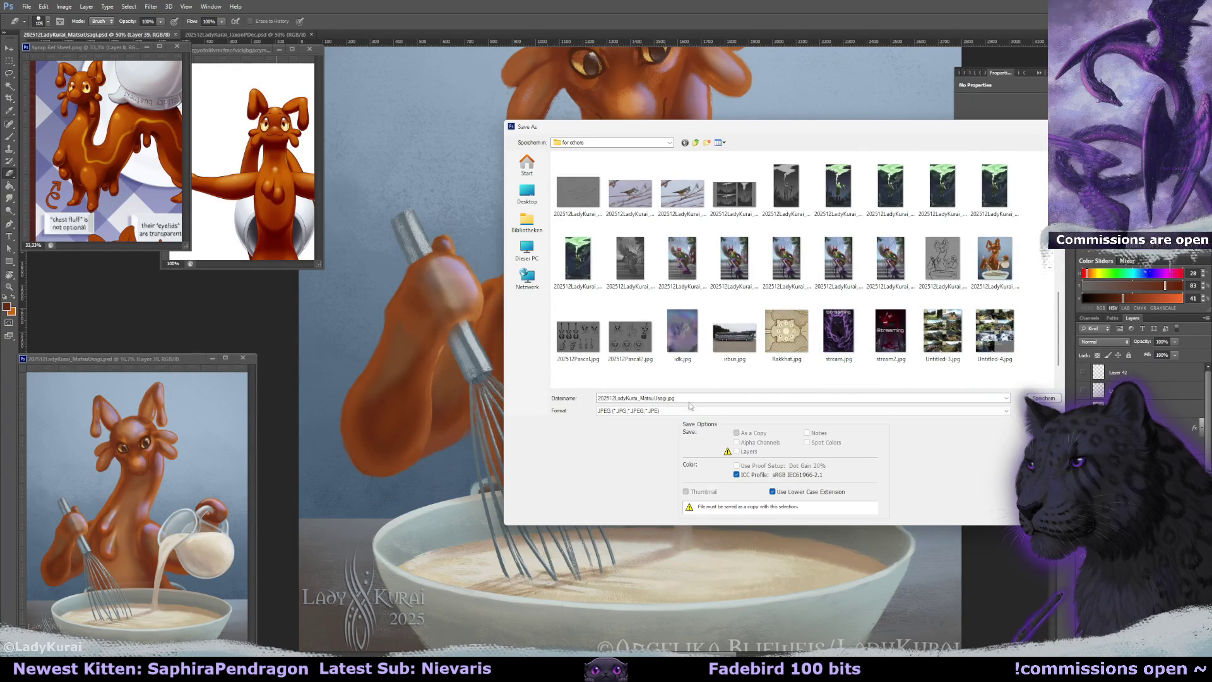
click(994, 259)
click(669, 397)
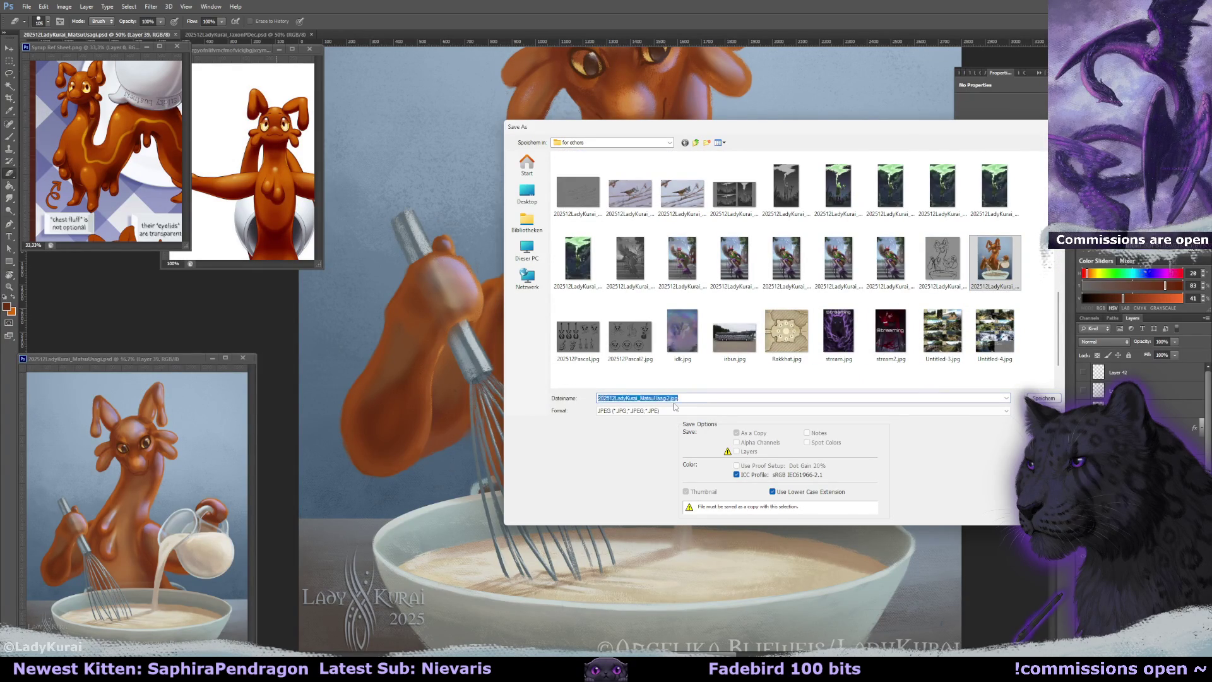
key(Return)
key(Return)
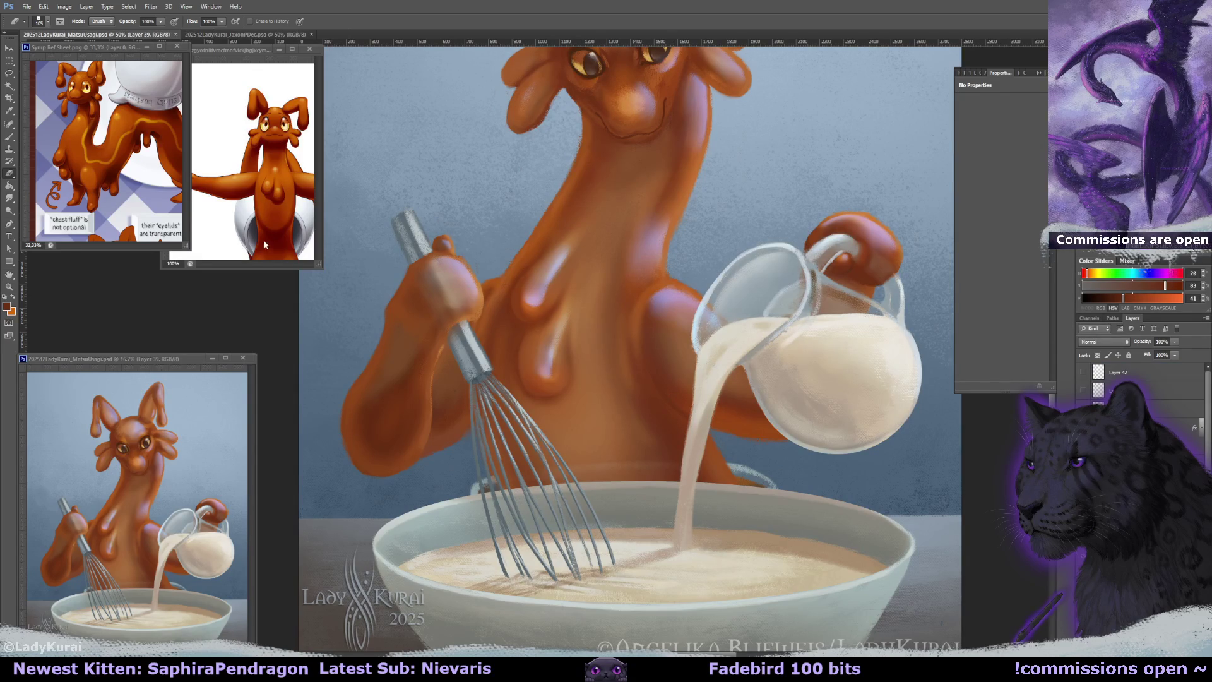
click(243, 357)
click(309, 51)
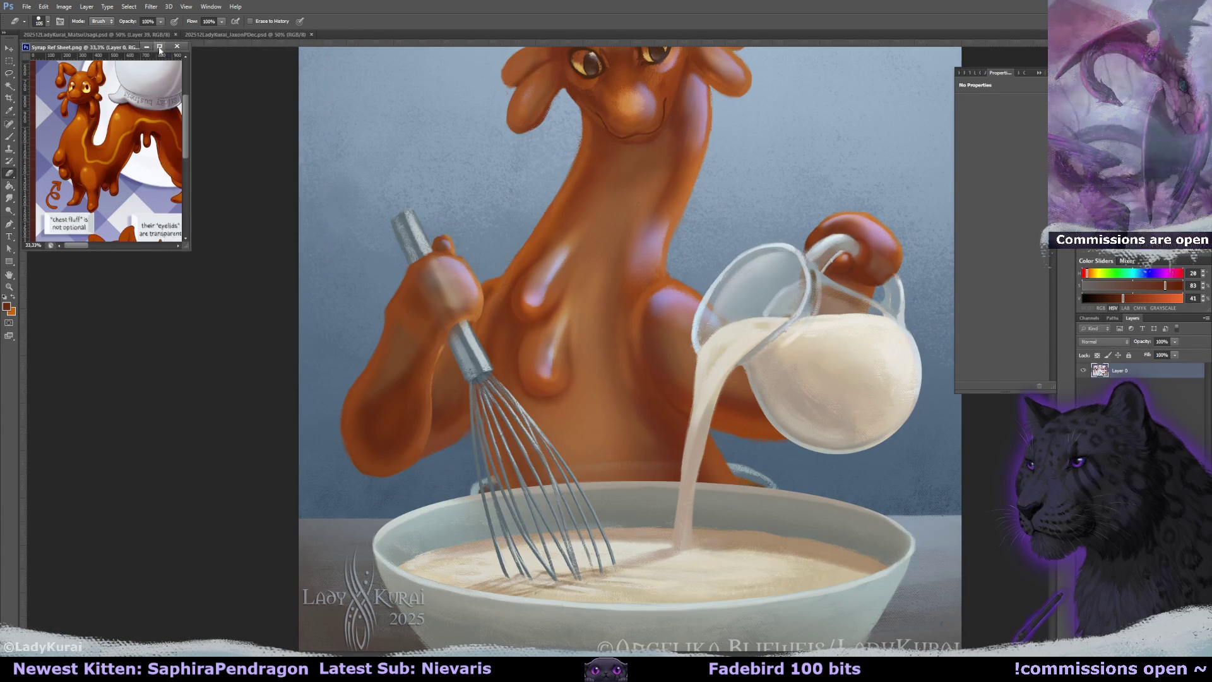
Close the Syrup Ref Sheet window and both open painting documents.
click(176, 46)
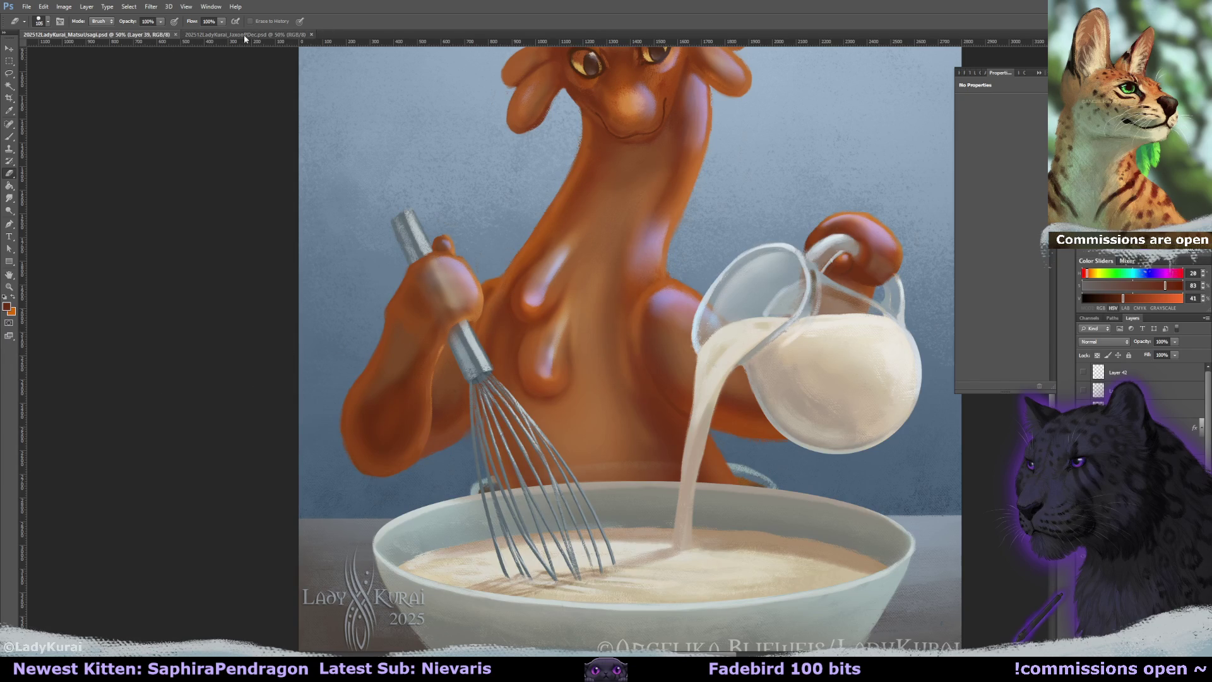
click(175, 34)
click(27, 7)
click(408, 483)
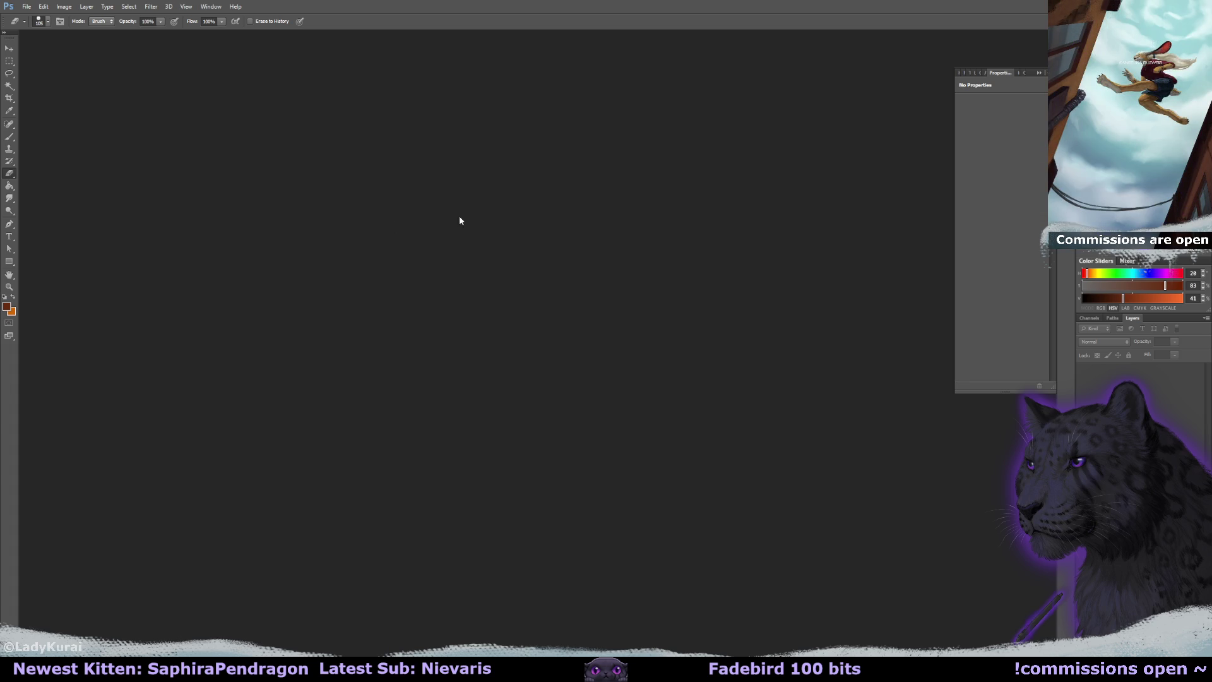
Open Cozy.png as a reference and create a new 112 × 112 px document at 300 ppi.
drag(49, 271, 460, 219)
click(27, 6)
click(48, 13)
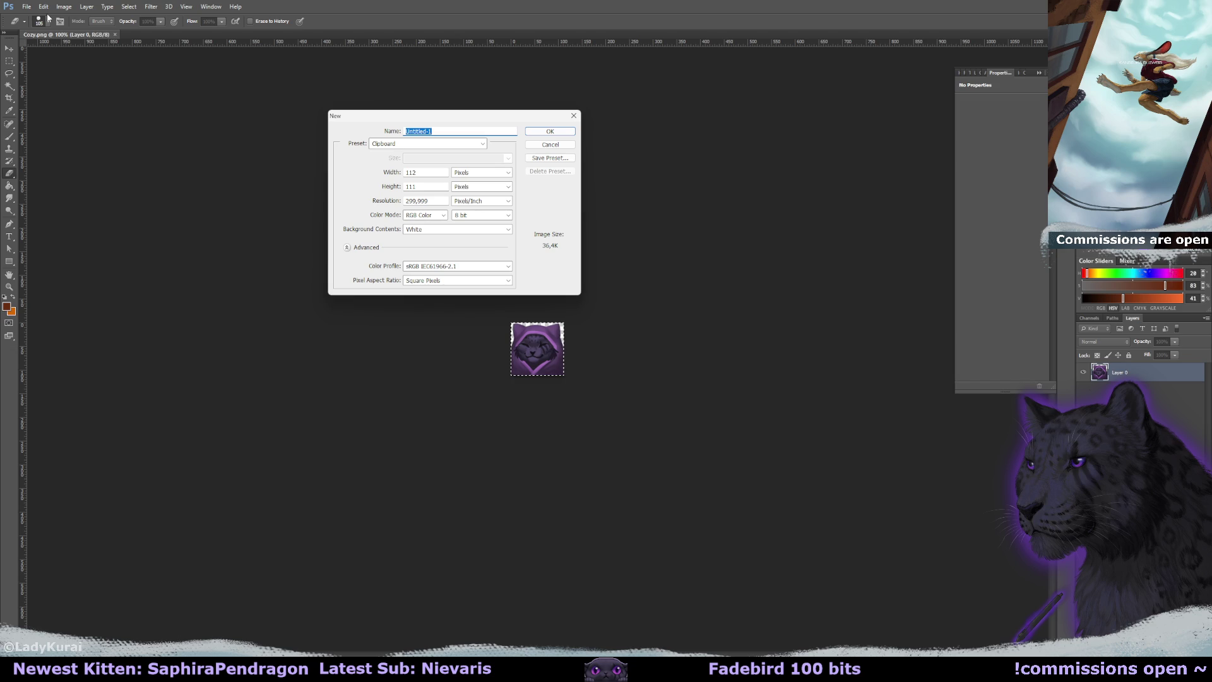
key(Tab)
key(Tab)
text(112)
key(Tab)
text(112)
key(Tab)
text(300)
key(Return)
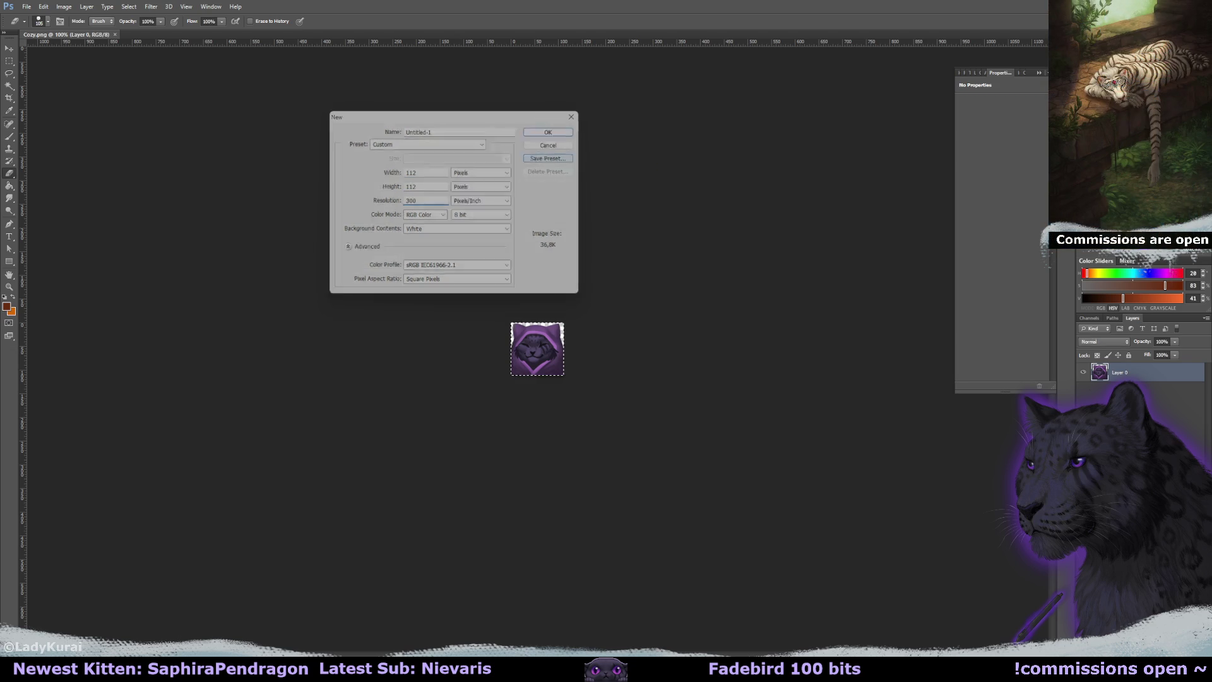
Undo the pasted cat, close Cozy.png, and zoom the blank canvas to 400%.
key(ctrl+v)
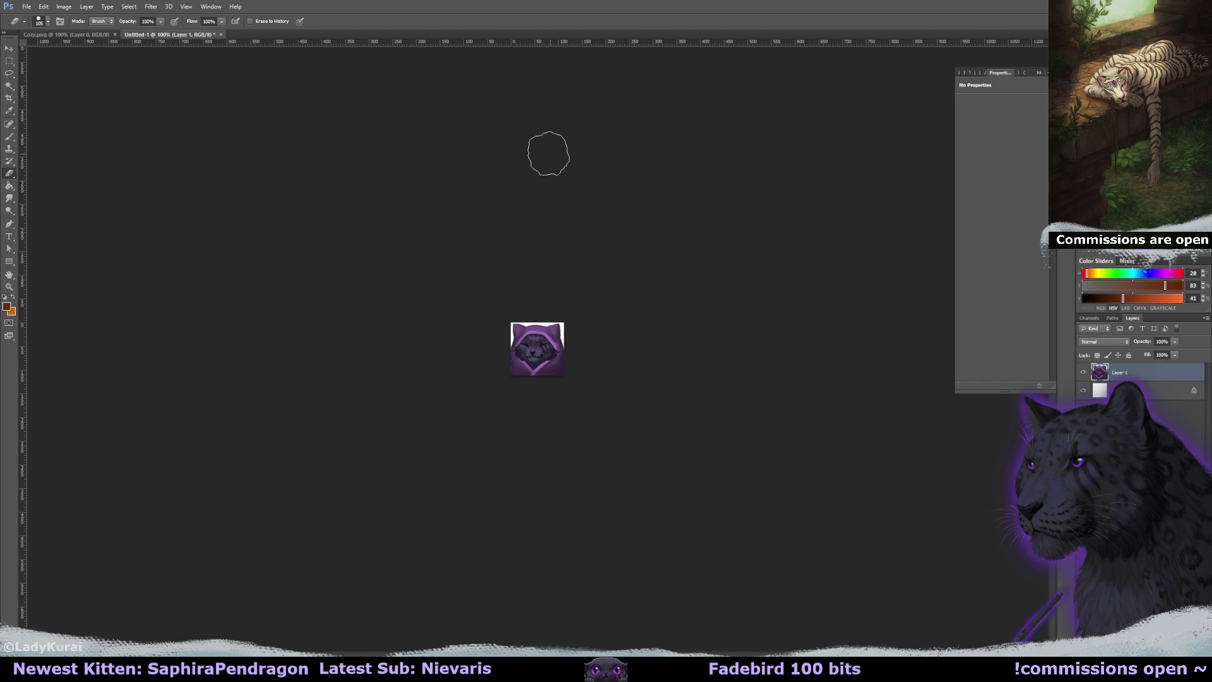
key(ctrl+z)
click(114, 34)
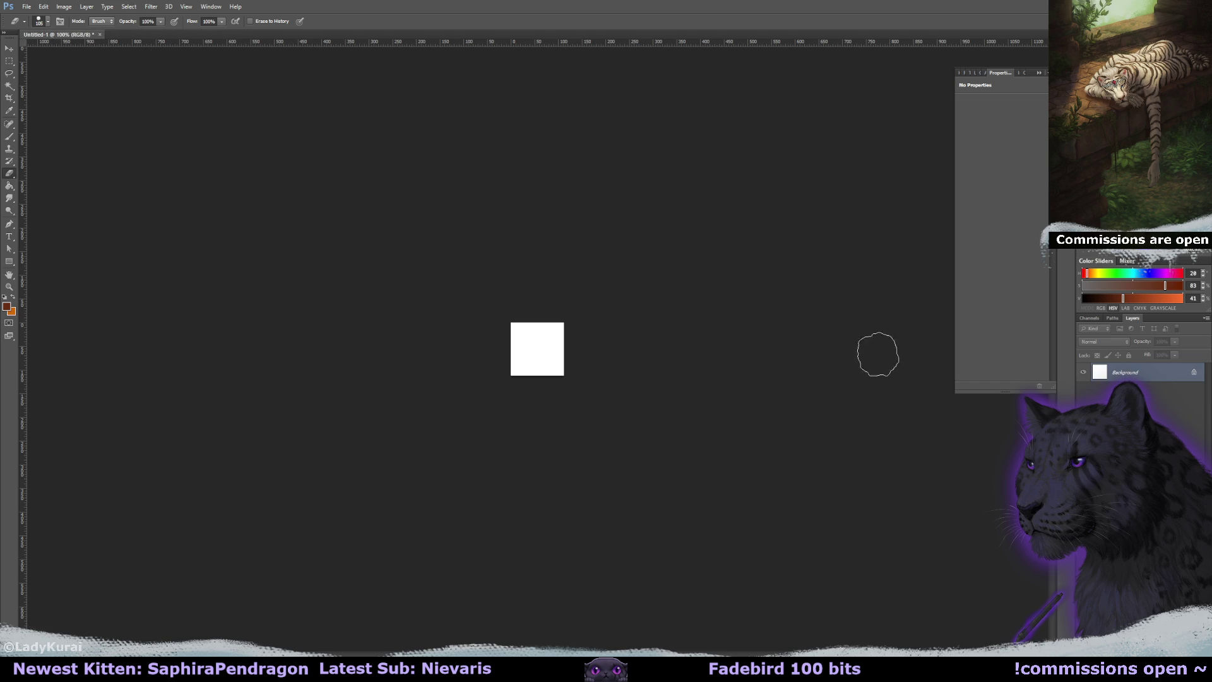
key(ctrl+plus)
key(ctrl+plus)
key(ctrl+plus)
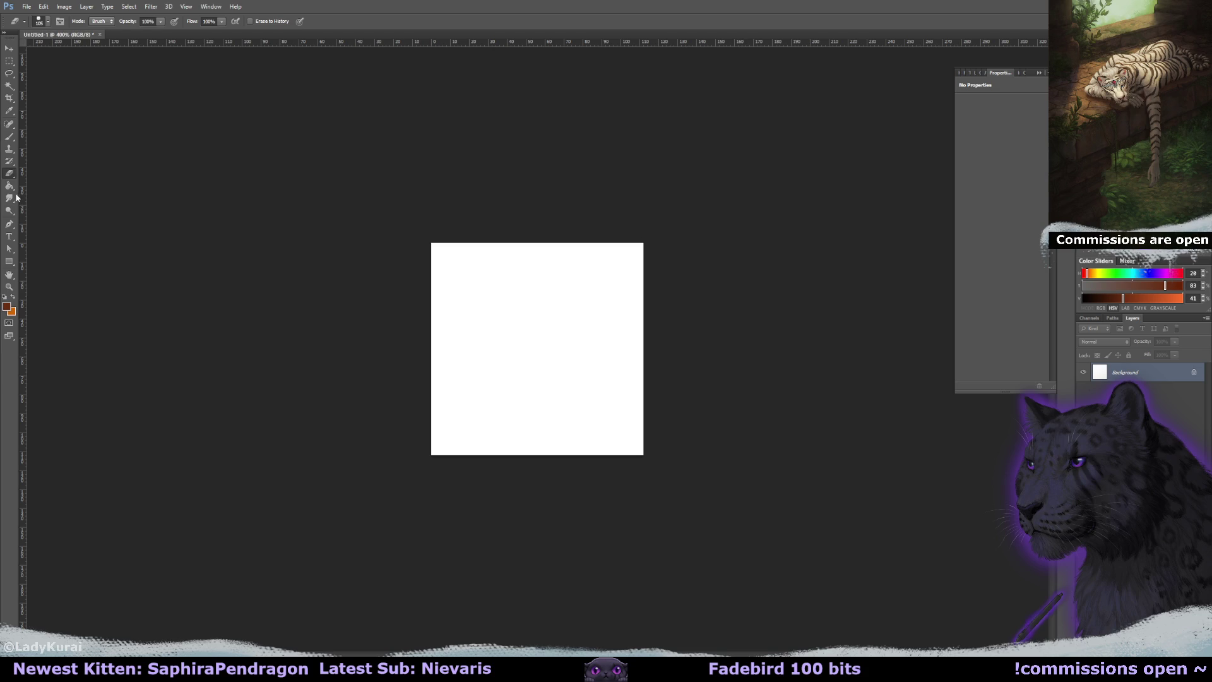
Fill the canvas with dark grey, add an empty Layer 1, and lighten the paint colour to grey.
click(9, 185)
alt+click(363, 271)
click(537, 316)
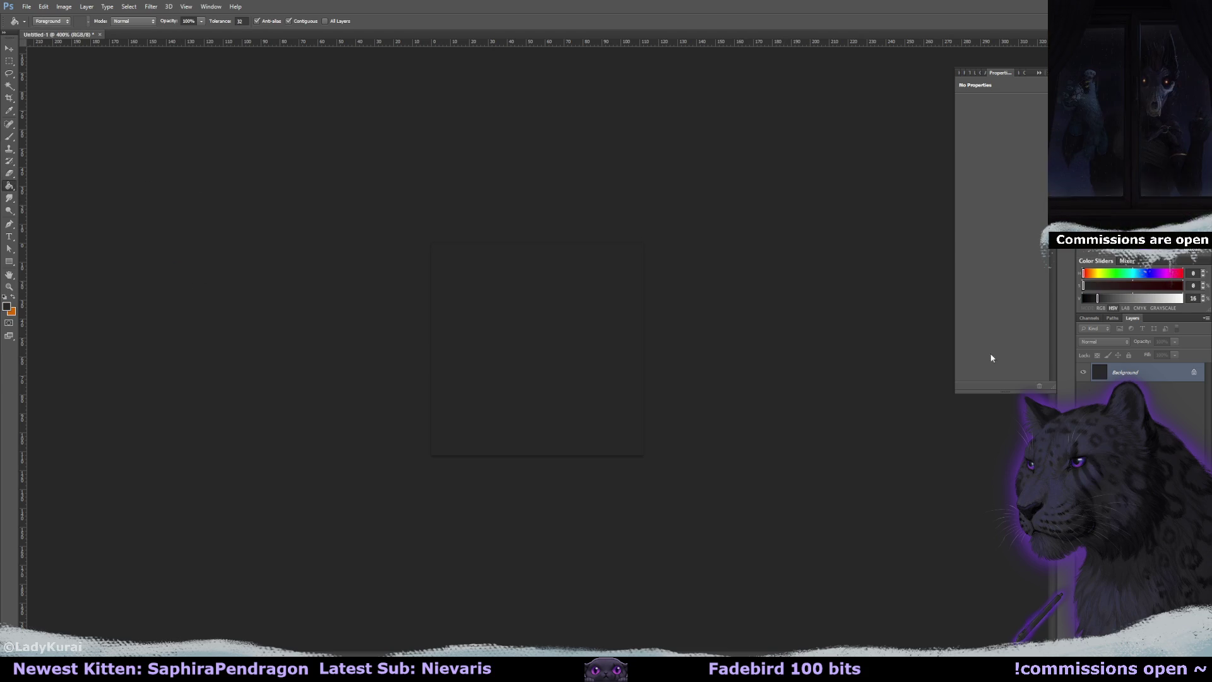
click(566, 333)
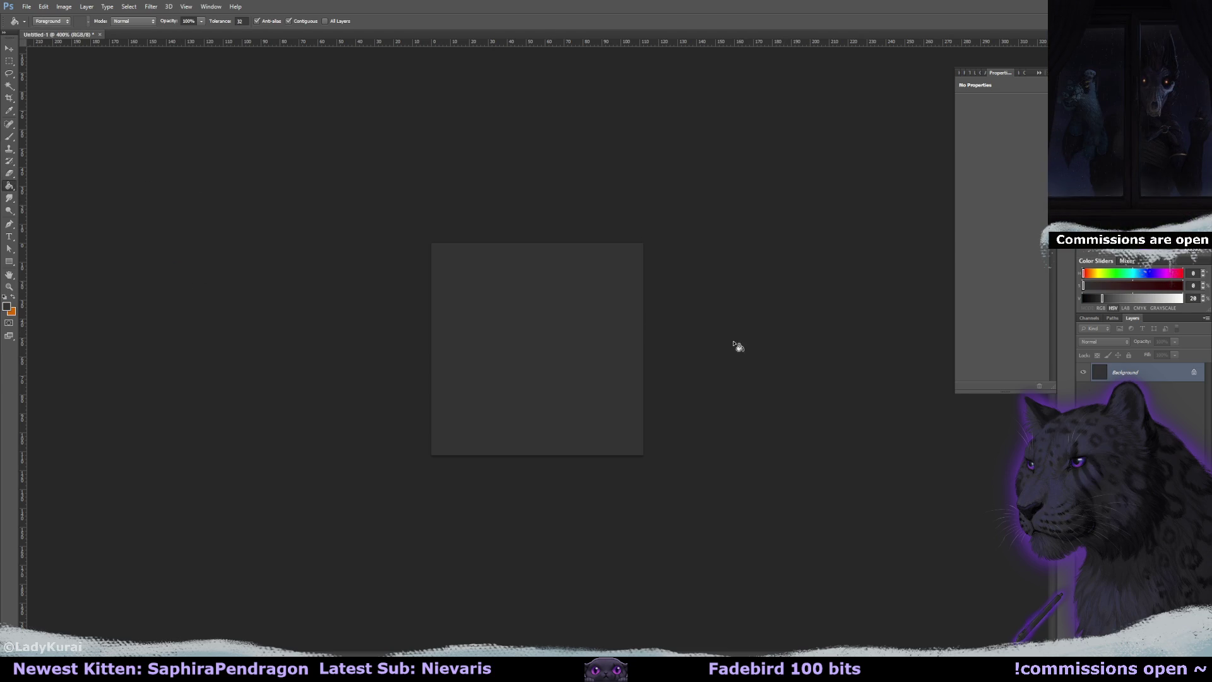
key(ctrl+shift+alt+n)
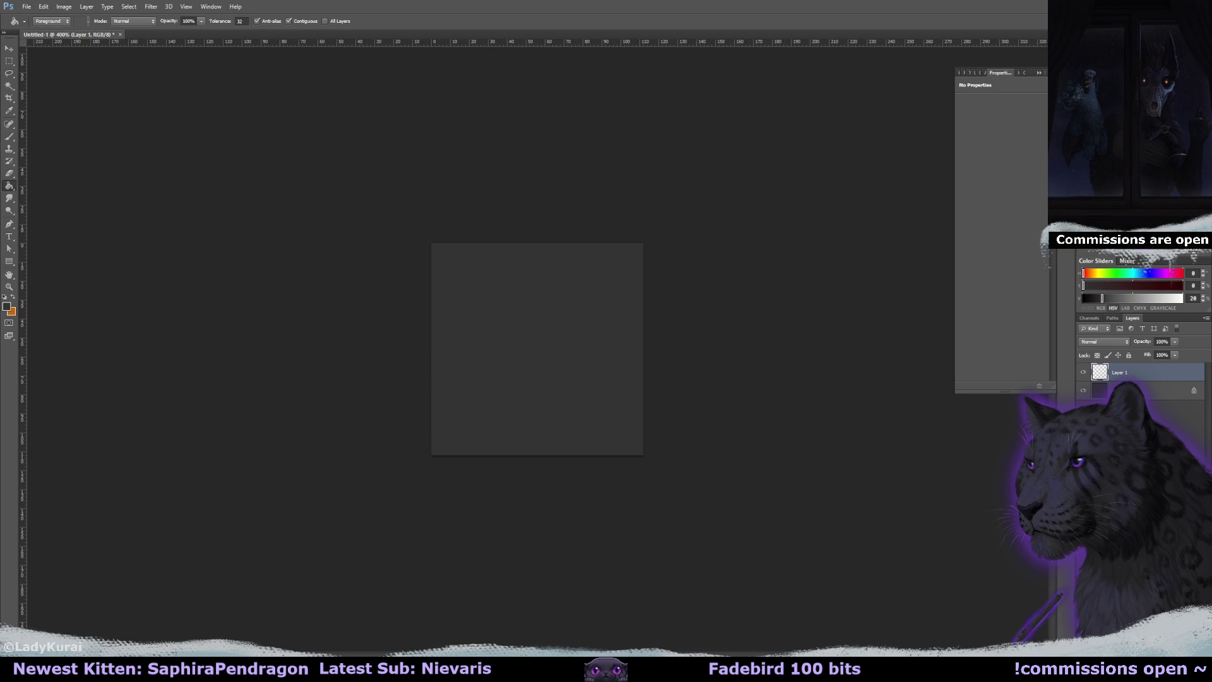
drag(1102, 298, 1149, 298)
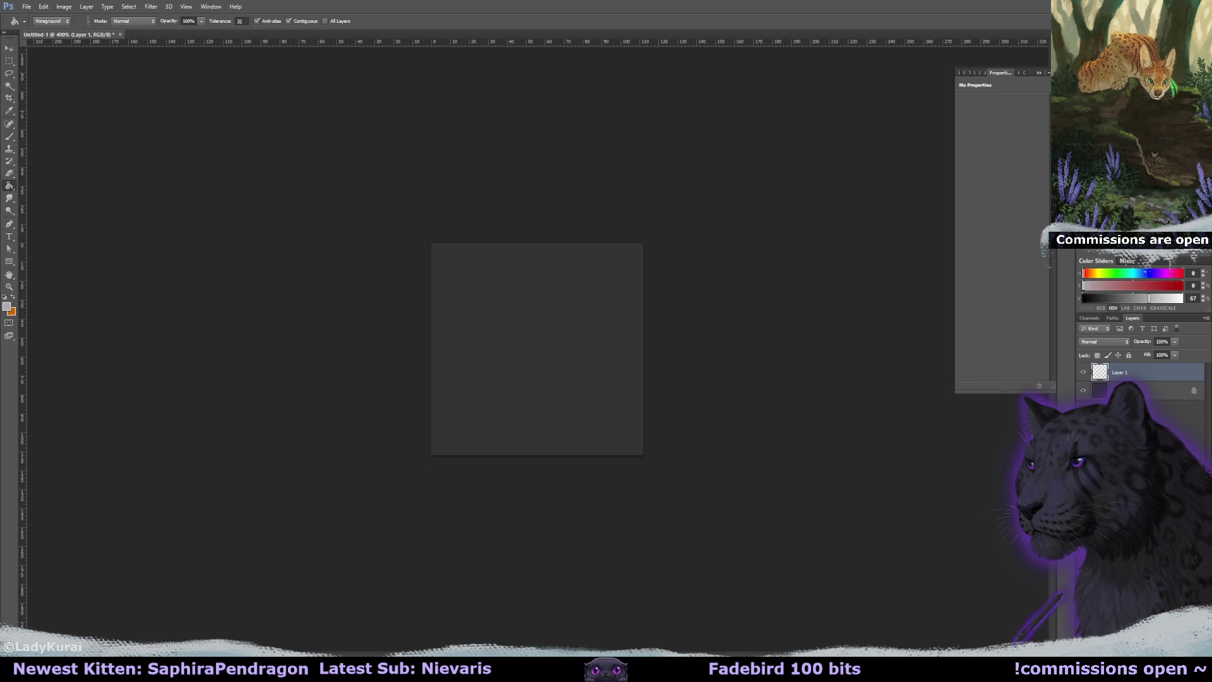
Lighten the grey slightly and paint a small test stroke with the 10 px round brush.
drag(1149, 297, 1159, 298)
click(8, 136)
click(41, 21)
click(50, 153)
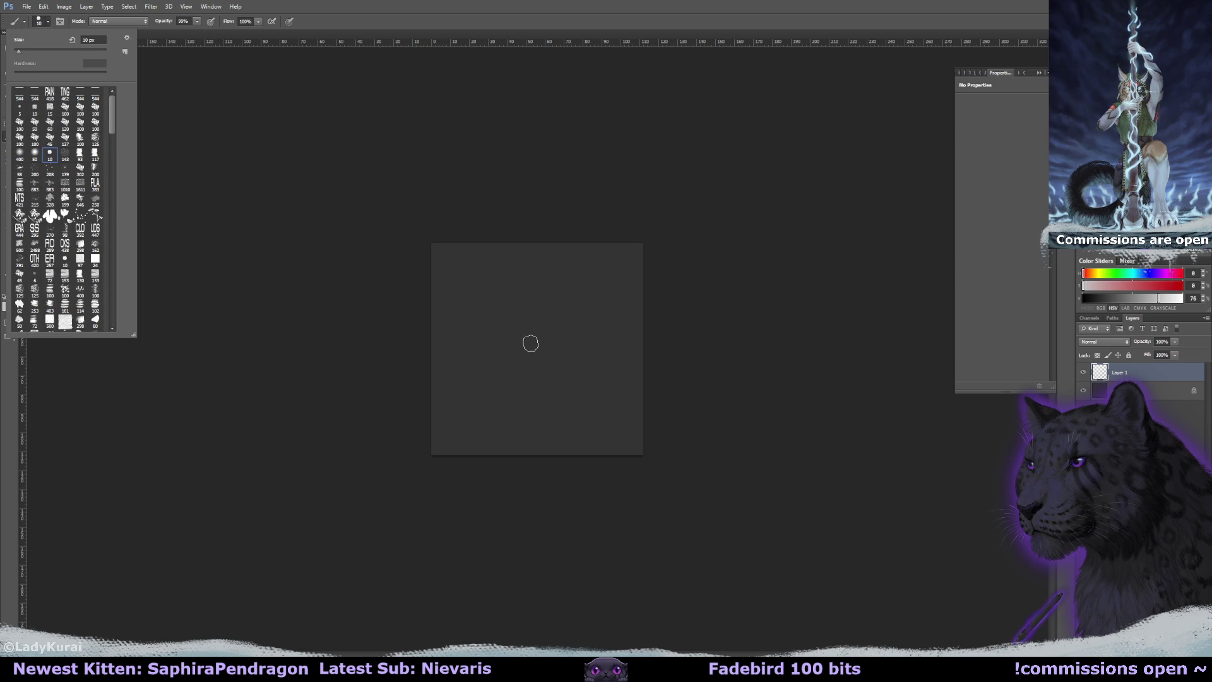
click(48, 21)
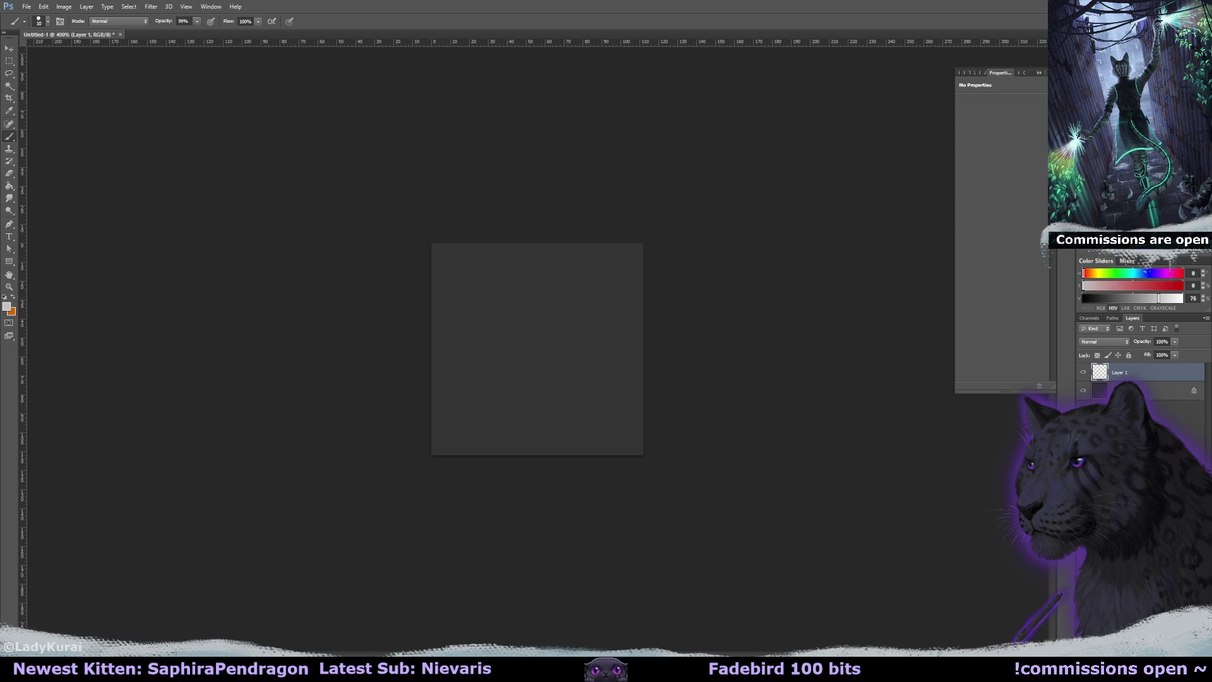
drag(499, 305, 499, 365)
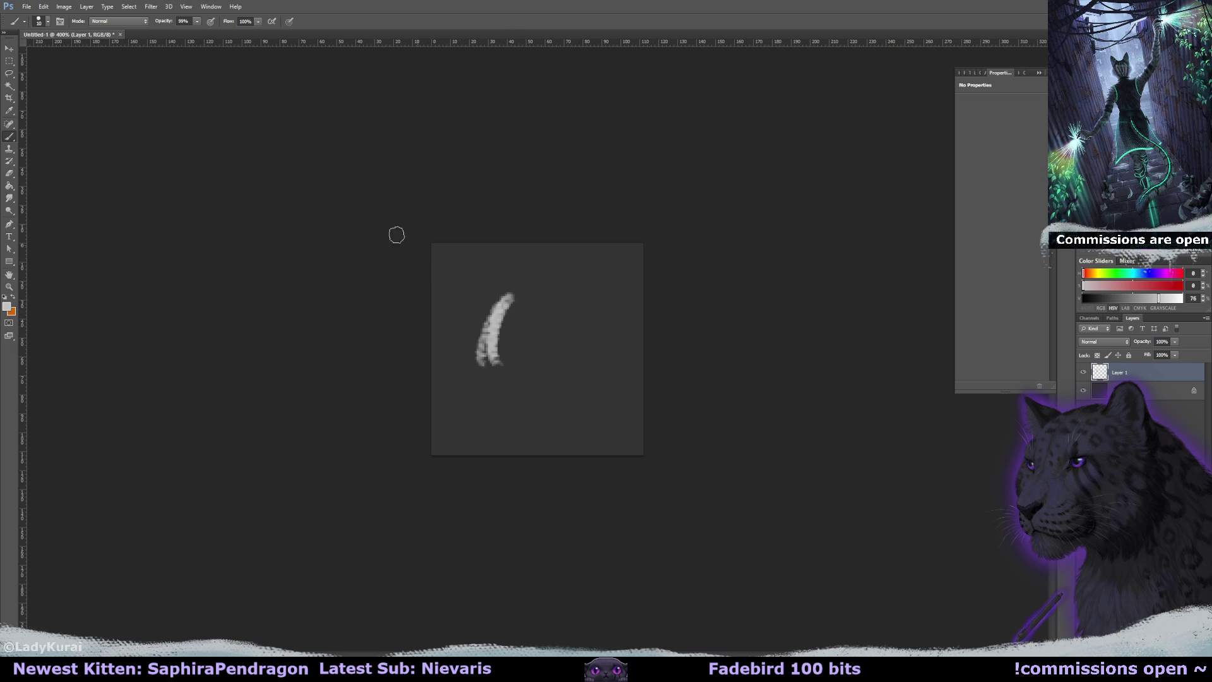
Resize the image to 200% width in percent units and hide Layer 1's test stroke.
click(45, 23)
click(64, 6)
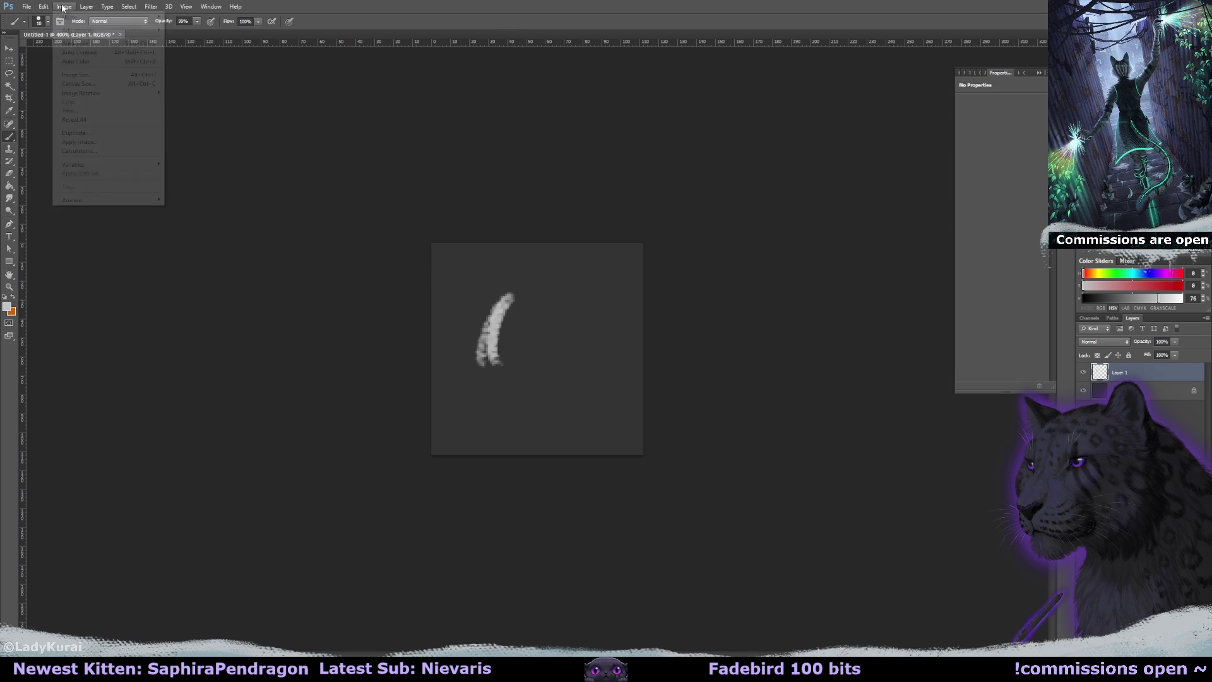
click(93, 76)
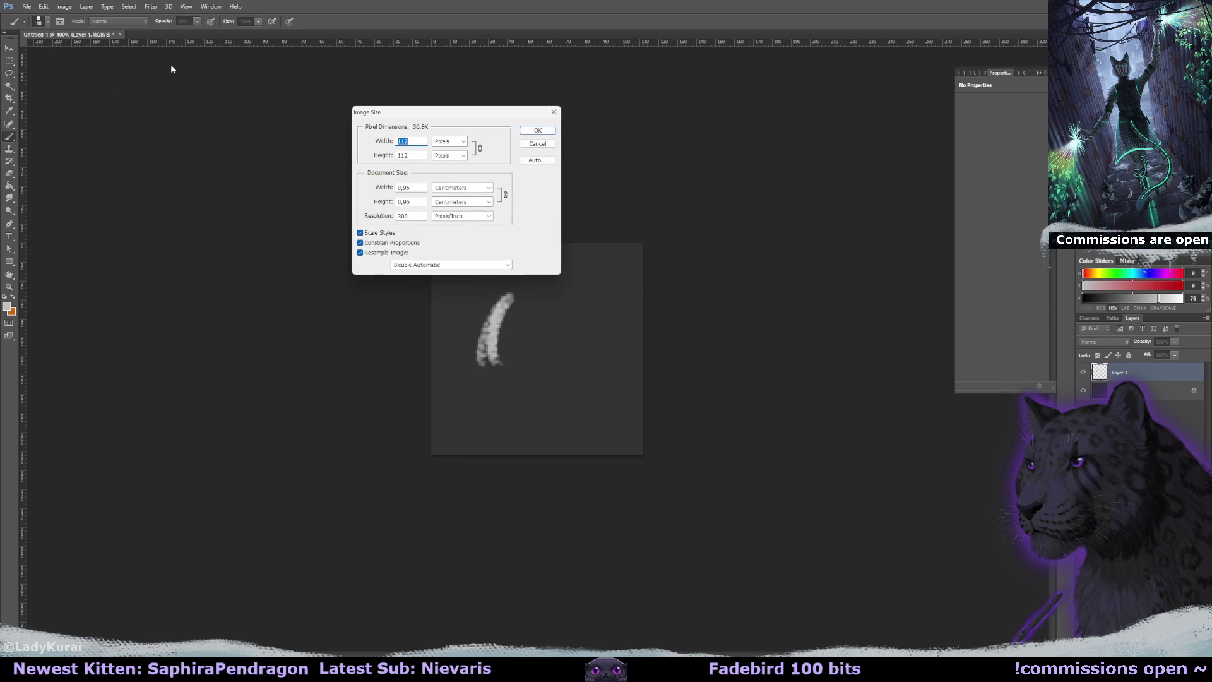
click(462, 188)
click(454, 197)
drag(412, 187, 396, 188)
text(200)
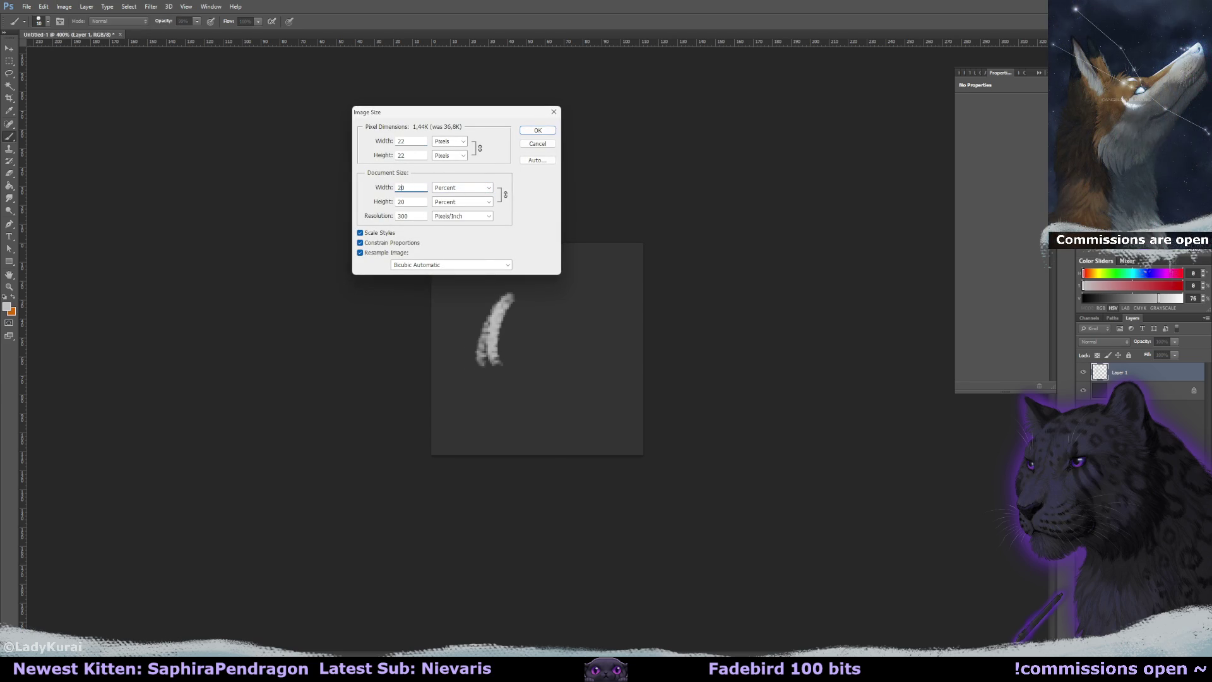
click(547, 132)
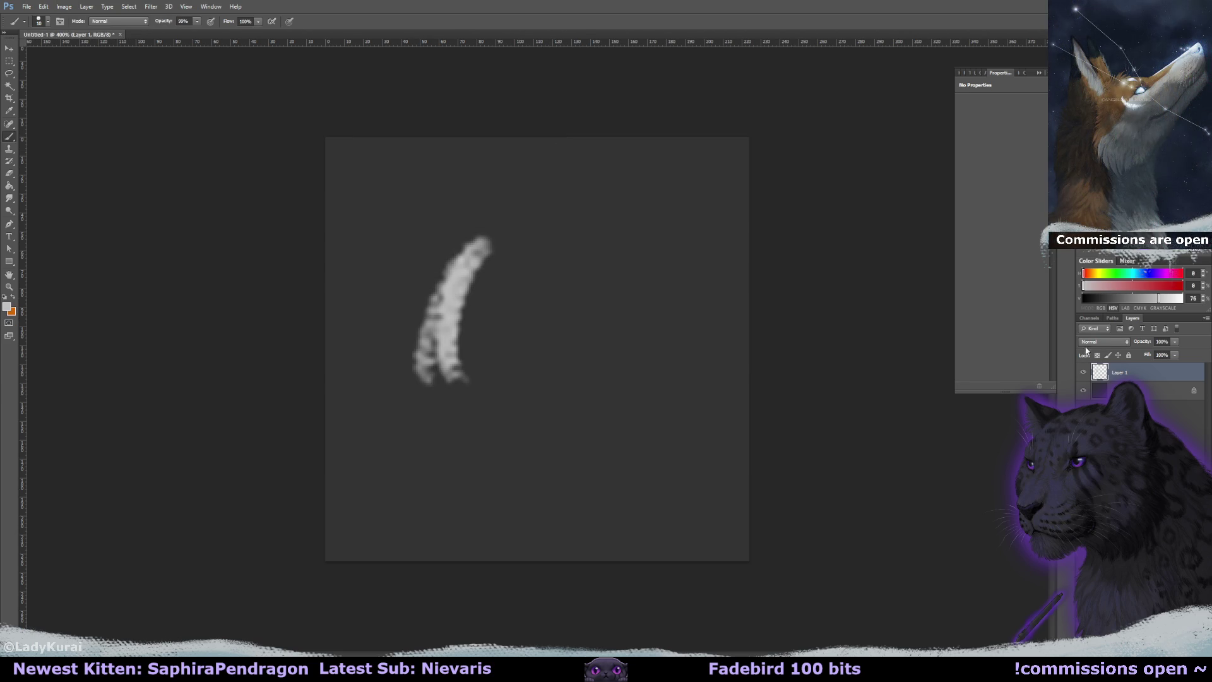
click(1084, 373)
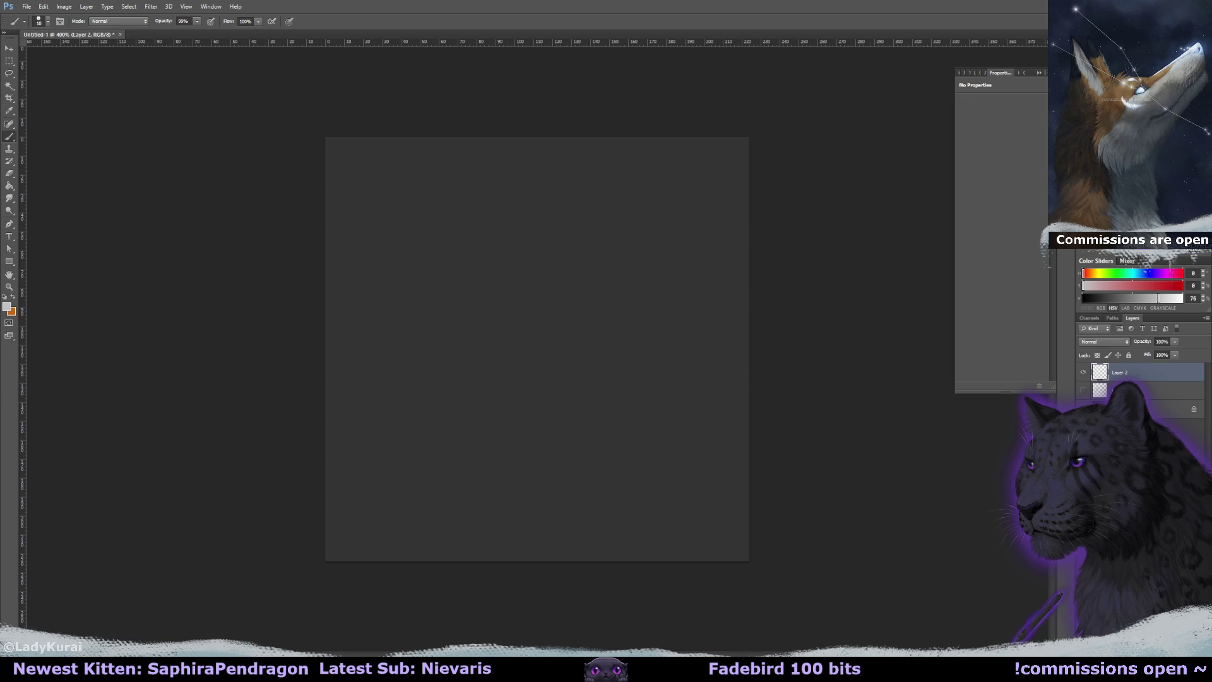
Delete the test layer, add a new empty layer, and try a light grey stroke with the 39 px brush preset.
key(Delete)
key(ctrl+shift+alt+n)
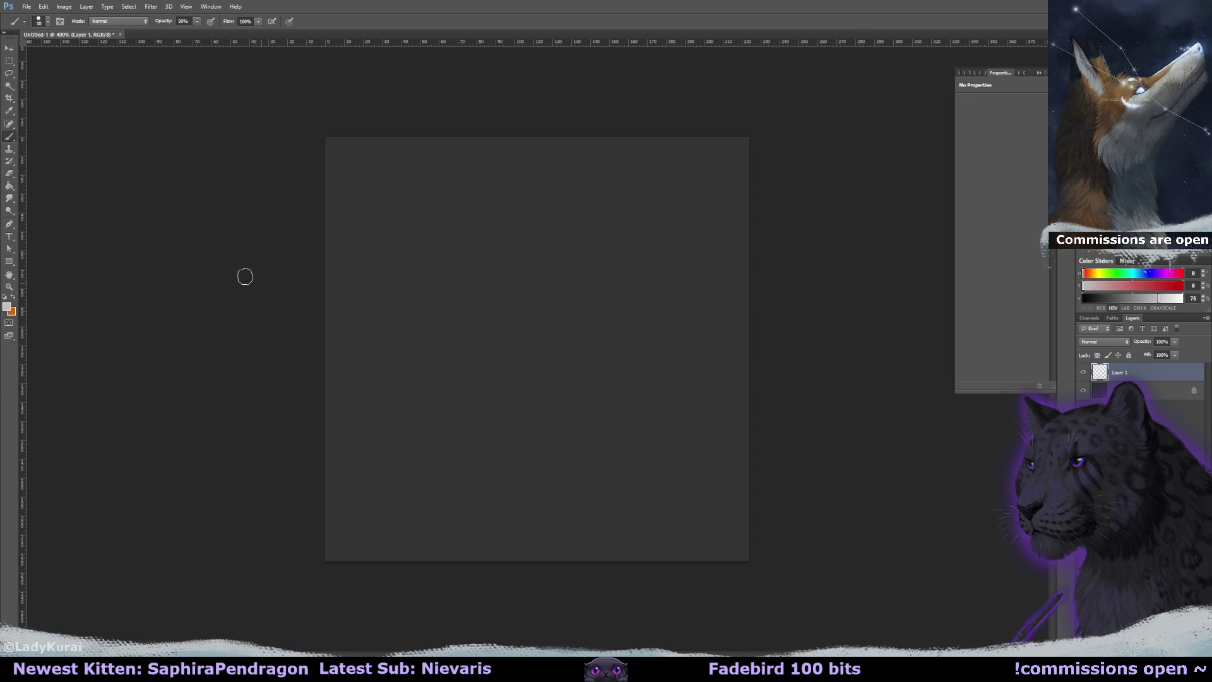
click(39, 21)
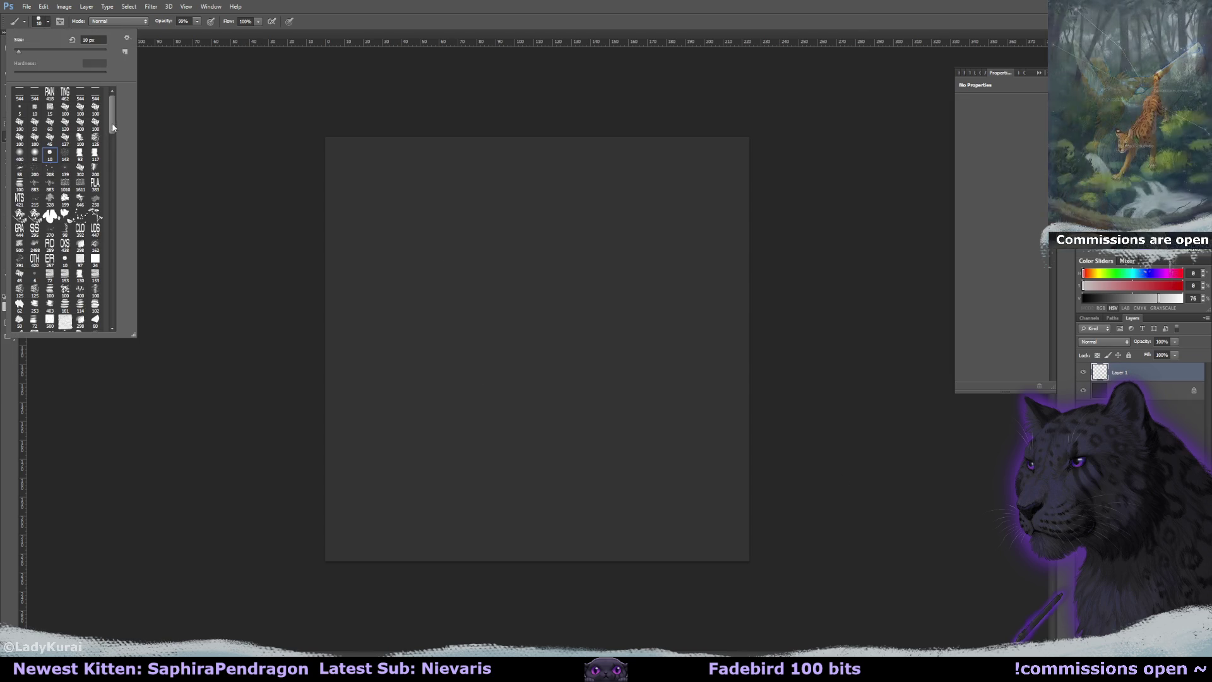
drag(111, 114, 111, 140)
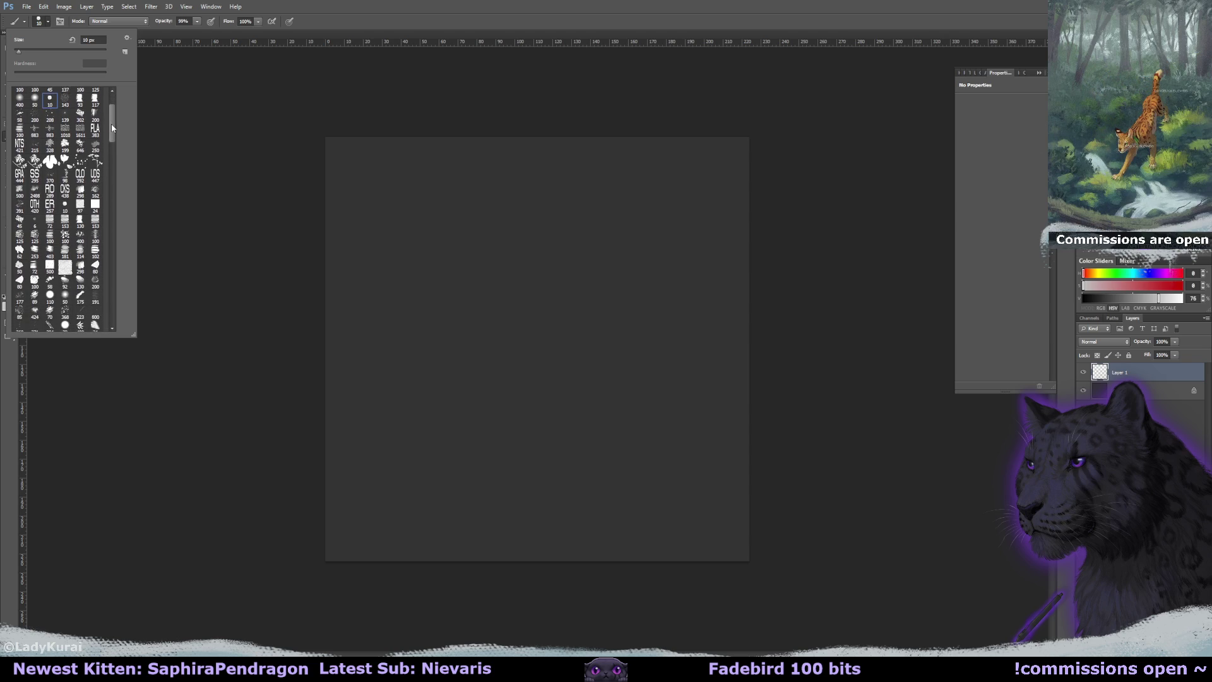
click(72, 322)
mouse_move(429, 269)
mouse_down()
mouse_move(544, 262)
mouse_move(571, 280)
mouse_up()
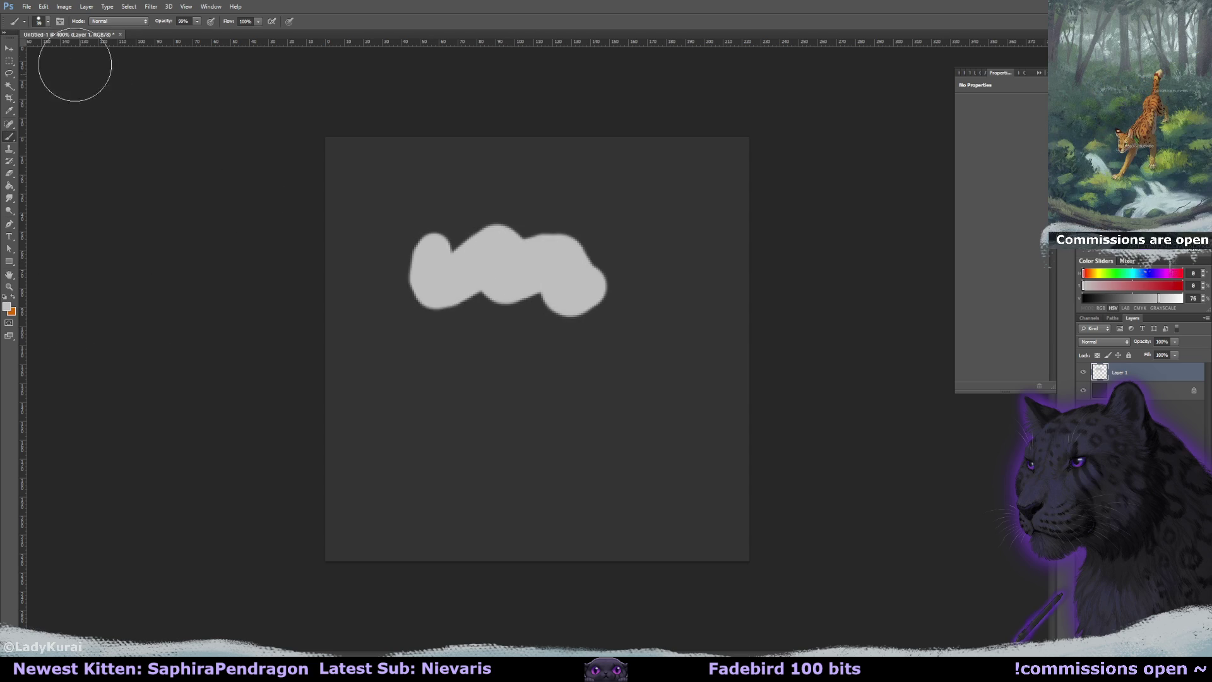
Test the 110 px brush preset, switch back to 39 px, and undo all the test strokes.
click(48, 21)
click(50, 292)
mouse_move(429, 392)
mouse_down()
mouse_move(582, 465)
mouse_move(351, 298)
mouse_up()
click(48, 21)
click(65, 319)
key(ctrl+alt+z)
key(ctrl+alt+z)
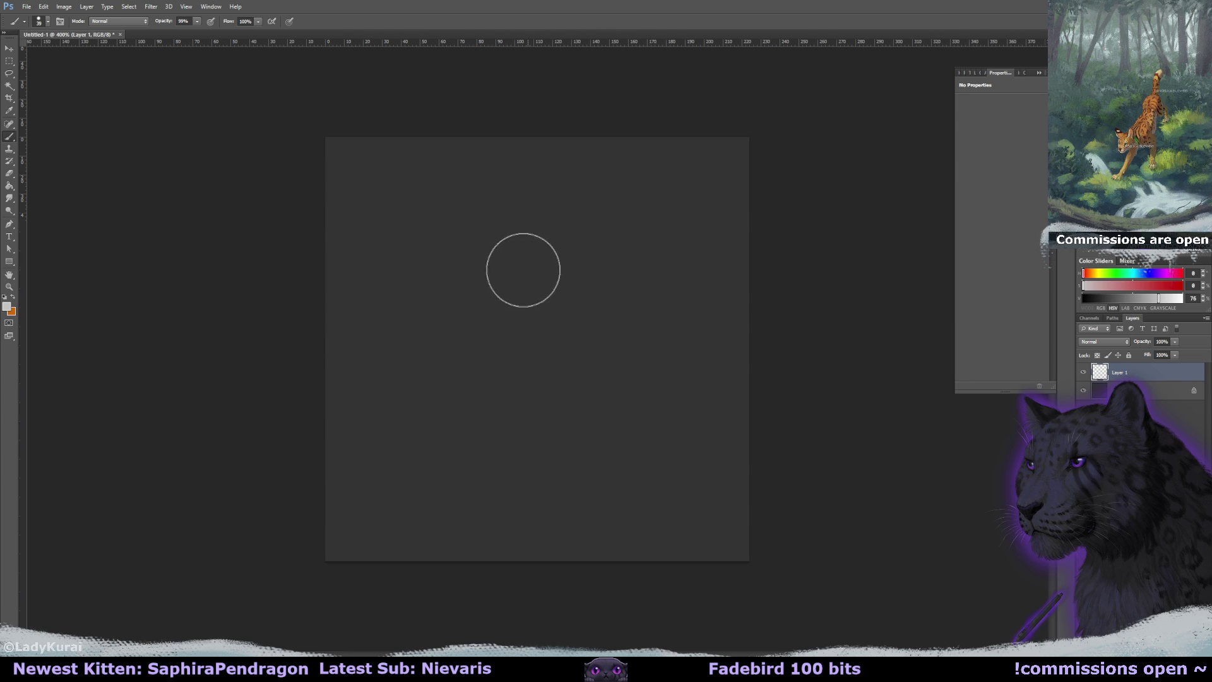
drag(509, 274, 541, 339)
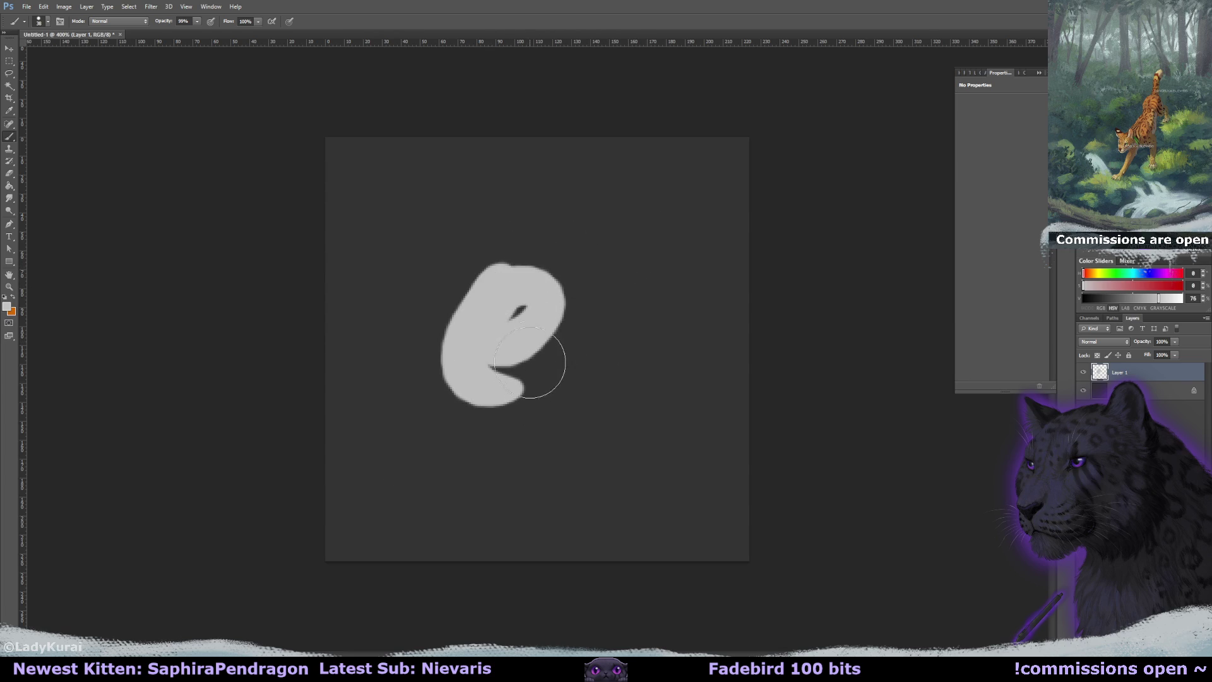
key(ctrl+z)
alt+right_click(503, 320)
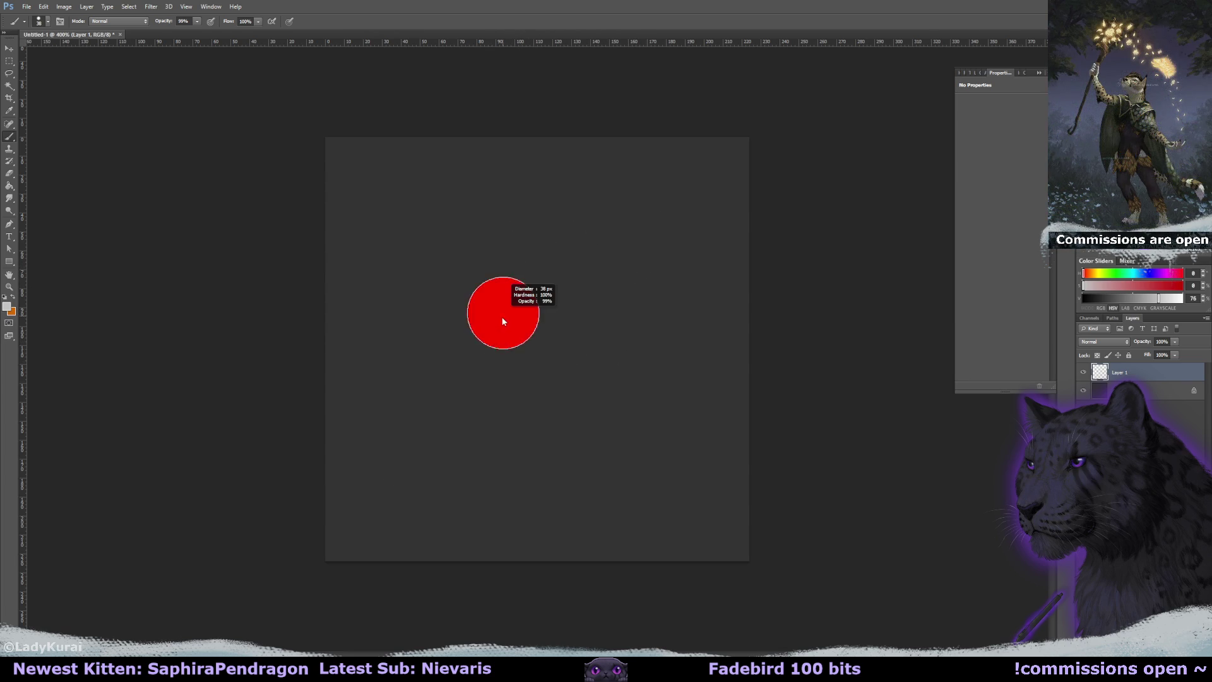
Paint the grey oval head with rounded ears and a long body stroke below it.
mouse_move(482, 263)
mouse_down()
mouse_move(533, 235)
mouse_move(568, 284)
mouse_move(590, 262)
mouse_up()
drag(499, 233, 616, 218)
drag(558, 274, 556, 284)
drag(589, 339, 650, 546)
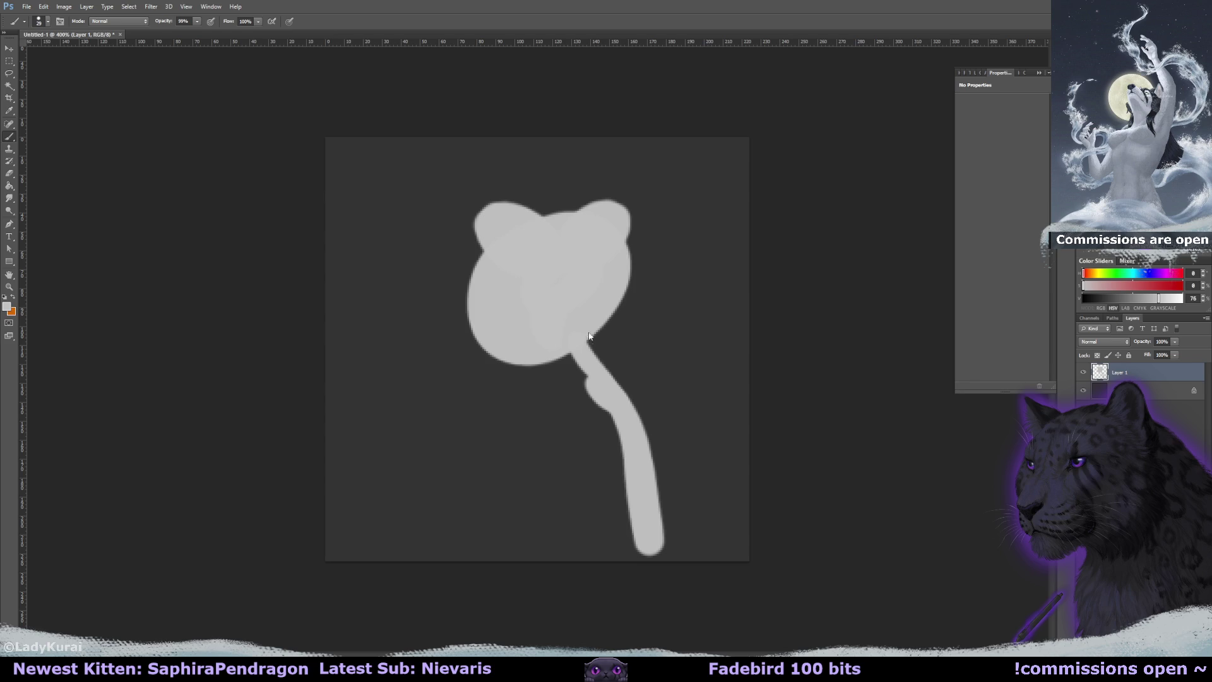
drag(612, 360, 658, 544)
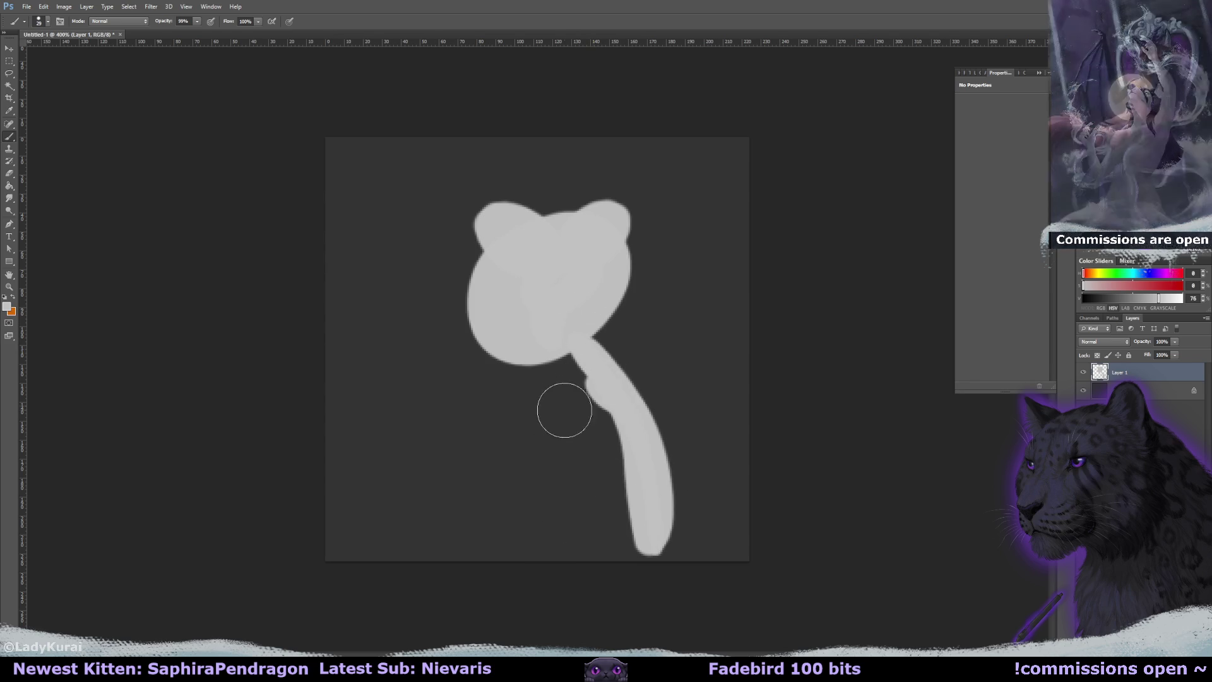
Add a raised paw and arm, fill in the neck and body, and round out the head and ears.
mouse_move(408, 364)
mouse_down()
mouse_move(407, 401)
mouse_move(392, 371)
mouse_move(450, 451)
mouse_up()
drag(631, 360, 669, 543)
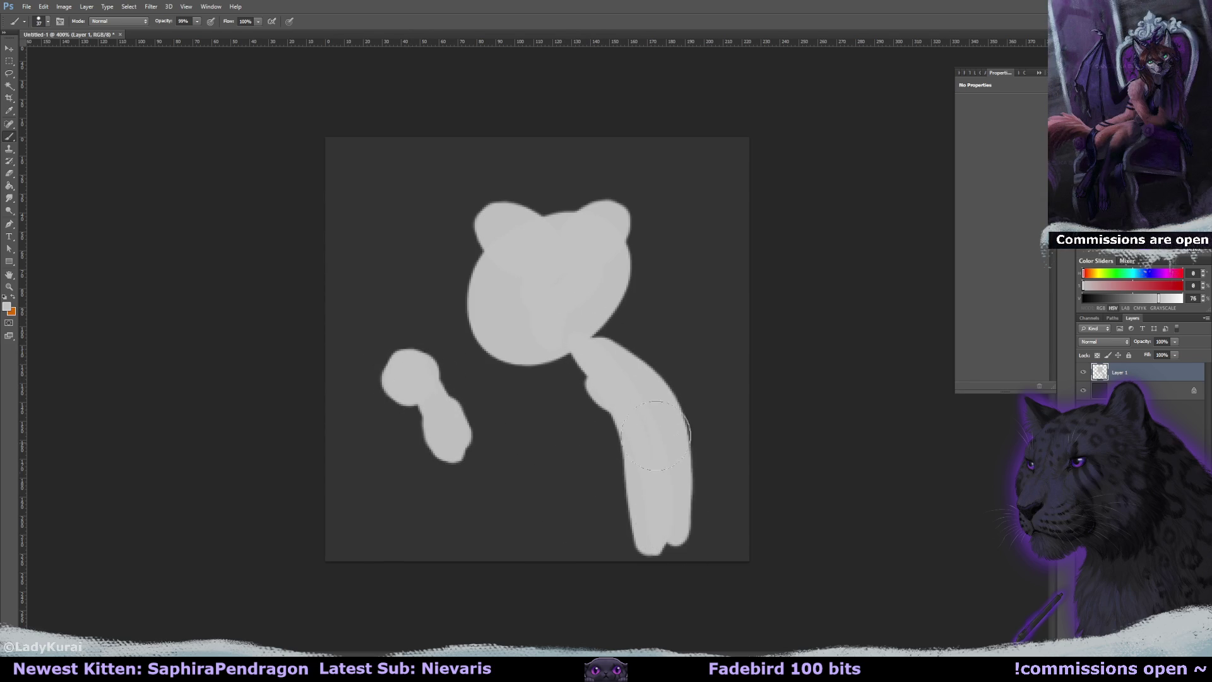
drag(575, 386, 609, 329)
drag(500, 438, 499, 549)
mouse_move(461, 445)
mouse_down()
mouse_move(477, 452)
mouse_move(541, 425)
mouse_move(593, 493)
mouse_move(661, 498)
mouse_up()
mouse_move(631, 253)
mouse_down()
mouse_move(663, 320)
mouse_move(541, 205)
mouse_move(638, 258)
mouse_move(537, 211)
mouse_move(673, 189)
mouse_up()
drag(505, 208, 531, 186)
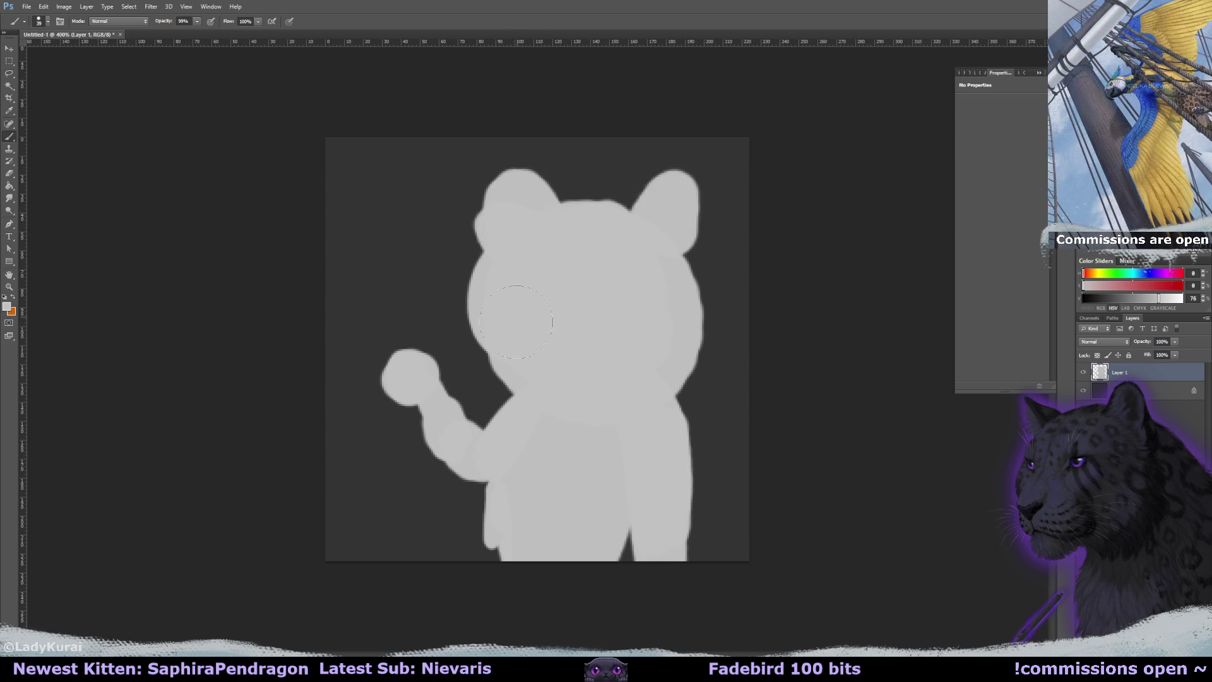
Paint a dark diagonal stroke across the arm, partly cover it with grey, and add a dark loop over the hip.
key(x)
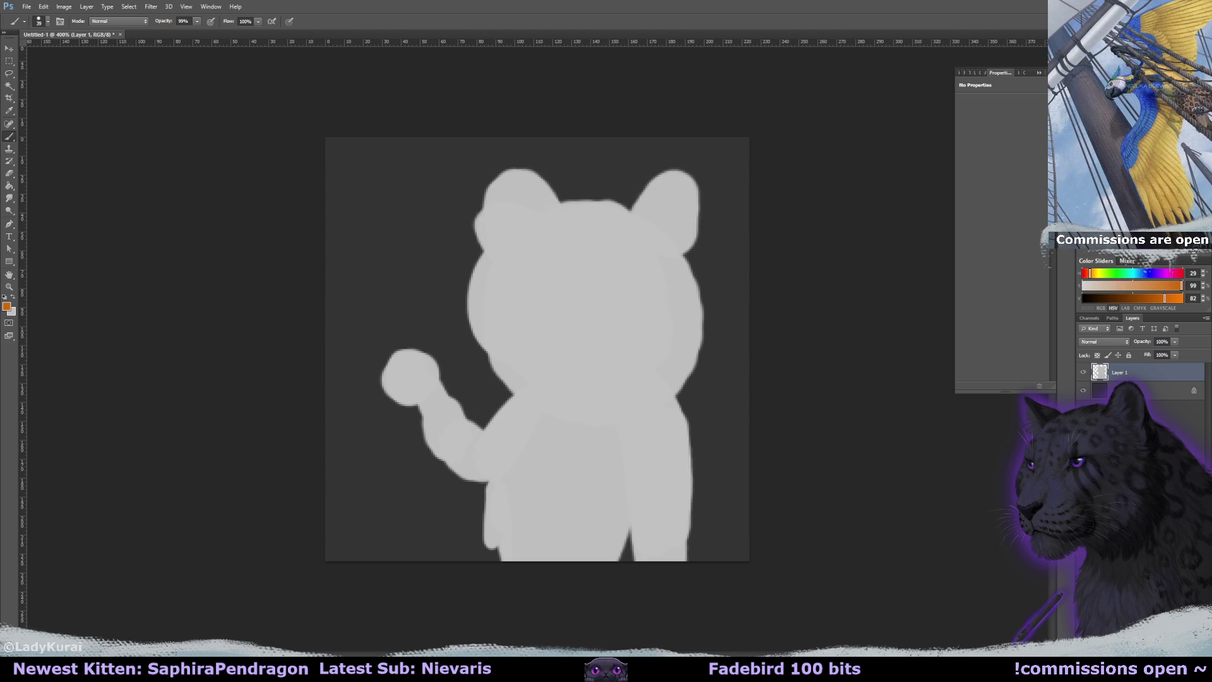
drag(422, 310, 614, 512)
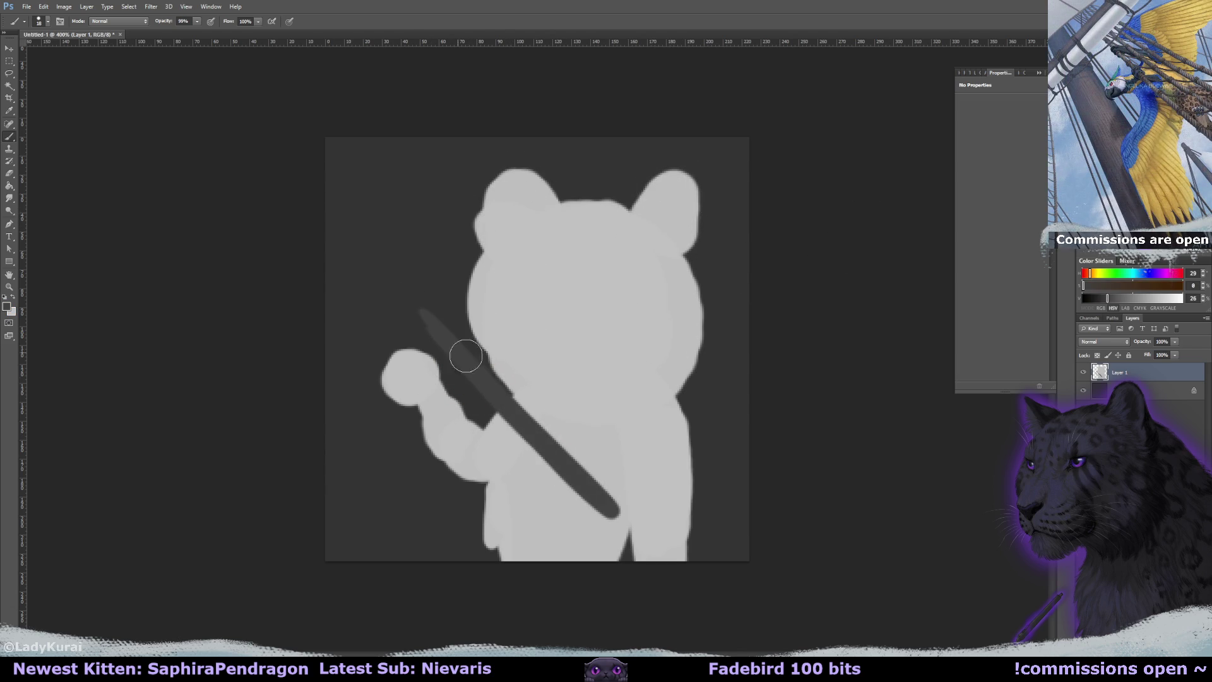
drag(398, 289, 547, 459)
alt+click(476, 382)
mouse_move(476, 381)
mouse_down()
mouse_move(438, 360)
mouse_move(474, 378)
mouse_up()
mouse_move(587, 479)
mouse_down()
mouse_move(565, 491)
mouse_move(629, 465)
mouse_up()
alt+click(544, 451)
mouse_move(548, 456)
mouse_down()
mouse_move(622, 491)
mouse_move(625, 434)
mouse_up()
drag(622, 490, 652, 497)
Fill the lower body and leg notch with light grey, undo some strokes, and round out the left ear.
alt+click(489, 505)
key(bracketright)
key(bracketright)
key(bracketright)
drag(474, 506, 495, 562)
drag(628, 561, 649, 496)
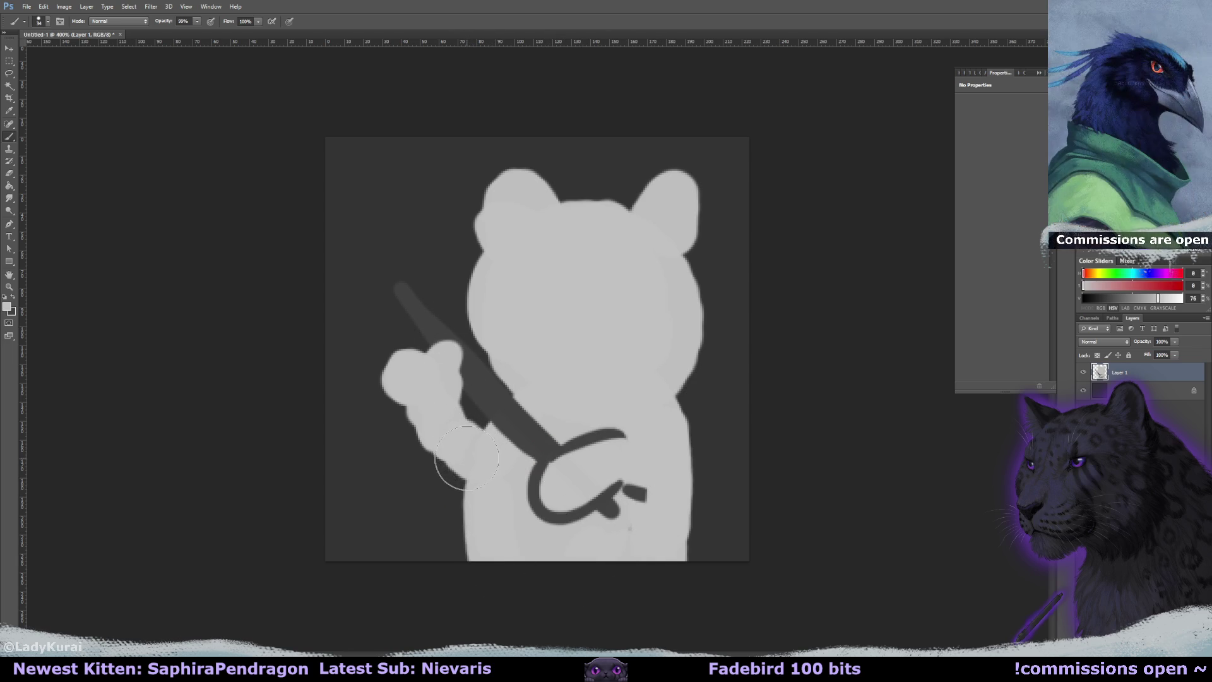
drag(463, 442, 470, 473)
key(ctrl+alt+z)
key(ctrl+alt+z)
key(ctrl+alt+z)
key(ctrl+alt+z)
key(ctrl+alt+z)
key(ctrl+alt+z)
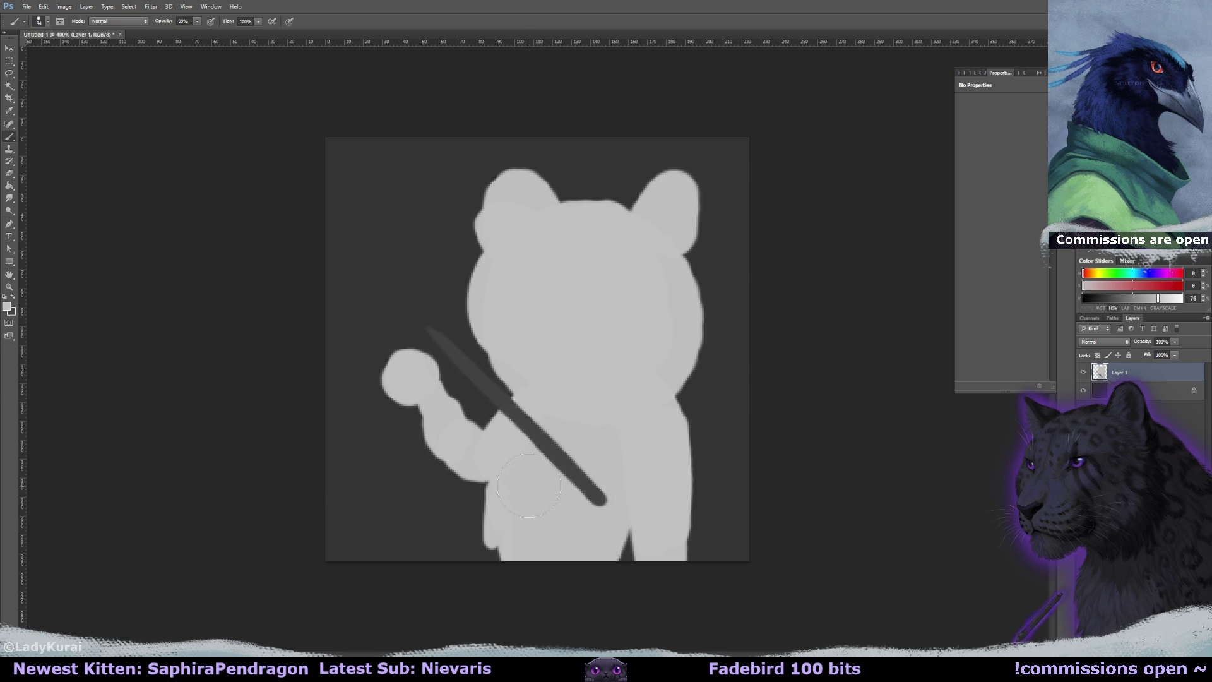
key(ctrl+alt+z)
key(ctrl+alt+z)
drag(506, 211, 476, 243)
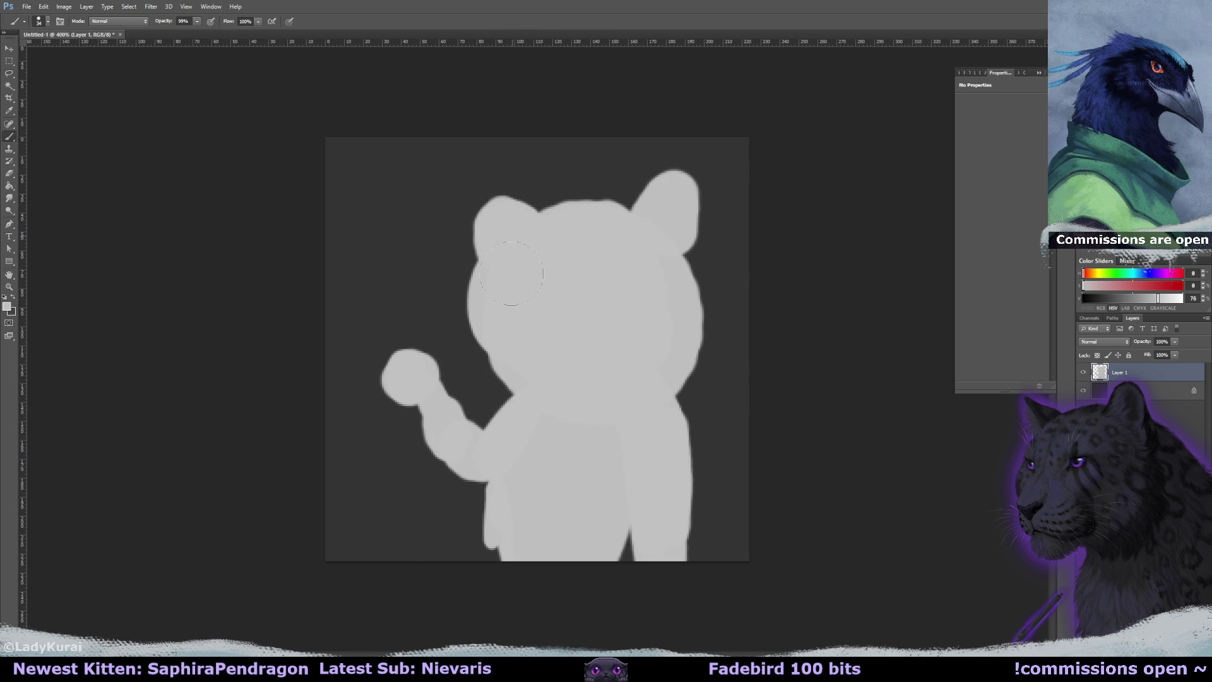
Add a mid grey filled layer above the background, lower its opacity, and merge it down.
click(1152, 393)
key(ctrl+shift+alt+n)
click(1135, 298)
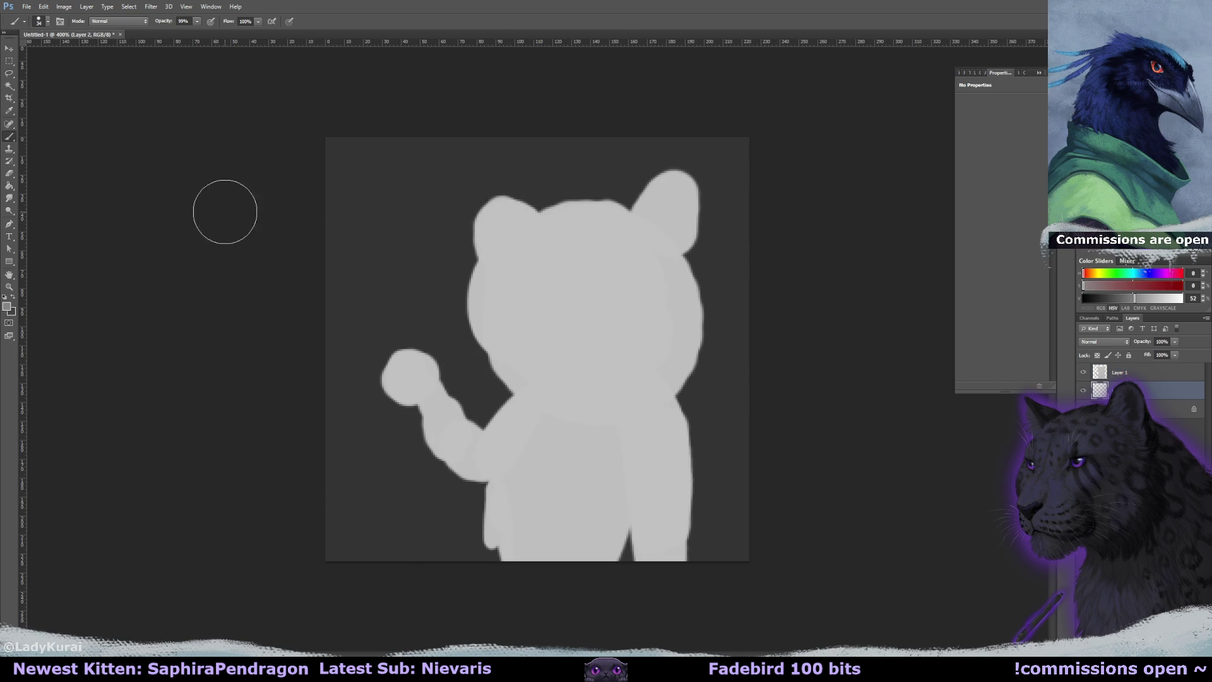
key(g)
click(397, 268)
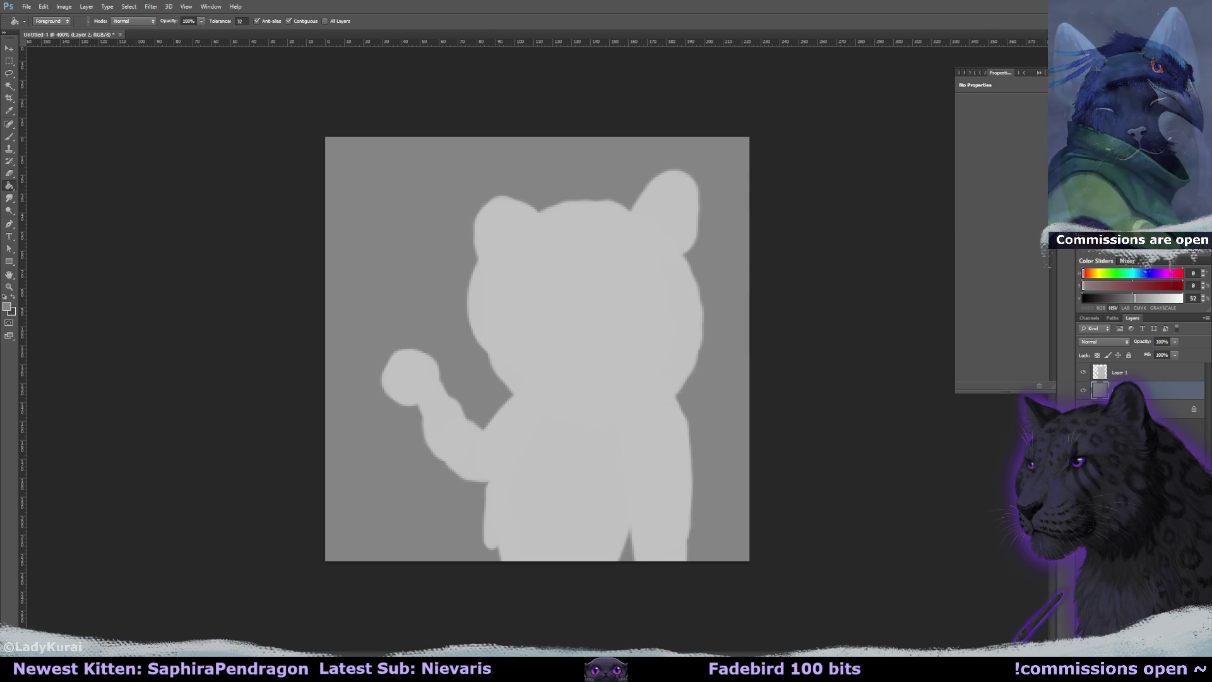
click(1175, 342)
drag(1164, 352, 1153, 352)
key(ctrl+e)
On a new layer, paint a dark grey upright barrel with crossing strokes near the paw.
key(ctrl+shift+alt+n)
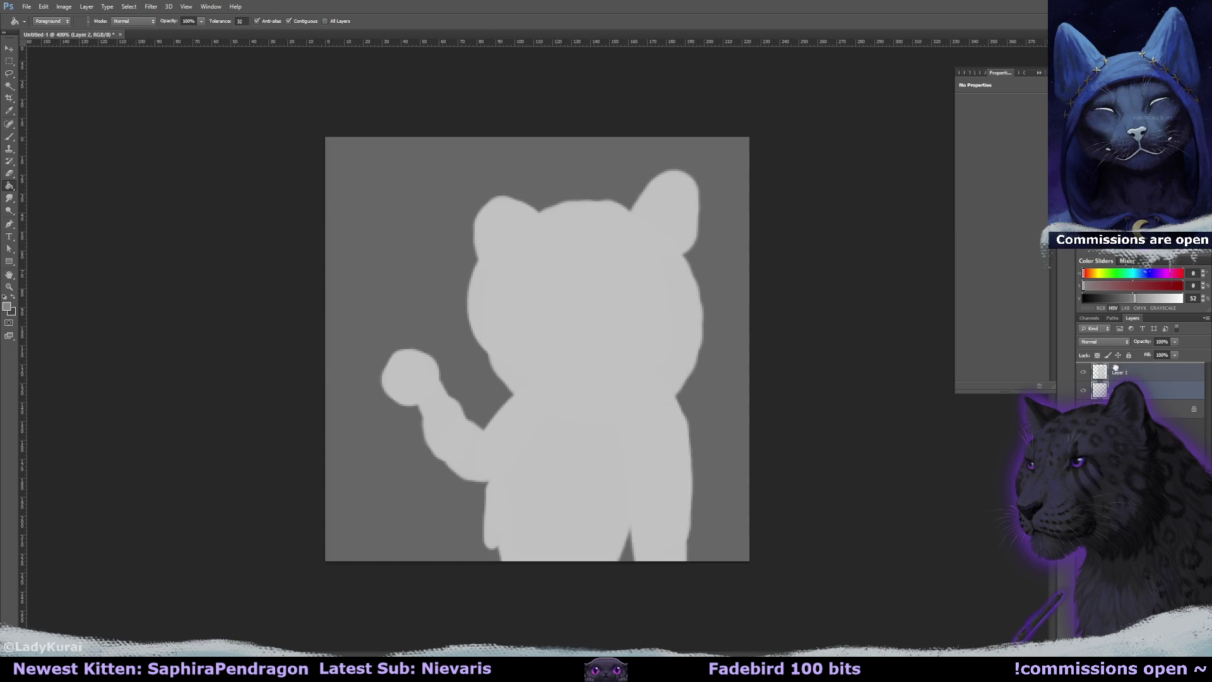
click(1108, 298)
key(b)
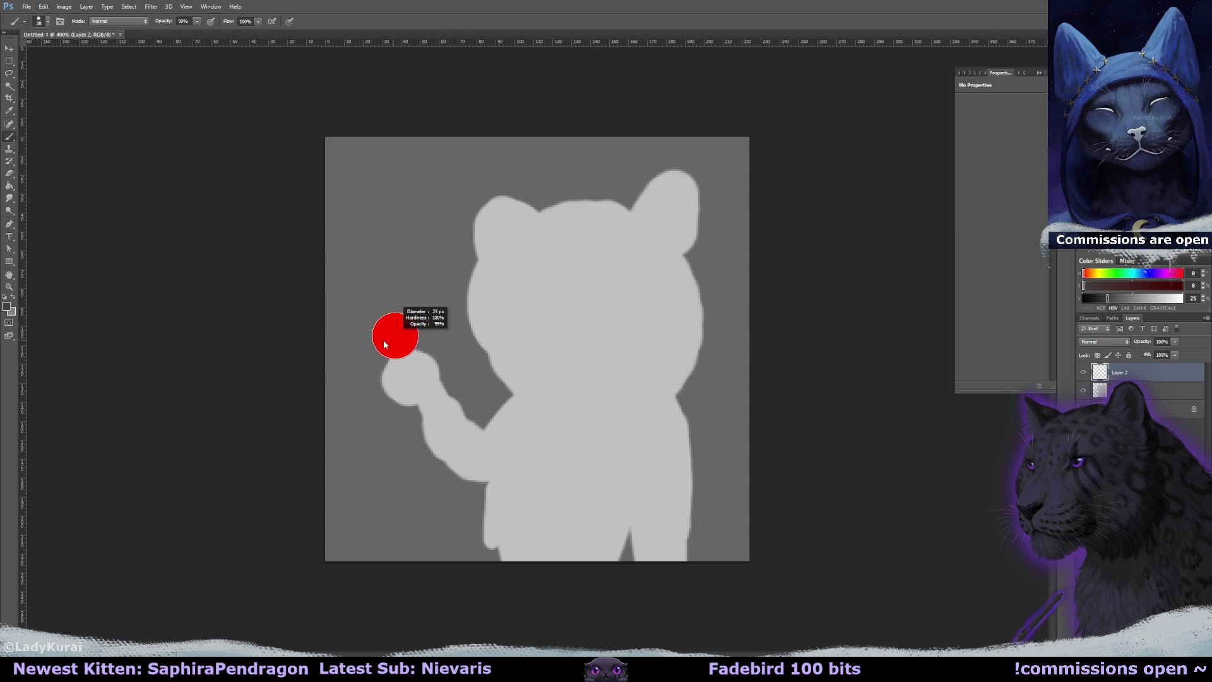
drag(411, 258, 435, 460)
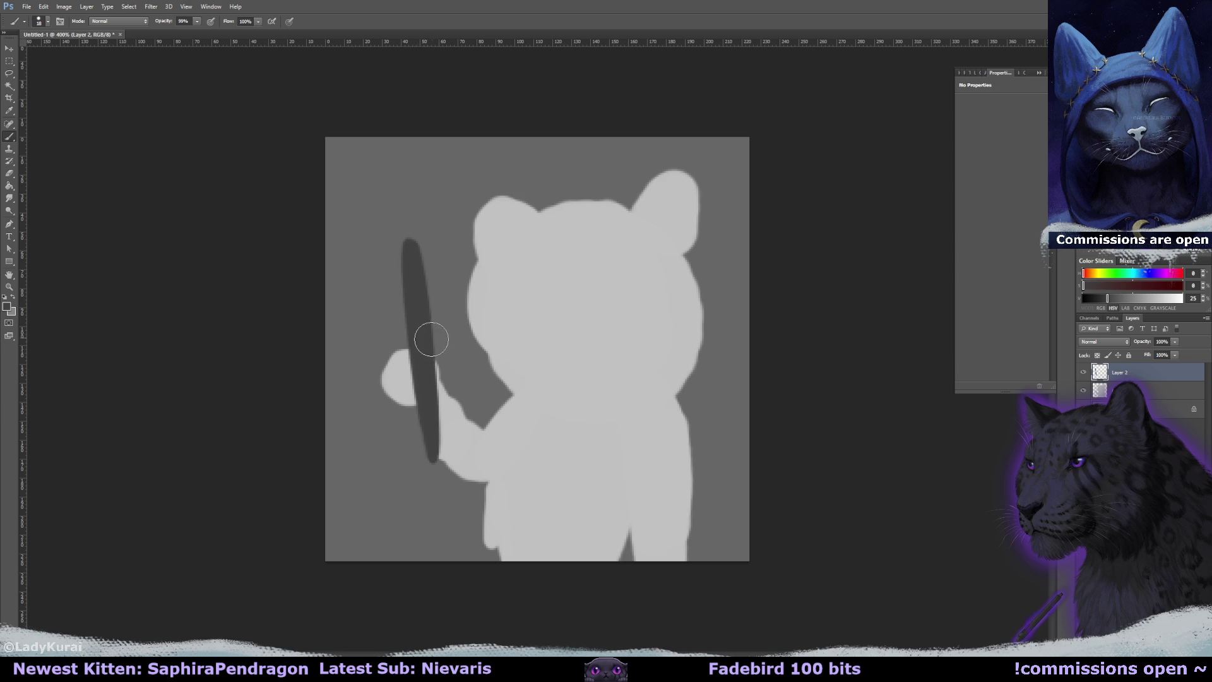
drag(407, 315, 341, 349)
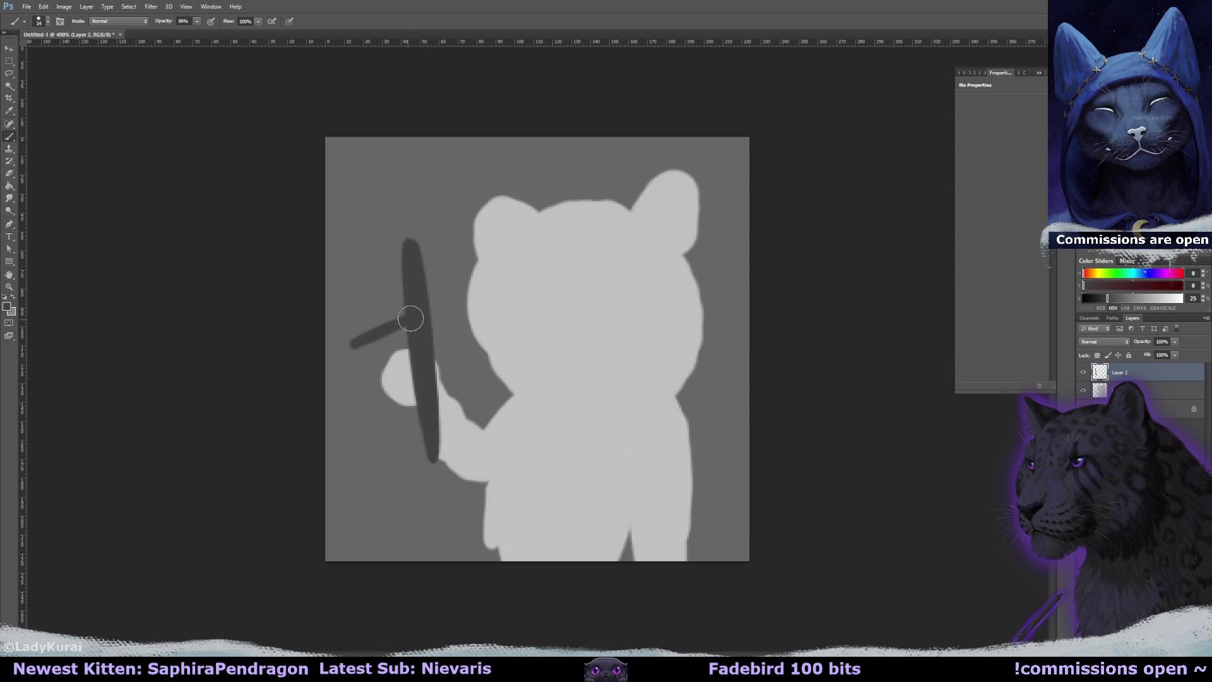
mouse_move(407, 260)
mouse_down()
mouse_move(419, 333)
mouse_move(421, 290)
mouse_move(427, 318)
mouse_up()
drag(409, 379, 379, 403)
Erase the lower part of the barrel near the paw and return to the Brush.
key(e)
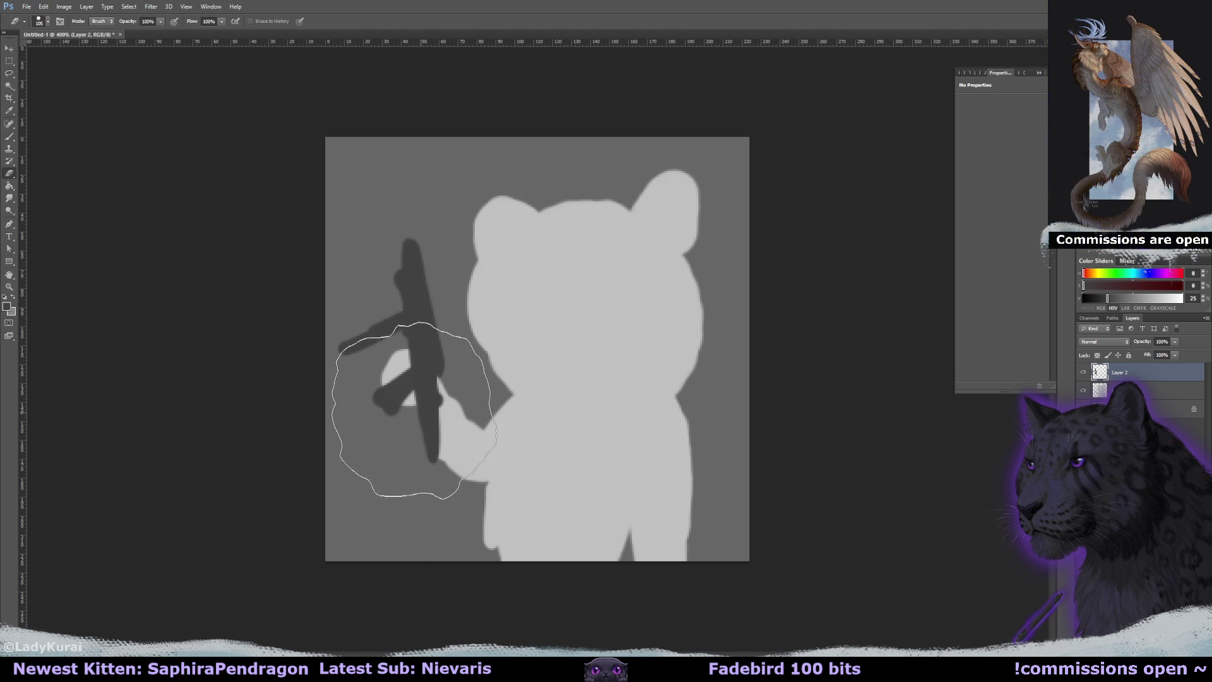
click(39, 21)
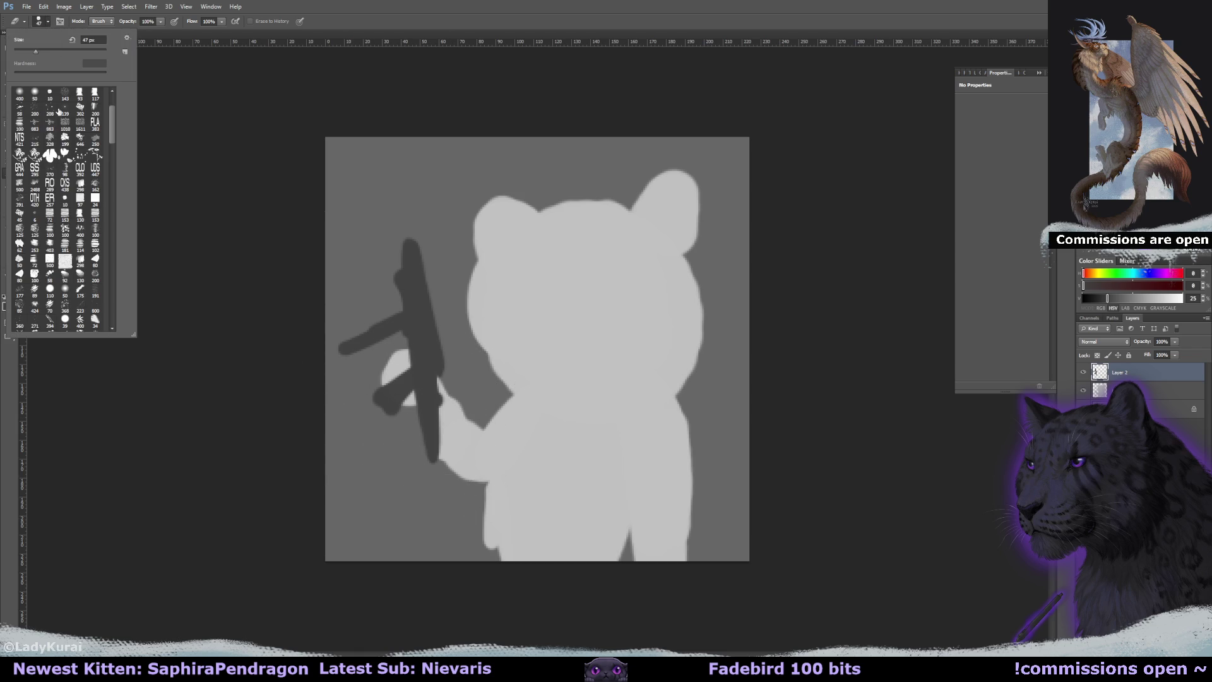
mouse_move(435, 455)
mouse_down()
mouse_move(433, 410)
mouse_move(438, 515)
mouse_up()
key(b)
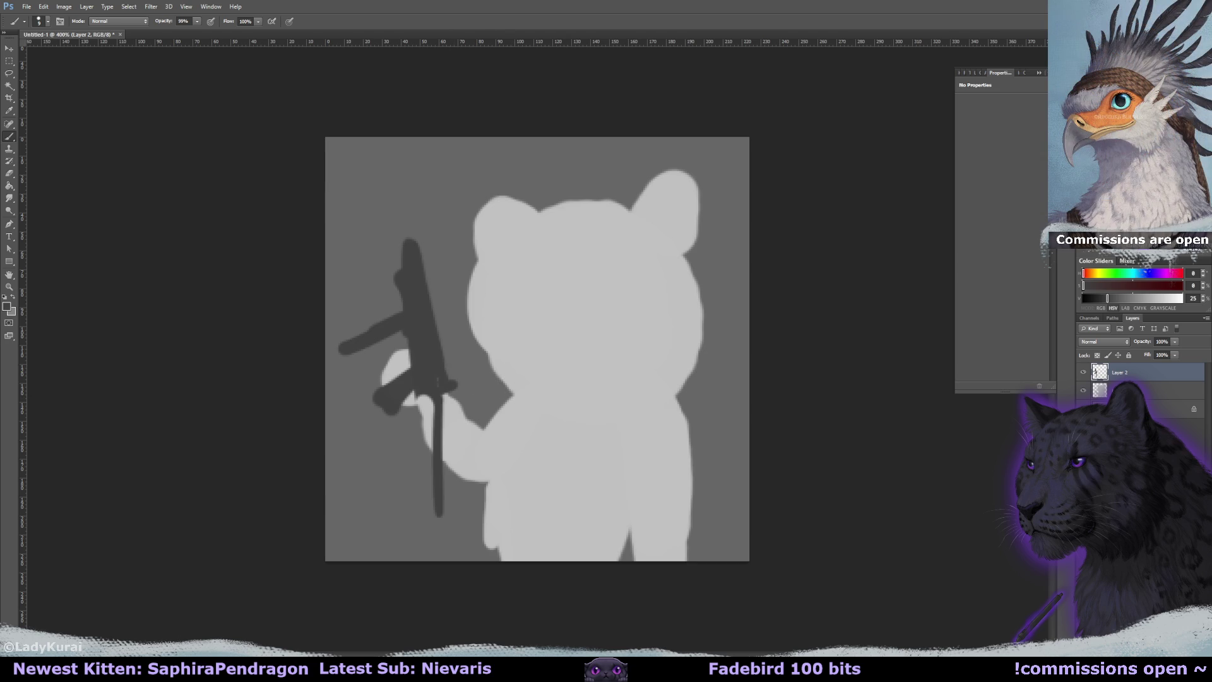
click(26, 7)
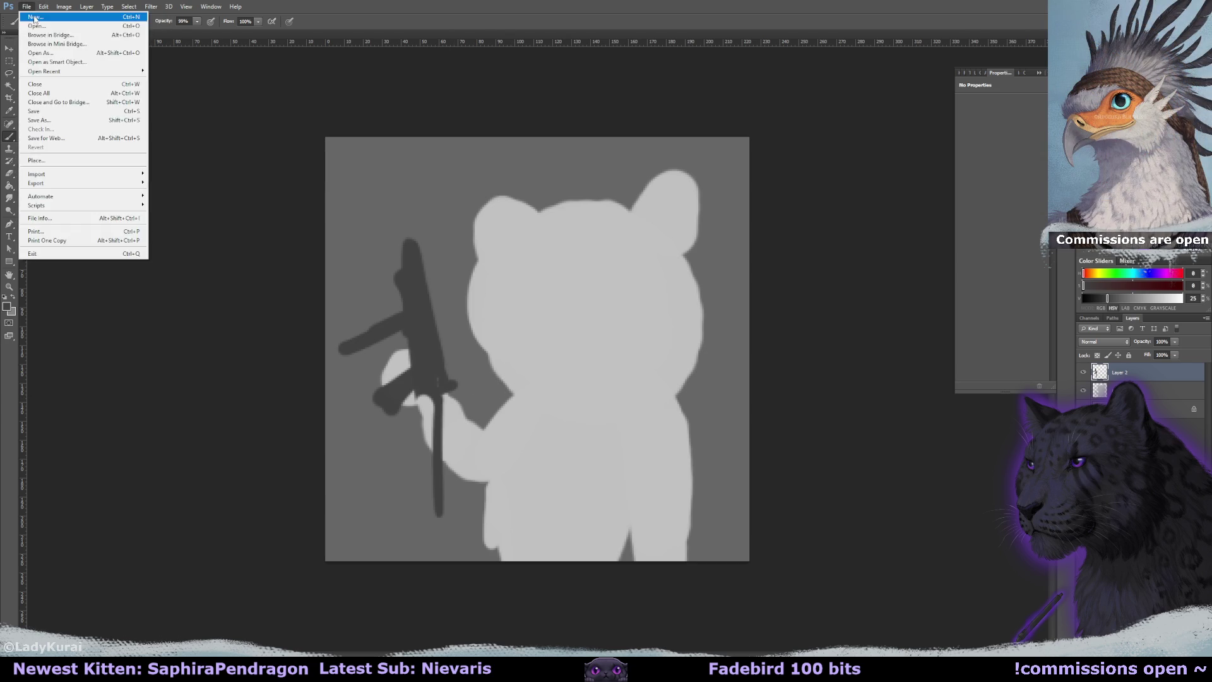
Create a new document, paste the gun reference photo, and float it in a small window at 50% zoom.
click(25, 21)
key(Return)
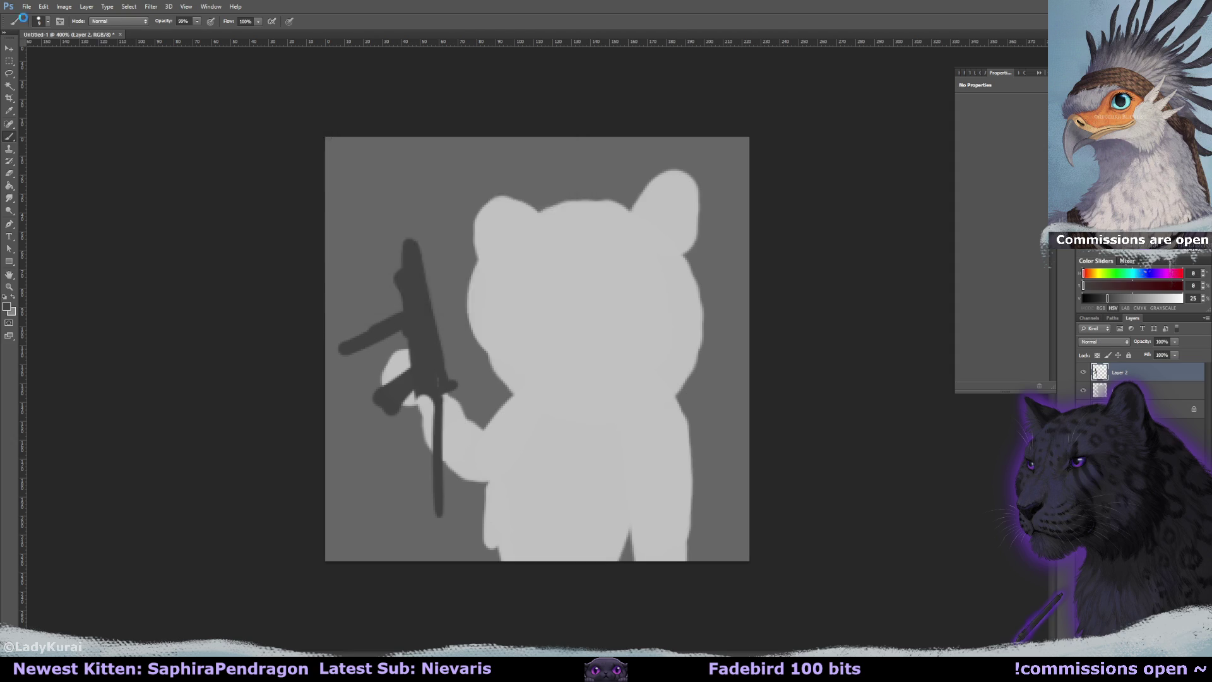
key(ctrl+v)
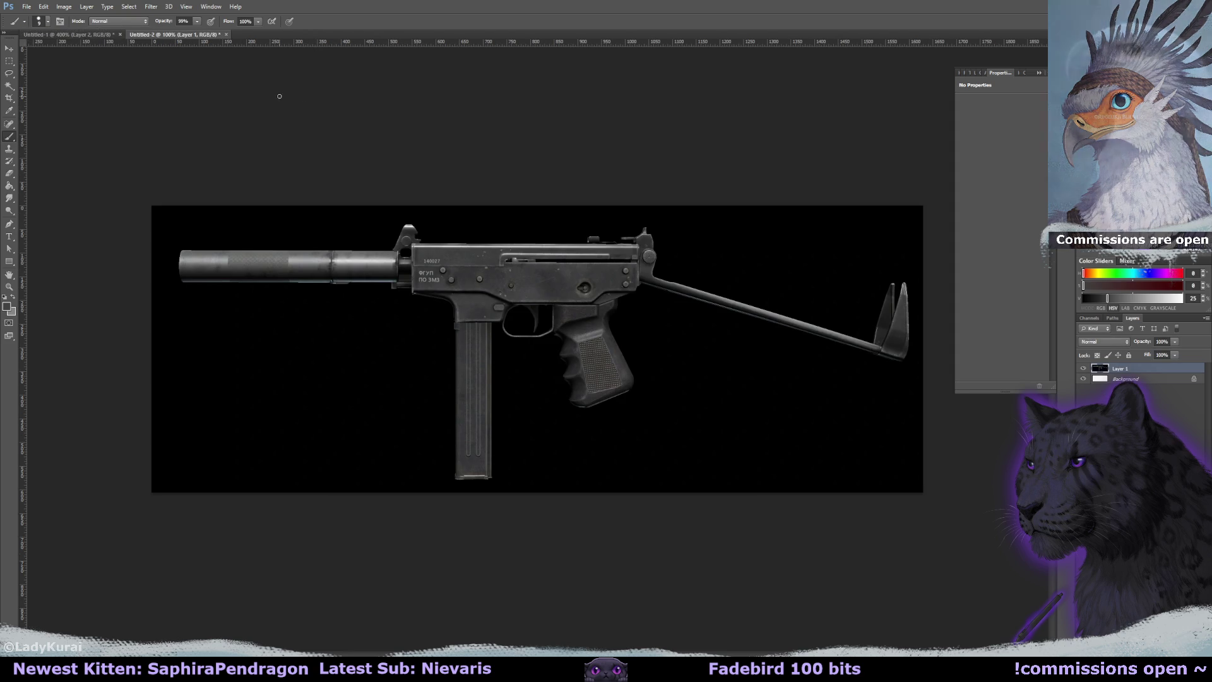
mouse_move(213, 36)
mouse_down()
mouse_move(212, 58)
mouse_move(117, 61)
mouse_up()
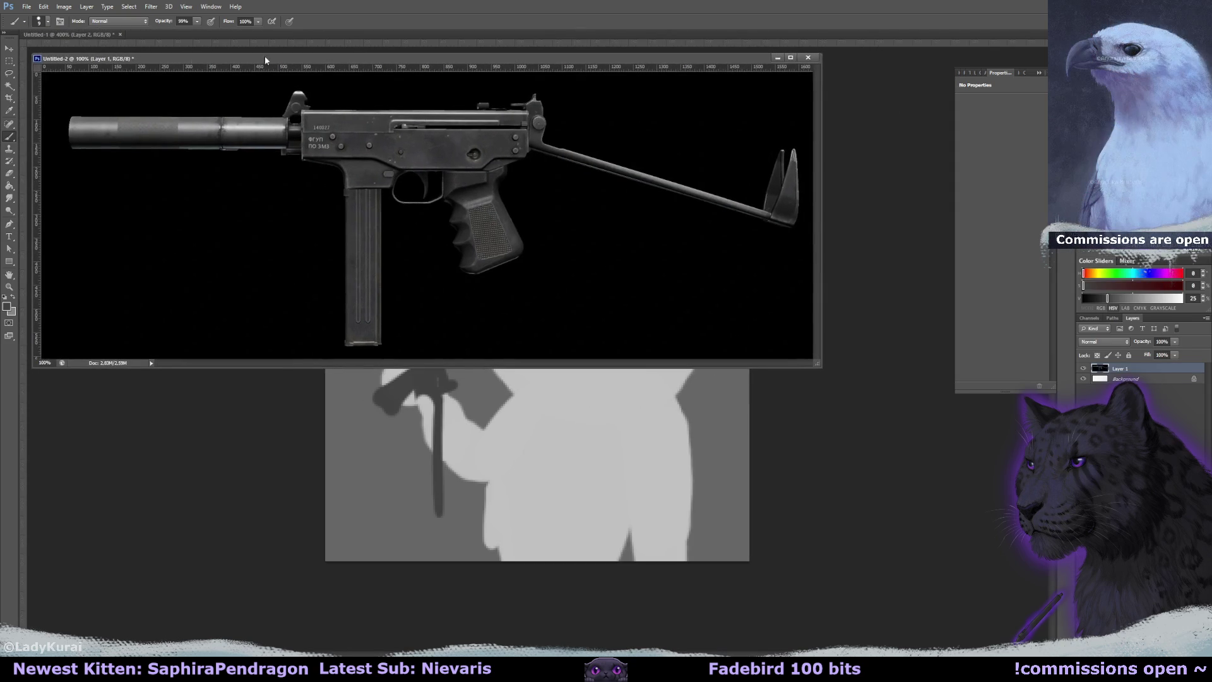
key(ctrl+minus)
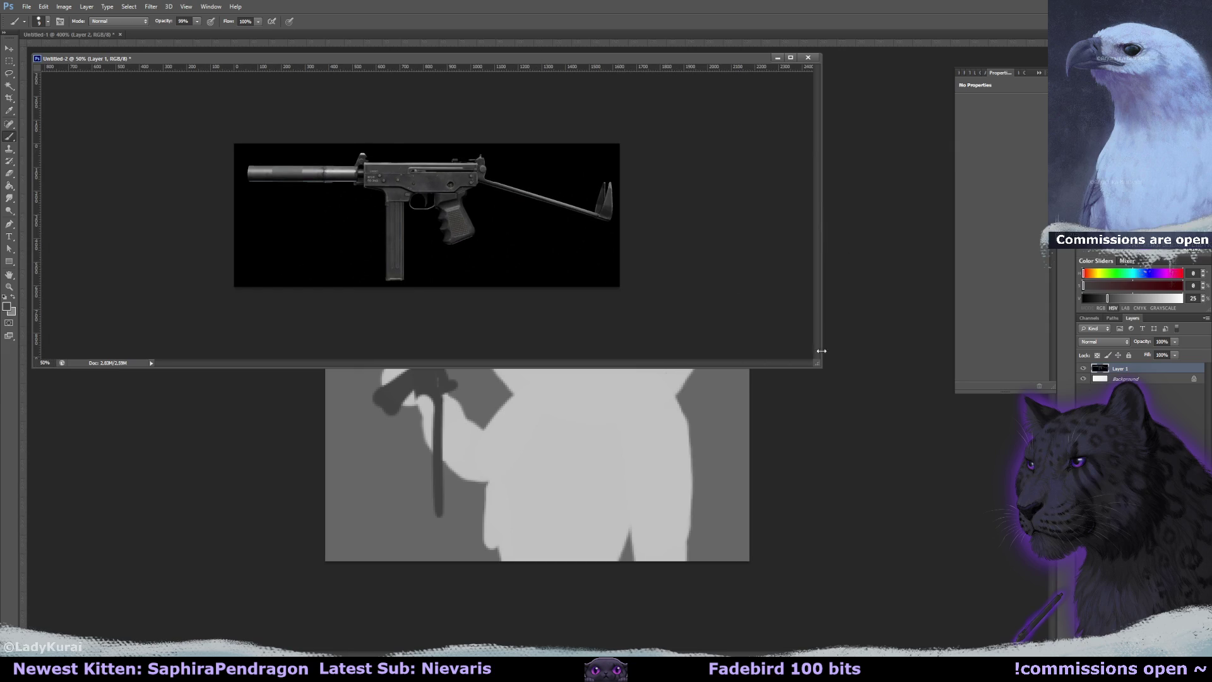
mouse_move(817, 364)
mouse_down()
mouse_move(398, 215)
mouse_move(446, 232)
mouse_up()
drag(363, 64, 354, 48)
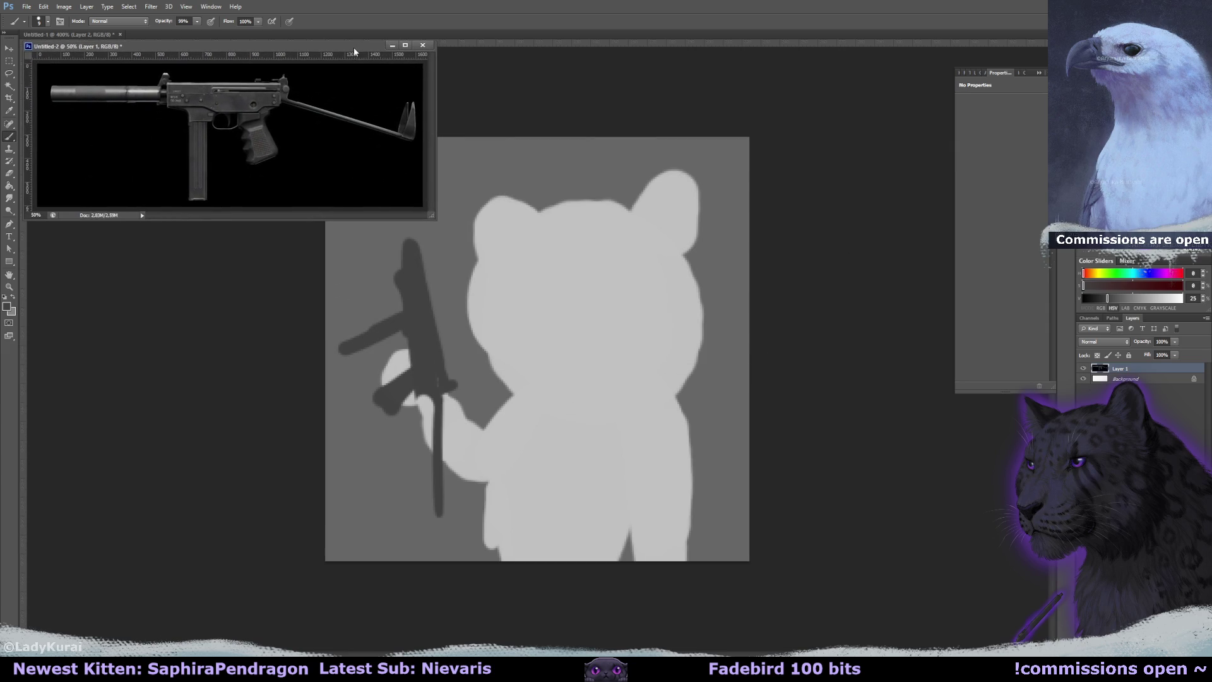
click(514, 103)
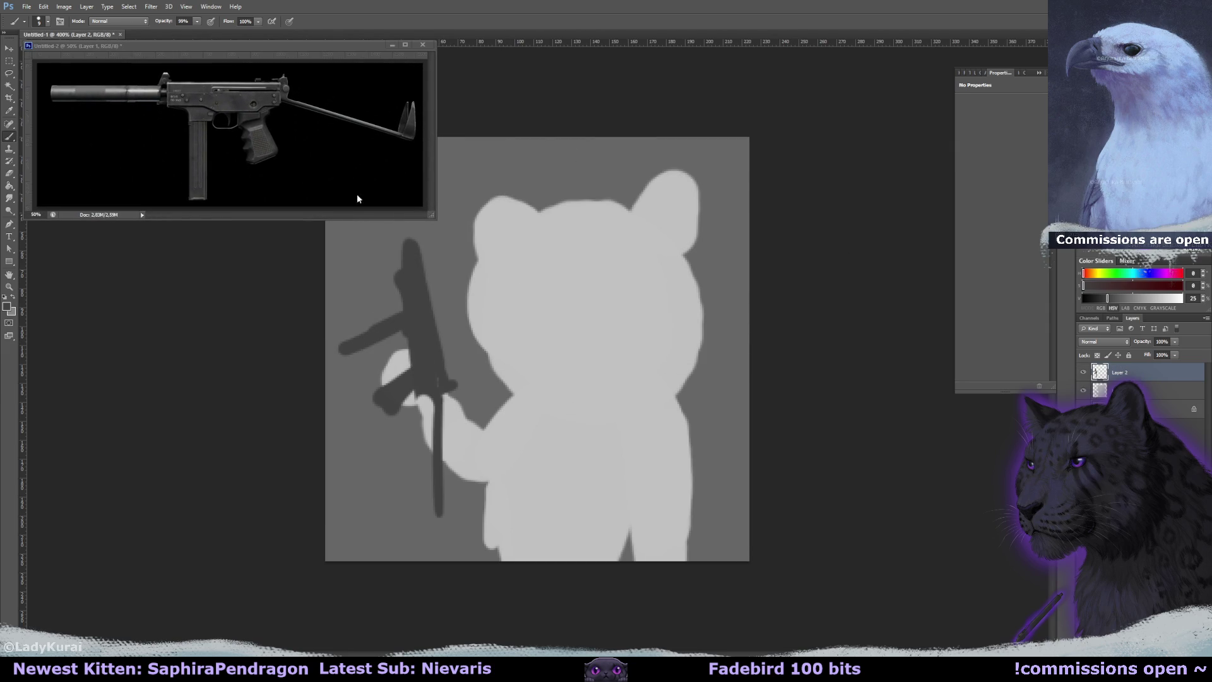
click(108, 139)
click(10, 74)
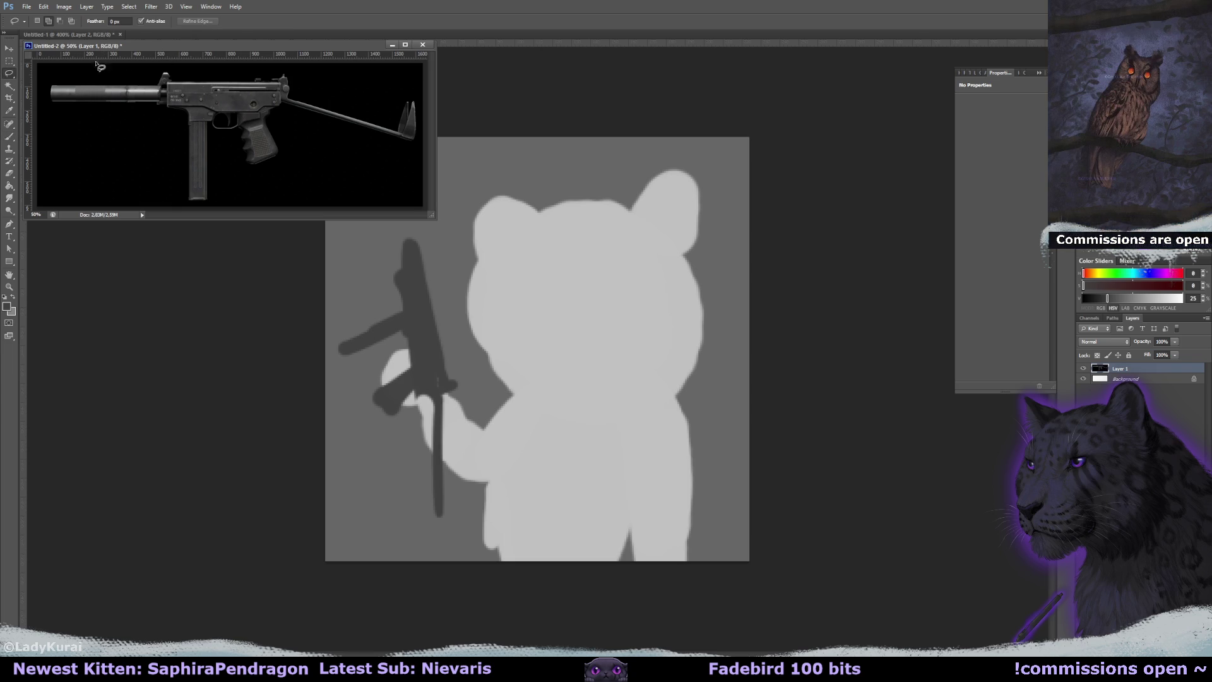
drag(152, 46, 194, 147)
Grey out the photo with a filled new layer and trace the suppressor and stock in dark lines.
key(ctrl+shift+alt+n)
key(alt+BackSpace)
key(b)
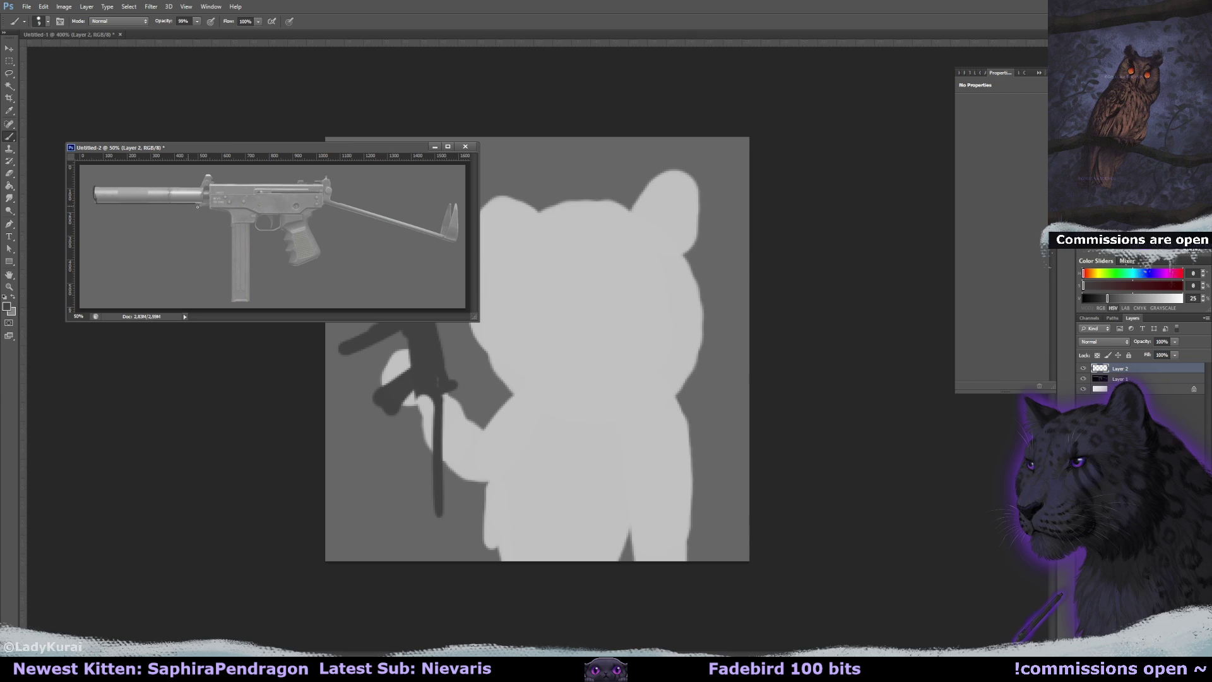
drag(94, 185, 319, 186)
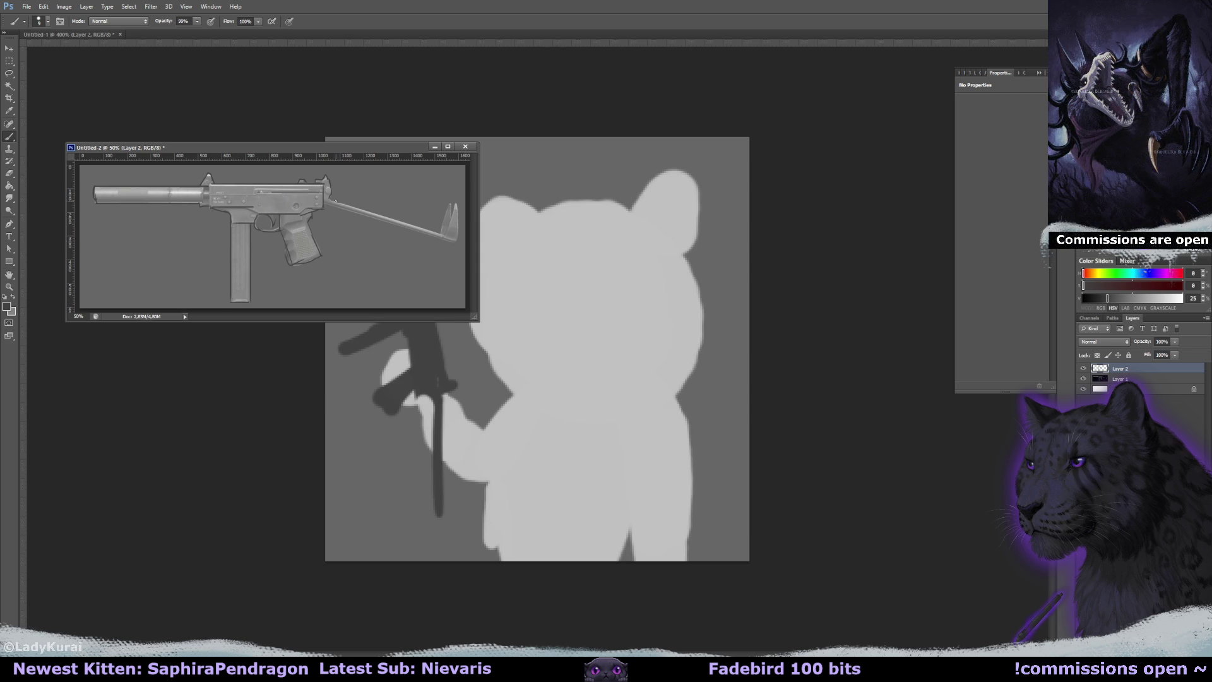
drag(333, 198, 441, 235)
drag(442, 236, 373, 213)
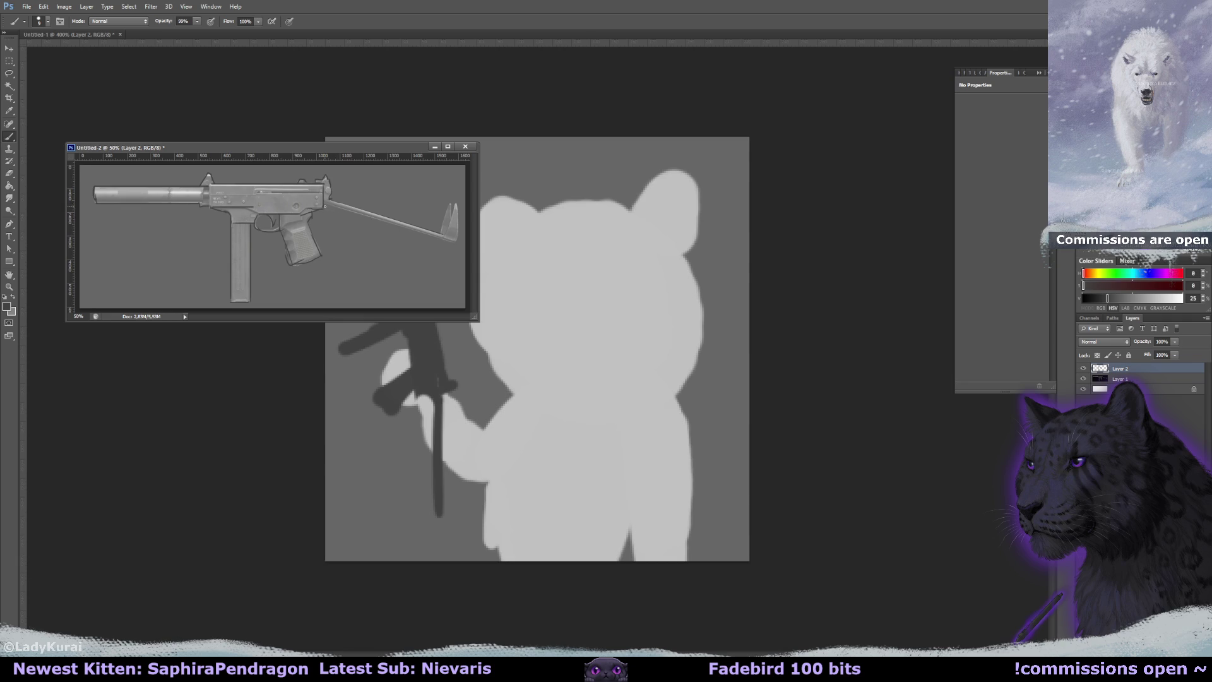
shift+click(454, 242)
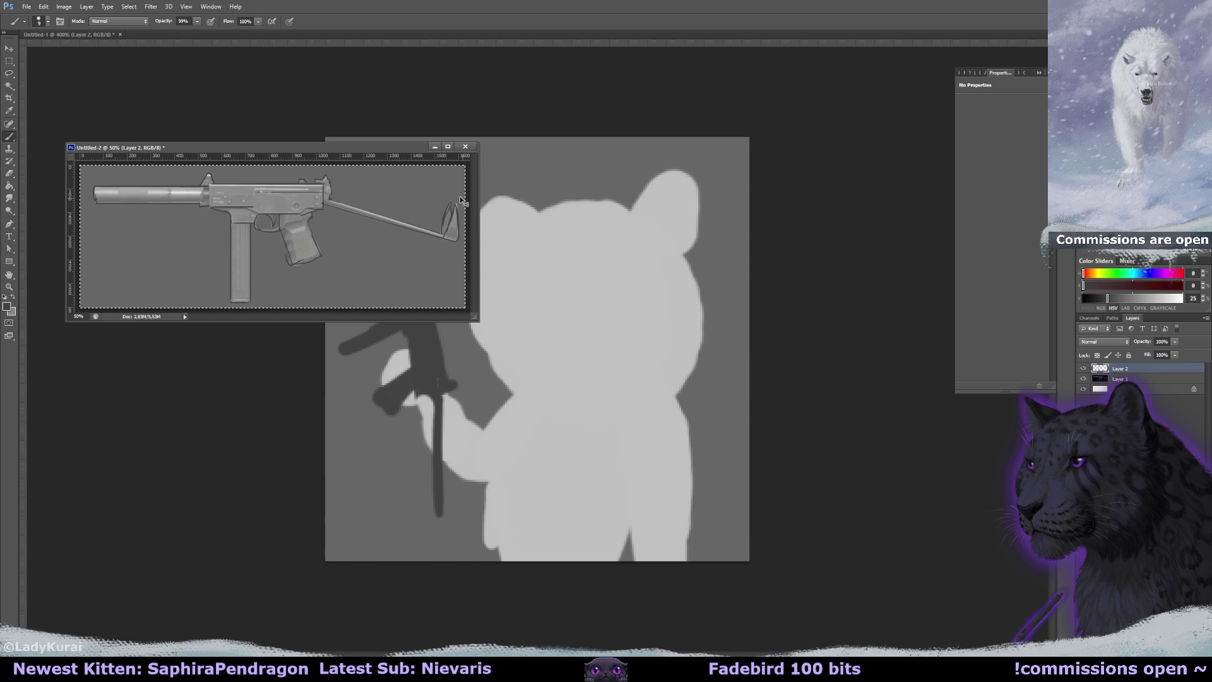
Select the whole traced image, hide a reference layer, and close the gun document.
drag(408, 146, 378, 62)
key(ctrl+a)
click(1084, 368)
click(402, 61)
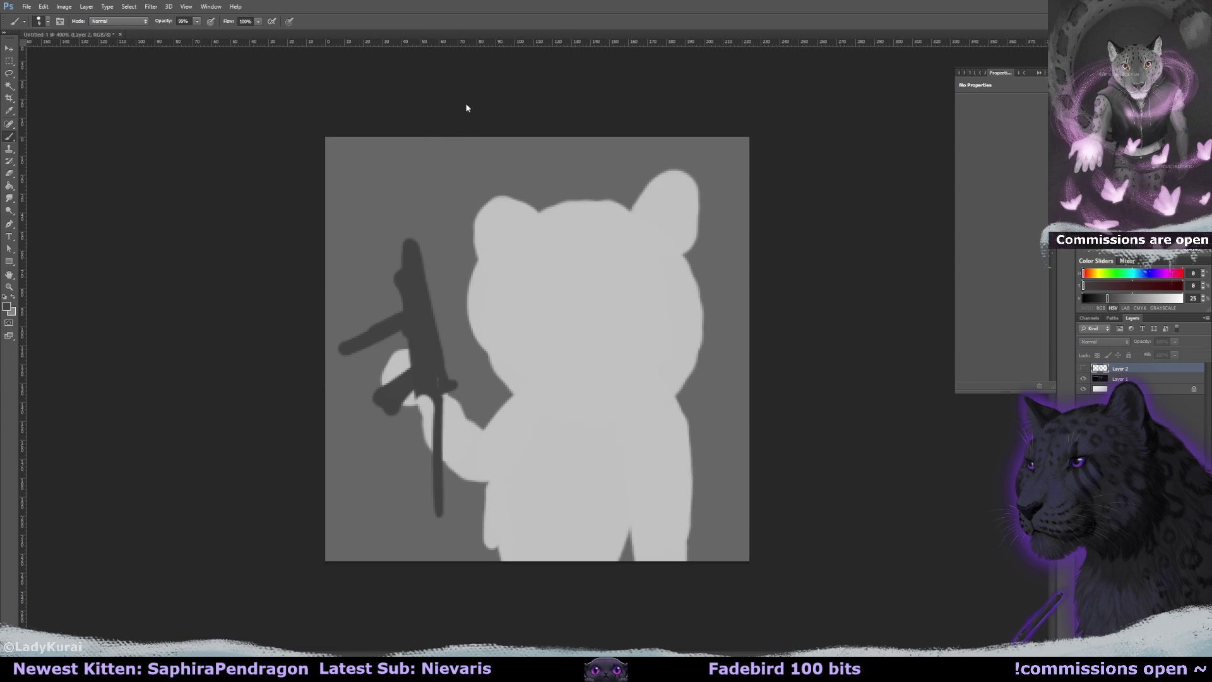
Paste the gun trace, scale it to about 17%, rotate it about 25°, apply, and hide the rough sketch.
key(ctrl+v)
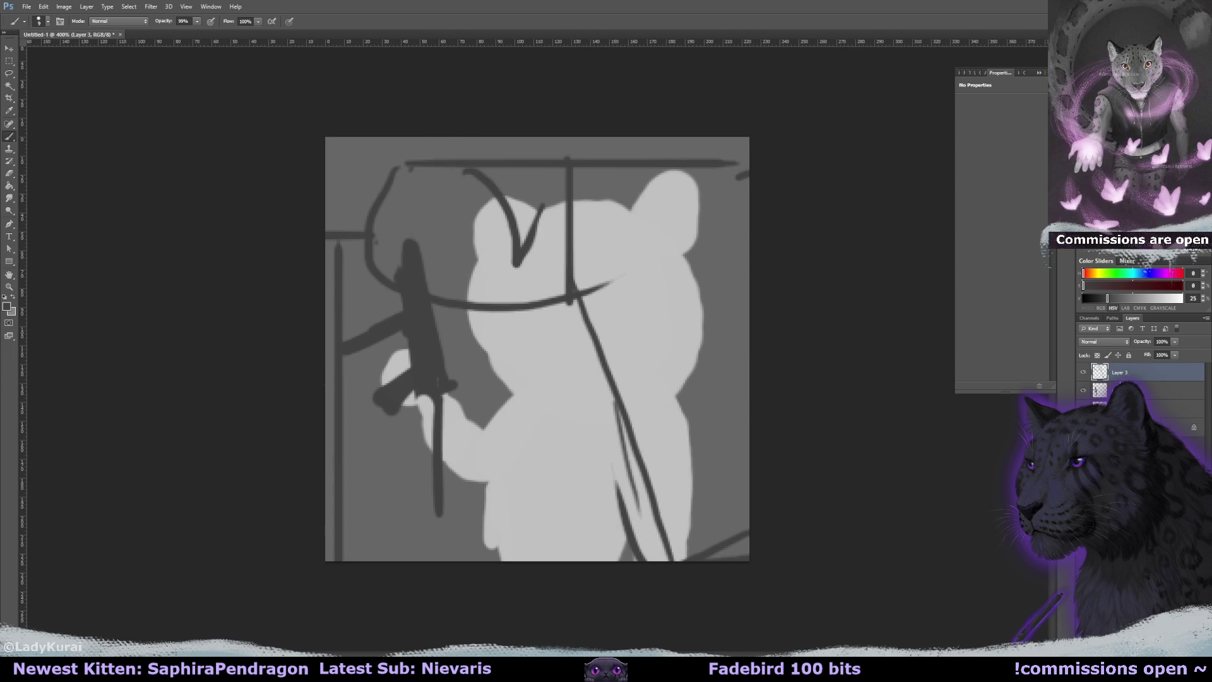
key(ctrl+t)
mouse_move(568, 284)
mouse_down()
mouse_move(671, 358)
mouse_move(660, 367)
mouse_up()
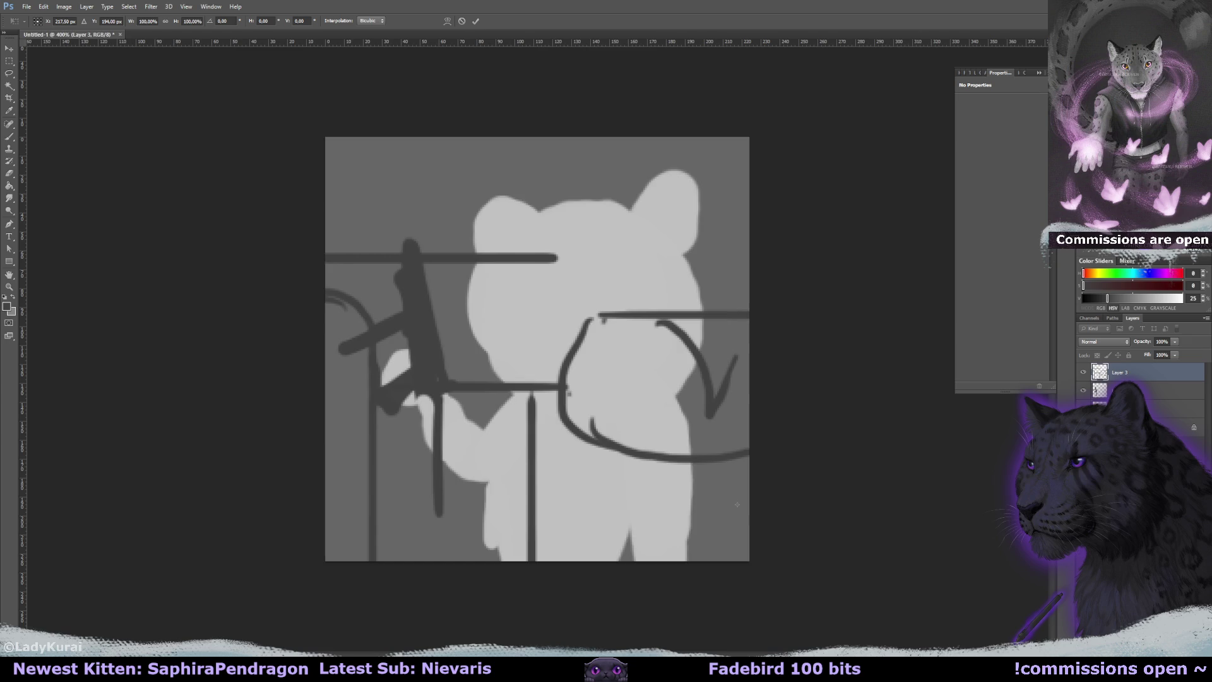
key(ctrl+0)
key(ctrl+0)
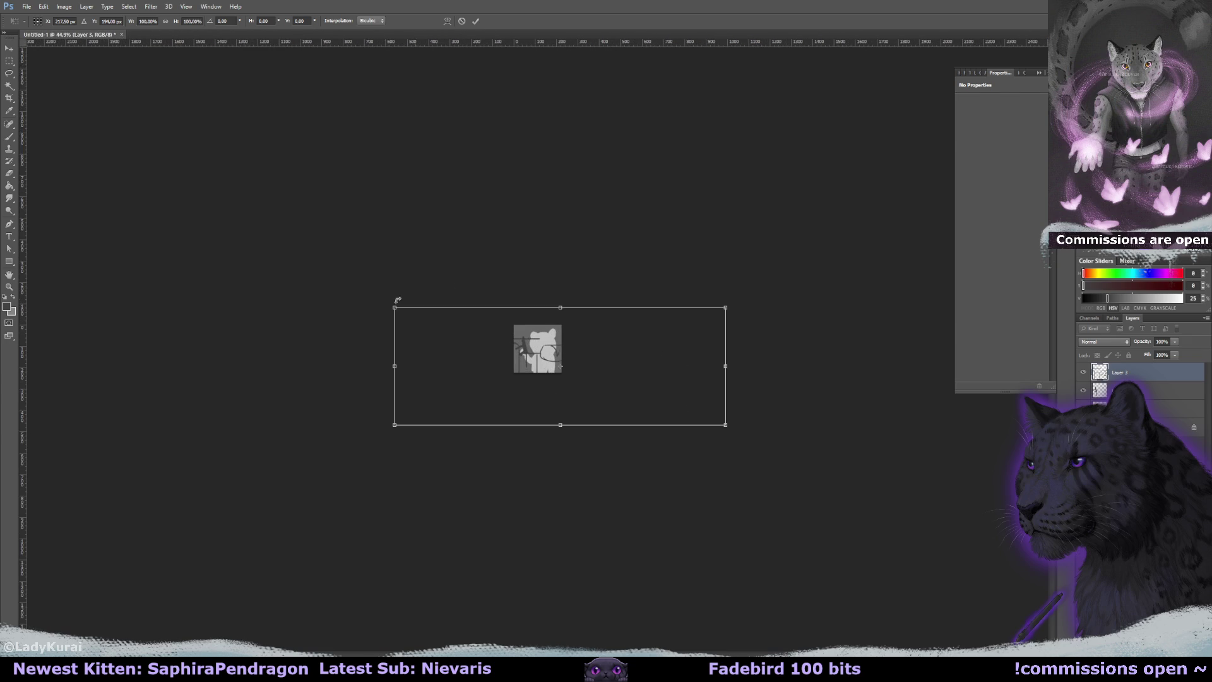
drag(395, 307, 532, 357)
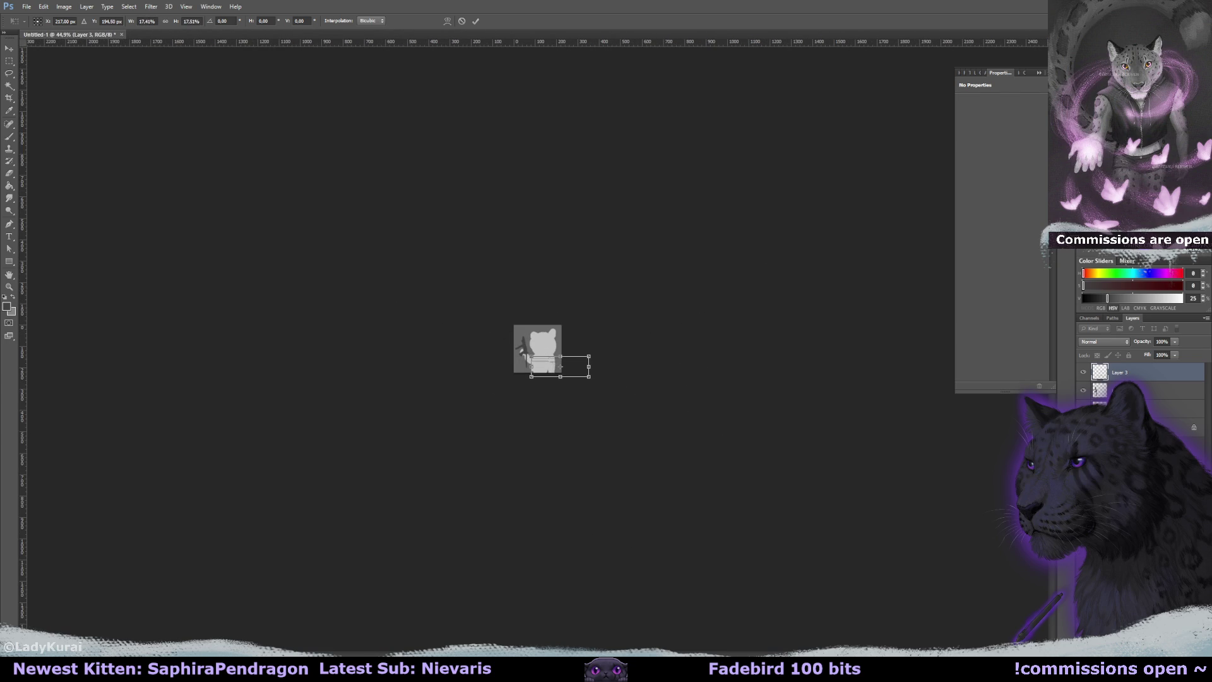
key(ctrl+plus)
key(ctrl+plus)
key(ctrl+plus)
mouse_move(672, 344)
mouse_down()
mouse_move(766, 397)
mouse_move(709, 394)
mouse_move(726, 311)
mouse_up()
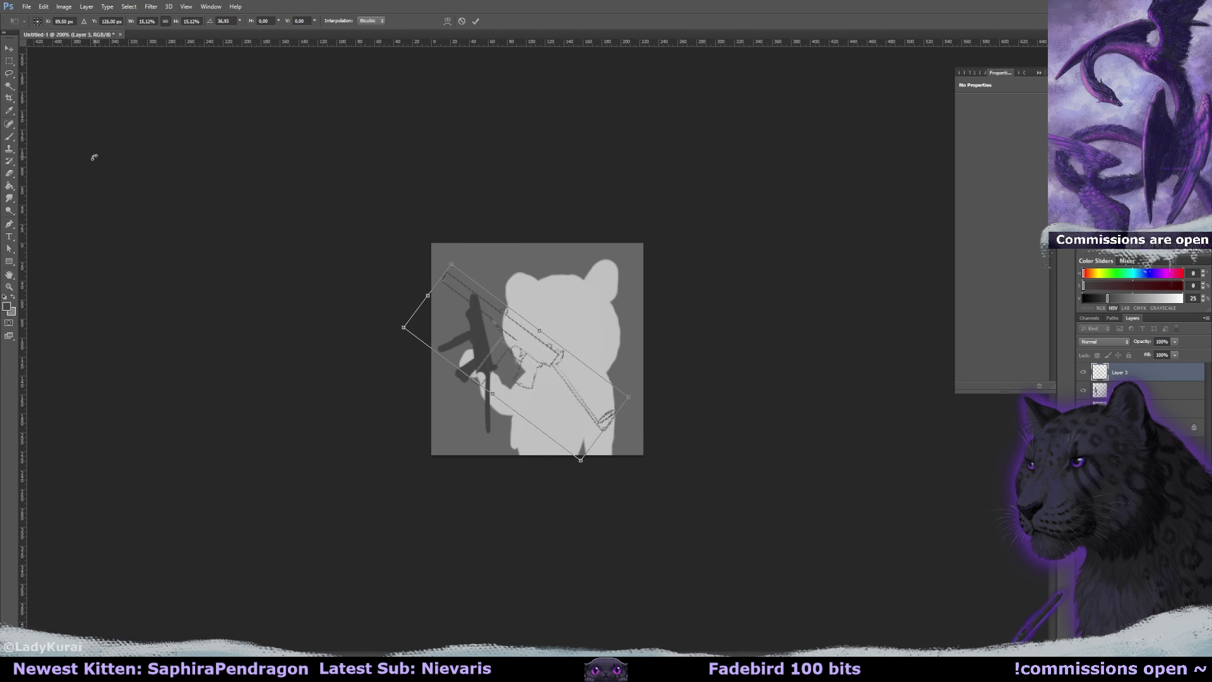
click(9, 136)
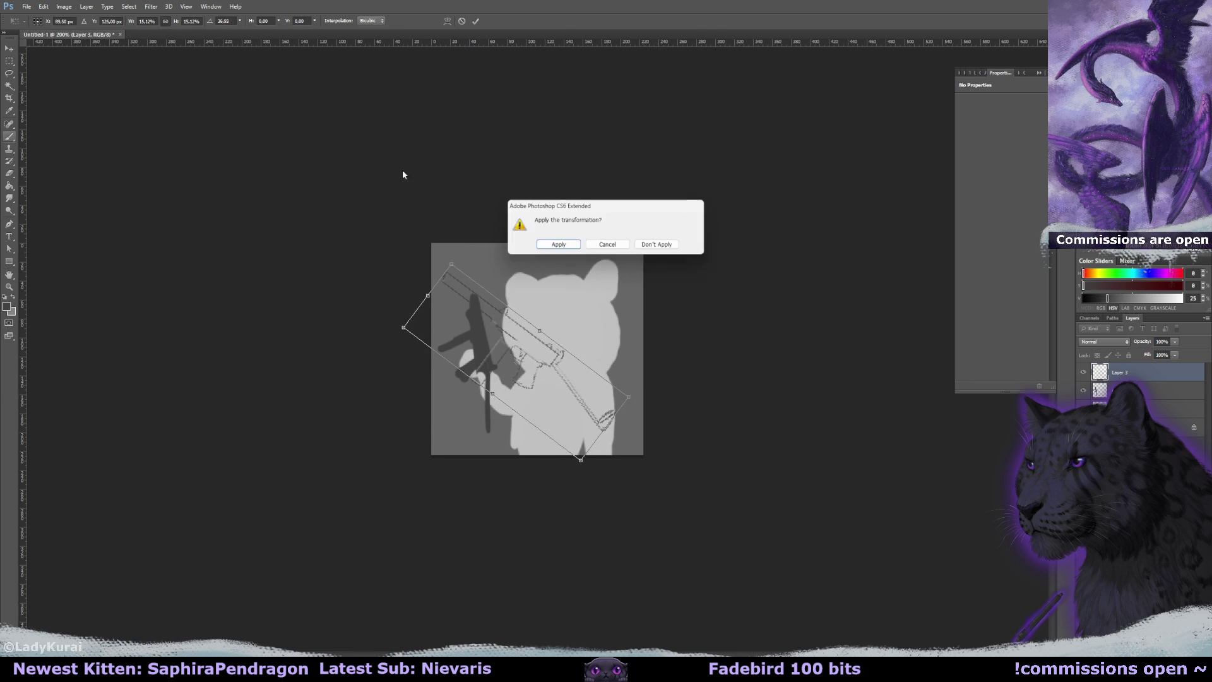
click(558, 246)
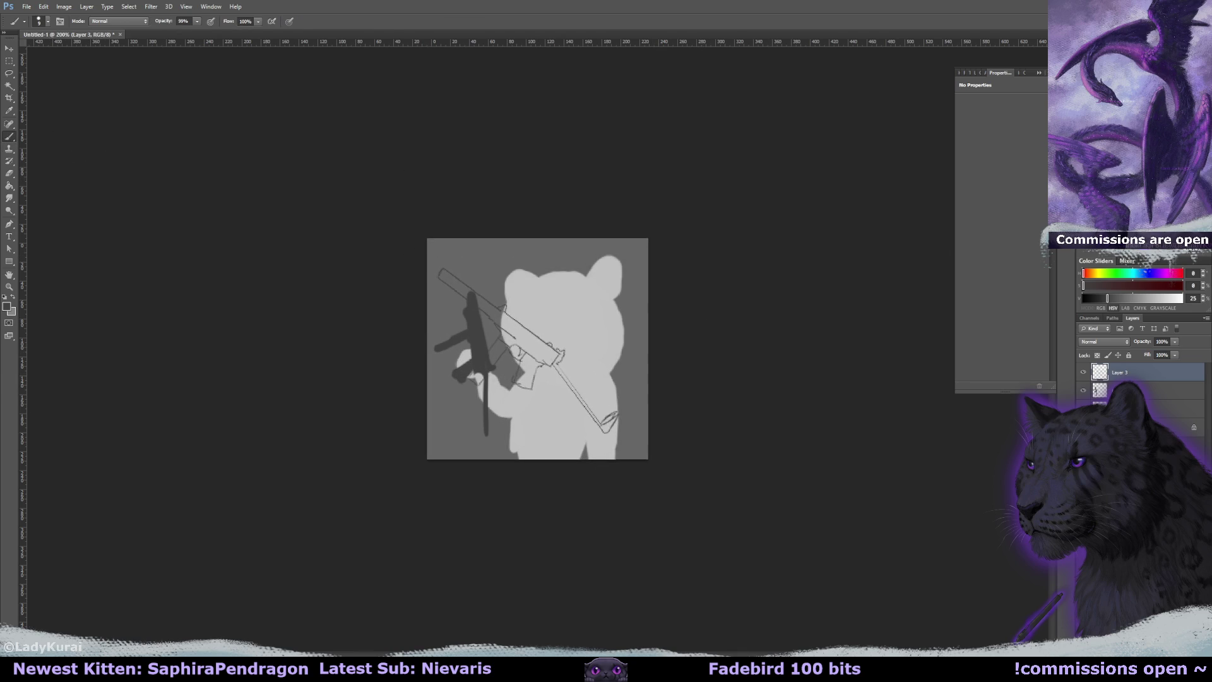
key(ctrl+plus)
click(1085, 389)
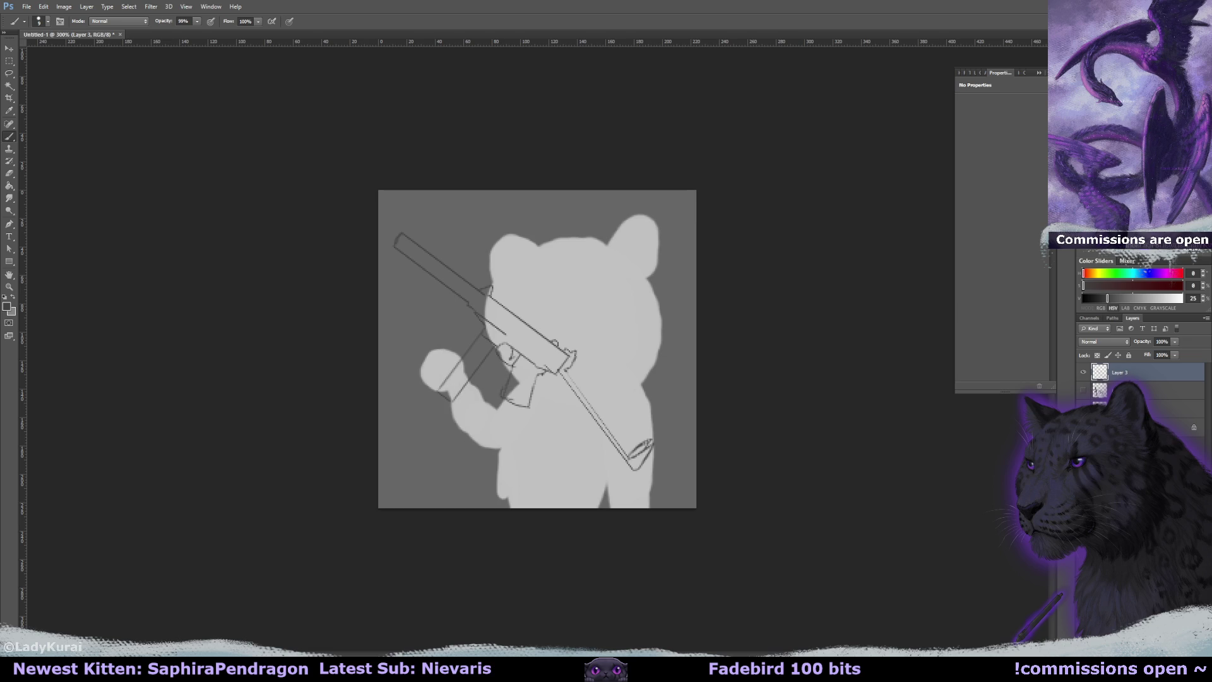
With the view rotated, darken the stock line and its end and thicken the grip under the gun.
key(r)
mouse_move(663, 195)
mouse_down()
mouse_move(497, 184)
mouse_move(516, 264)
mouse_move(495, 179)
mouse_move(524, 270)
mouse_move(513, 270)
mouse_move(521, 313)
mouse_move(524, 258)
mouse_move(548, 356)
mouse_move(543, 310)
mouse_move(526, 319)
mouse_move(511, 291)
mouse_move(506, 319)
mouse_move(527, 356)
mouse_move(508, 303)
mouse_move(529, 350)
mouse_move(543, 316)
mouse_move(550, 359)
mouse_move(537, 368)
mouse_move(577, 208)
mouse_move(527, 335)
mouse_move(517, 402)
mouse_move(534, 406)
mouse_move(540, 368)
mouse_move(526, 363)
mouse_move(520, 404)
mouse_move(551, 345)
mouse_up()
key(r)
key(b)
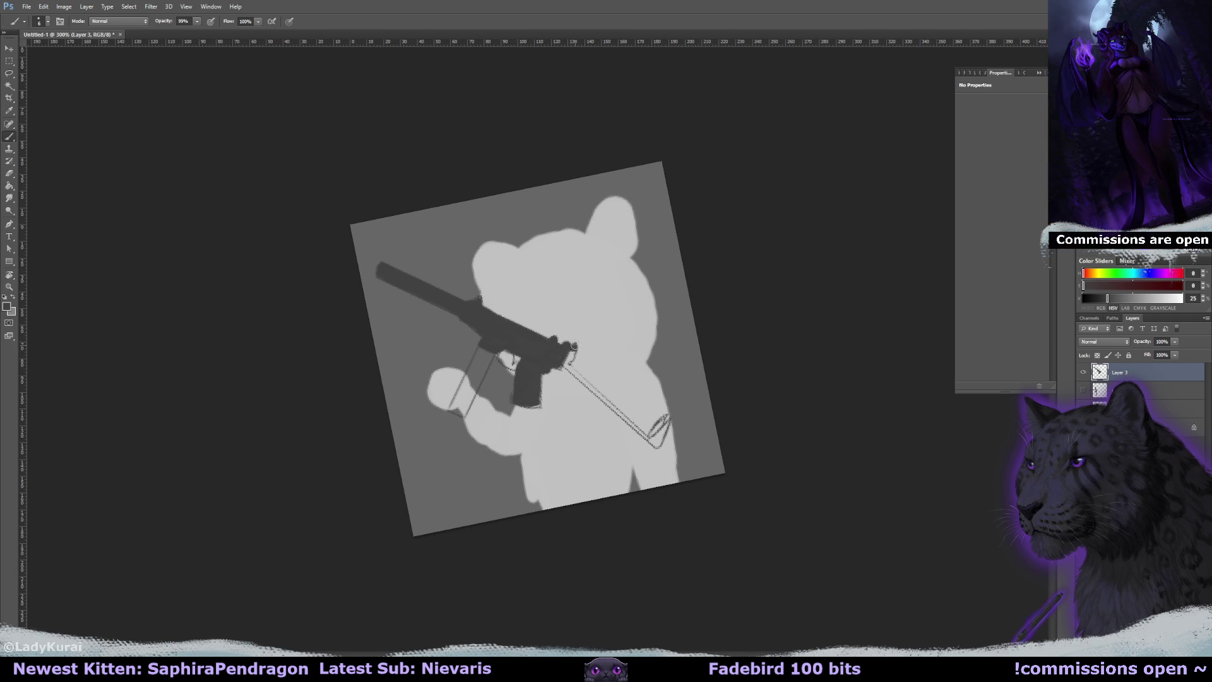
key(r)
mouse_move(574, 346)
mouse_down()
mouse_move(552, 368)
mouse_move(575, 437)
mouse_up()
drag(556, 382, 582, 473)
mouse_move(568, 431)
mouse_down()
mouse_move(587, 487)
mouse_move(687, 345)
mouse_move(682, 369)
mouse_move(717, 357)
mouse_up()
key(r)
key(r)
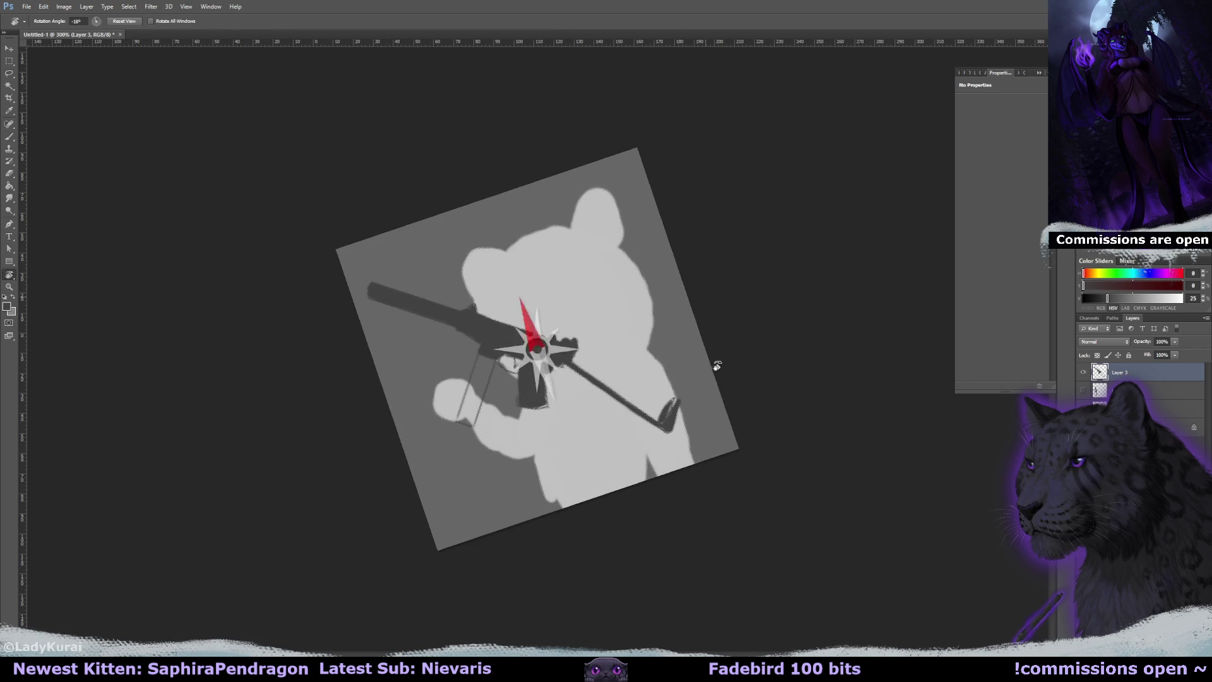
drag(485, 351, 461, 420)
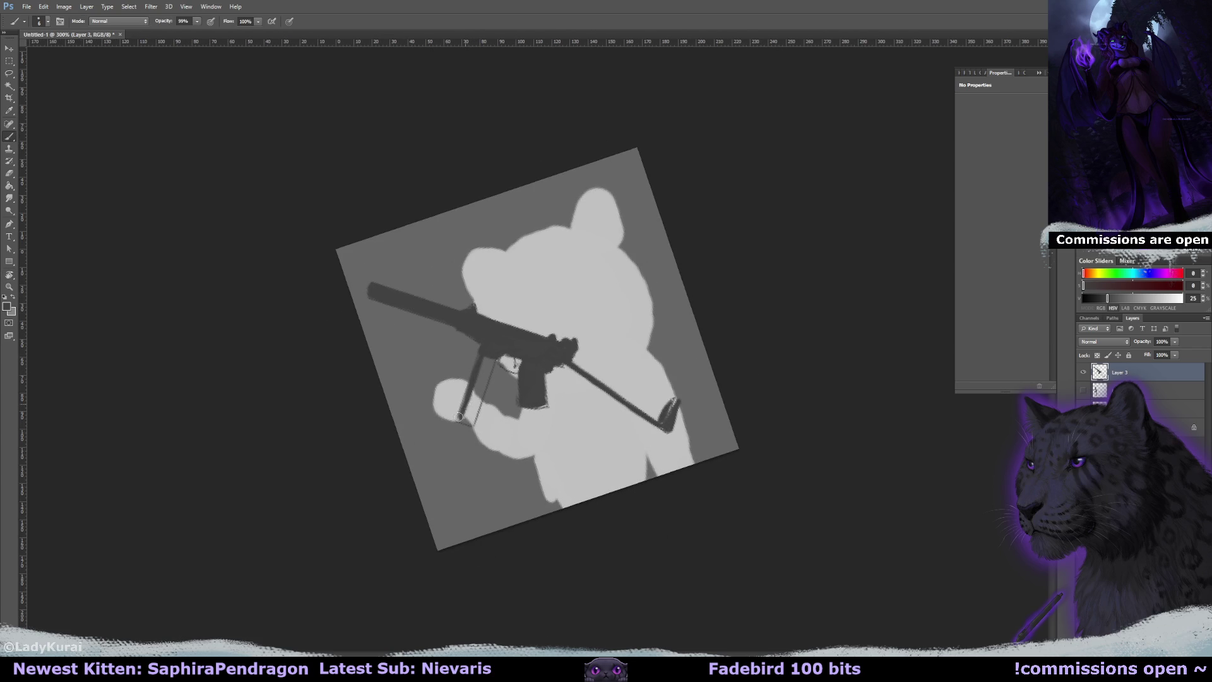
mouse_move(485, 369)
mouse_down()
mouse_move(464, 420)
mouse_move(491, 367)
mouse_move(481, 385)
mouse_up()
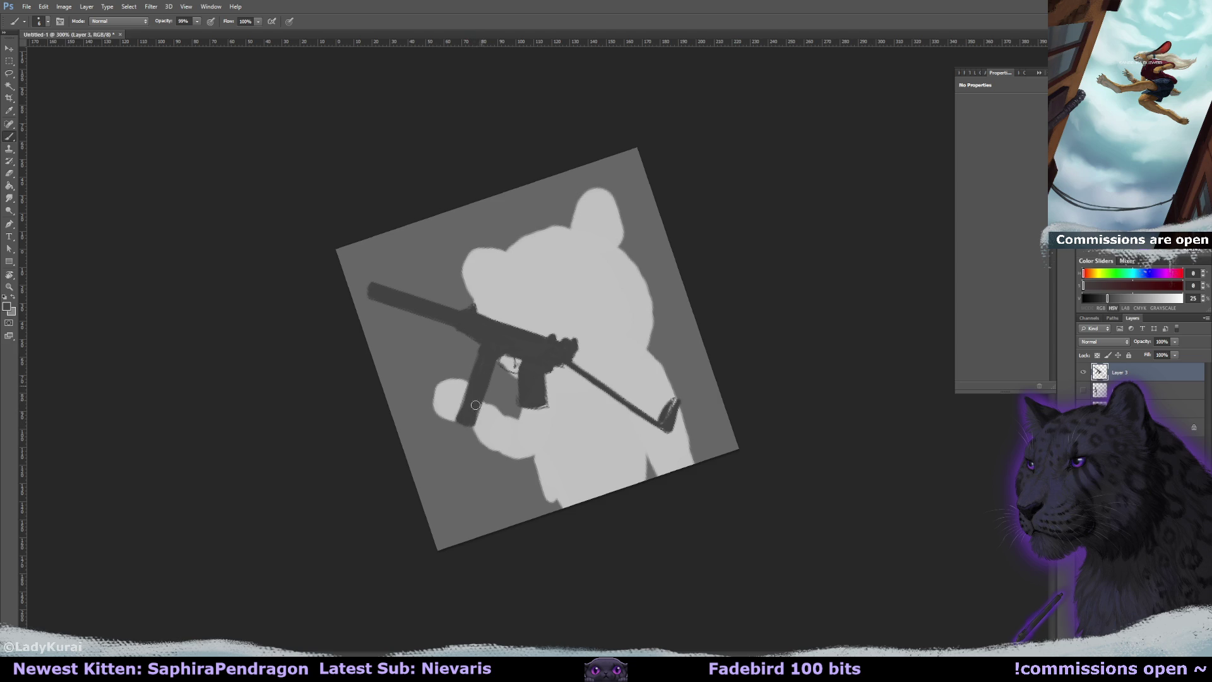
Fill the trigger guard solid dark from a tilted view, then reset the view to upright.
key(r)
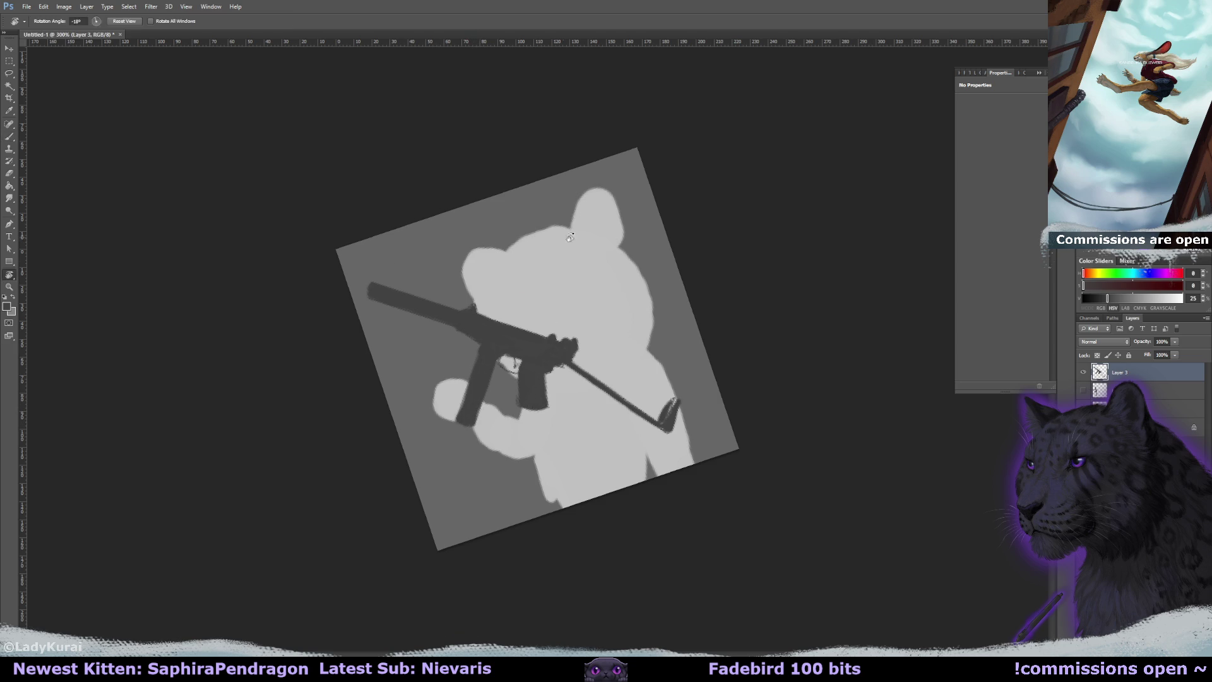
drag(383, 240, 493, 284)
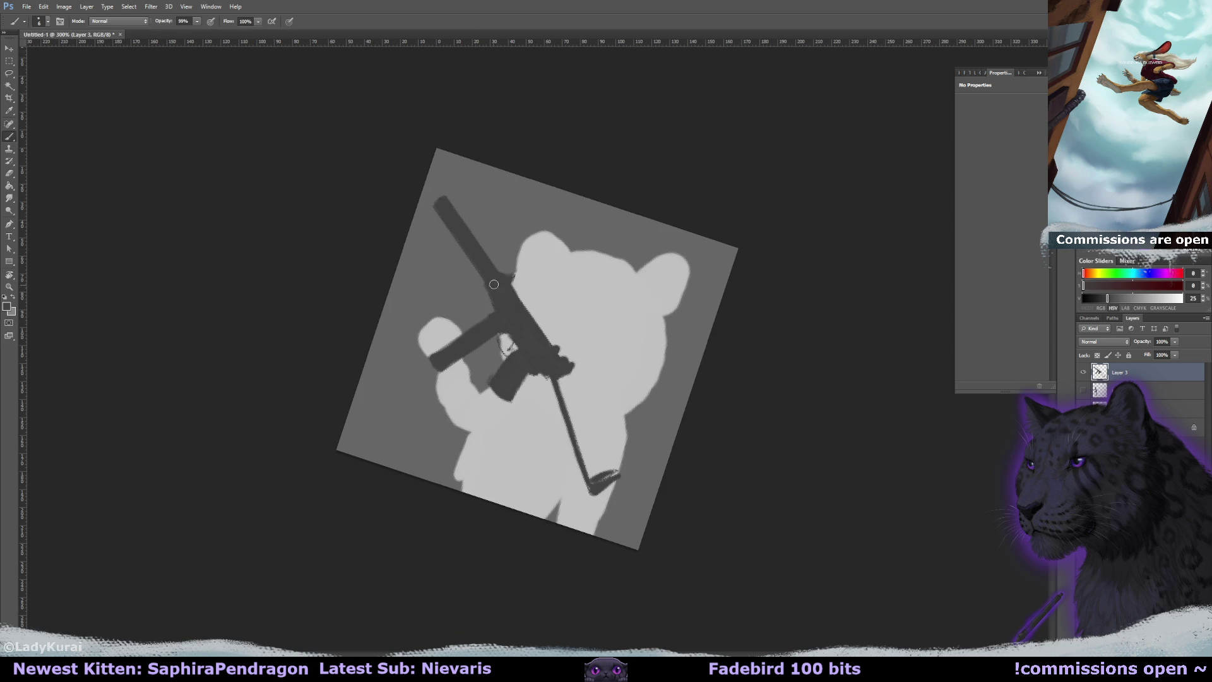
alt+right_click(503, 327)
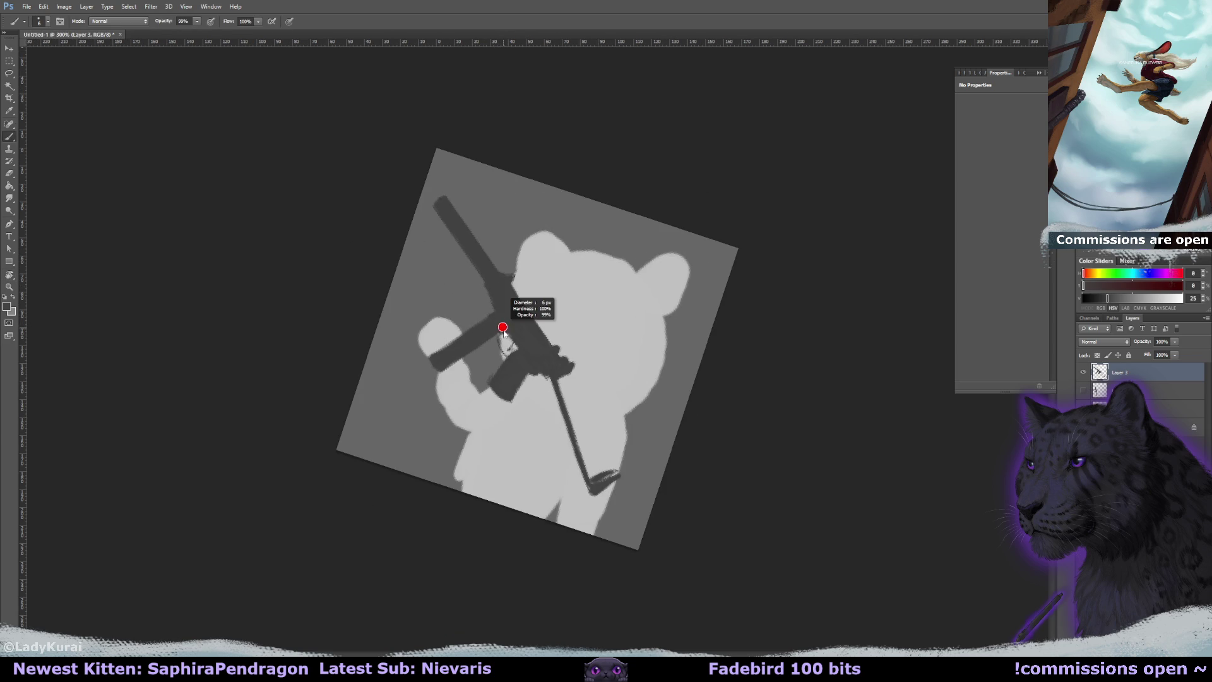
drag(502, 327, 508, 355)
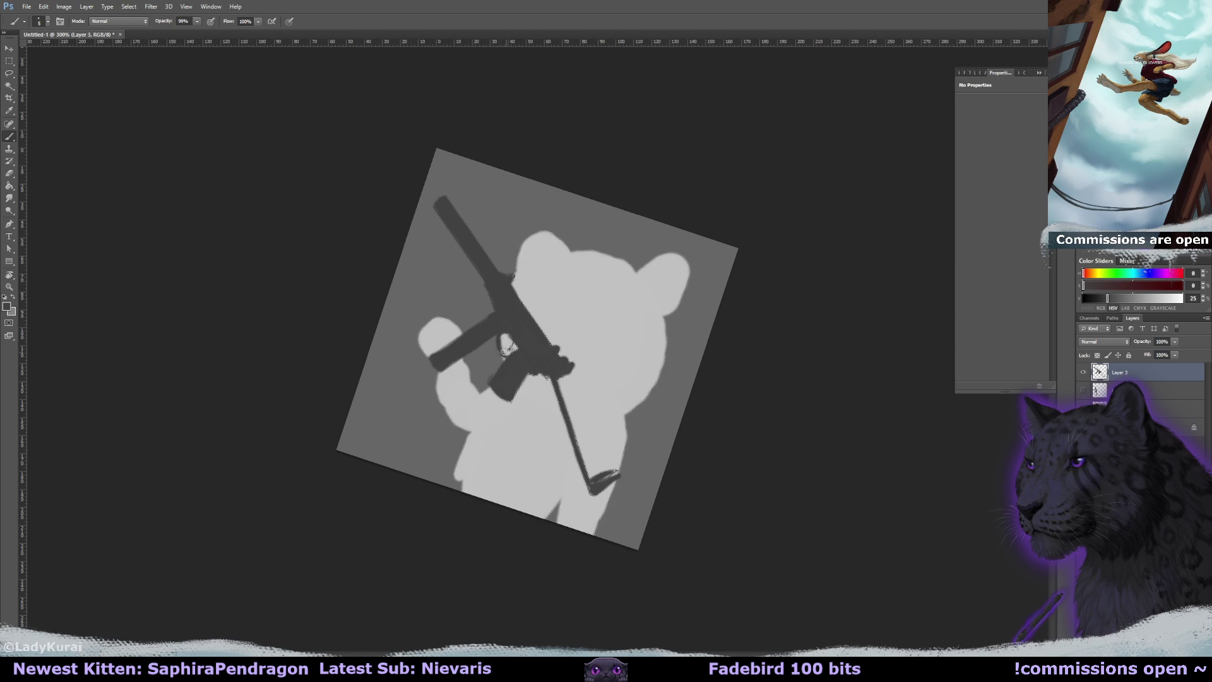
key(r)
click(124, 21)
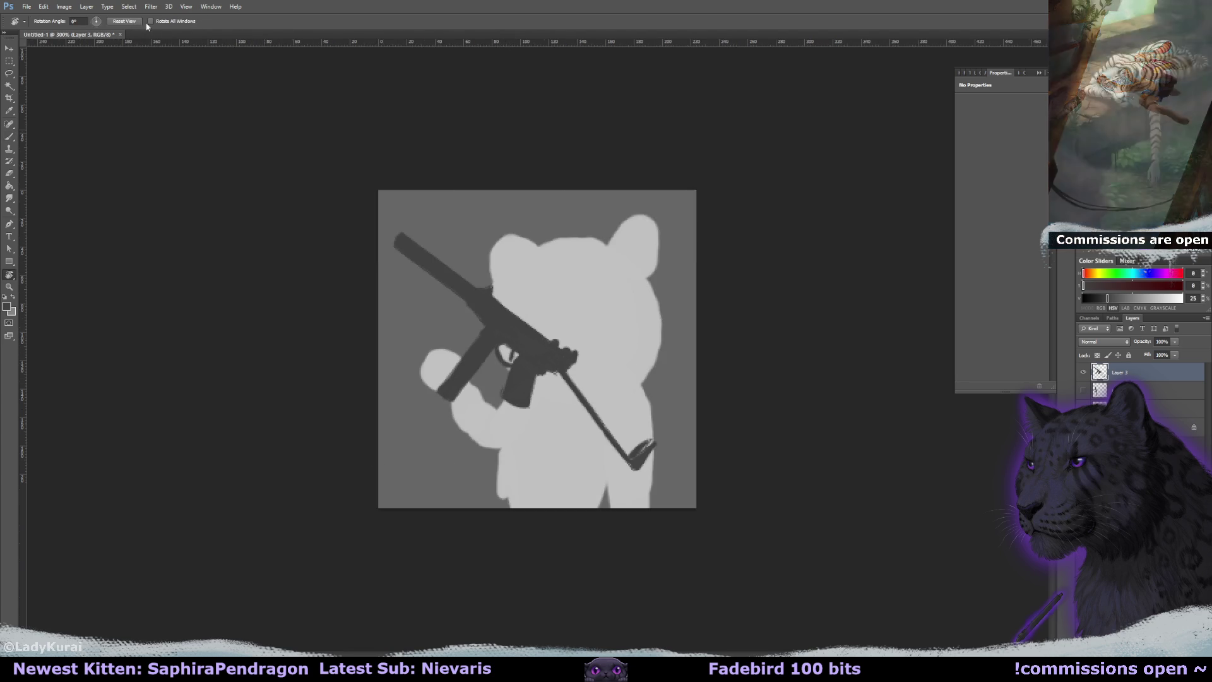
key(b)
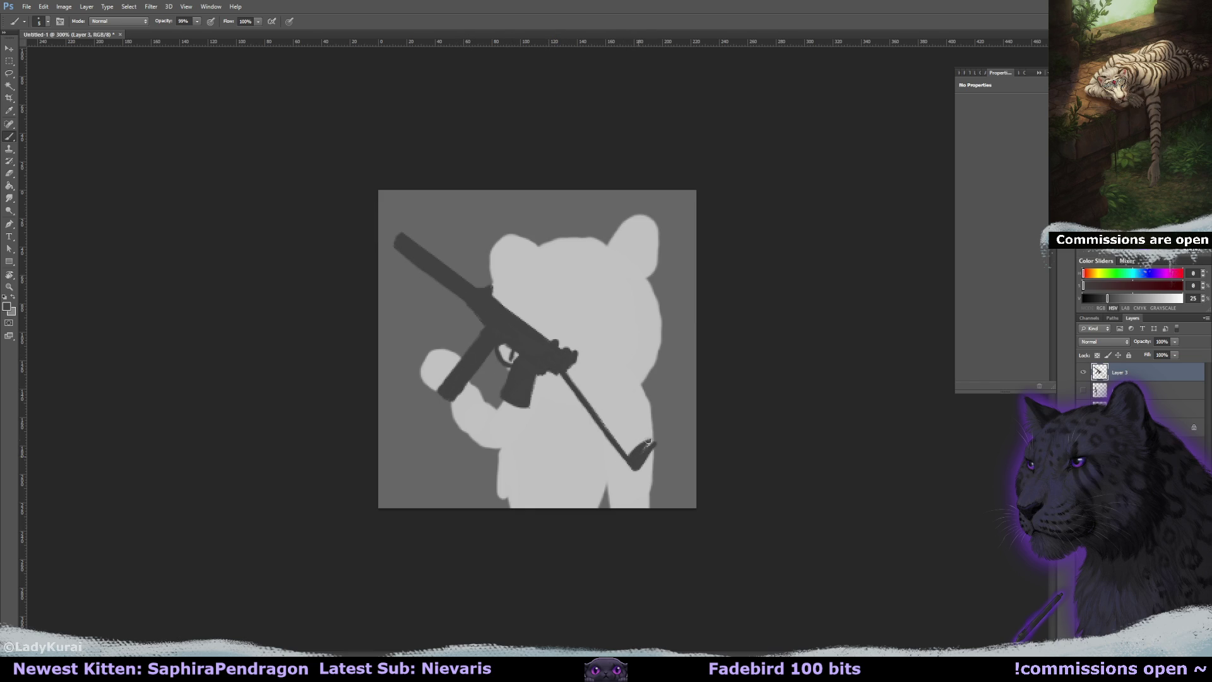
Paint the hook end of the gun strap.
key(e)
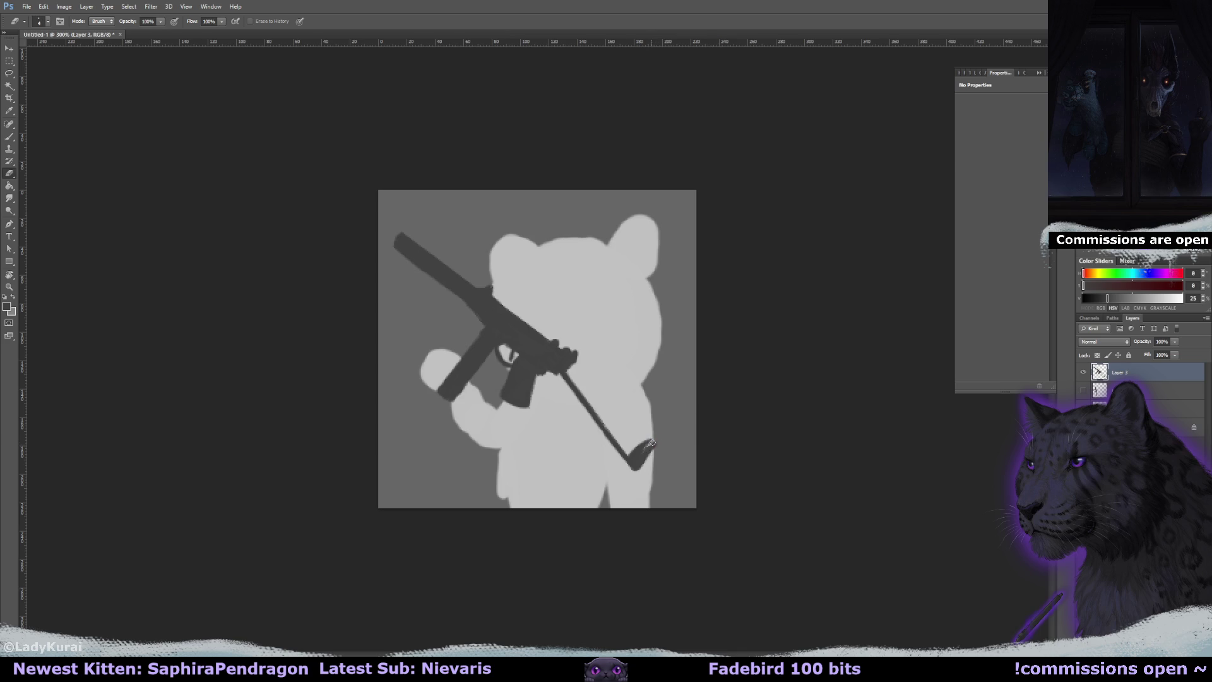
key(b)
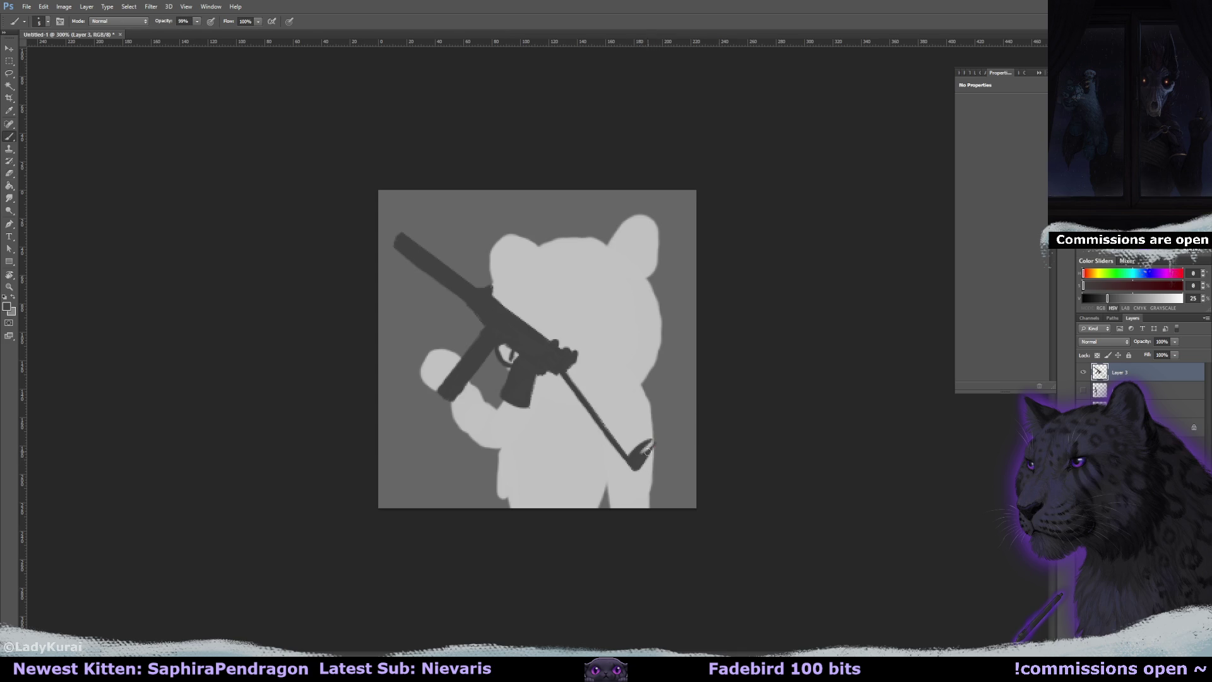
drag(653, 444, 638, 466)
Transform the gun layer: rotate it about 9°, move it up-left, and enlarge it slightly.
key(ctrl+t)
drag(692, 339, 697, 362)
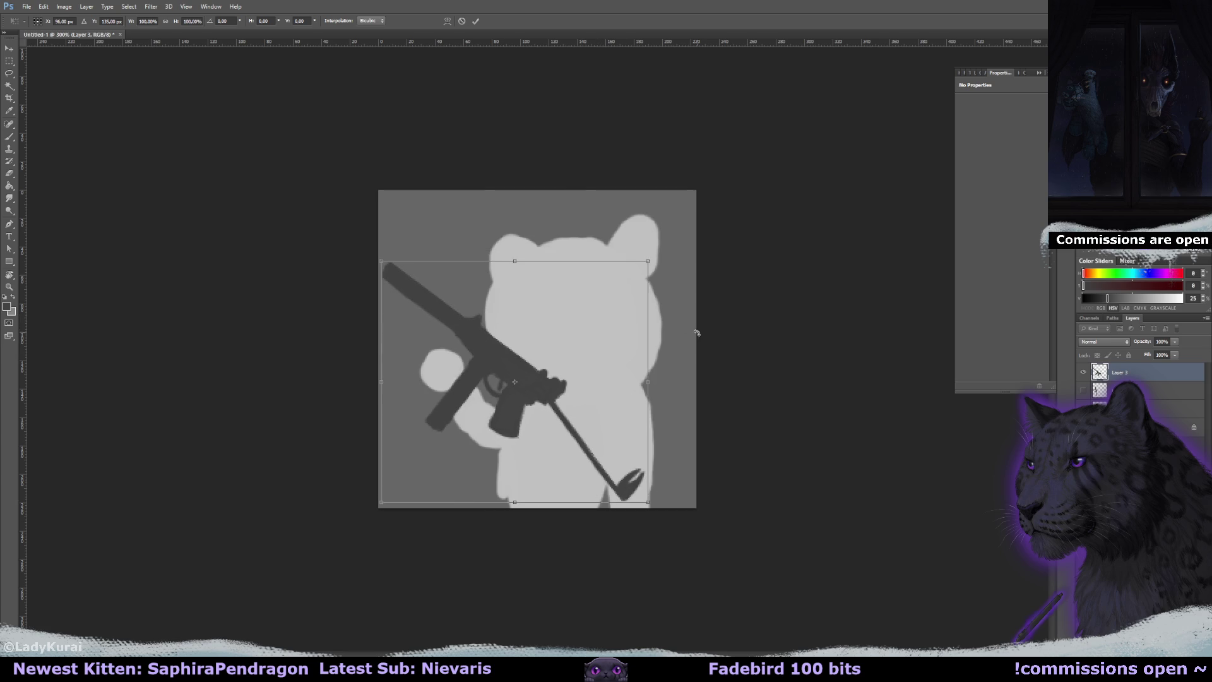
drag(617, 341, 608, 312)
drag(689, 322, 620, 320)
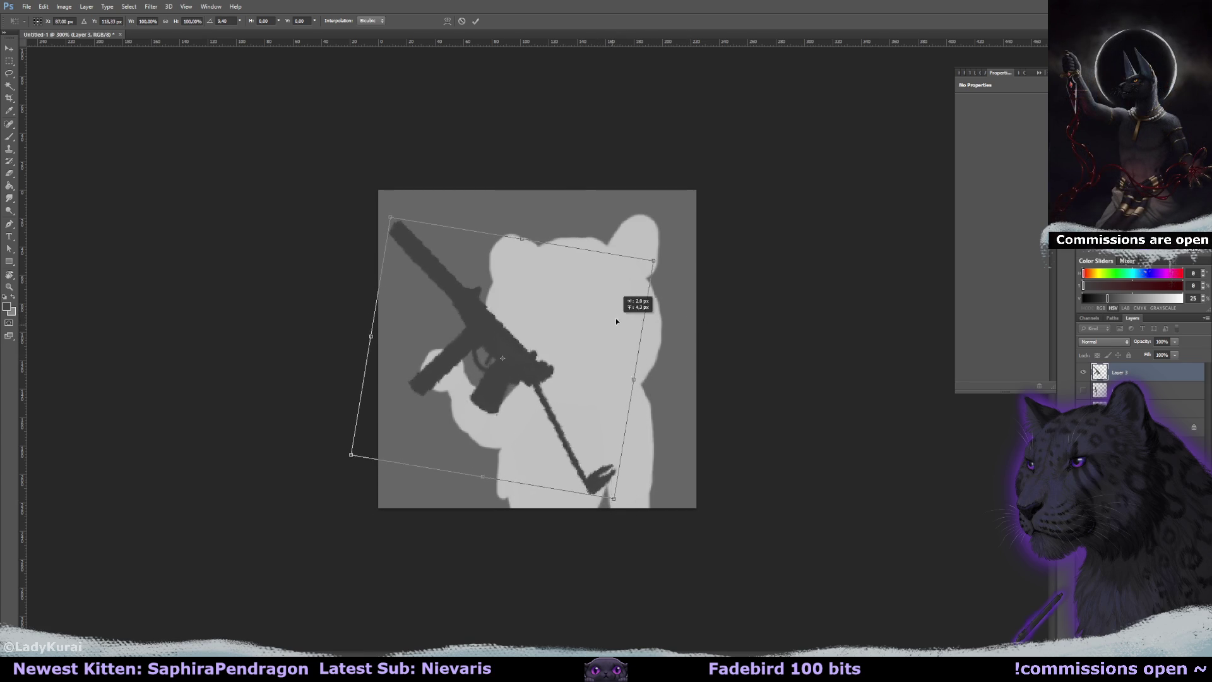
mouse_move(656, 264)
mouse_down()
mouse_move(668, 248)
mouse_move(648, 260)
mouse_up()
key(b)
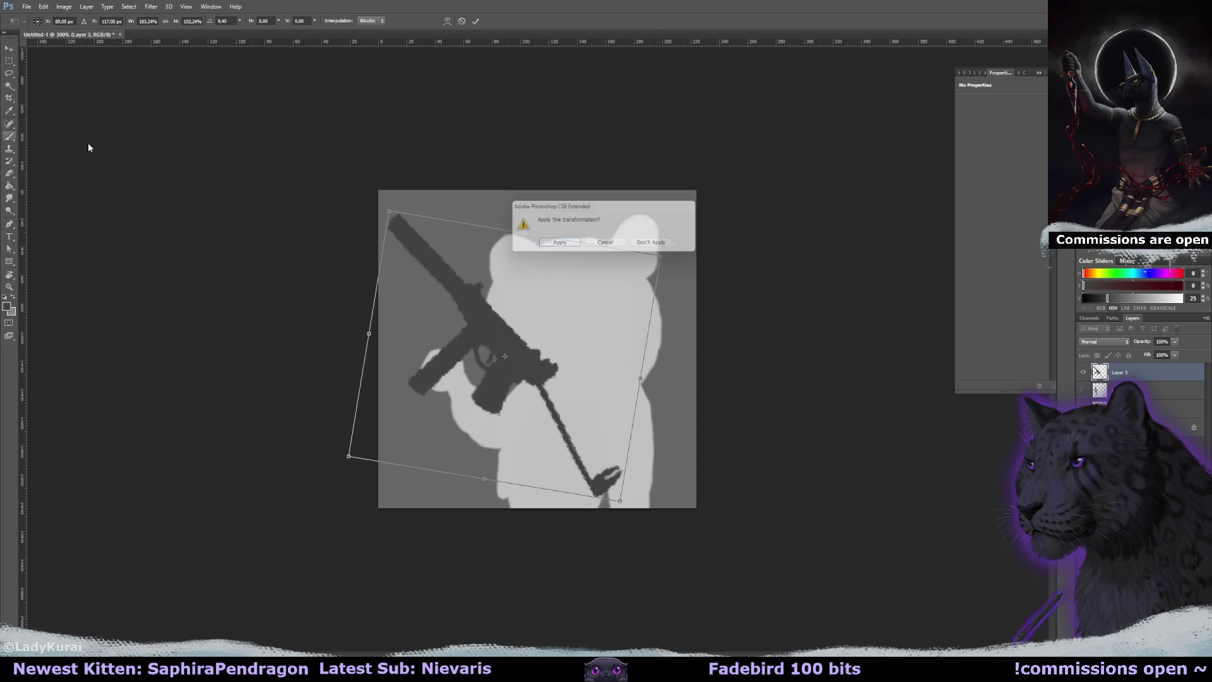
click(547, 250)
Reselect Layer 3 and add an empty Layer 4 above the gun.
key(alt+bracketleft)
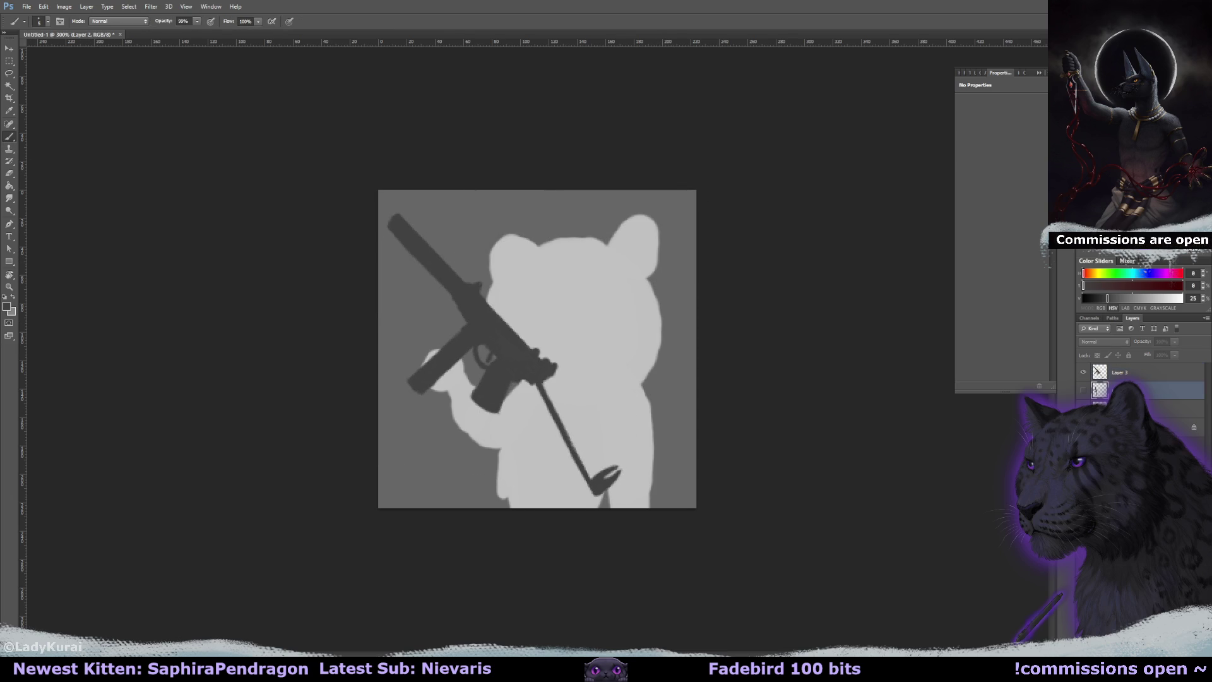
key(alt+bracketleft)
click(1135, 378)
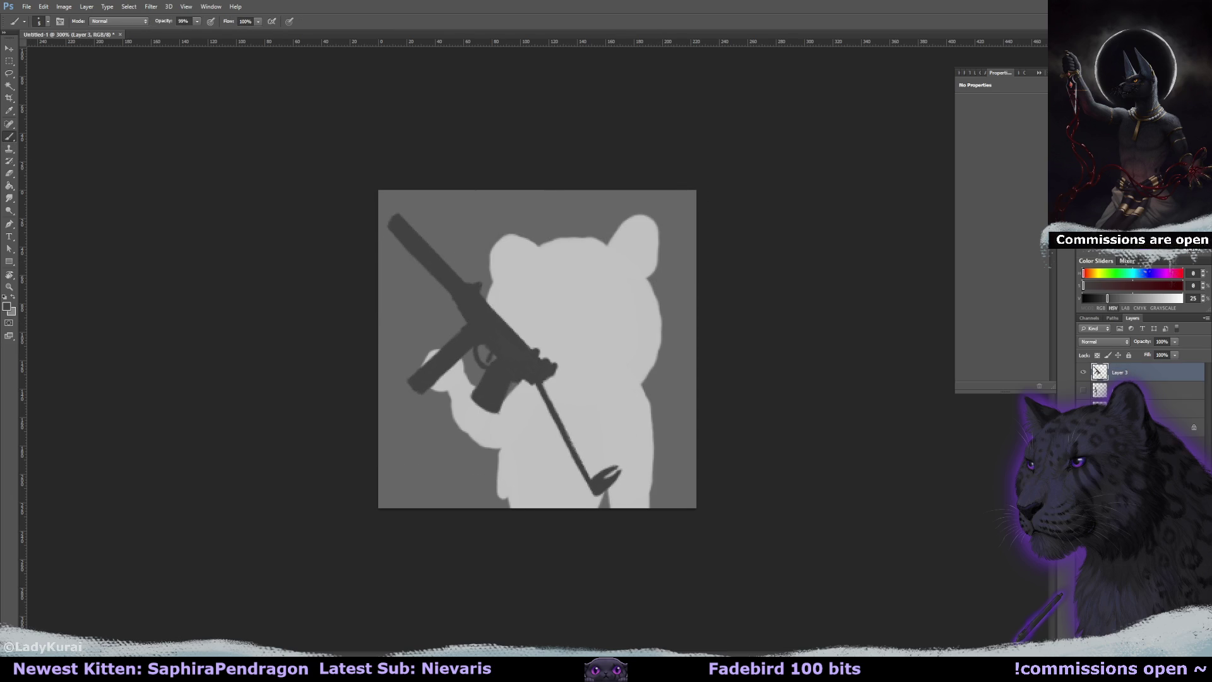
key(ctrl+shift+alt+n)
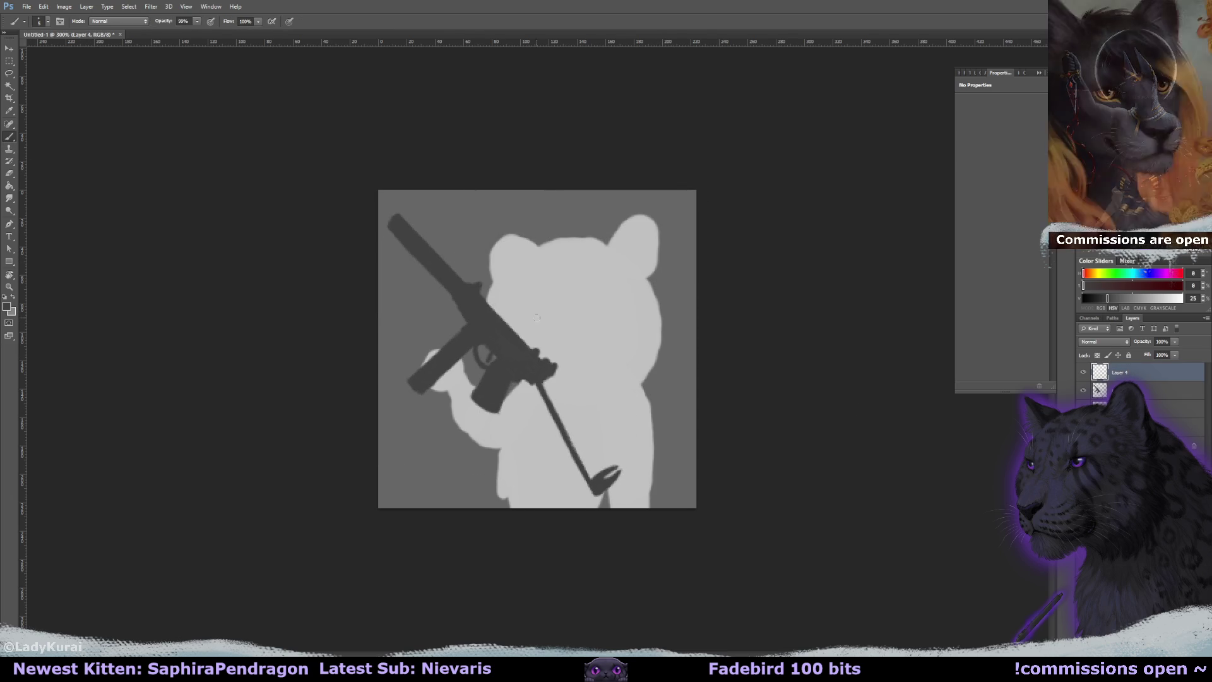
Paint a pale, lighter-grey paw over the gun grip on Layer 4.
click(1135, 298)
mouse_move(439, 371)
mouse_down()
mouse_move(493, 369)
mouse_move(452, 422)
mouse_move(474, 376)
mouse_move(498, 373)
mouse_move(489, 386)
mouse_move(503, 366)
mouse_up()
key(alt+bracketleft)
key(alt+bracketleft)
key(alt+bracketleft)
key(e)
key(b)
key(alt+bracketright)
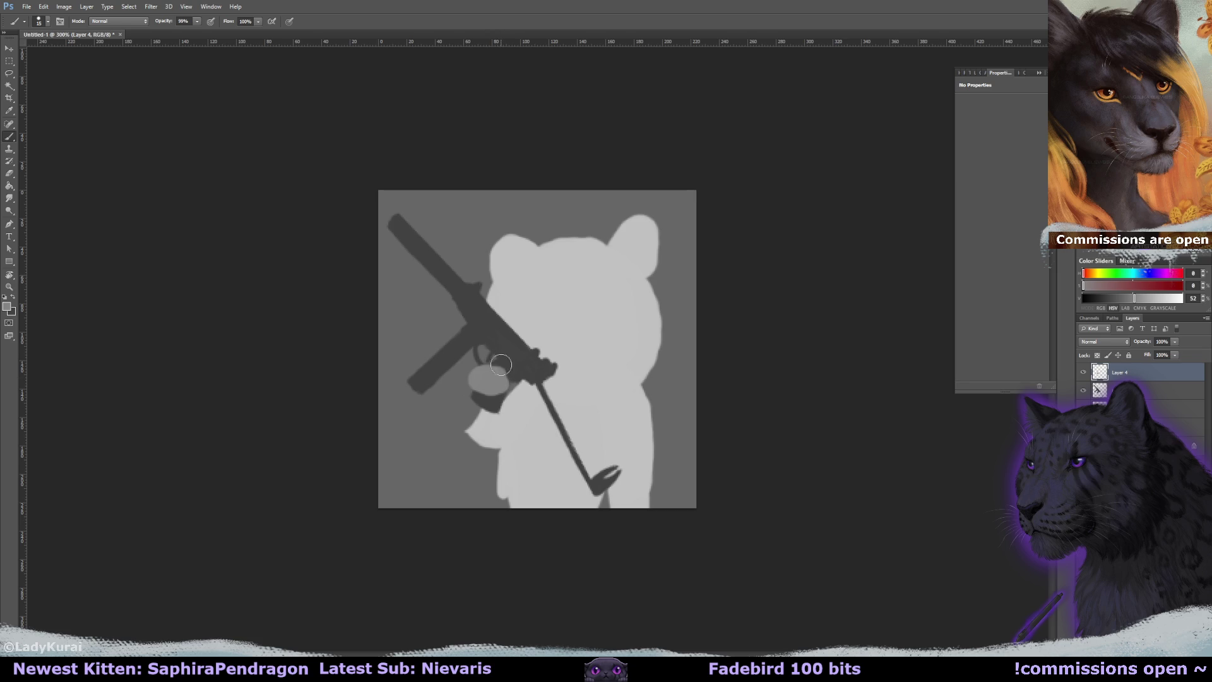
key(ctrl+alt+z)
key(ctrl+alt+z)
key(ctrl+alt+z)
click(1117, 372)
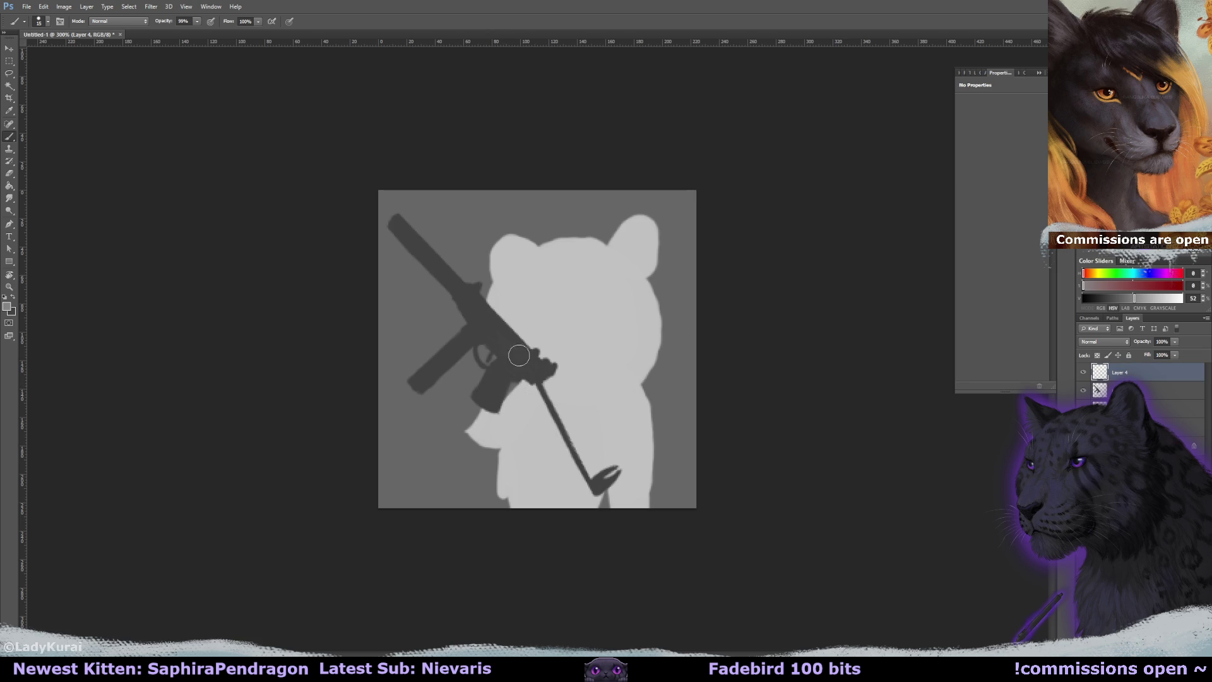
drag(514, 385, 475, 385)
Enlarge the bear body on Layer 1, shift it right and slightly up, and apply it.
key(e)
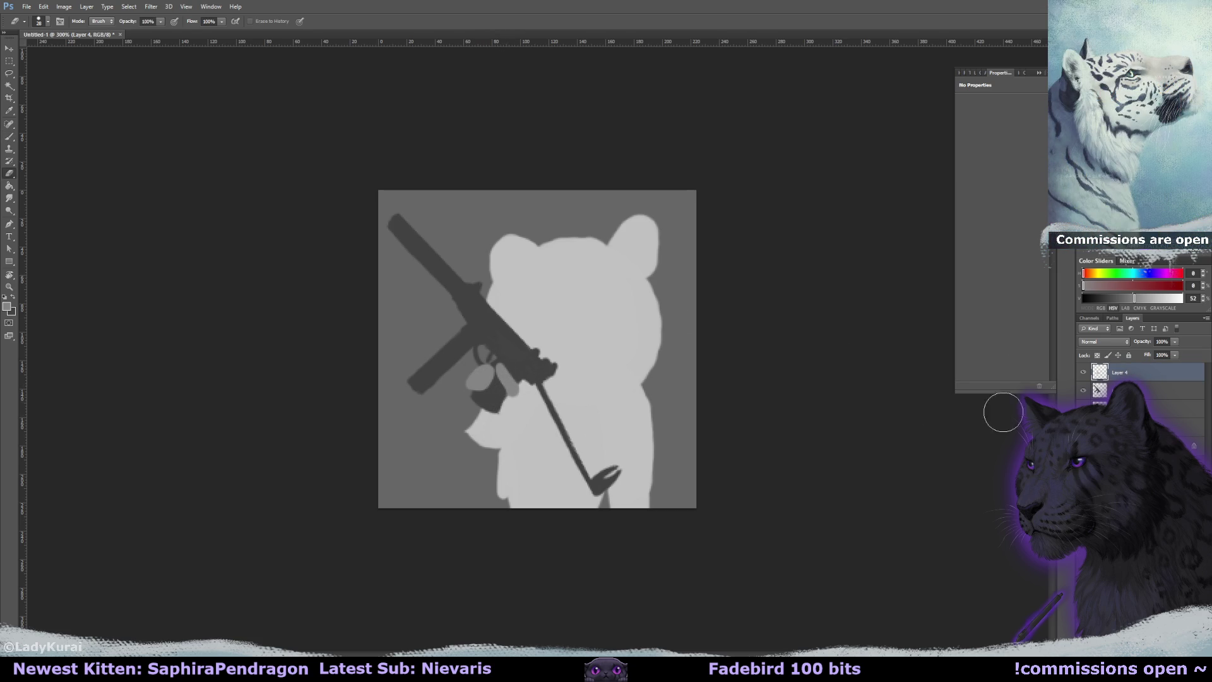
click(1130, 427)
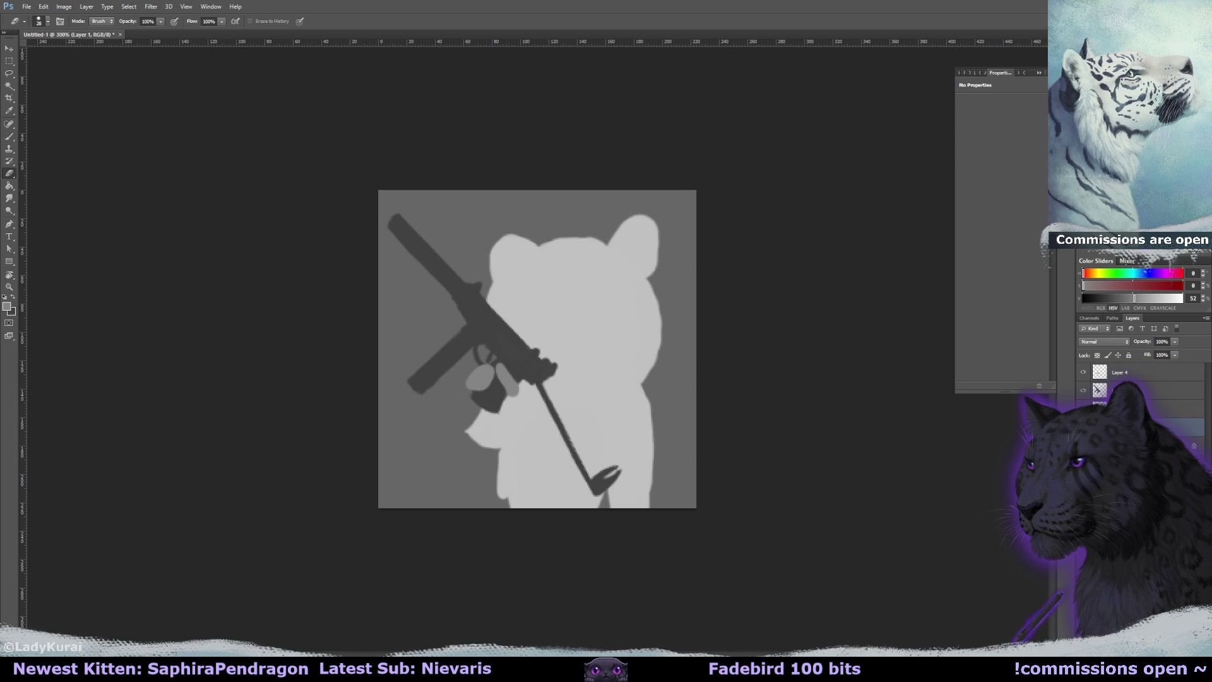
key(Delete)
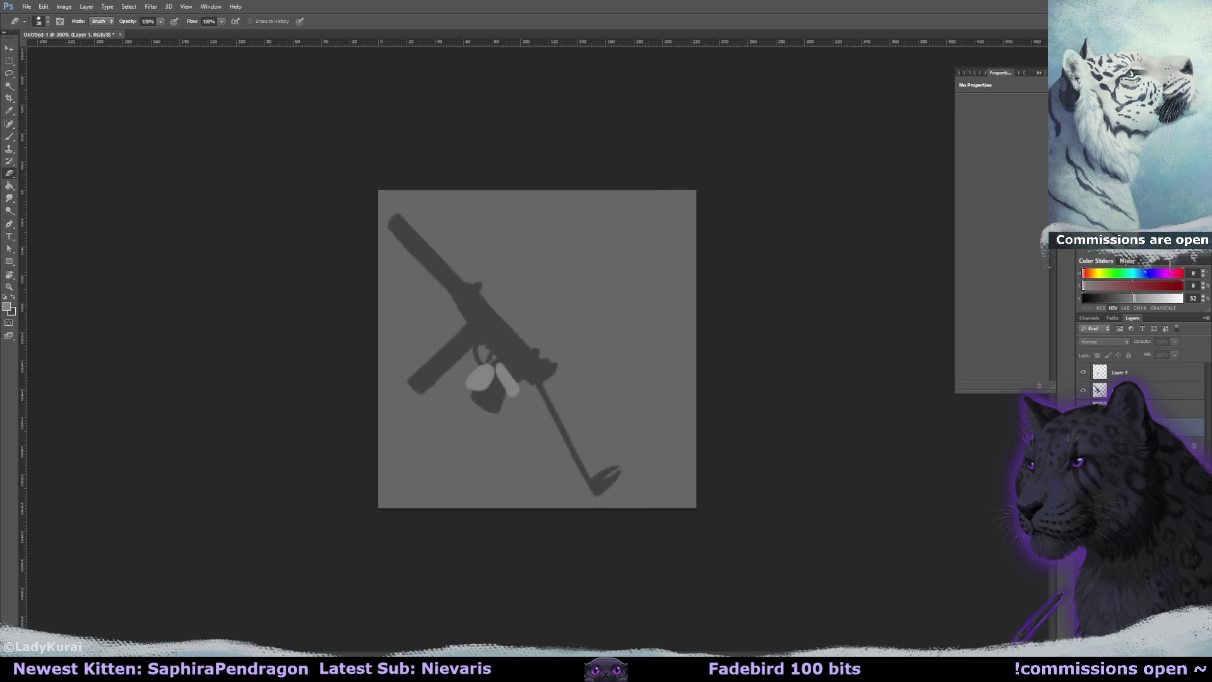
key(ctrl+z)
key(ctrl+t)
drag(627, 264, 650, 260)
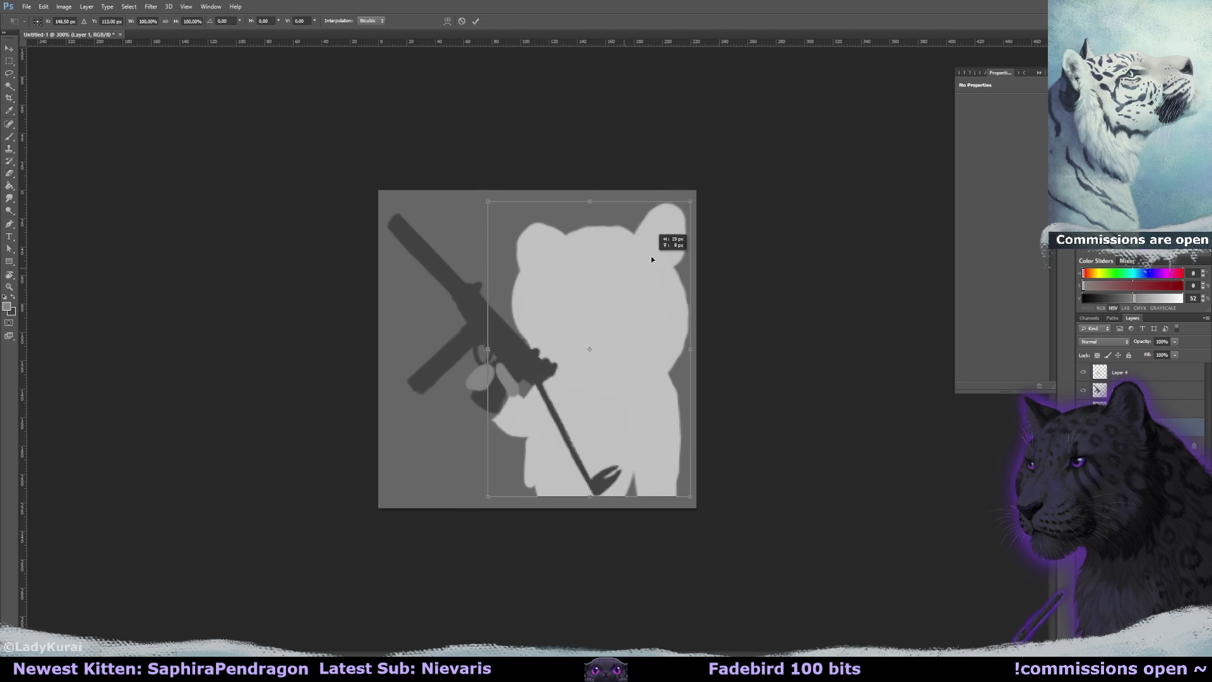
drag(687, 203, 719, 178)
drag(699, 217, 706, 214)
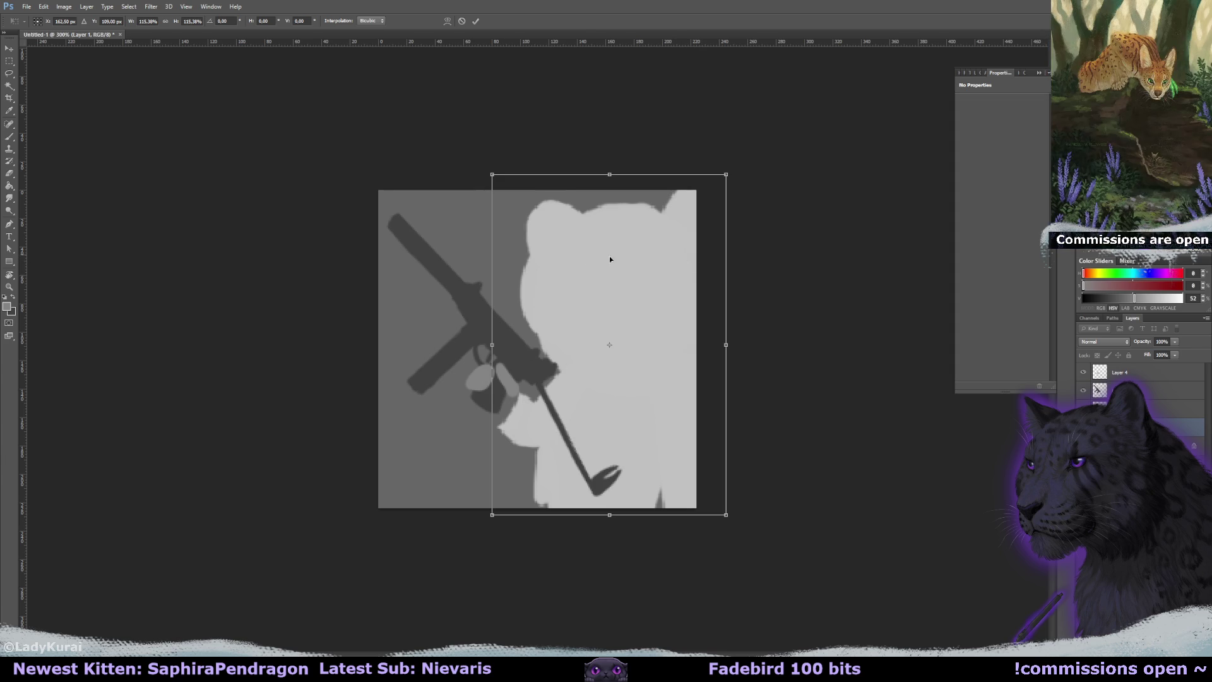
key(b)
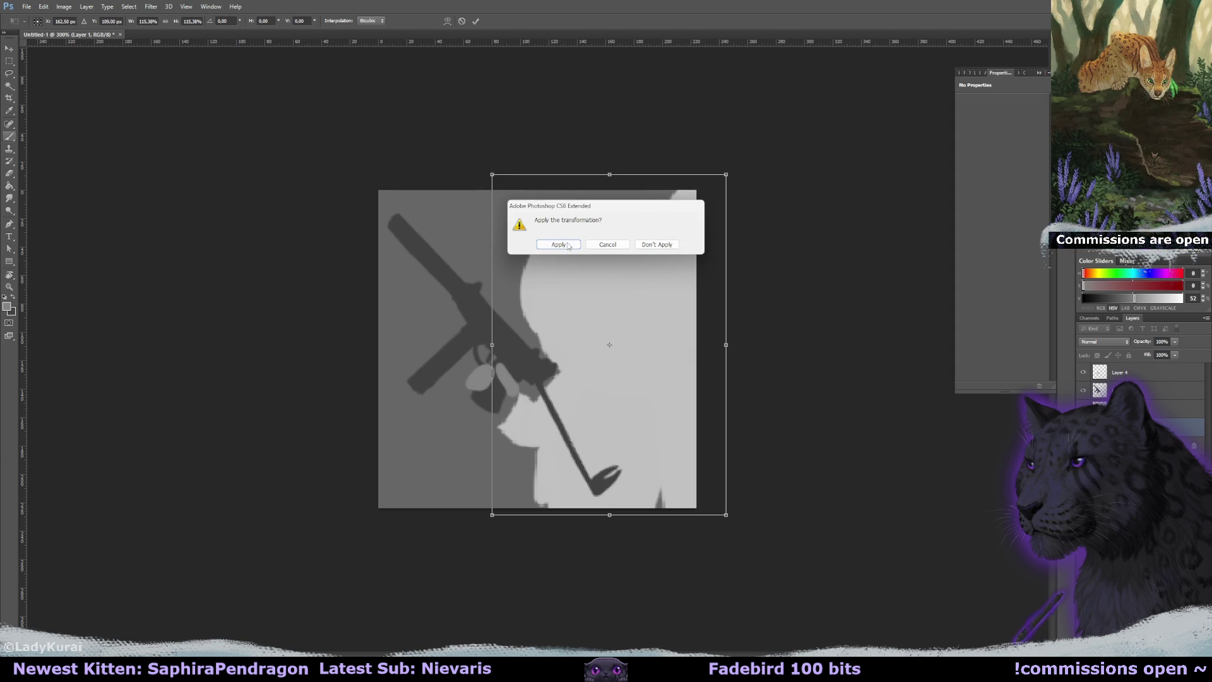
click(567, 241)
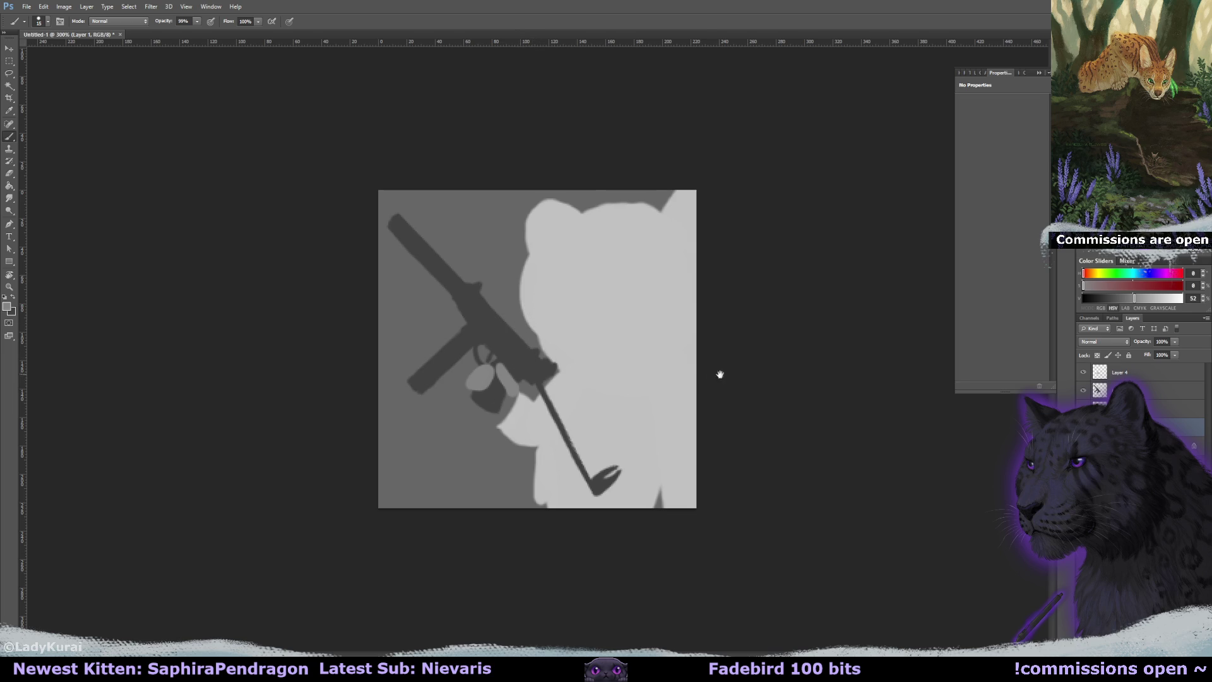
Add a light thumb to the paw on Layer 4 and a grey forearm reaching the grip on Layer 1.
click(1098, 374)
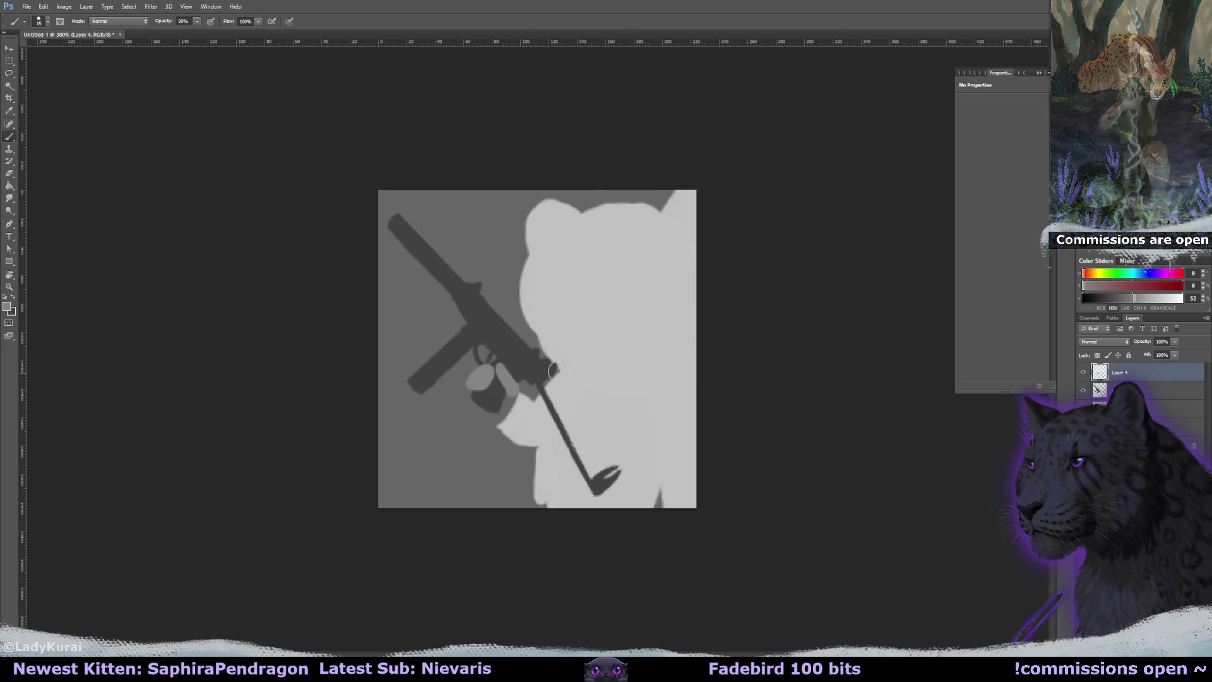
drag(476, 383, 481, 371)
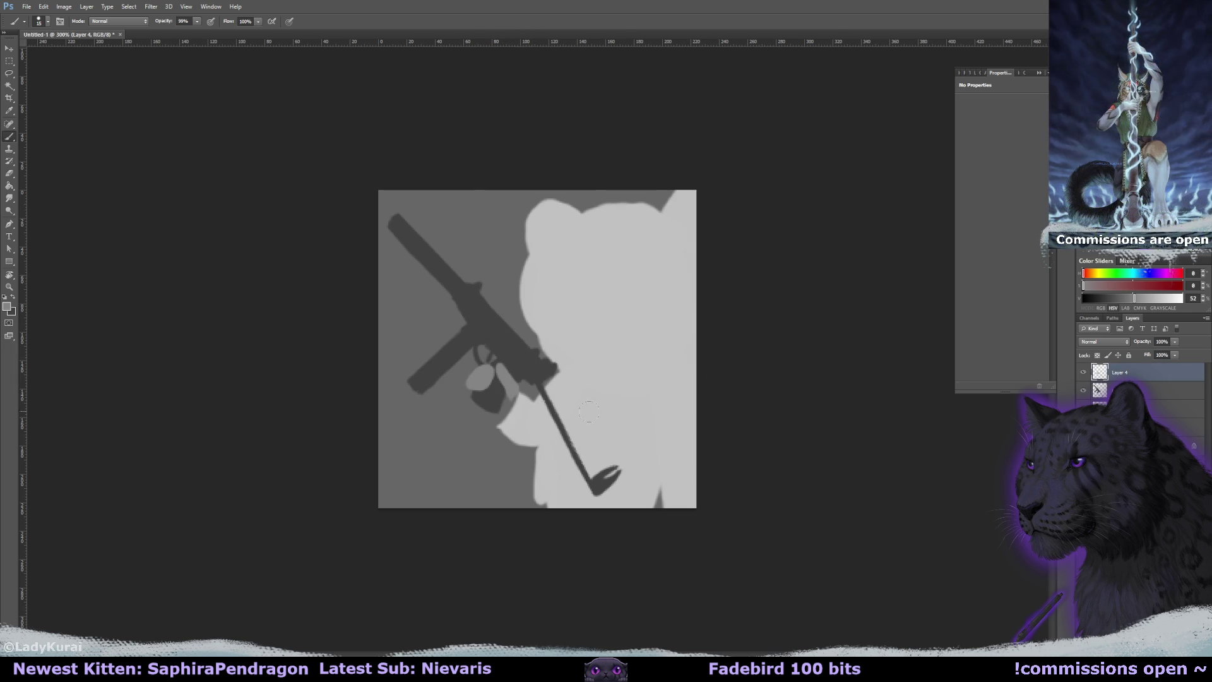
mouse_move(561, 405)
mouse_down()
mouse_move(515, 393)
mouse_move(556, 395)
mouse_move(524, 430)
mouse_up()
click(1123, 426)
mouse_move(505, 385)
mouse_down()
mouse_move(536, 436)
mouse_move(587, 379)
mouse_move(551, 432)
mouse_move(556, 378)
mouse_up()
key(e)
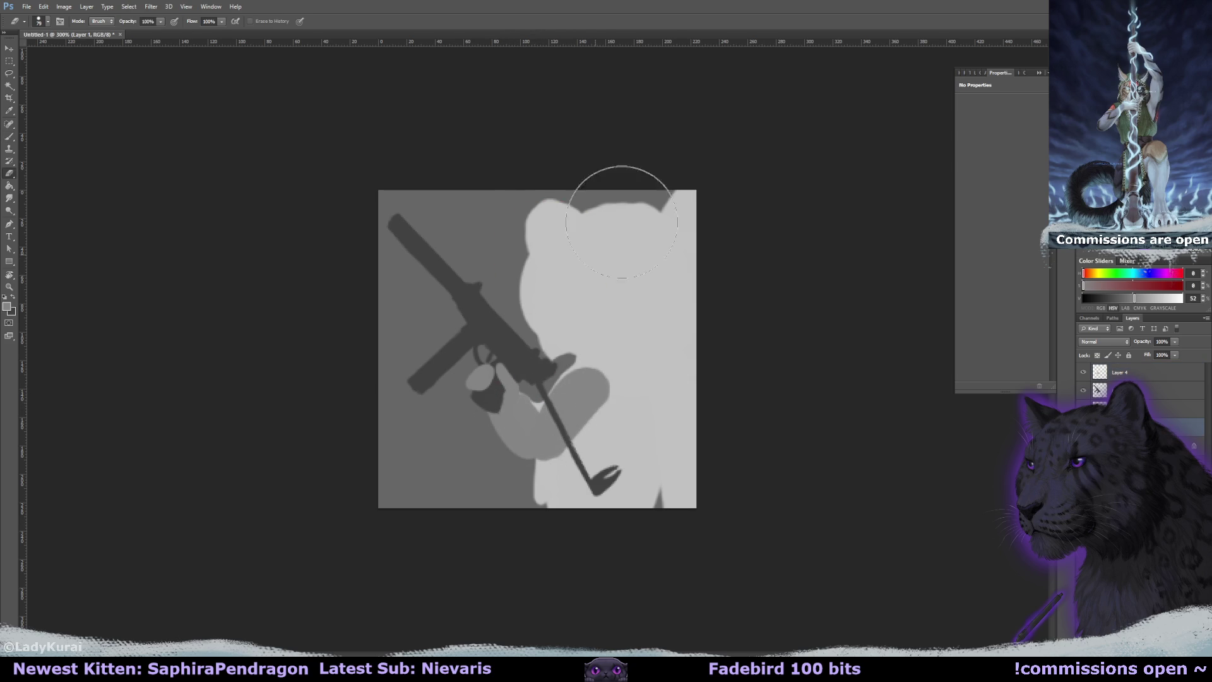